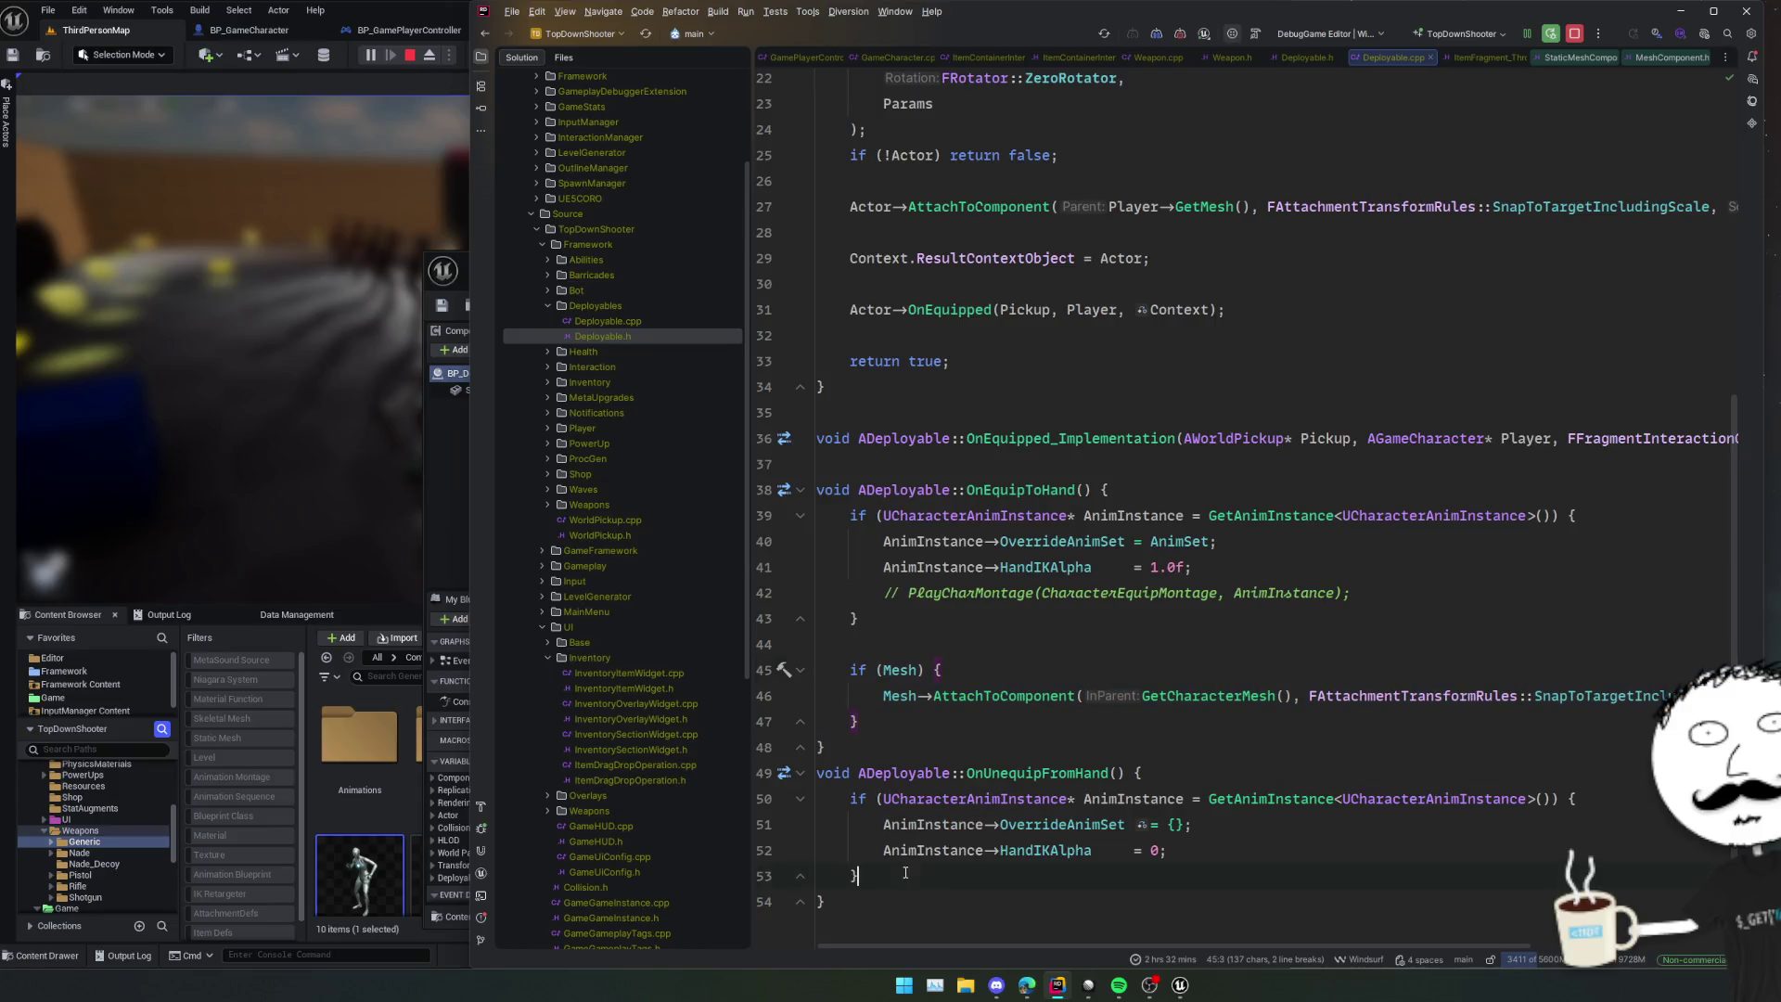
- Insert an if (Mesh) block reattaching Mesh to the character mesh's 'equipment' socket, then run Live Coding
key("Return")
key("Tab")
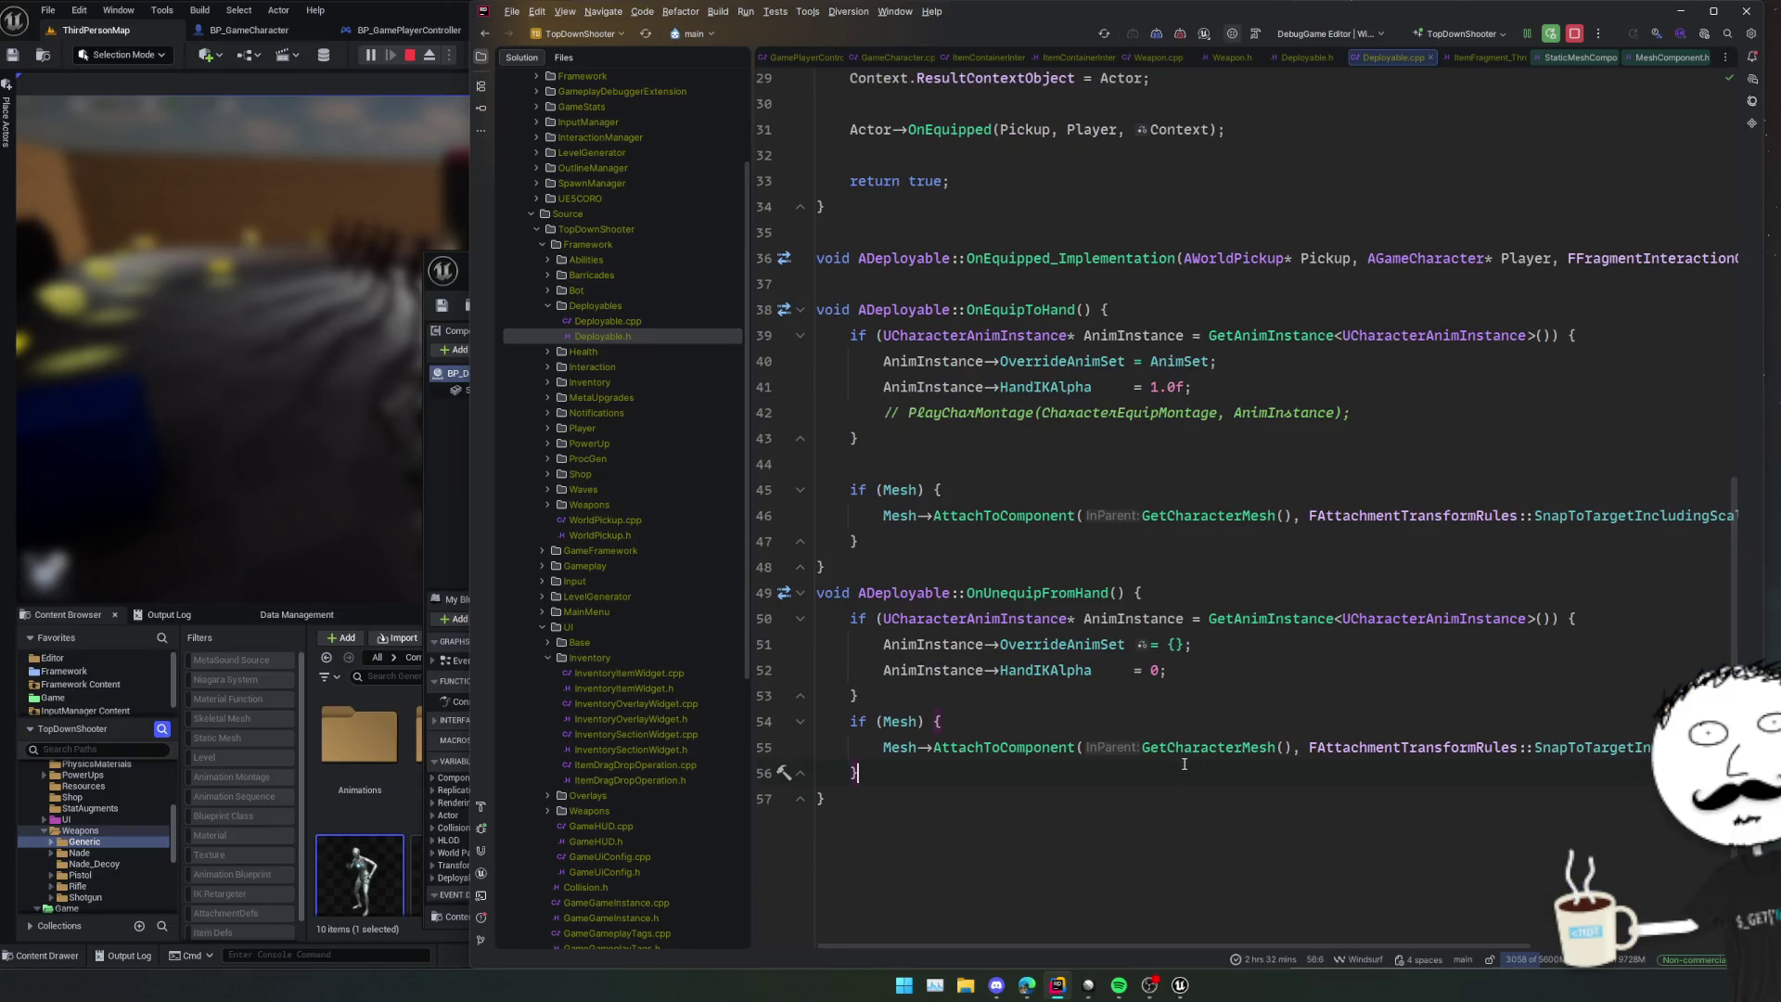
left_click(1324, 747)
scroll(1455, 554, "right", 5)
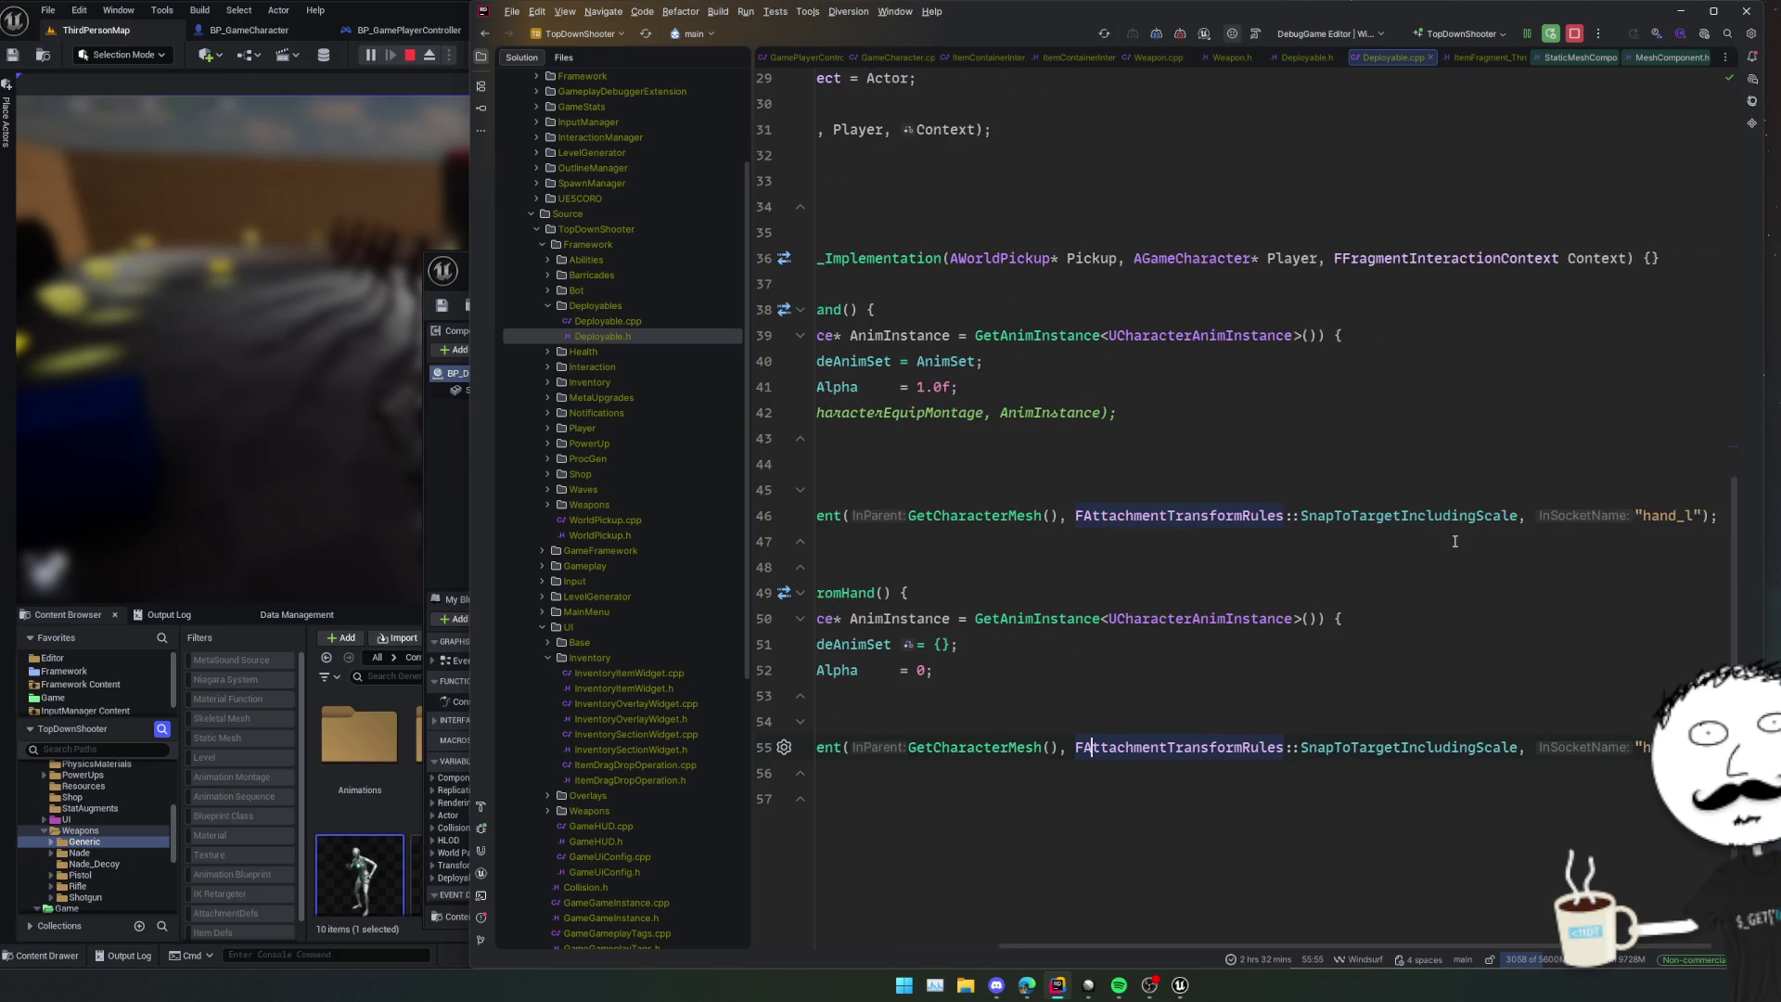
key("End")
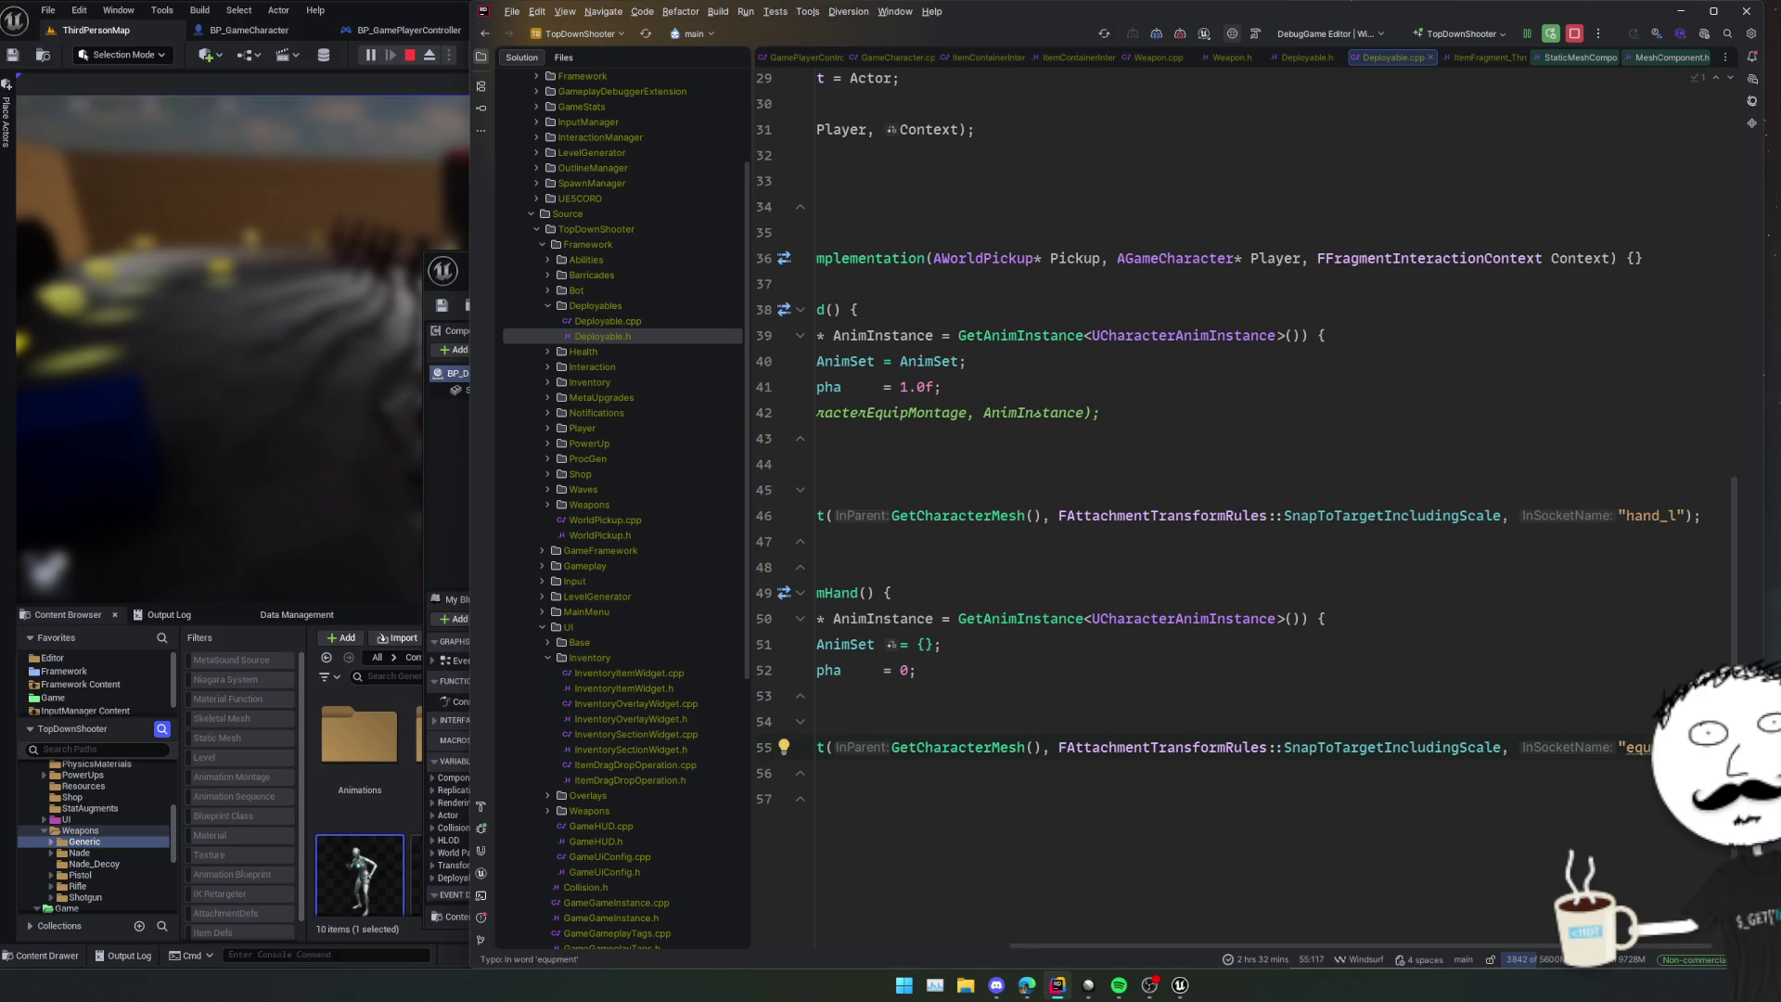
key("Home")
key("Home")
key("ctrl+alt+F11")
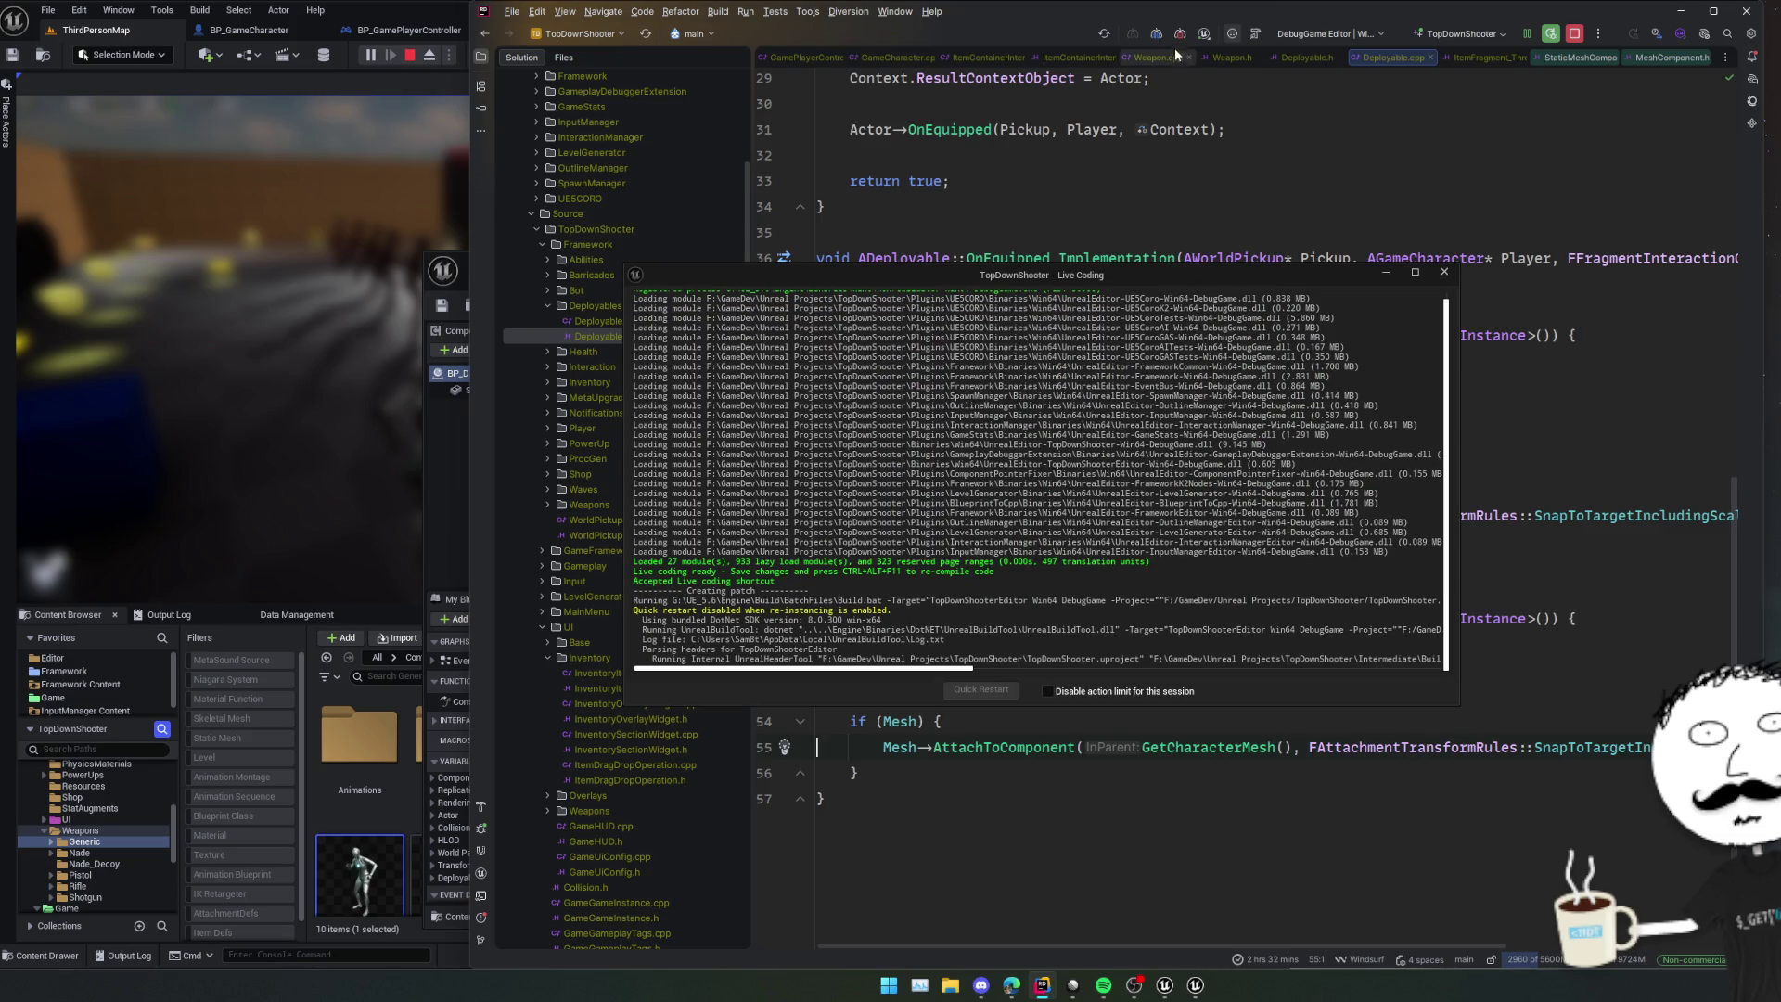
- Move the Live Coding log aside, wait for the patch to link, then return to Unreal Editor
left_click_drag(952, 281, 1644, 405)
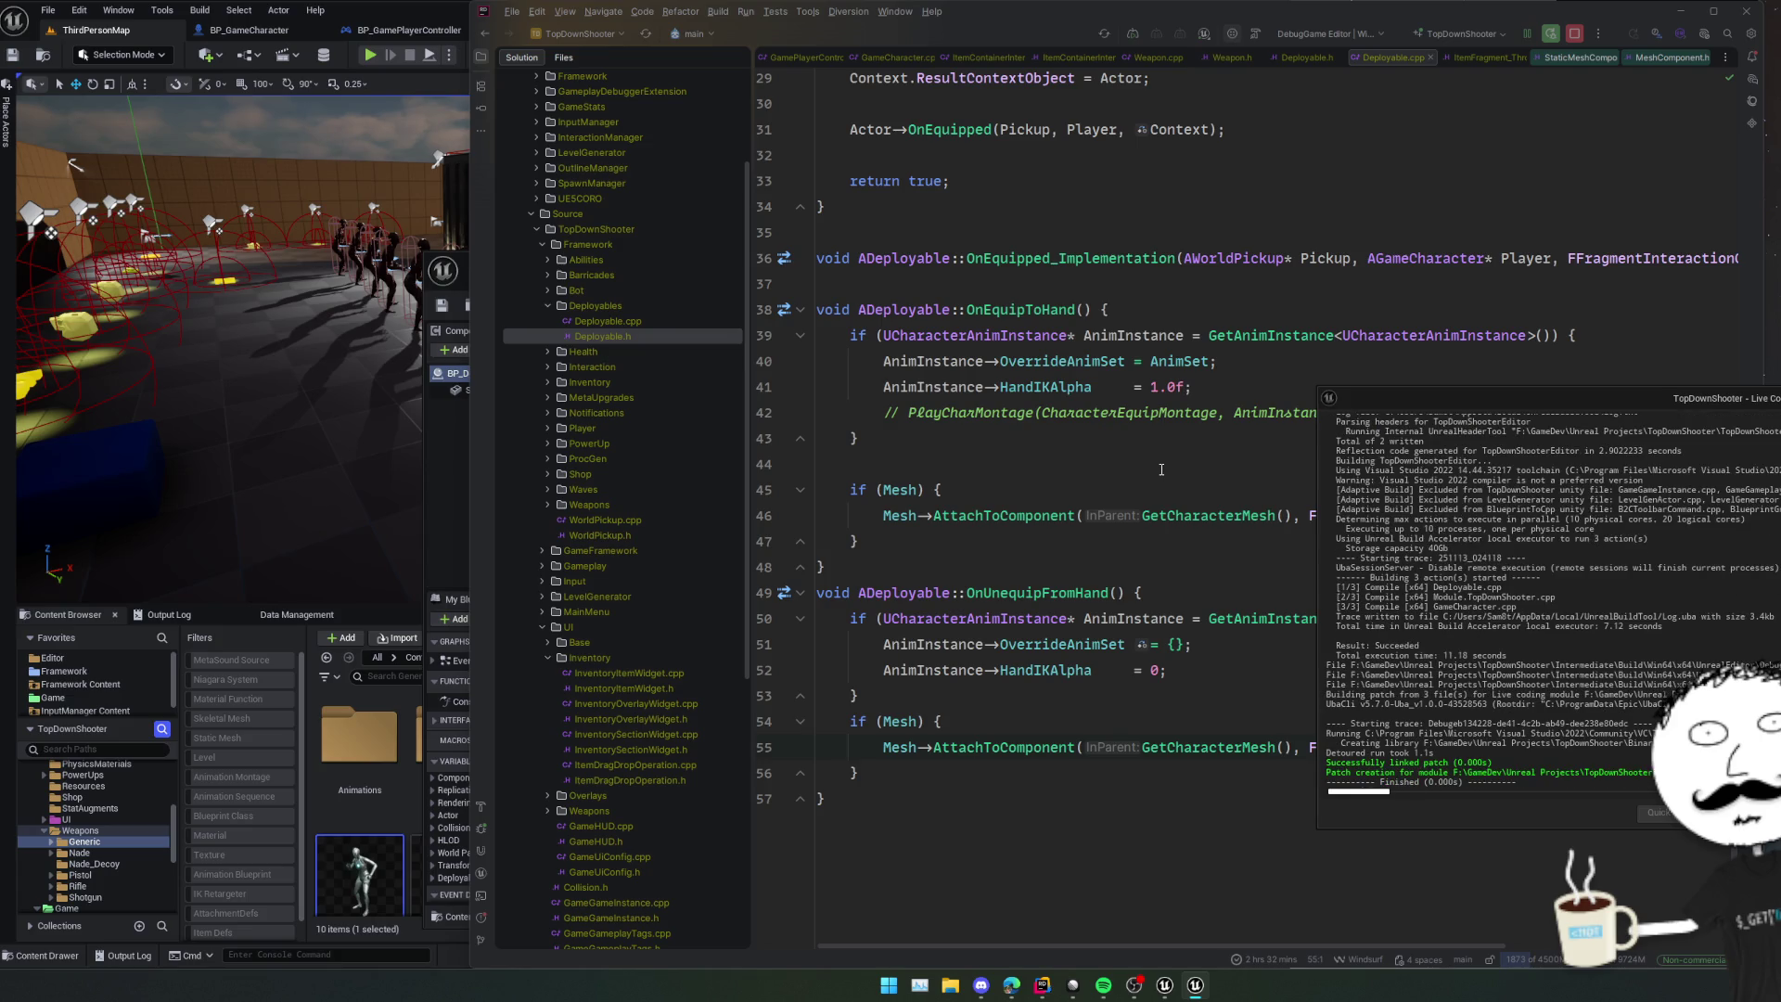
key("alt+Tab")
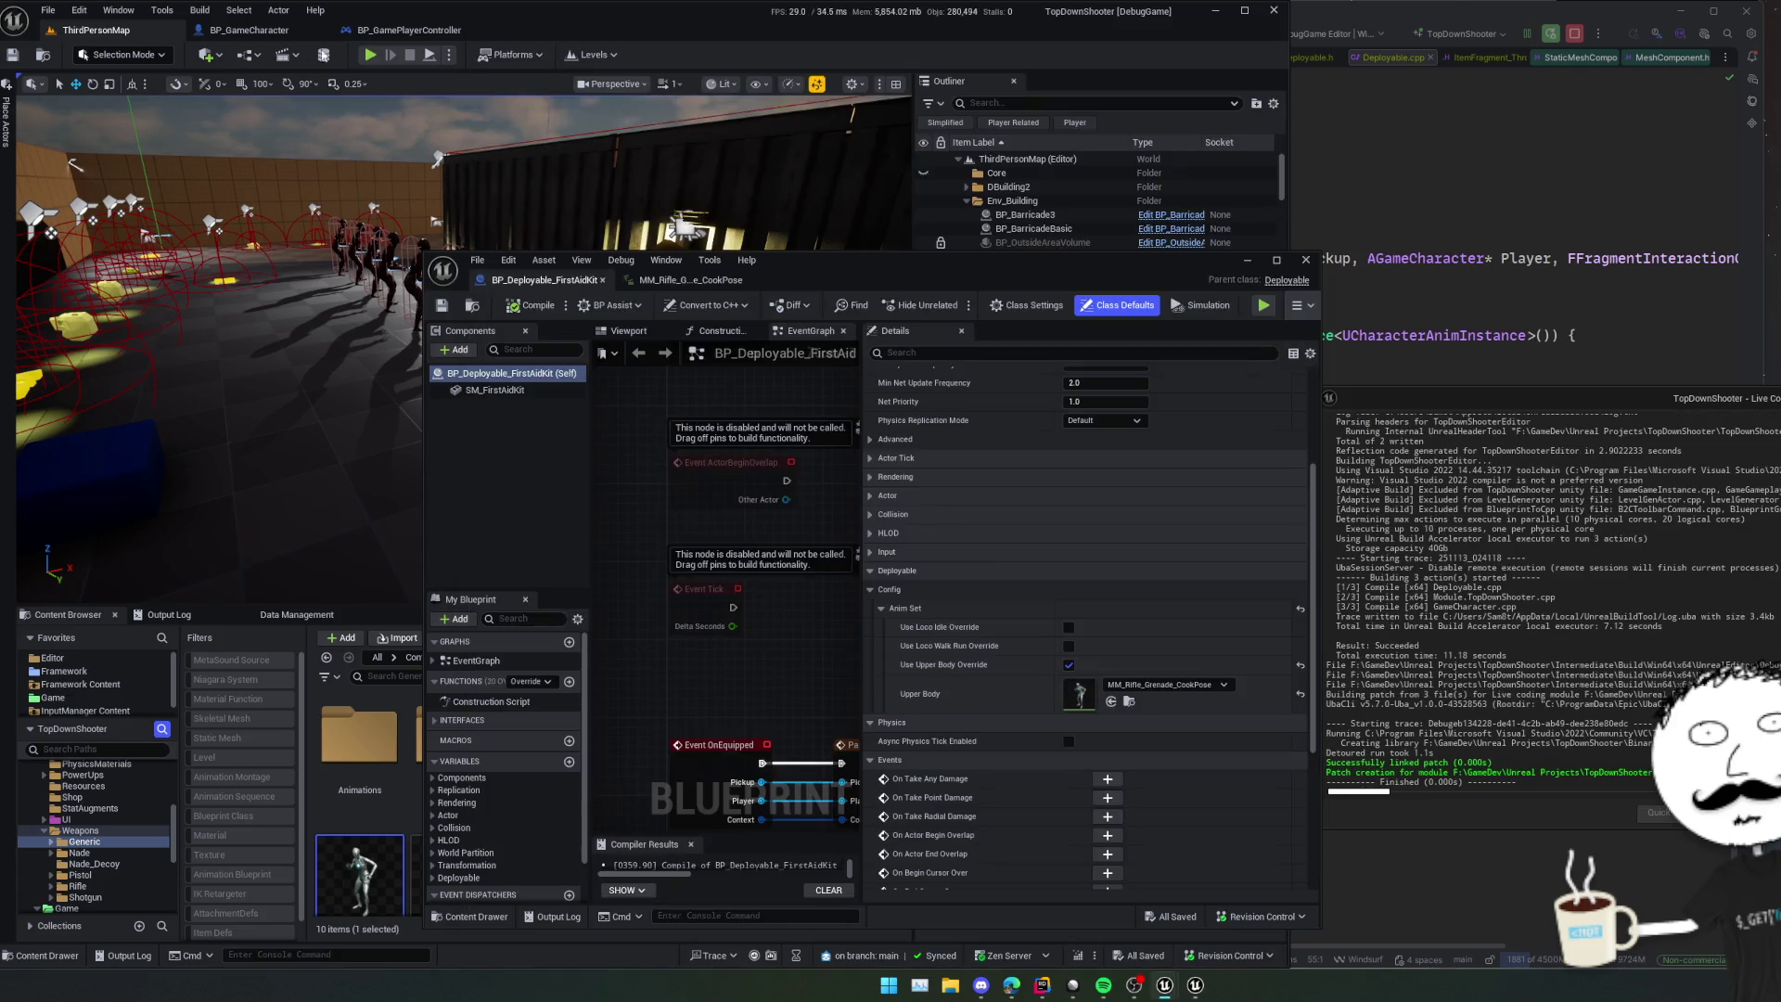
- Rearrange the Blueprint editor window and expand the Components and Deployable variable categories
left_click_drag(785, 258, 834, 172)
mouse_move(760, 561)
left_mouse_down()
mouse_move(856, 583)
mouse_move(1043, 557)
left_mouse_up()
mouse_move(959, 630)
left_mouse_down()
mouse_move(684, 569)
mouse_move(741, 525)
mouse_move(747, 540)
left_mouse_up()
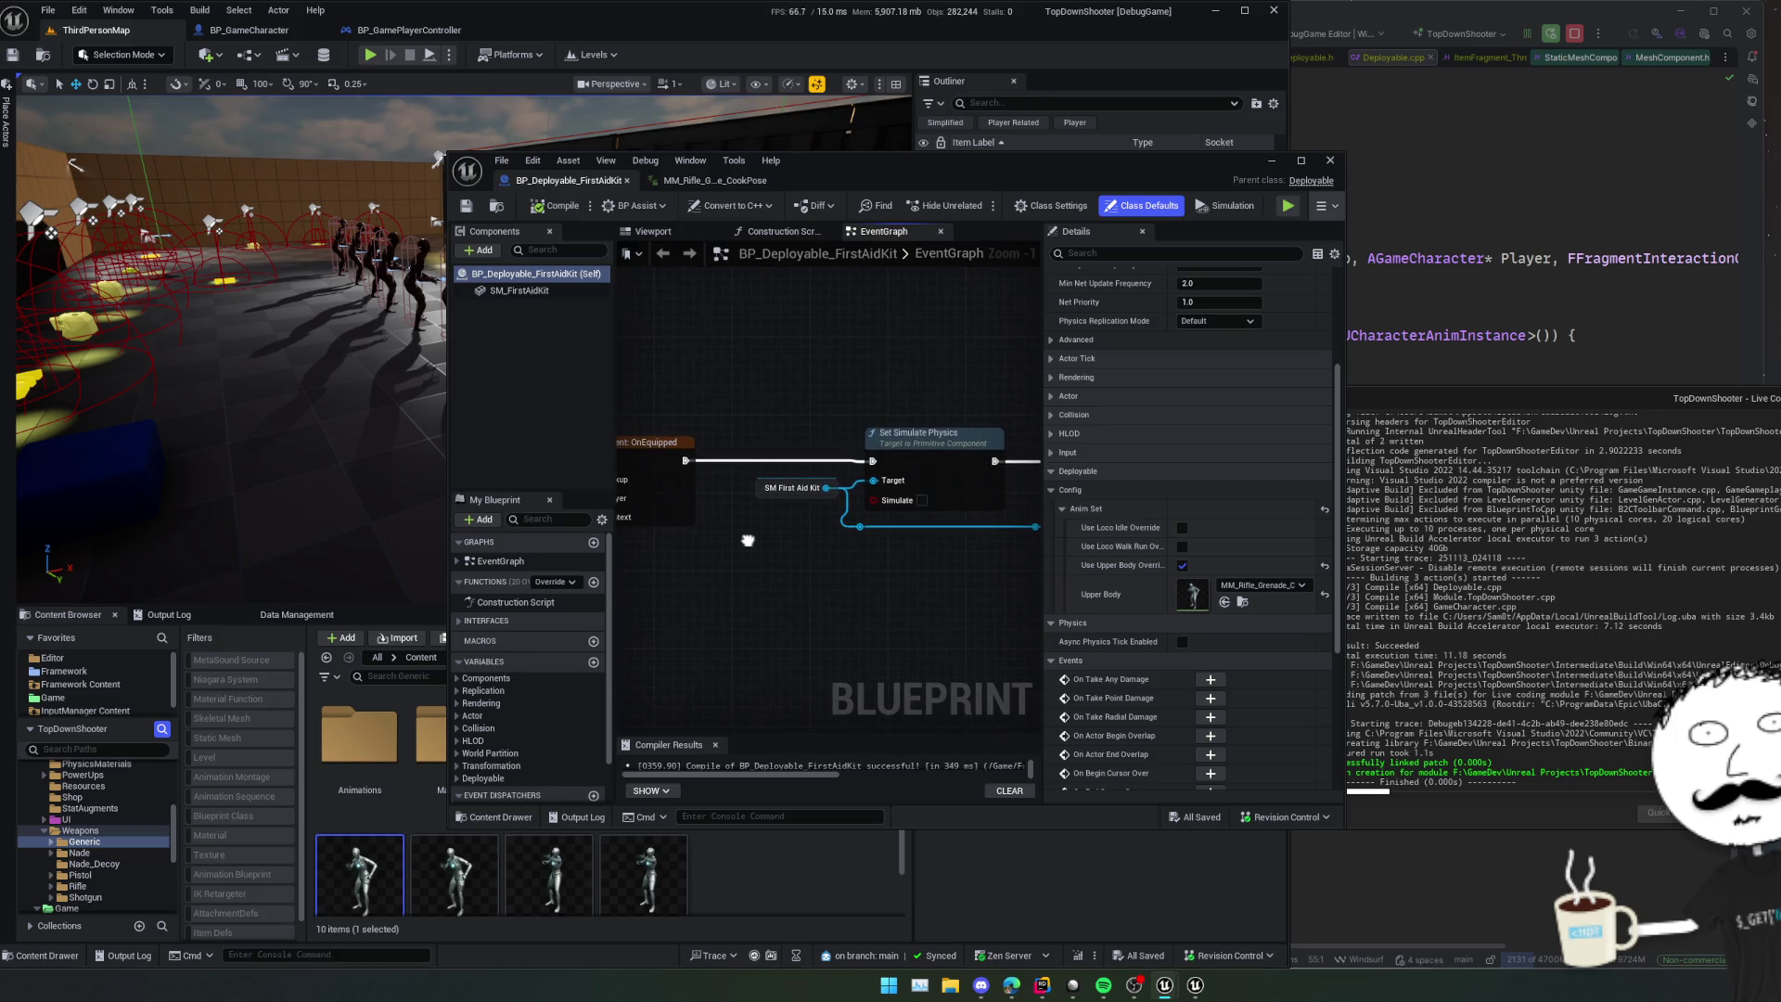
scroll(542, 634, "down", 2)
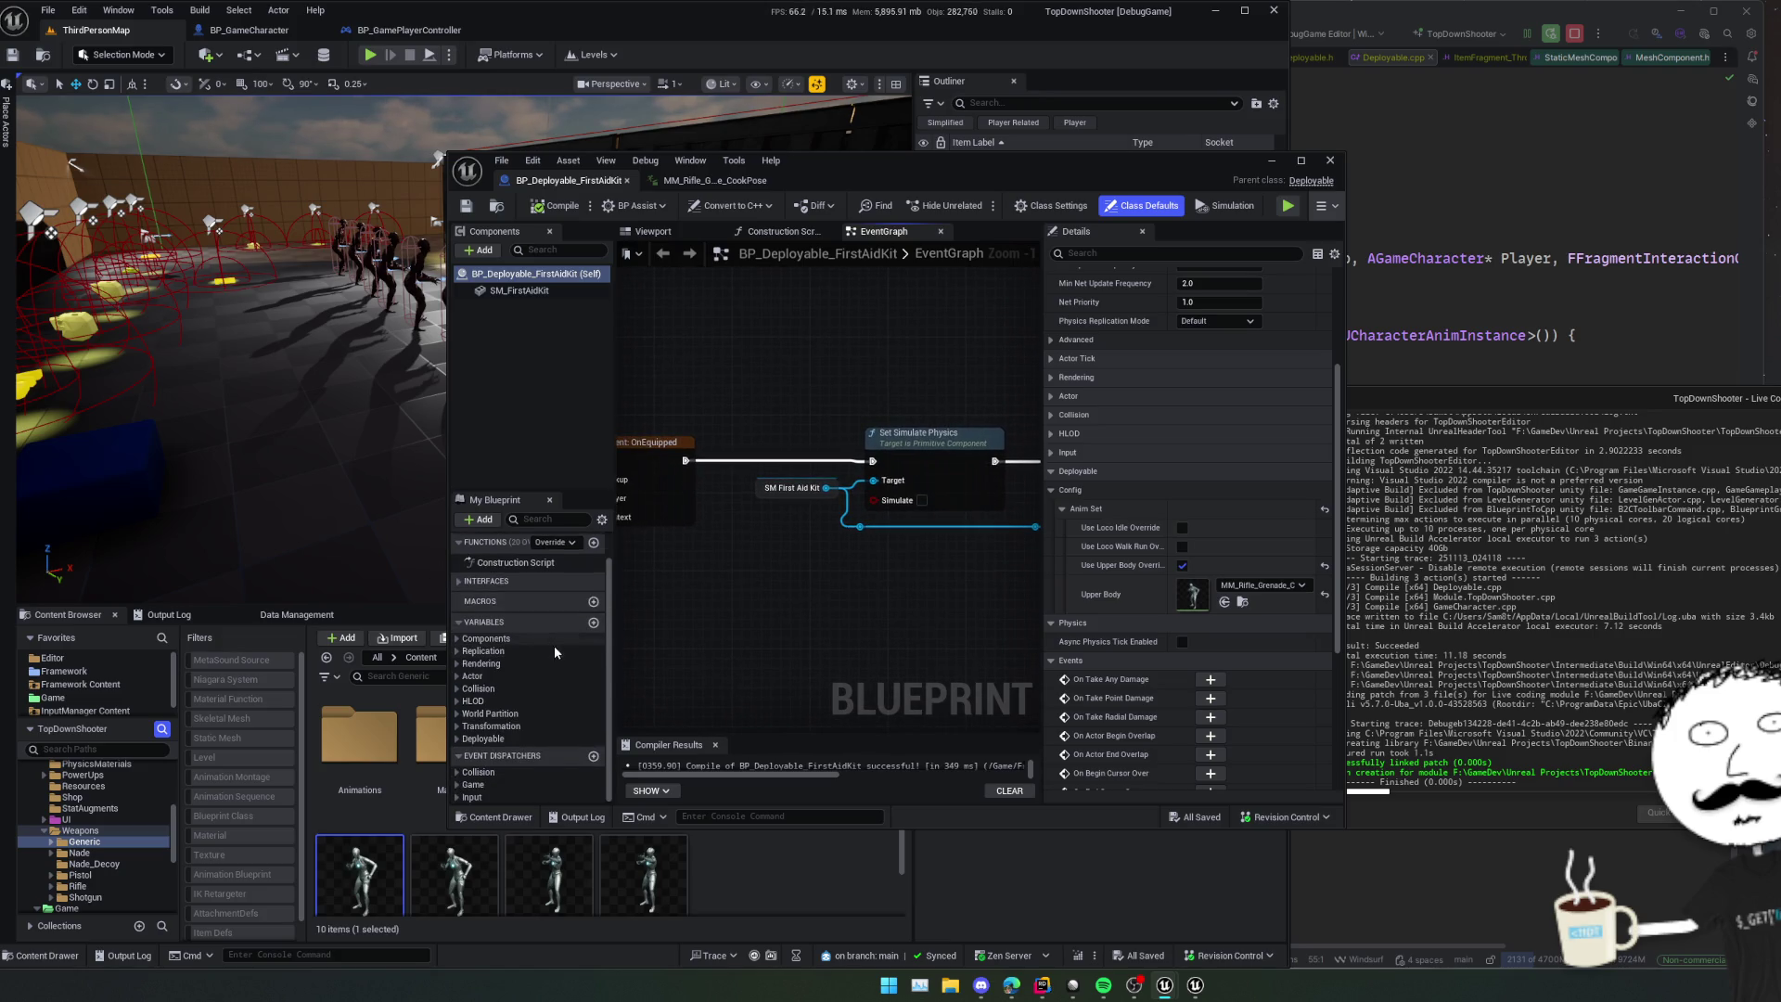
left_click(458, 639)
left_click(509, 653)
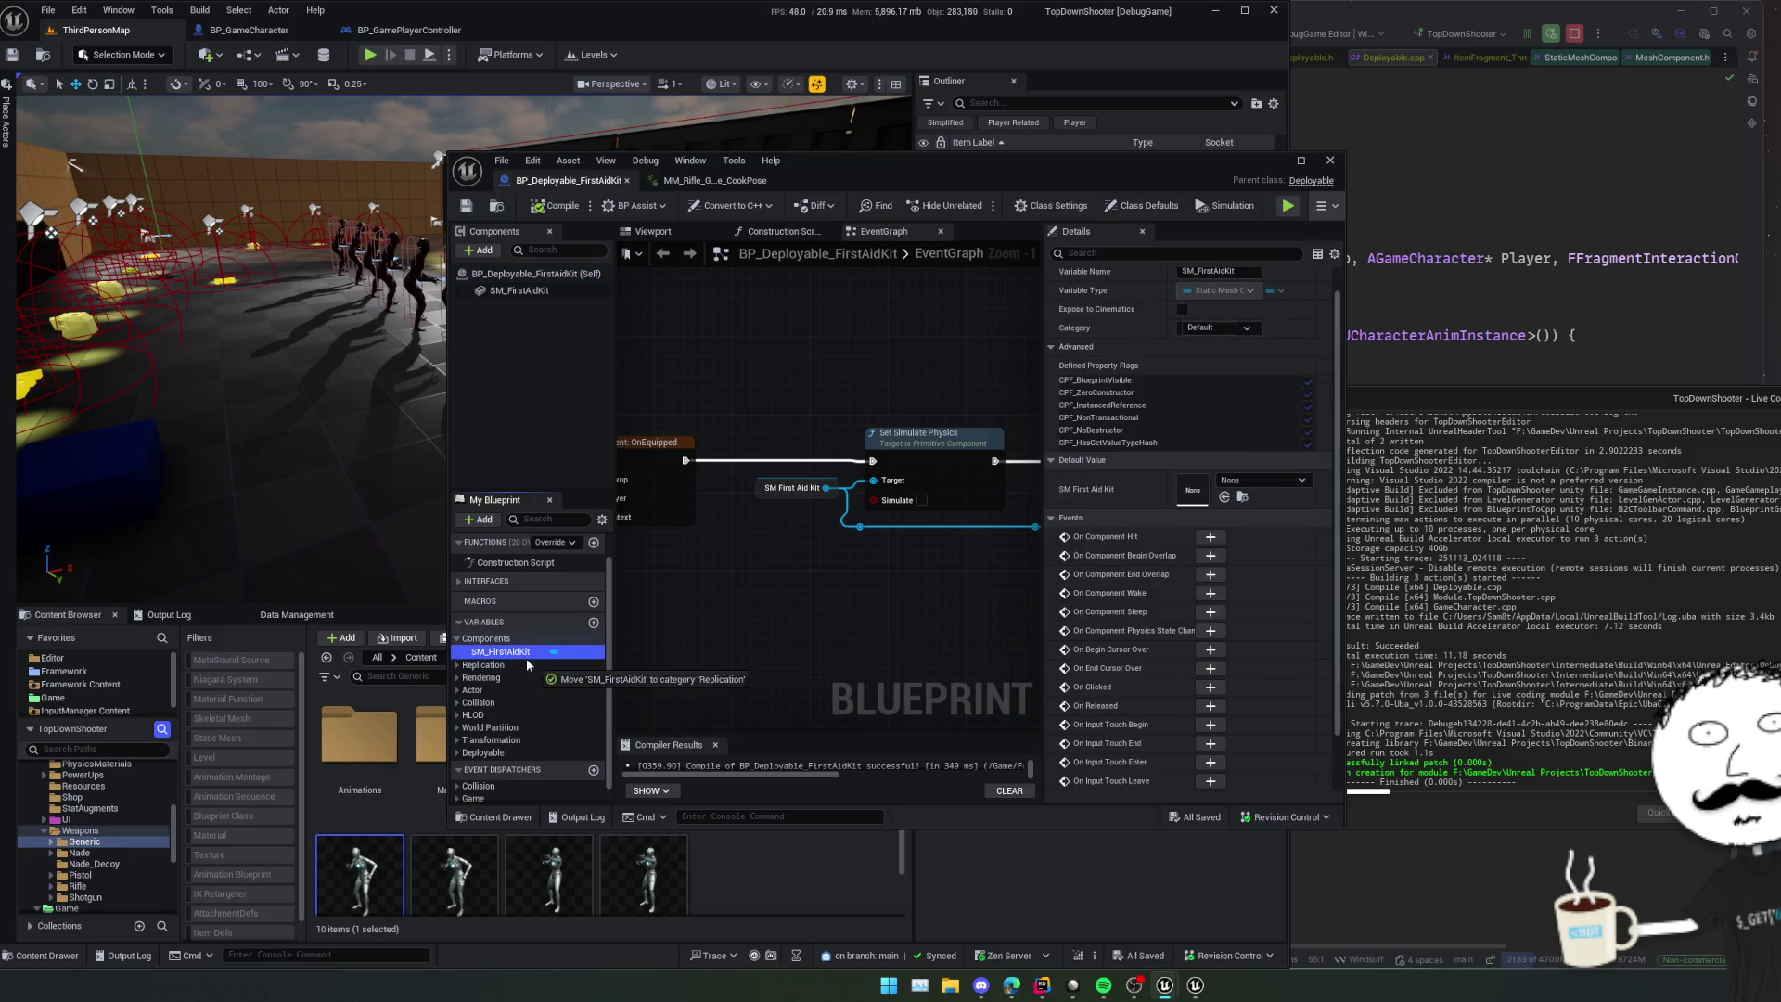
left_click(457, 752)
- Add a SET Mesh node to the event graph, deleting the stray Get Mesh node
mouse_move(483, 777)
left_mouse_down()
mouse_move(761, 594)
mouse_move(850, 577)
left_mouse_up()
left_click(761, 593)
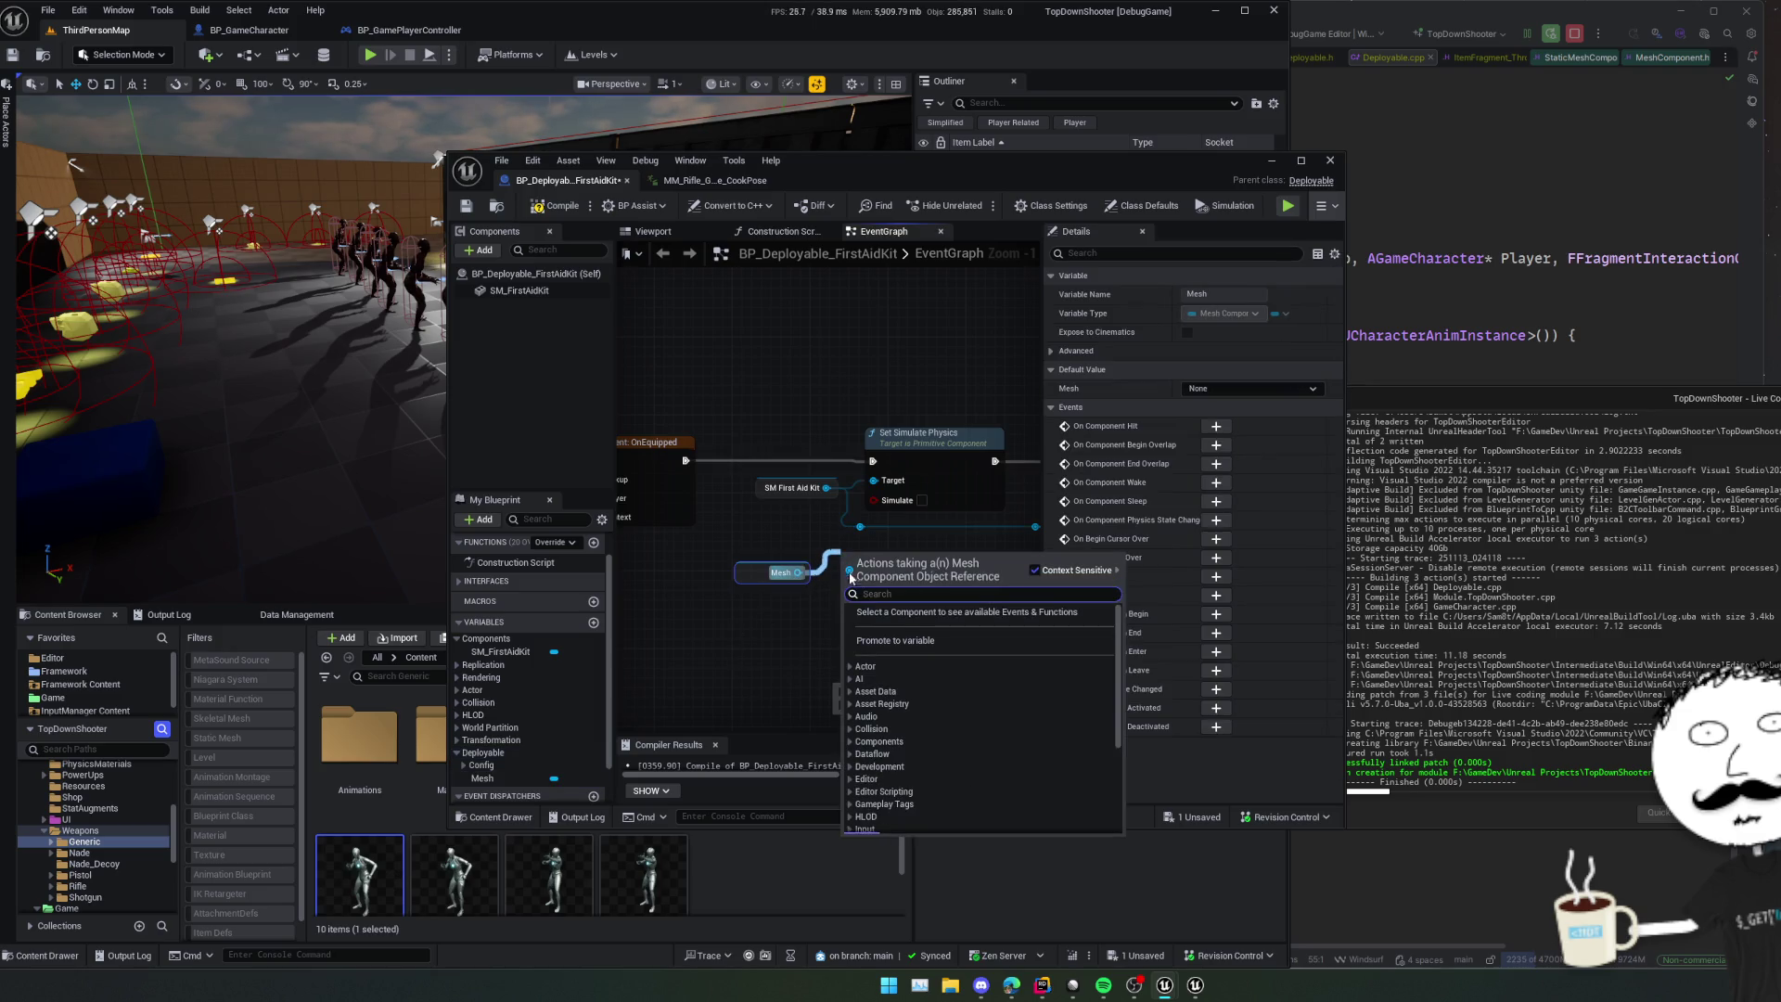
mouse_move(502, 784)
left_mouse_down()
mouse_move(716, 581)
mouse_move(784, 545)
left_mouse_up()
key("Delete")
- Wire OnEquipped into SET Mesh, feed it SM First Aid Kit, and route its output to Set Simulate Physics Target
mouse_move(686, 461)
left_mouse_down()
mouse_move(723, 587)
mouse_move(755, 579)
mouse_move(773, 447)
left_mouse_up()
left_click(879, 512)
mouse_move(880, 511)
left_mouse_down()
mouse_move(739, 531)
mouse_move(795, 461)
mouse_move(791, 478)
mouse_move(977, 529)
mouse_move(790, 480)
left_mouse_up()
left_click(833, 536)
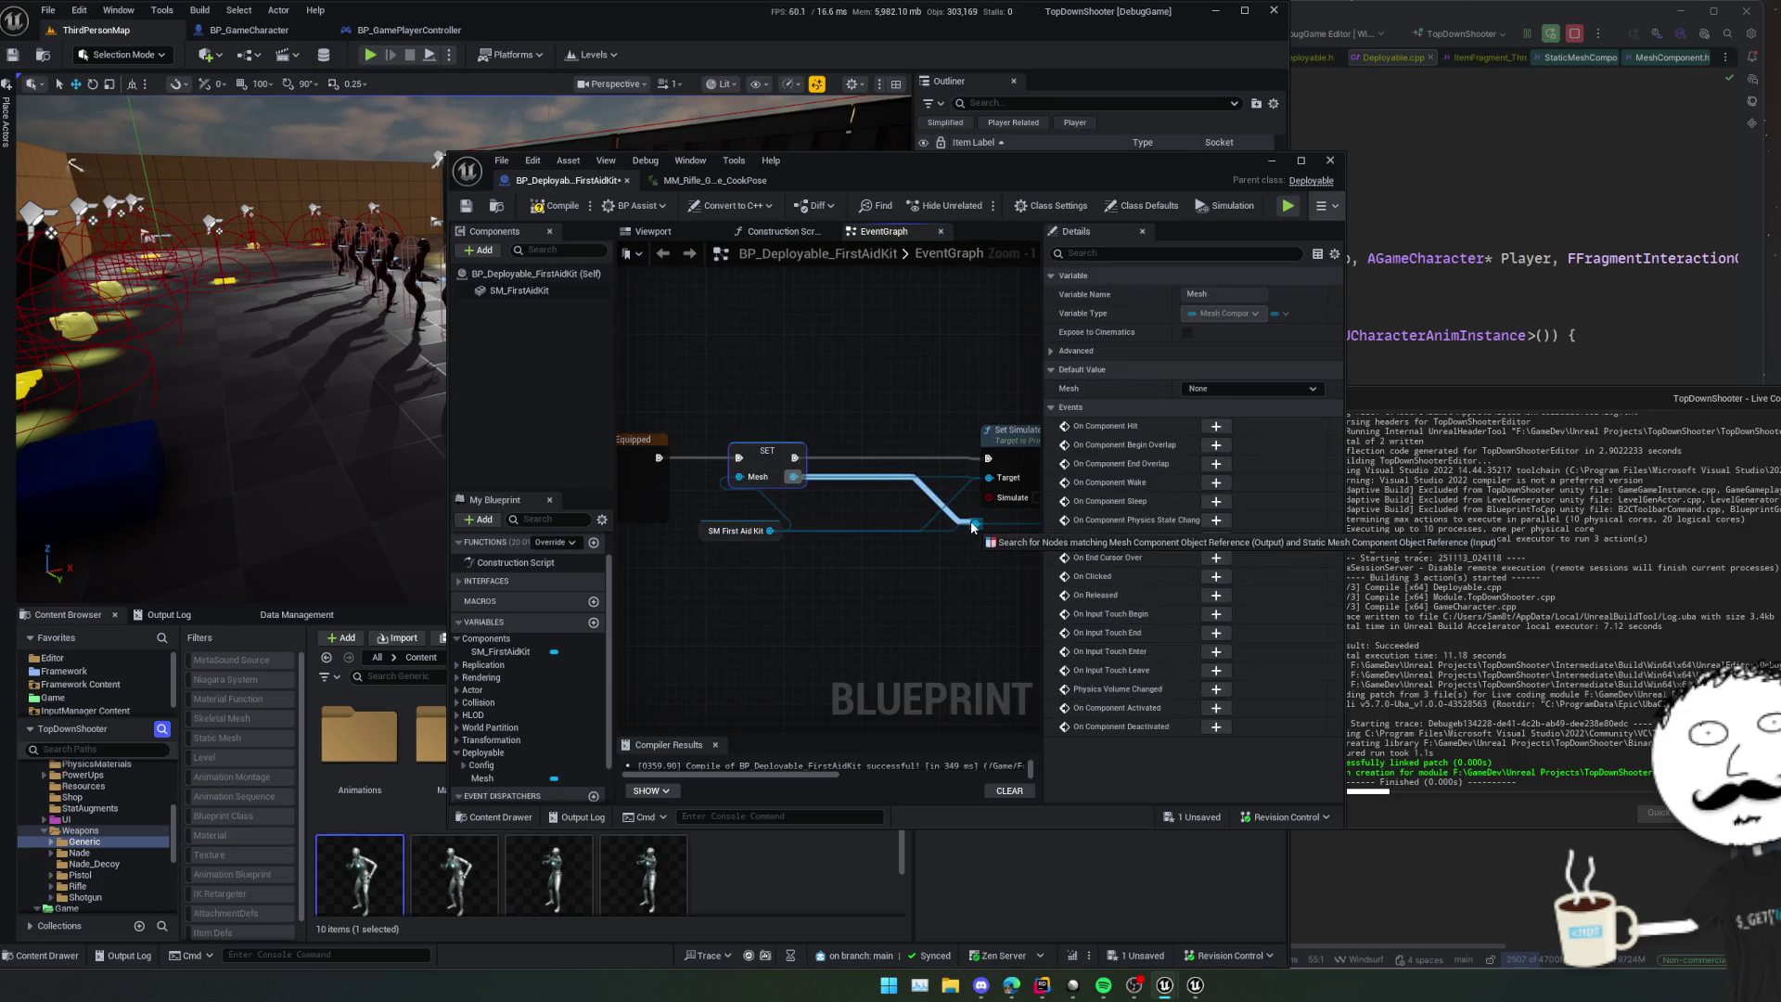
left_click(888, 556)
mouse_move(867, 532)
left_mouse_down()
mouse_move(839, 538)
mouse_move(877, 506)
left_mouse_up()
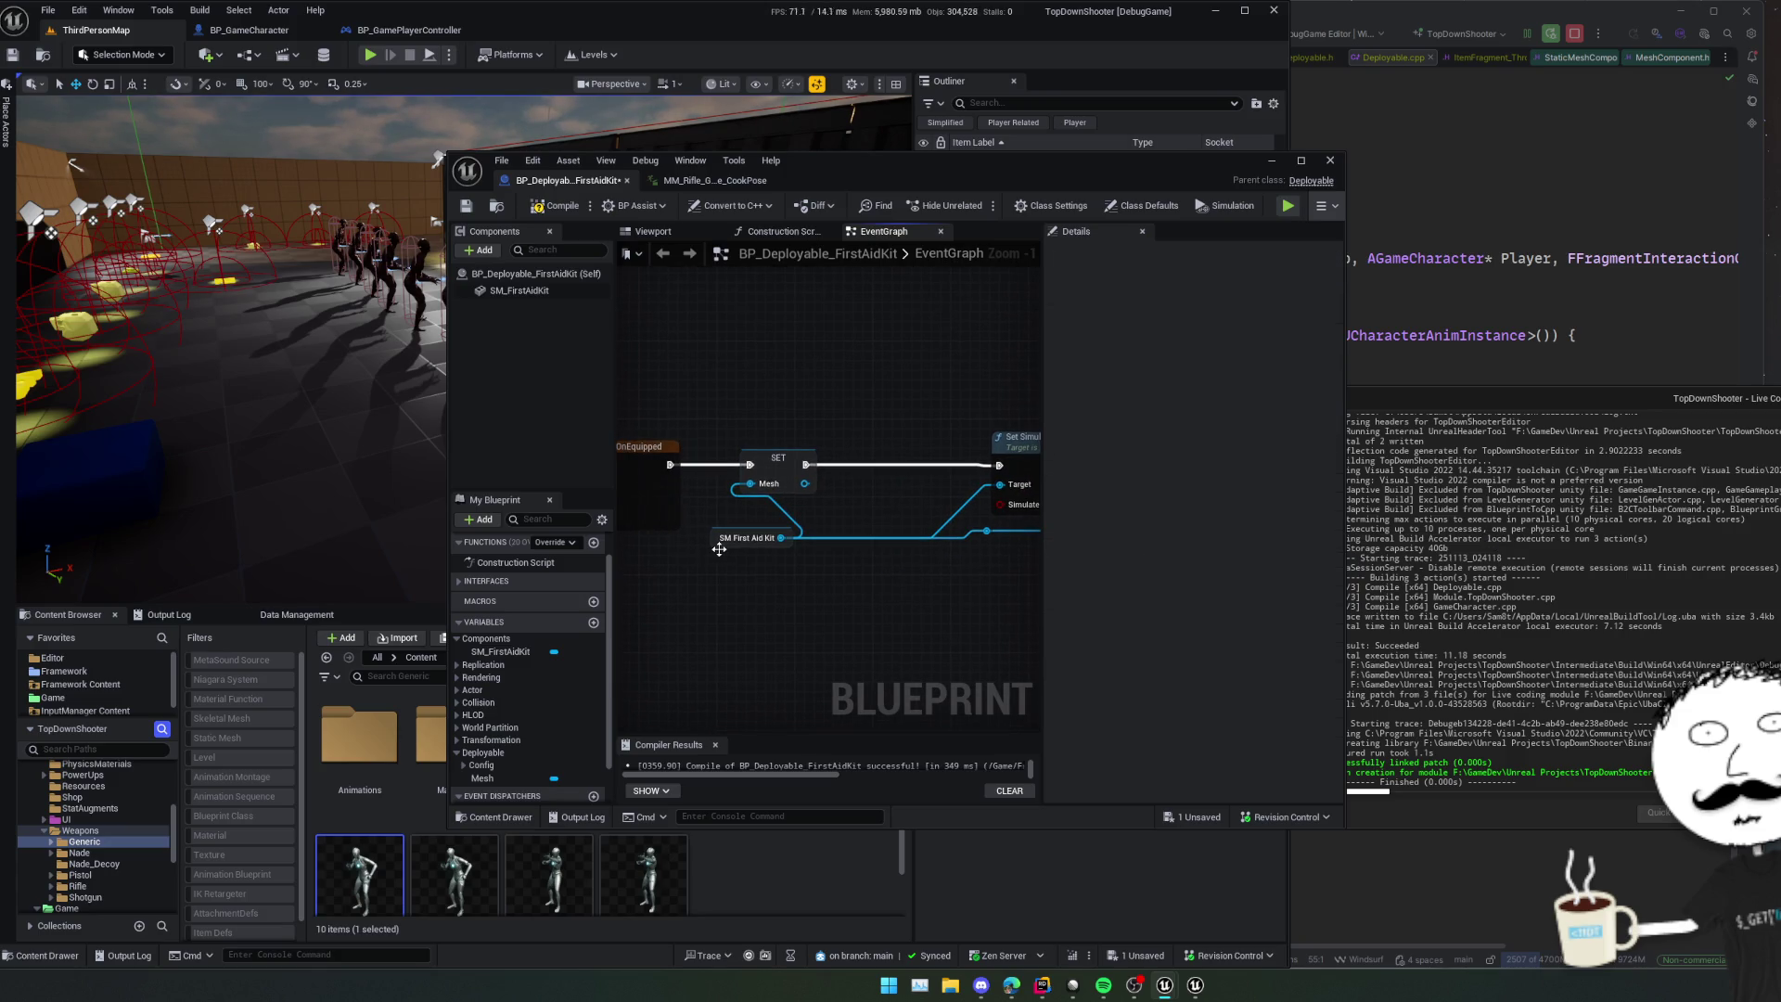
left_click(720, 544)
scroll(765, 611, "down", 1)
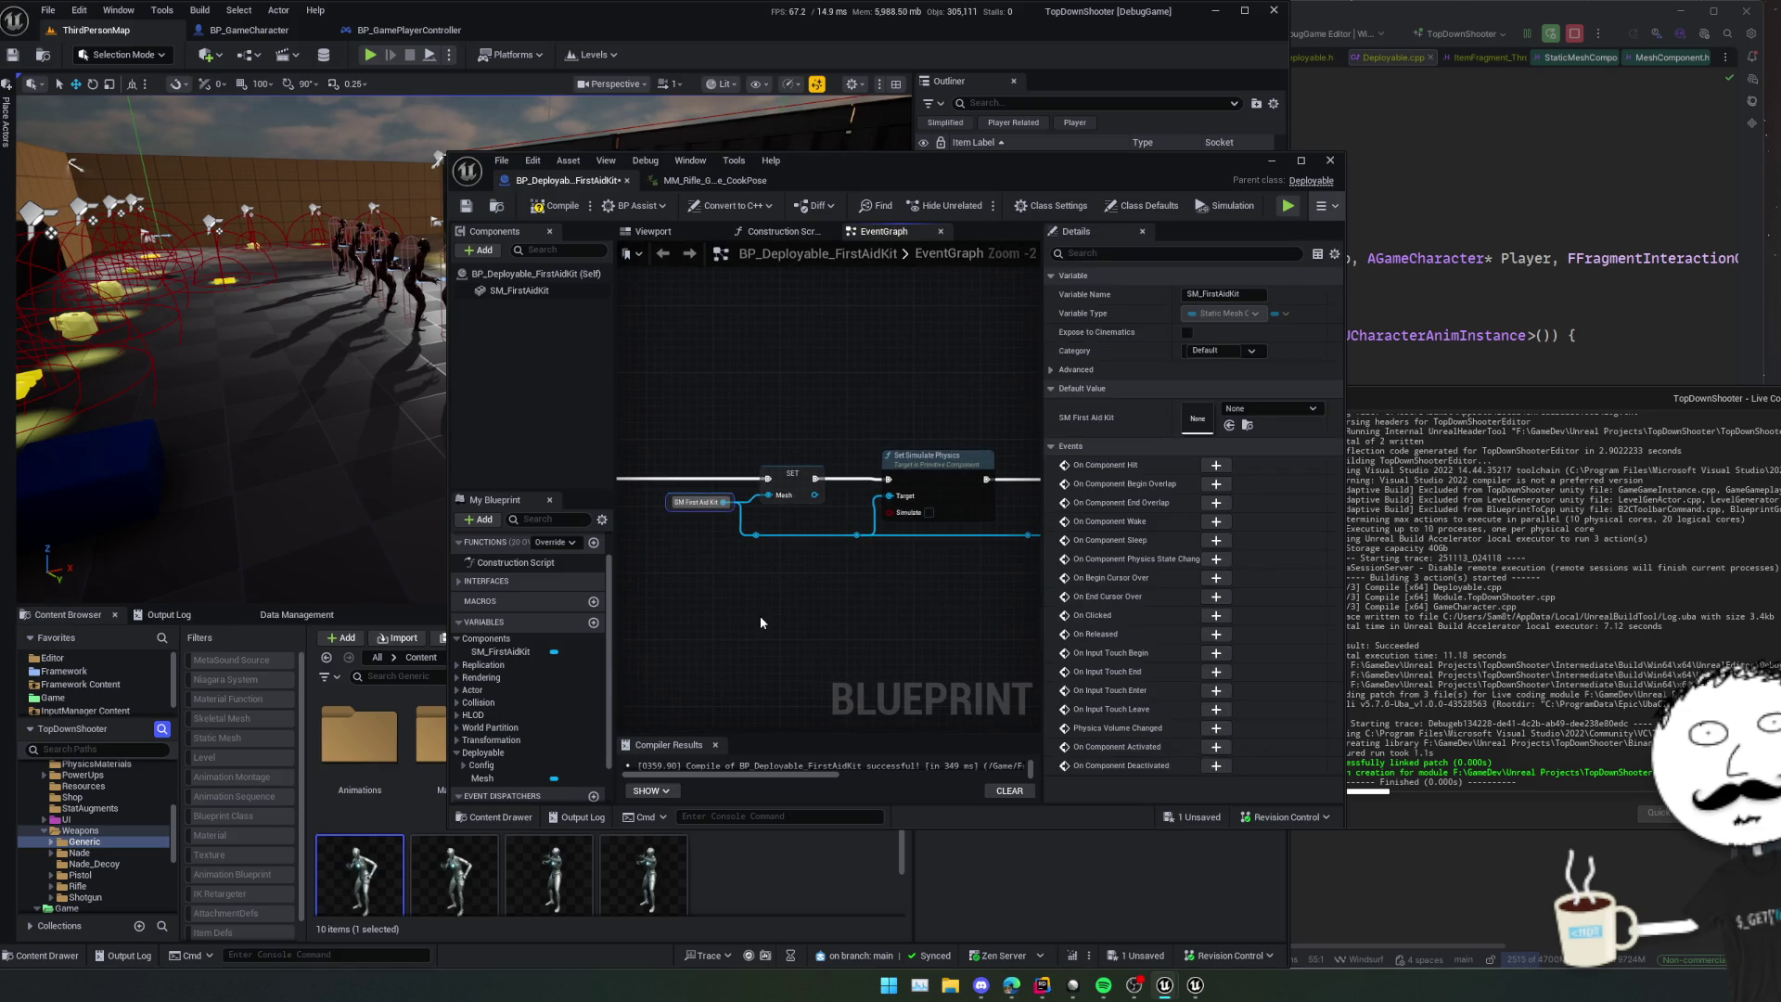
left_click_drag(722, 614, 840, 583)
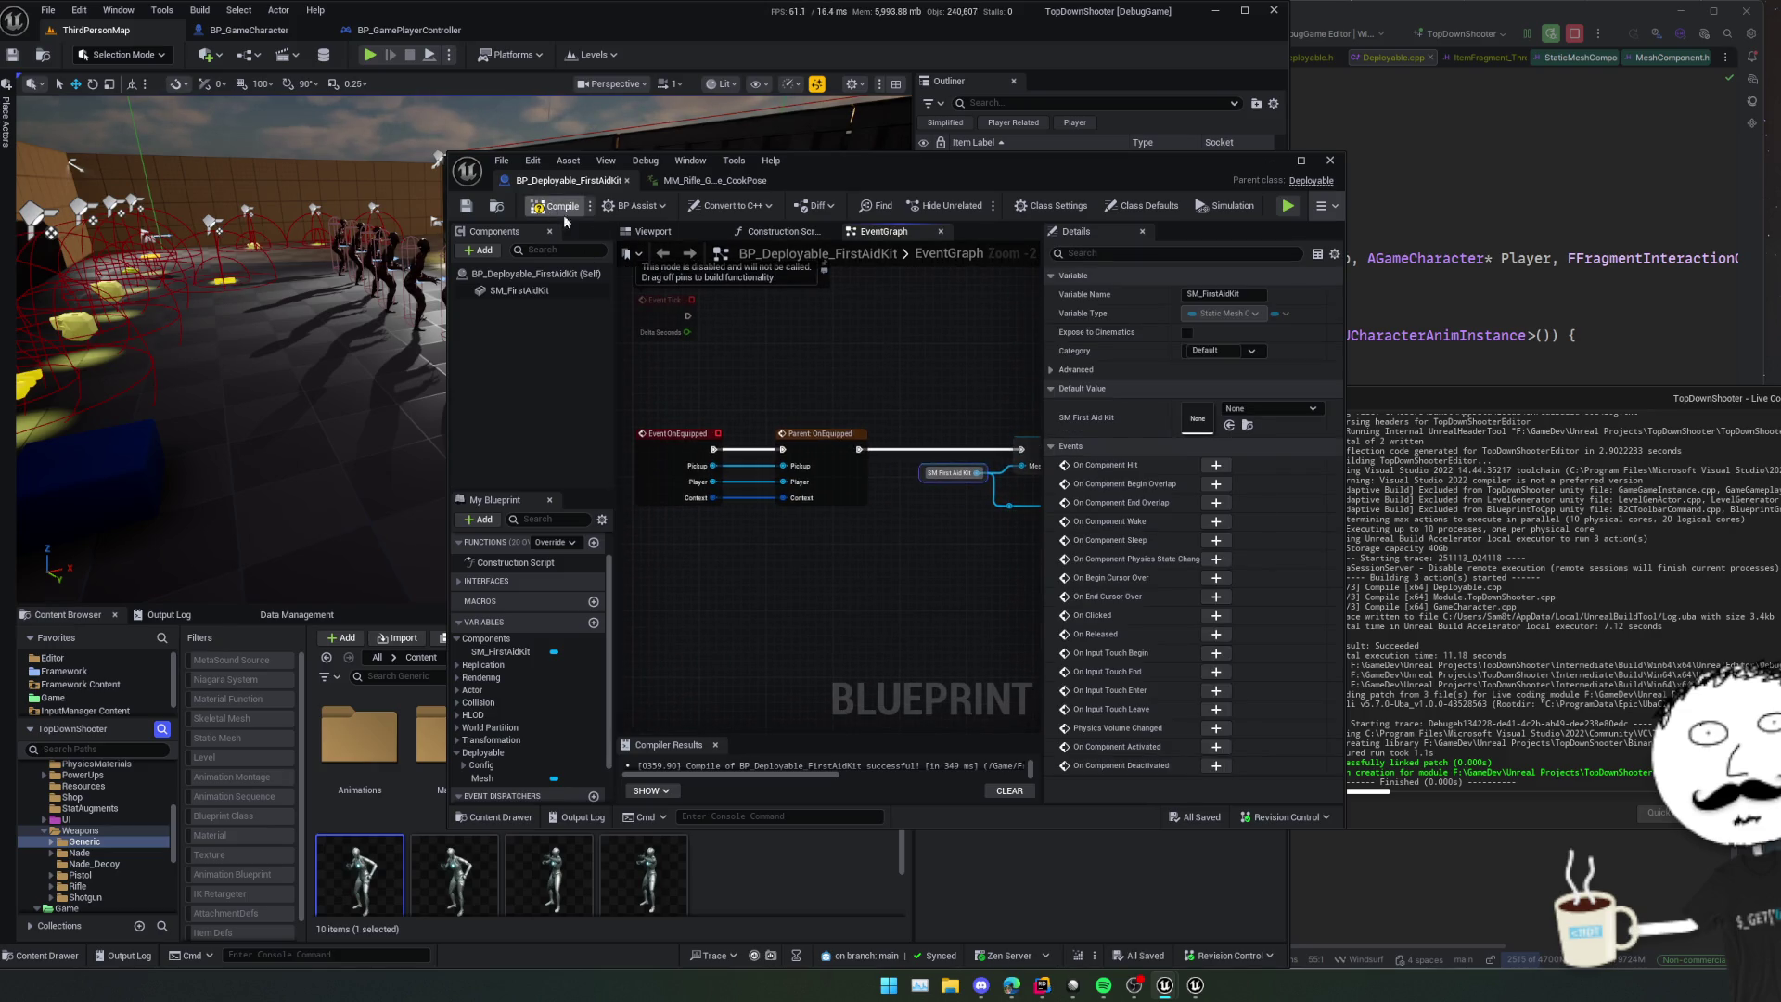
mouse_move(913, 193)
left_mouse_down()
mouse_move(1195, 339)
mouse_move(1394, 343)
mouse_move(1448, 279)
left_mouse_up()
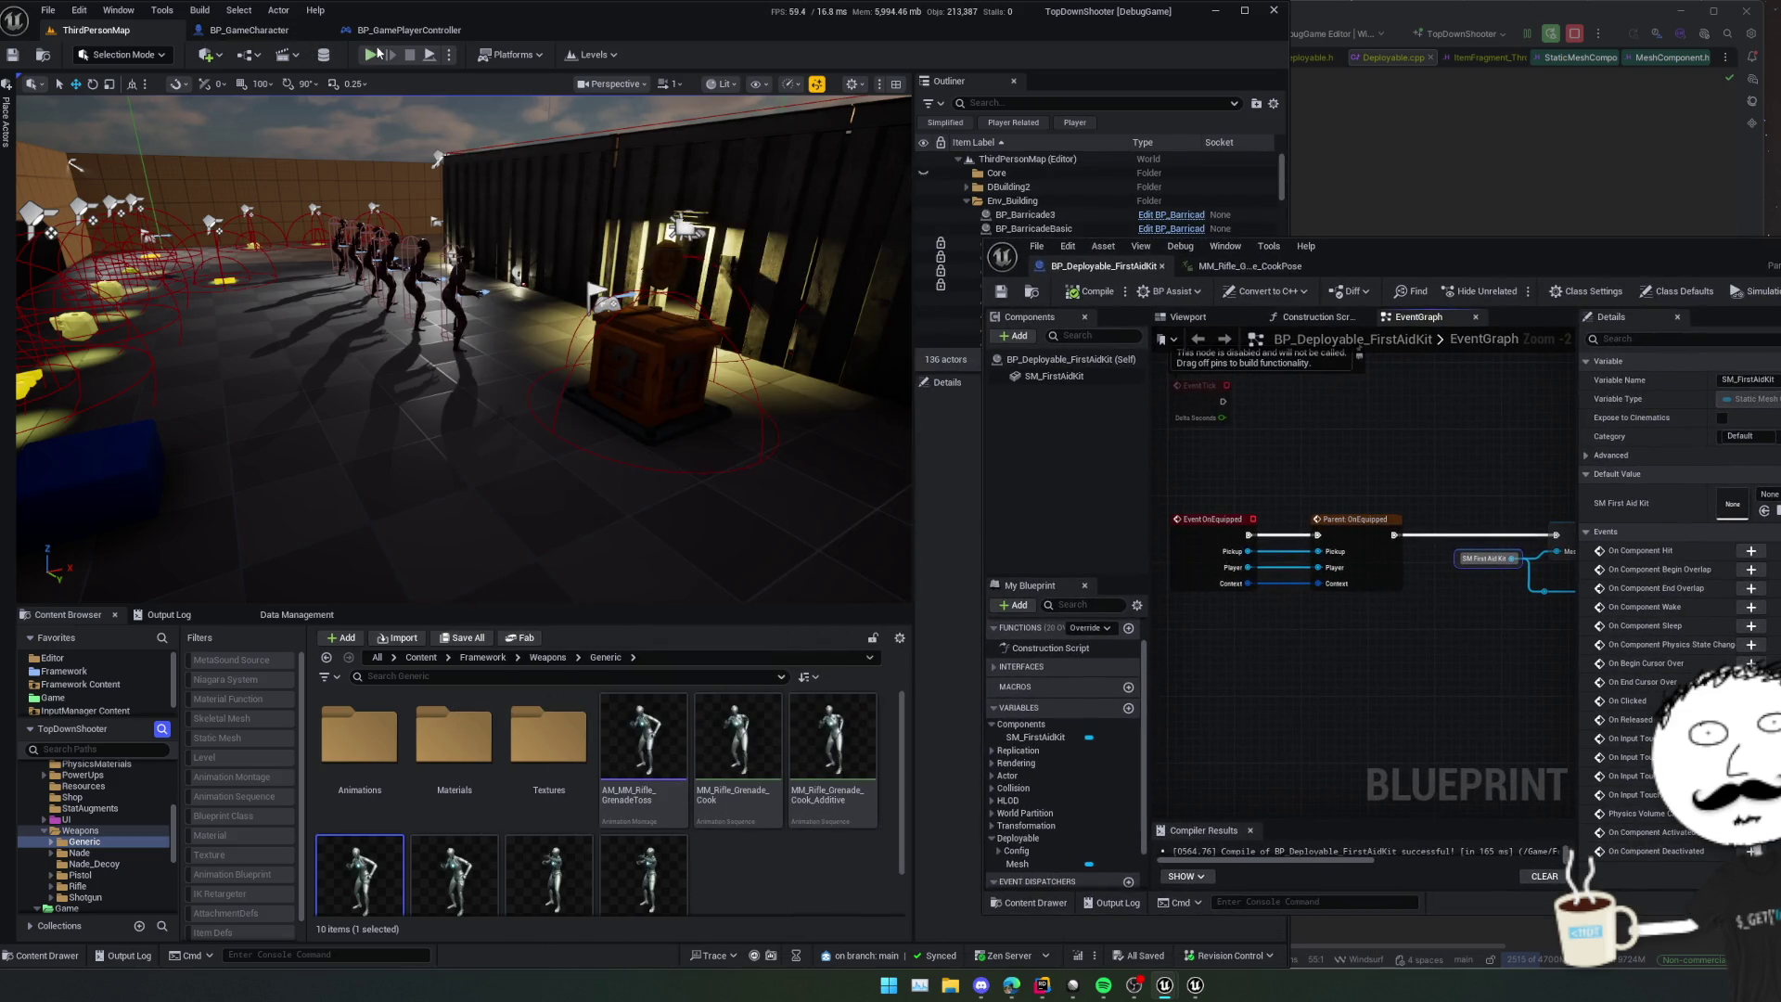
key("alt+p")
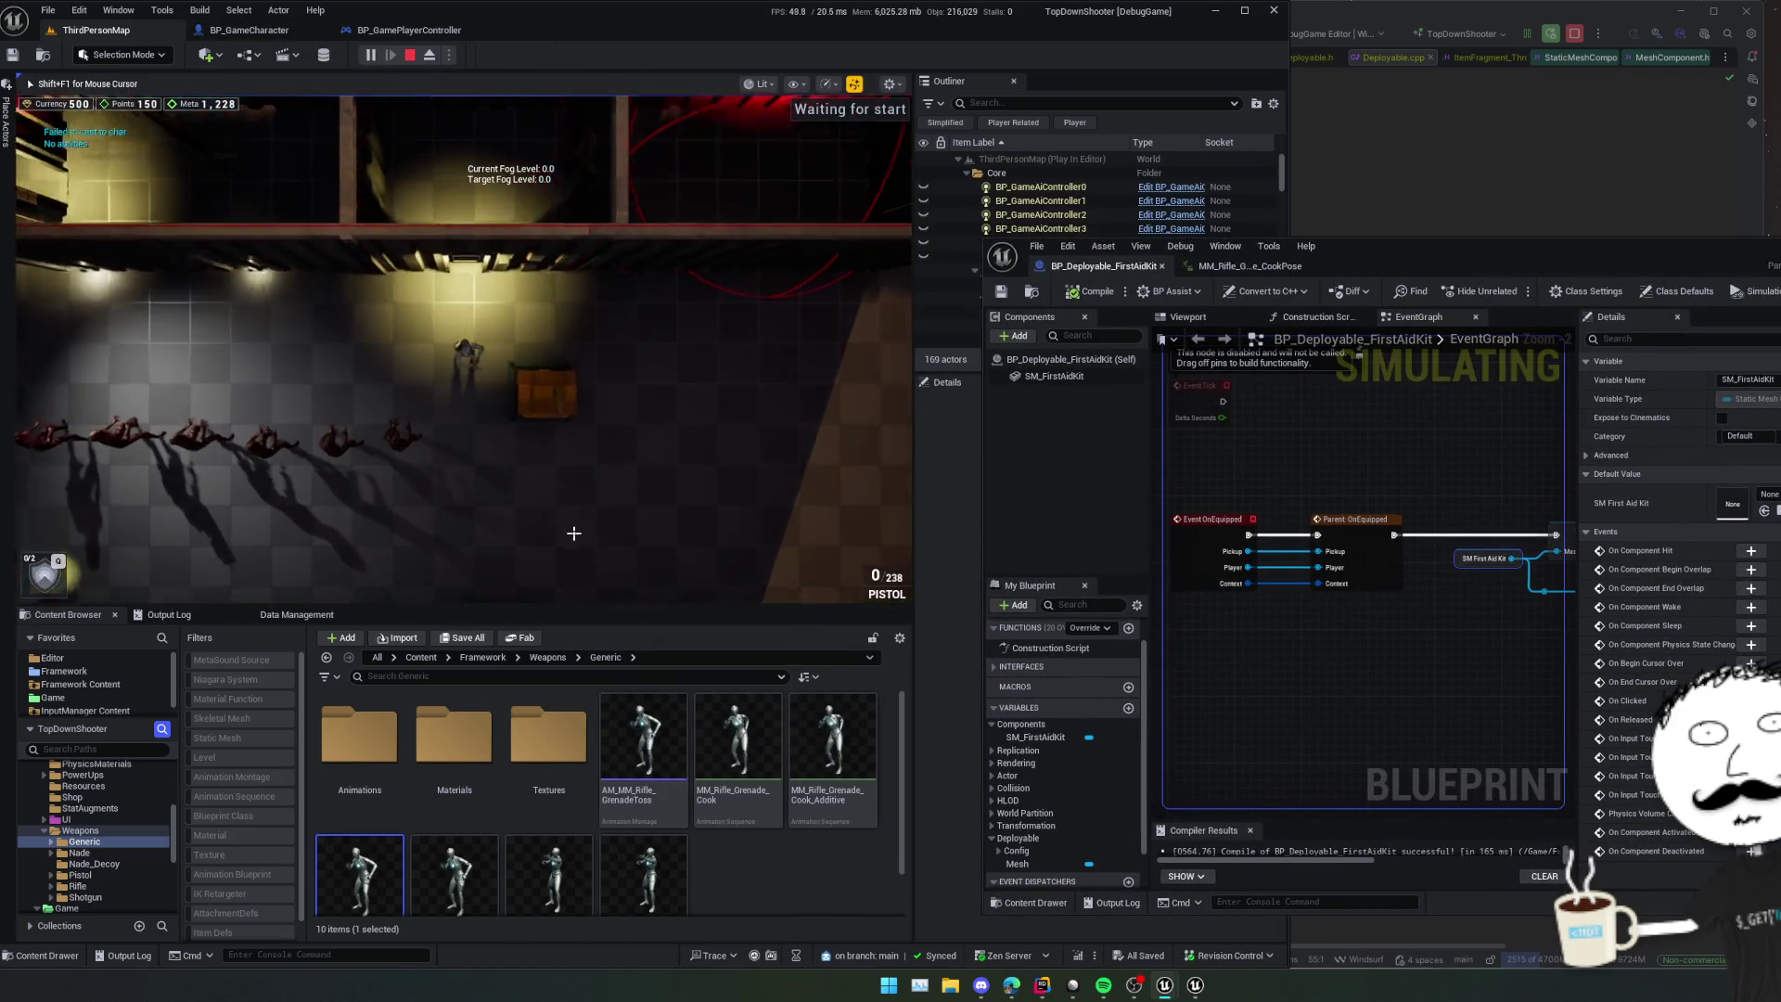
key("v")
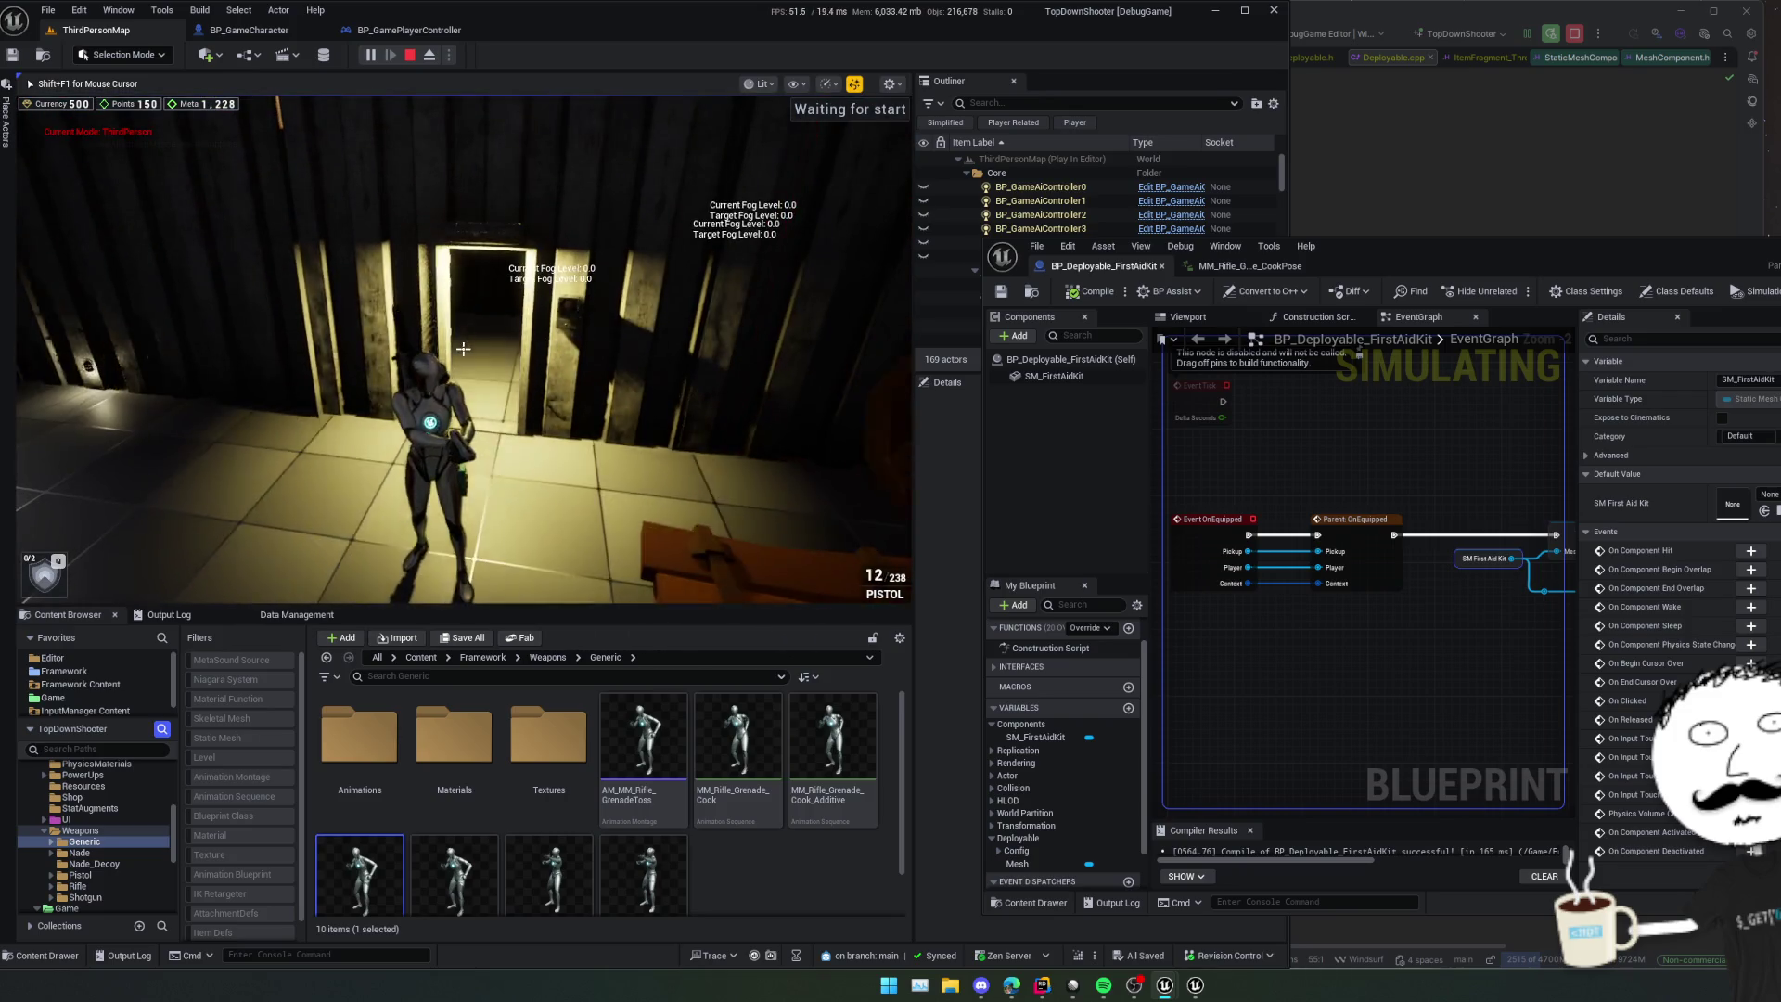
key("w")
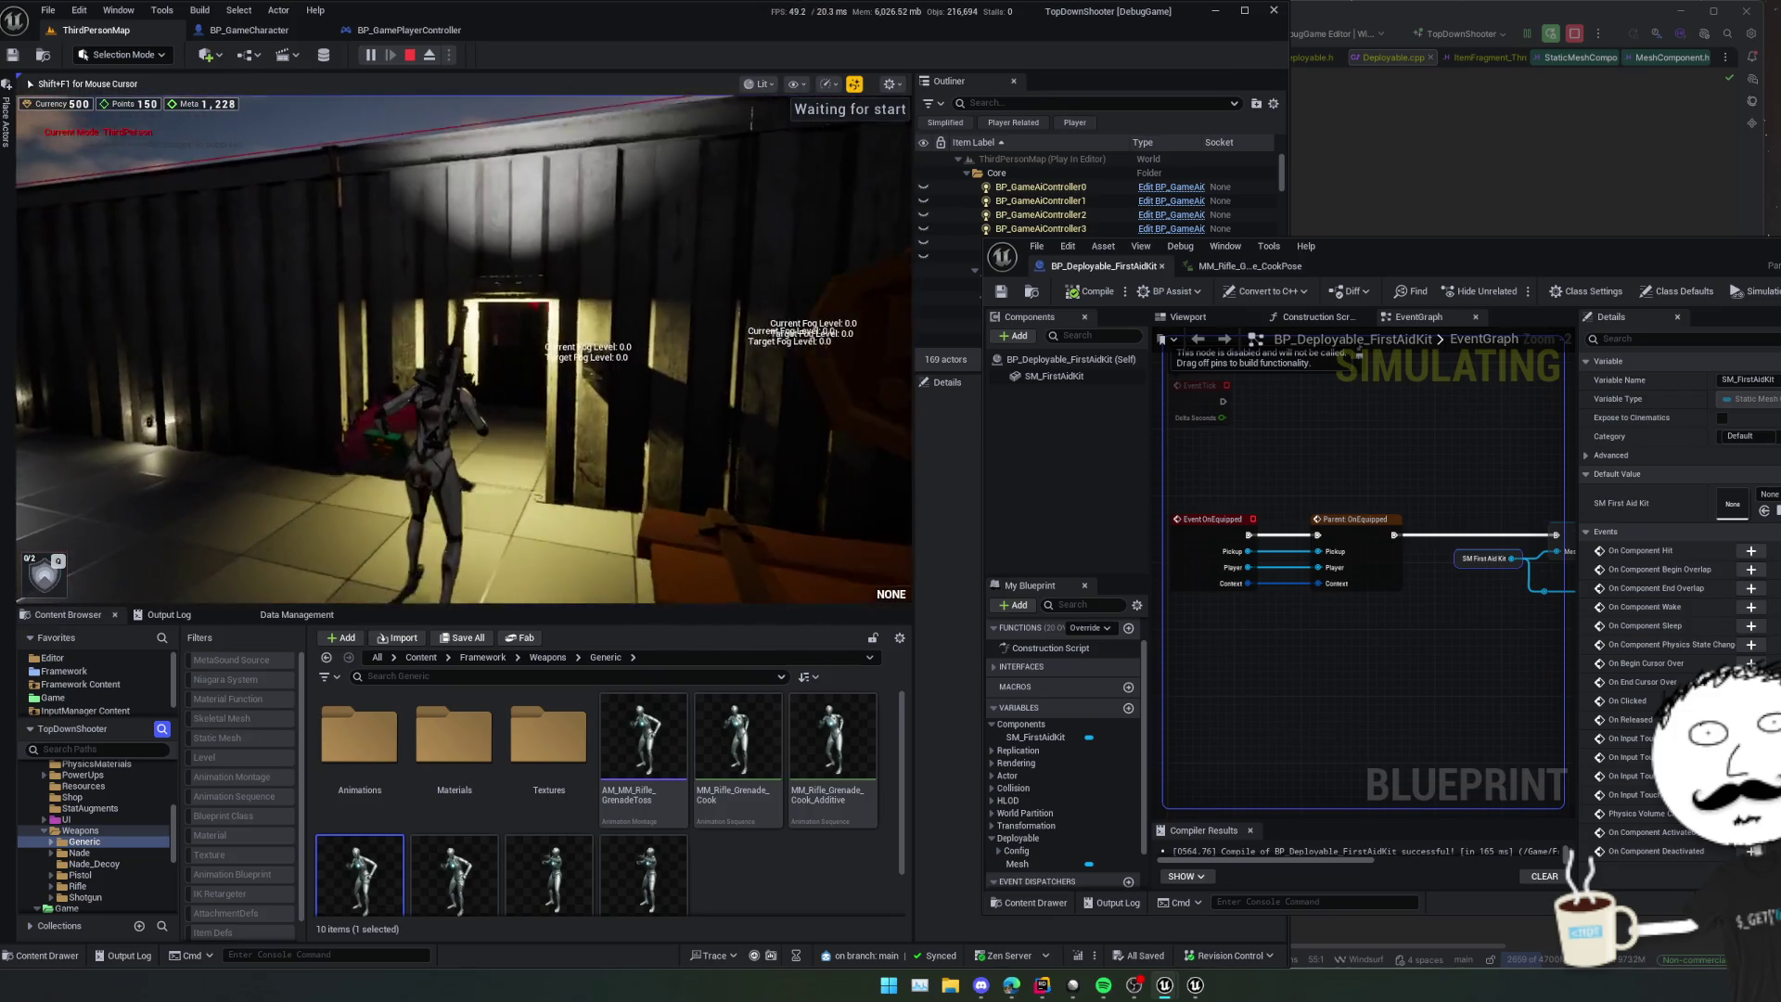
key("w")
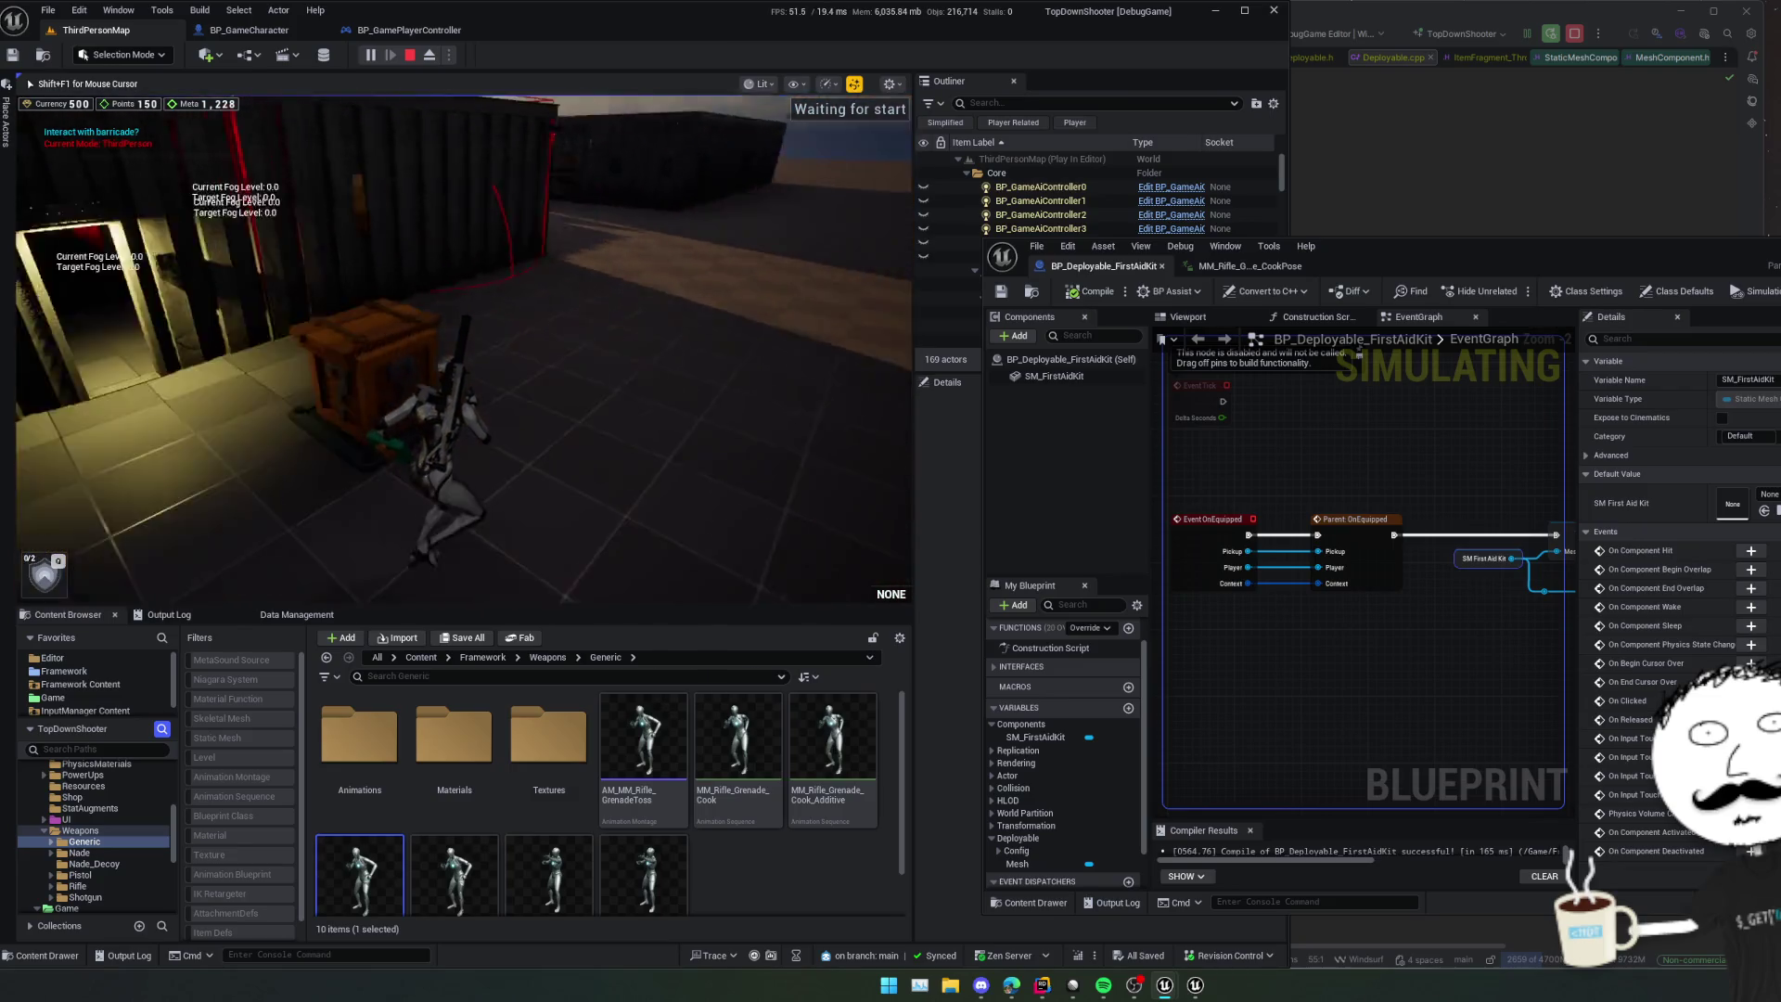
key("w")
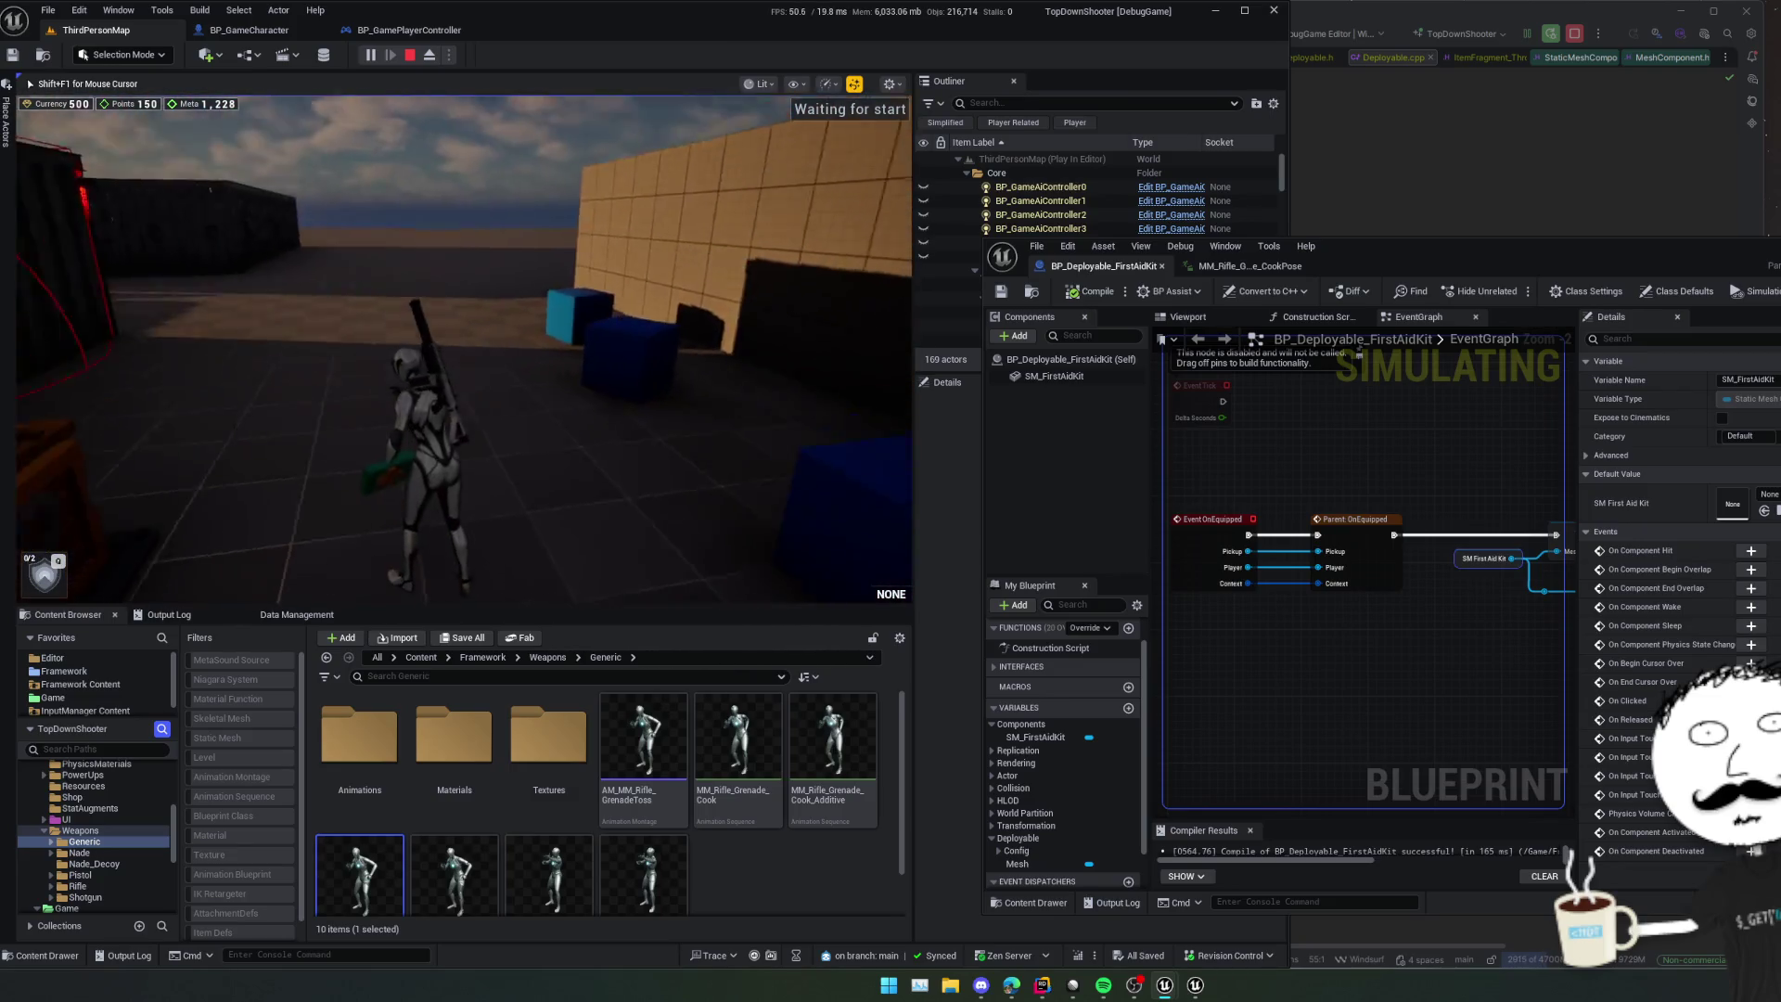
key("w")
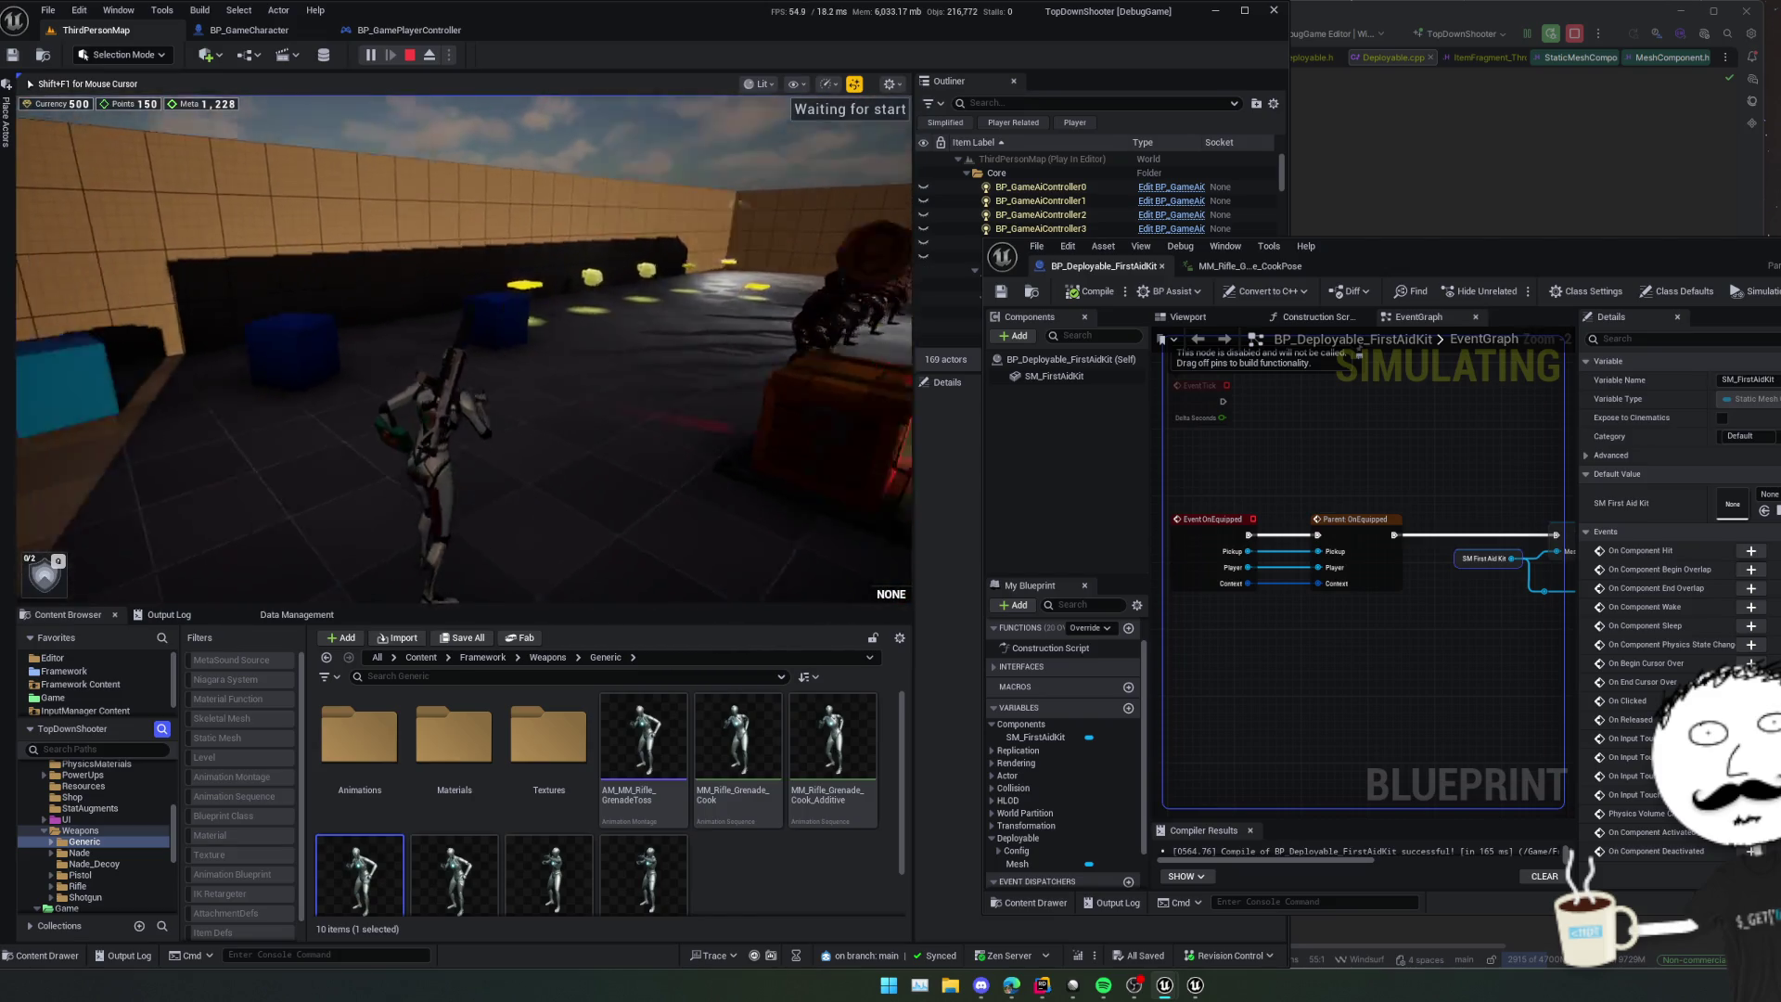
key("w")
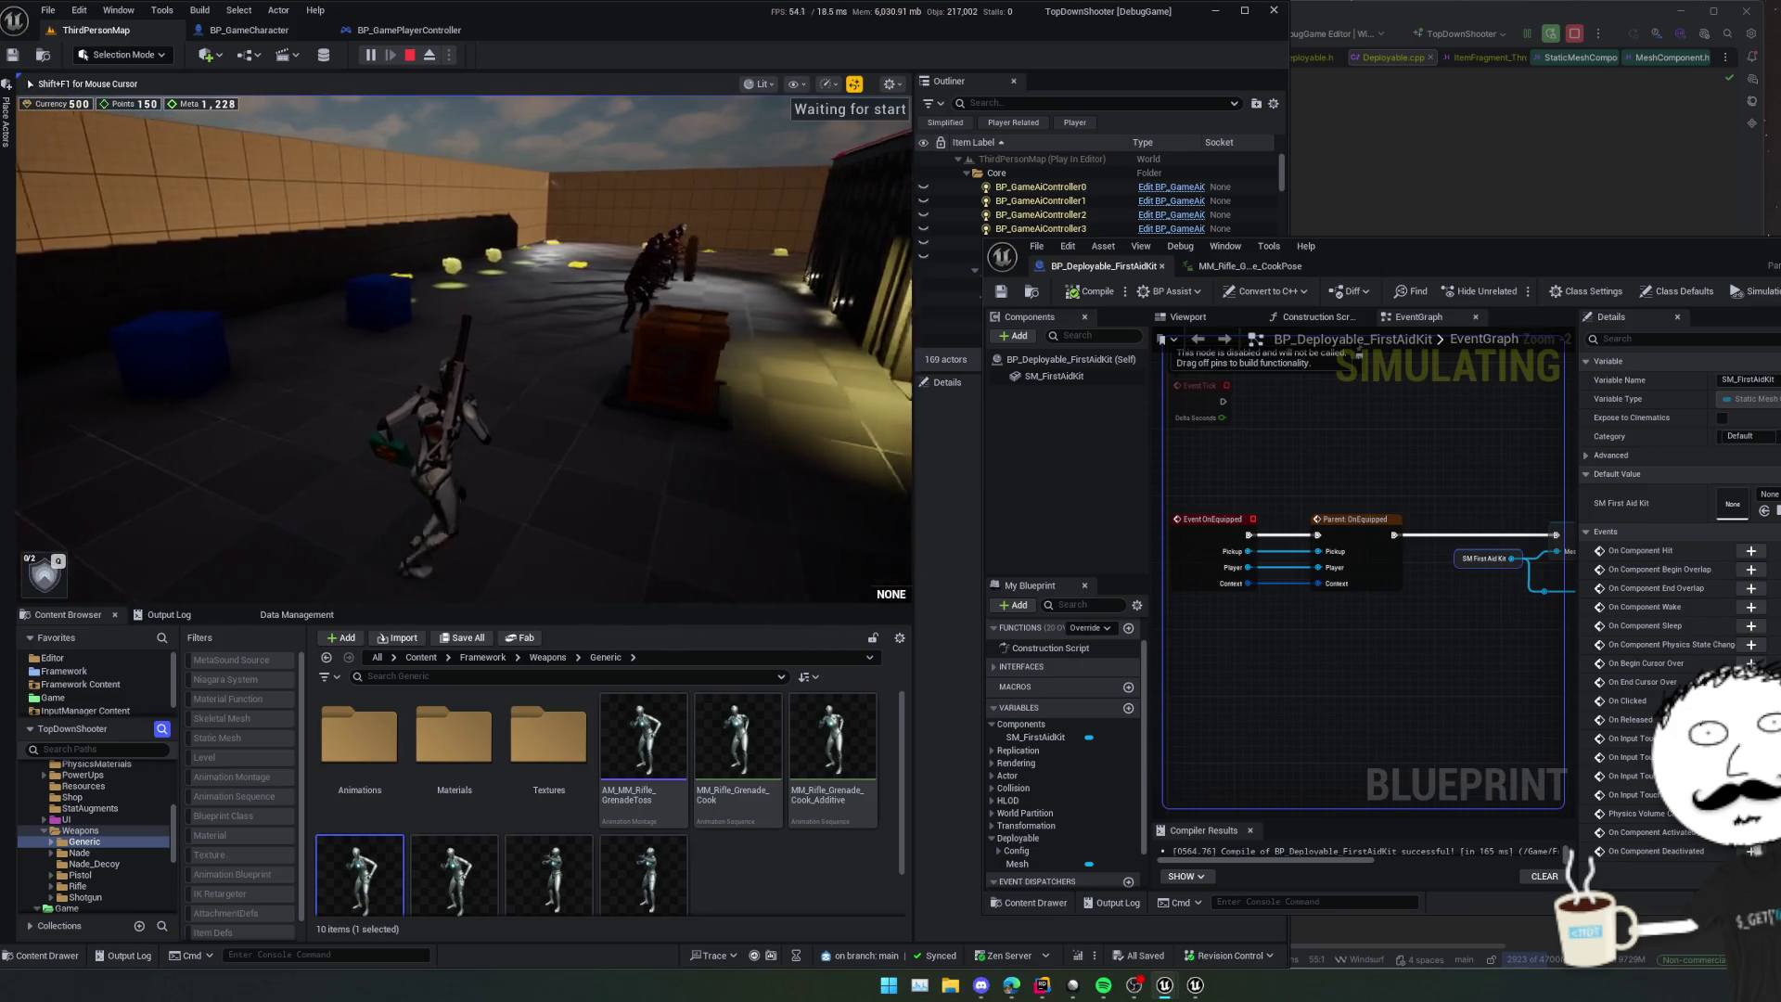
key("w")
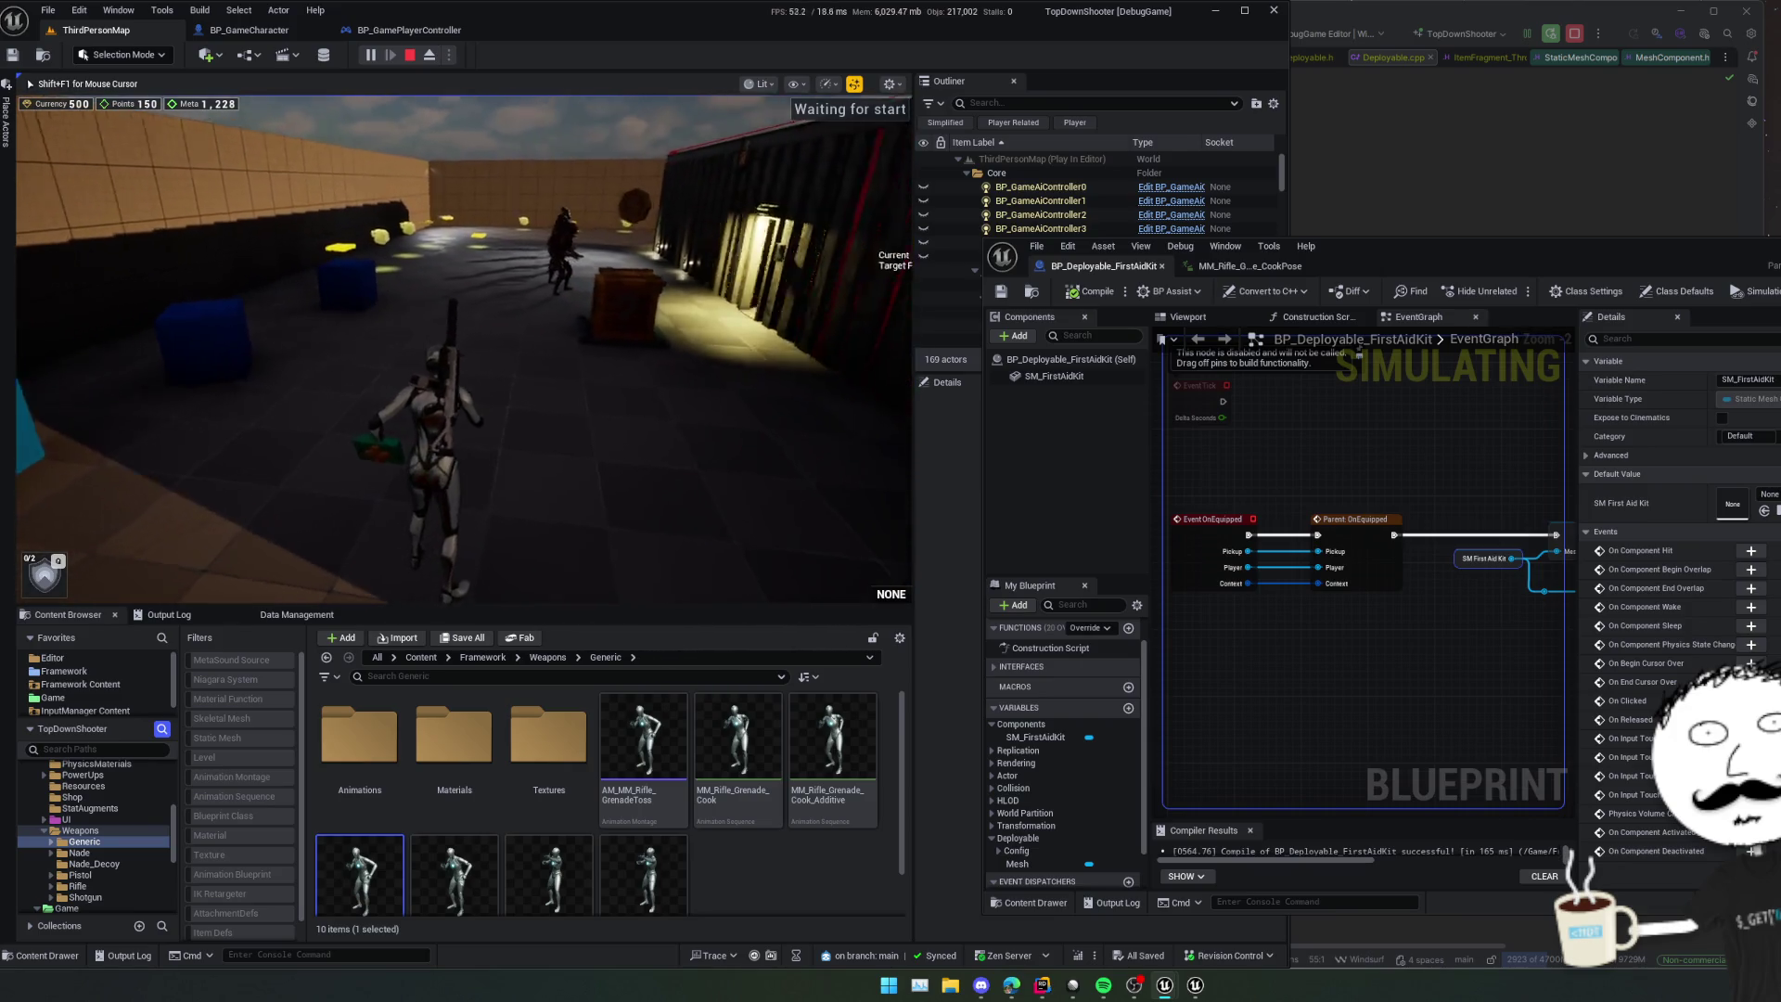
key("w")
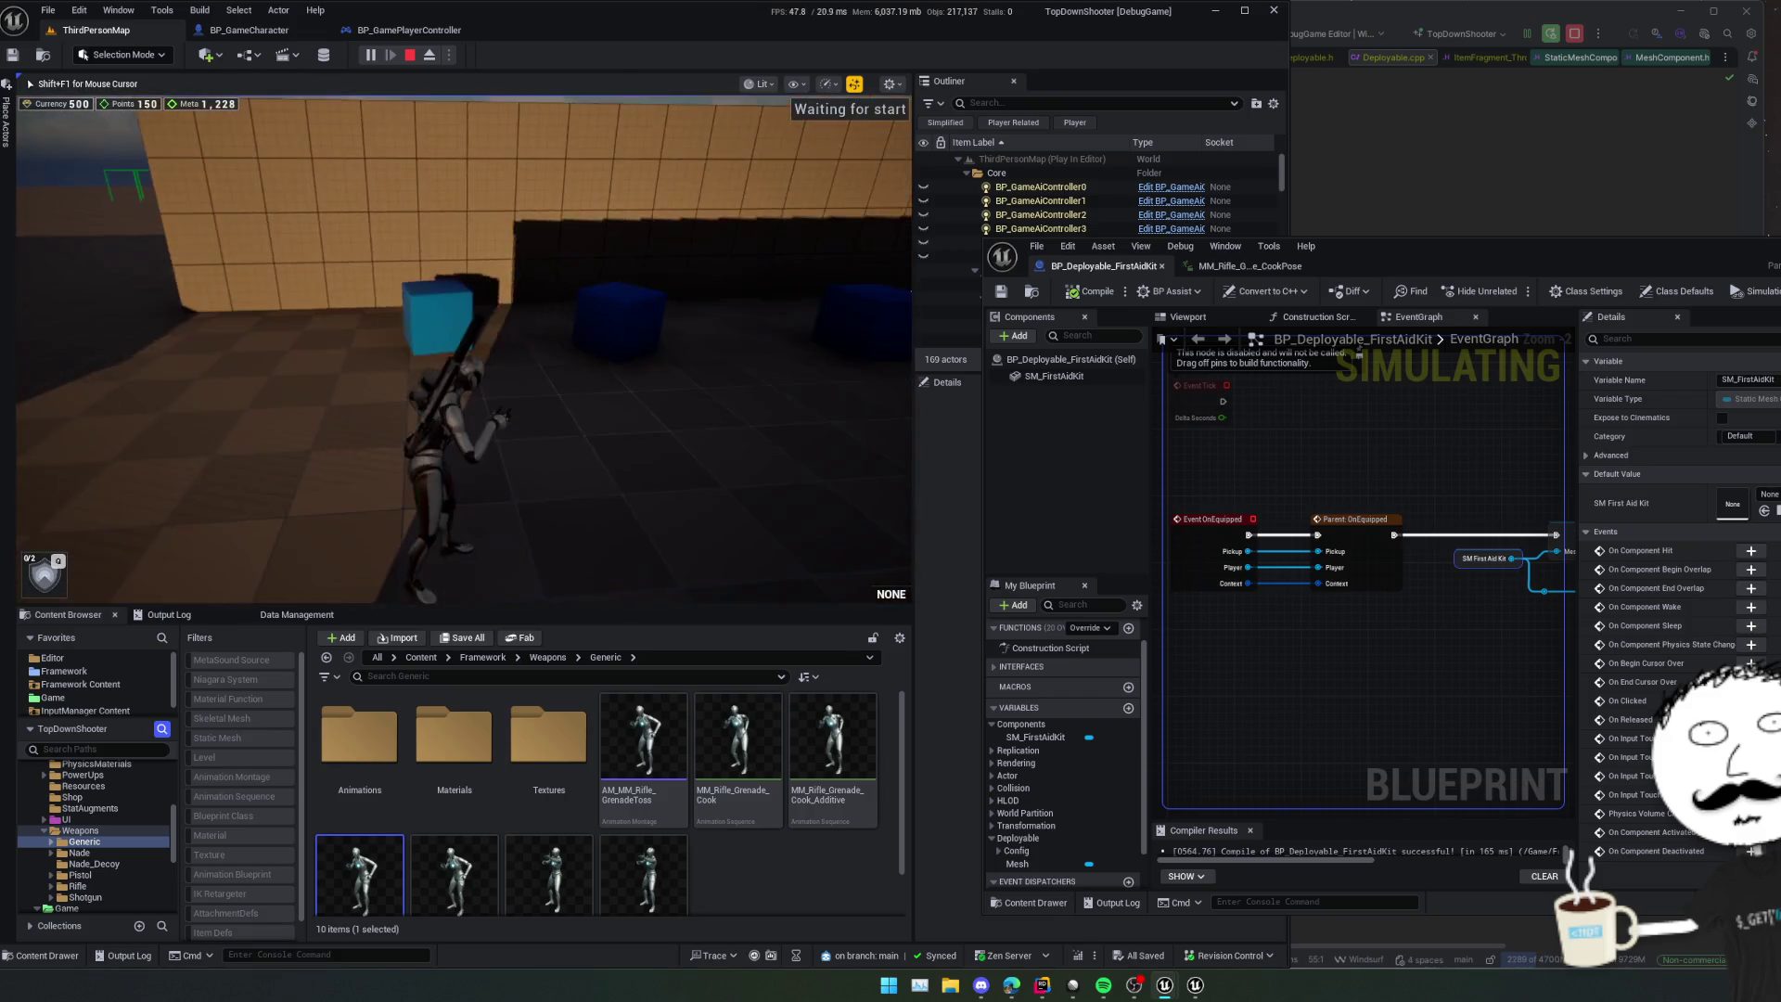
key("w")
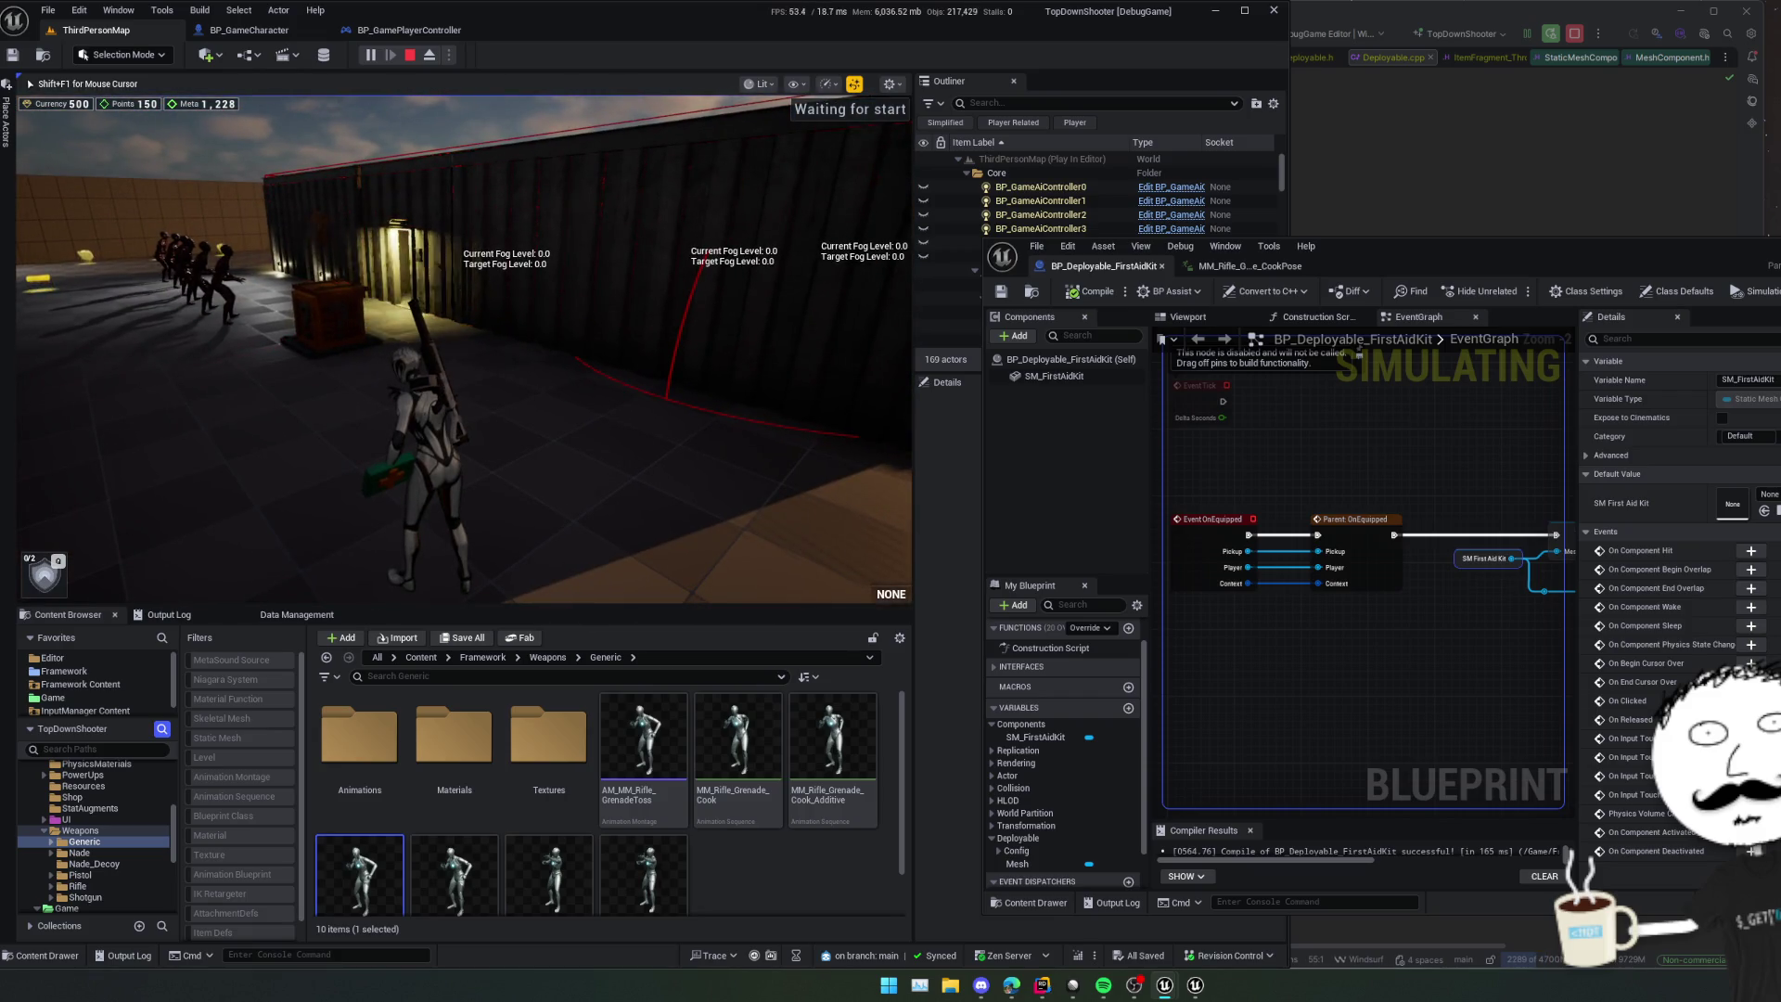
key("Escape")
left_click(409, 56)
mouse_move(1471, 244)
left_mouse_down()
mouse_move(1423, 258)
mouse_move(1555, 221)
left_mouse_up()
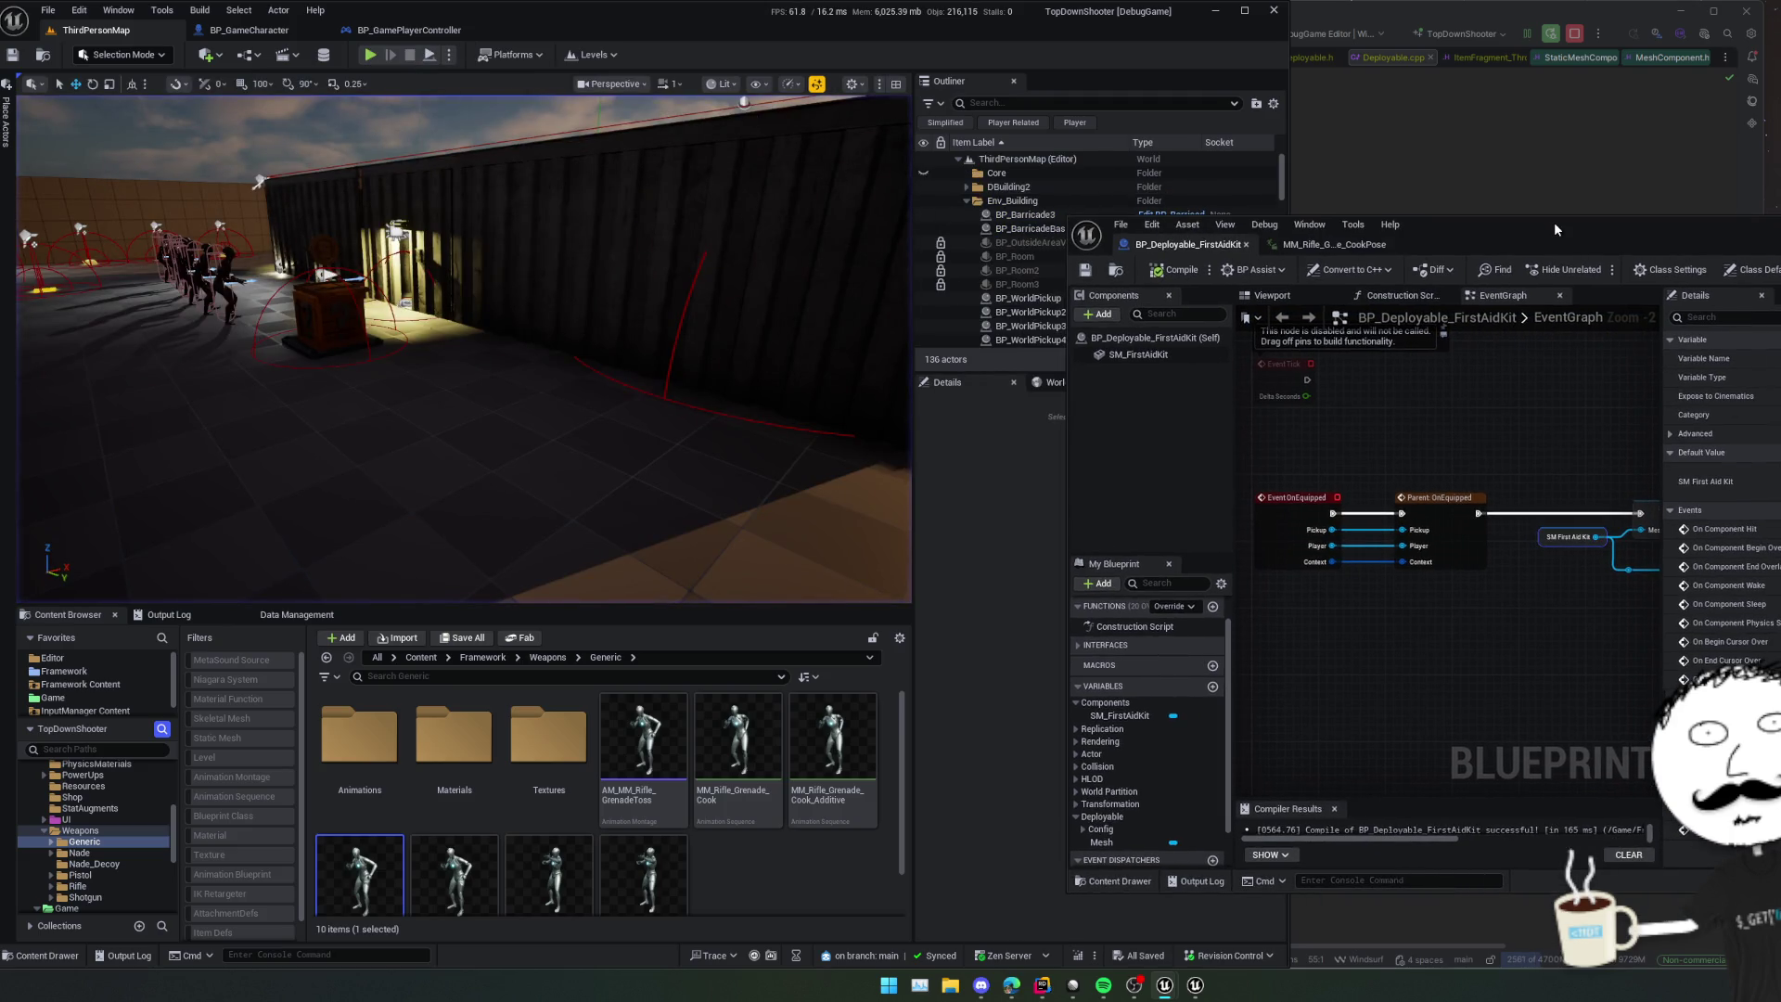
- Open MM_Rifle_Grenade_CookPose and the SK_Mannequin skeleton, then select the hand_l bone in the tree
double_click(389, 870)
scroll(1113, 557, "down", 3)
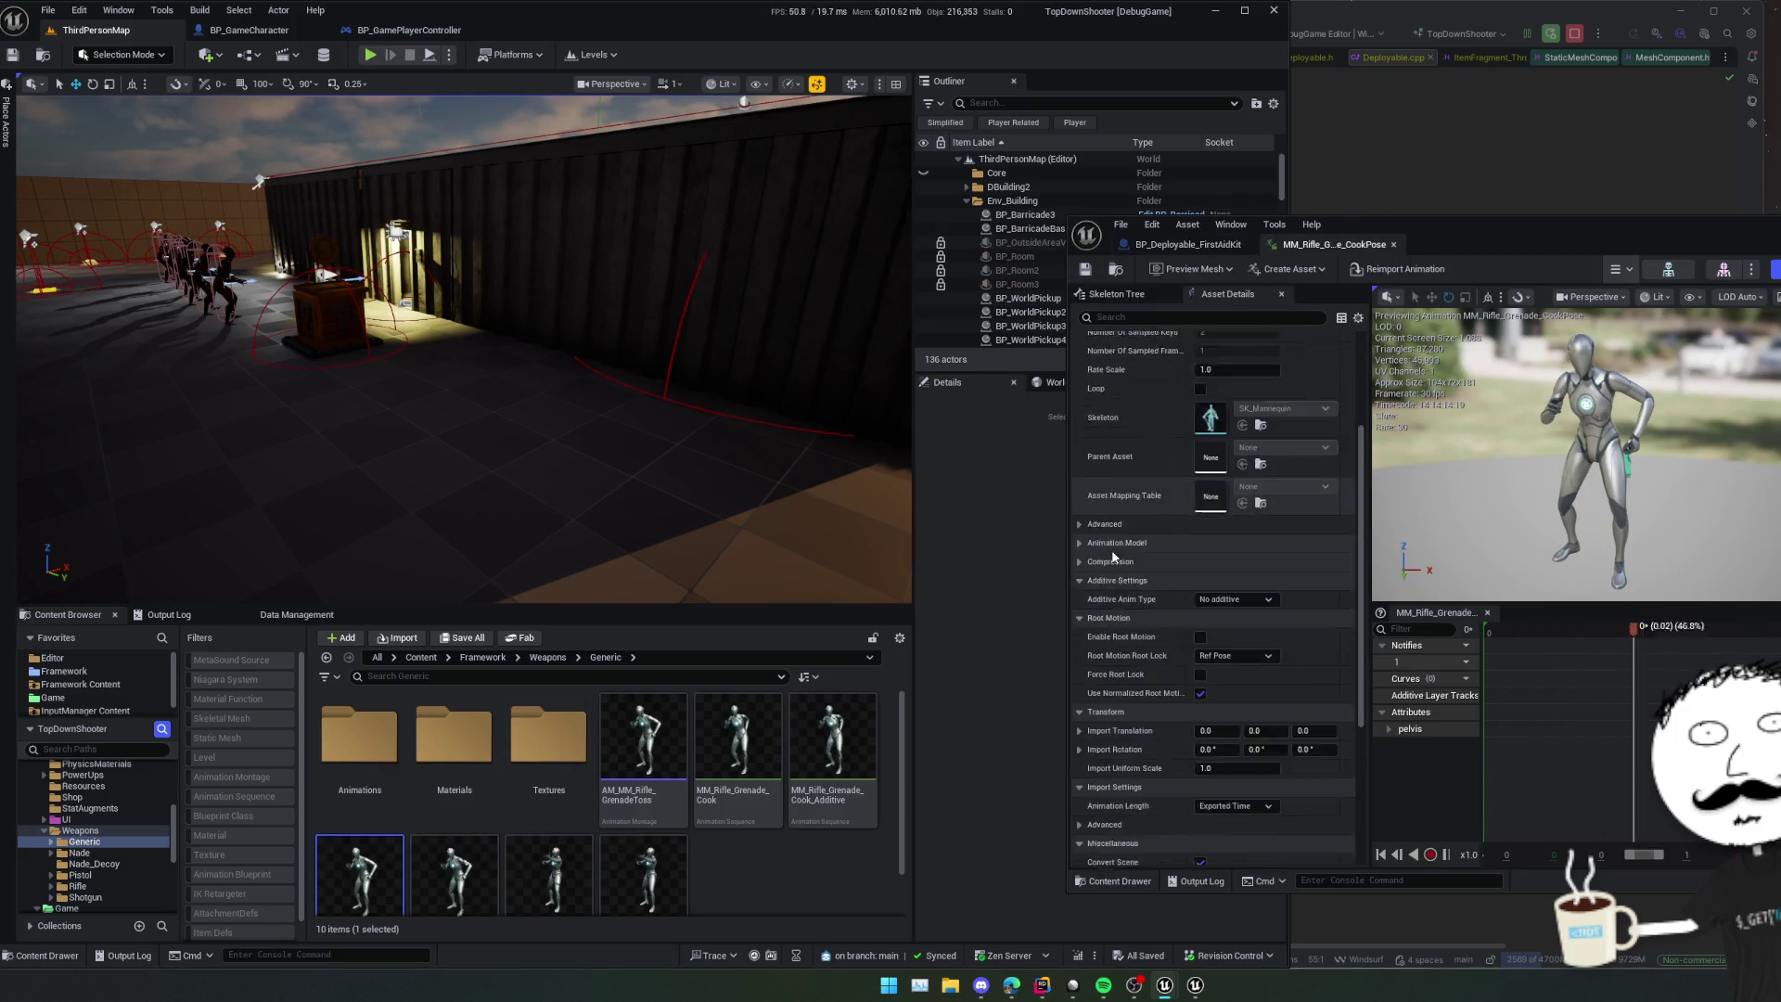
scroll(1111, 549, "up", 5)
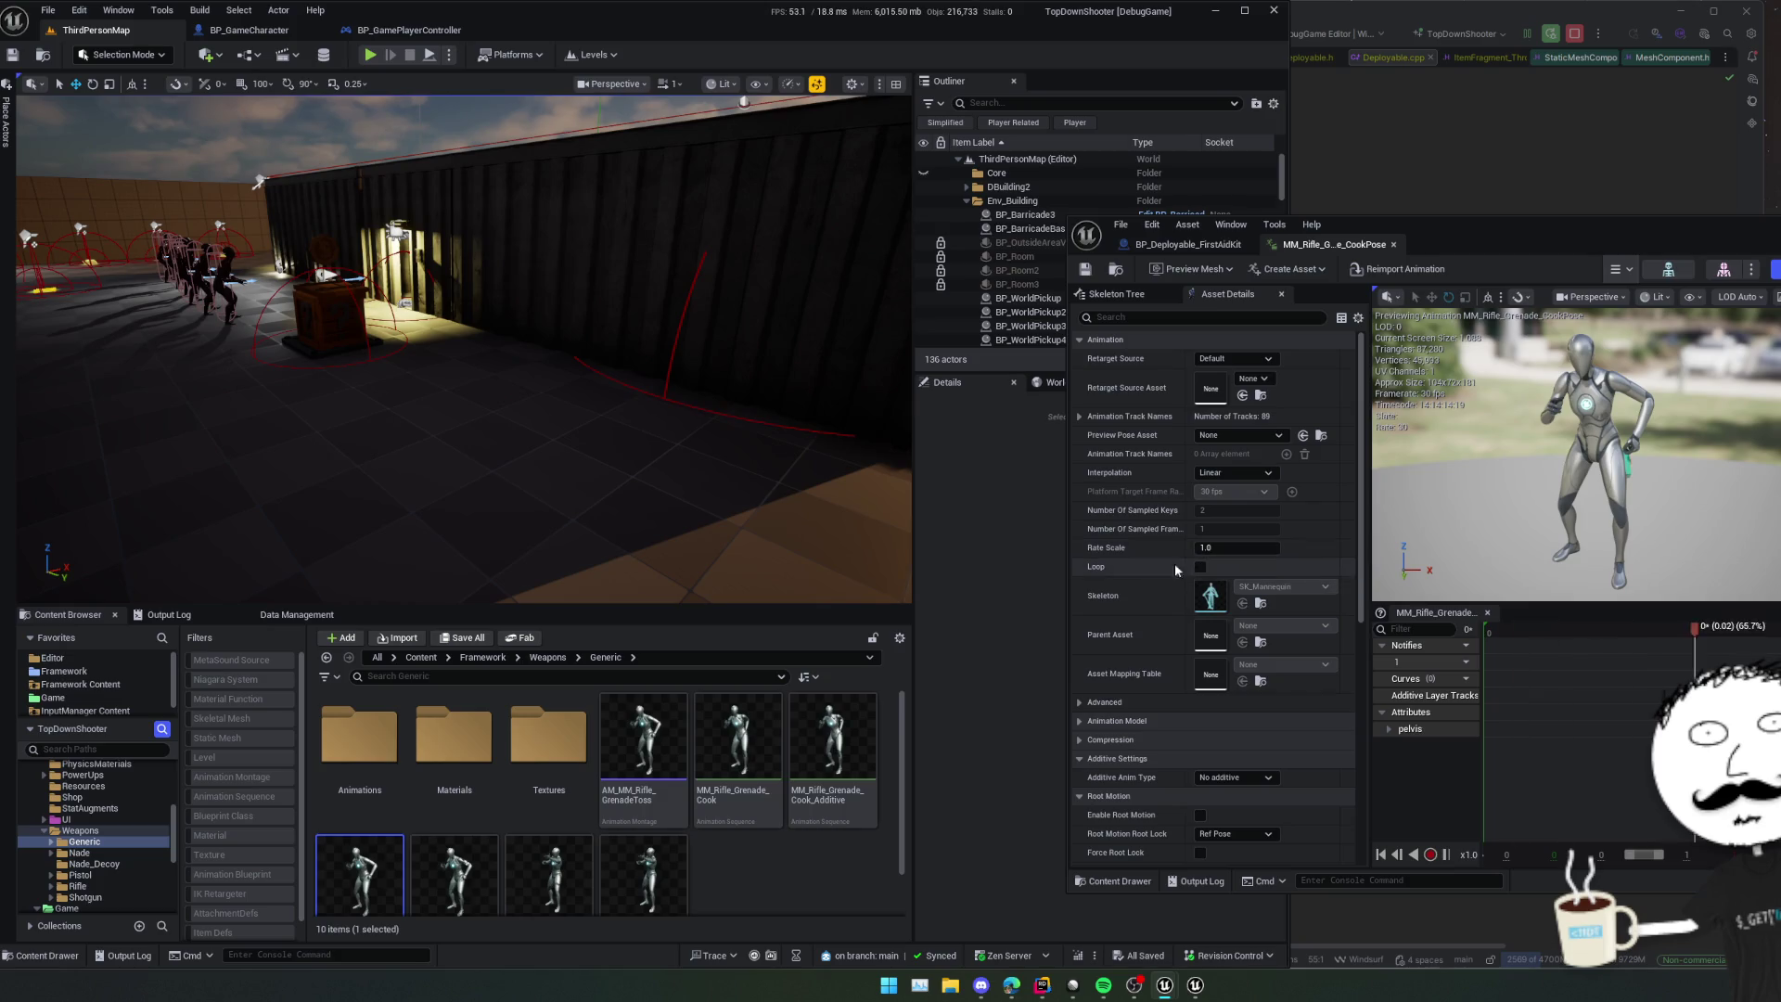
double_click(1206, 591)
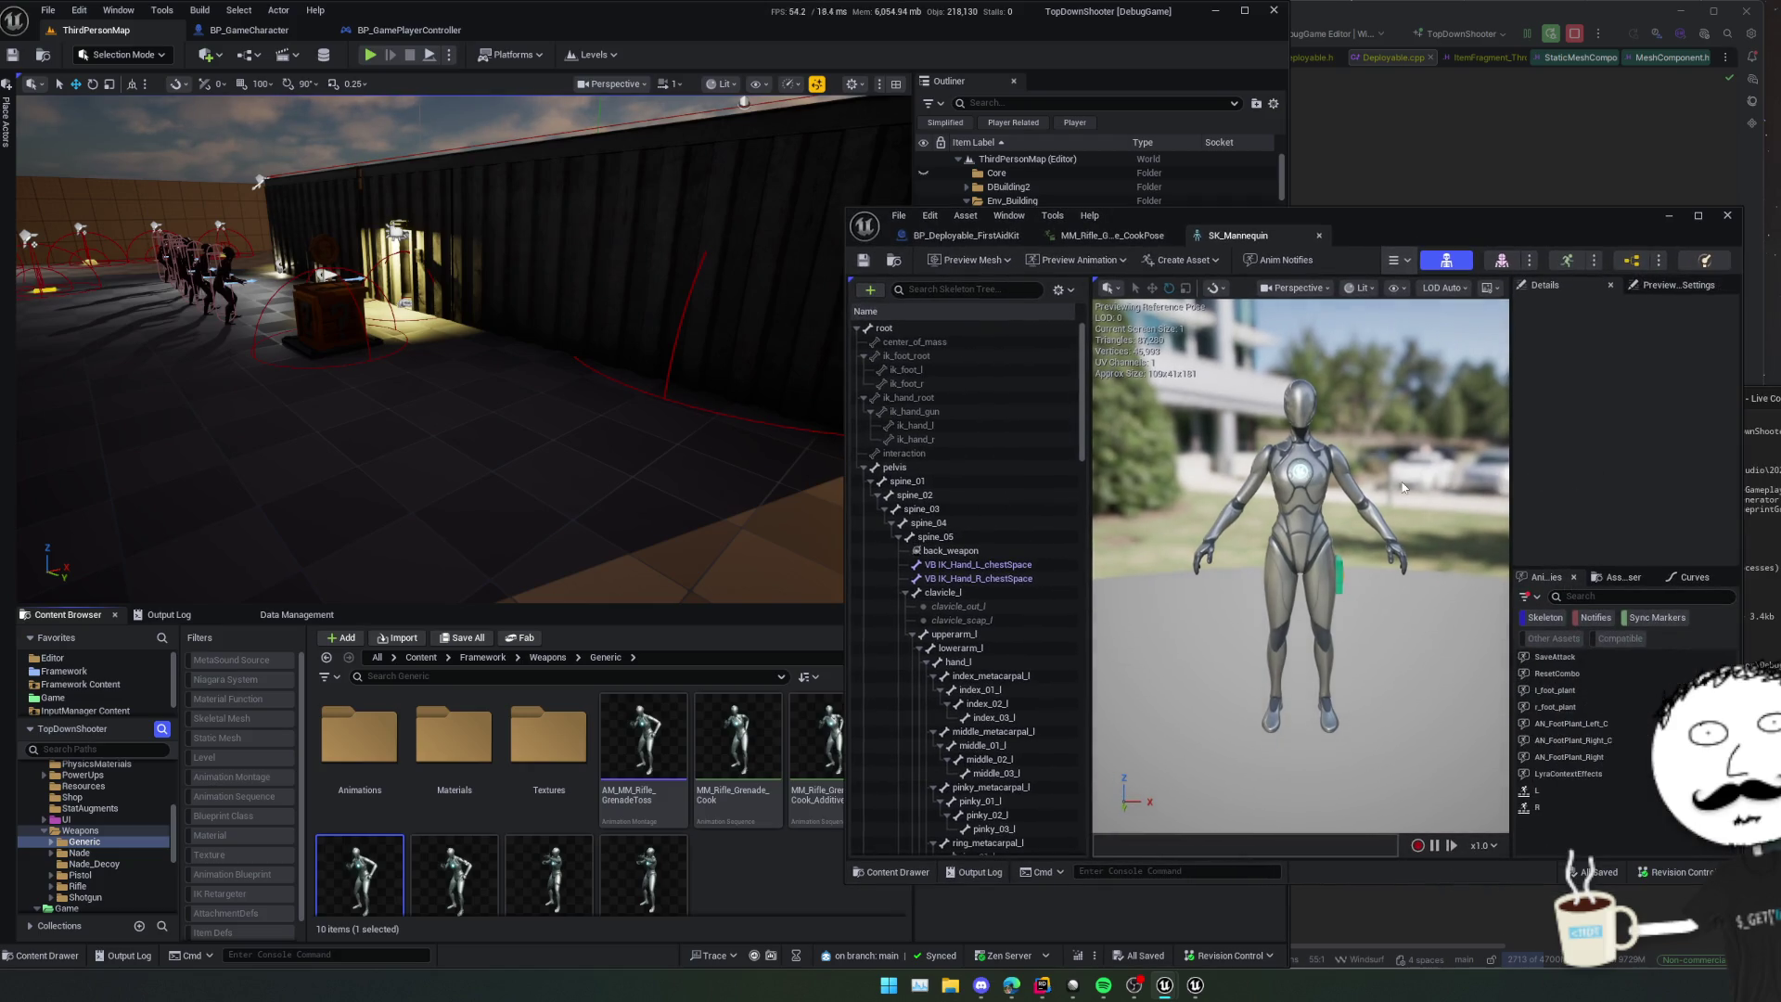
scroll(955, 492, "down", 5)
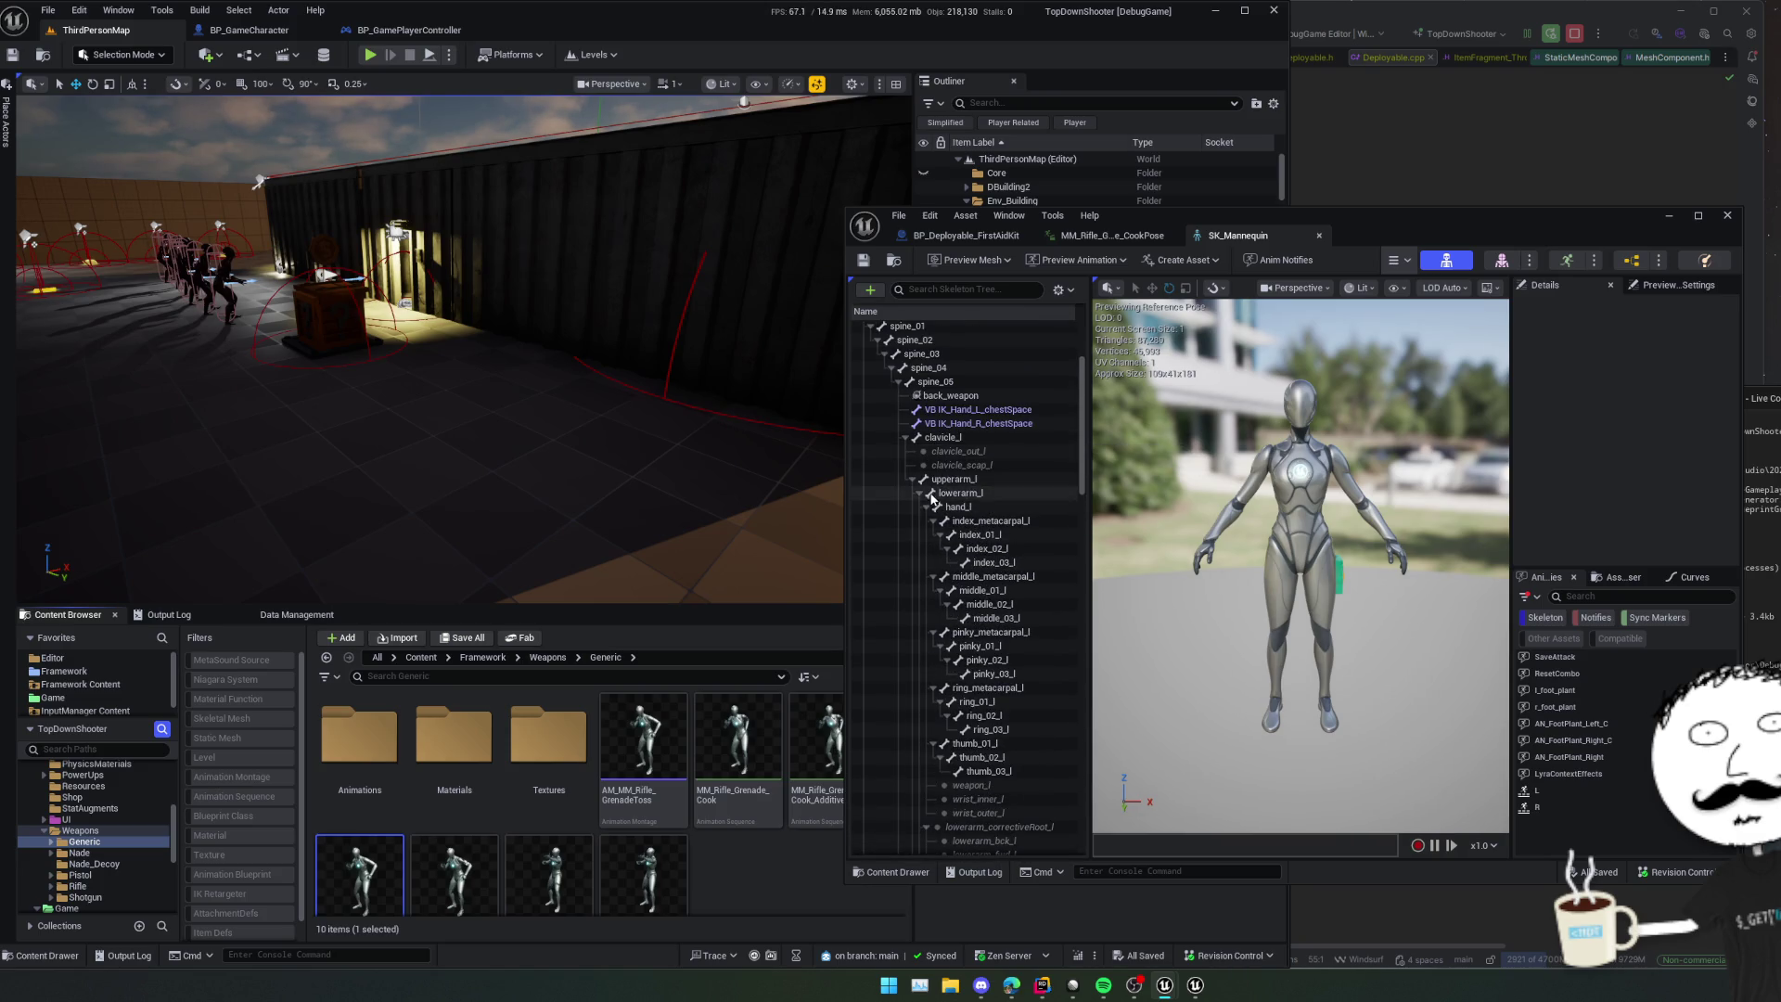
scroll(982, 550, "down", 2)
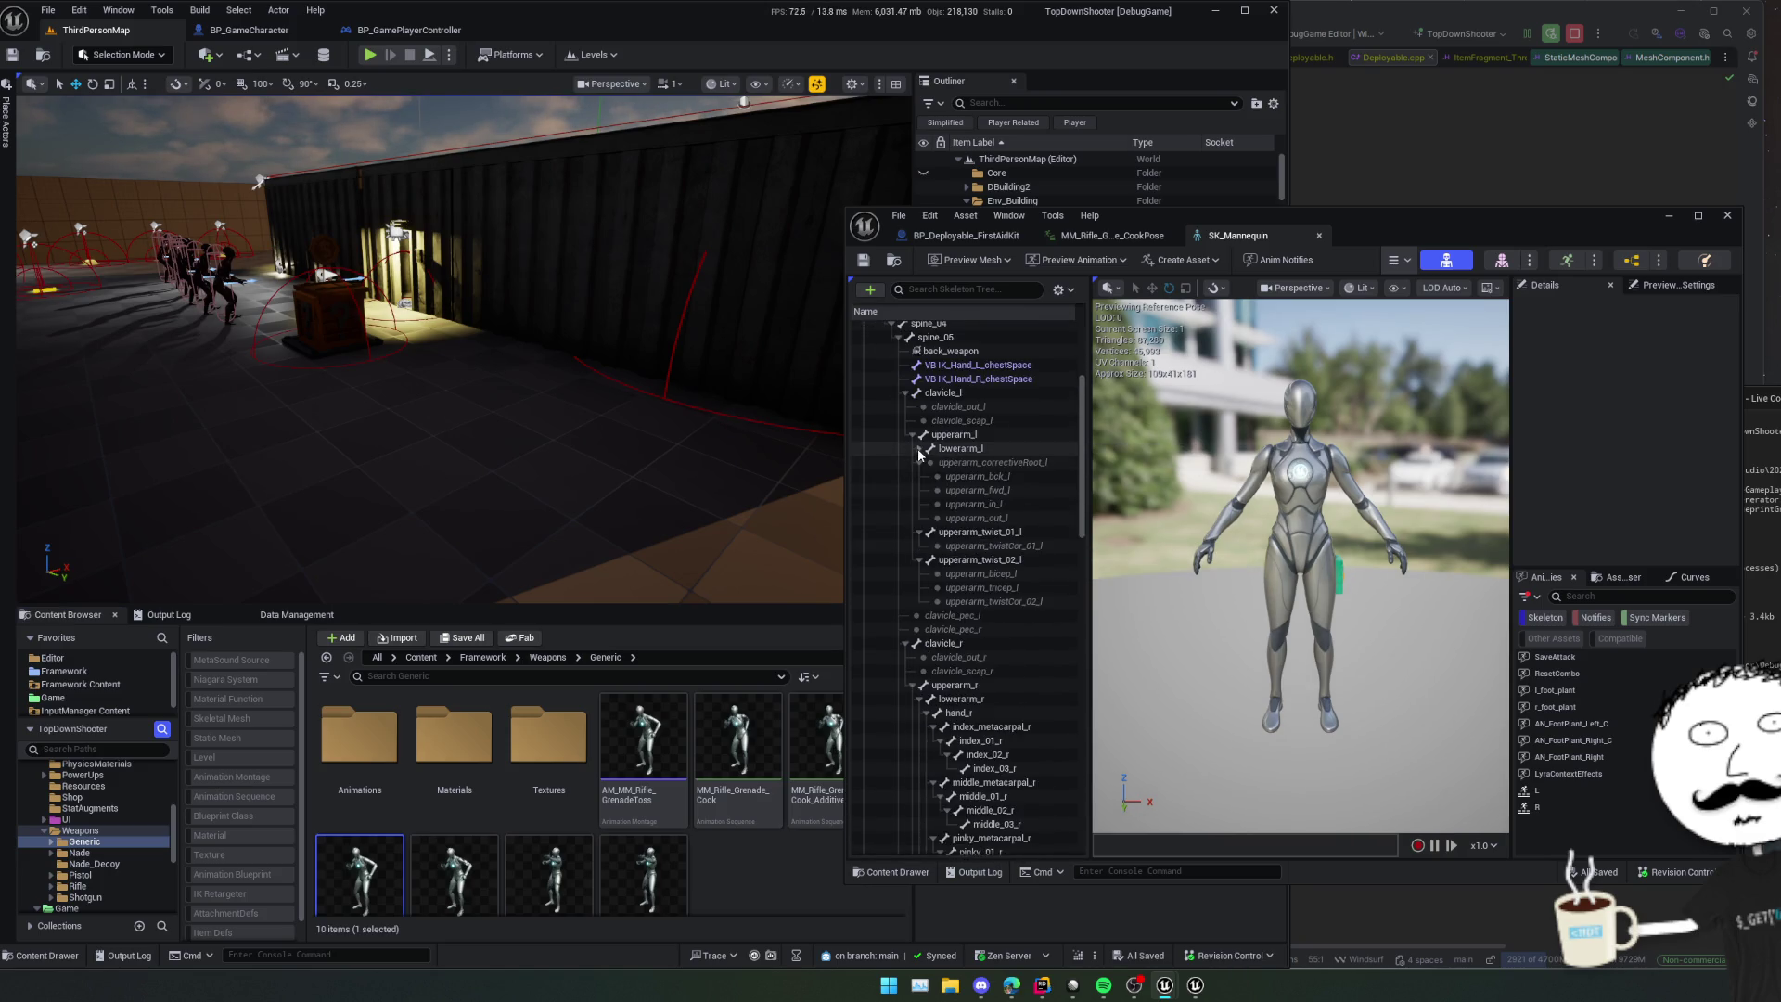
left_click(959, 462)
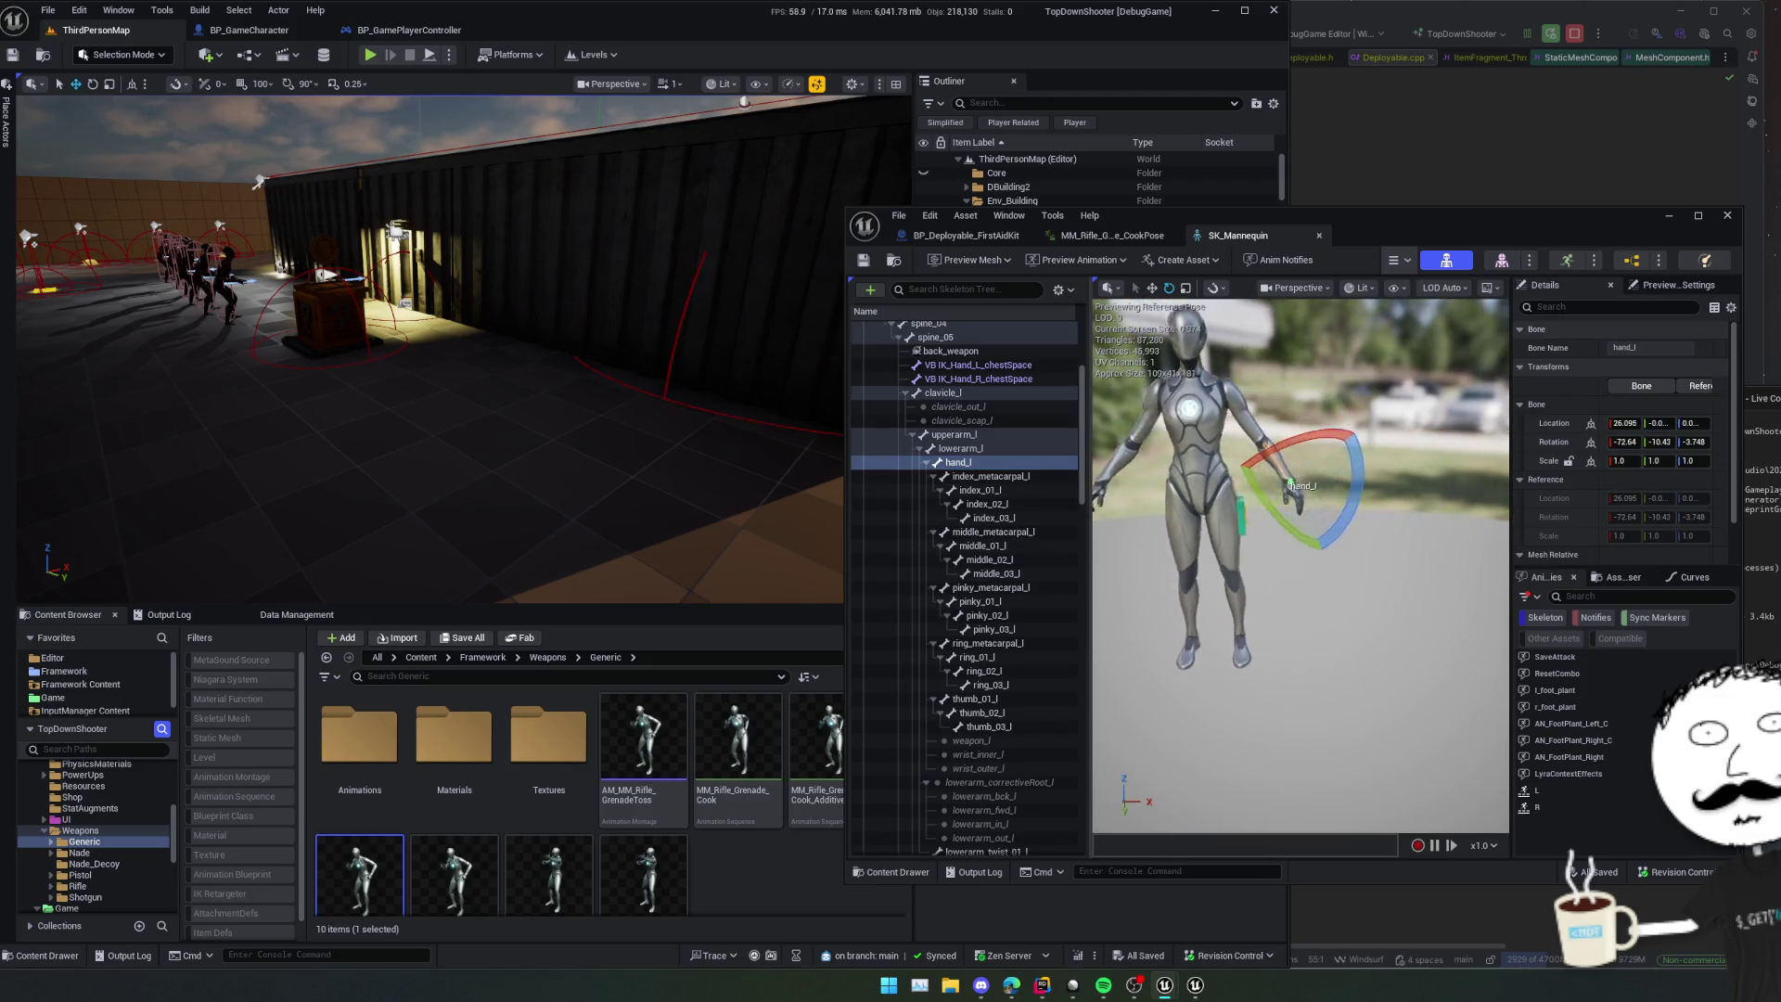
- Add a socket named hand_equipment_l to the hand_l bone and save the skeleton
key("f")
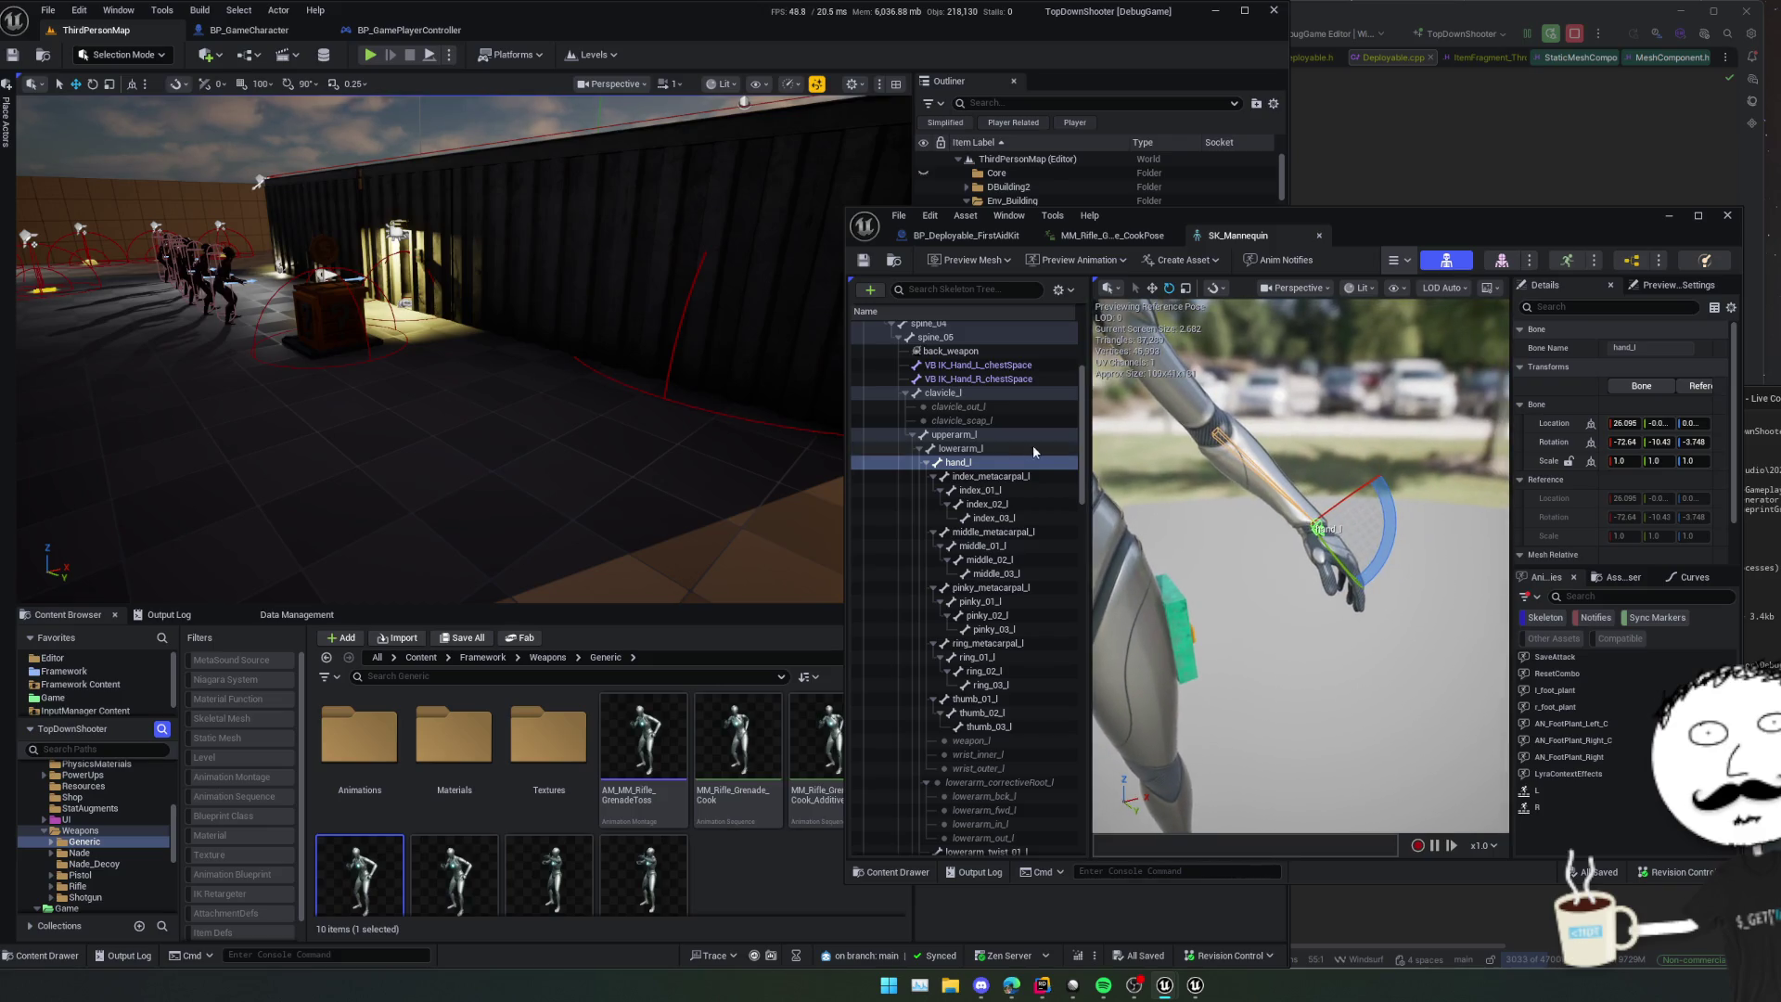
right_click(979, 470)
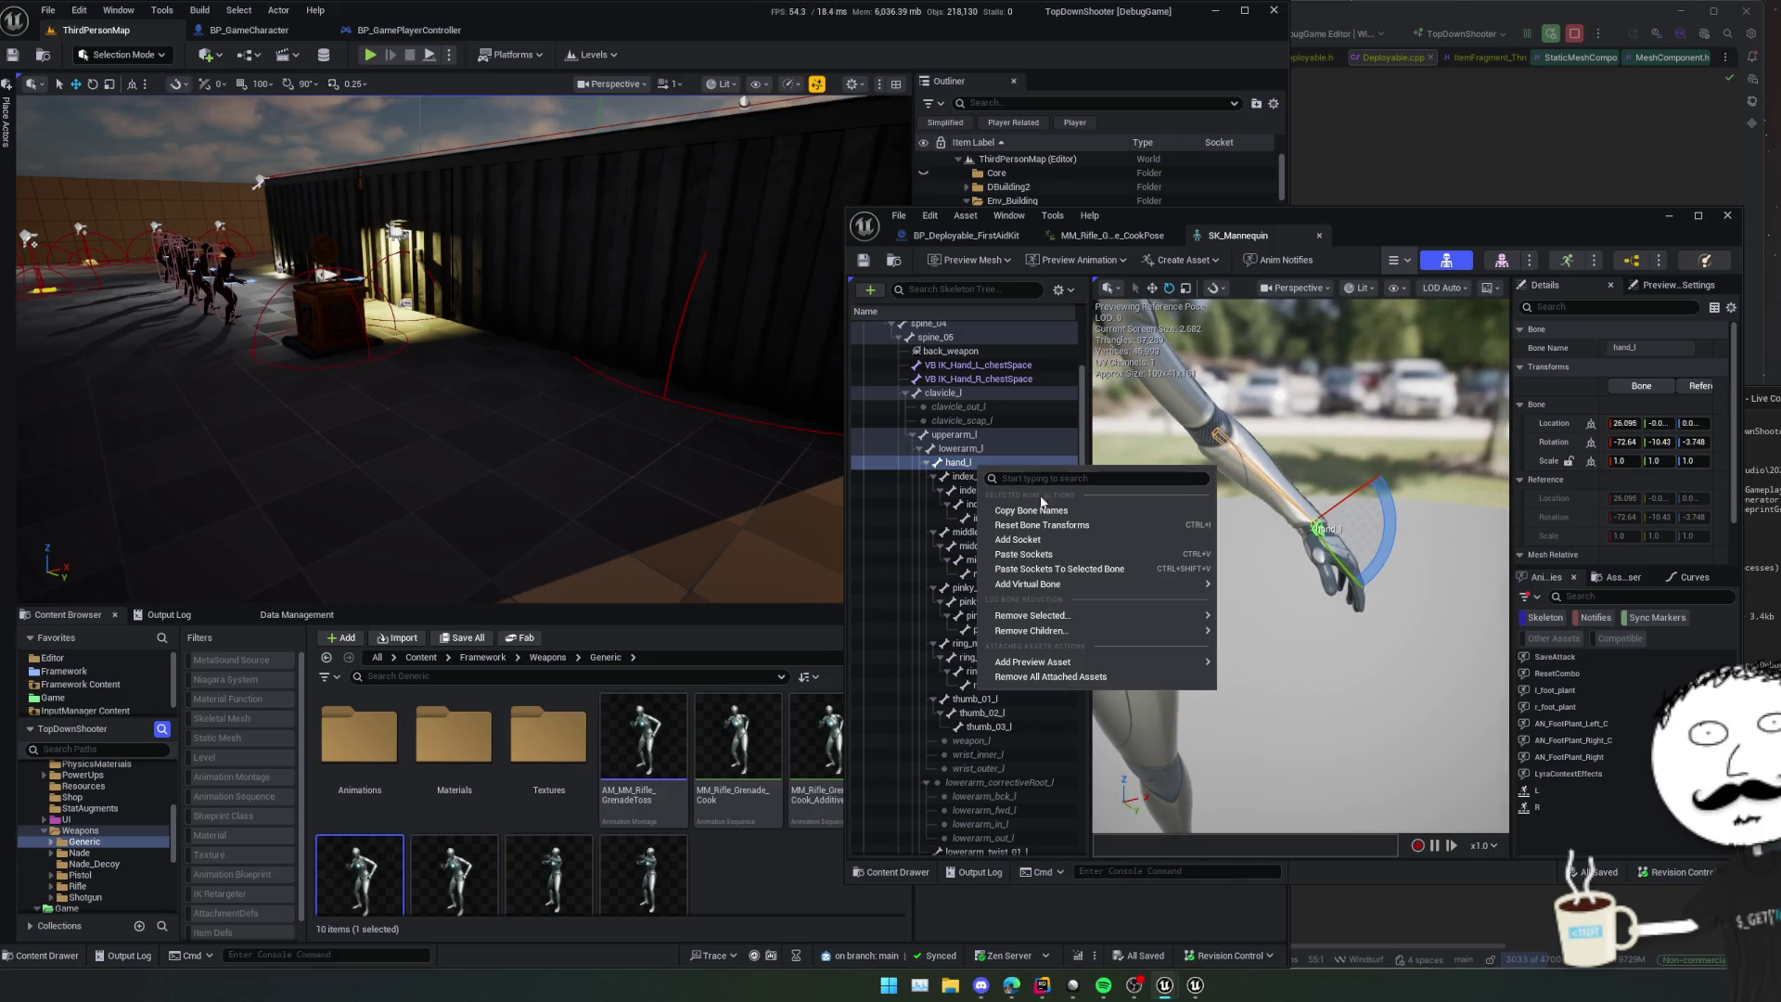
left_click(1095, 541)
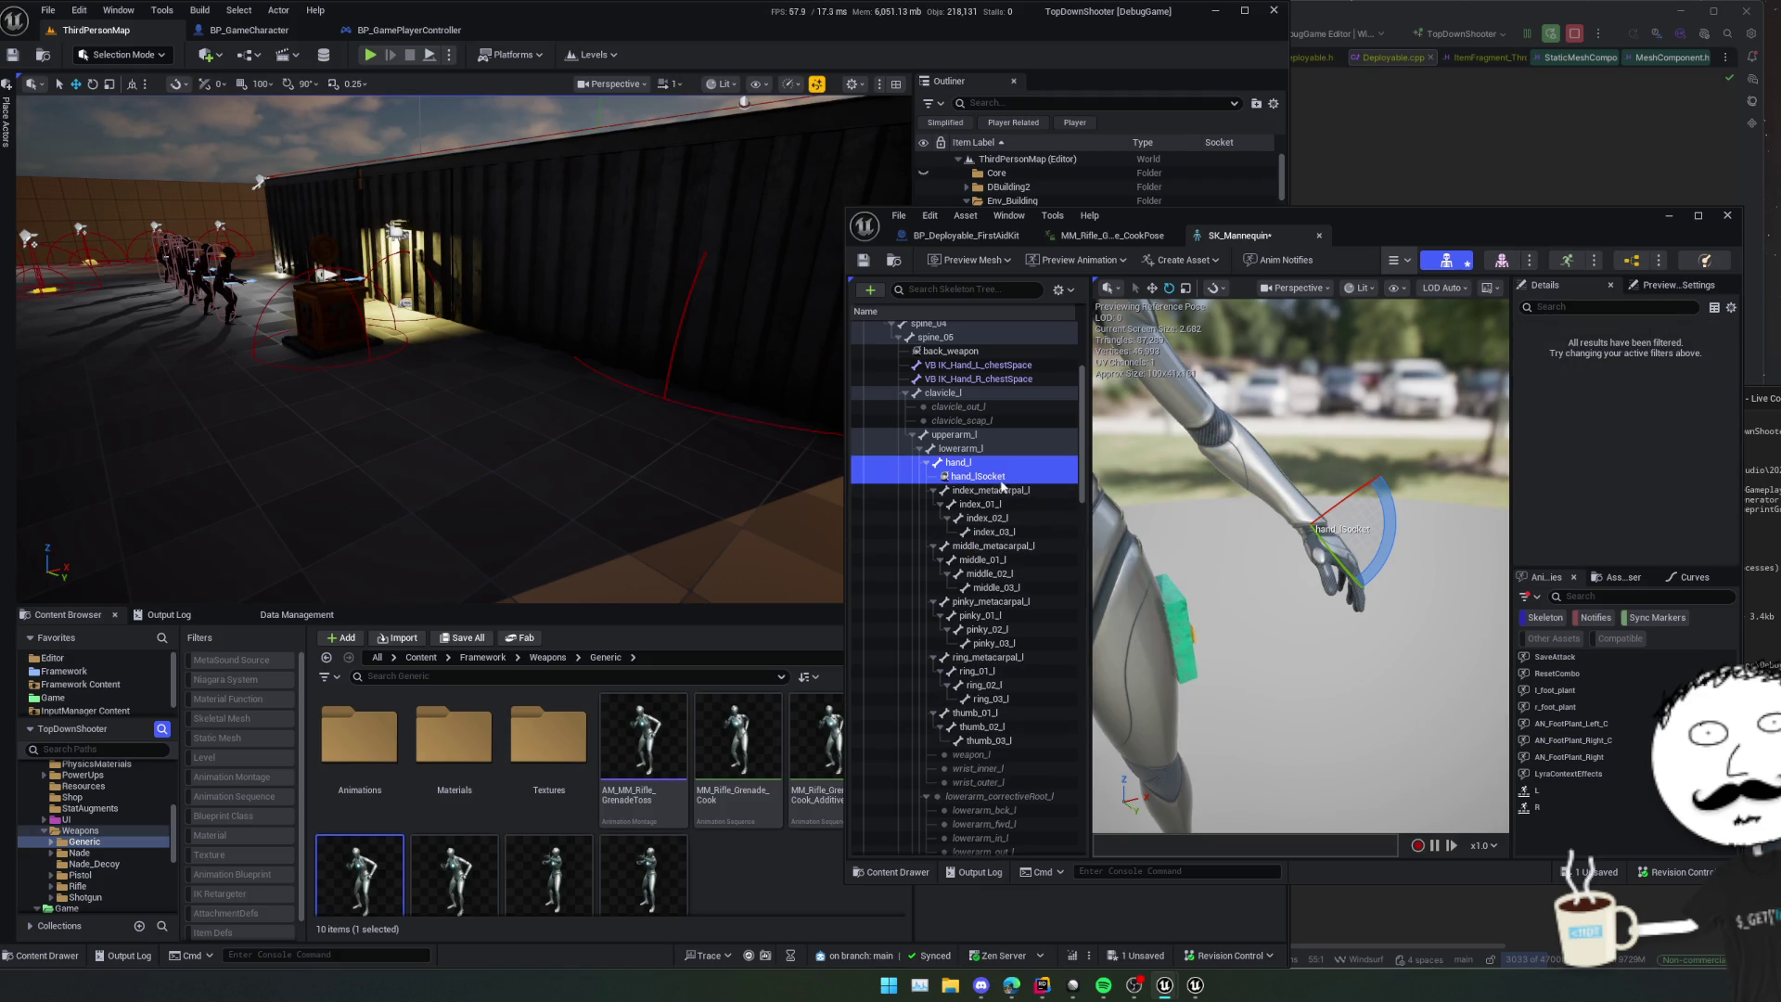
key("F2")
type("d")
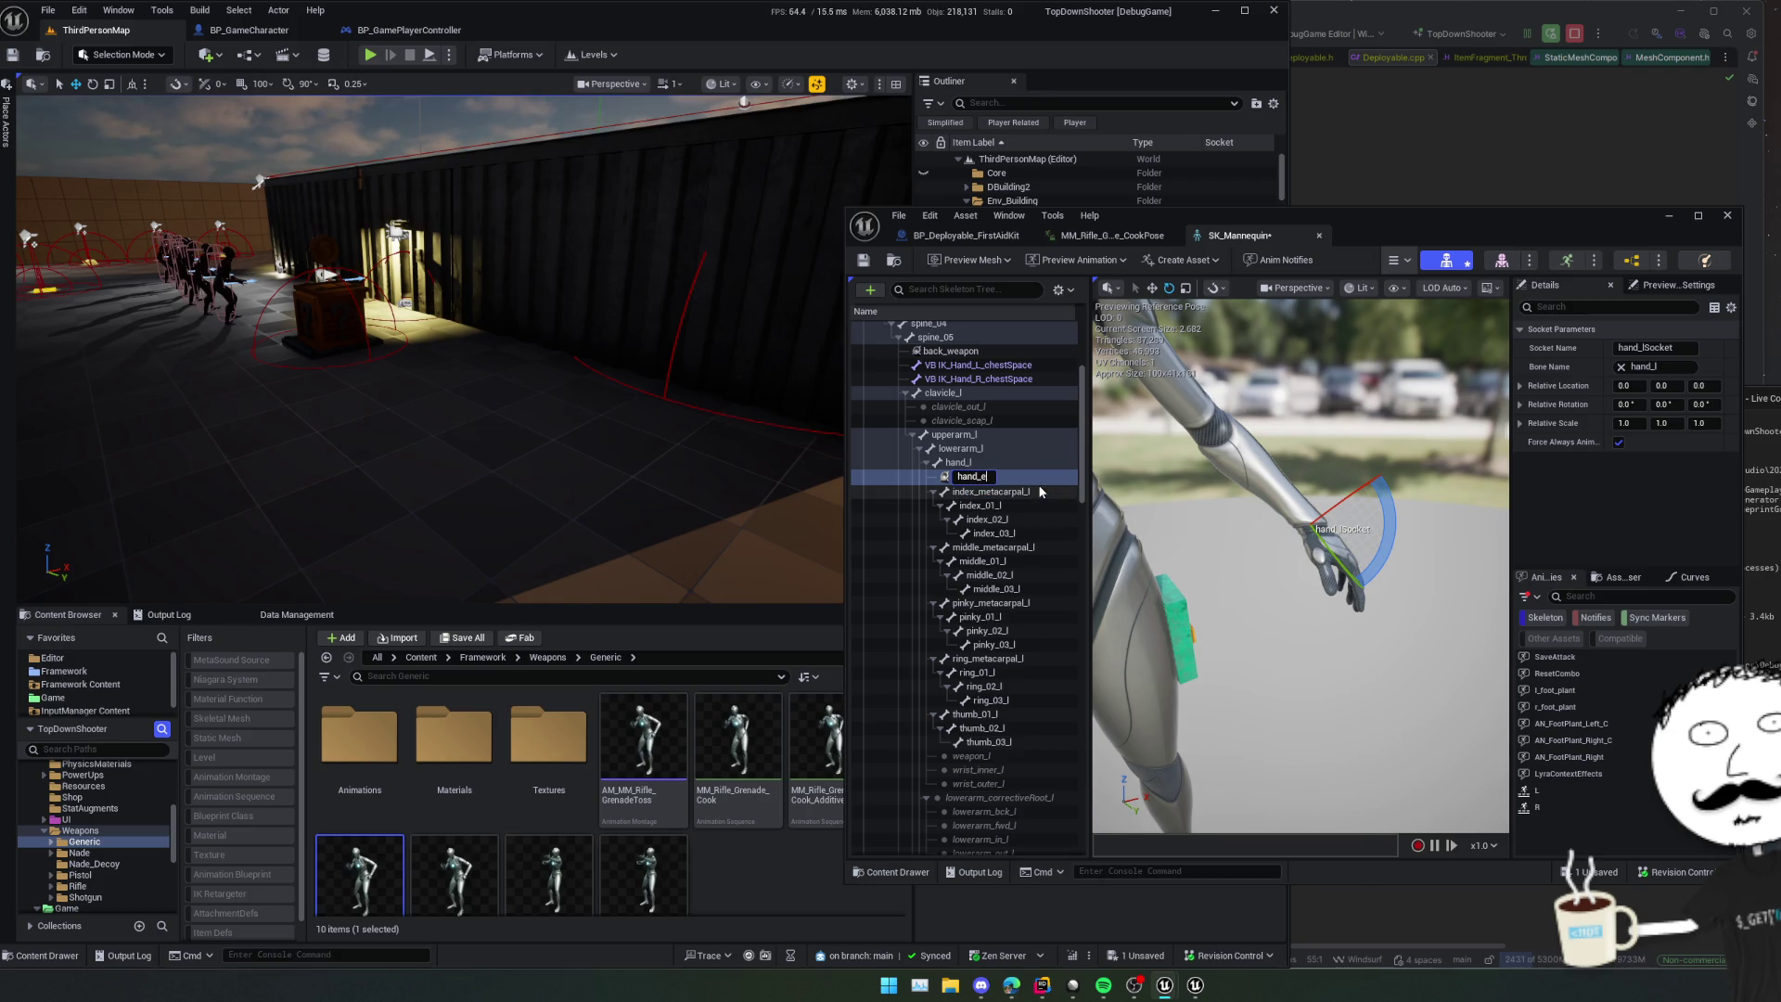
key("Return")
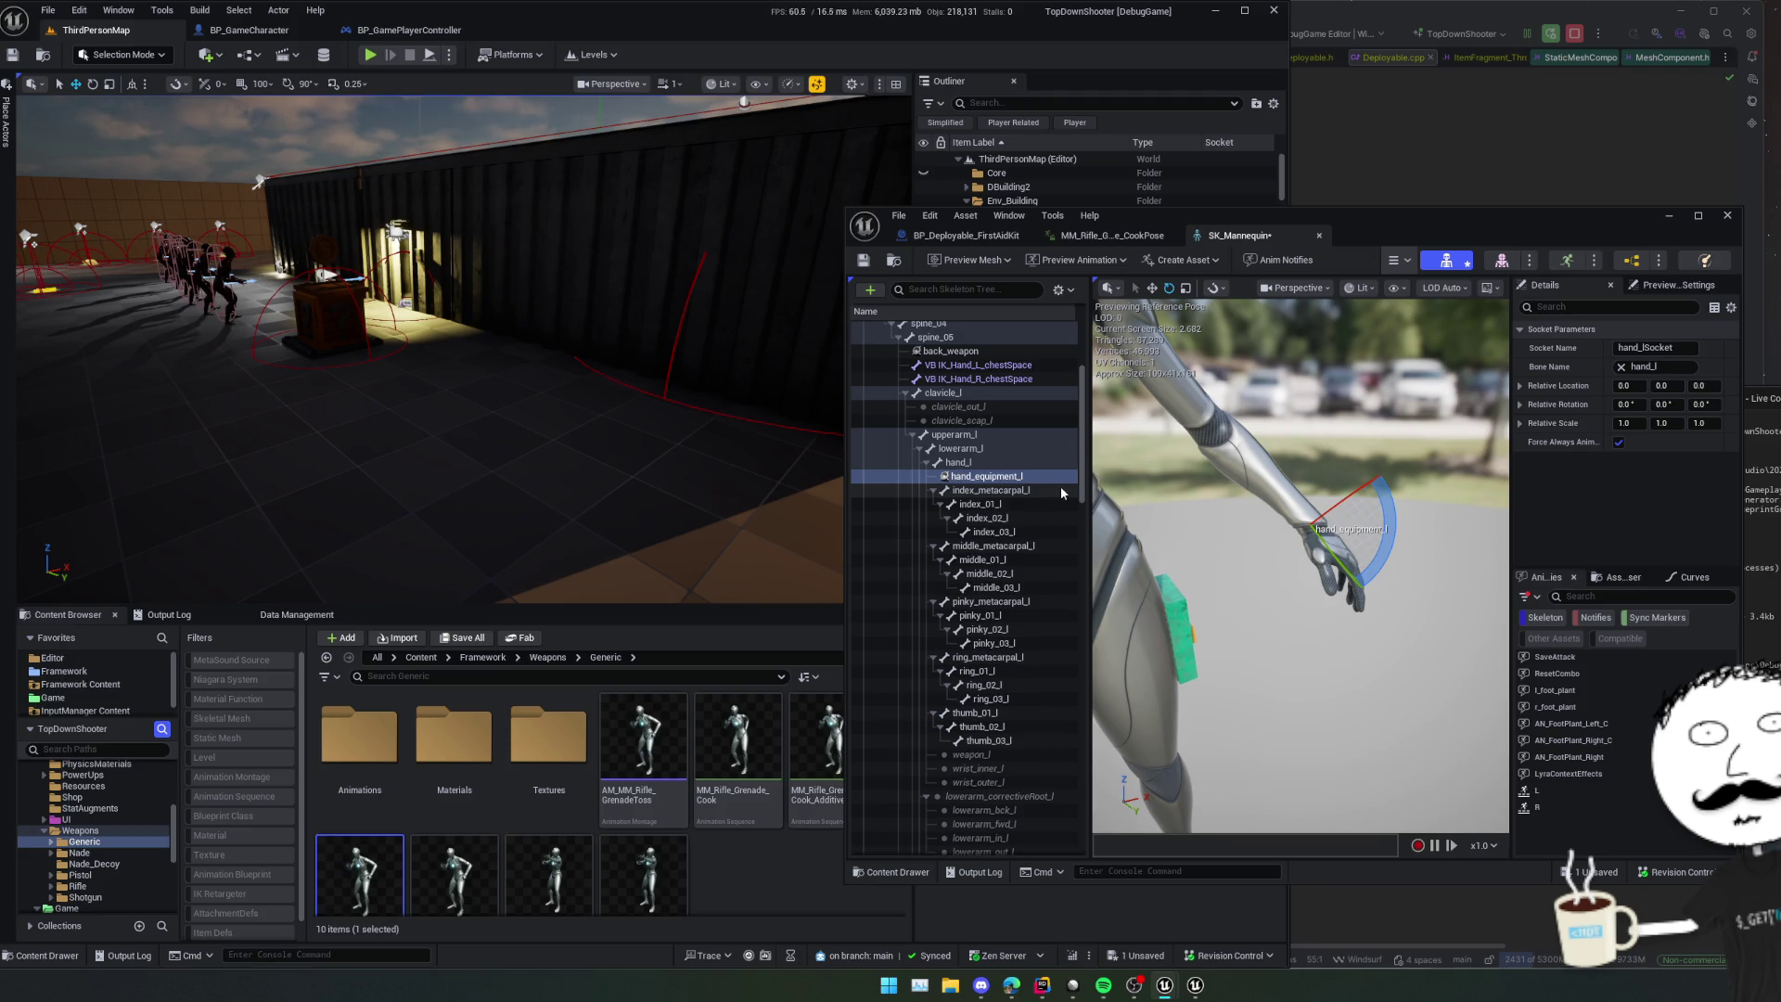
key("ctrl+s")
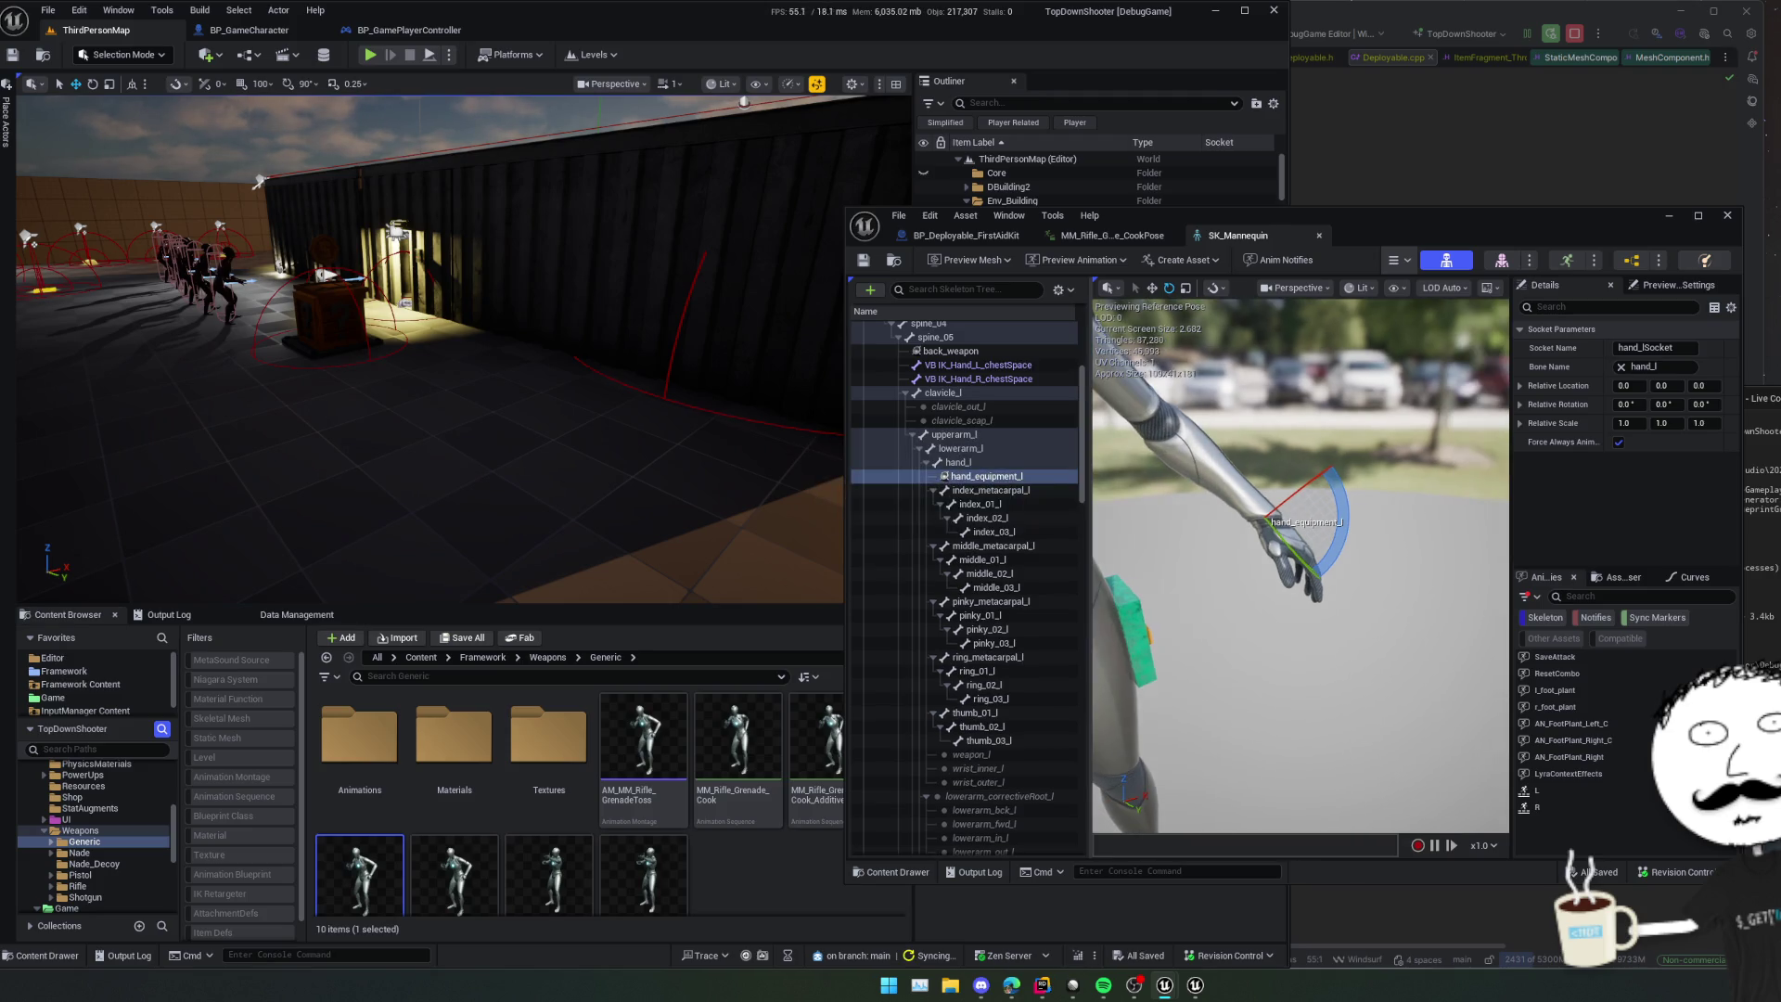
- Attach SM_FirstAidKit as the preview asset on the hand_equipment_l socket
right_click(999, 478)
mouse_move(1114, 649)
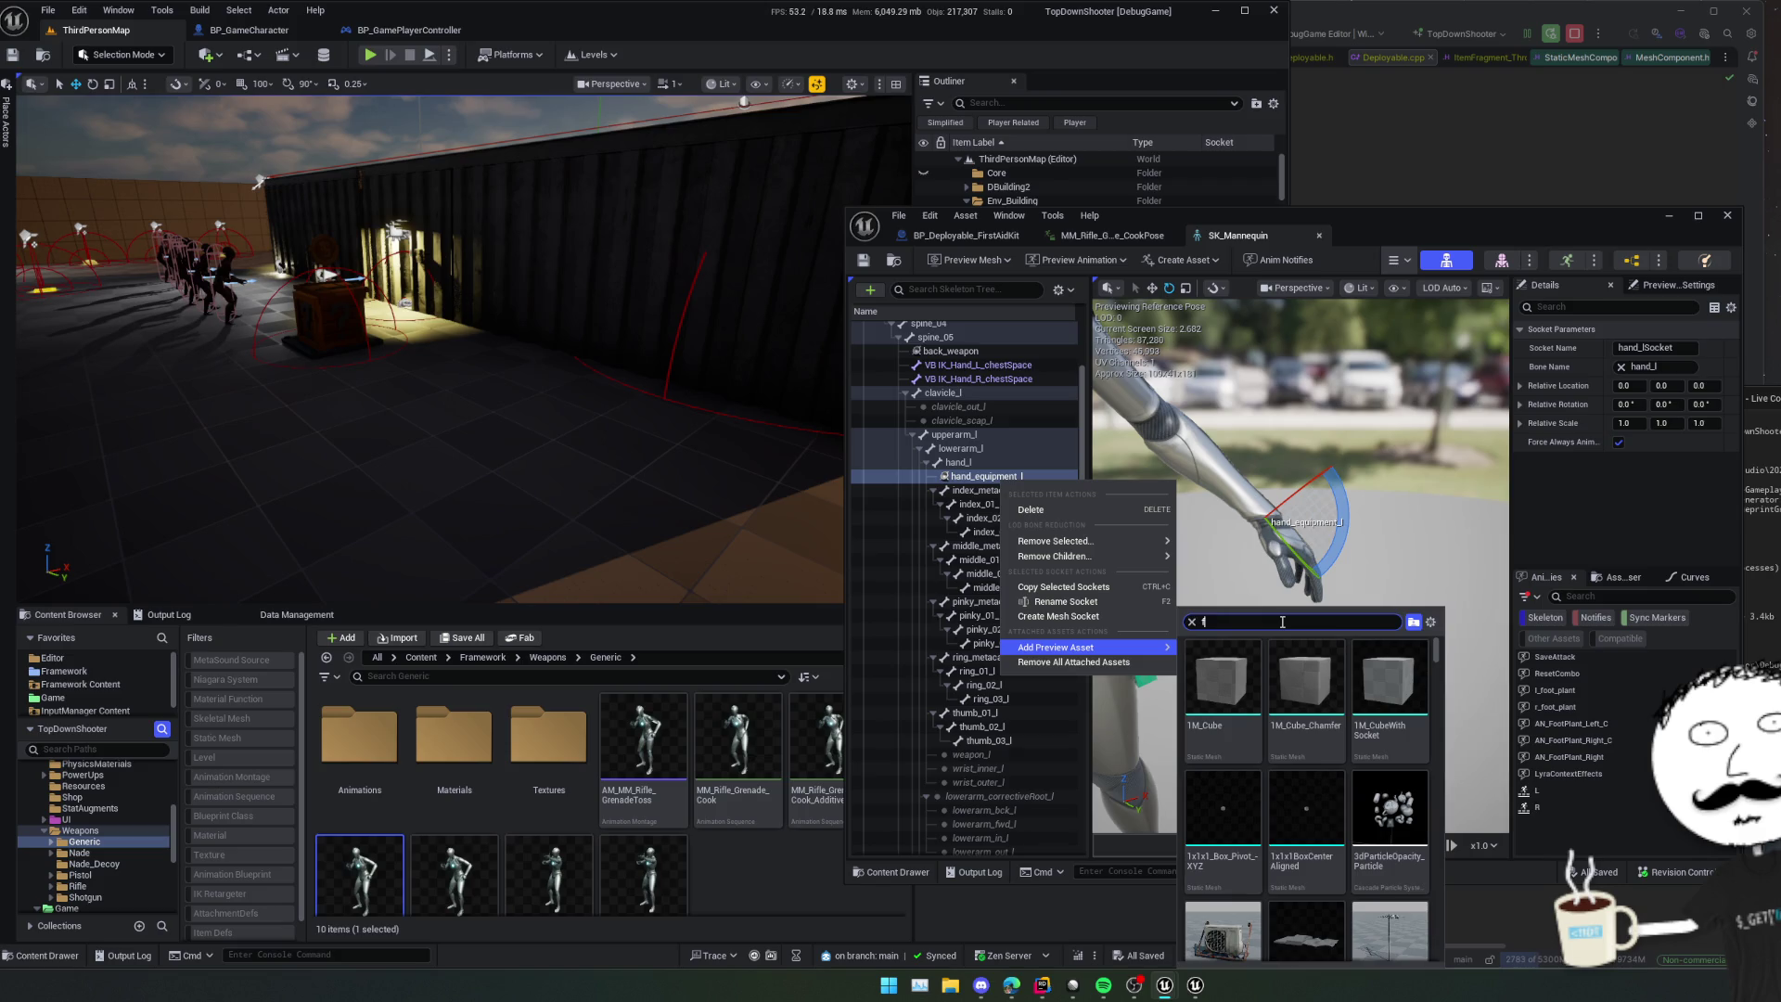
left_click(1222, 687)
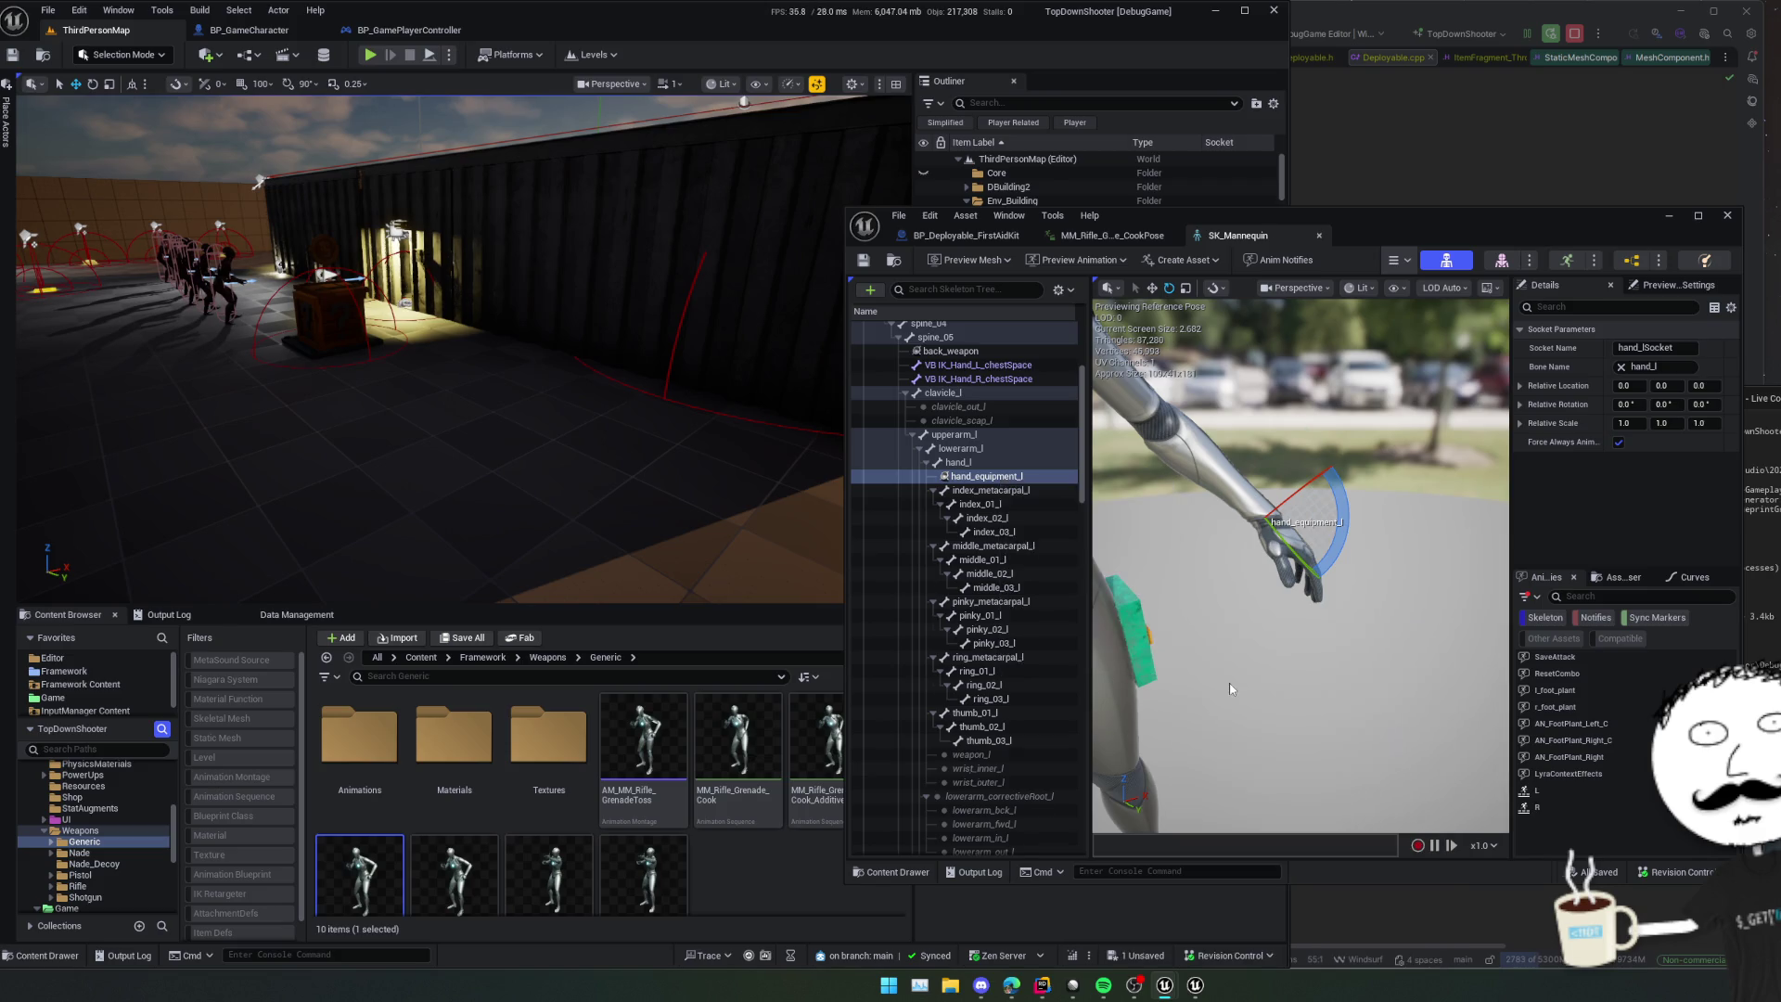
- Move and rotate the hand_equipment_l socket until the first-aid kit sits in the left hand, then save
left_click_drag(1306, 646, 1261, 640)
key("w")
mouse_move(1299, 566)
left_mouse_down()
mouse_move(1234, 570)
mouse_move(1290, 568)
left_mouse_up()
key("e")
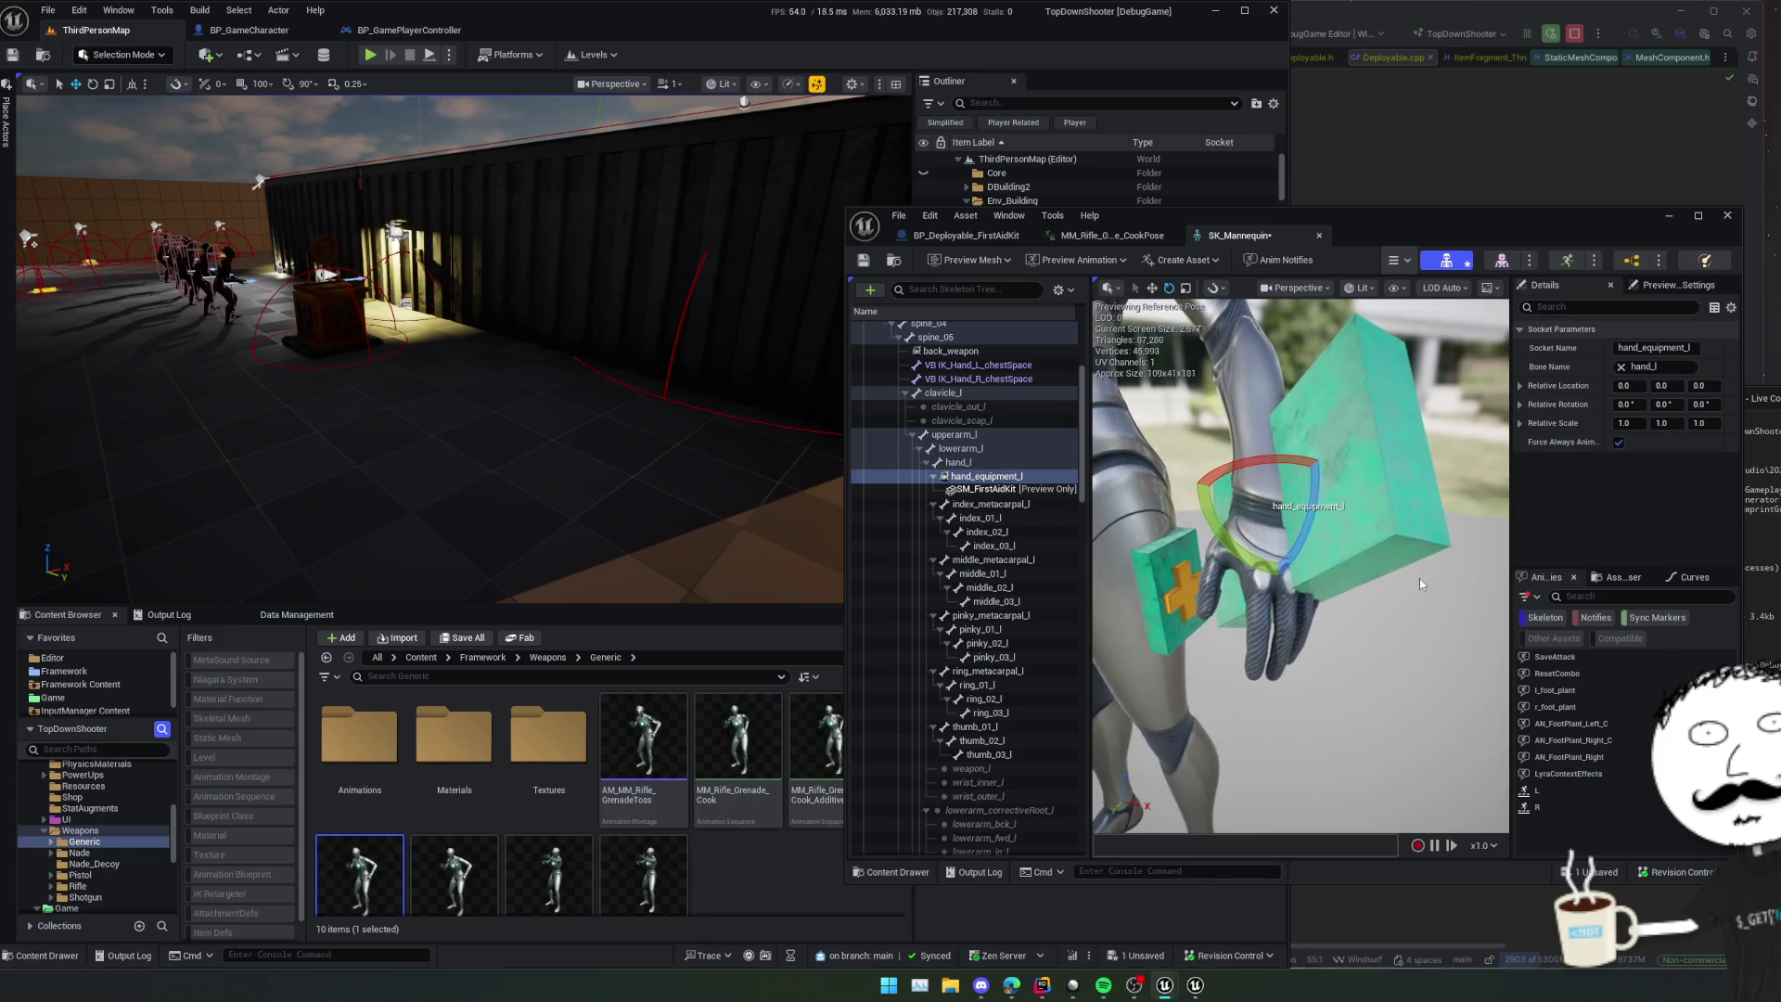
mouse_move(1295, 458)
left_mouse_down()
mouse_move(1338, 512)
mouse_move(1294, 556)
mouse_move(1222, 559)
left_mouse_up()
key("w")
mouse_move(1359, 510)
left_mouse_down()
mouse_move(1222, 509)
mouse_move(1319, 497)
mouse_move(1386, 573)
mouse_move(1303, 581)
mouse_move(1317, 566)
mouse_move(1448, 631)
left_mouse_up()
key("e")
key("w")
key("f")
mouse_move(1299, 557)
left_mouse_down()
mouse_move(1261, 520)
mouse_move(1308, 515)
mouse_move(1238, 567)
mouse_move(1285, 524)
mouse_move(1387, 492)
mouse_move(1317, 557)
left_mouse_up()
left_click(863, 260)
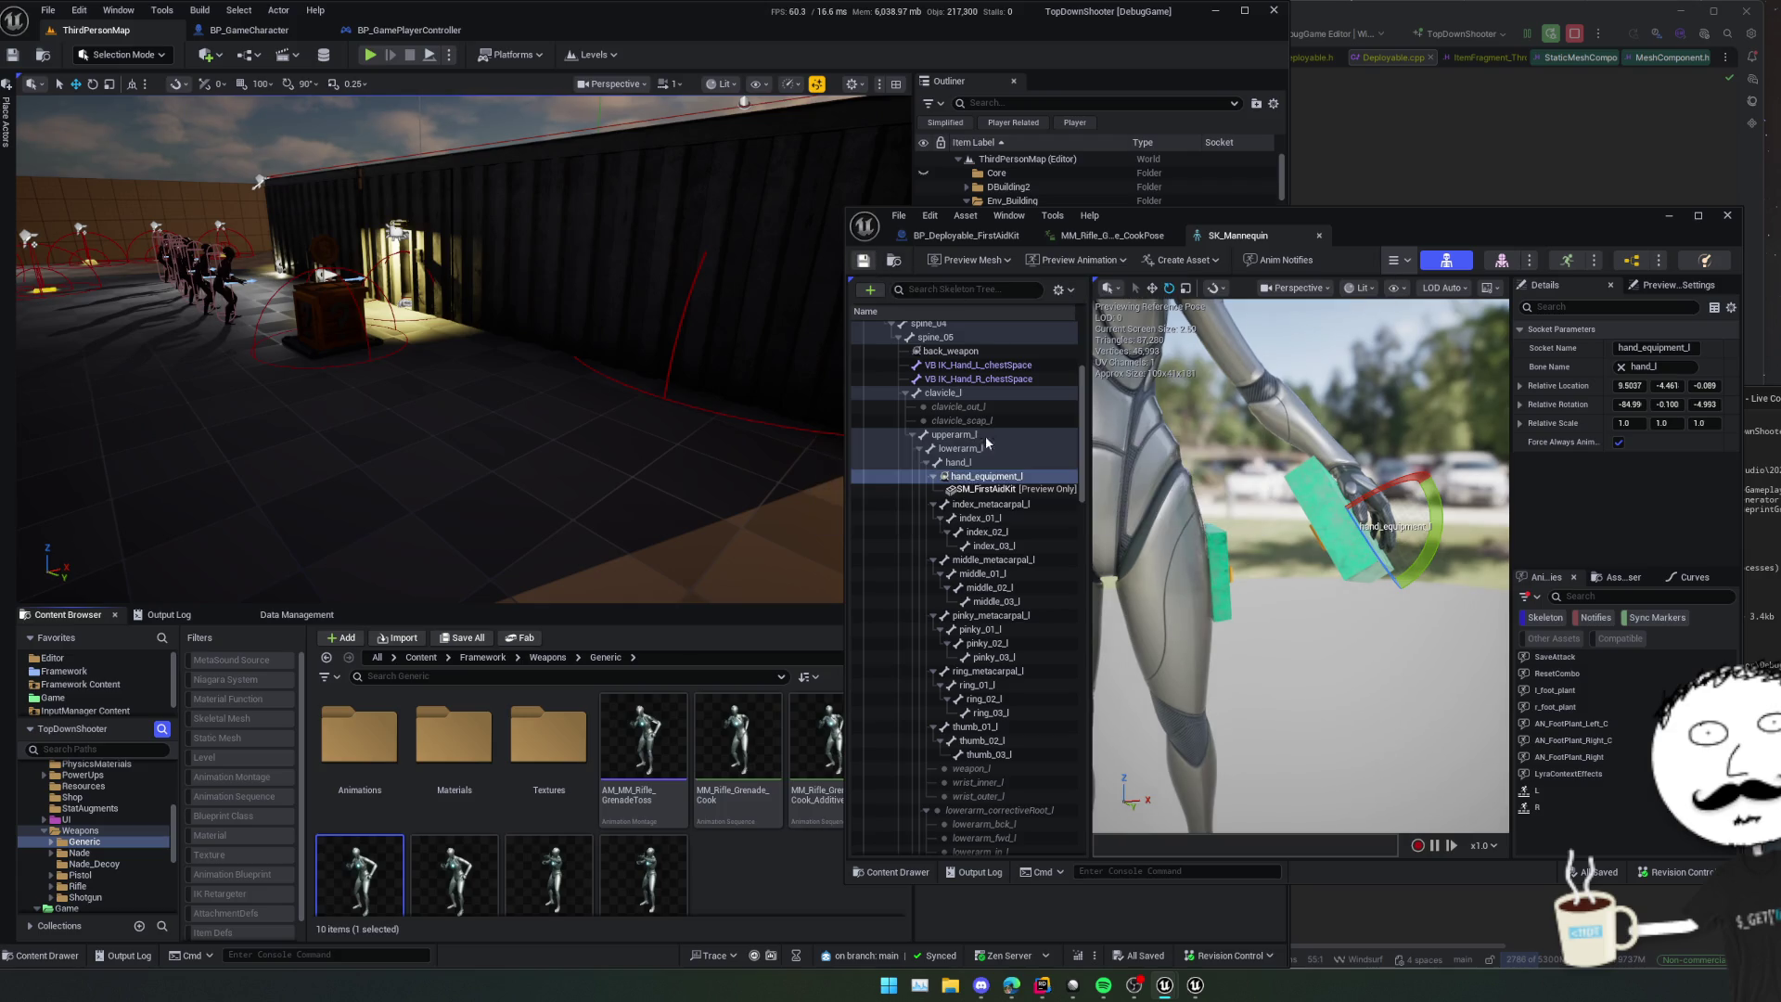
- Replace 'hand_l' with 'hand_equipment_l' in the line 46 attach call and rebuild with Live Coding
left_click(1010, 476)
key("alt+Tab")
scroll(1721, 513, "right", 10)
double_click(1628, 517)
type("hand_equipment_l")
key("ctrl+alt+F11")
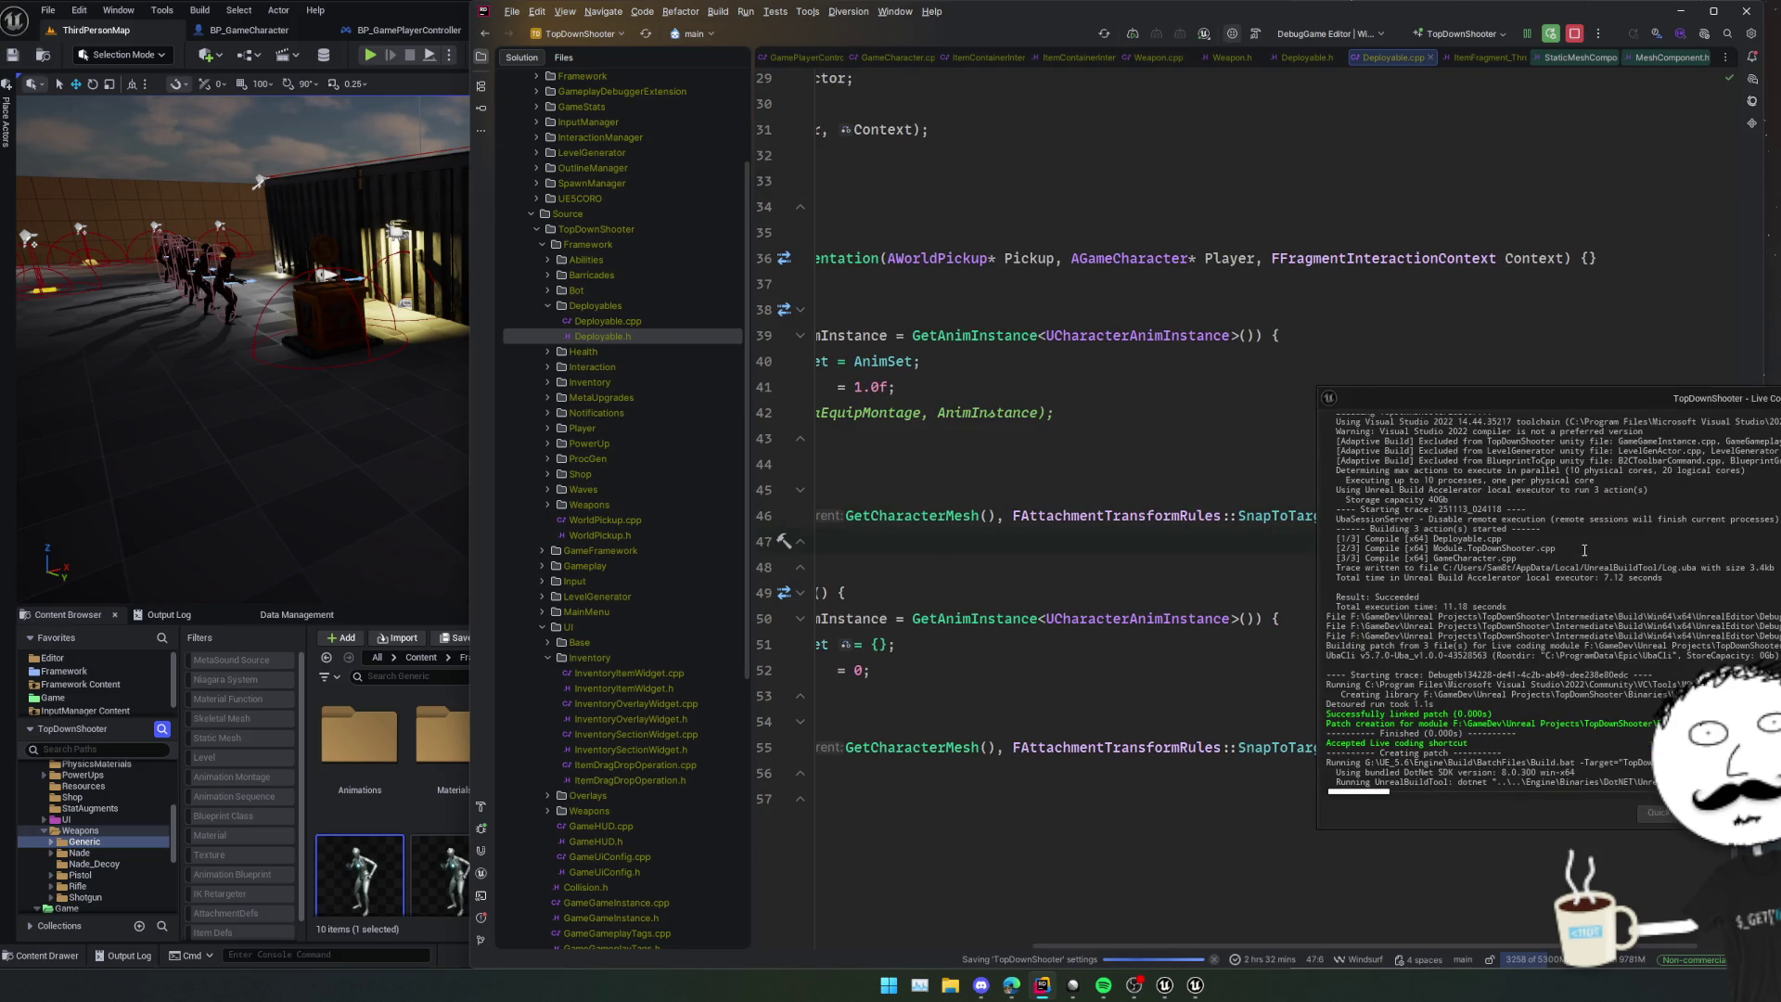
key("alt+Tab")
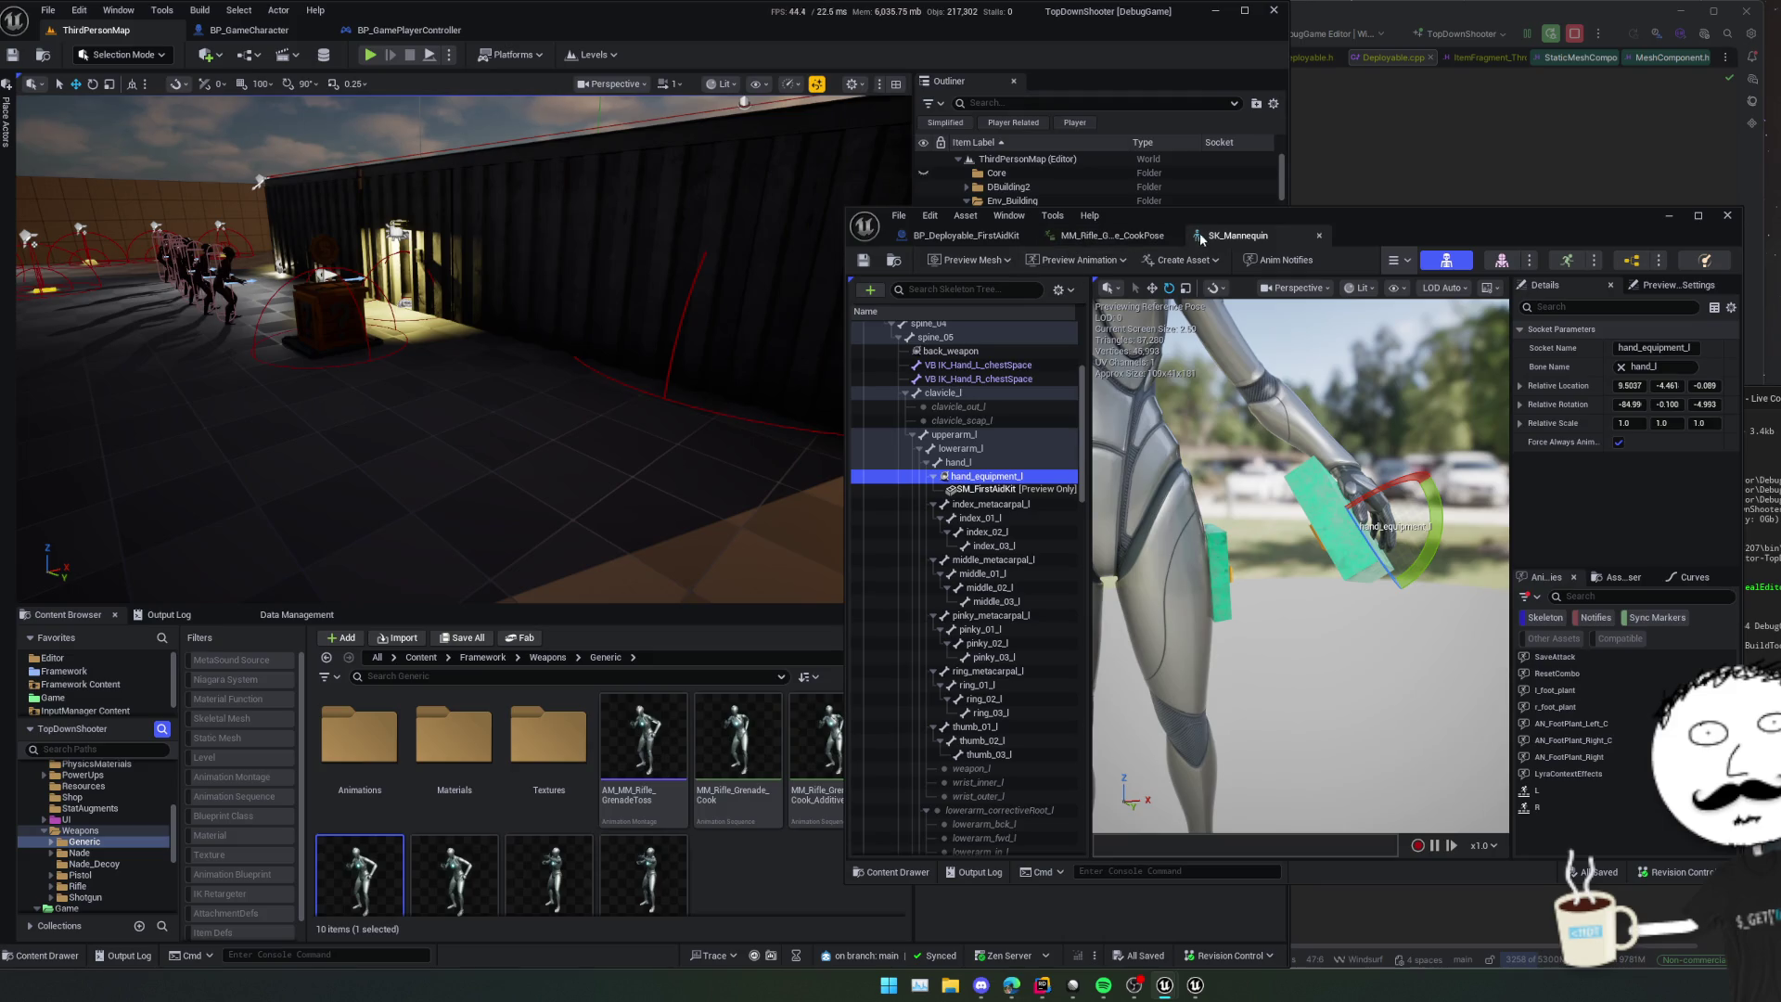
- Save the SK_Mannequin skeleton, inspect the kit in the hand, and start Play-In-Editor
left_click(935, 463)
left_click(858, 269)
left_click_drag(1299, 556, 1169, 556)
left_click_drag(1276, 464, 1259, 464)
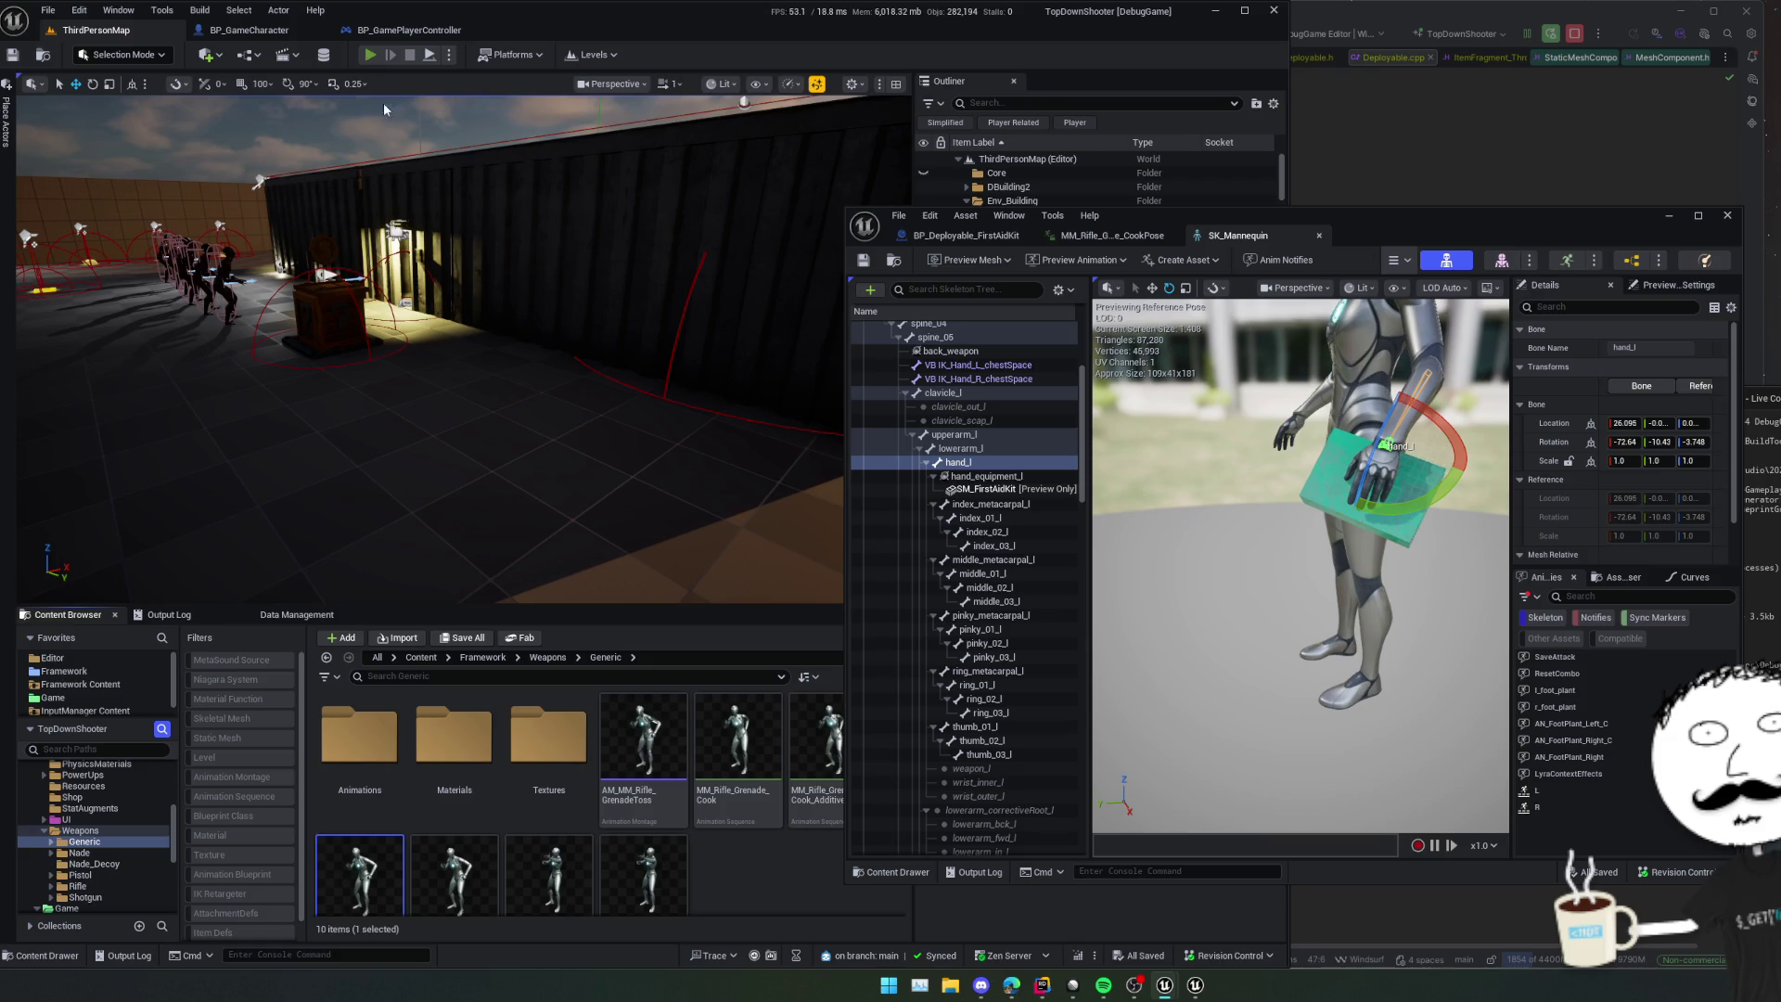
left_click(369, 55)
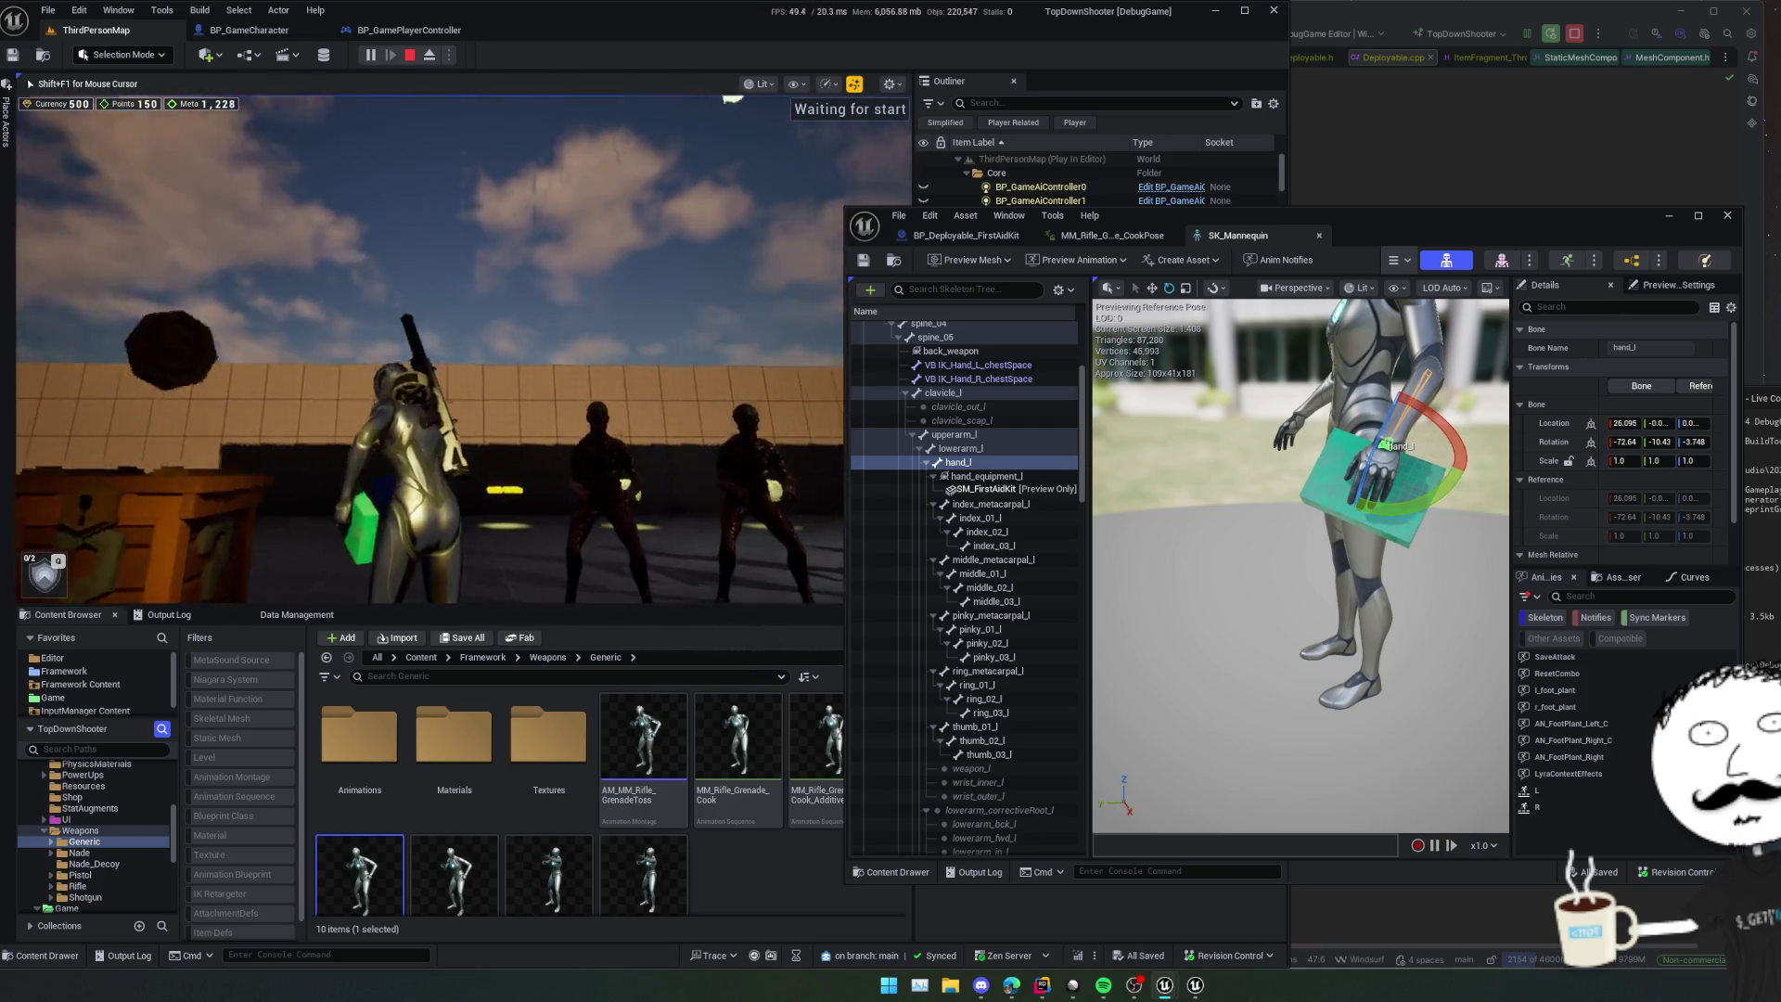
key("super")
key("super")
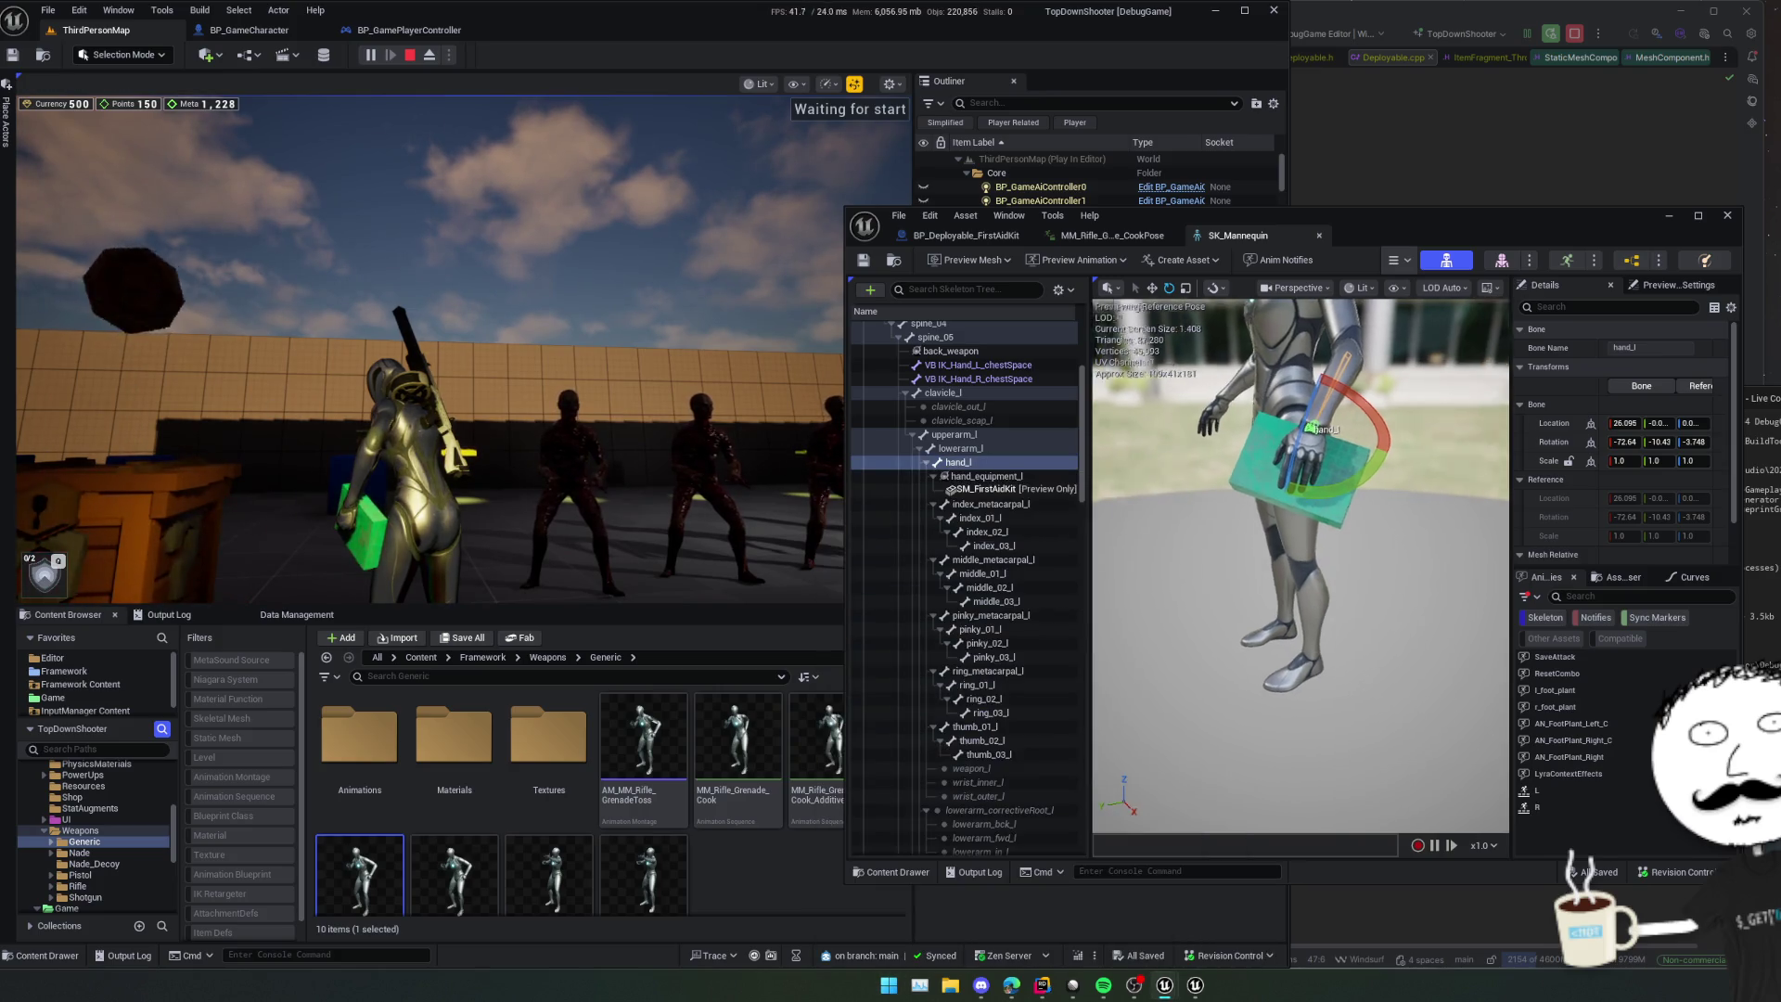
scroll(1308, 458, "up", 5)
key("w")
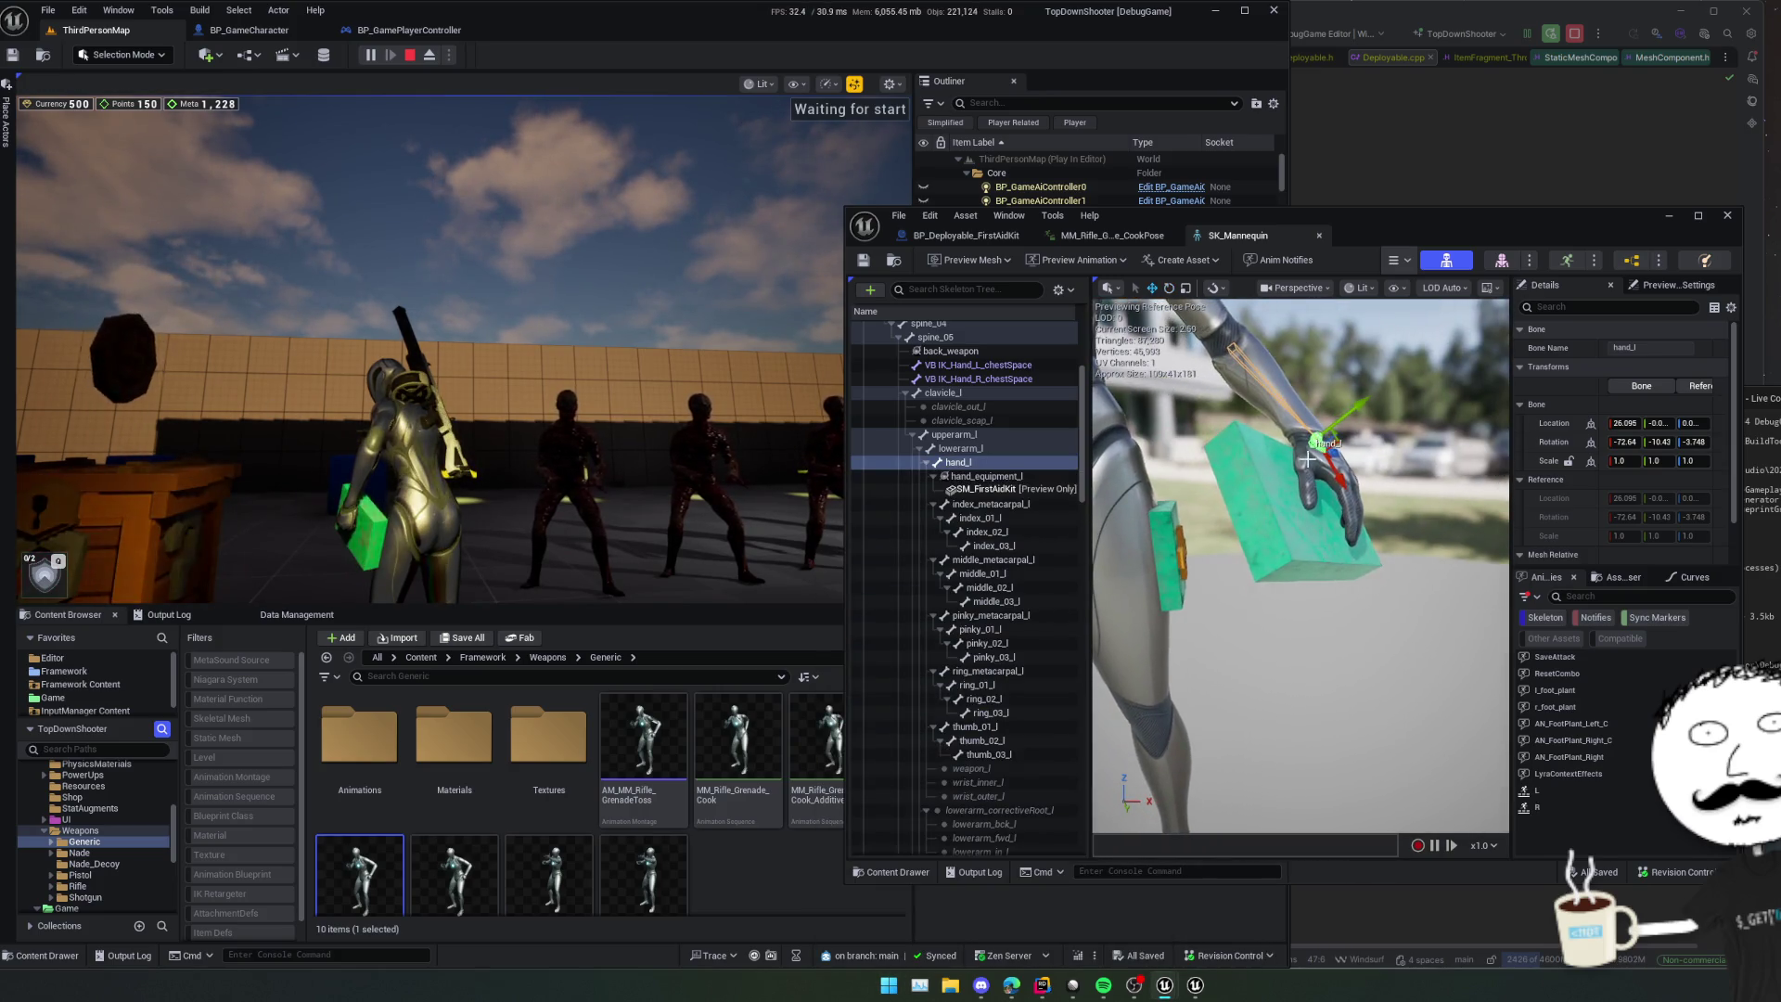
left_click_drag(1342, 482, 1349, 494)
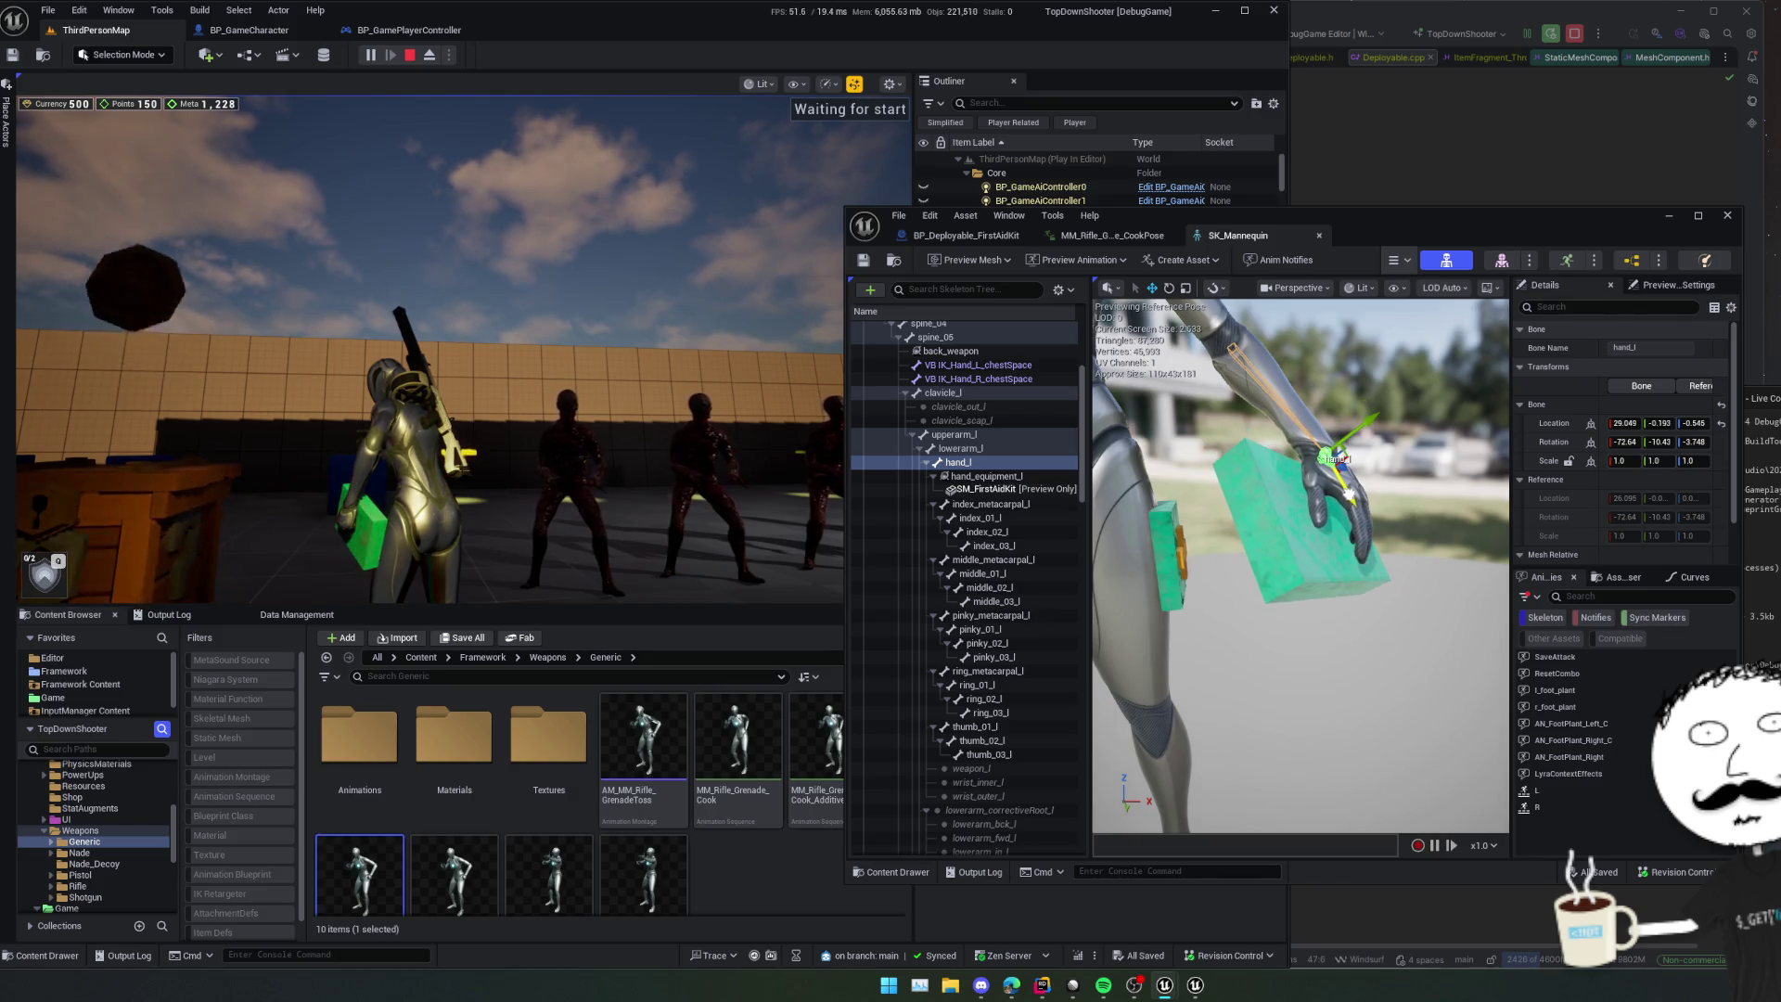
left_click(1721, 423)
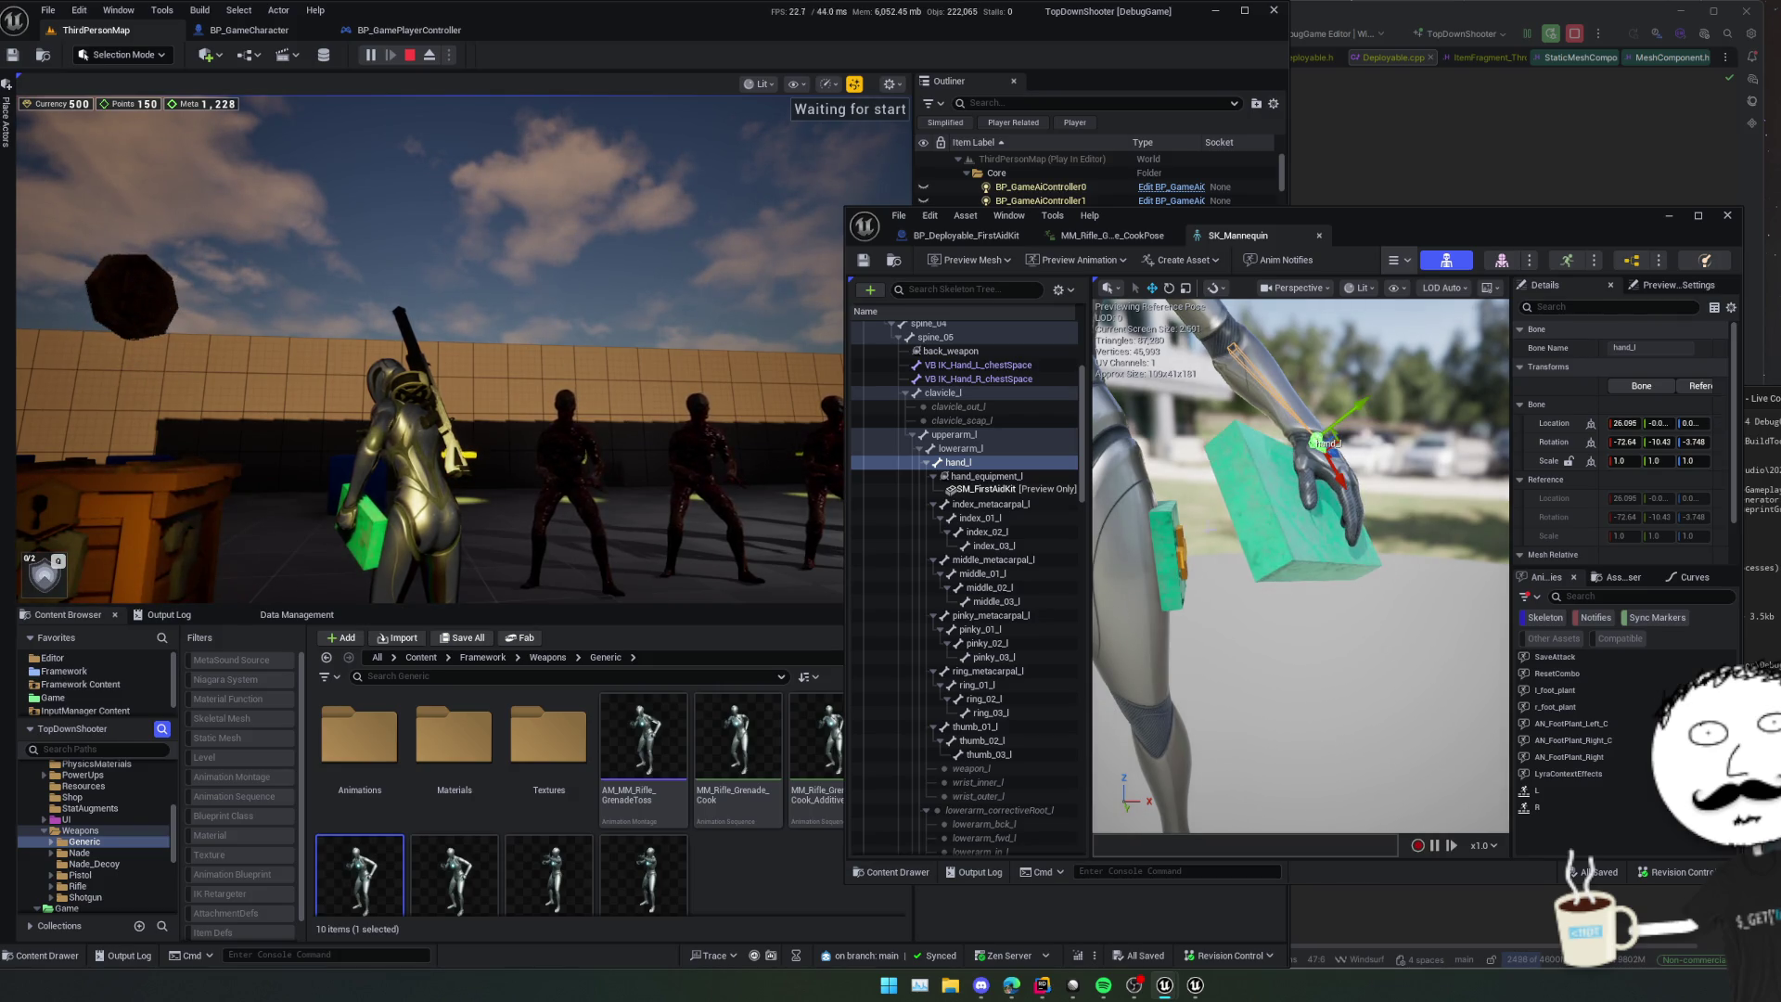
- Reposition the hand_equipment_l socket to seat the kit in the hand, checking from a free game camera
left_click(983, 476)
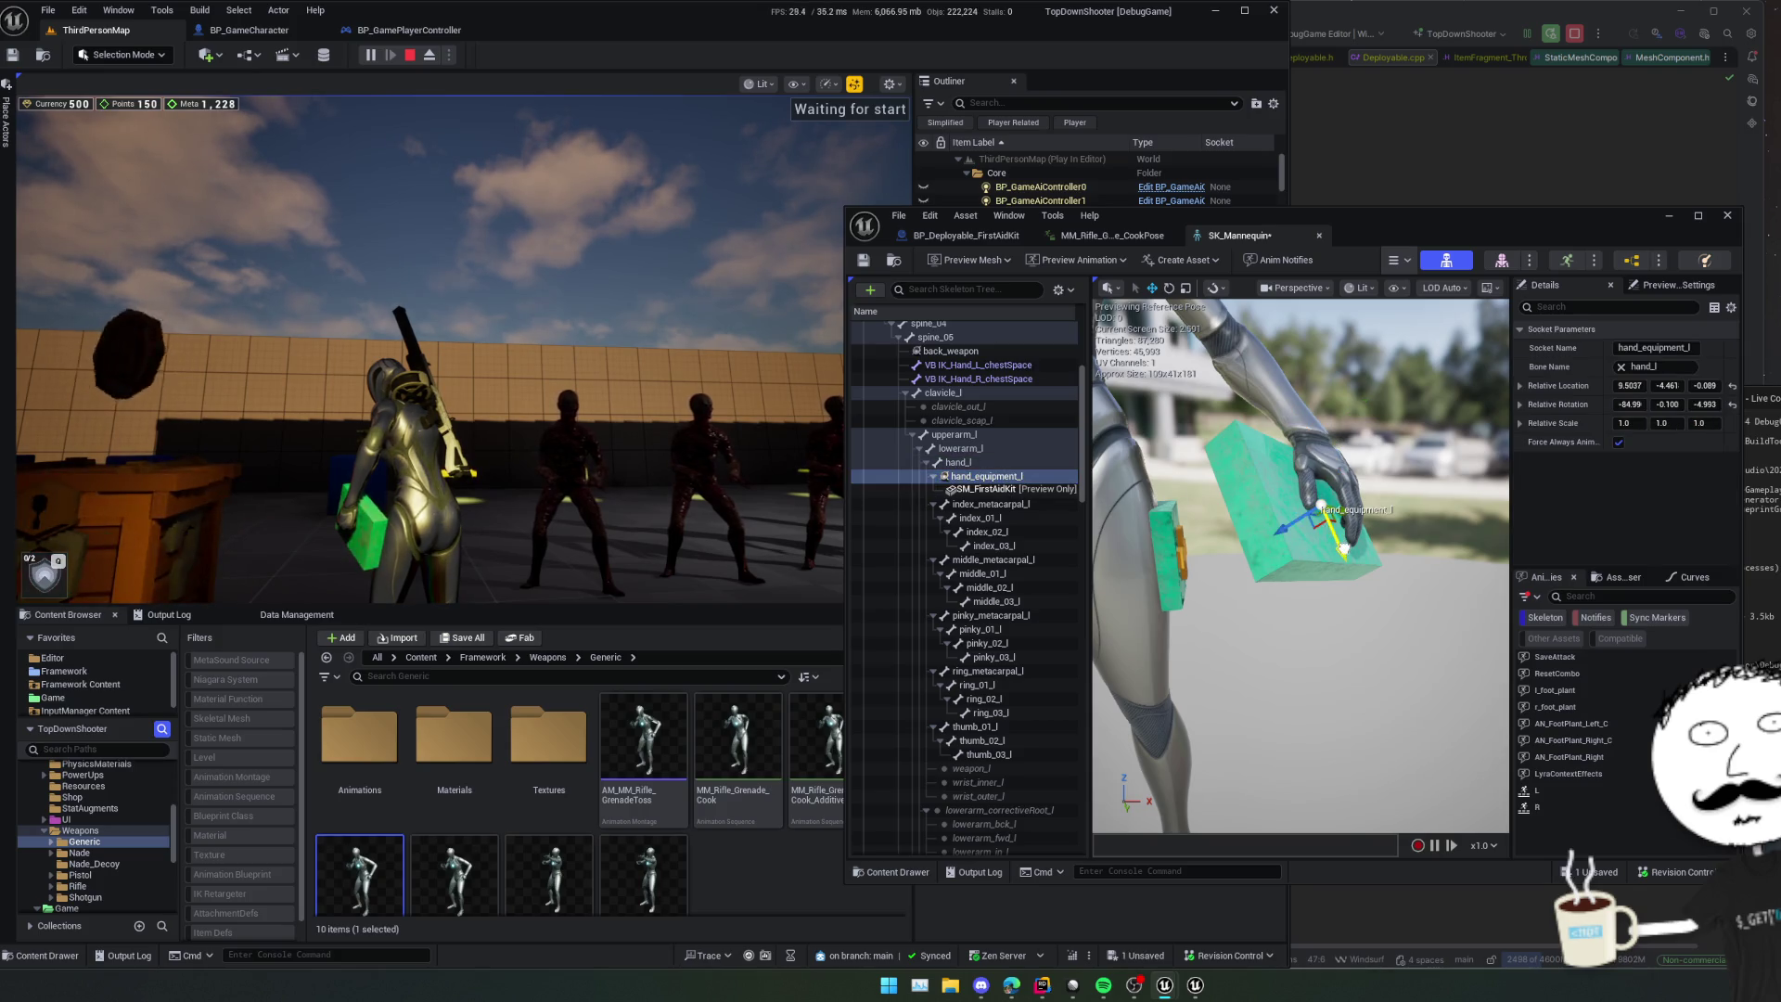
mouse_move(1349, 554)
left_mouse_down()
mouse_move(1355, 573)
mouse_move(1304, 533)
left_mouse_up()
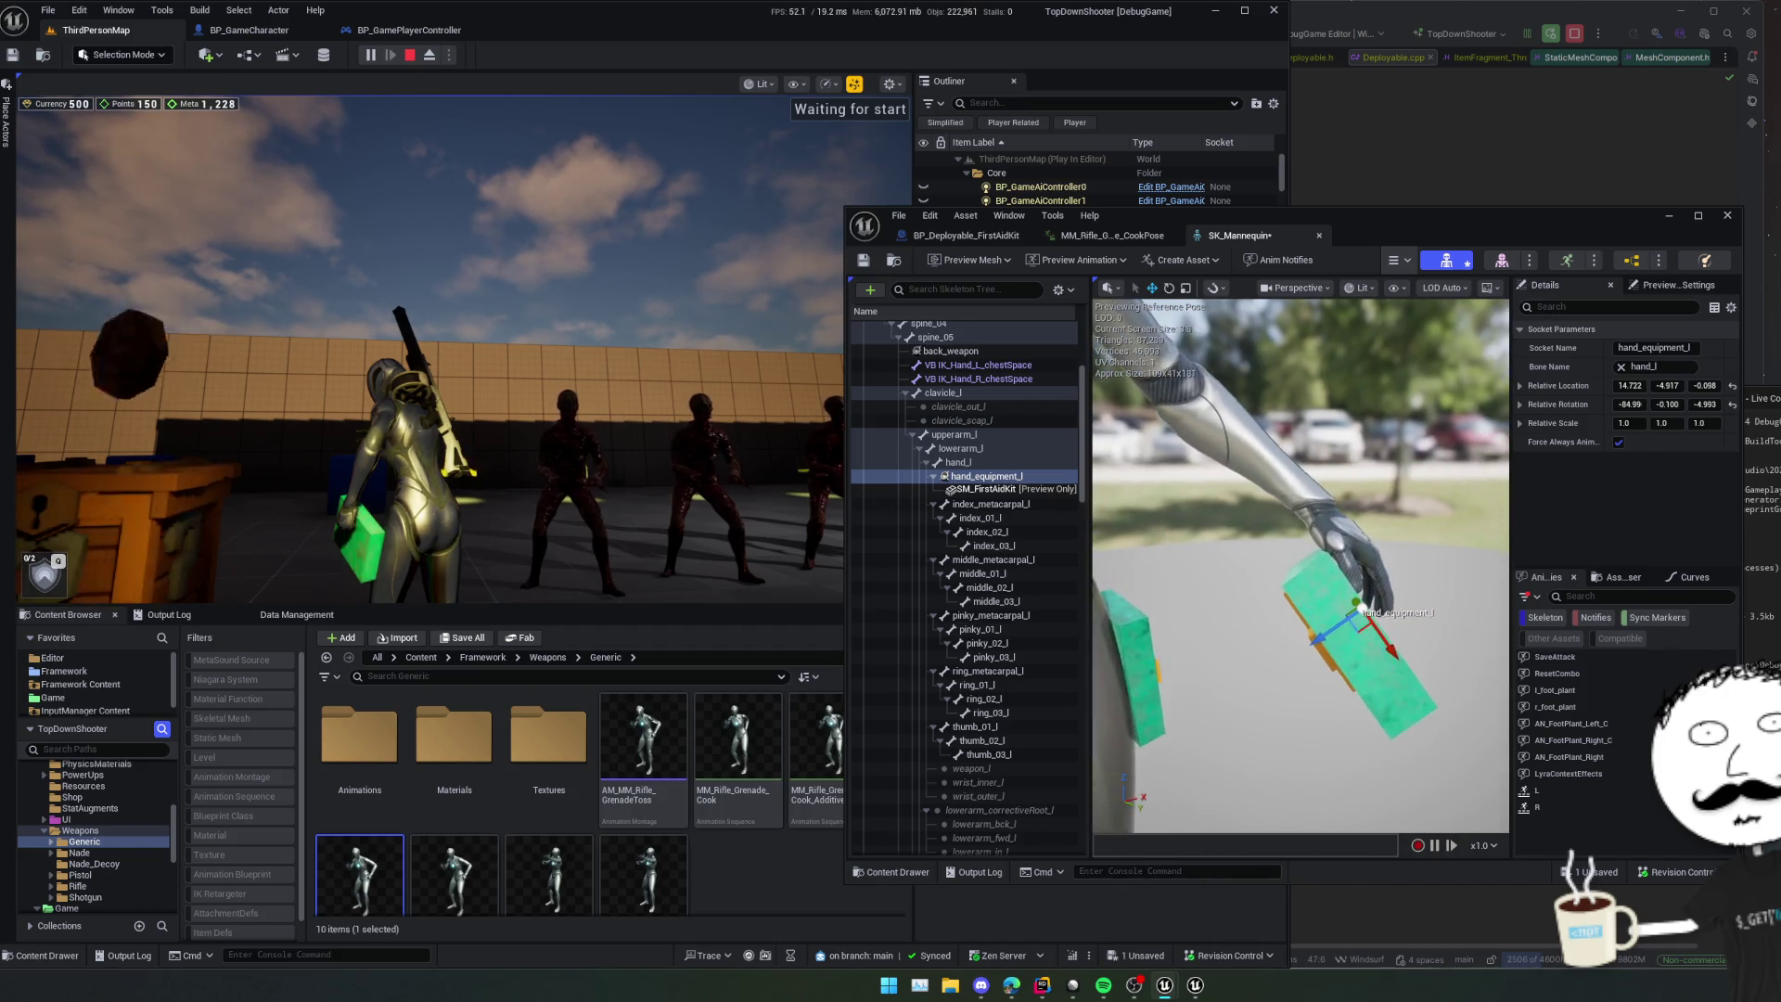
left_click_drag(1245, 642, 1199, 639)
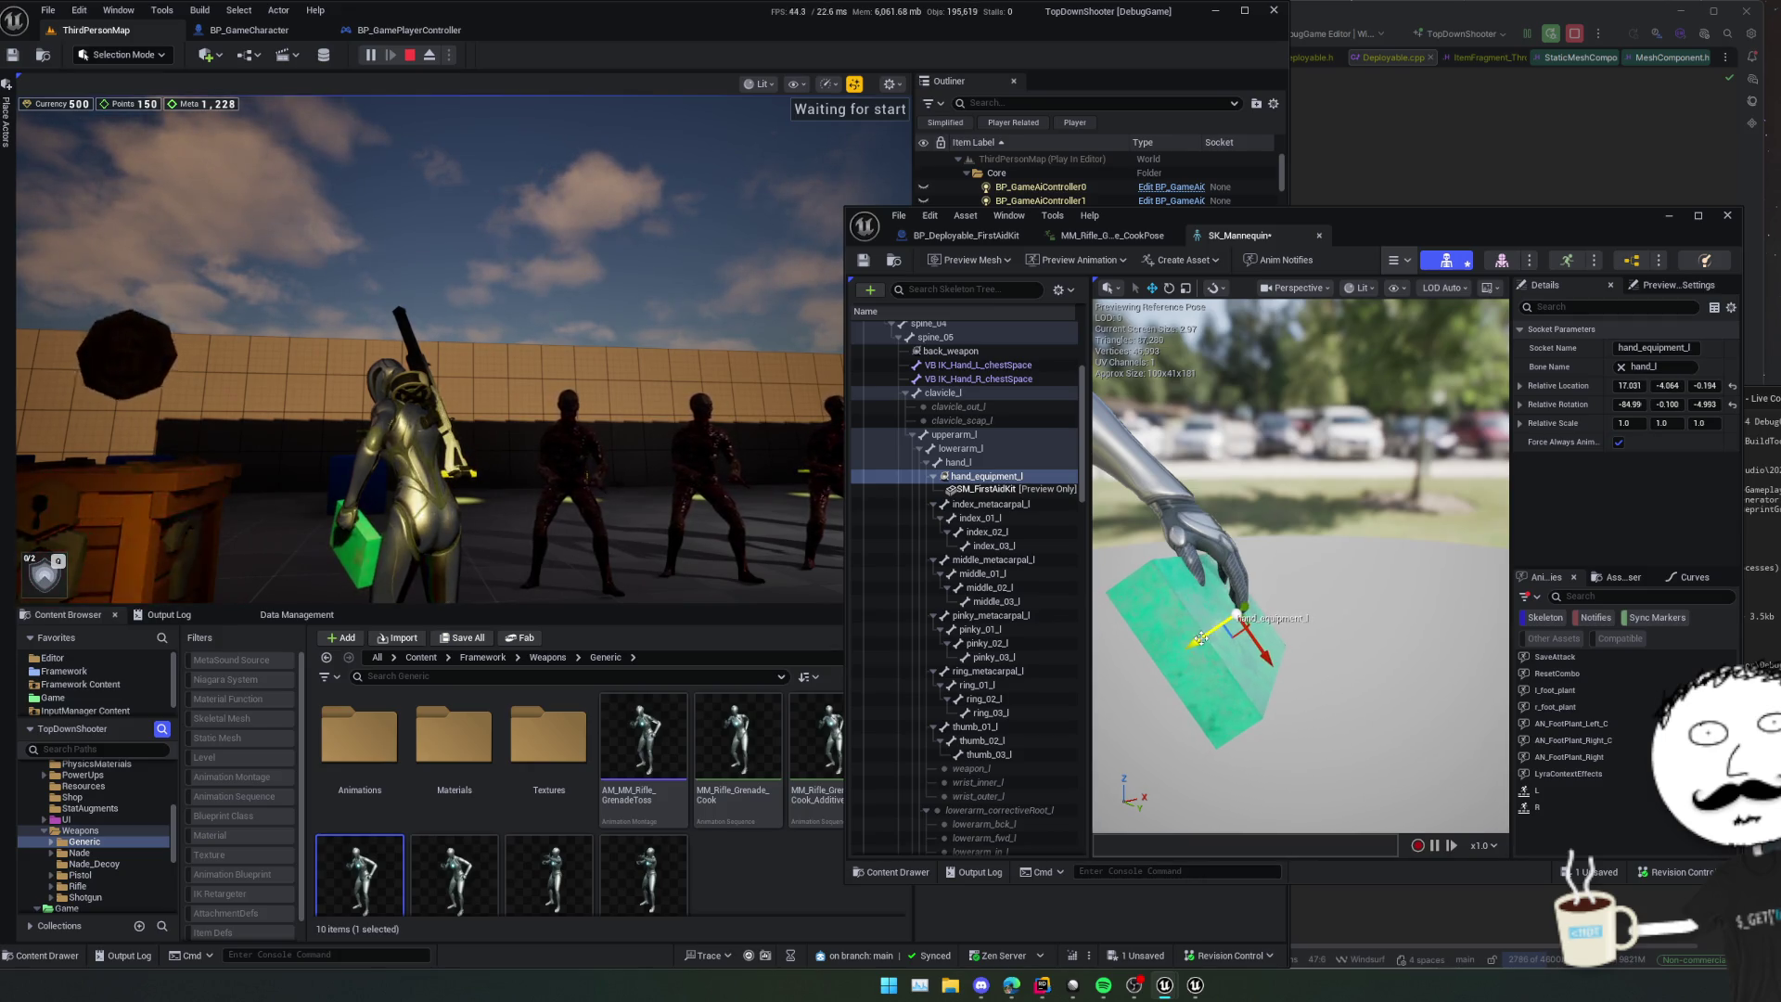
left_click(429, 56)
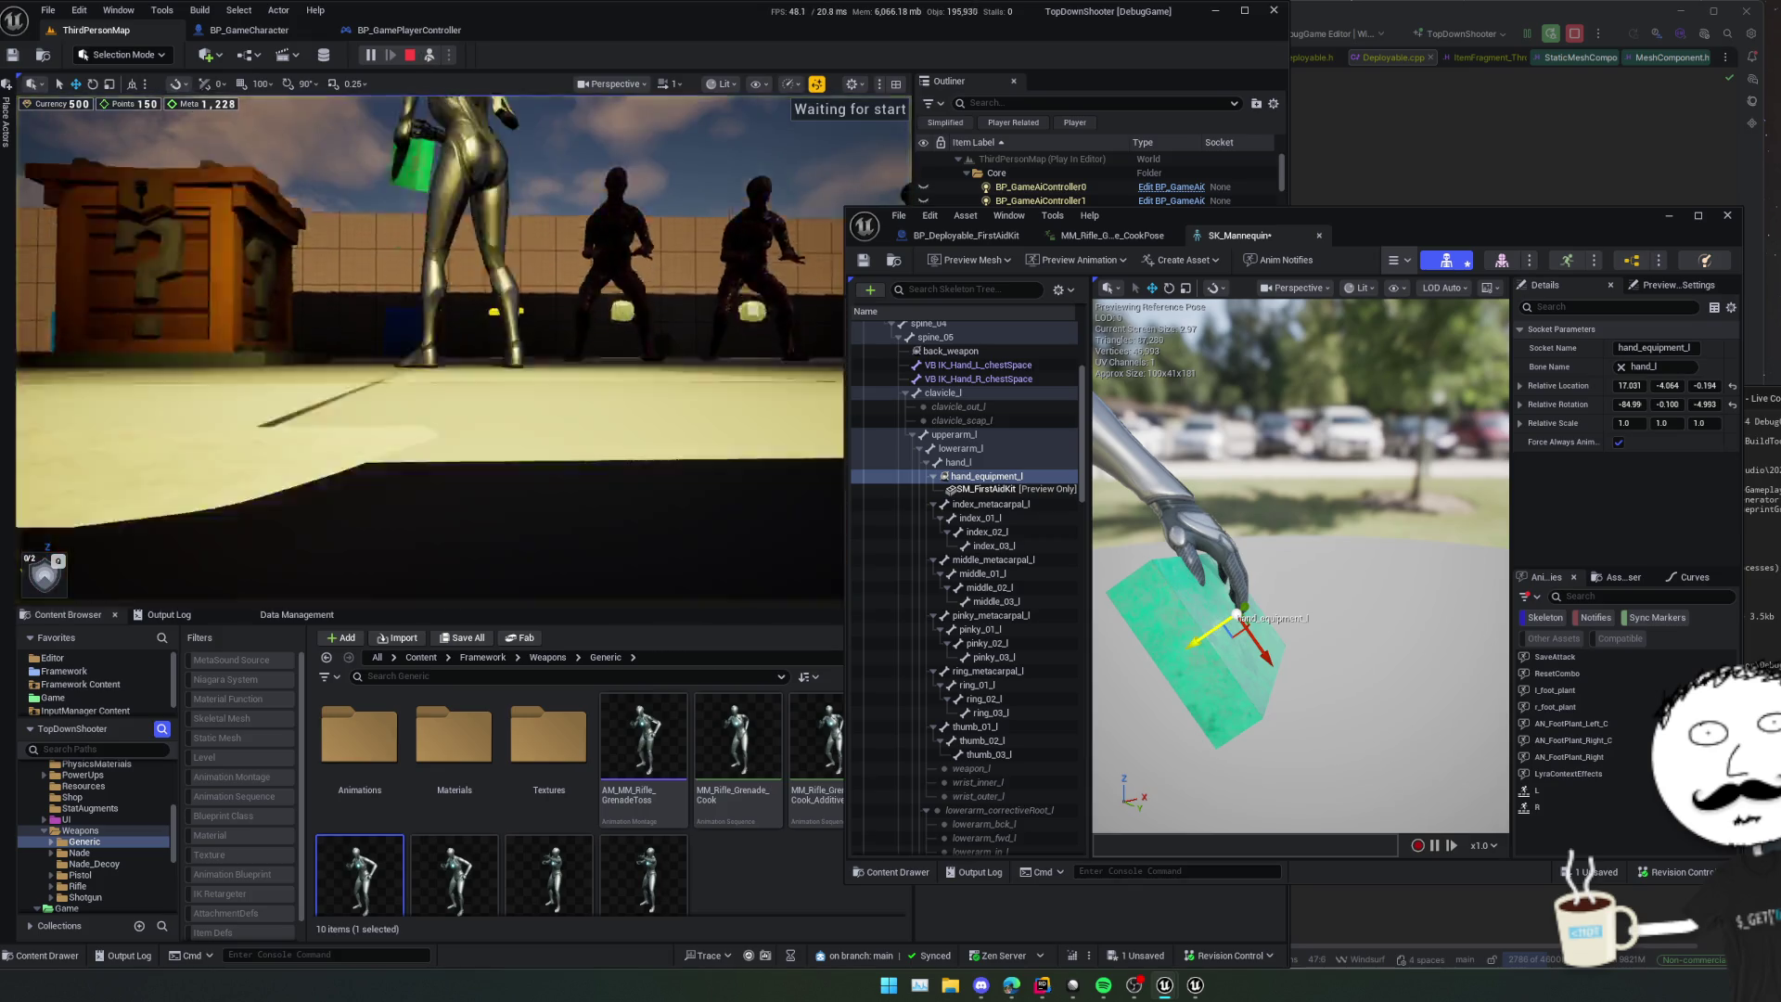
scroll(429, 349, "down", 4)
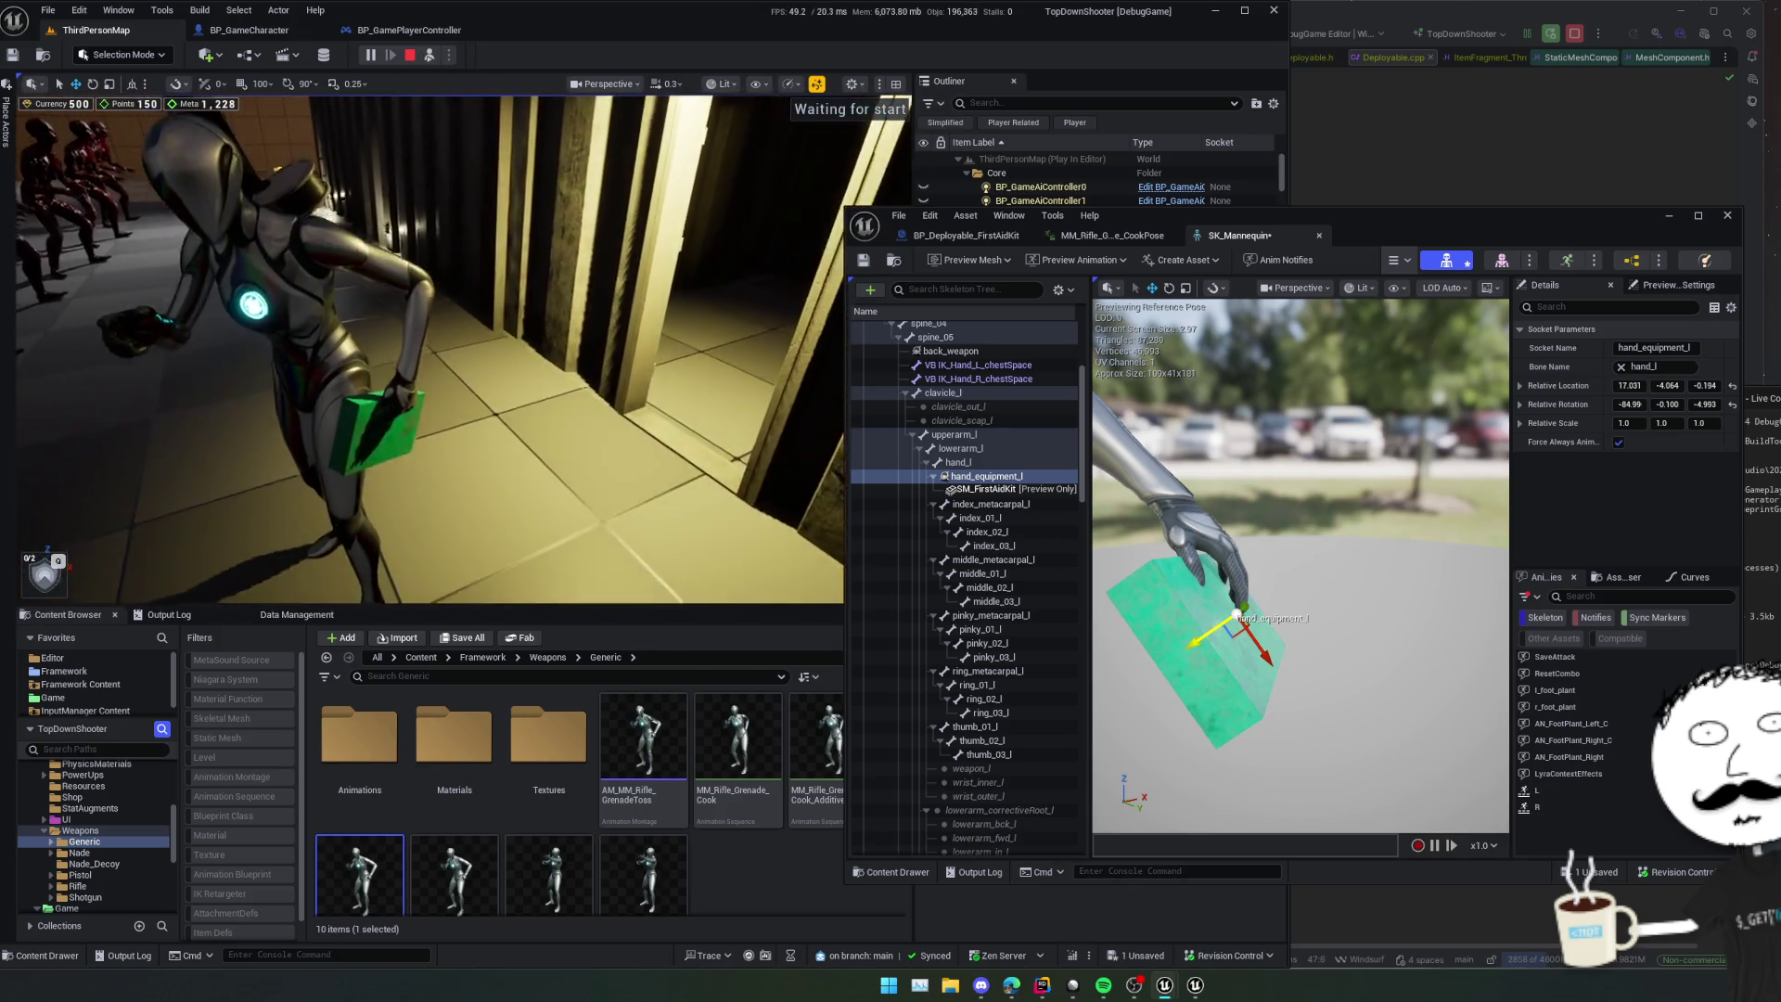
mouse_move(430, 349)
left_mouse_down()
mouse_move(316, 348)
mouse_move(308, 255)
left_mouse_up()
mouse_move(737, 349)
left_mouse_down()
mouse_move(714, 390)
mouse_move(737, 349)
left_mouse_up()
left_click_drag(1248, 650, 1255, 642)
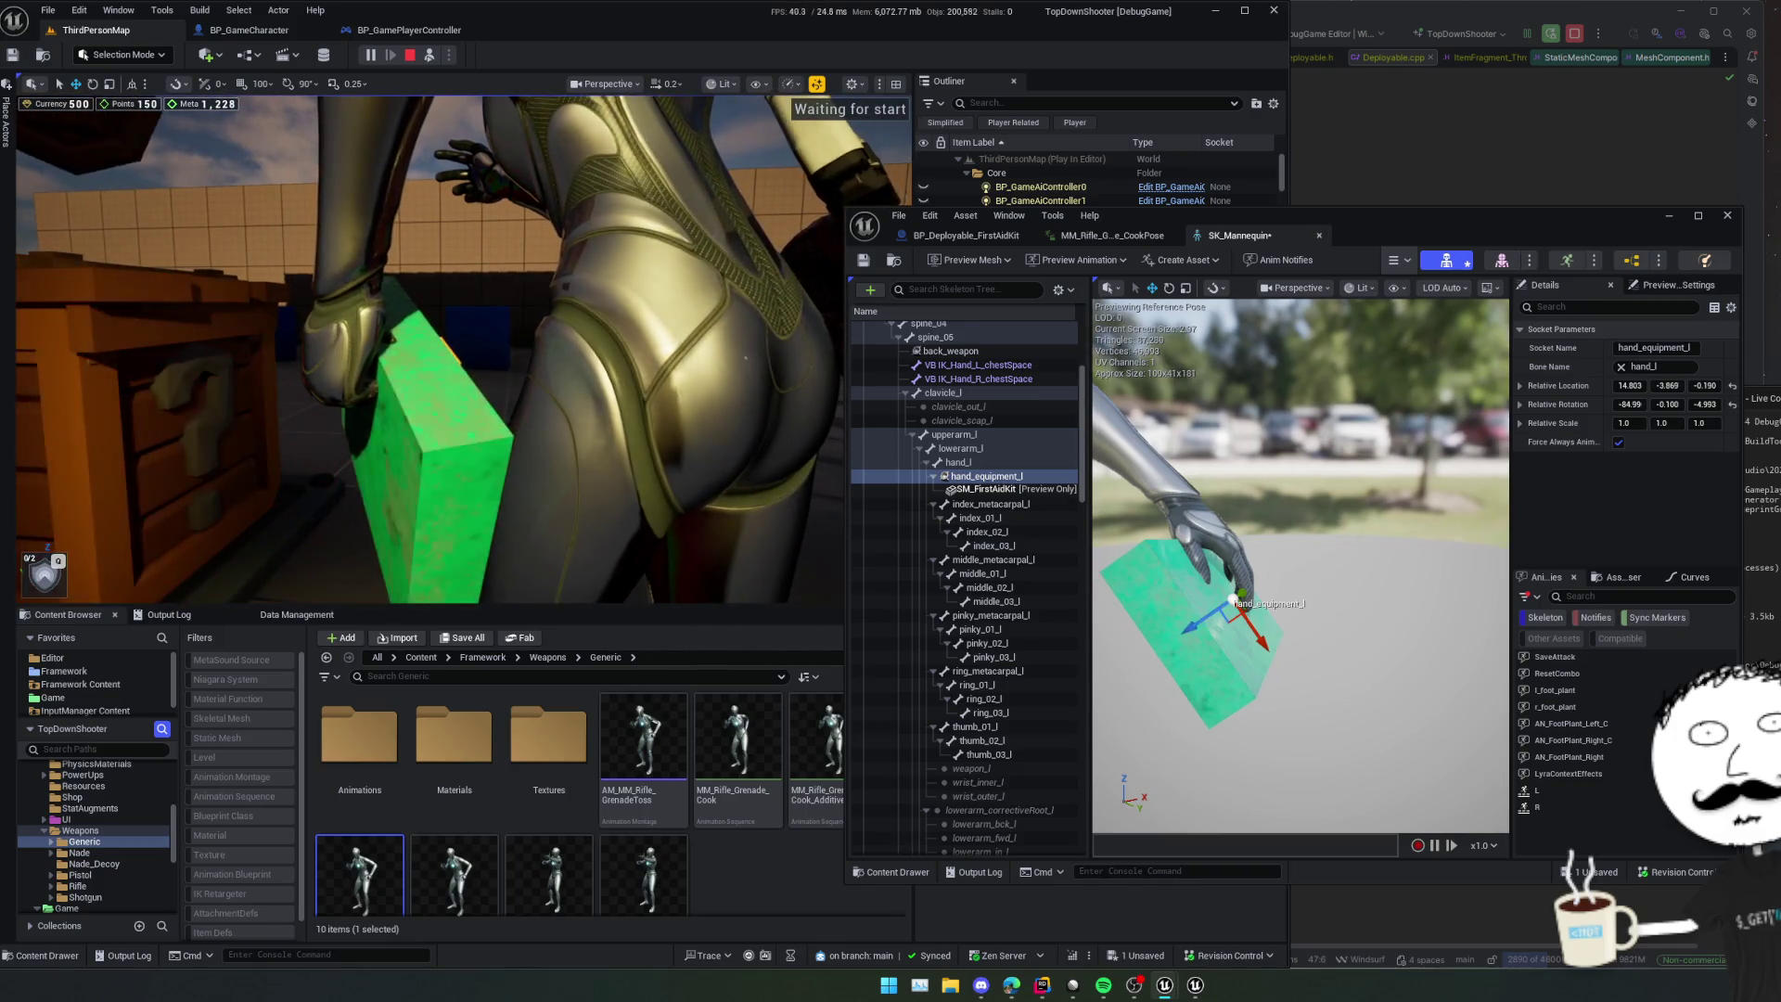
- Tilt the socket to rotation -84.08, 2.3477, -7.757, save, and close SK_Mannequin
key("e")
left_click_drag(1279, 666, 1279, 667)
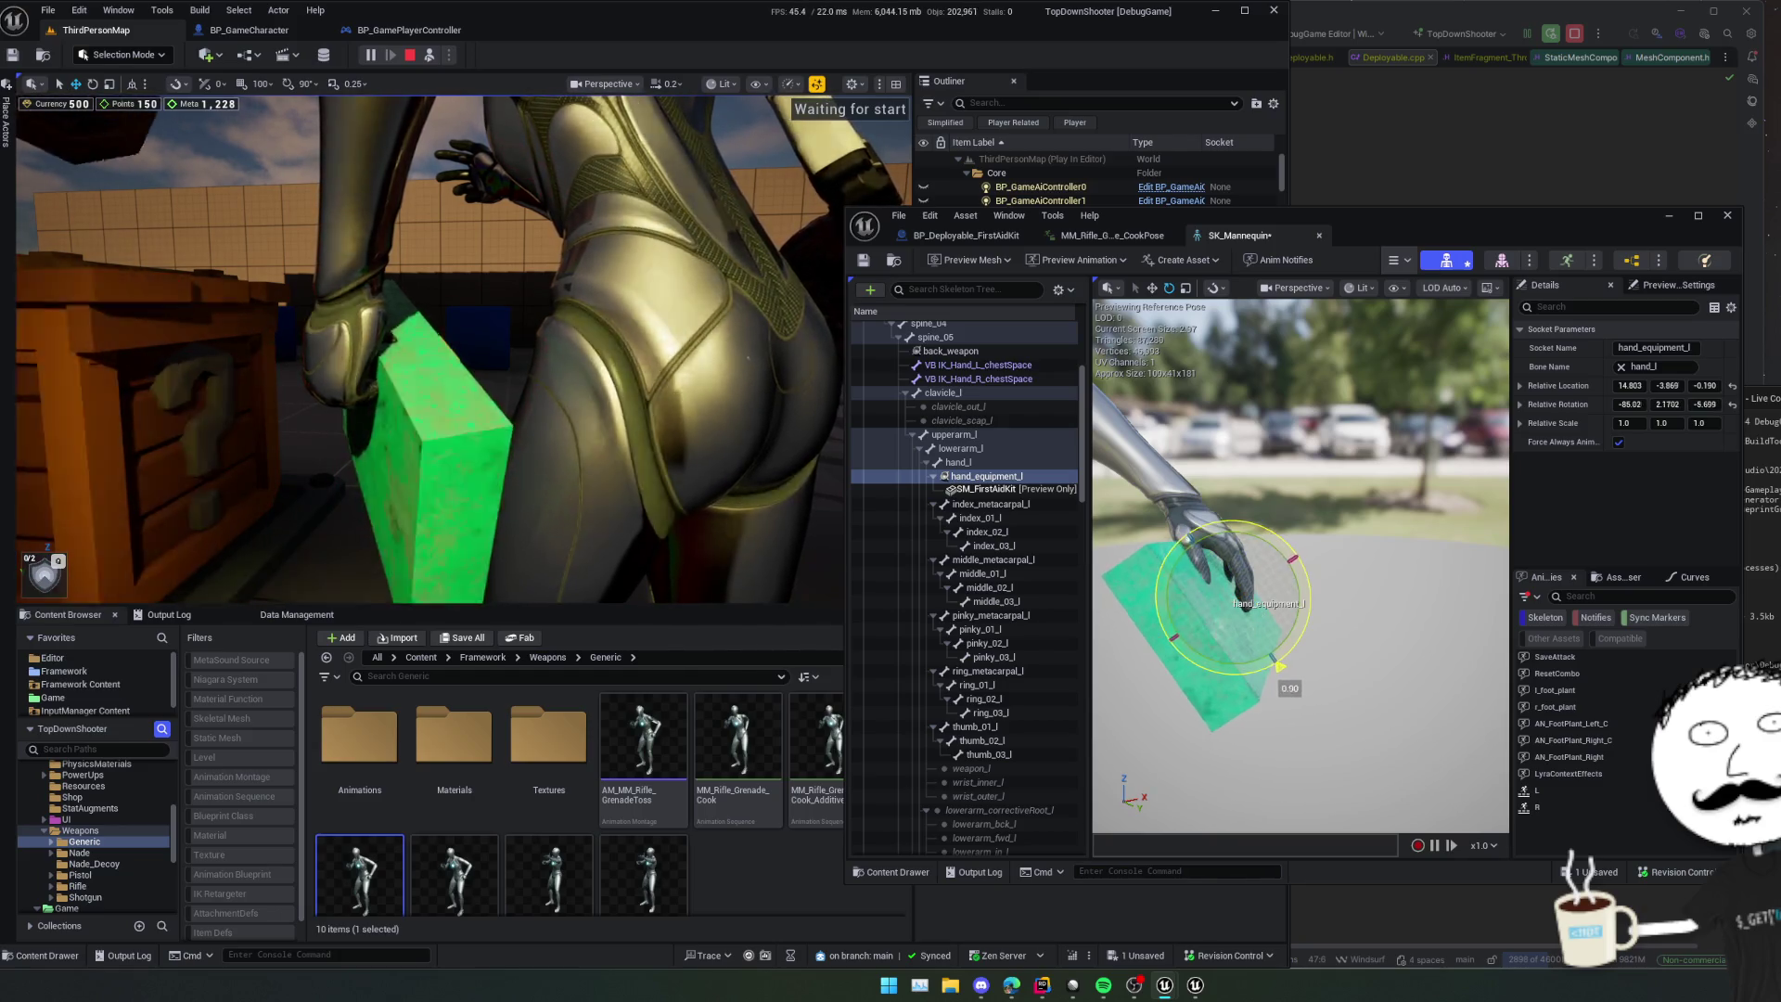
left_click_drag(1174, 636, 1160, 641)
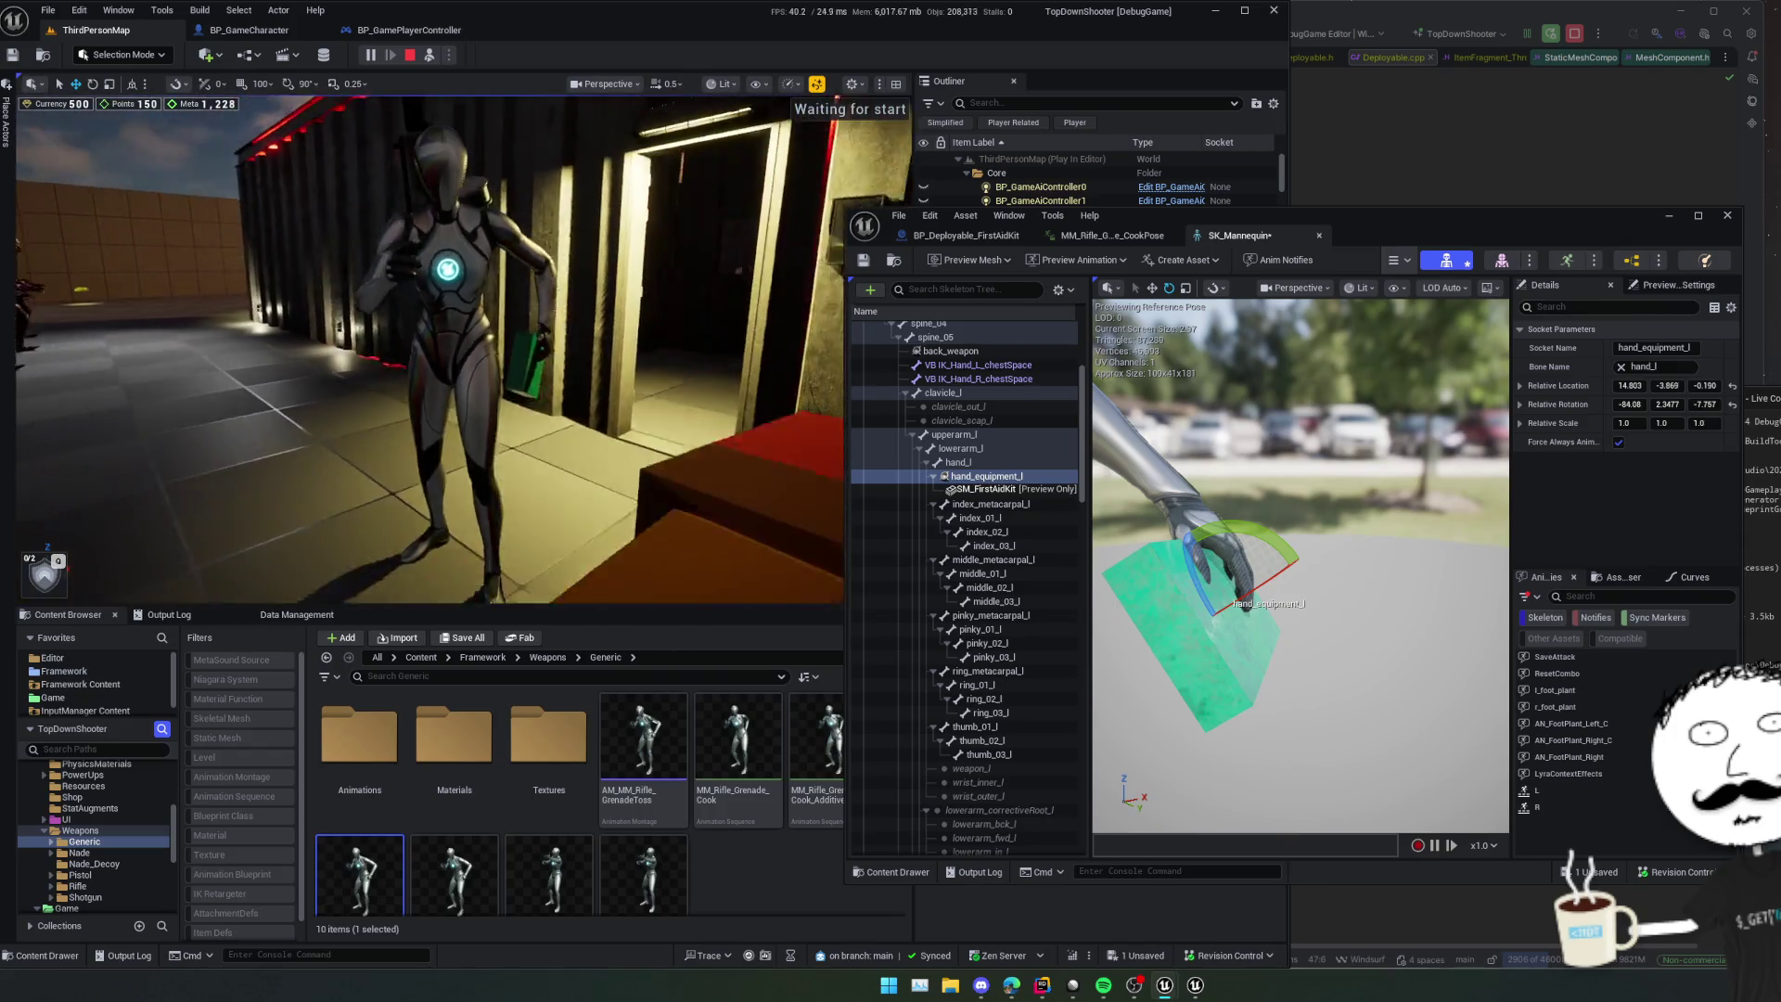
key("ctrl+s")
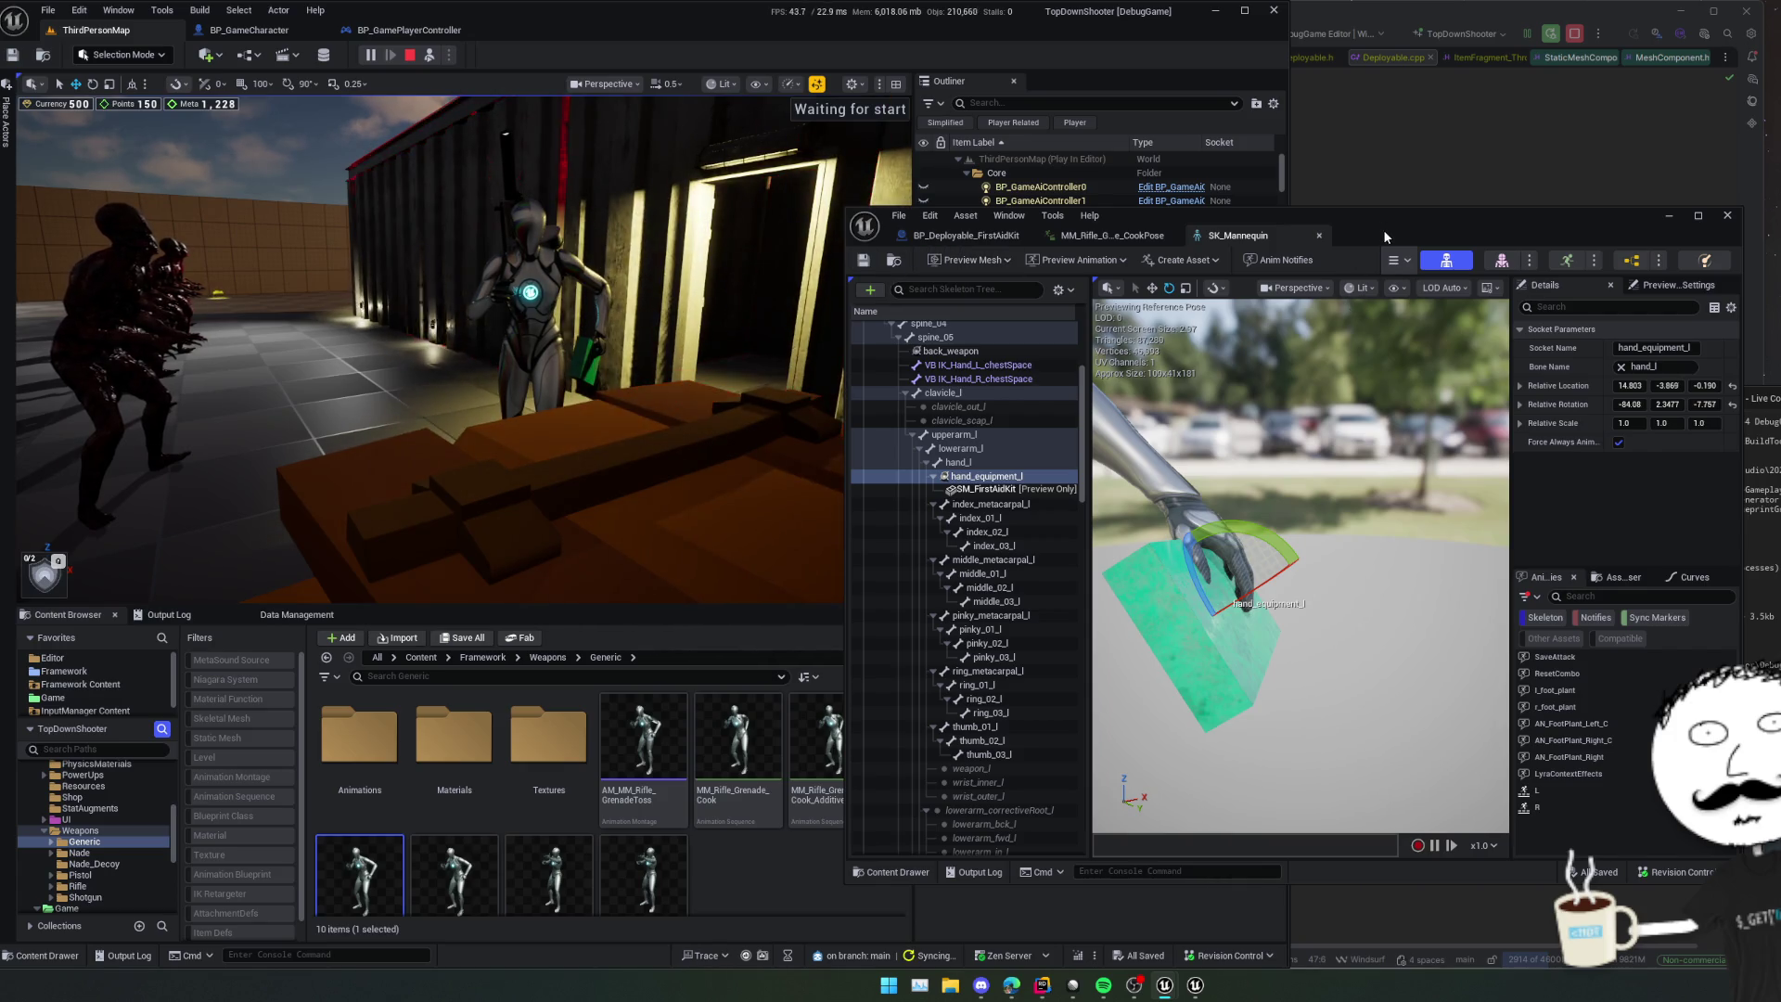
left_click_drag(1384, 230, 1578, 258)
left_click(1513, 263)
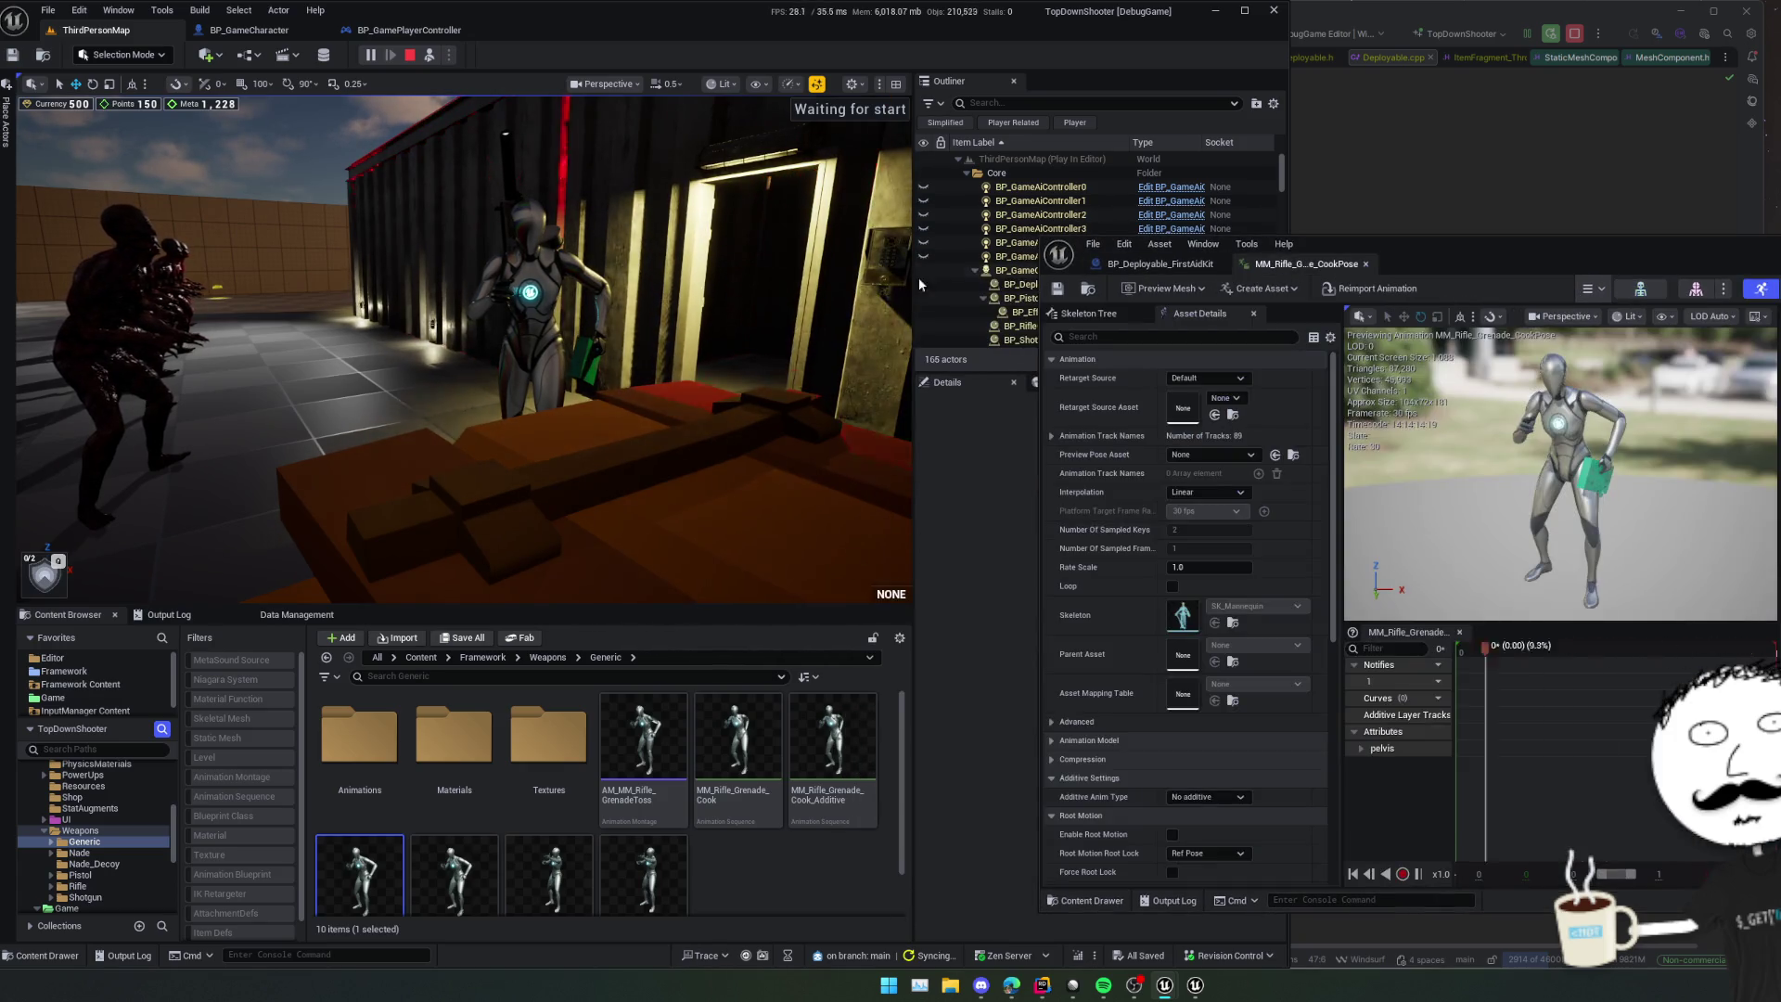
- Possess the character, walk it into the room, and switch to the top-down camera with V
right_click(710, 331)
left_click(432, 55)
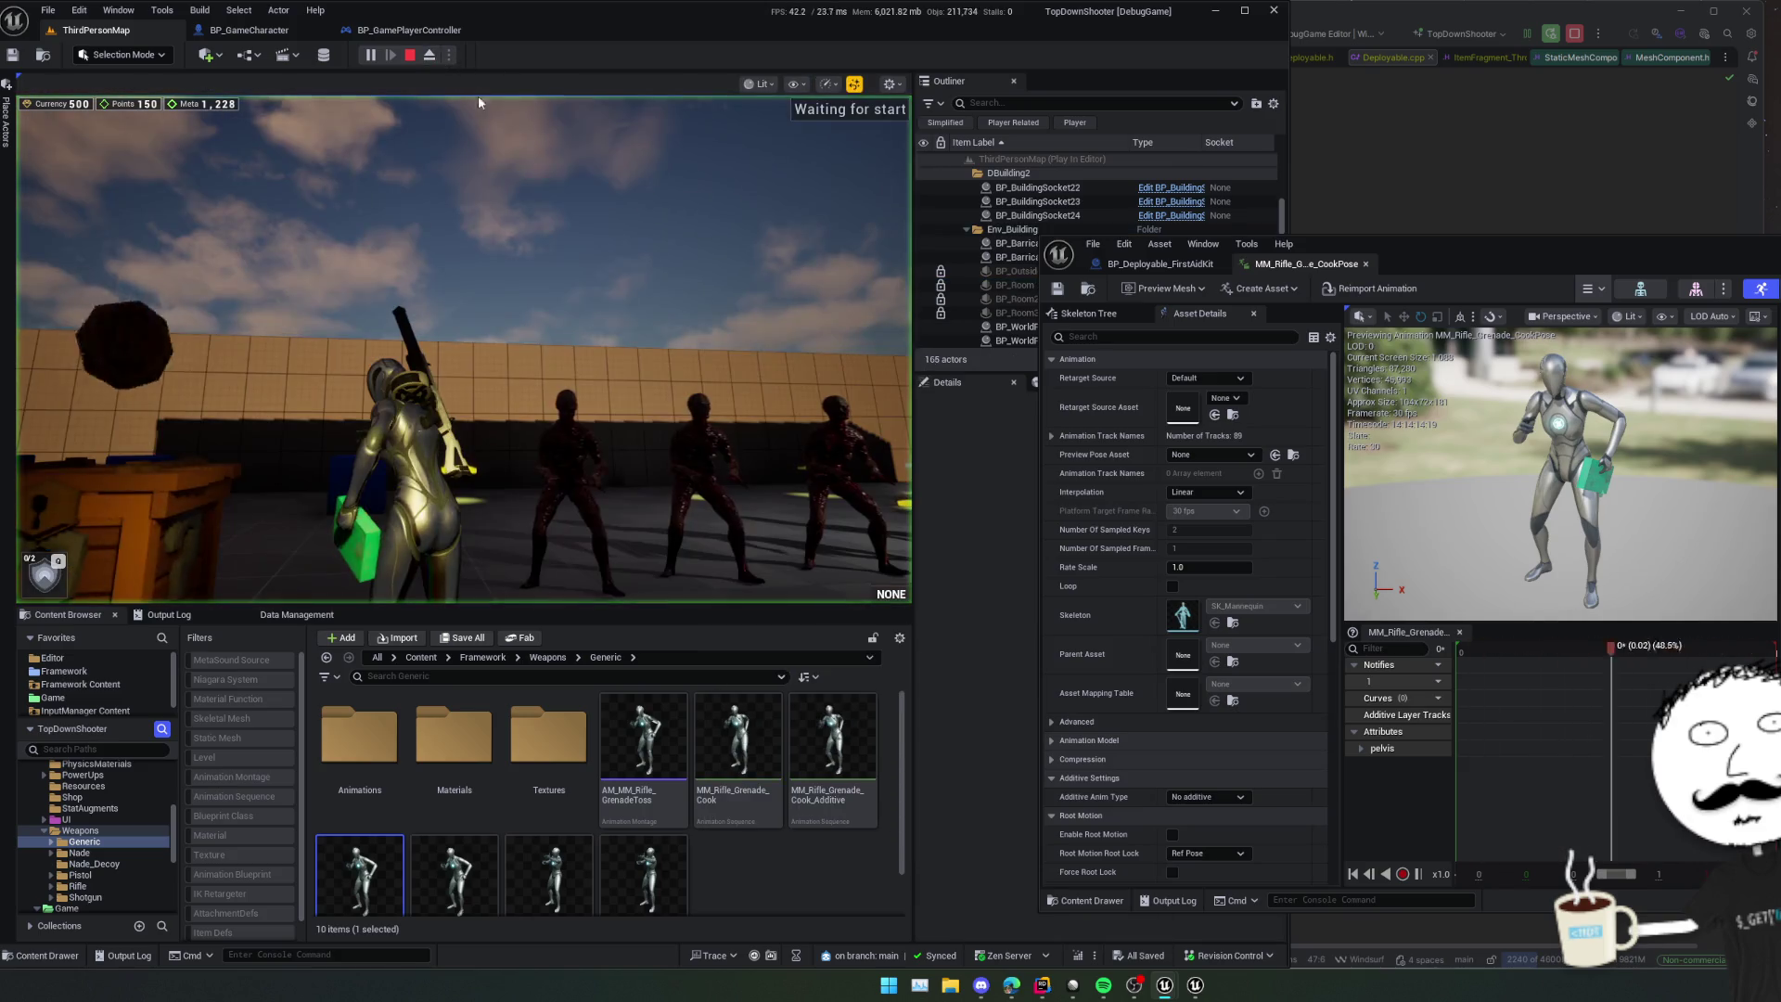
key("w")
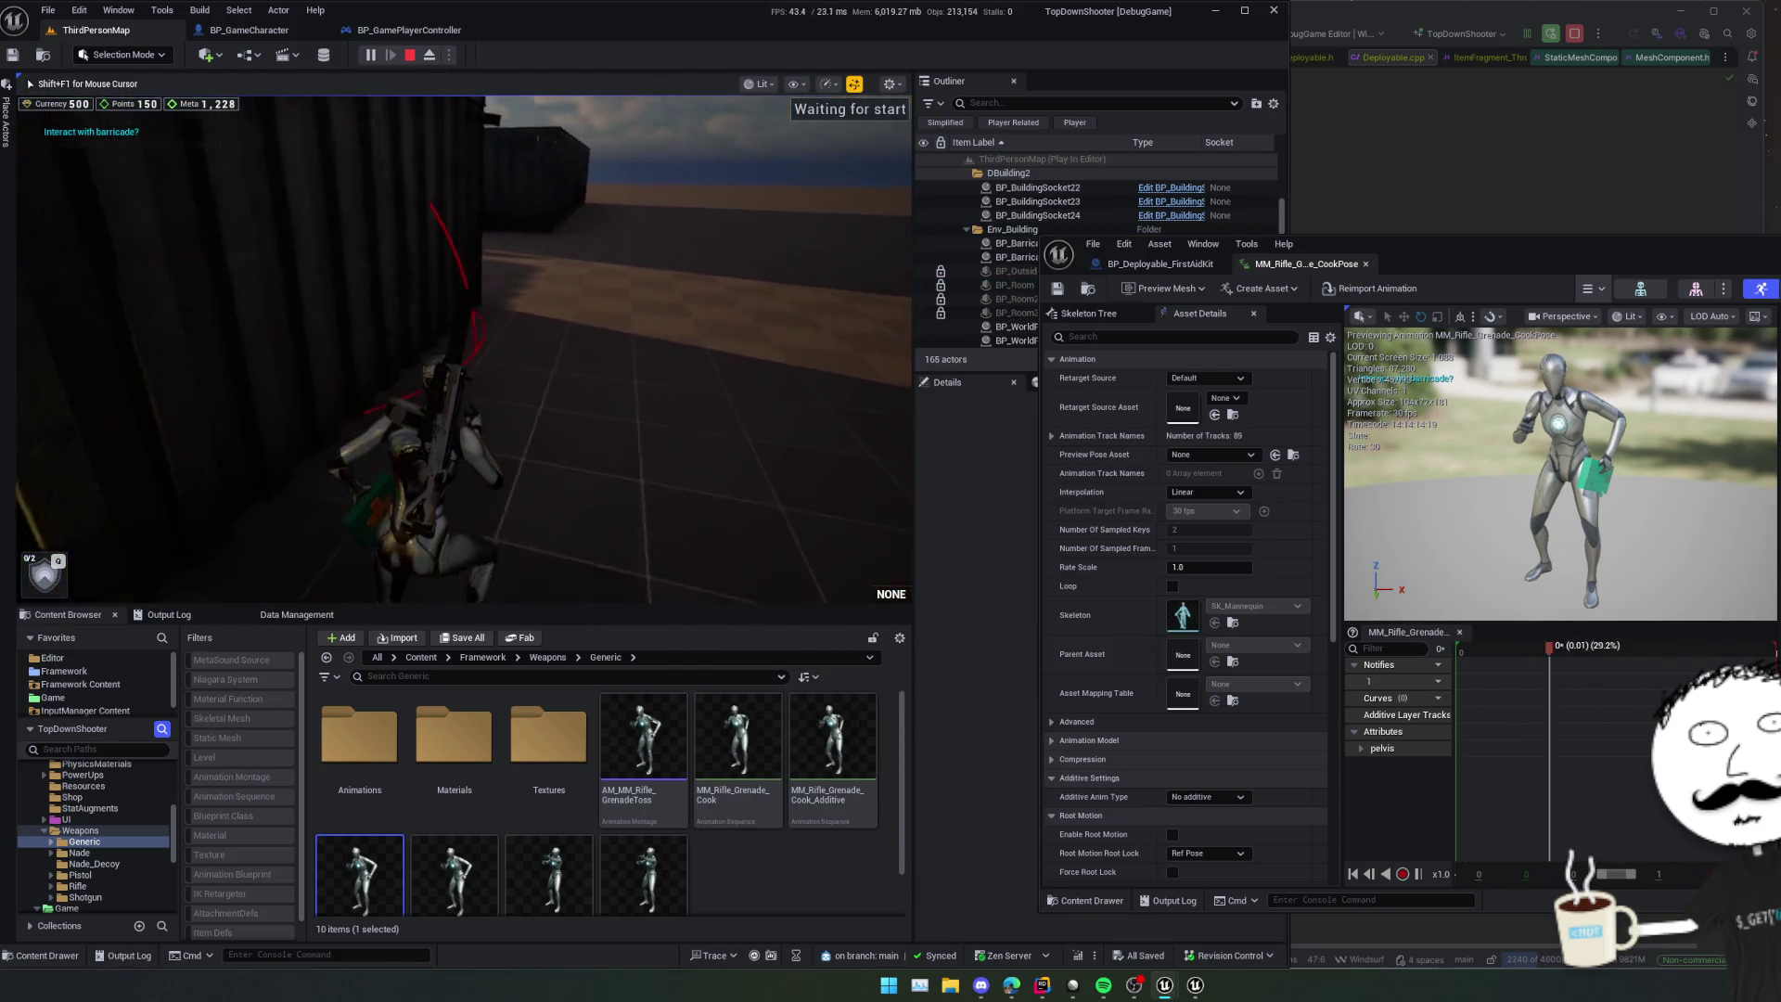
key("w")
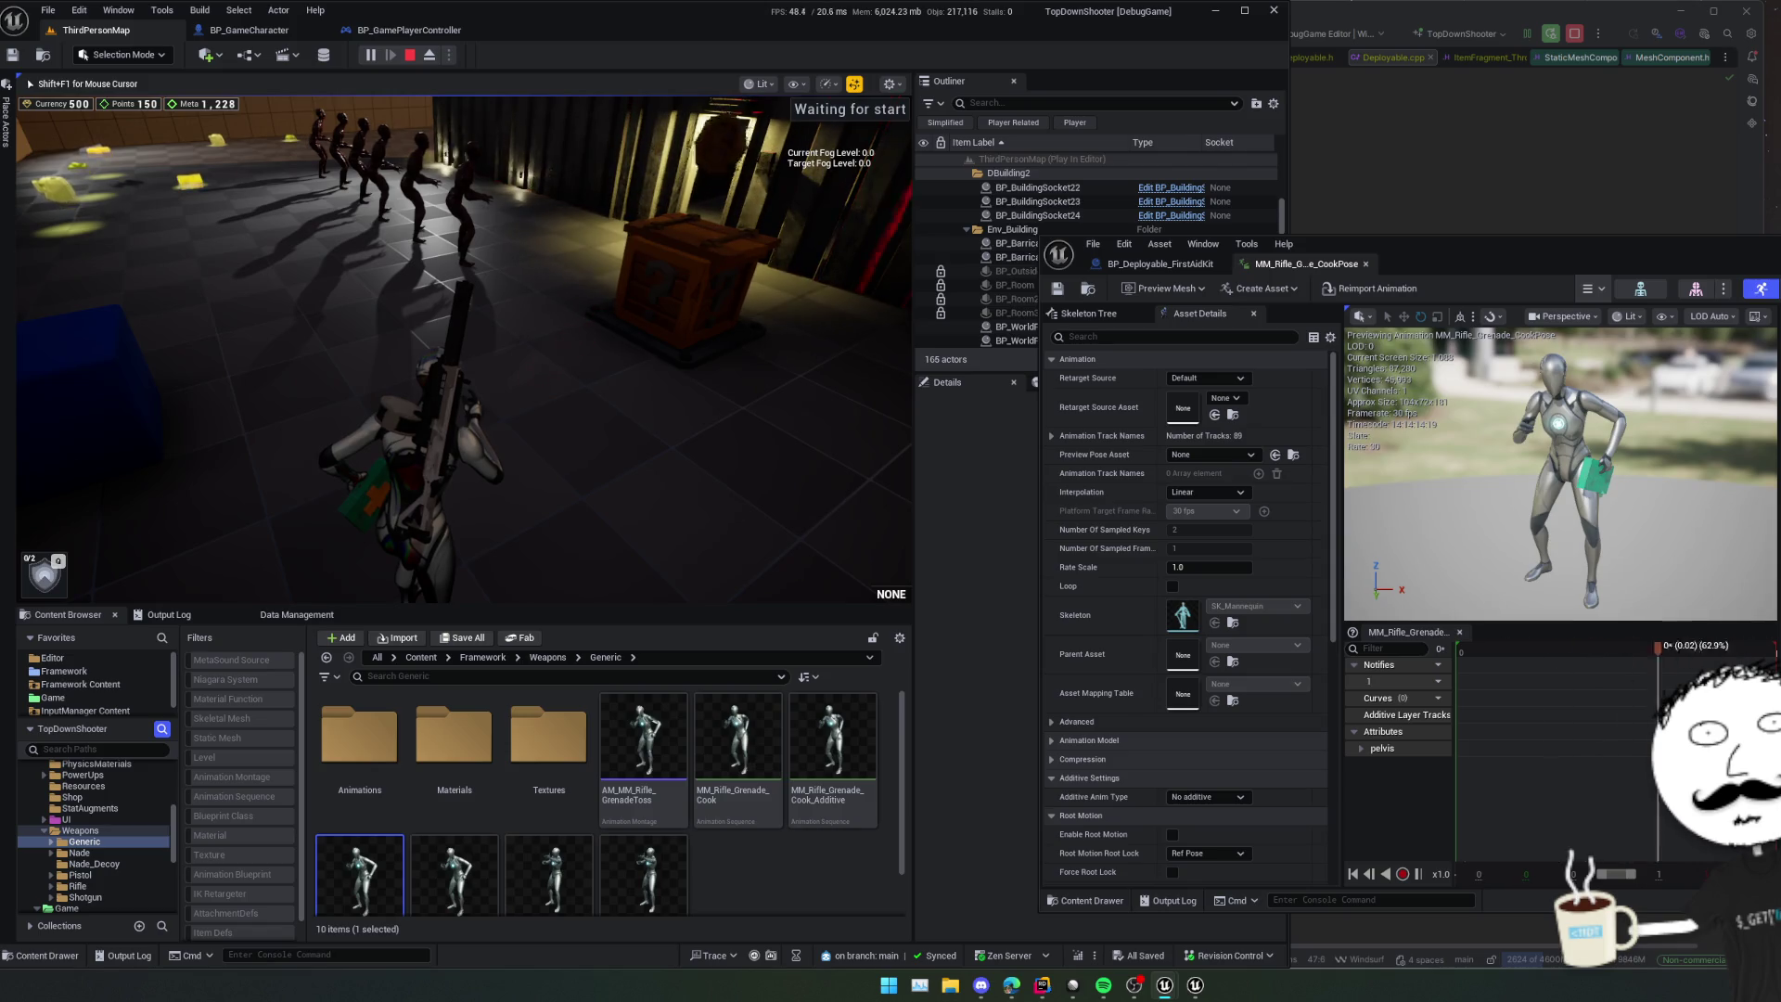
key("v")
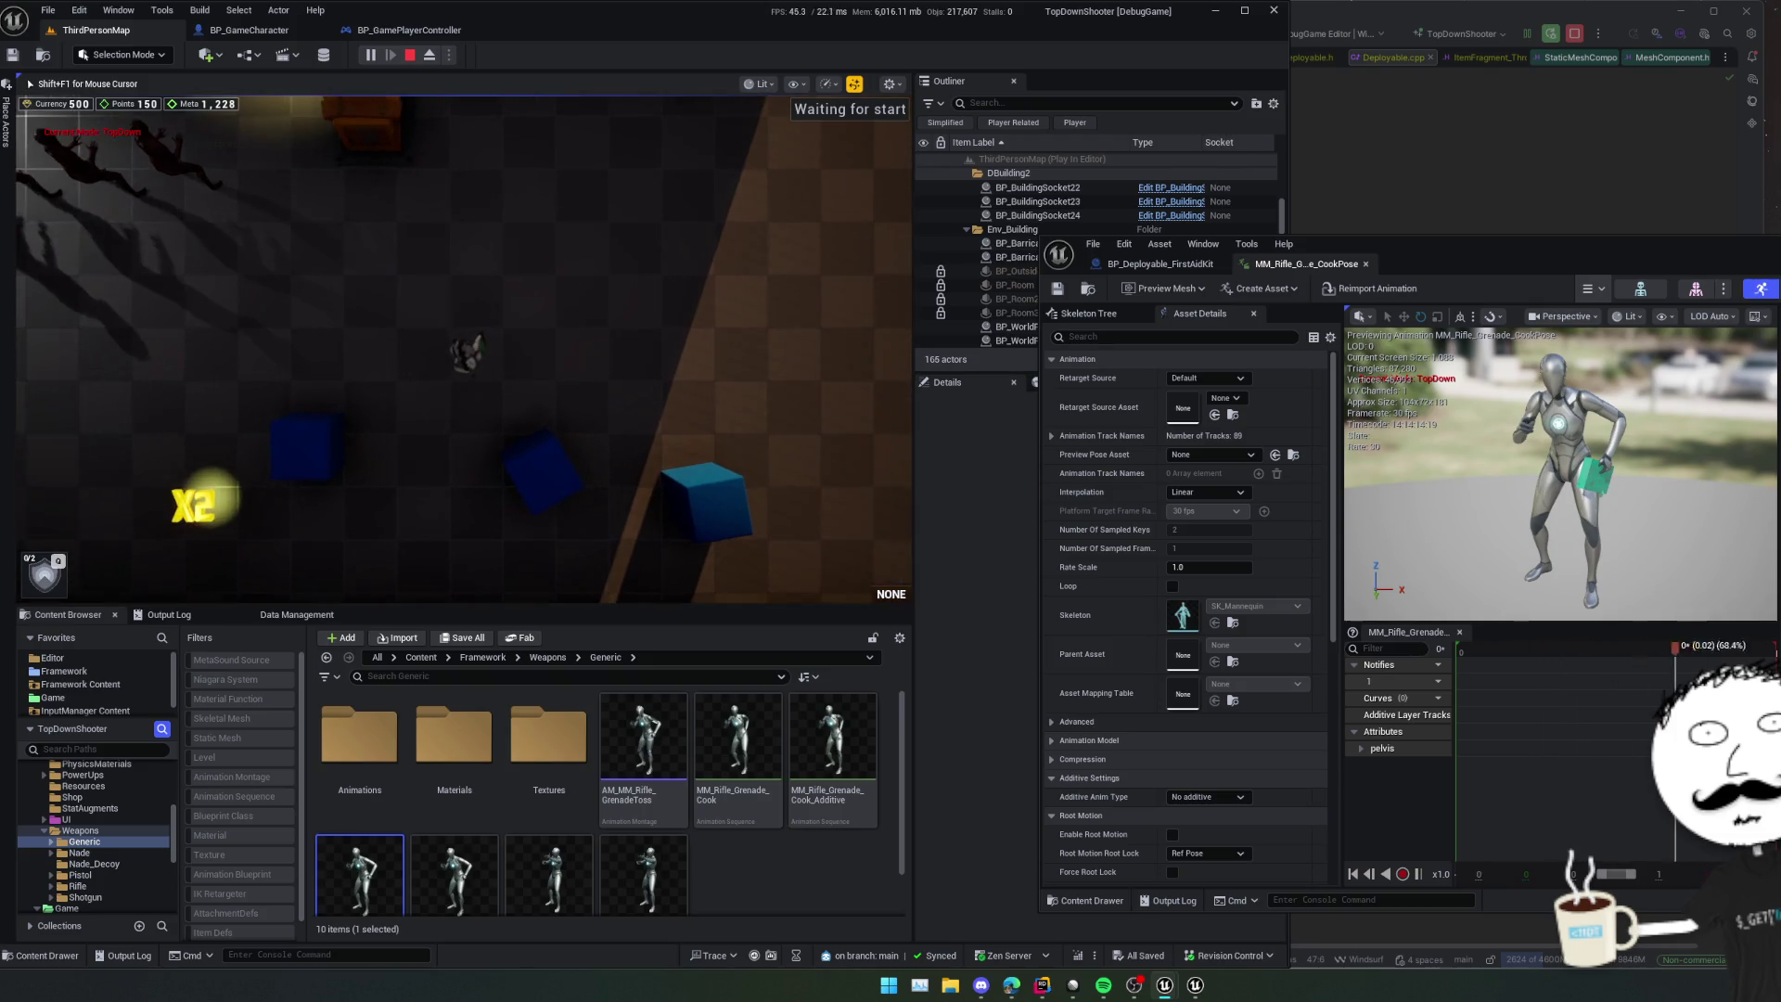
- Move the character around the floor in top-down view, then pause the game with Escape
scroll(464, 348, "up", 3)
scroll(464, 348, "down", 3)
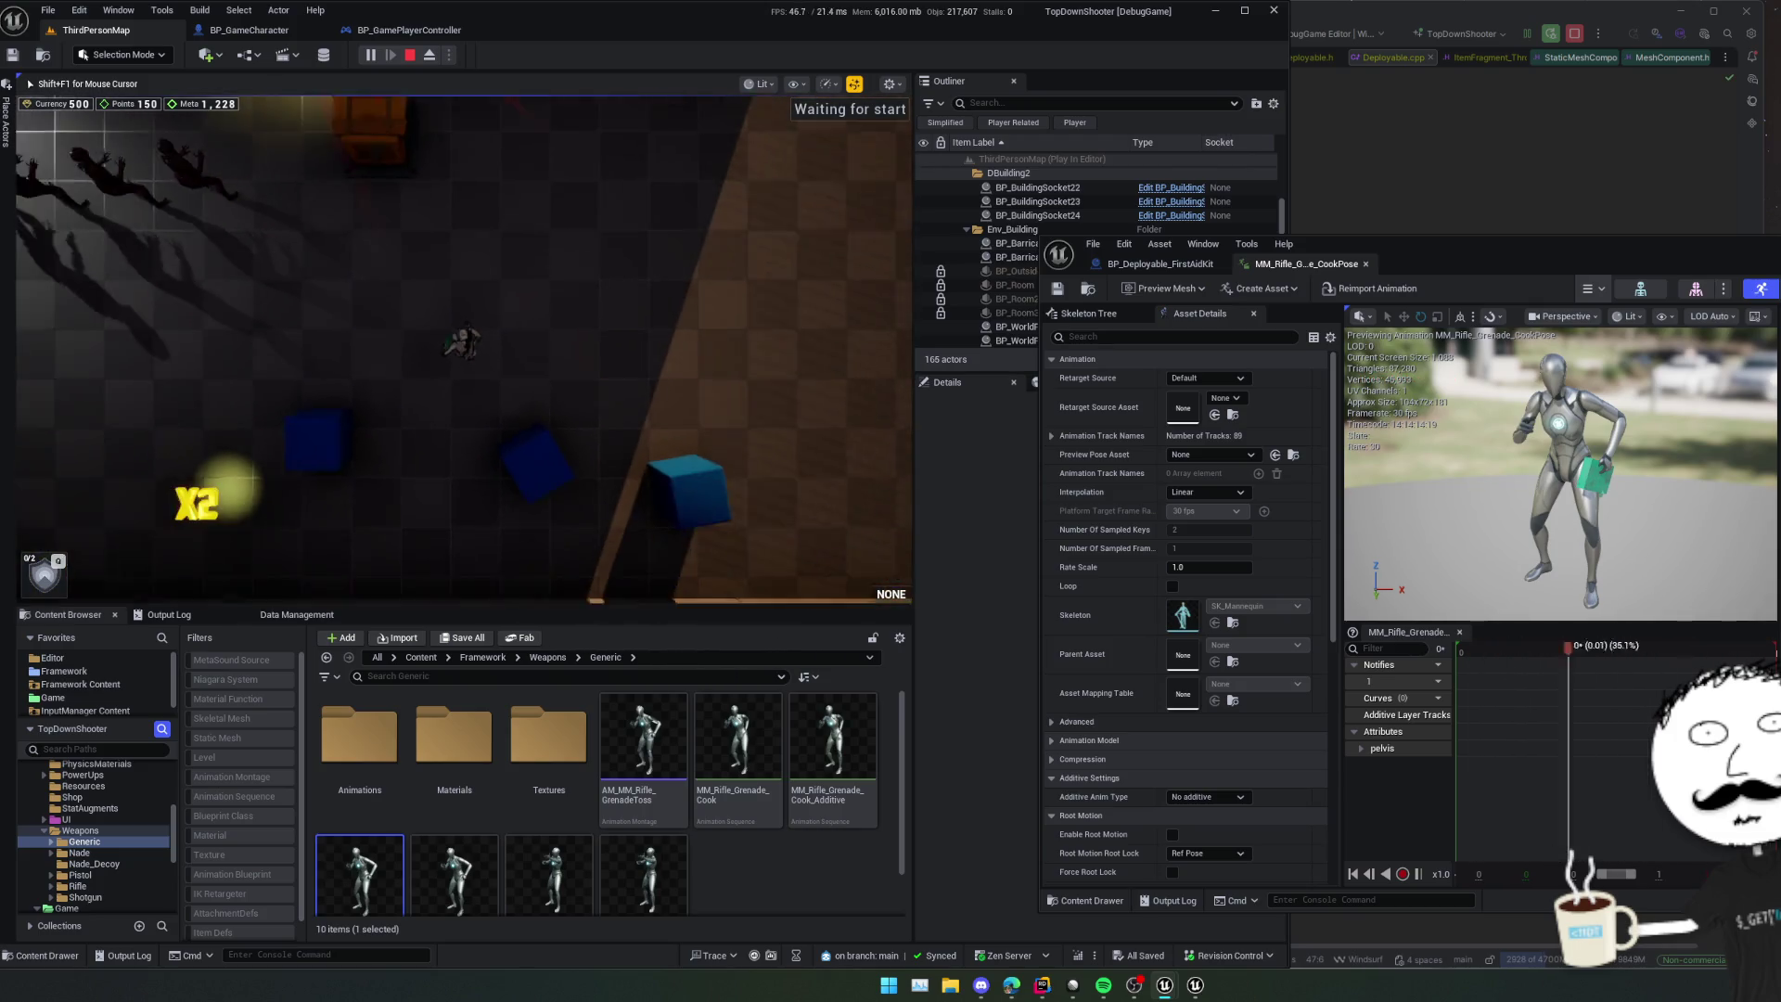
key("a")
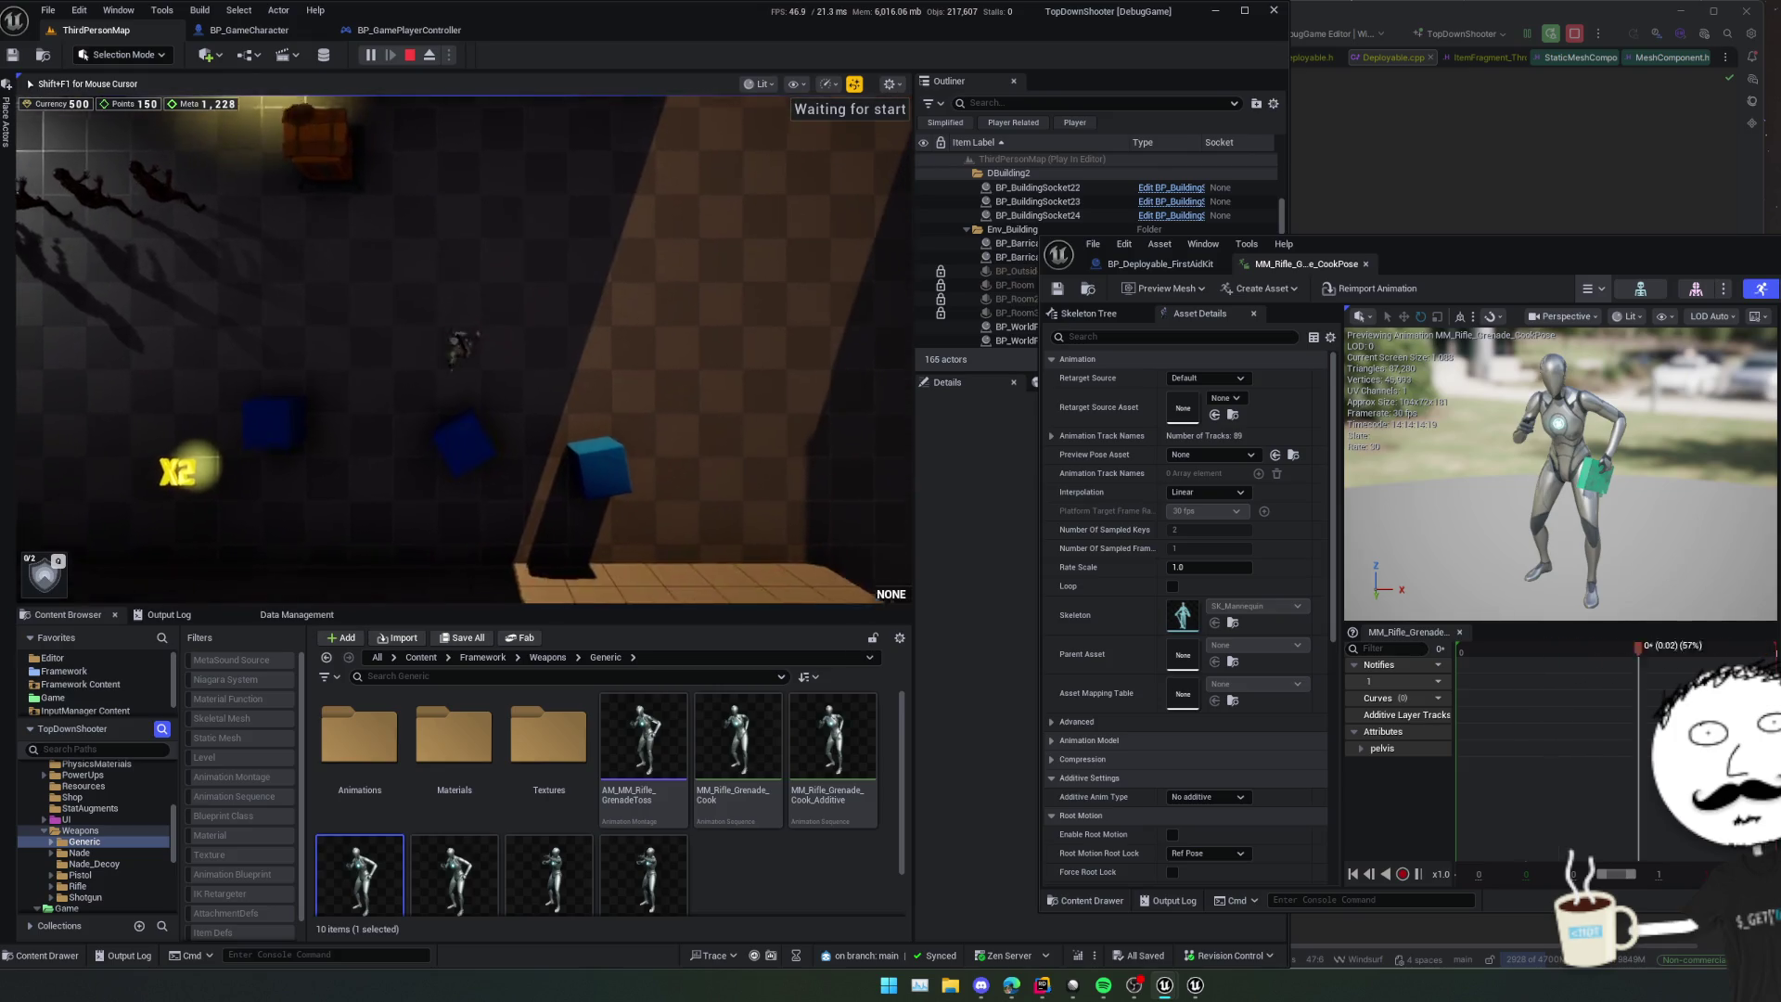
key("d")
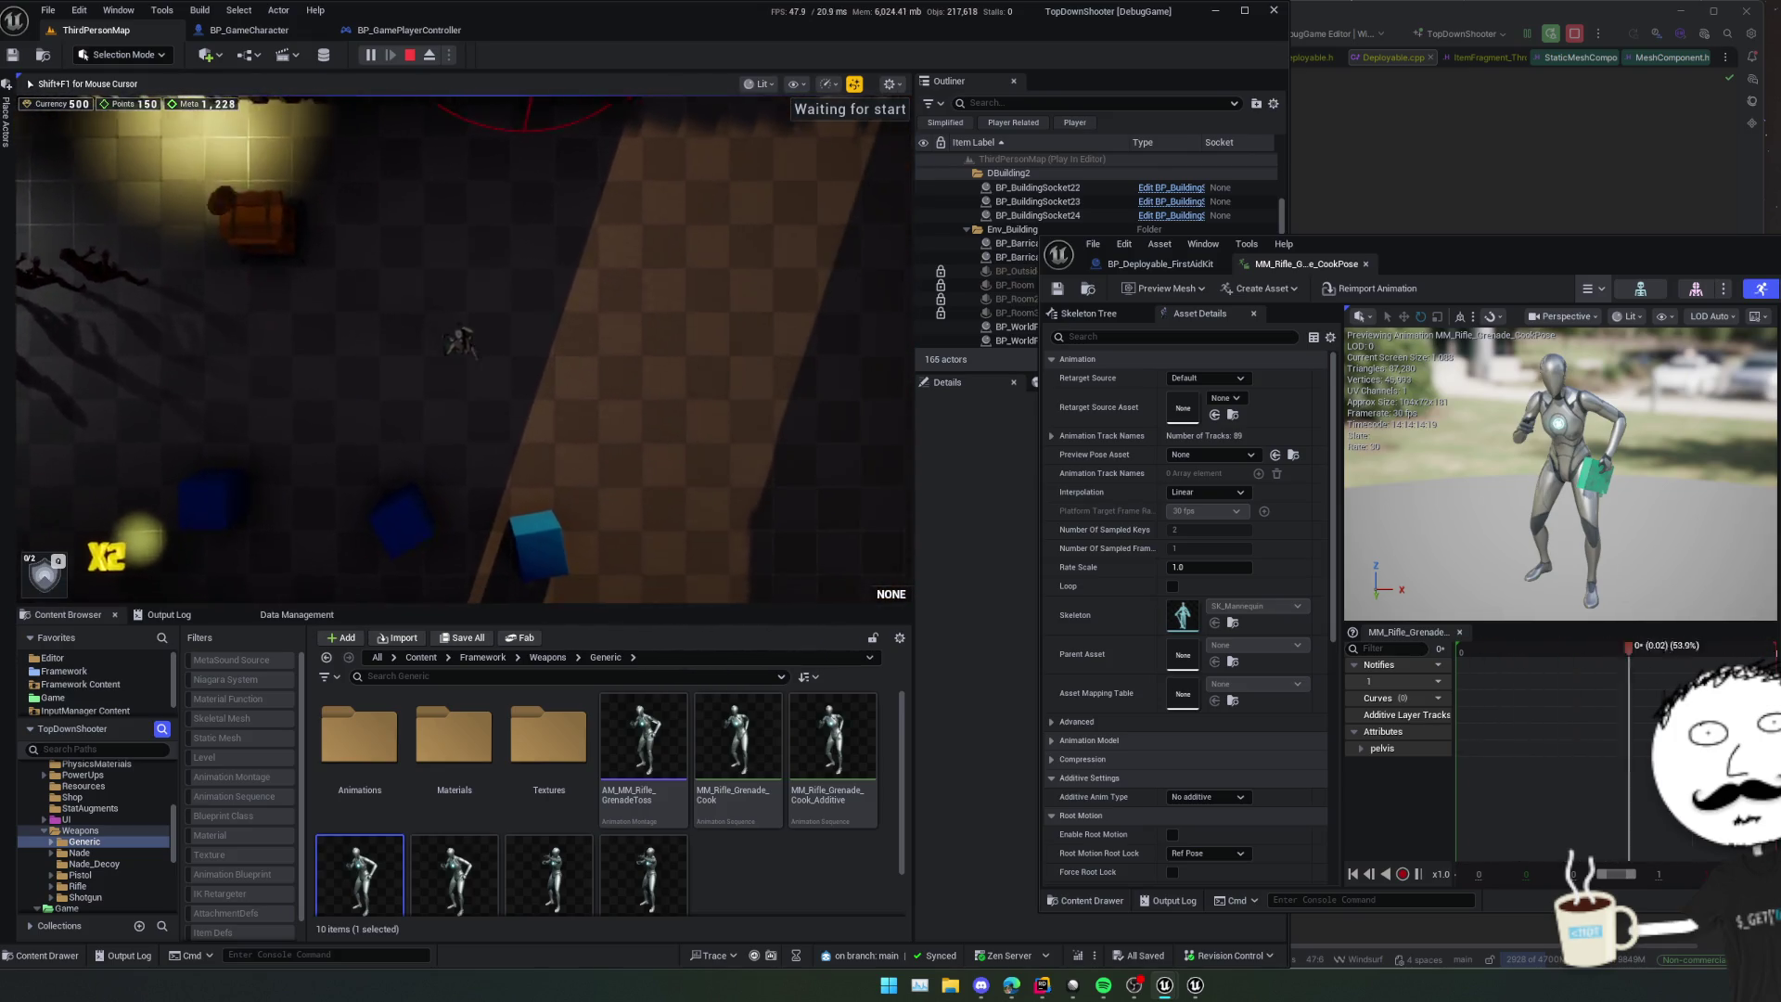
key("a")
key("s")
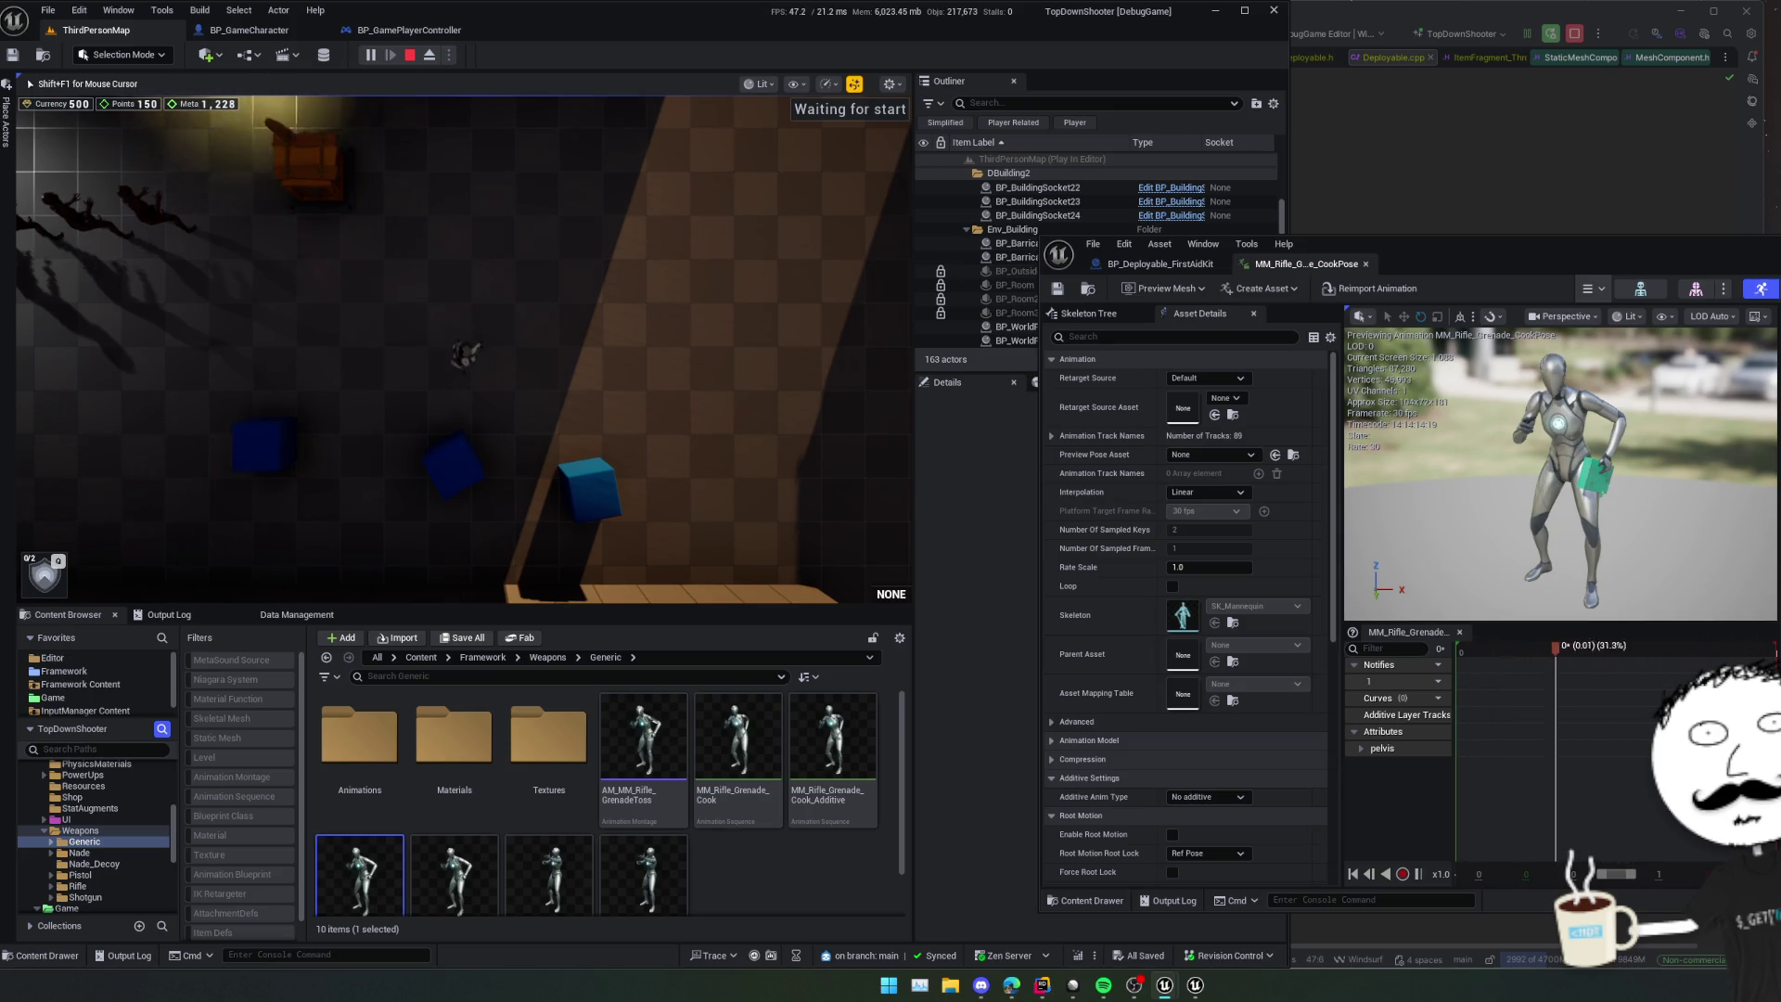
key("a")
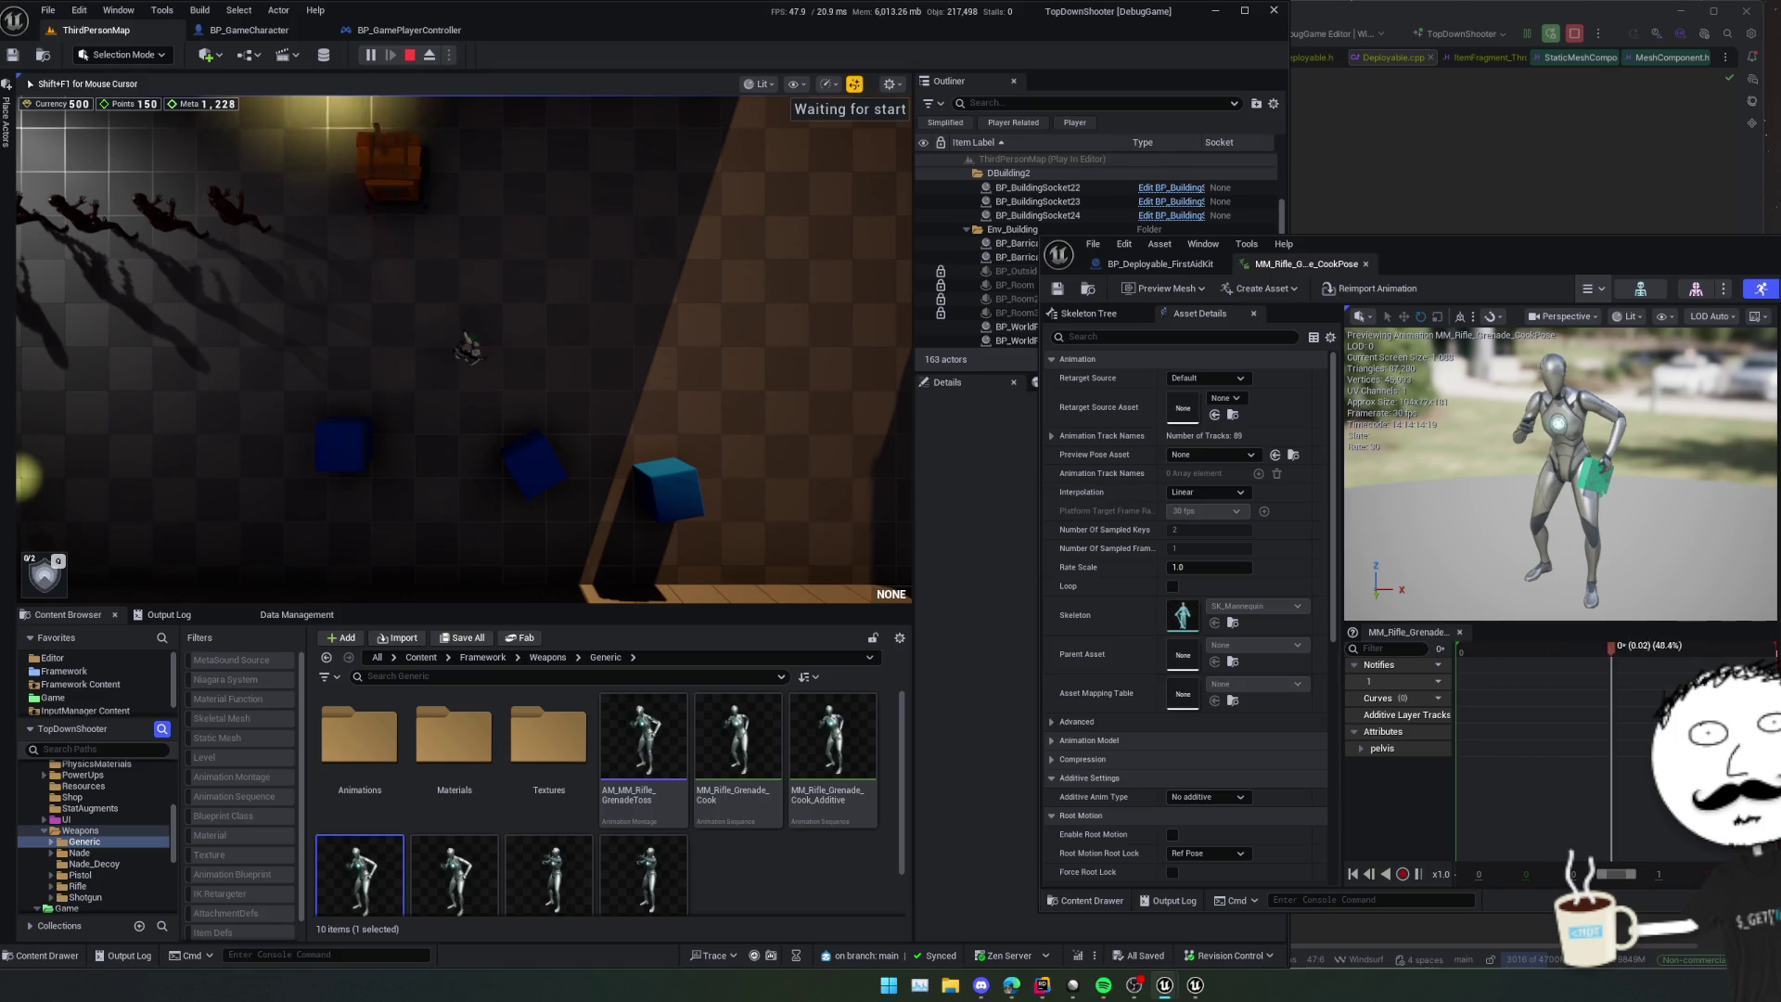
key("Escape")
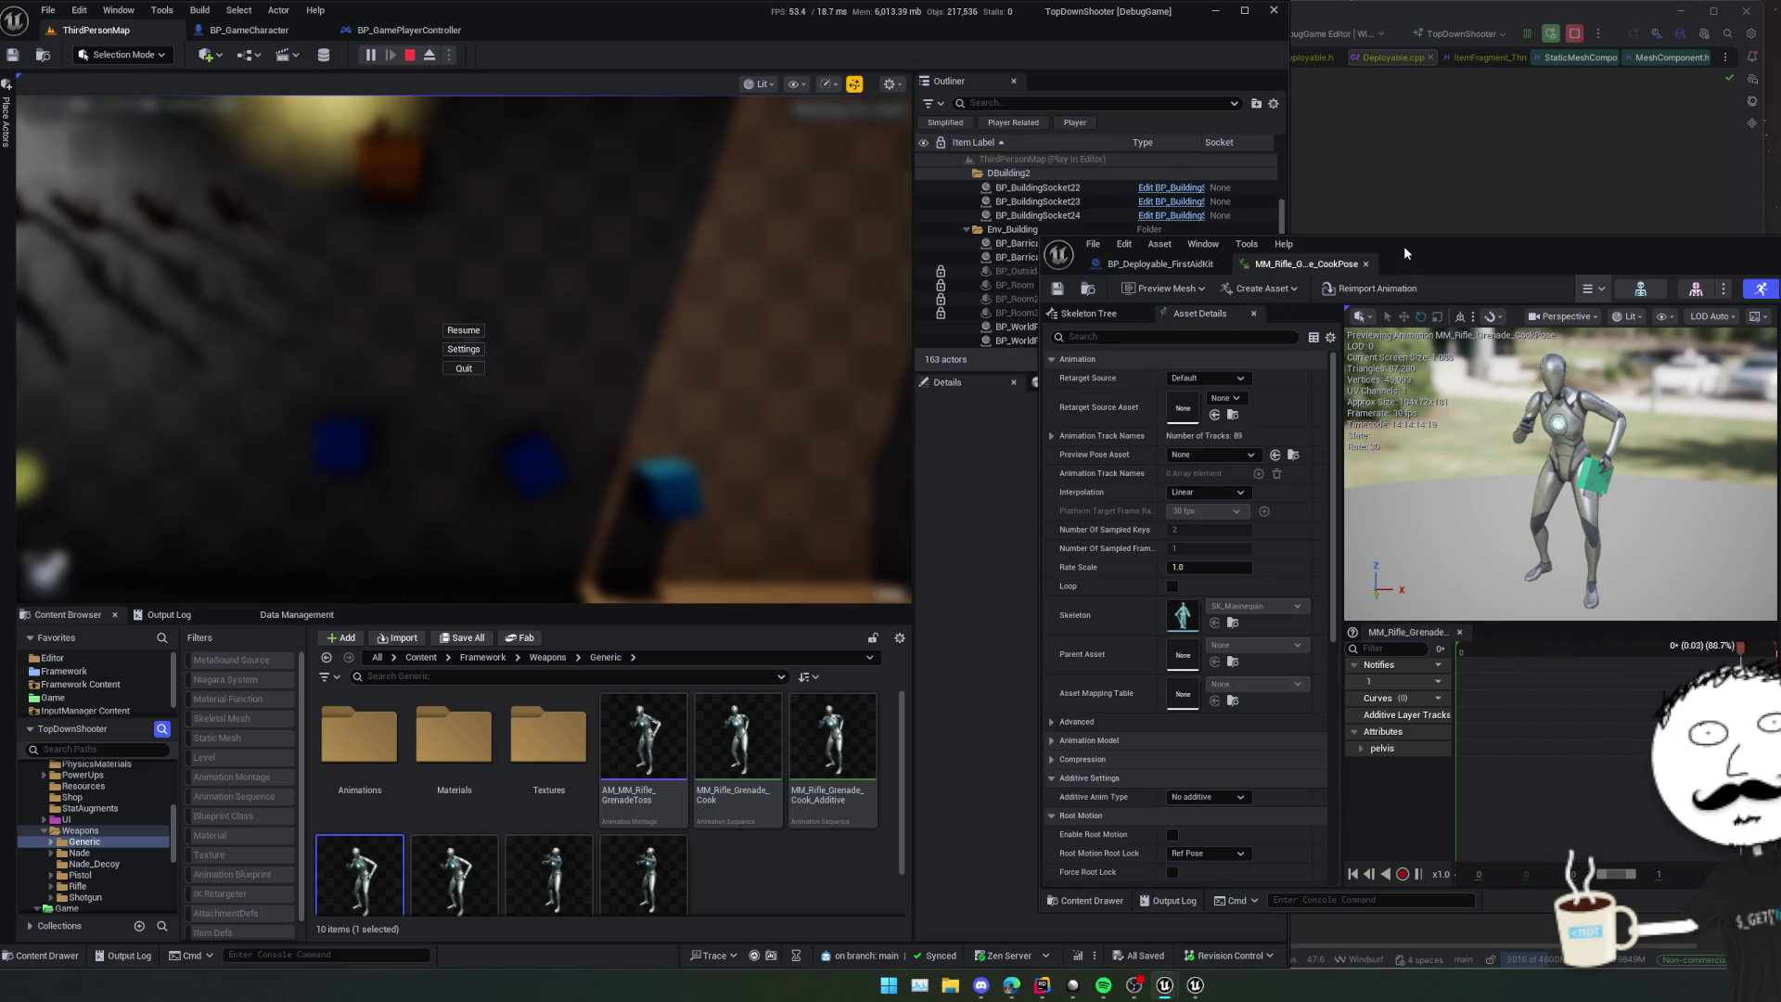
- In Rider, search 'ToggleWeapon' and open UReticleBase::OnToggleWeaponReticle in ReticleBase.cpp
left_click(1322, 227)
key("ctrl+t")
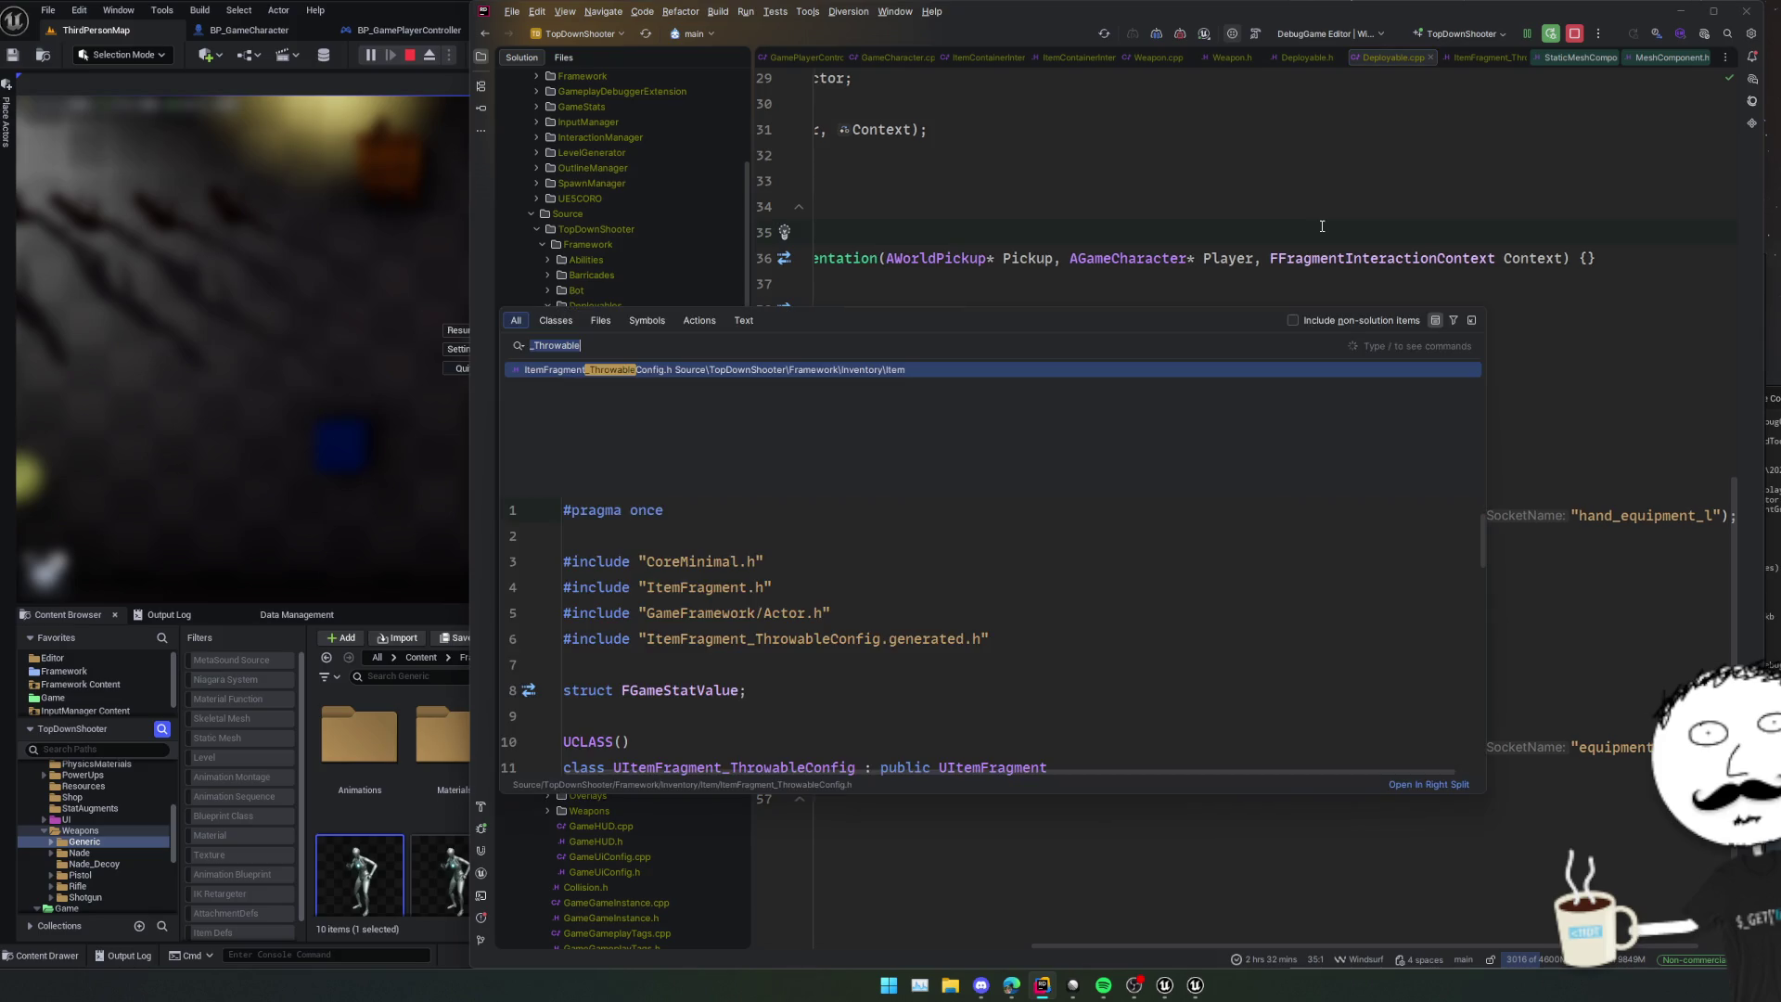
type("ToggleRet")
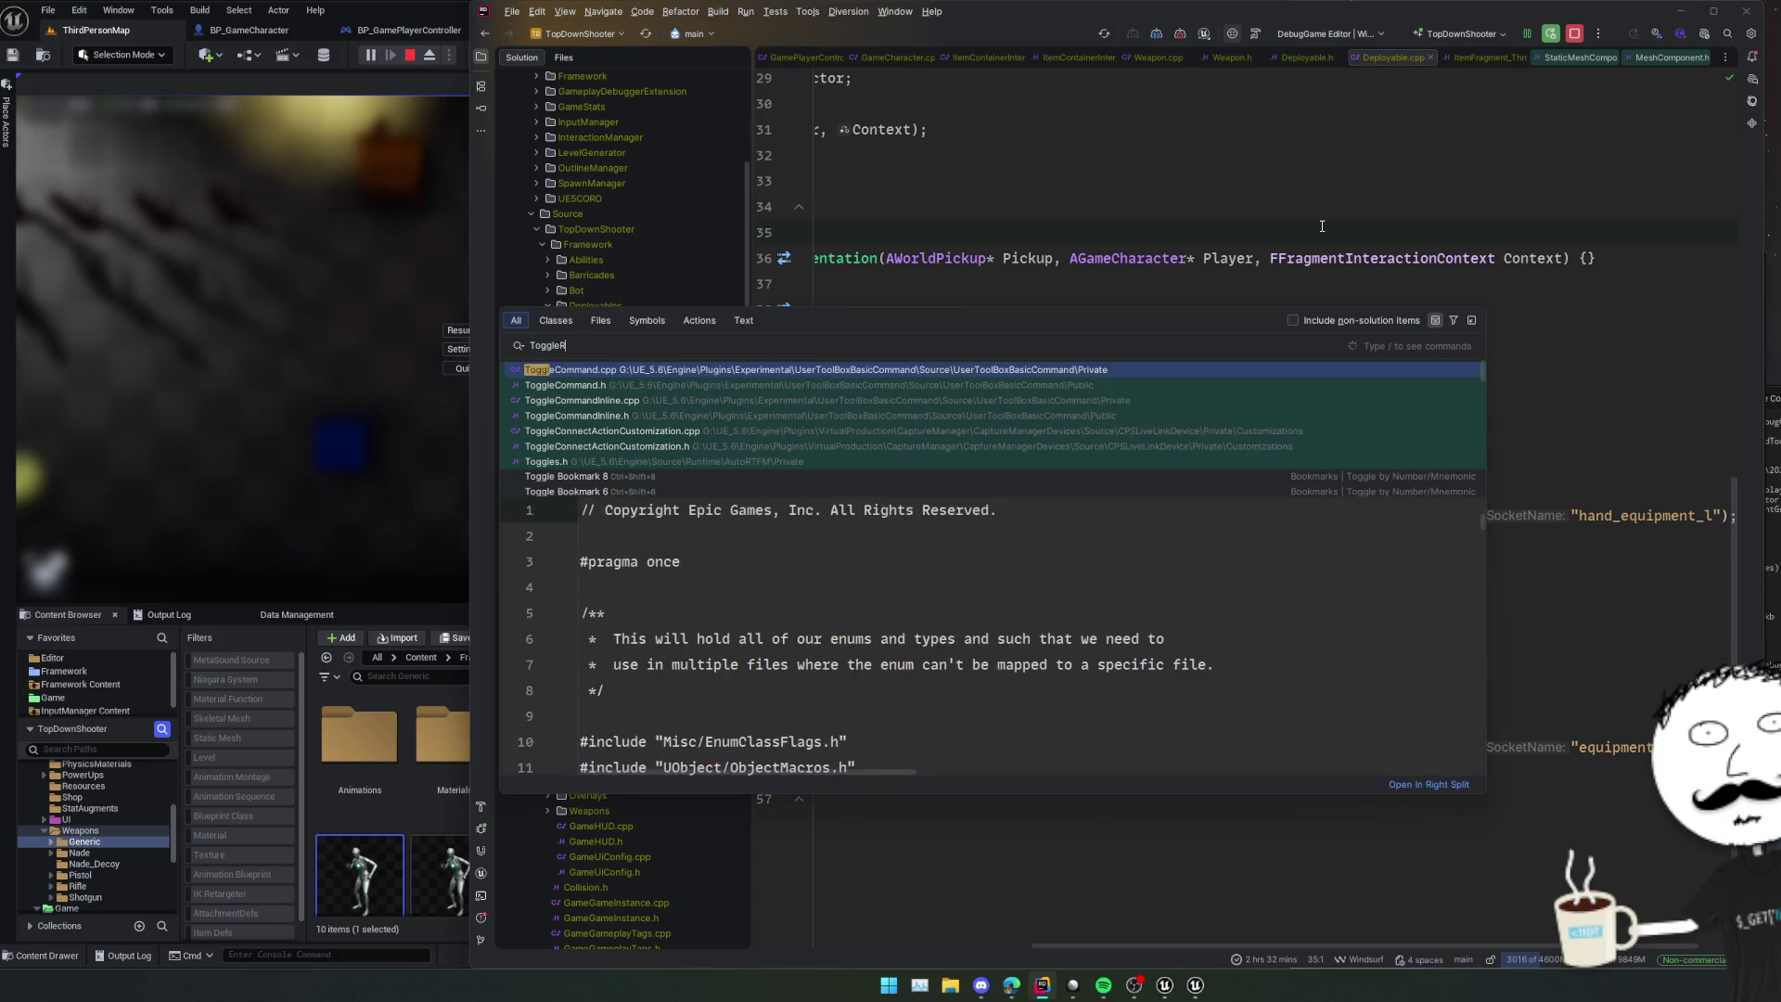
key("BackSpace")
key("BackSpace")
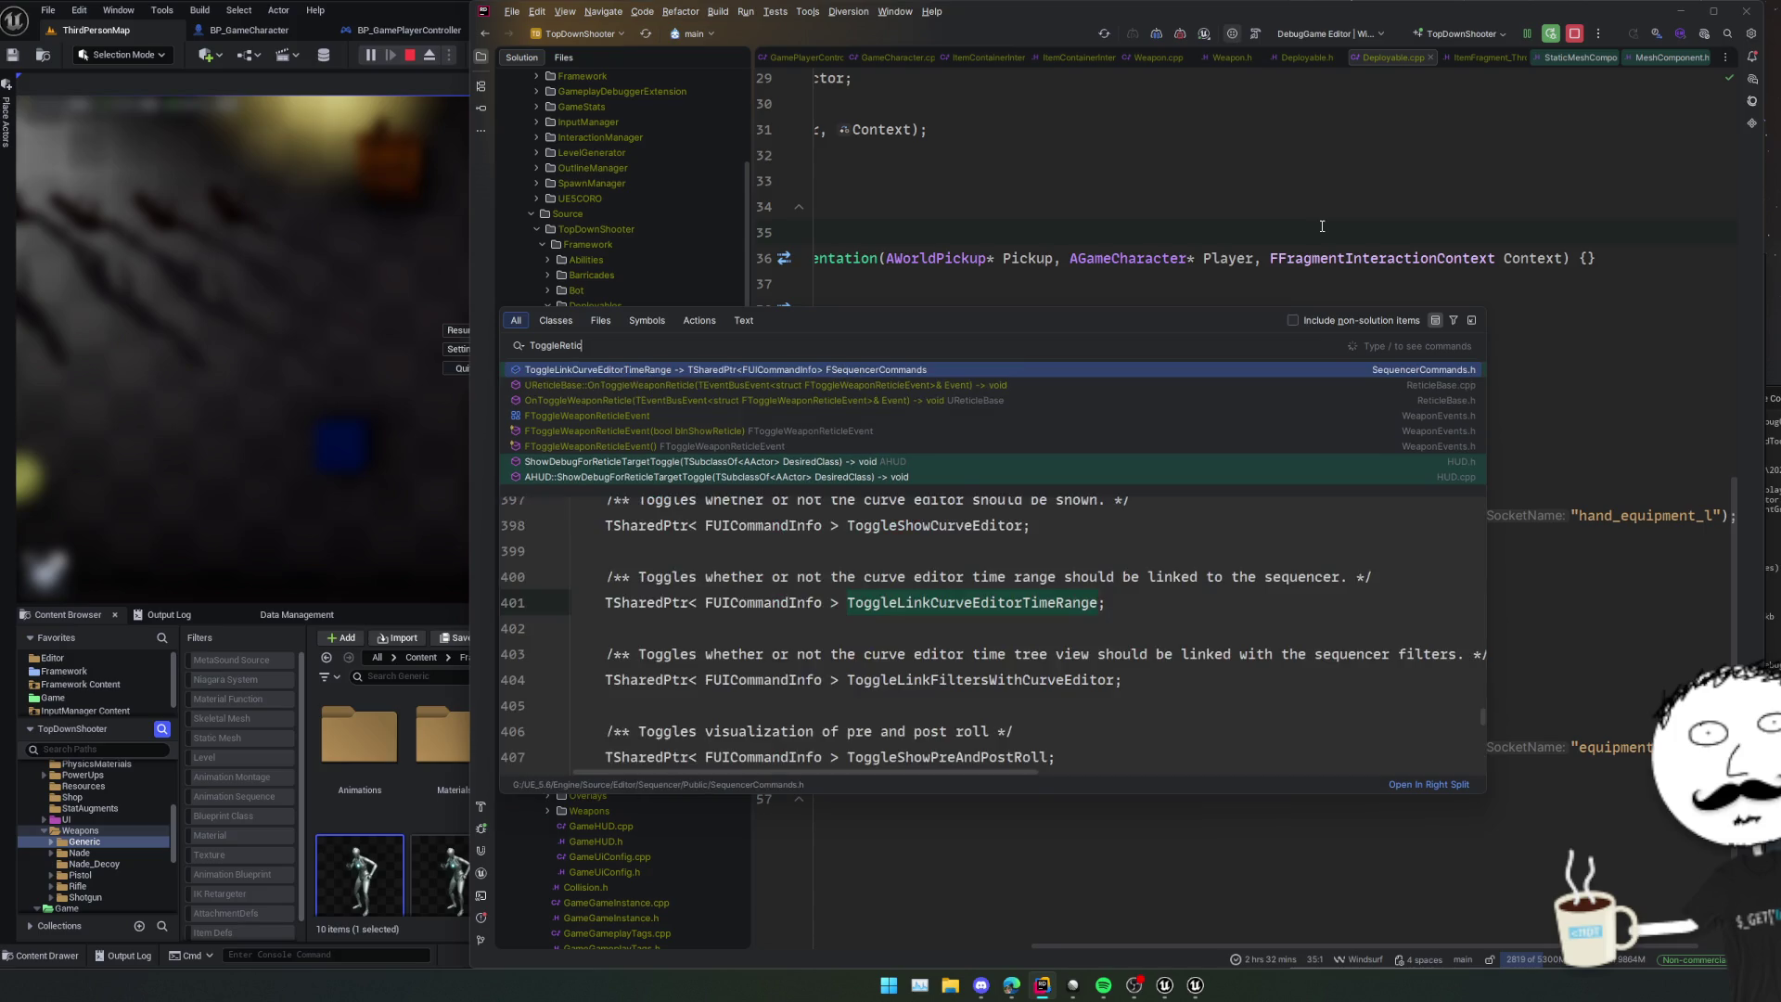
key("BackSpace")
type("Weapon")
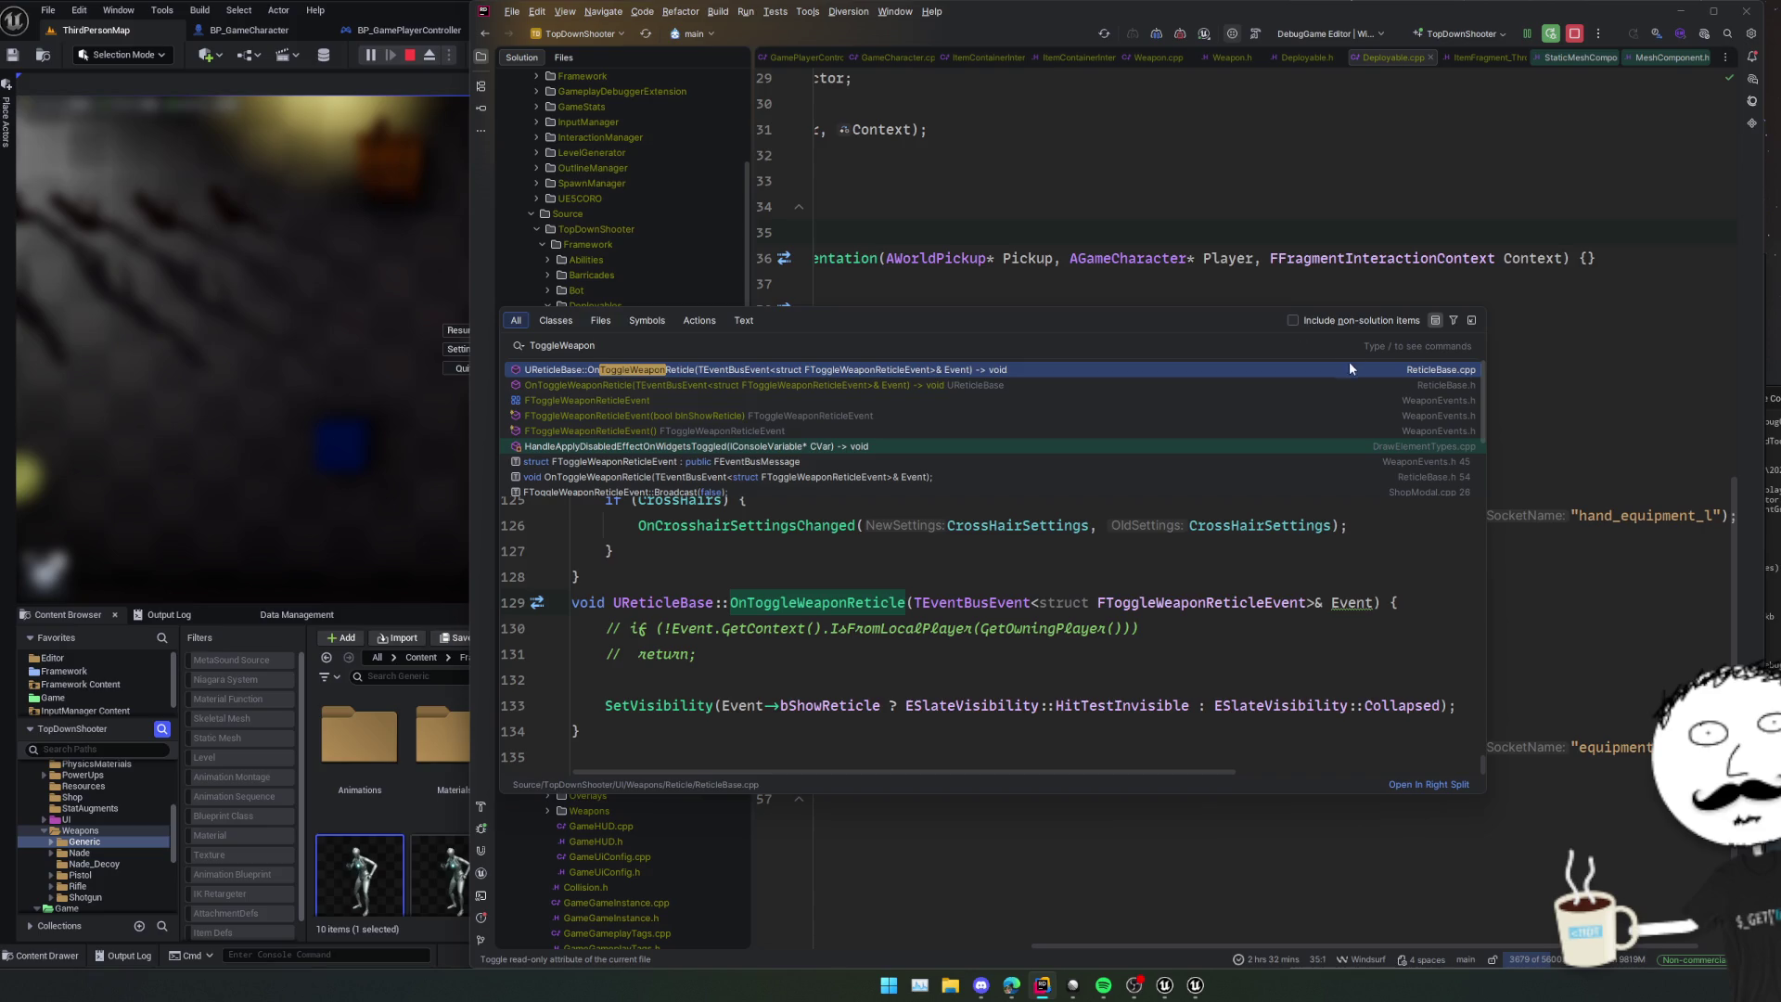
left_click(934, 372)
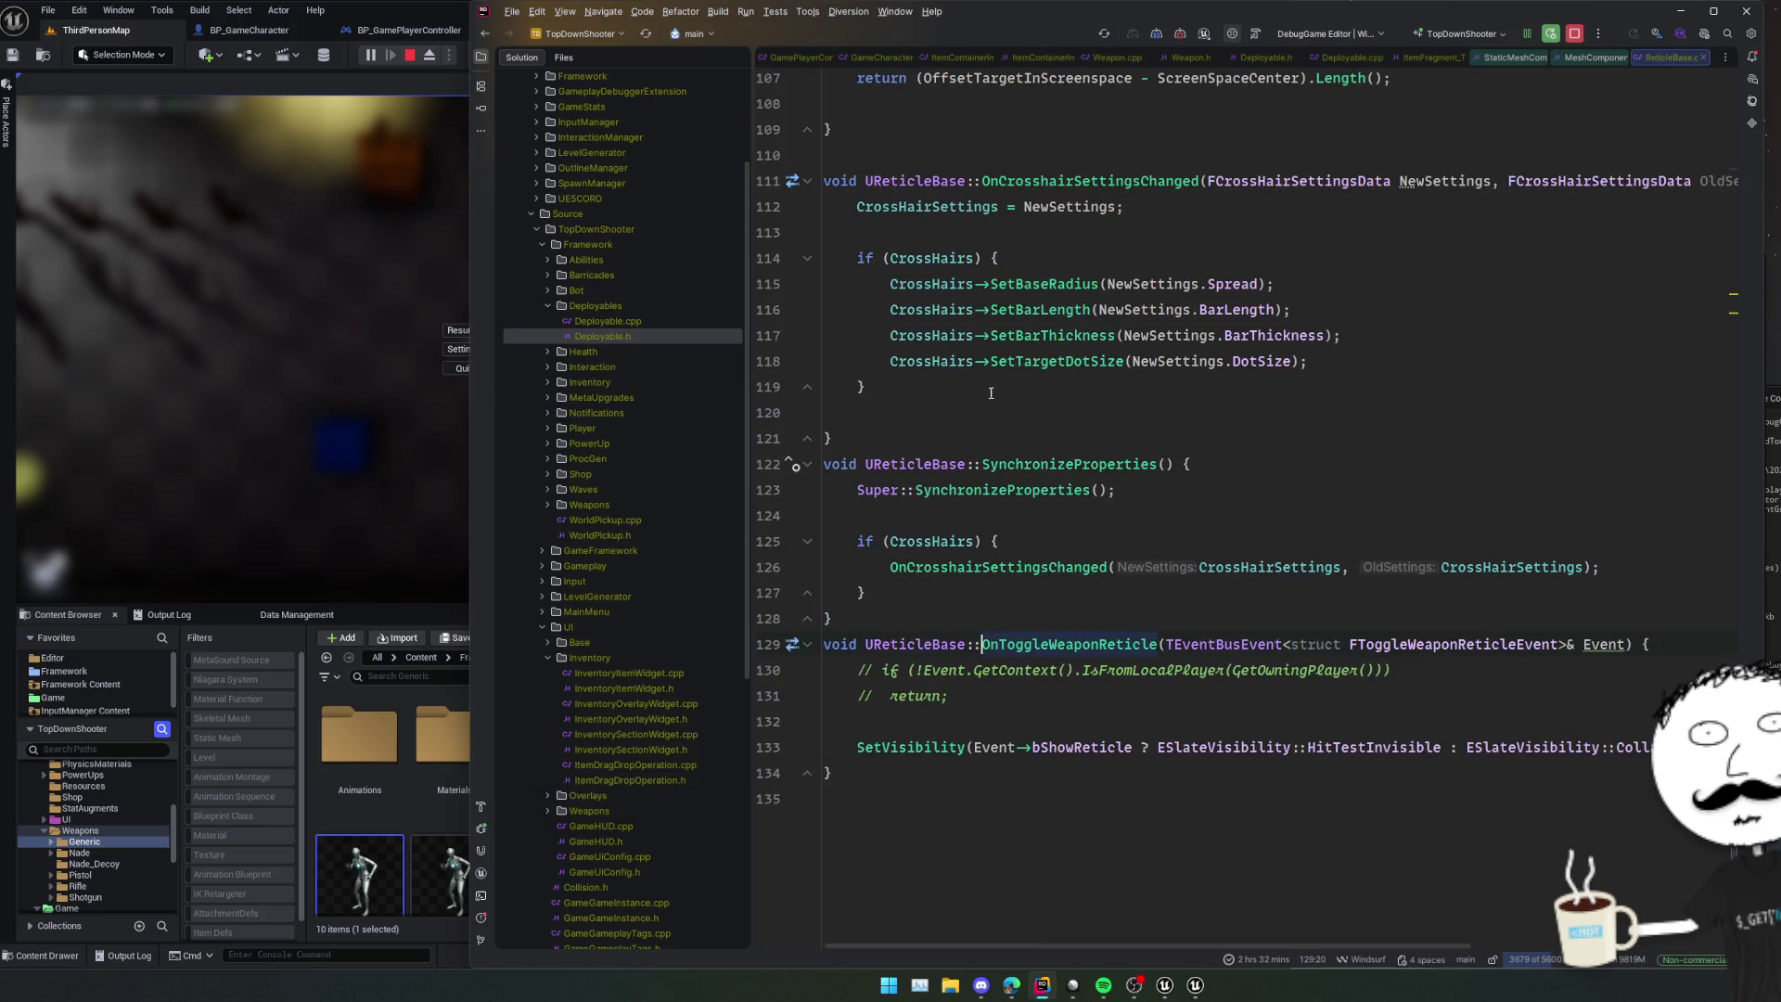
- Scroll through ReticleBase.cpp, inspecting the HasFirstShotAccuracy function
scroll(1208, 419, "up", 4)
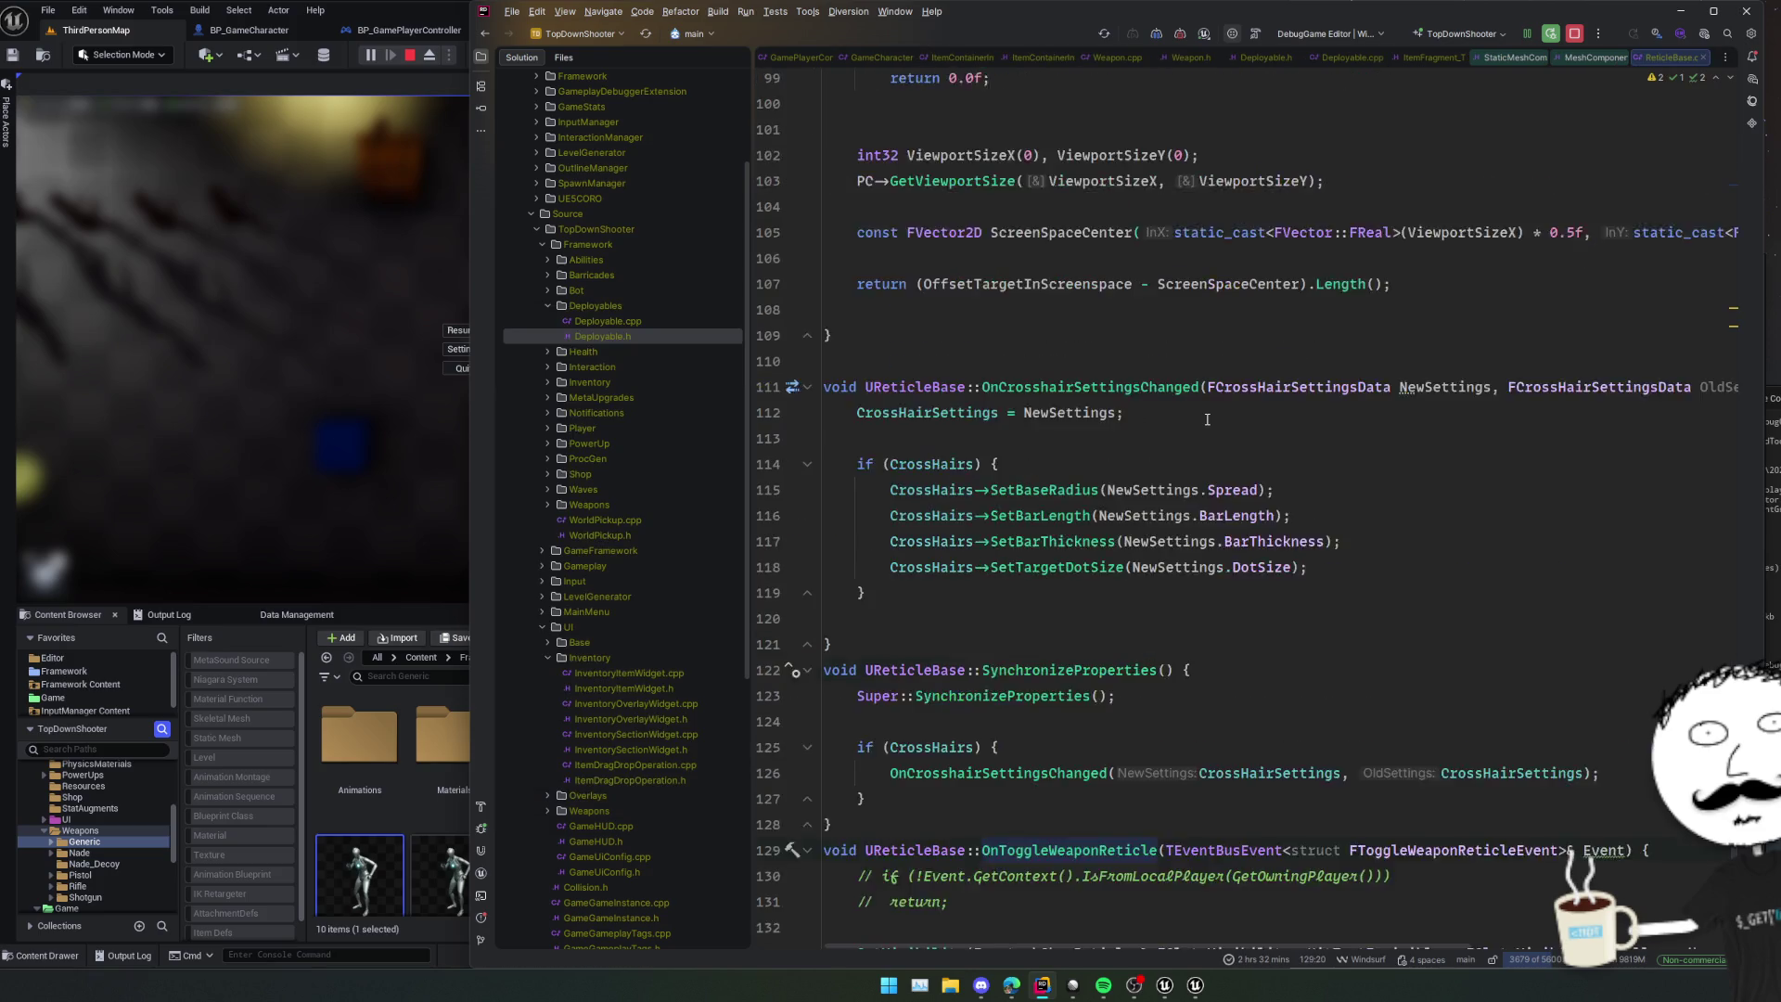
scroll(1210, 431, "up", 4)
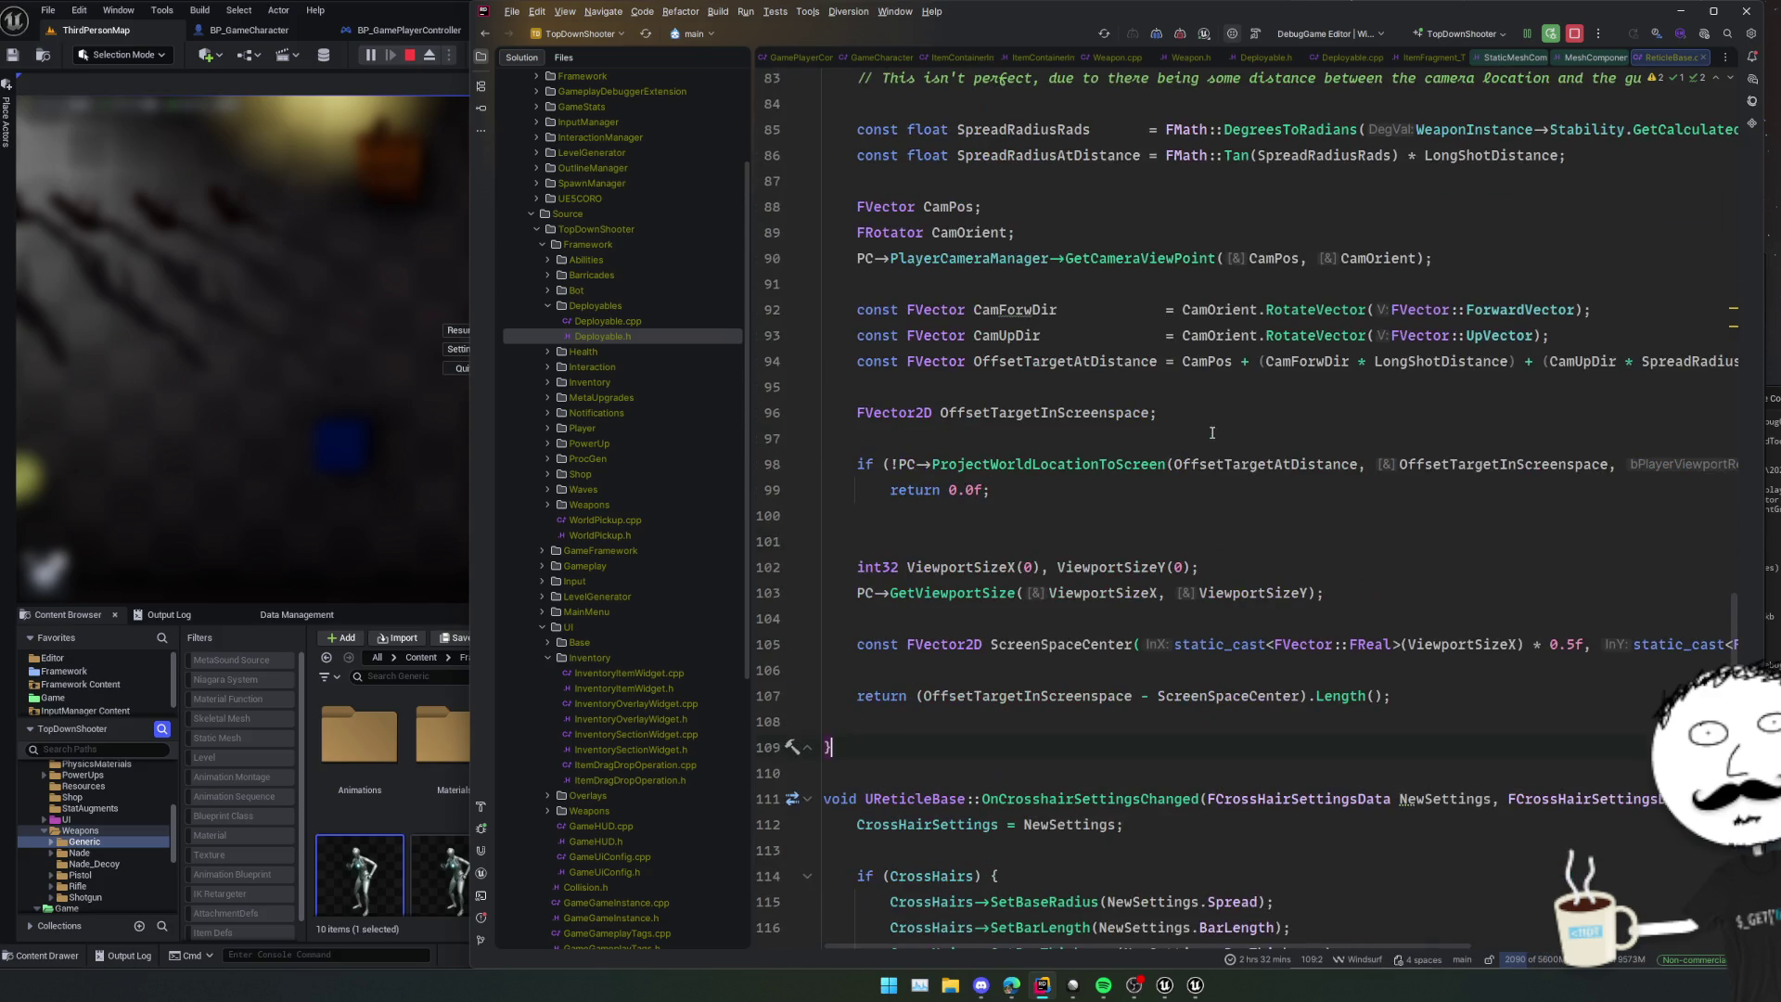
scroll(1212, 433, "up", 8)
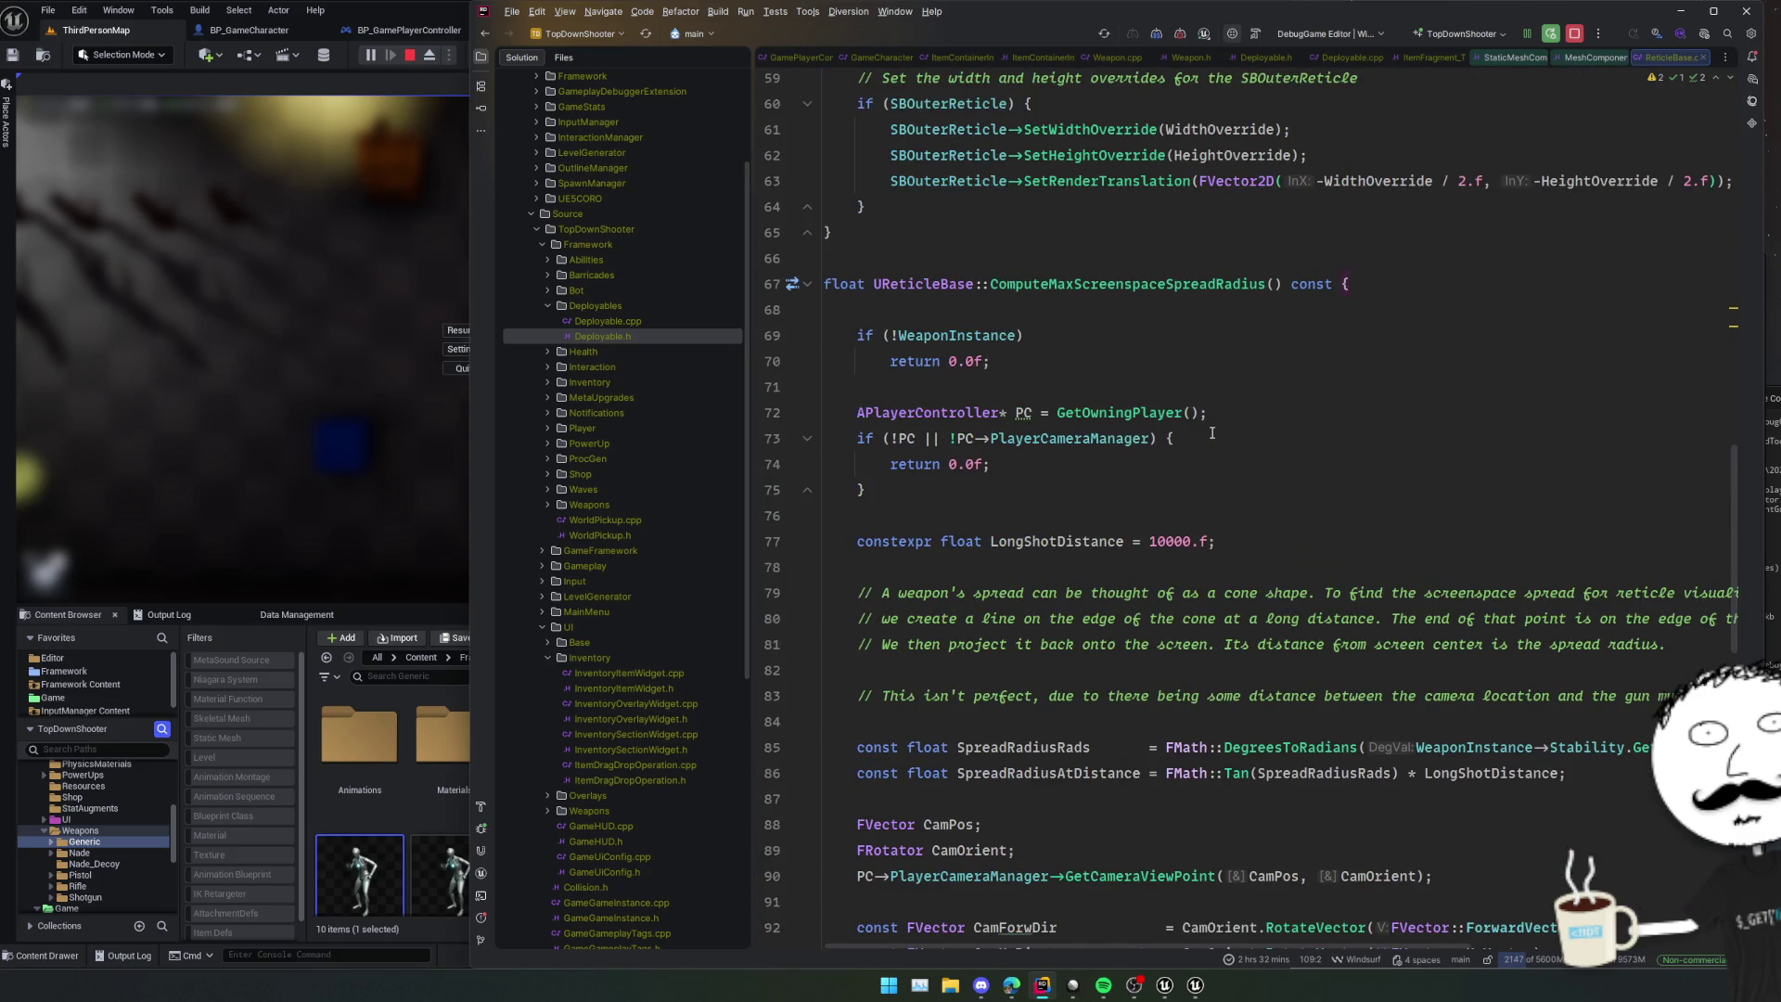
scroll(1211, 433, "up", 1)
scroll(1212, 433, "down", 3)
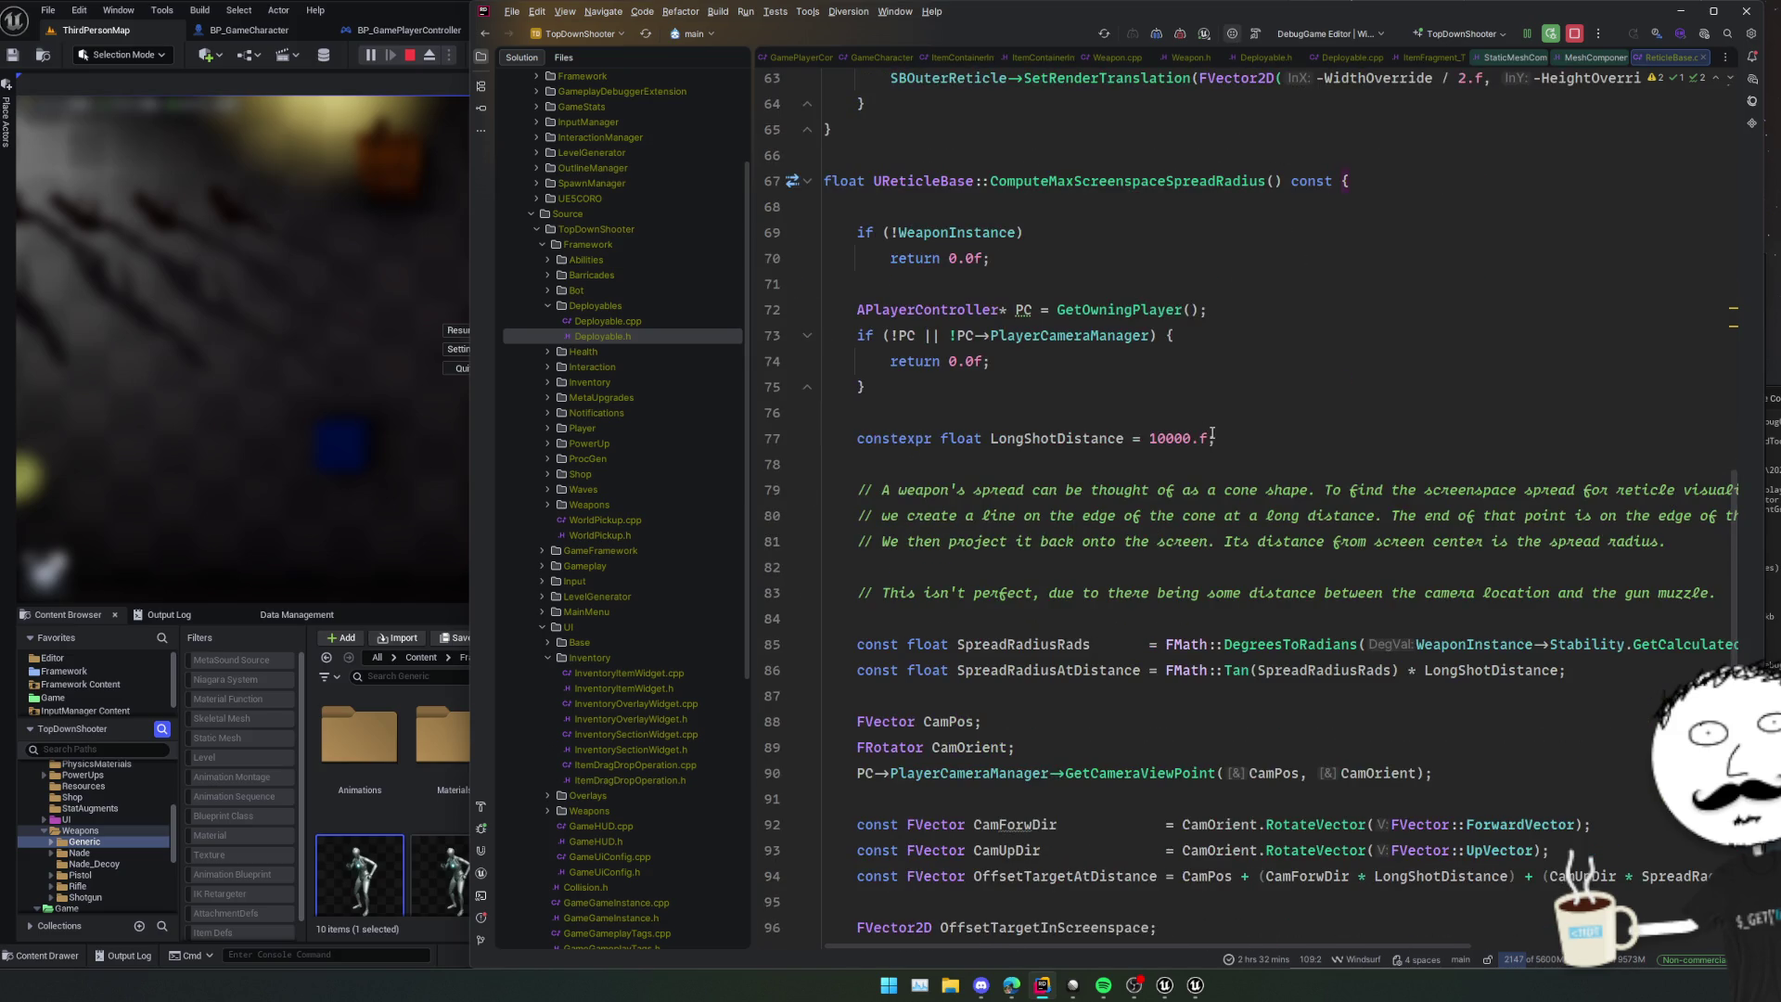
scroll(1211, 434, "down", 4)
scroll(1212, 433, "down", 1)
scroll(1212, 433, "up", 10)
scroll(1211, 434, "up", 5)
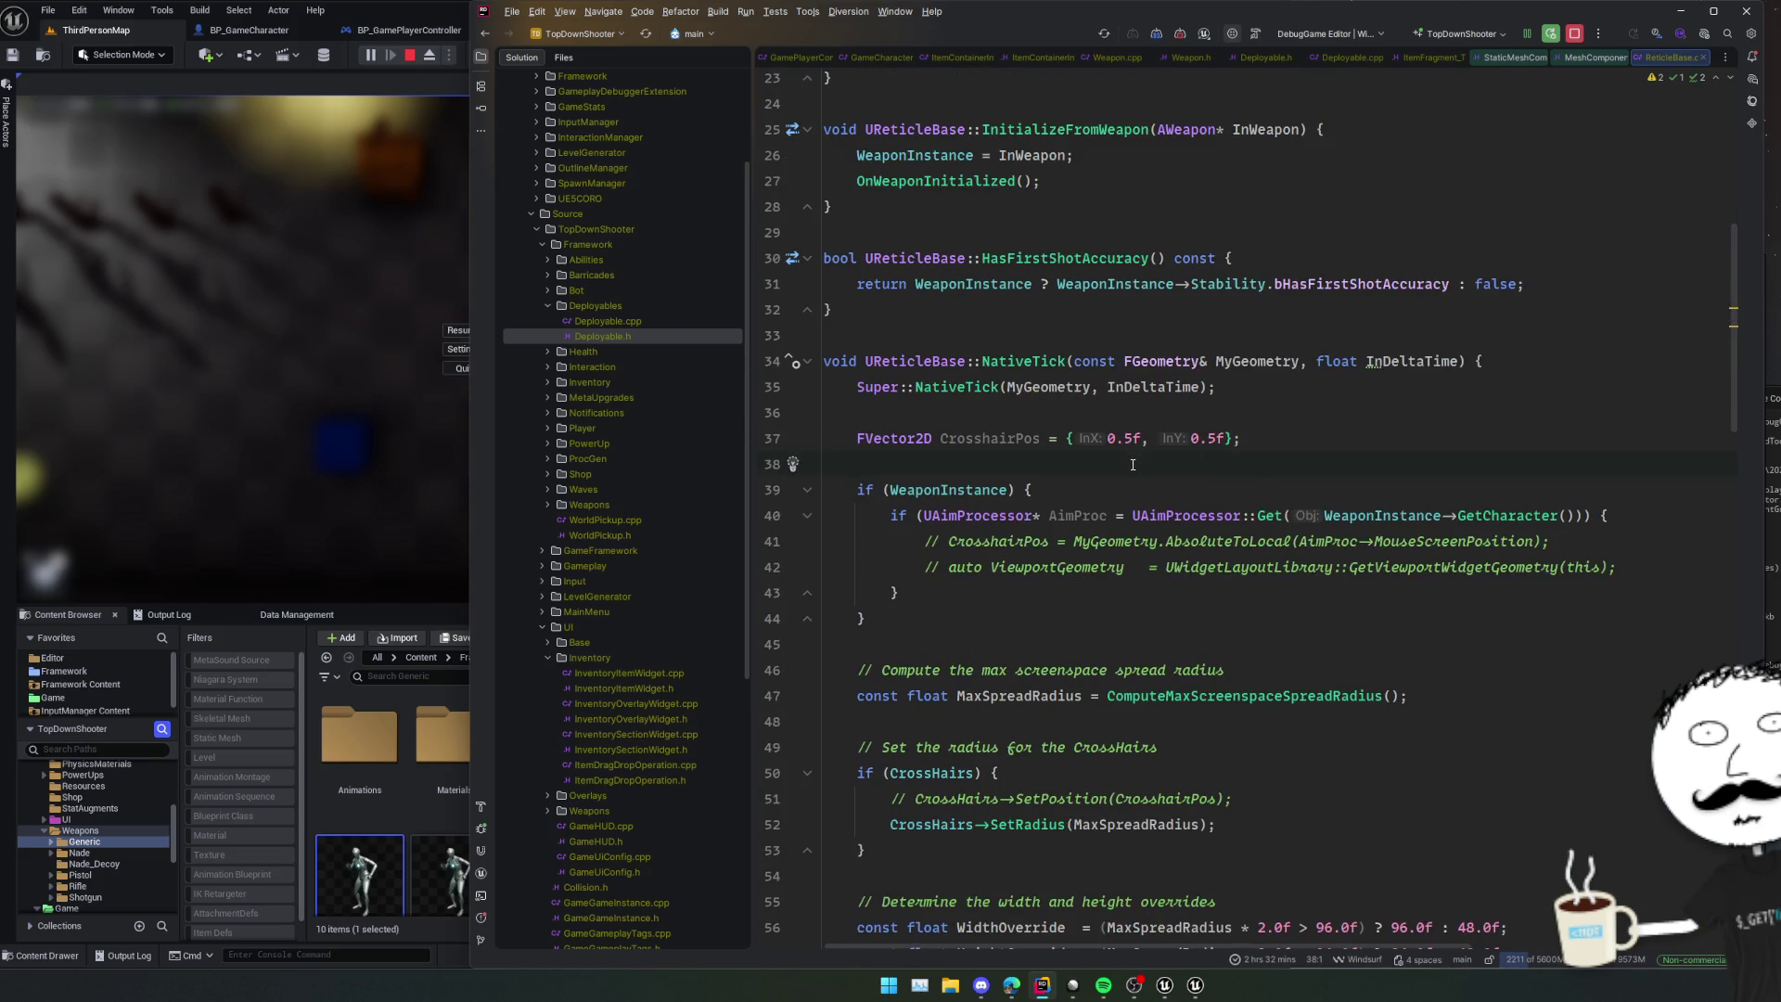
scroll(1033, 364, "up", 1)
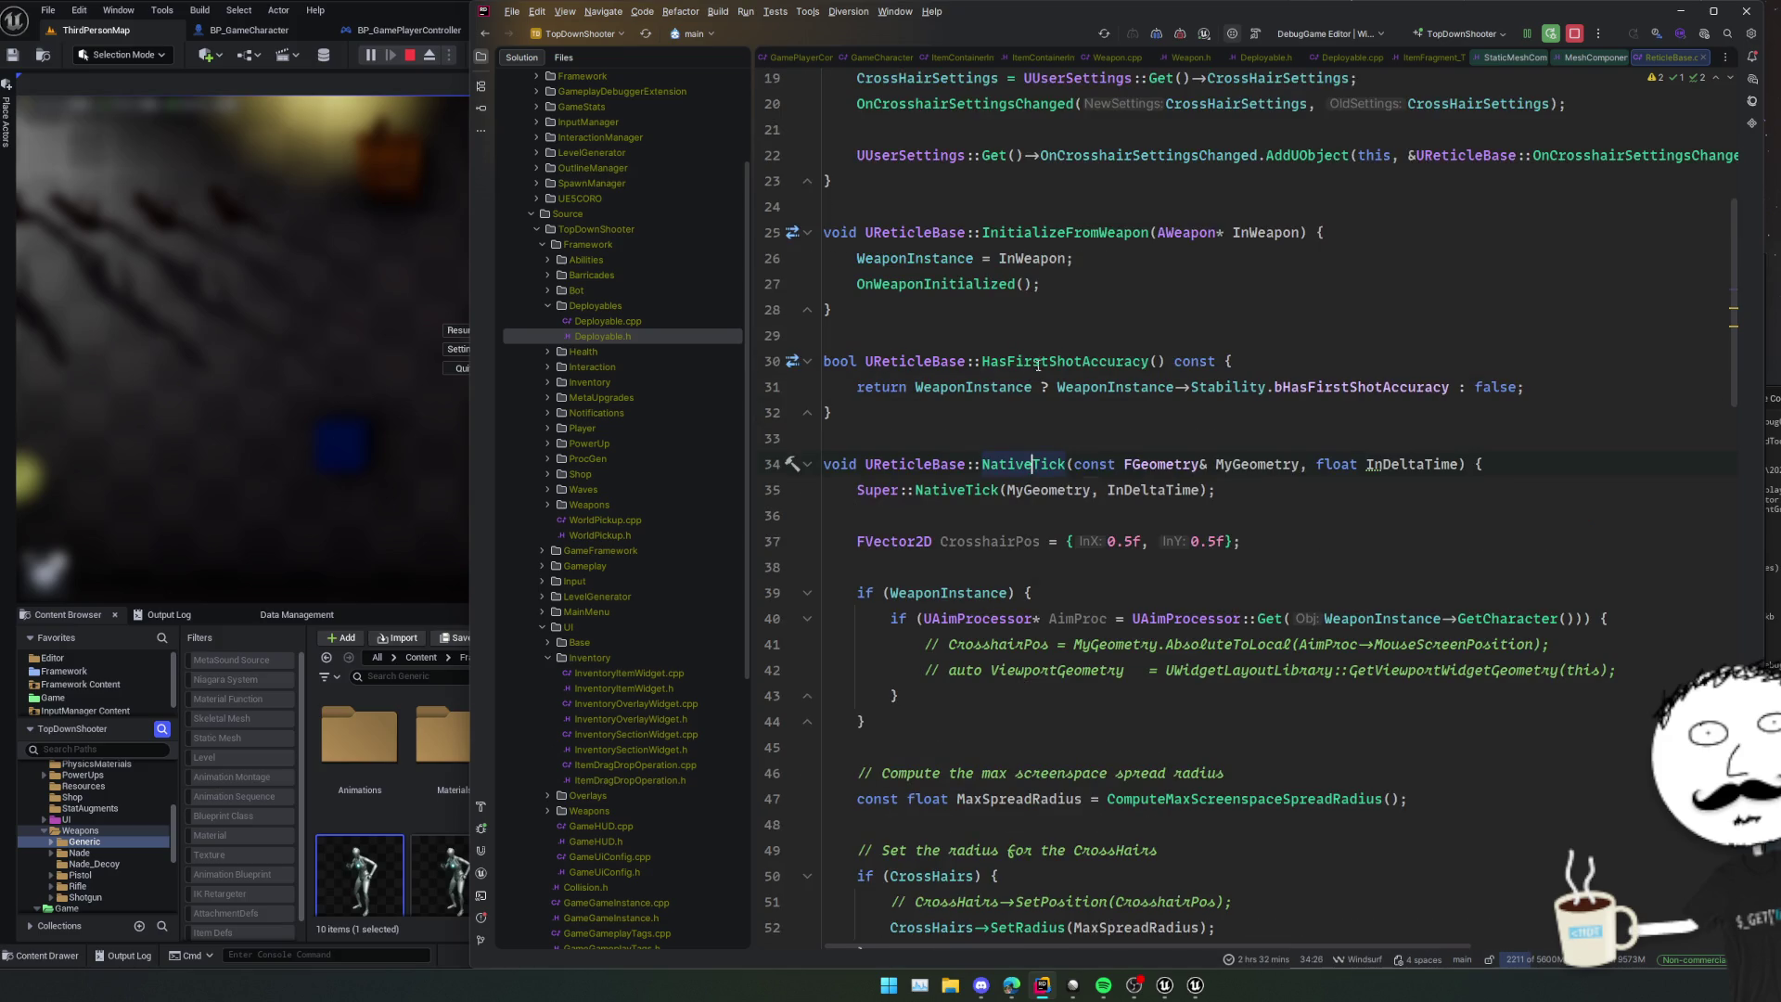
left_click(1109, 361)
scroll(1159, 376, "up", 5)
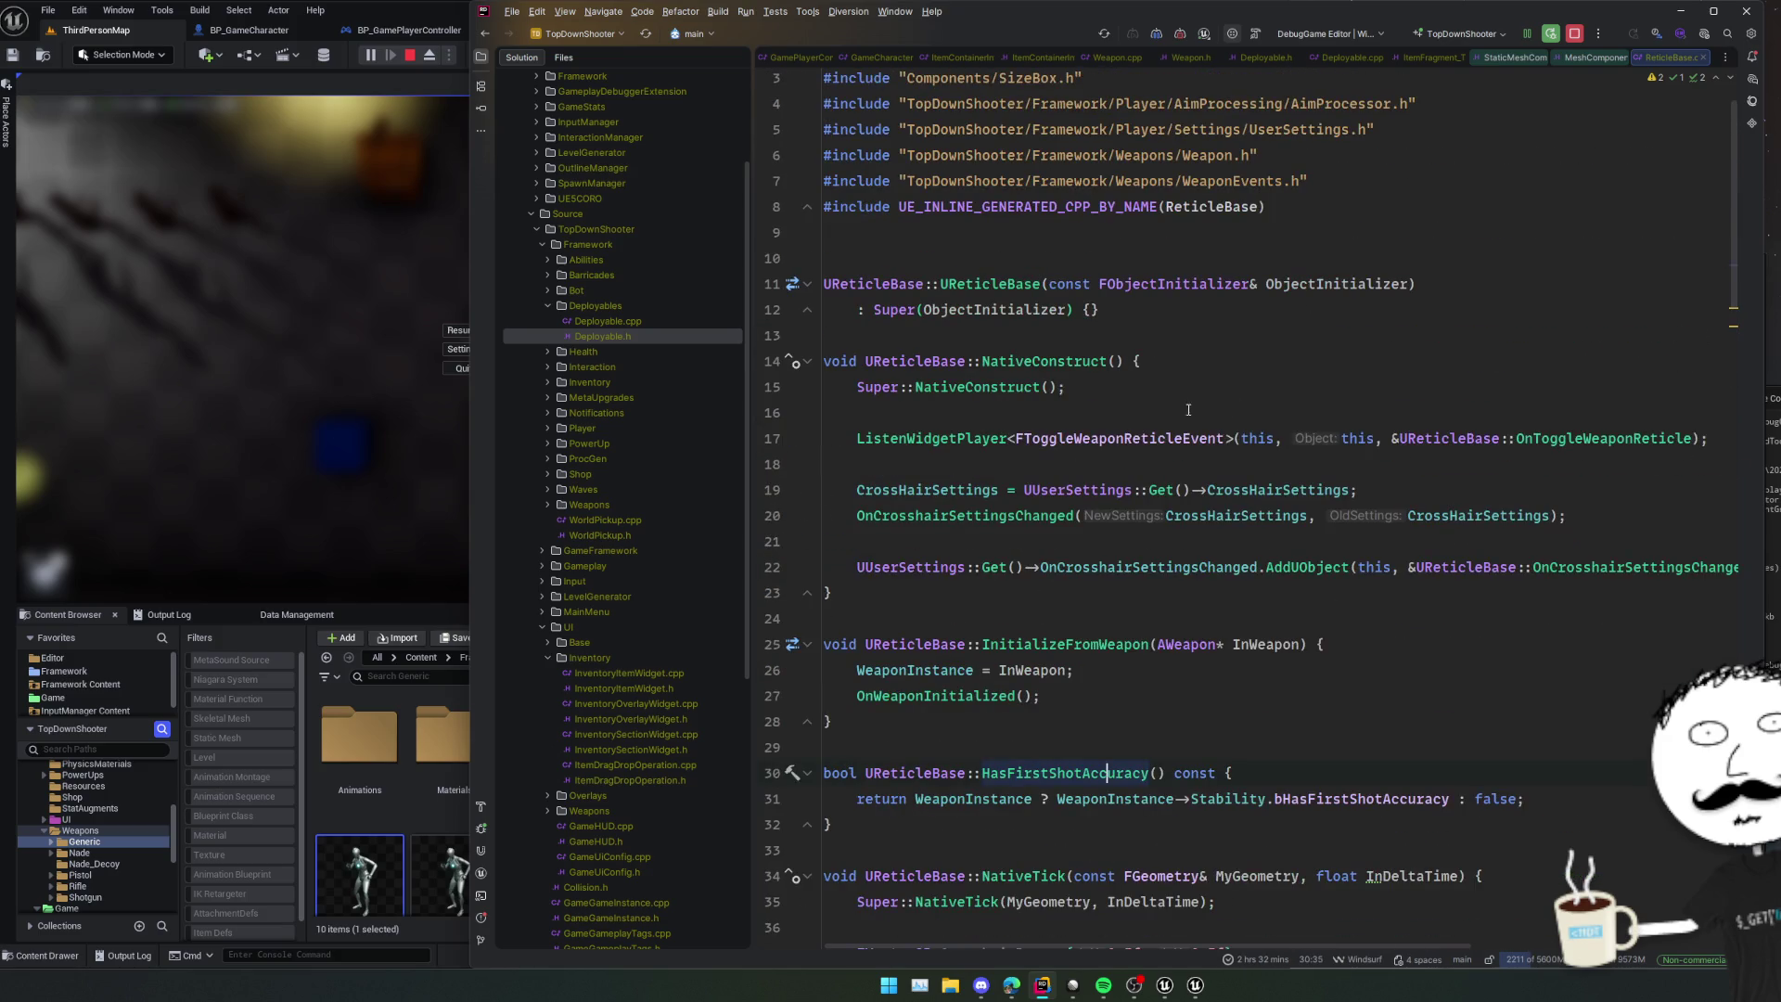
scroll(1297, 533, "down", 1)
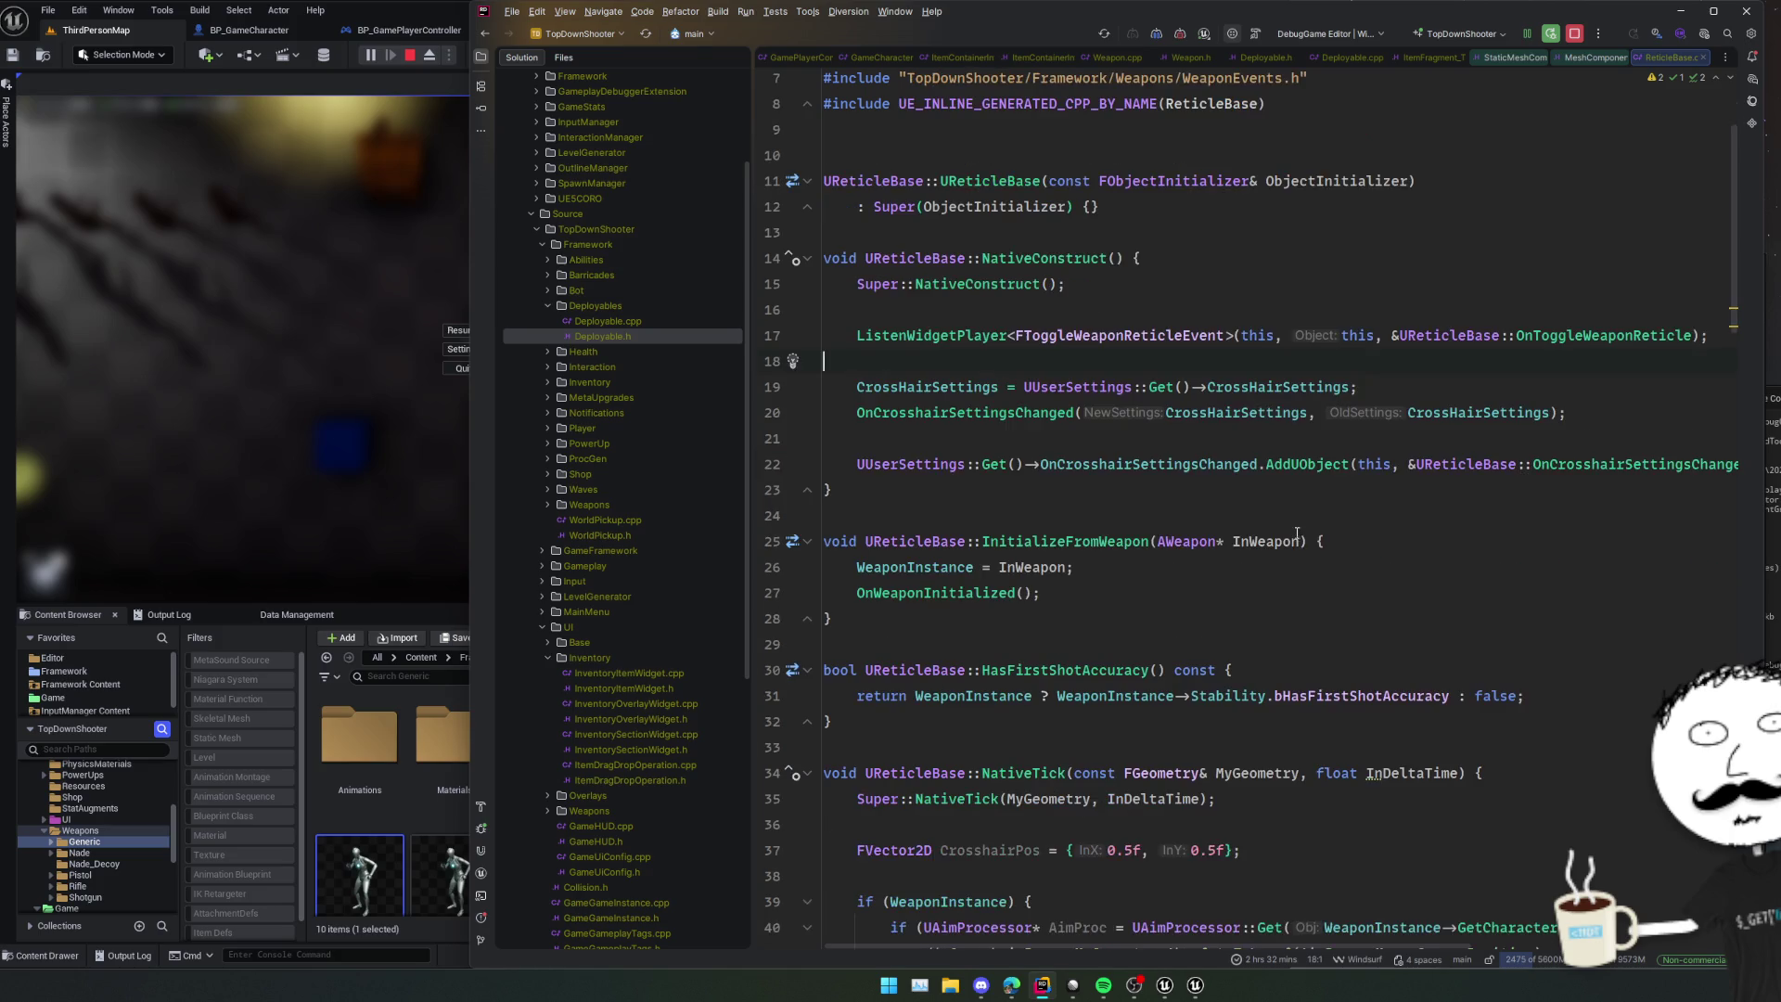
scroll(1371, 521, "down", 2)
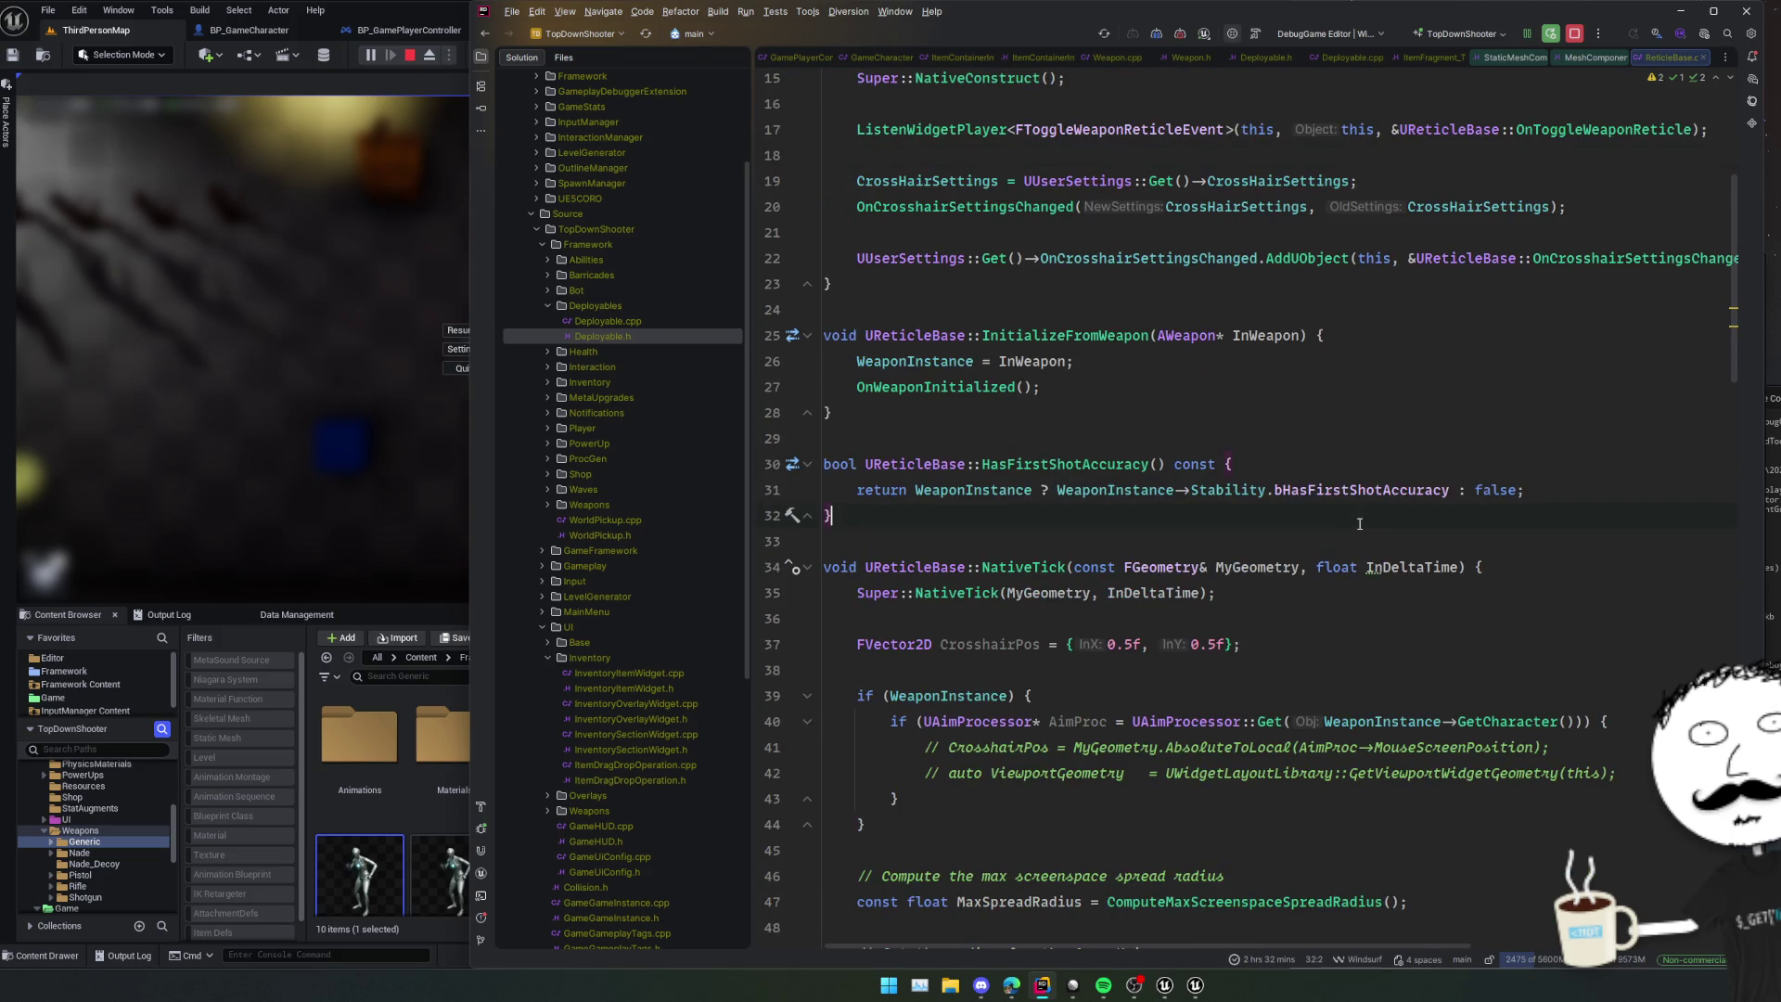
scroll(1360, 524, "down", 1)
scroll(1355, 520, "down", 2)
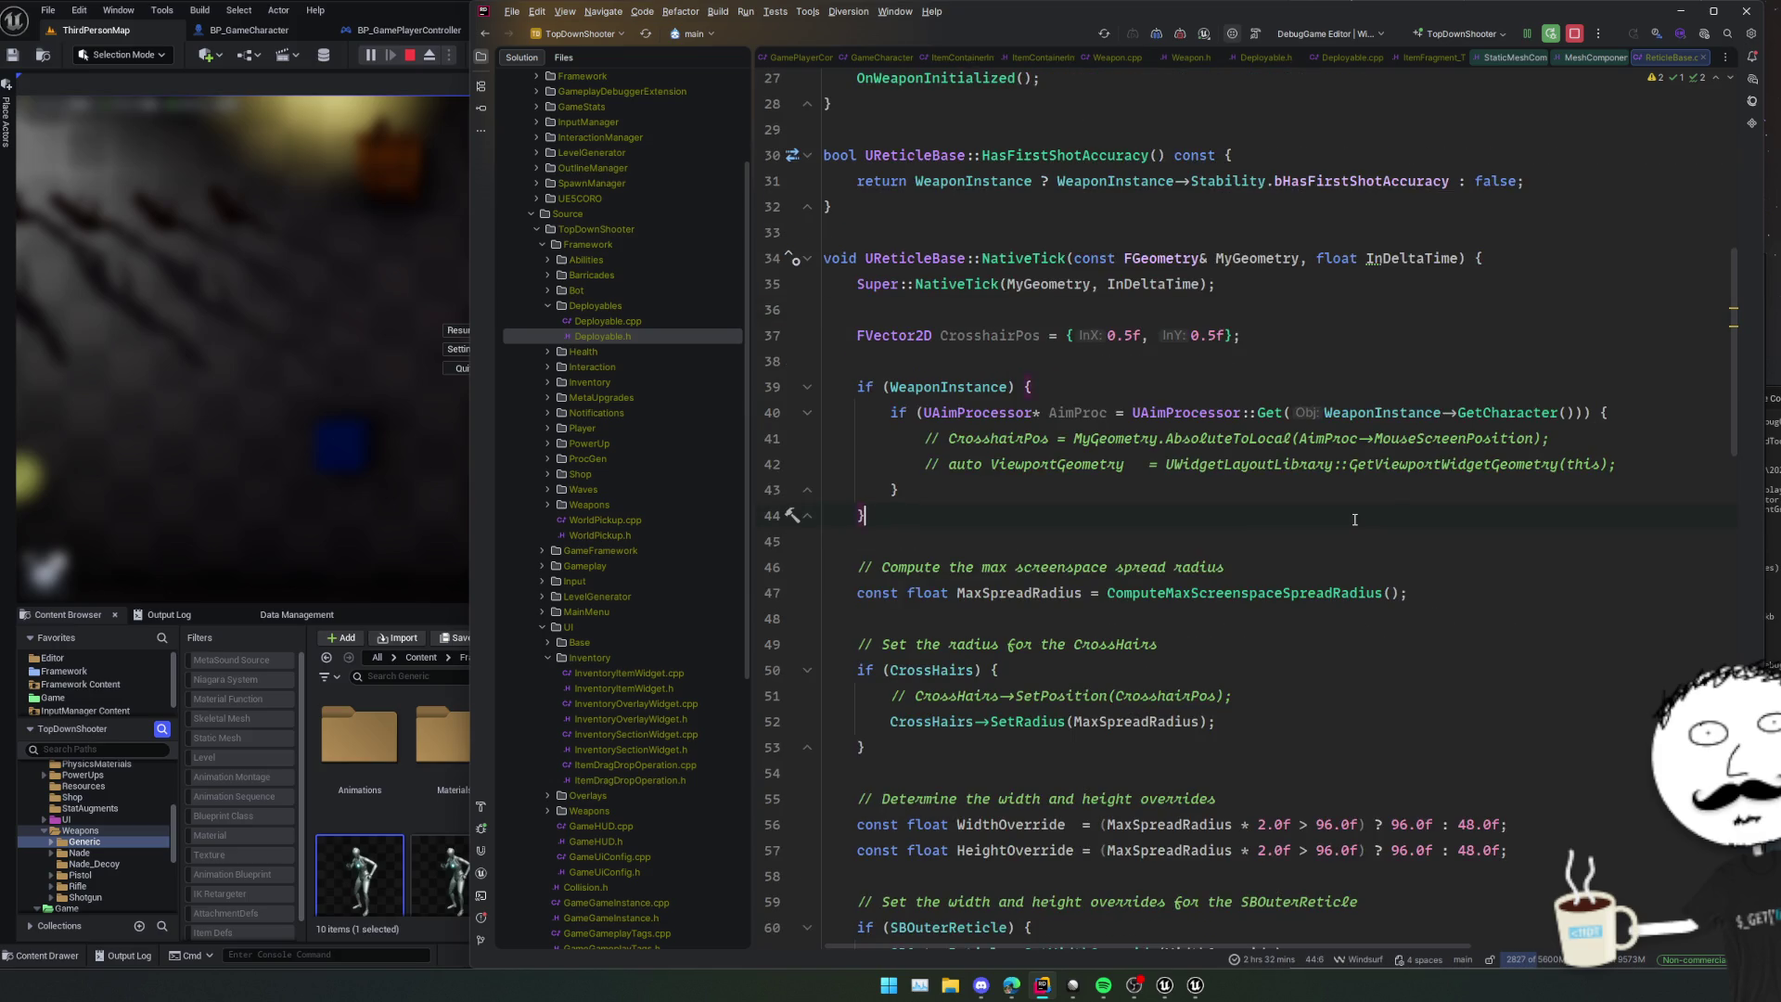
scroll(1354, 520, "down", 7)
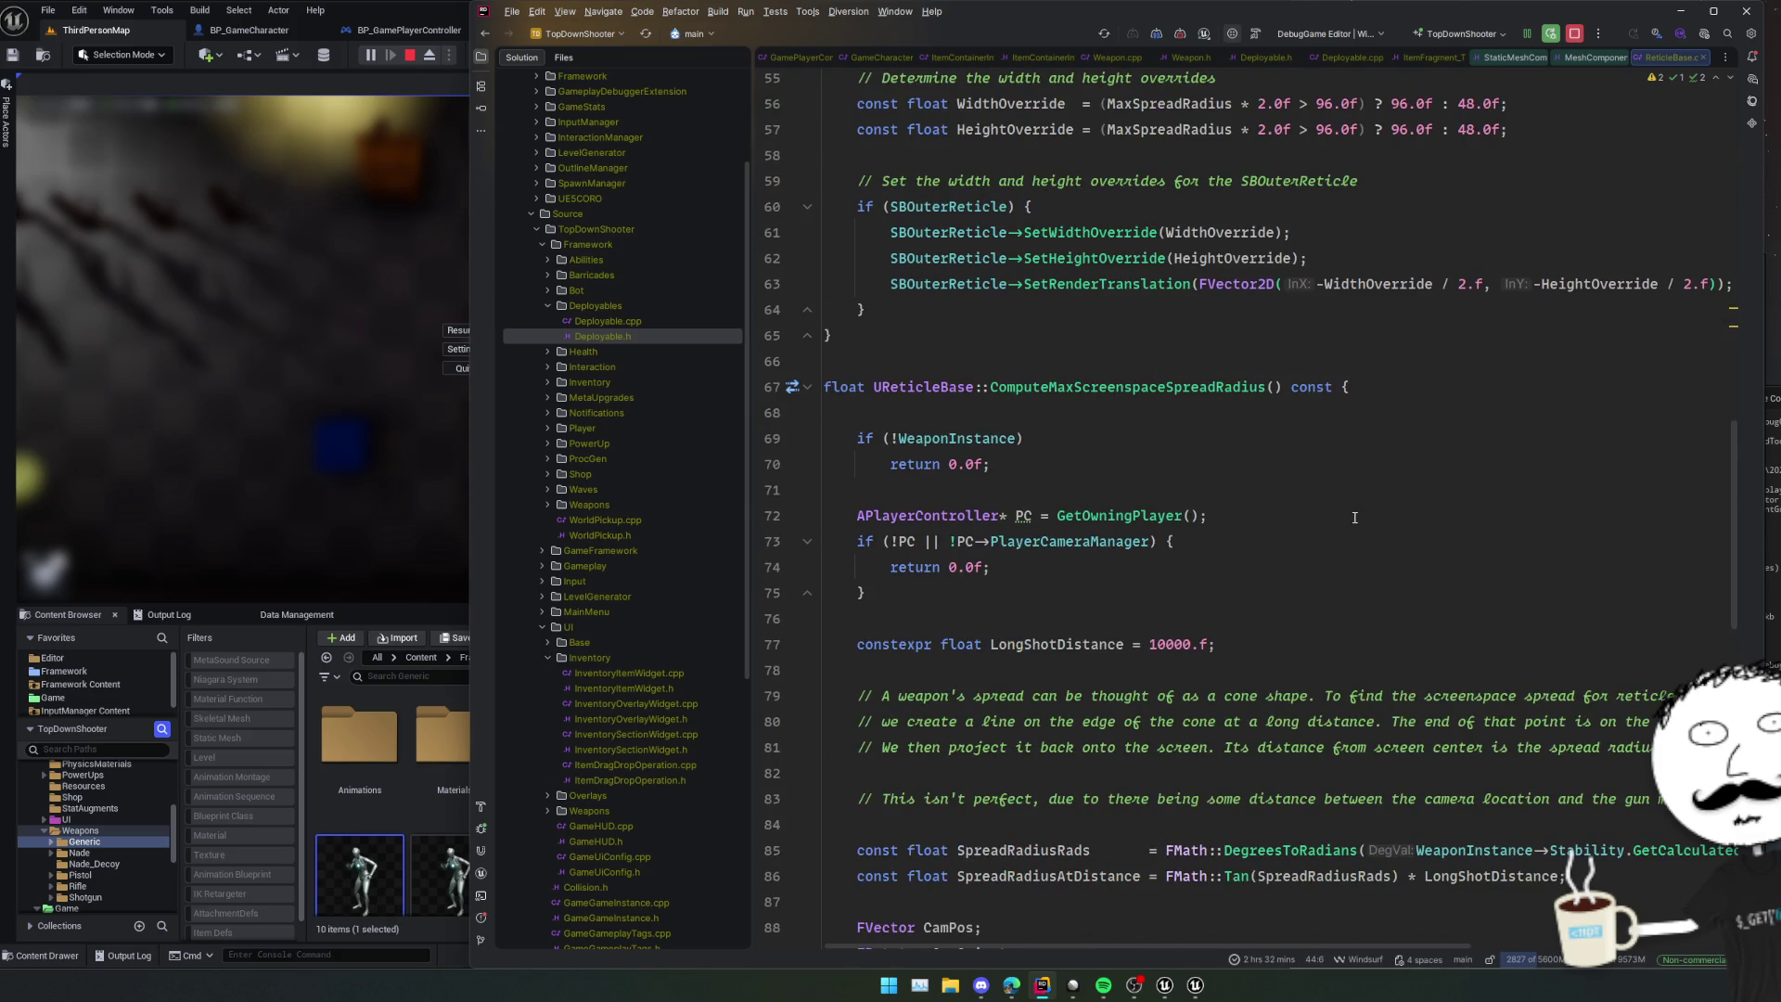
scroll(1355, 517, "down", 6)
scroll(1076, 390, "up", 19)
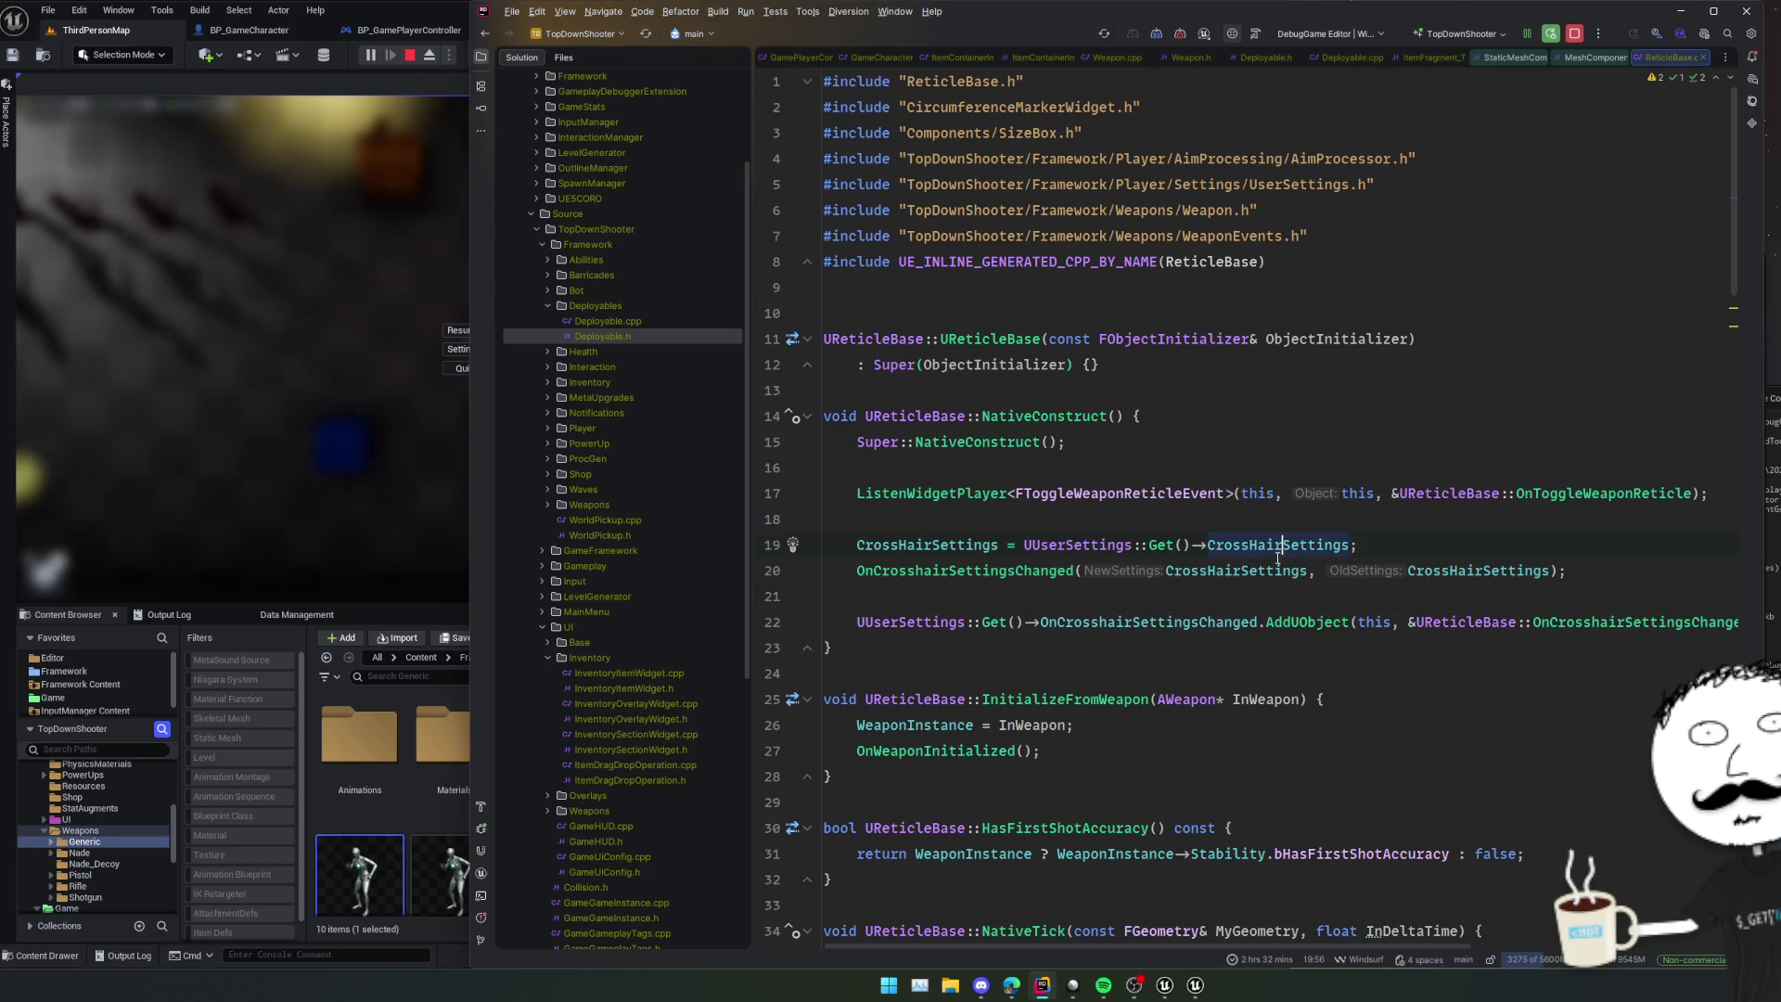
- Jump back to the OnToggleWeaponReticle definition, then return to Unreal Editor
left_click(1621, 494, "ctrl")
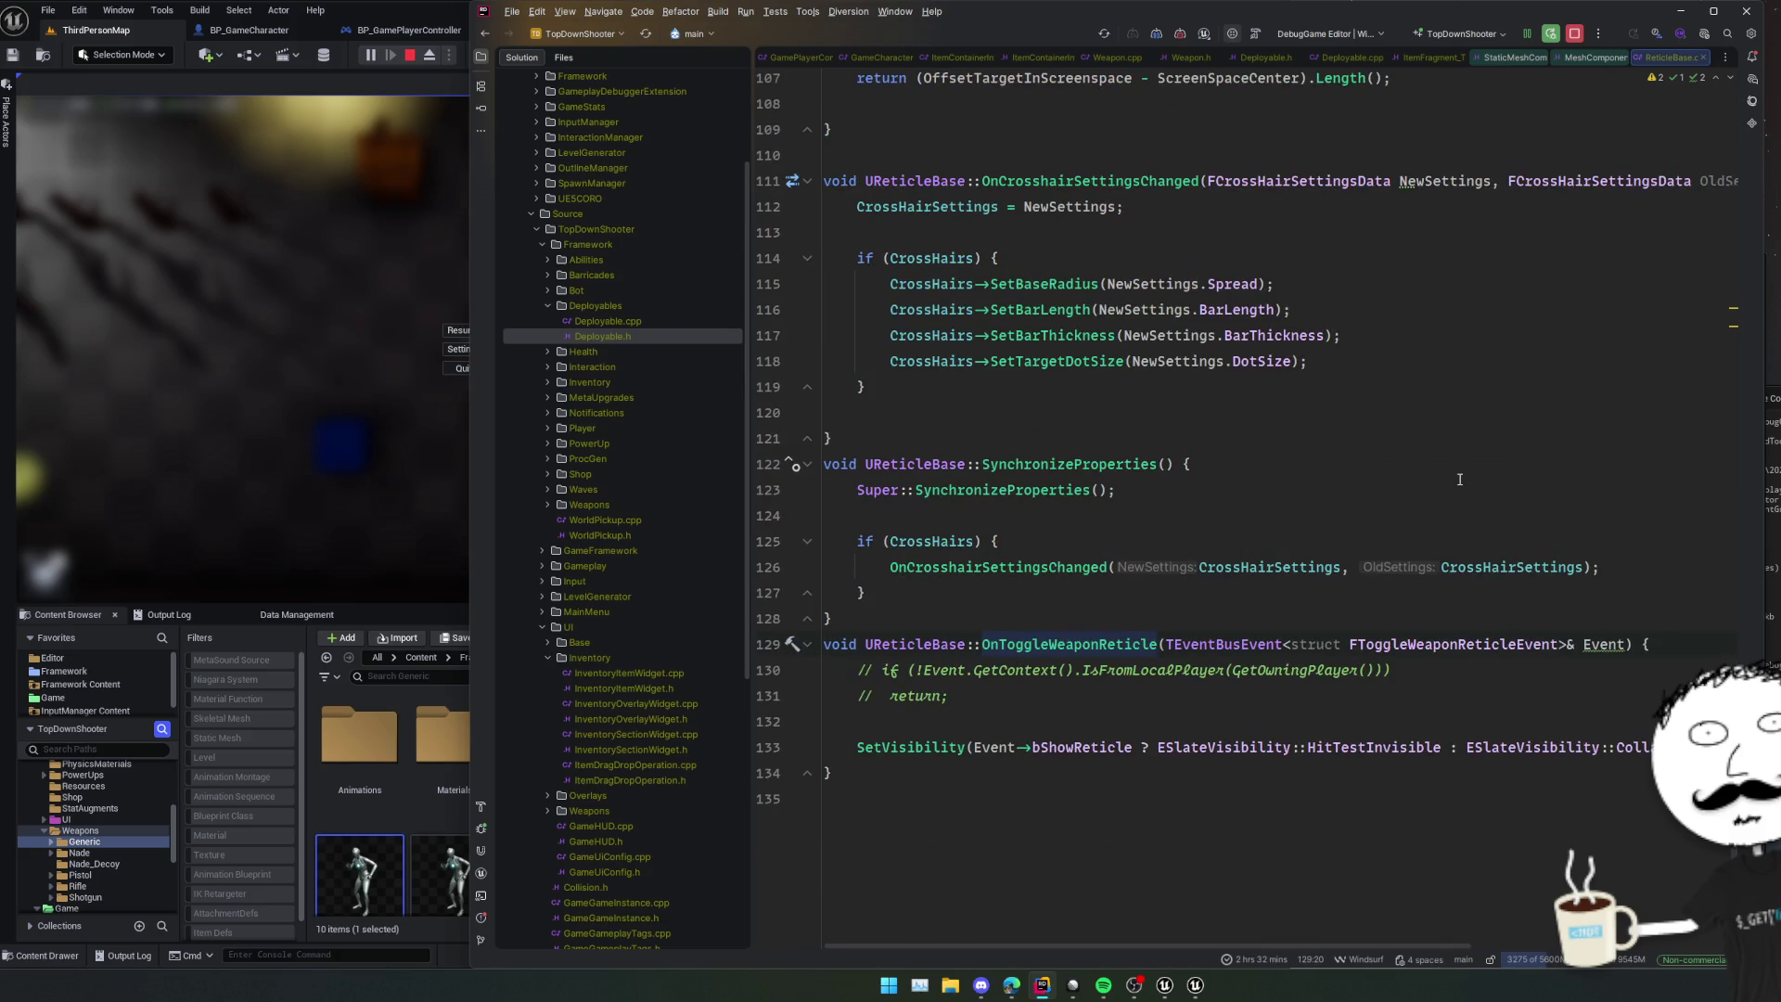
scroll(1460, 480, "up", 4)
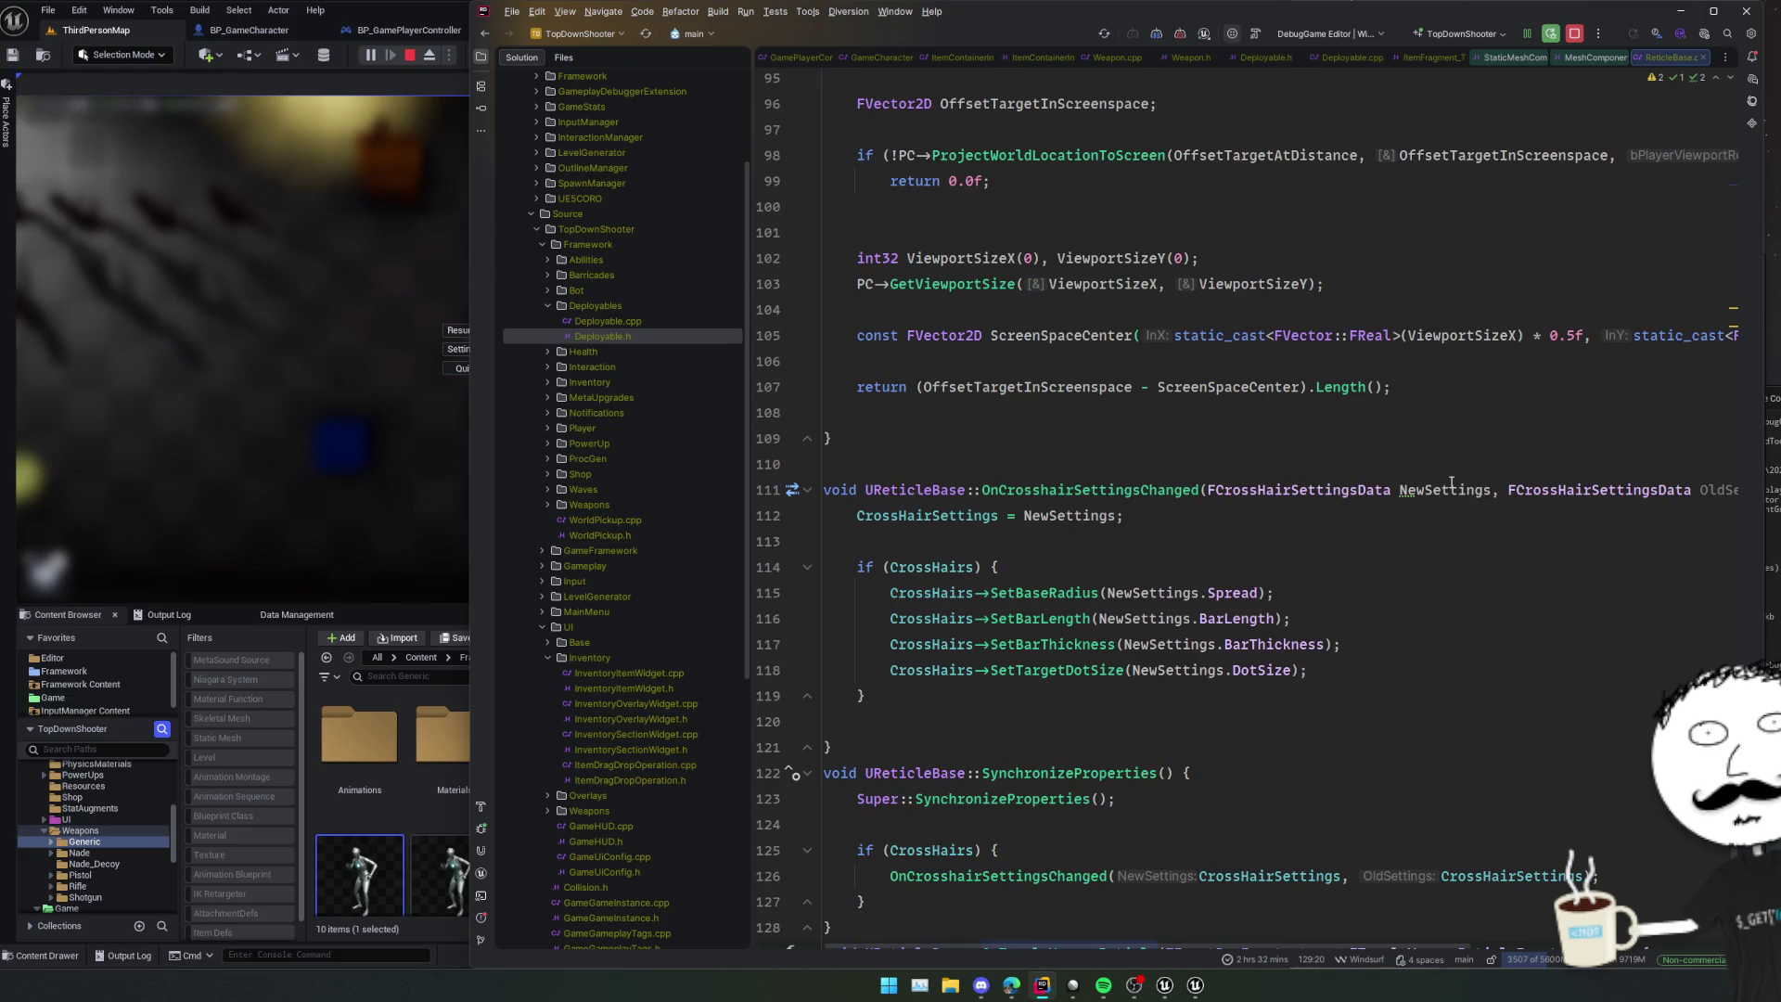
key("alt+Tab")
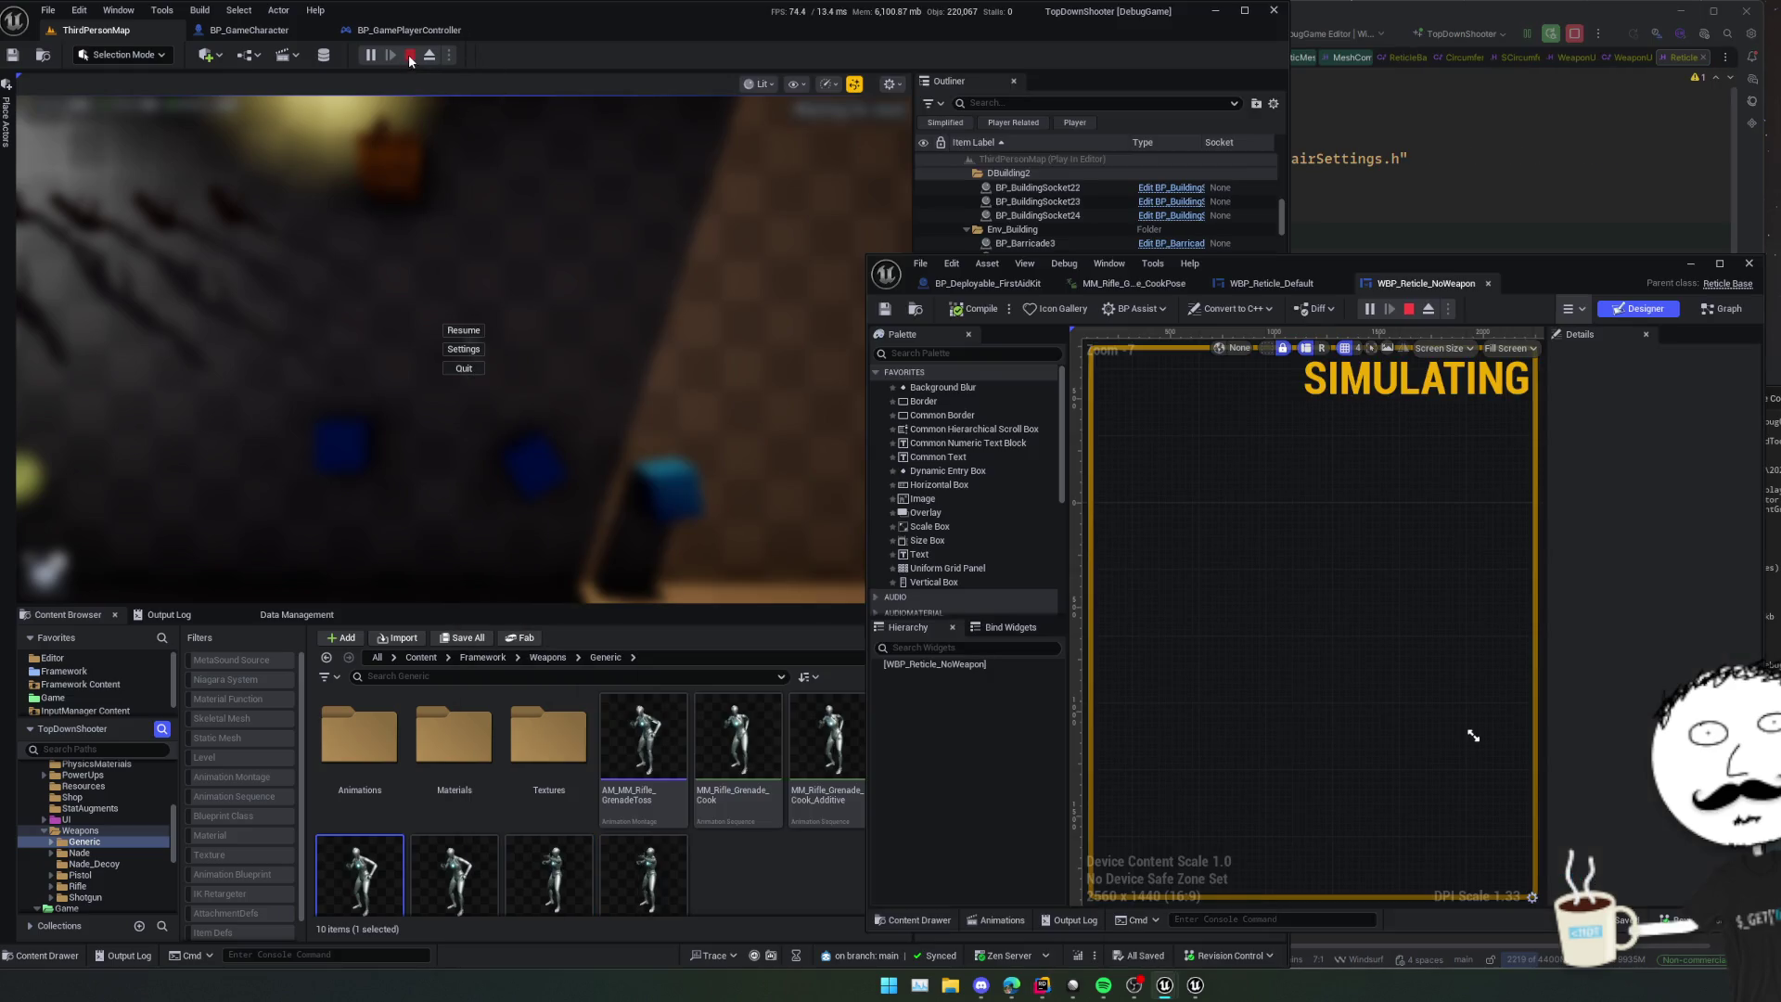
- Select the CenteringOvr container in WBP_Reticle_Default's Designer for copying
left_click(1288, 283)
left_click_drag(1517, 282, 1339, 272)
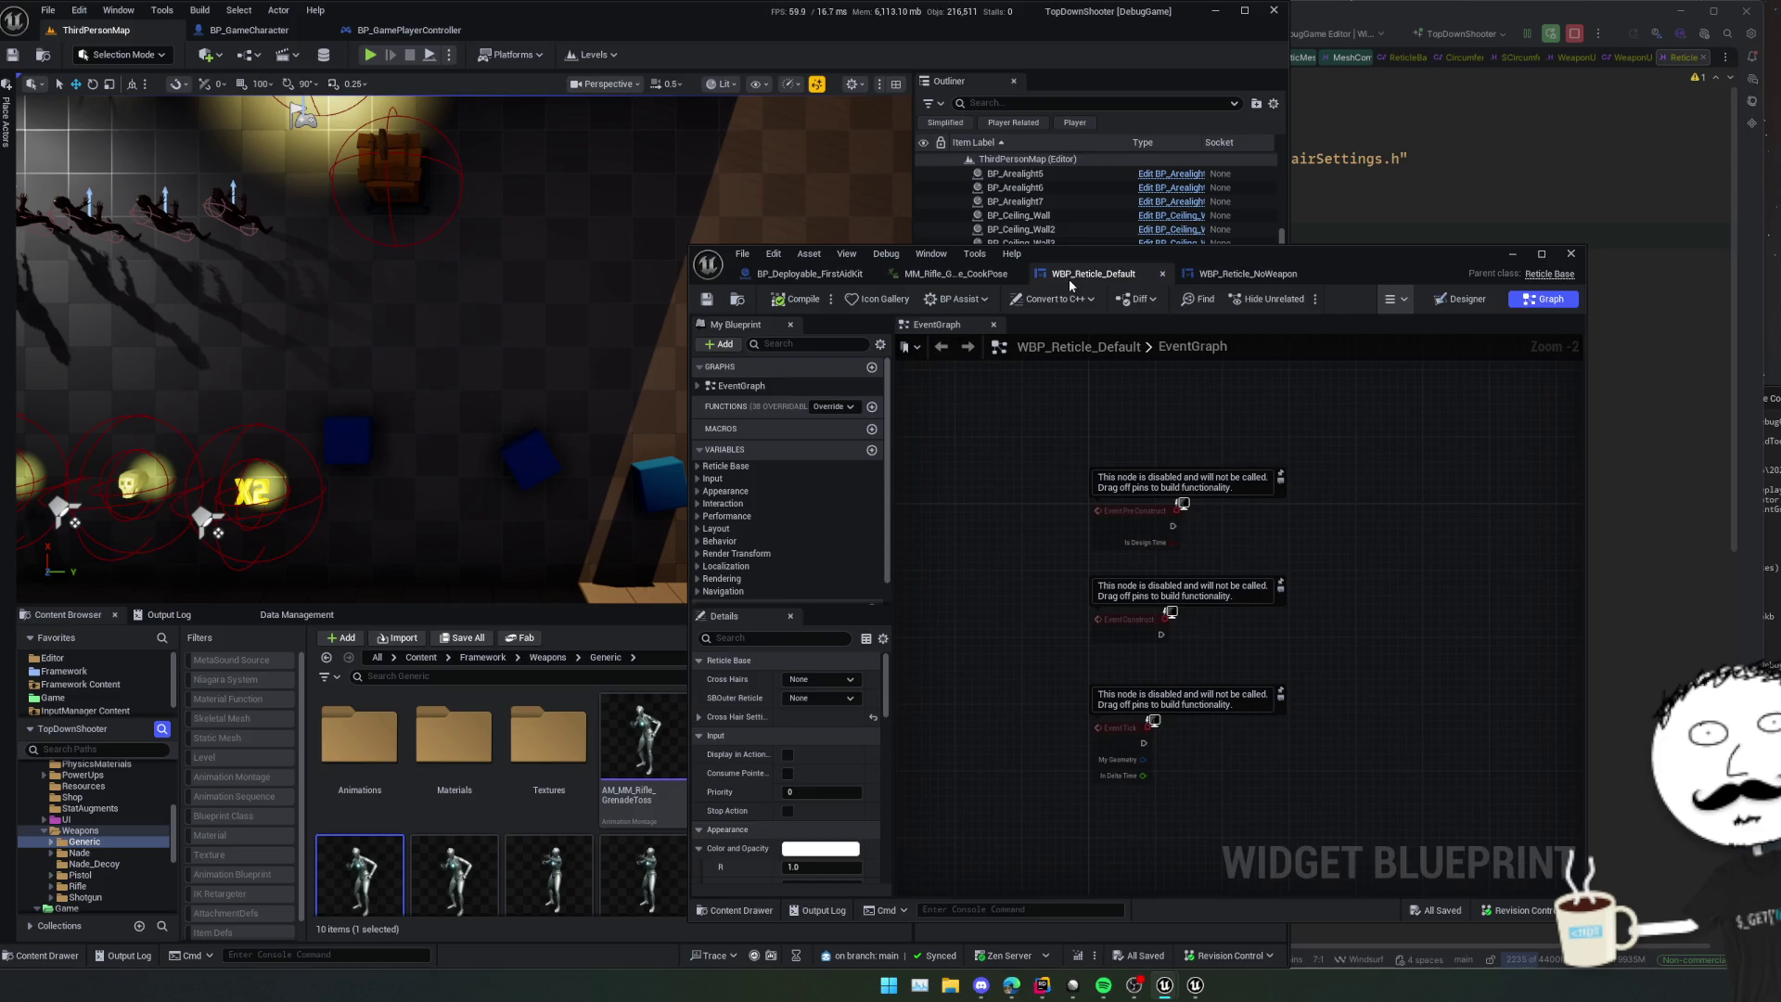
left_click(1462, 299)
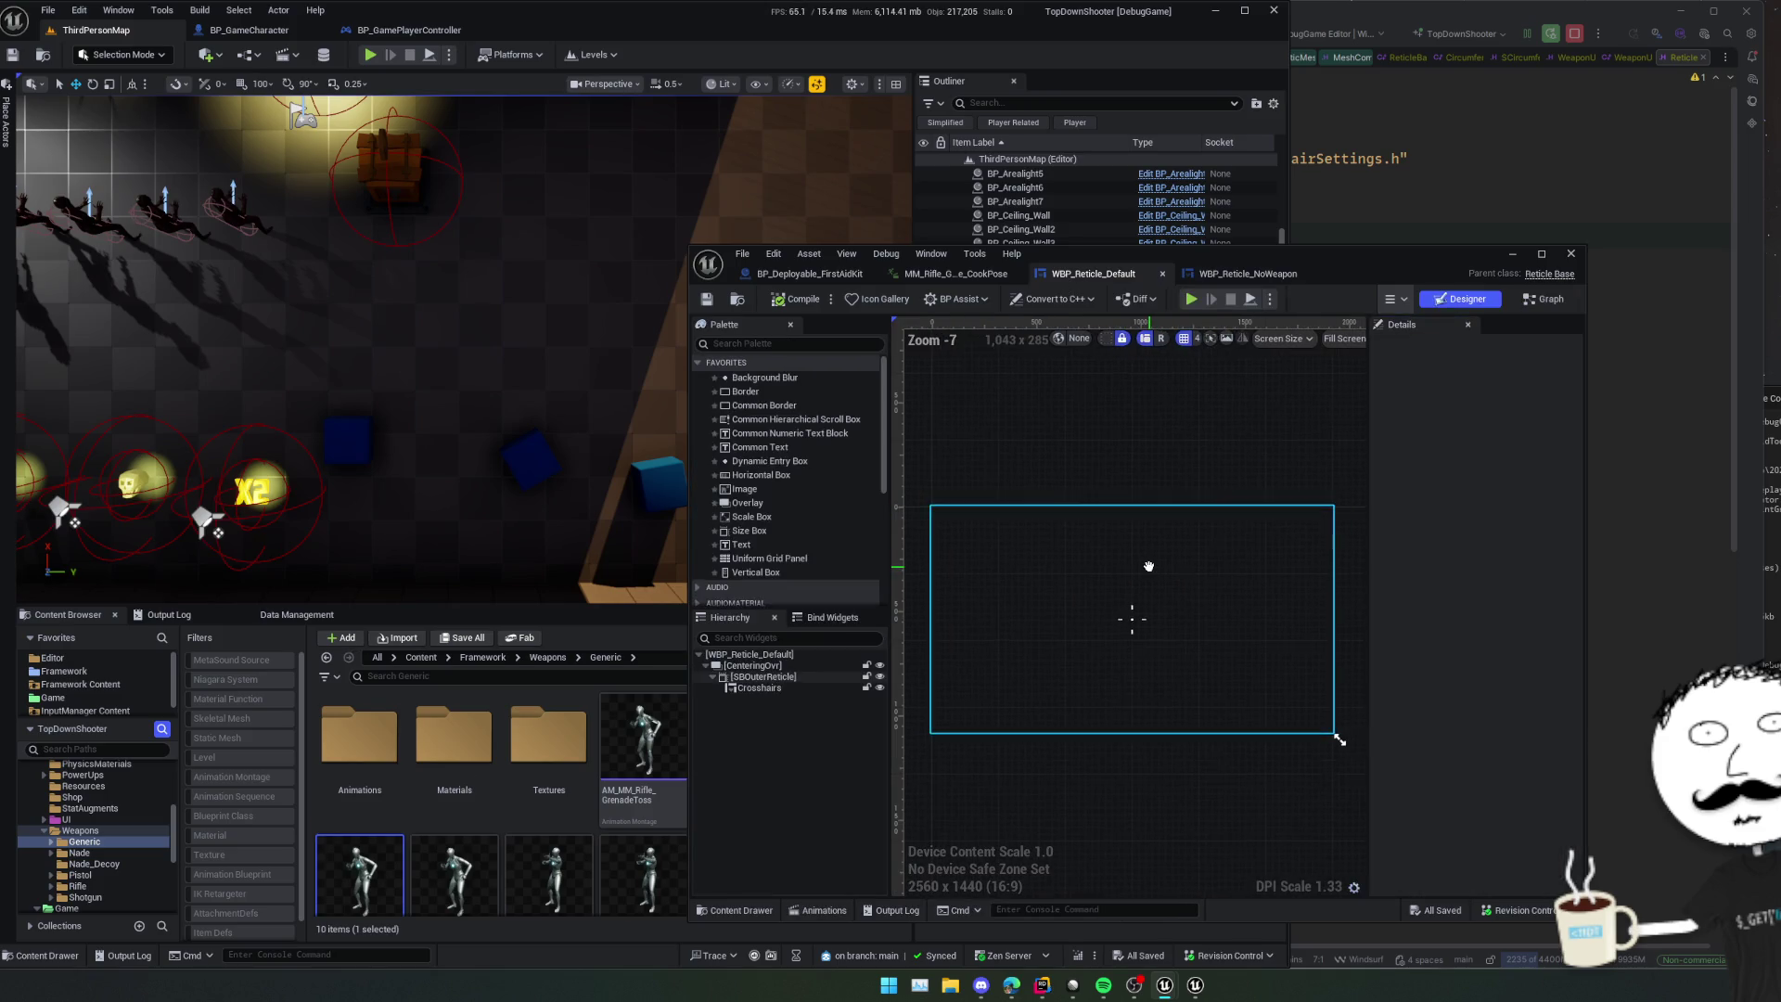
left_click(754, 665)
- Paste the copied reticle widgets under WBP_Reticle_NoWeapon's root and select Crosshairs
left_click(1247, 274)
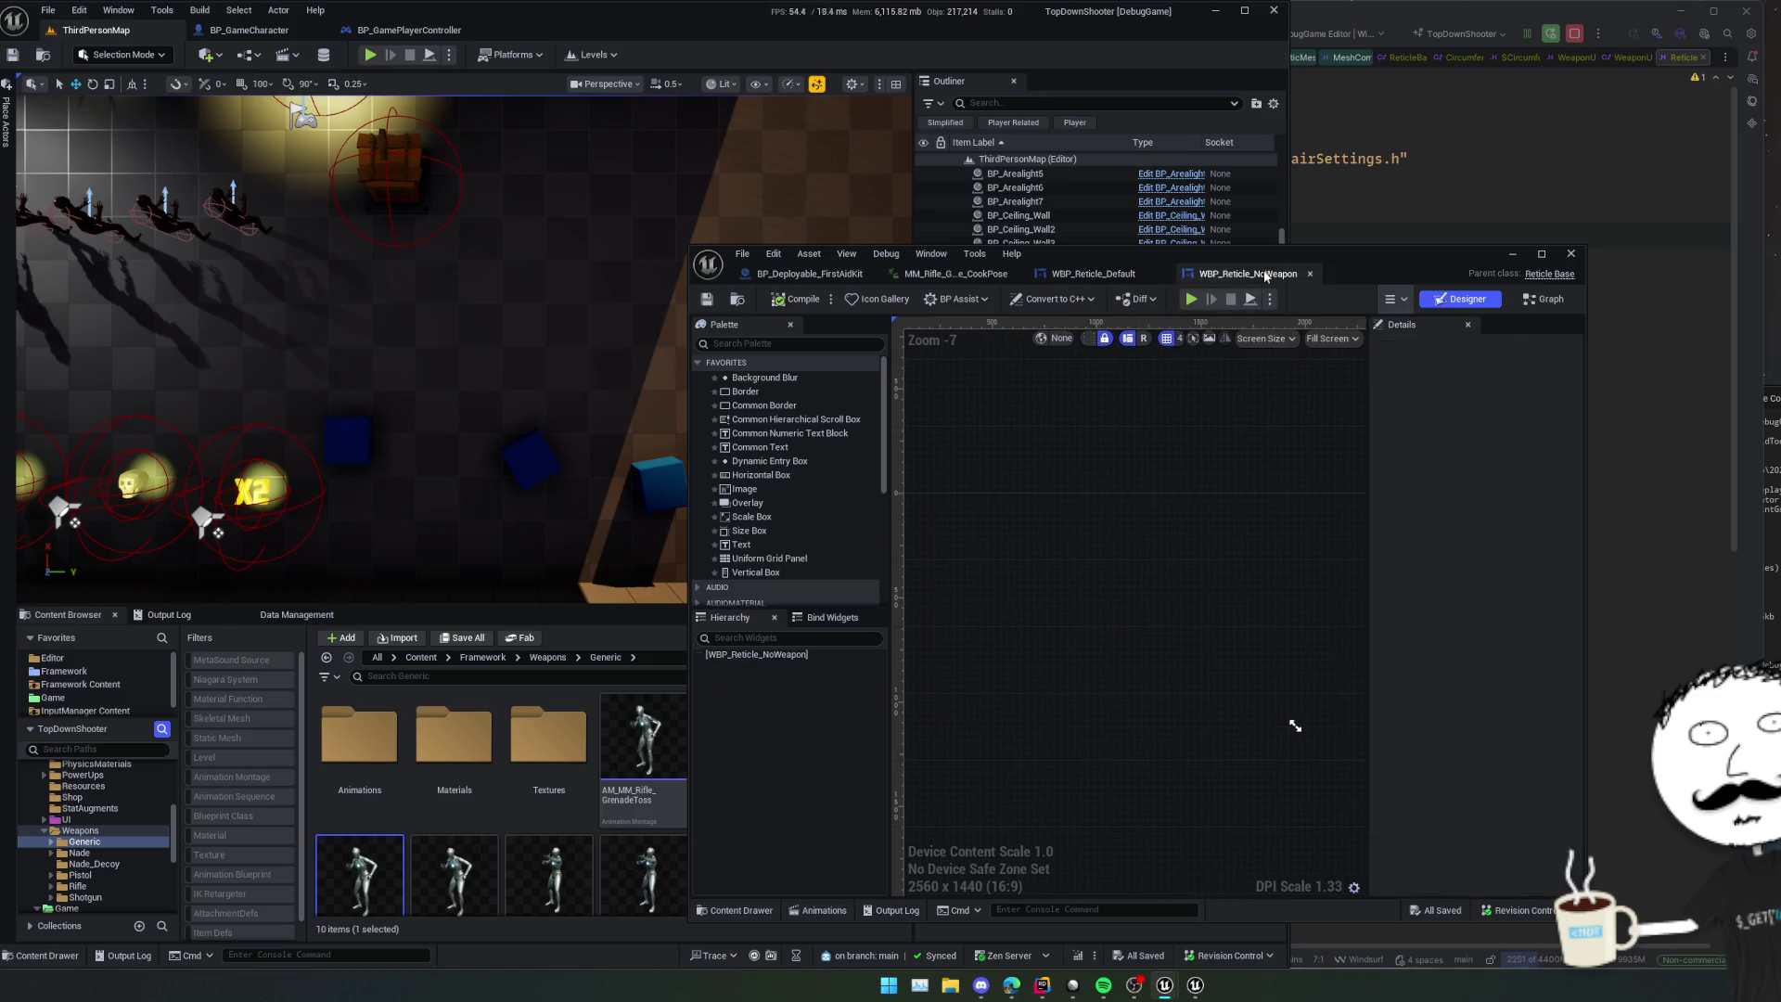
left_click(797, 655)
key("ctrl+v")
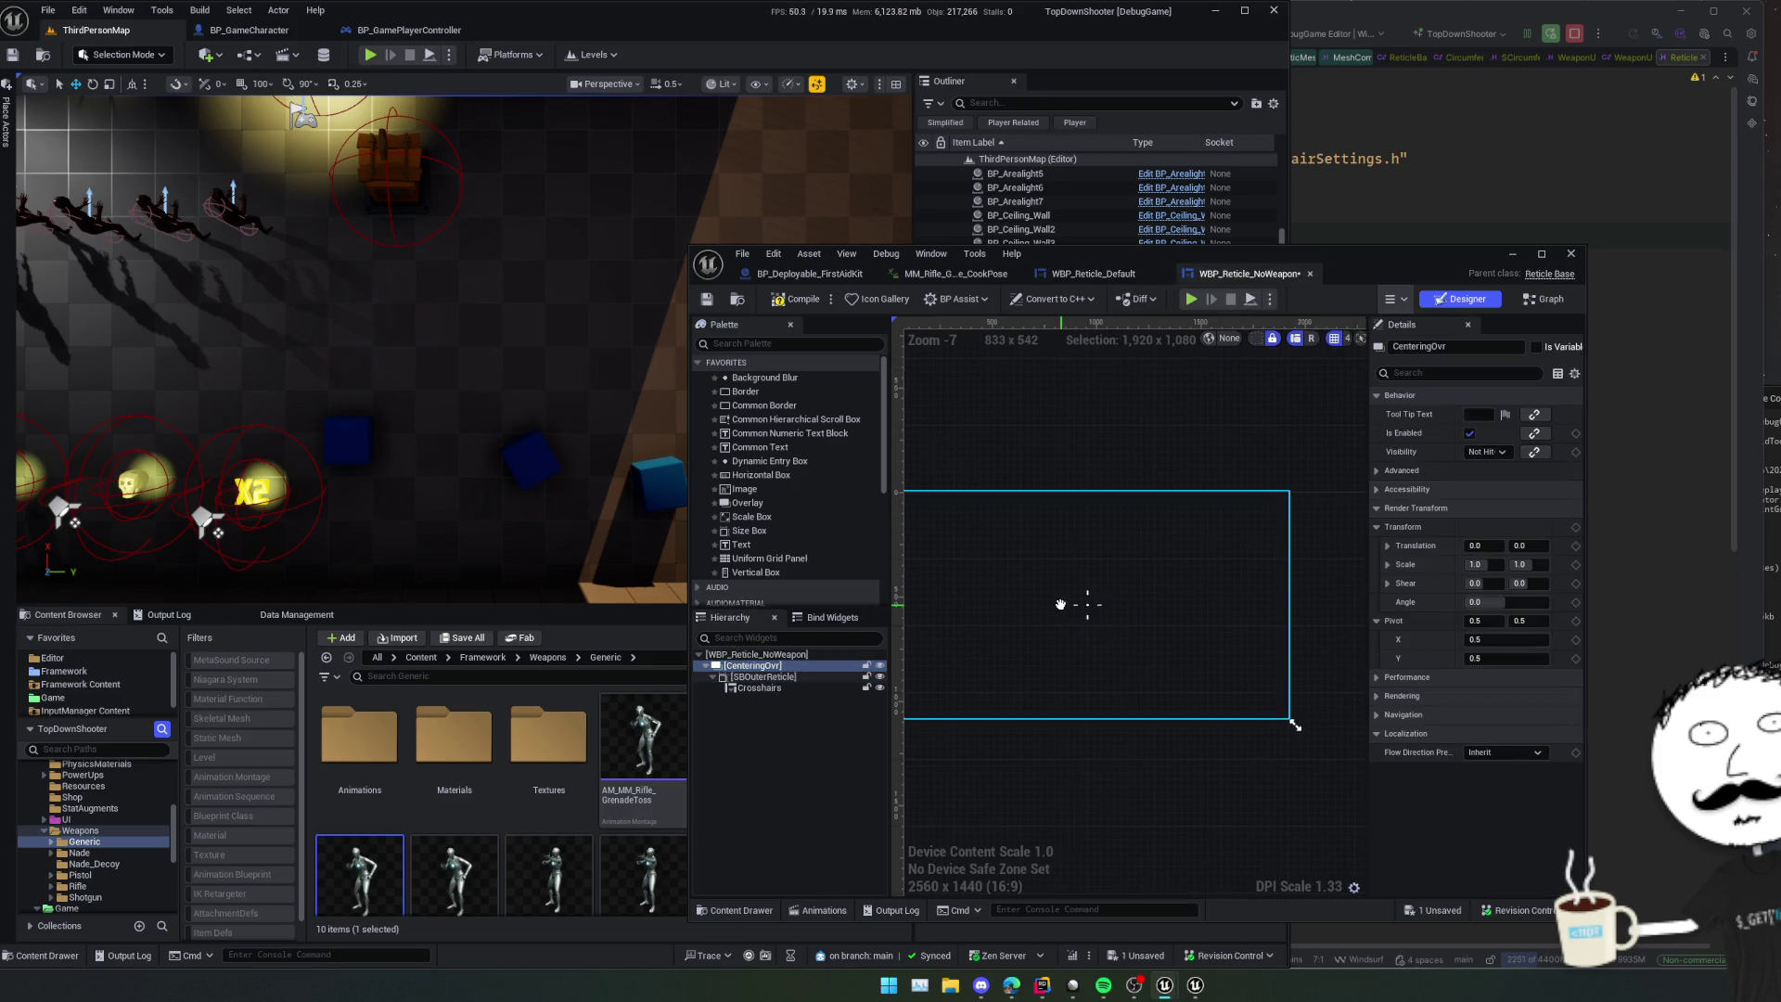
left_click(1072, 603)
scroll(1157, 644, "up", 2)
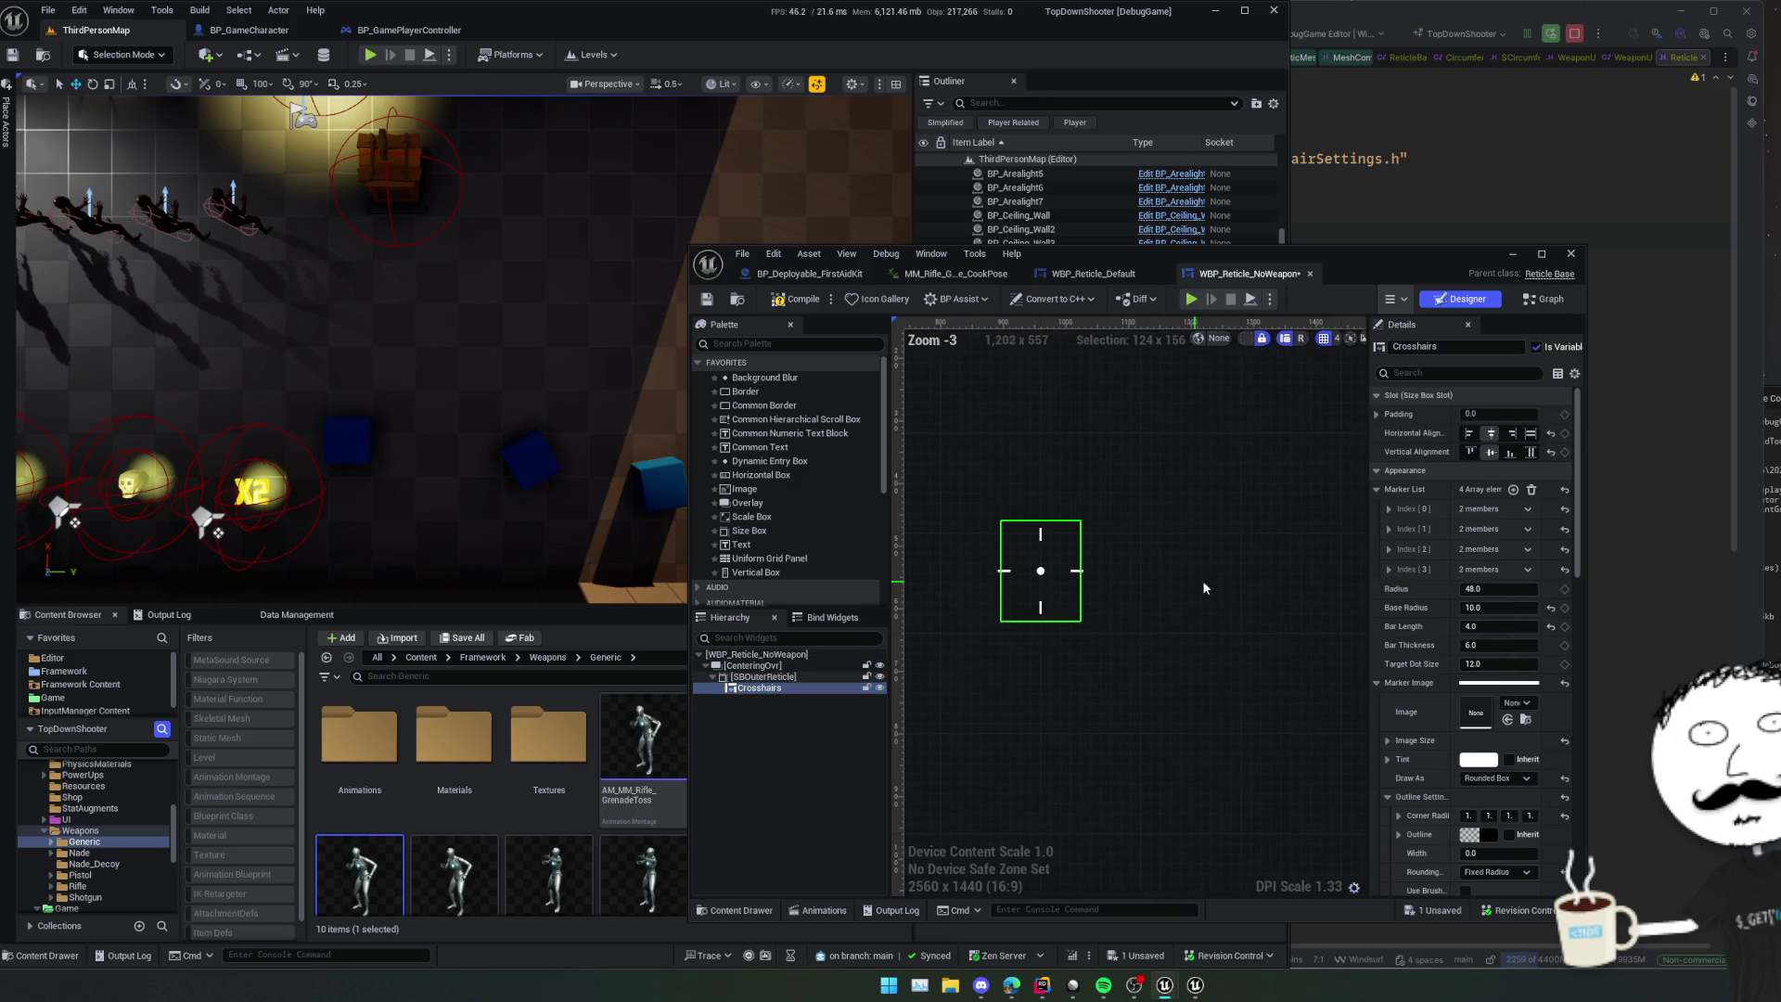
- Widen the Details panel and expand Marker List entries 0 through 3
left_click_drag(1367, 588, 1264, 587)
left_click(1284, 569)
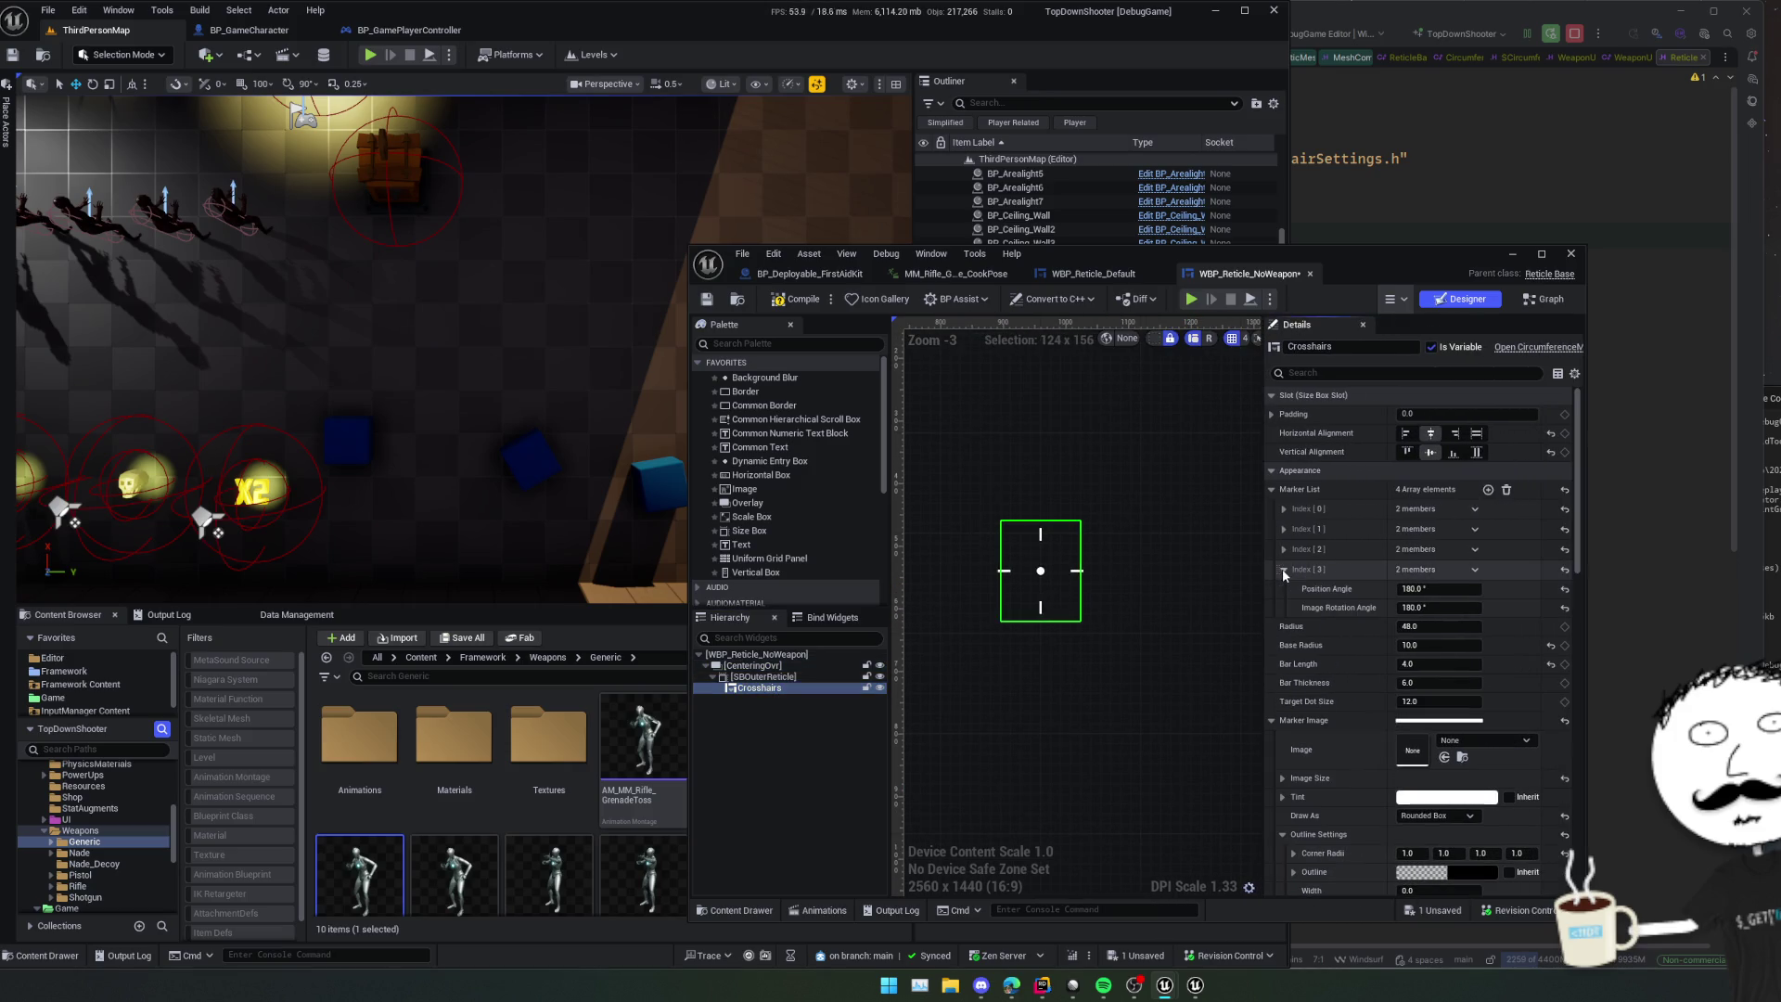
left_click(1287, 549)
left_click(1288, 529)
left_click(1288, 509)
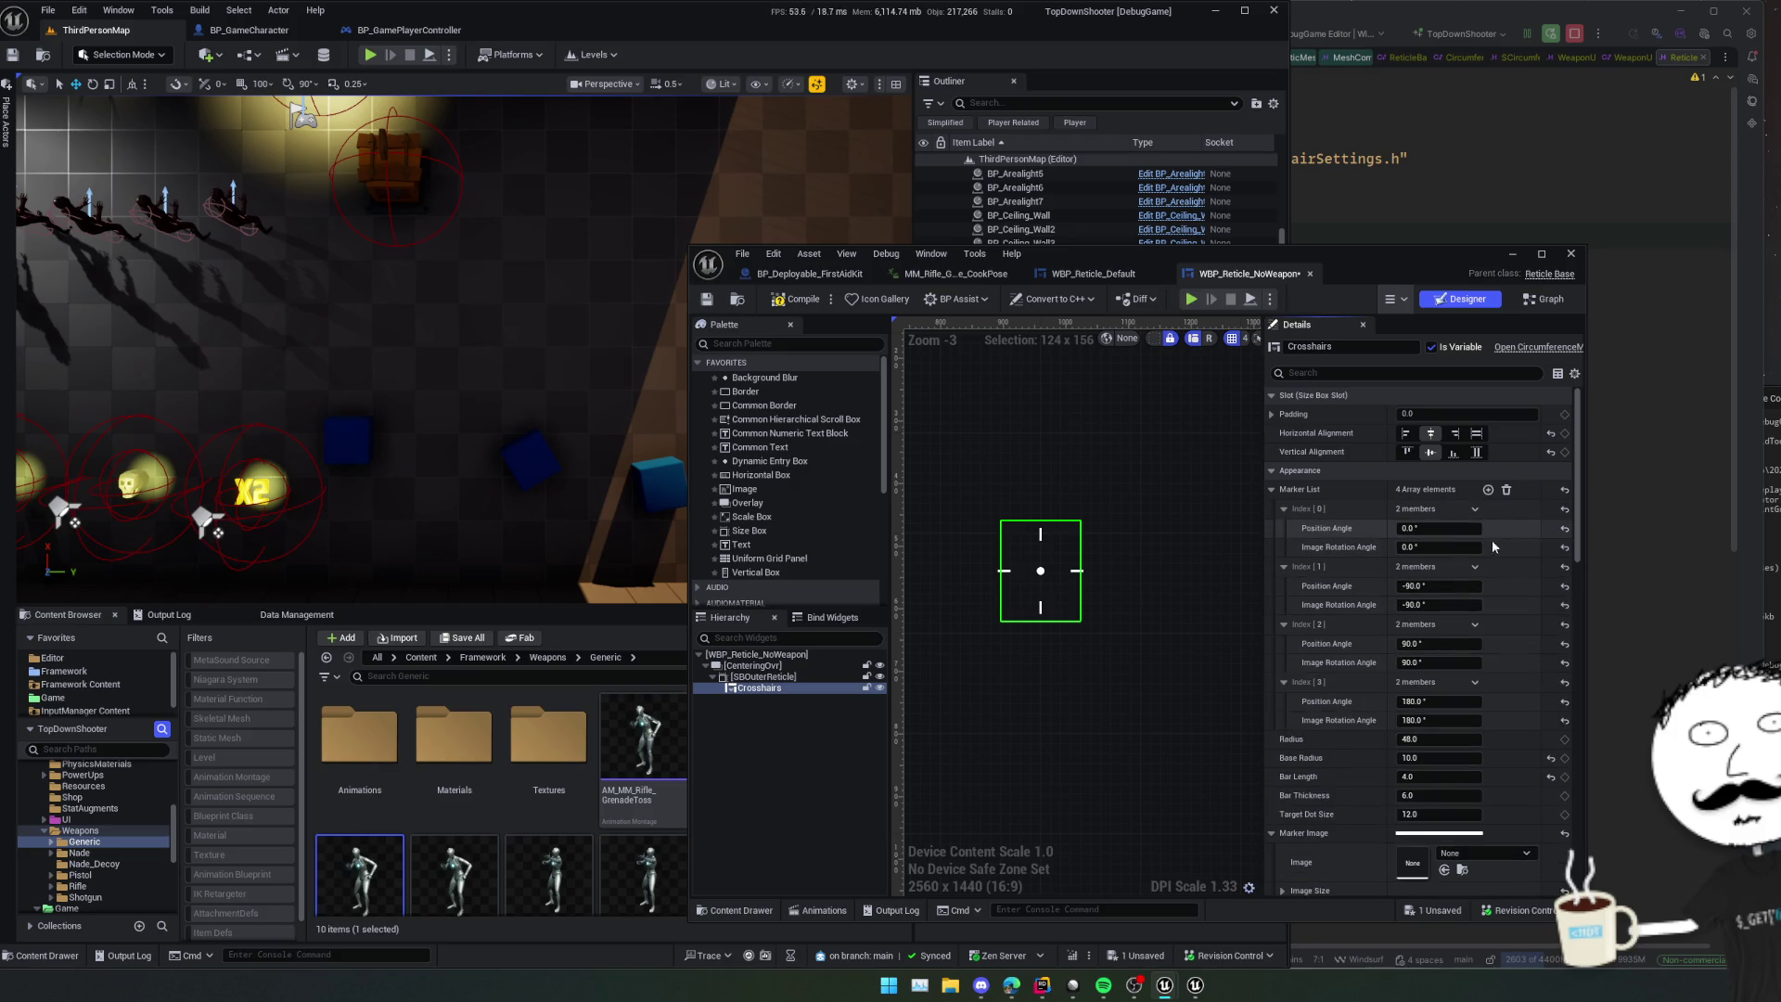
- Set marker 0 to a -45° position angle with a 45° image rotation
left_click_drag(1439, 528, 1459, 529)
left_click(1438, 528)
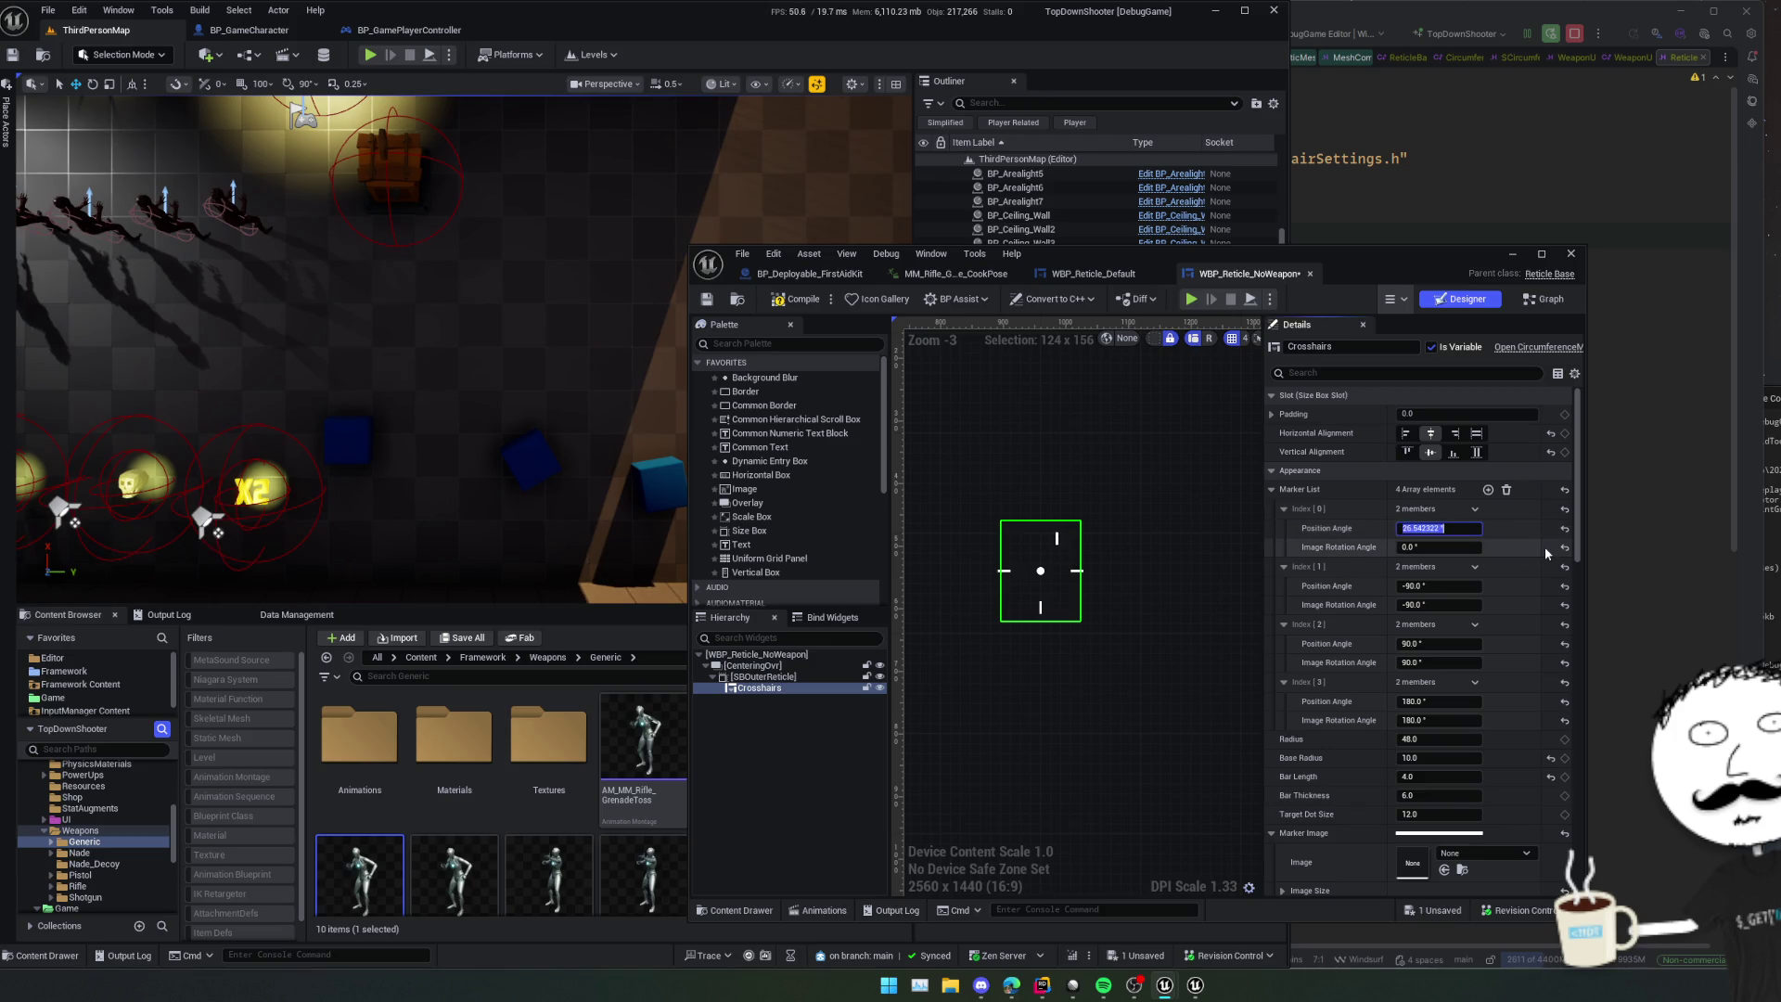
type("0")
key("Return")
scroll(1317, 692, "down", 1)
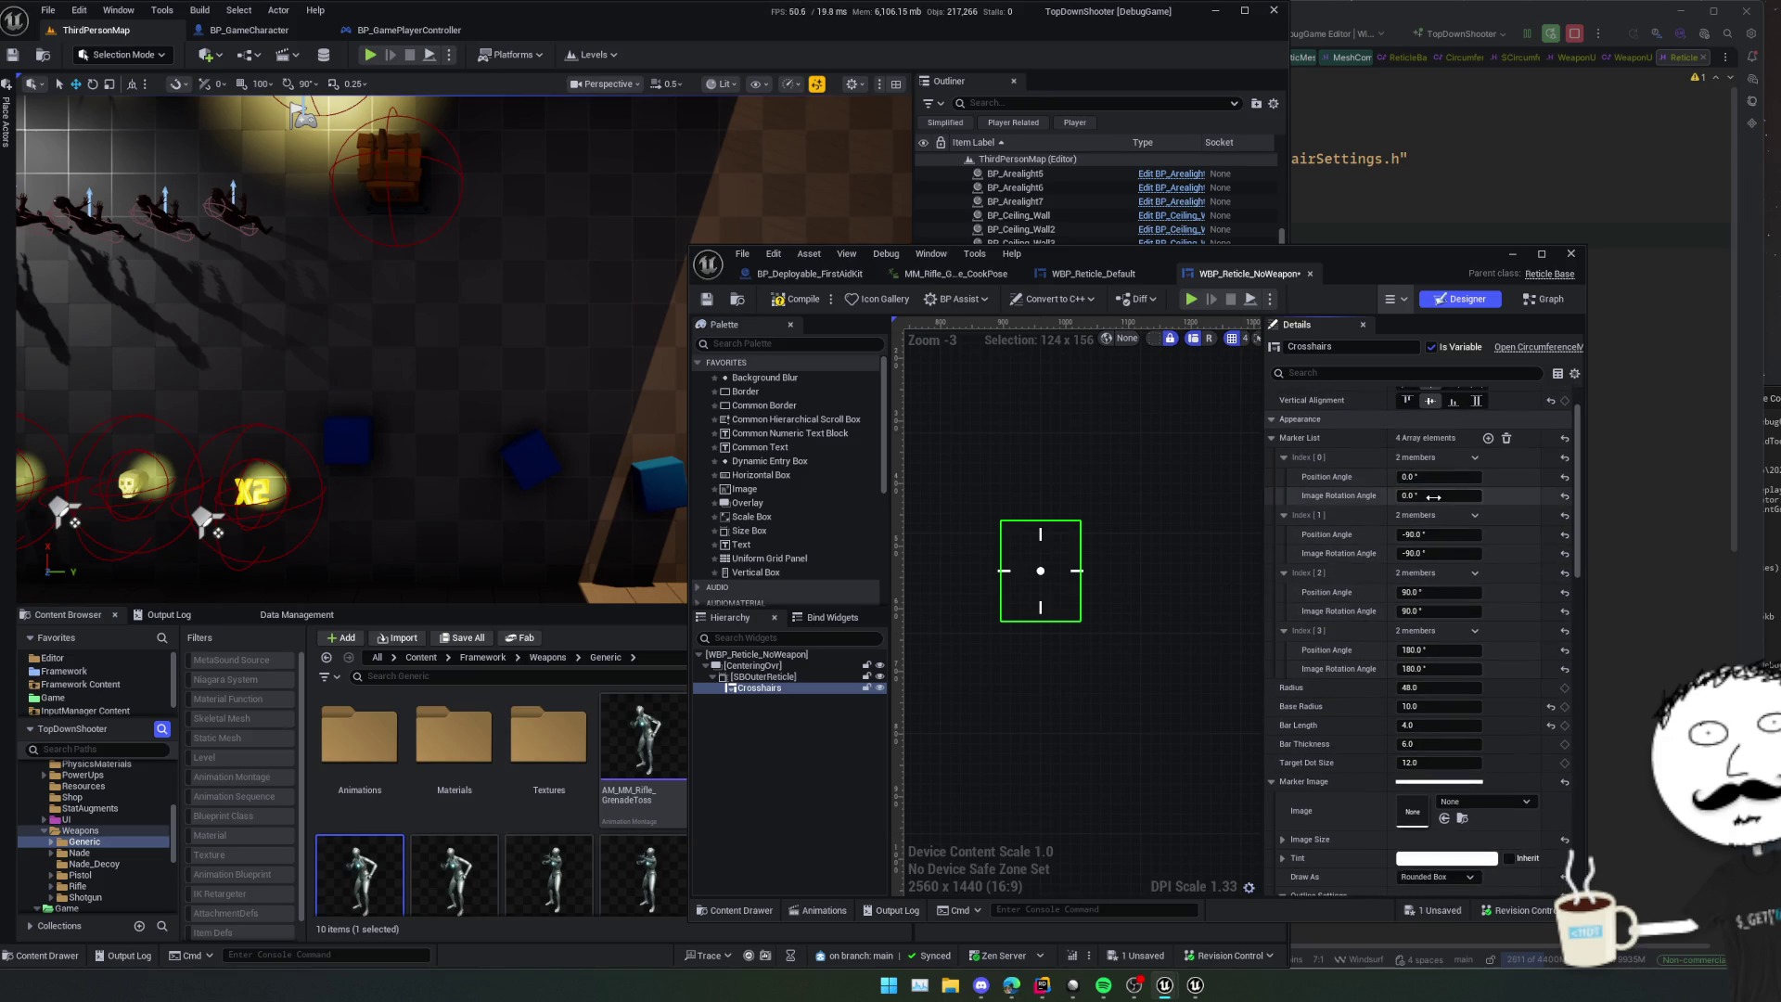
left_click_drag(1438, 496, 1466, 495)
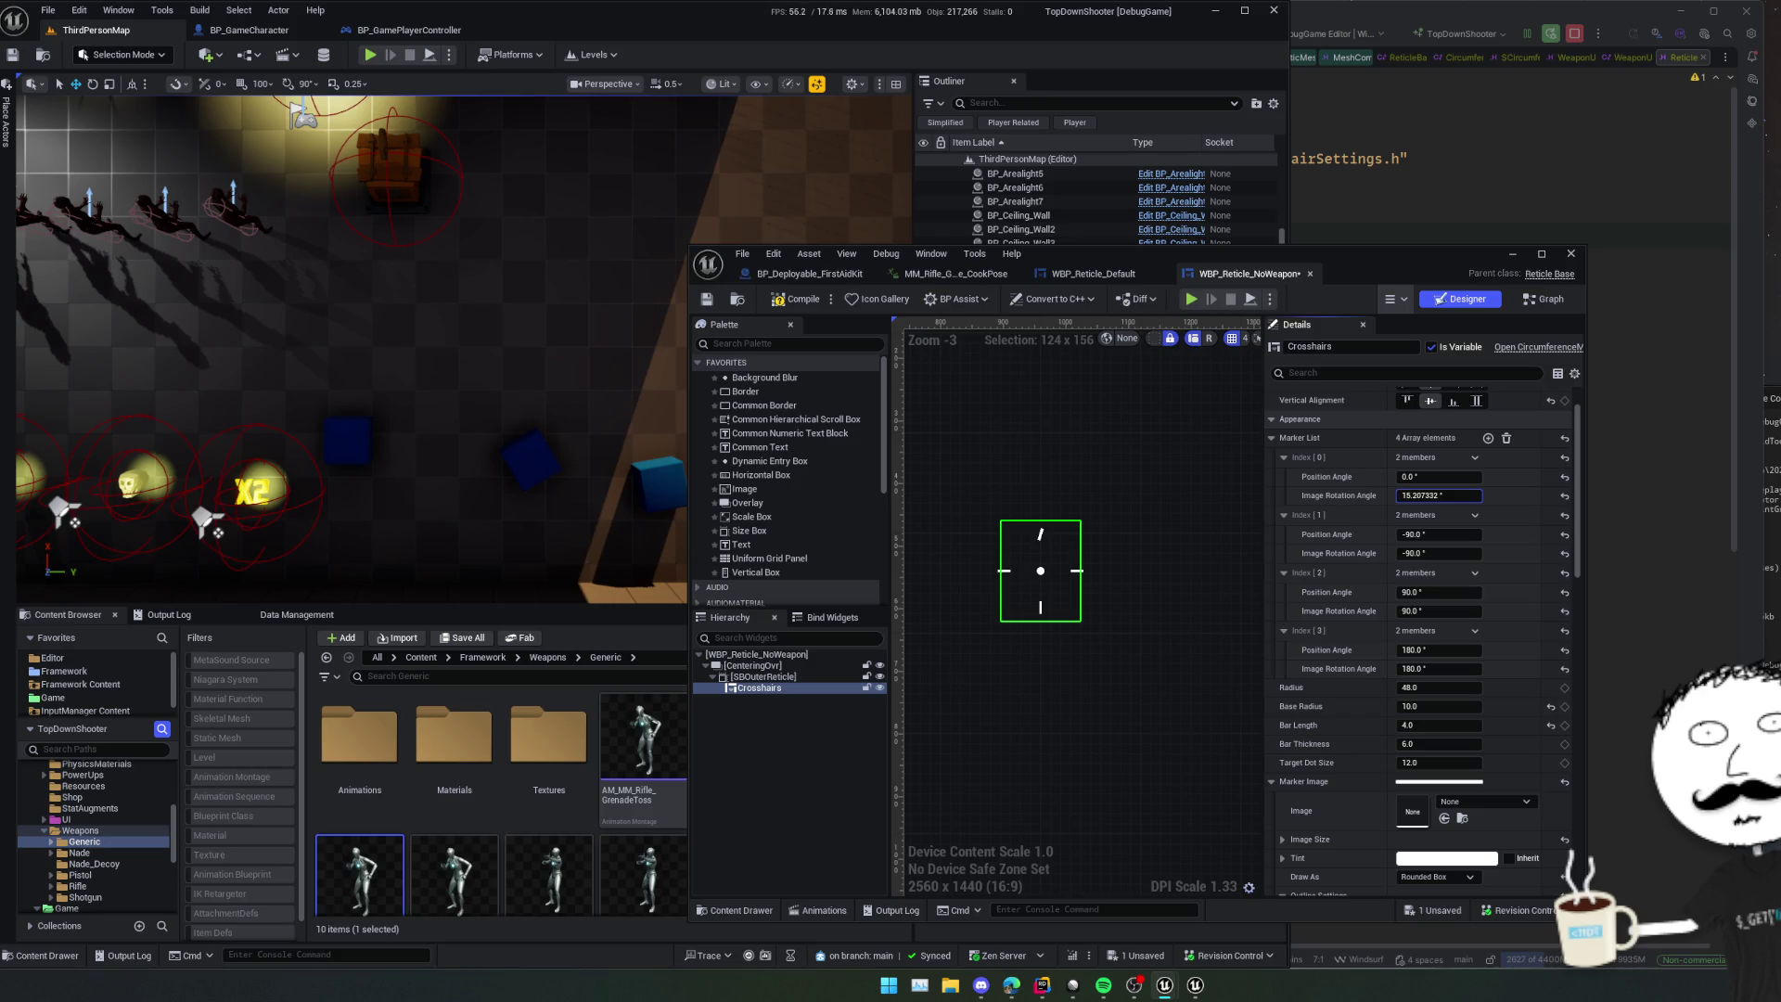
left_click(1438, 495)
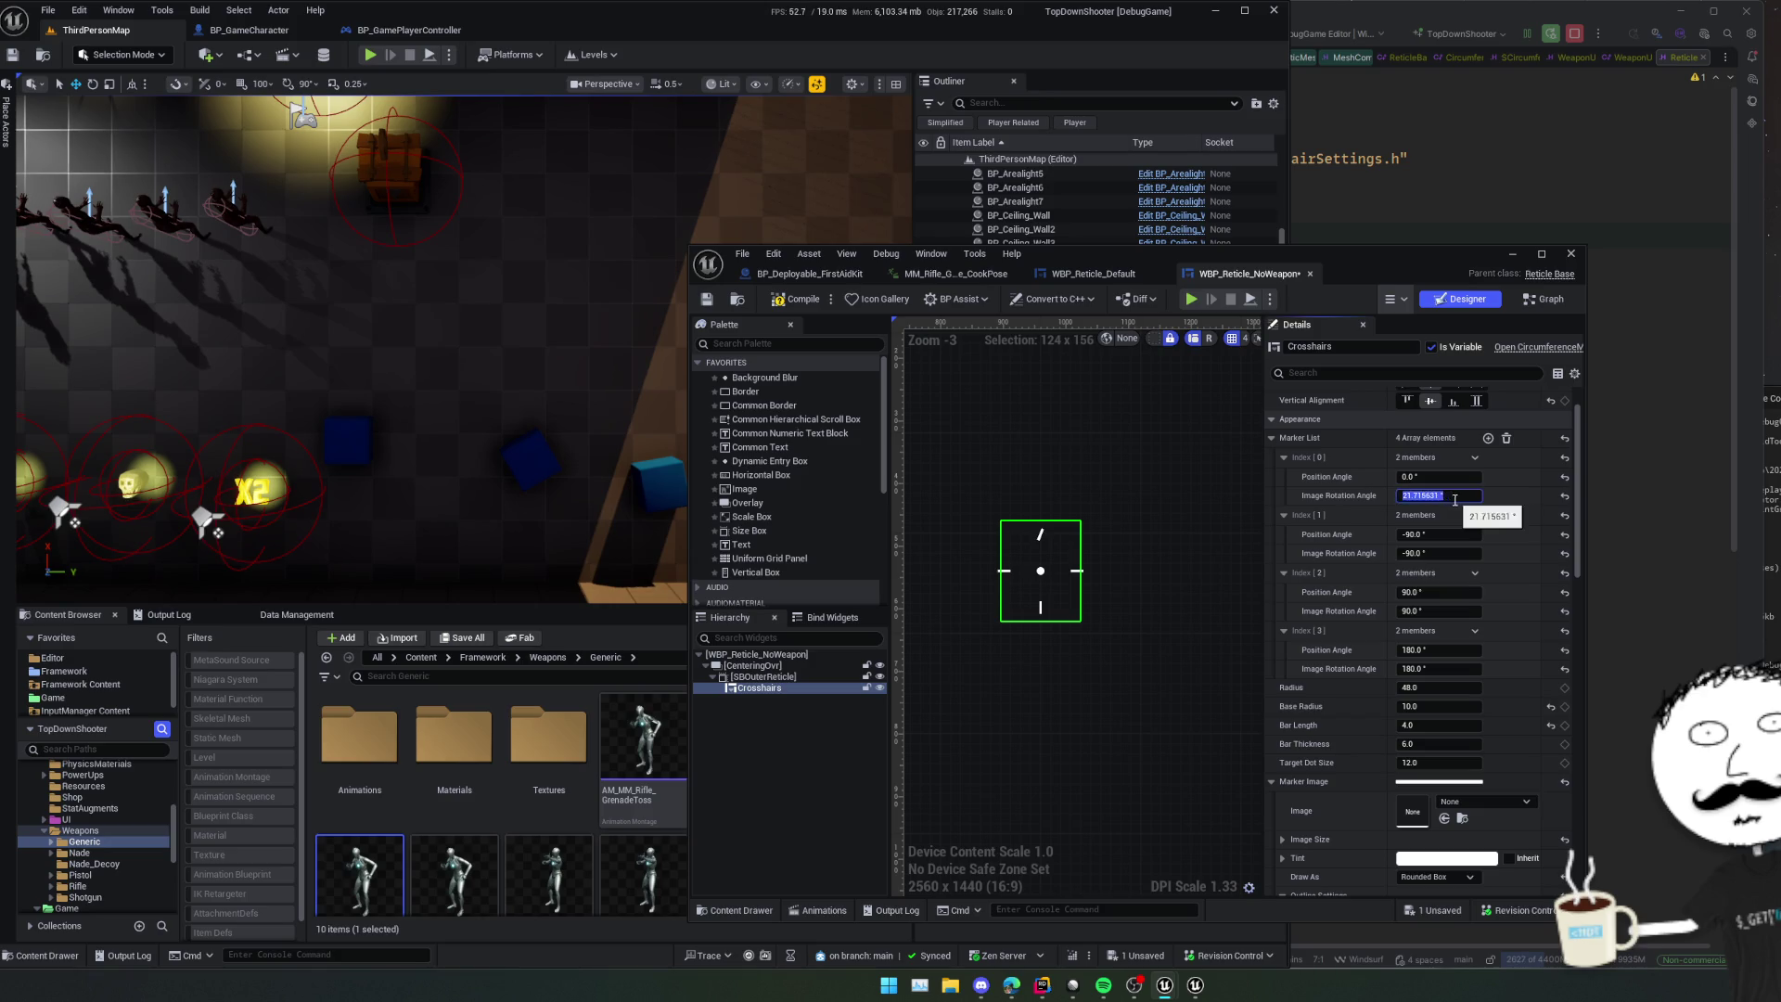
key("Return")
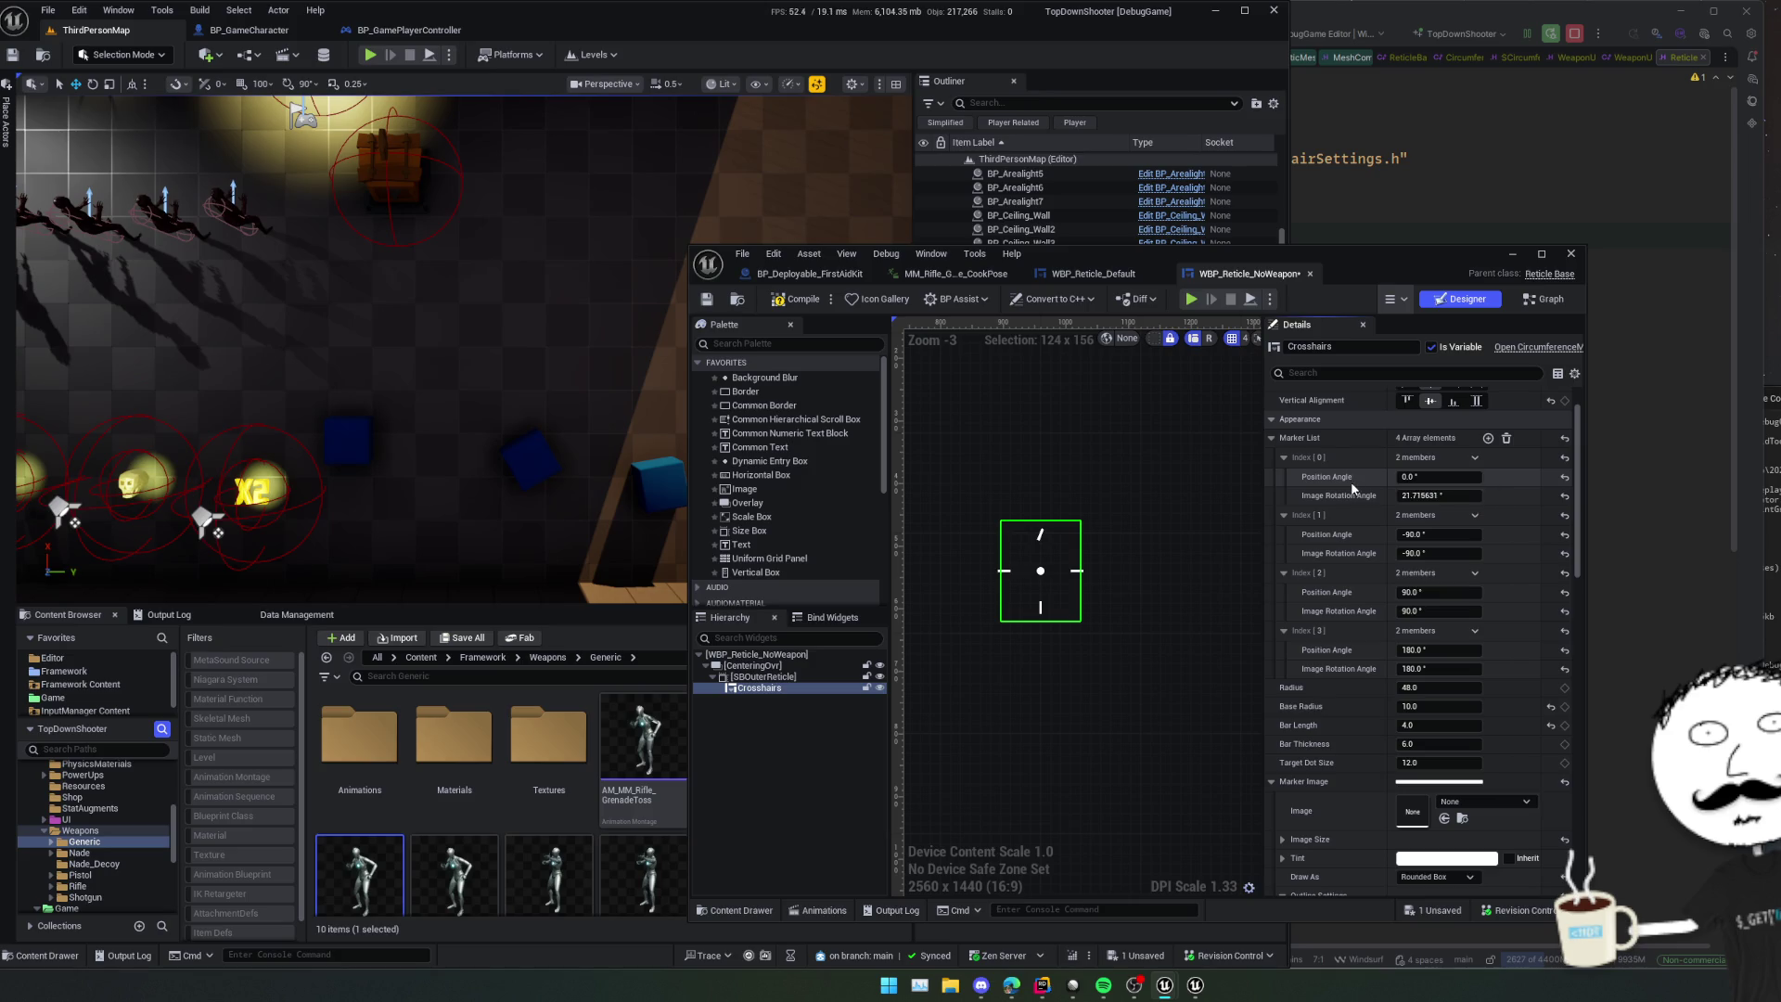
type("0.58")
mouse_move(1438, 477)
left_mouse_down()
mouse_move(1420, 477)
mouse_move(1507, 492)
mouse_move(1457, 496)
left_mouse_up()
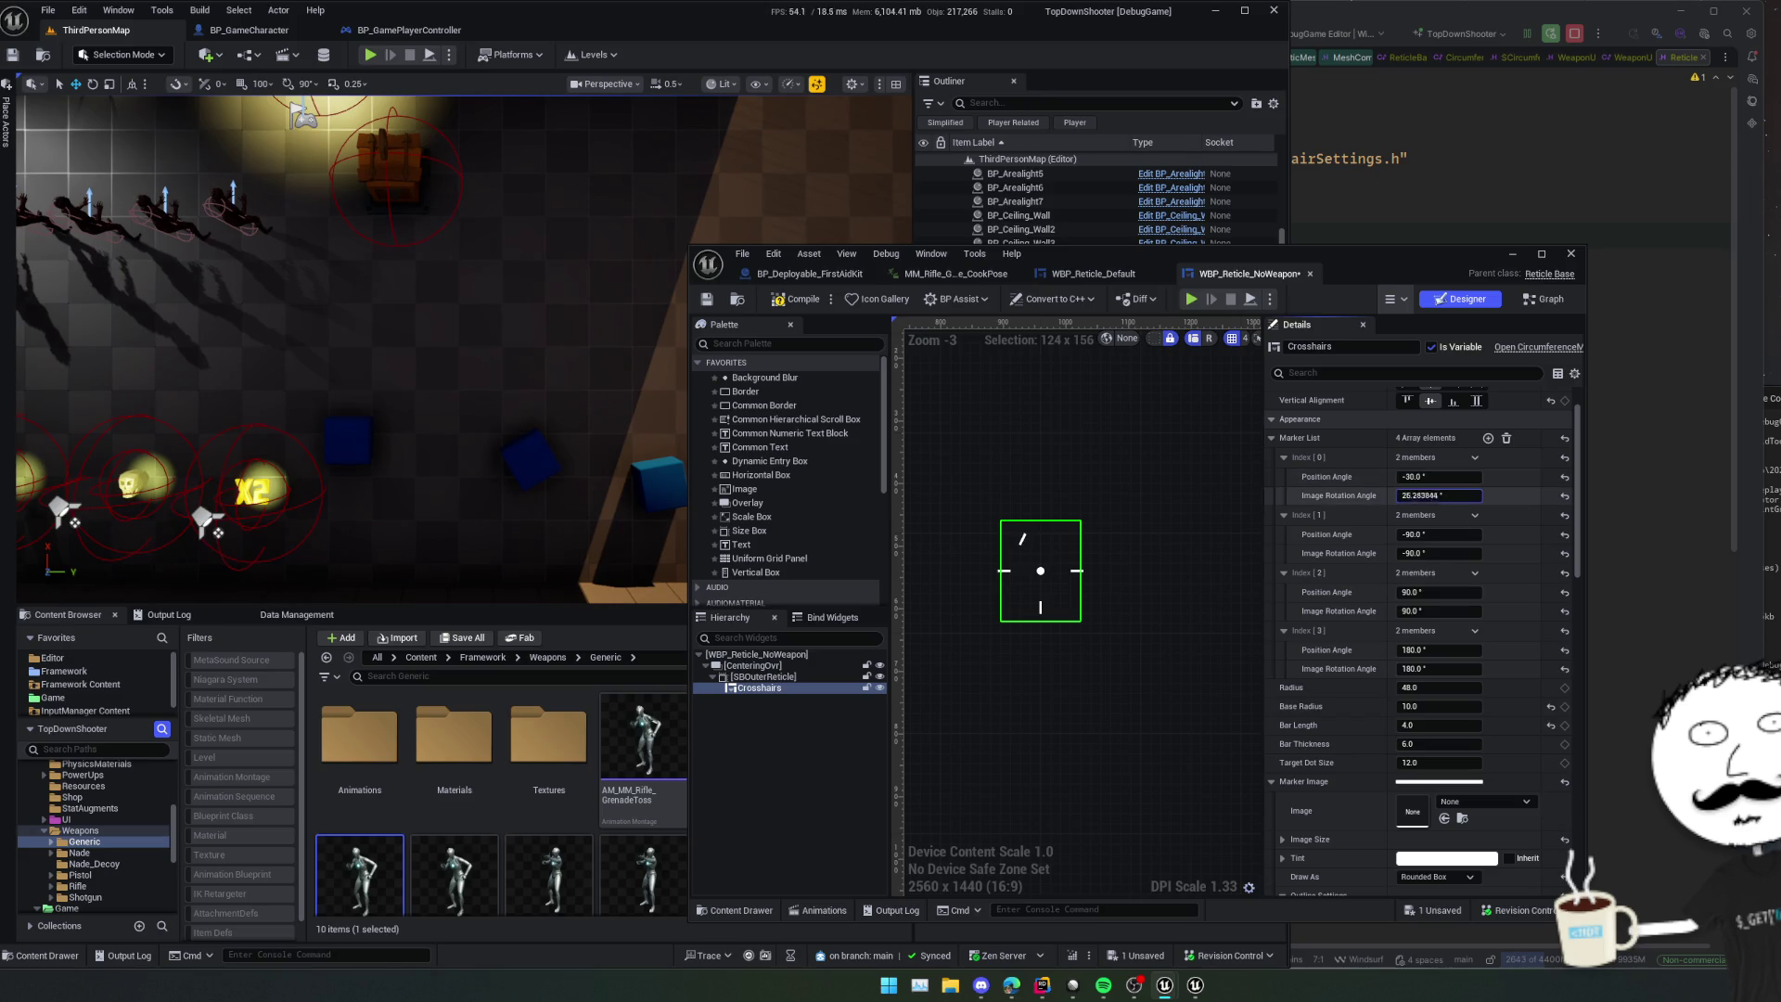
left_click(1450, 497)
type("30")
key("Return")
type("45")
key("Return")
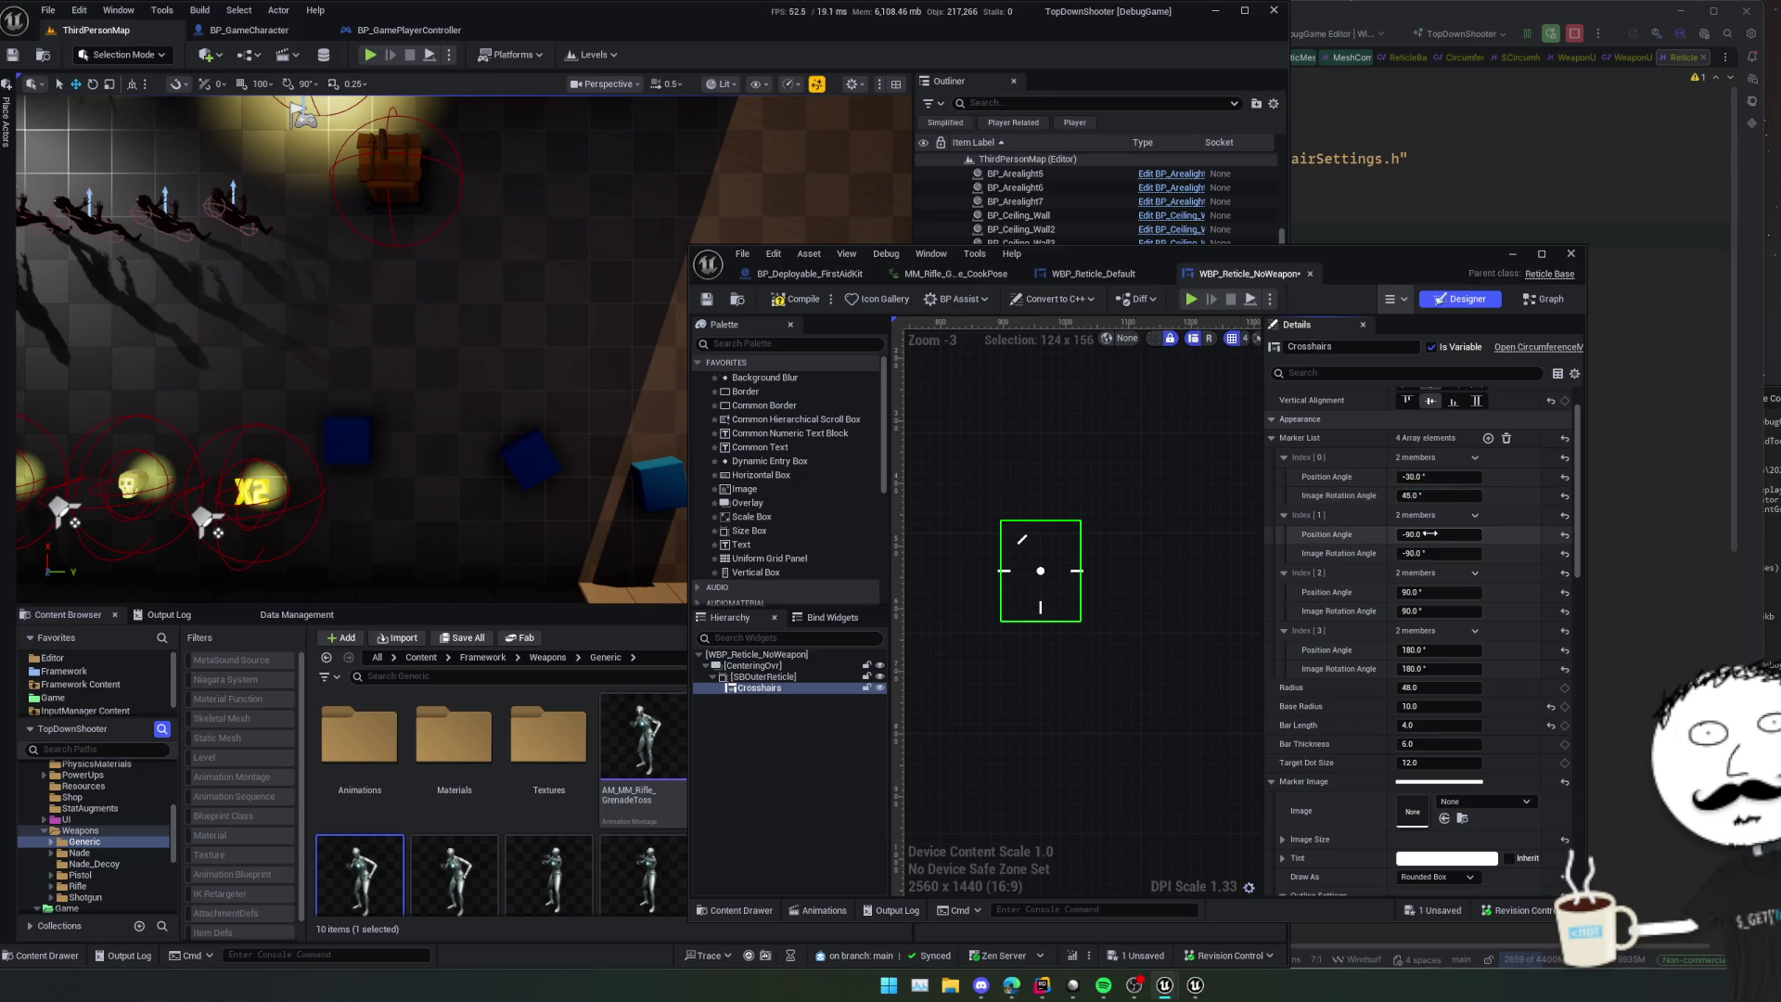
mouse_move(1430, 534)
left_mouse_down()
mouse_move(1457, 535)
mouse_move(1420, 535)
left_mouse_up()
left_click_drag(1428, 535, 1428, 534)
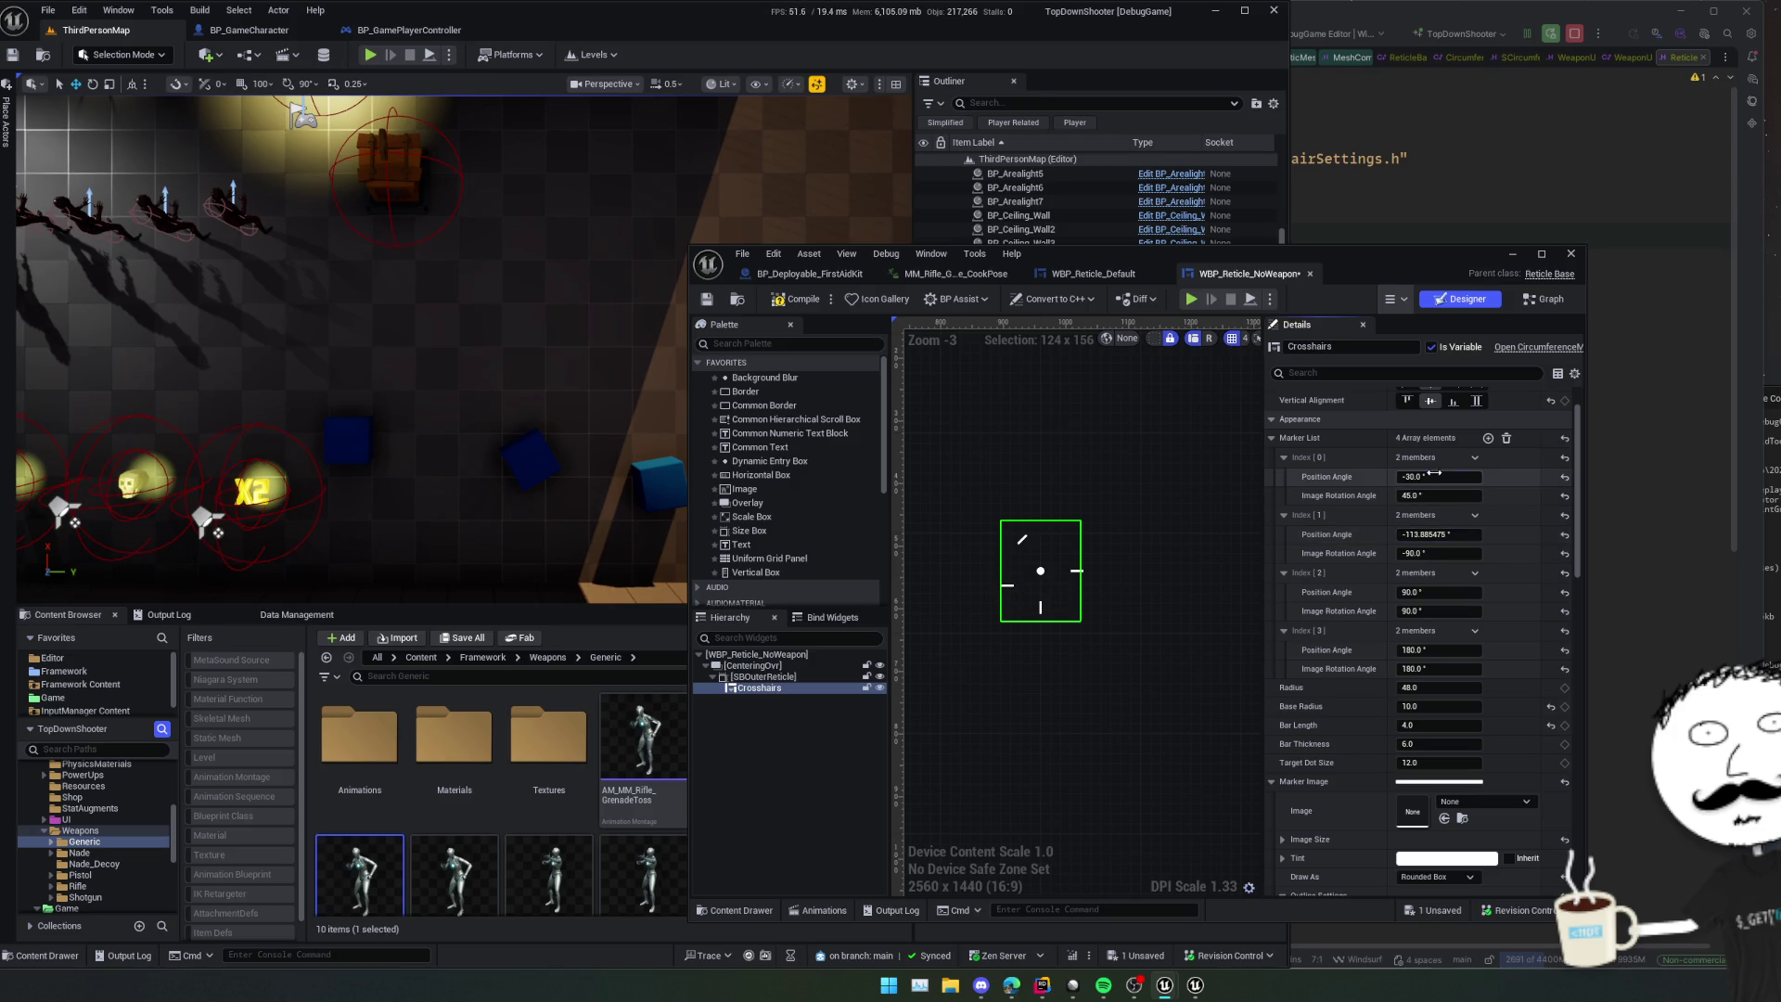
type("45")
key("Return")
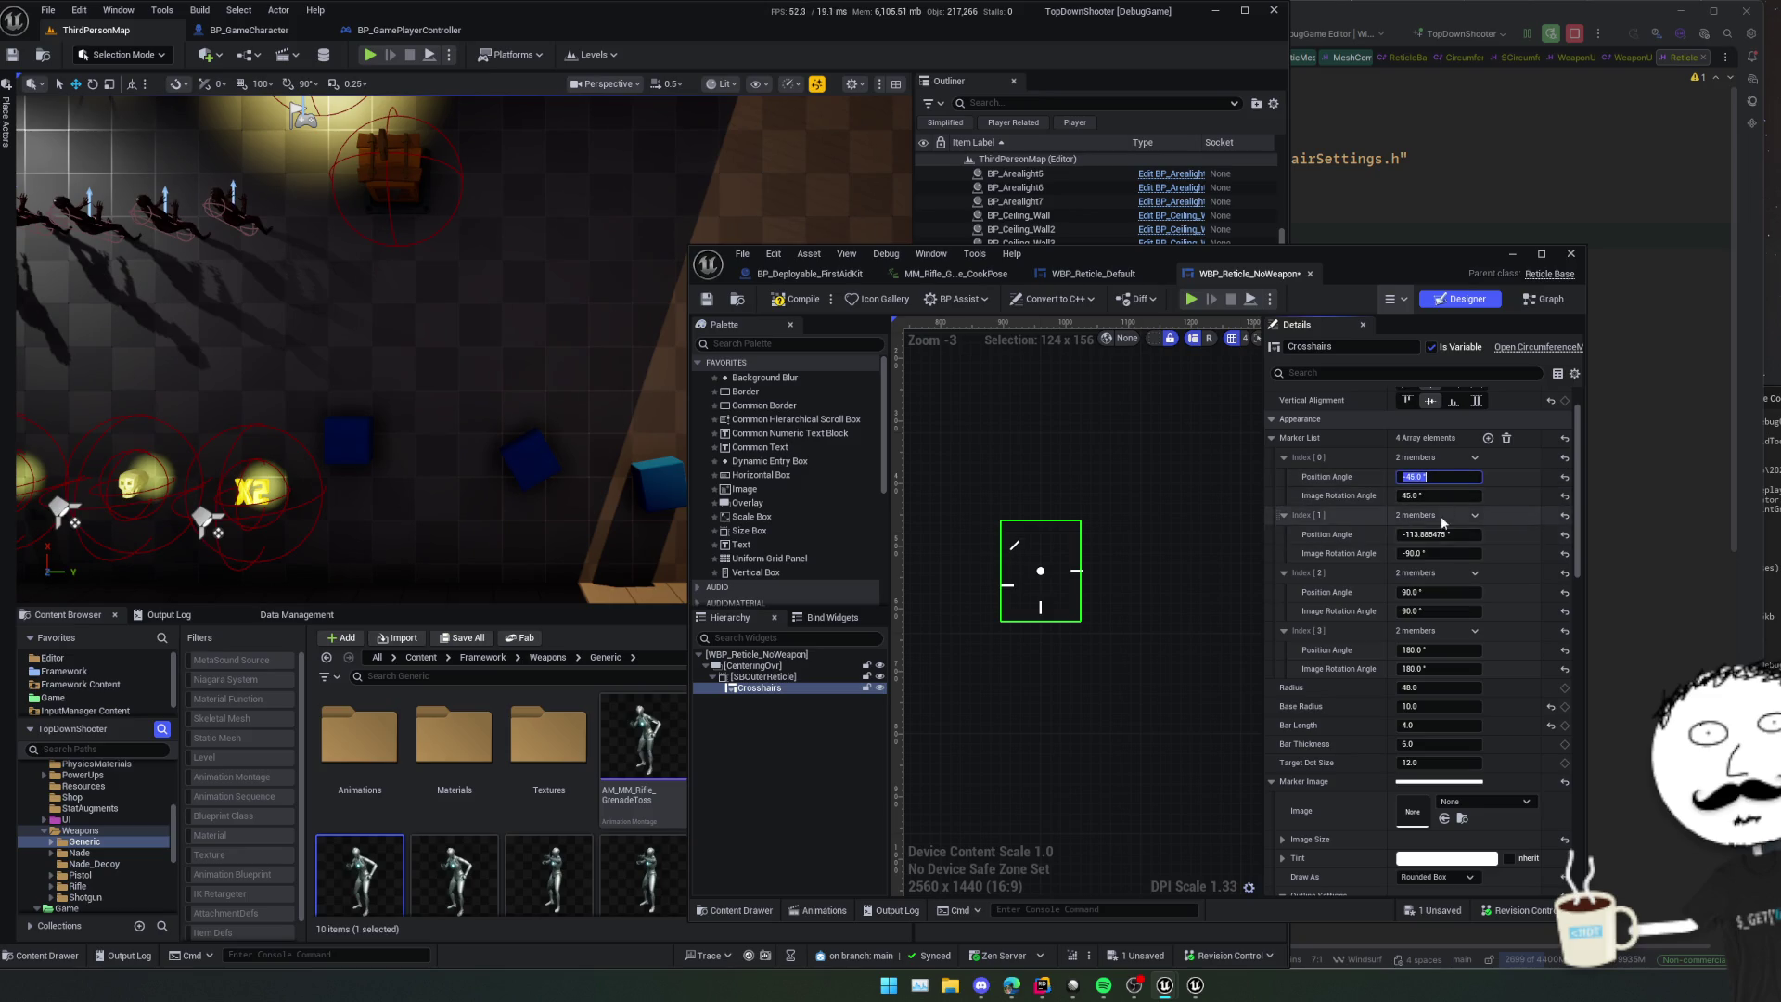
left_click(1506, 538)
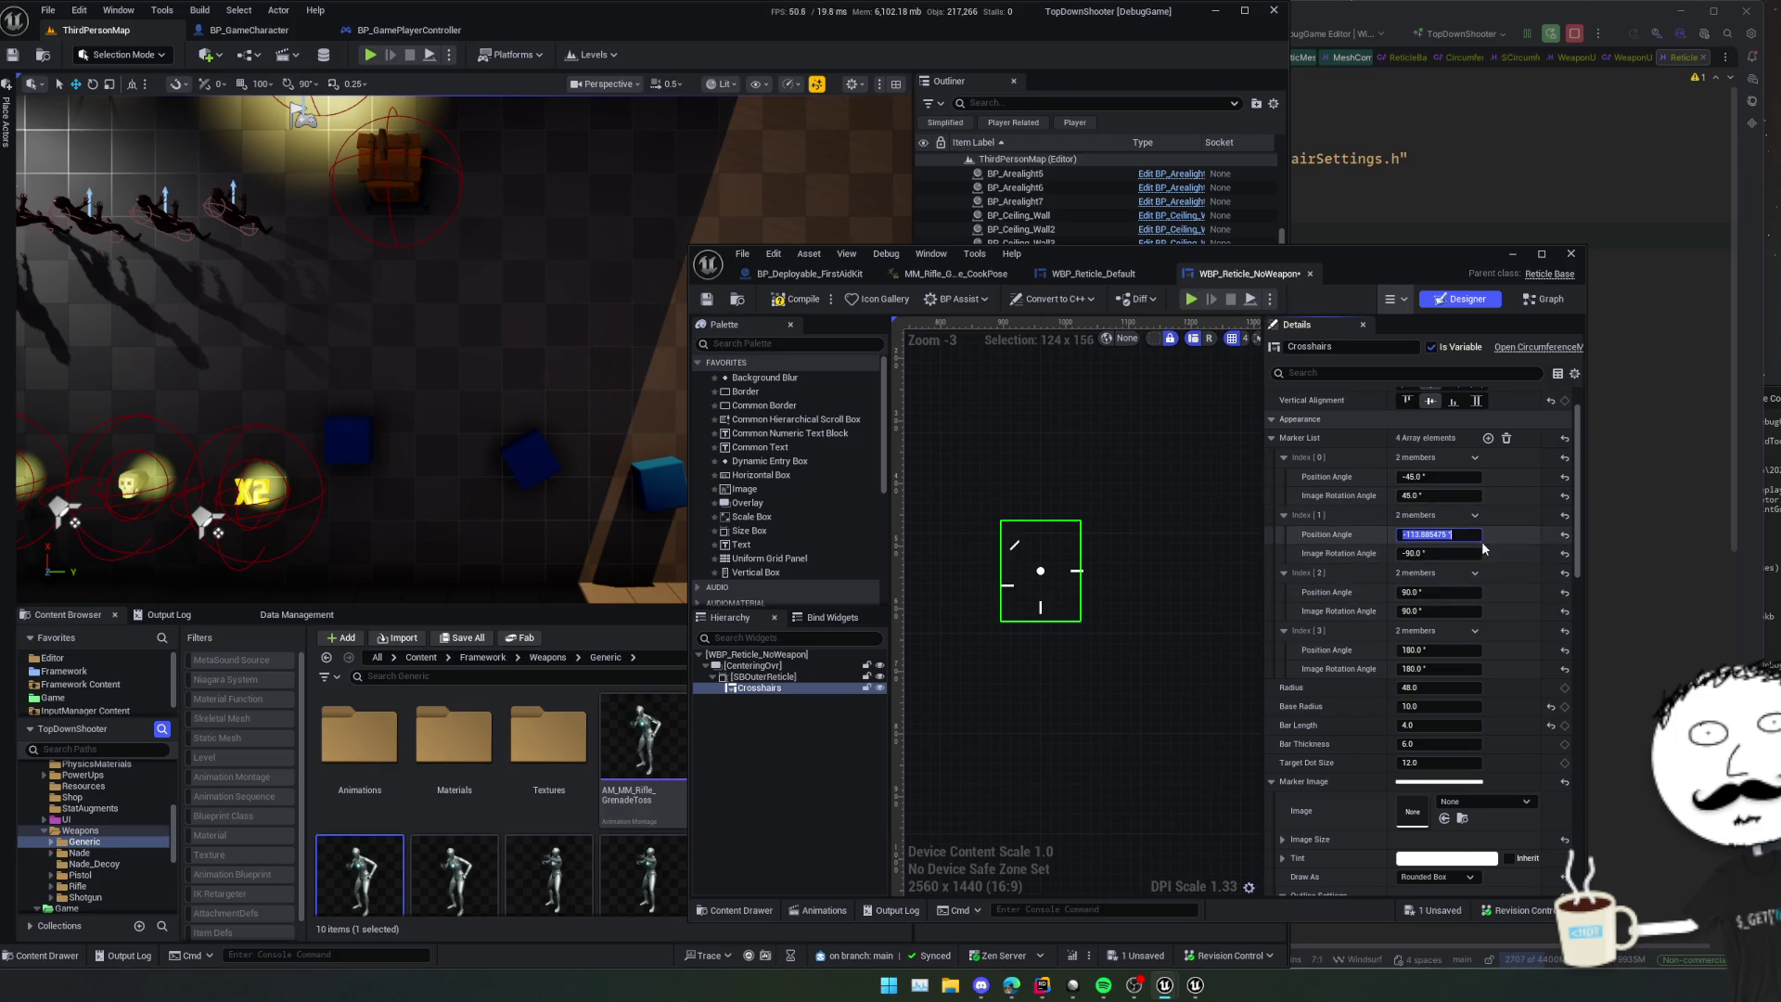
- Set marker 1 to a -135° position angle with a -45° image rotation
left_click(1460, 535)
type("-90")
key("Return")
key("End")
key("BackSpace")
type("+")
key("Return")
left_click(1461, 553)
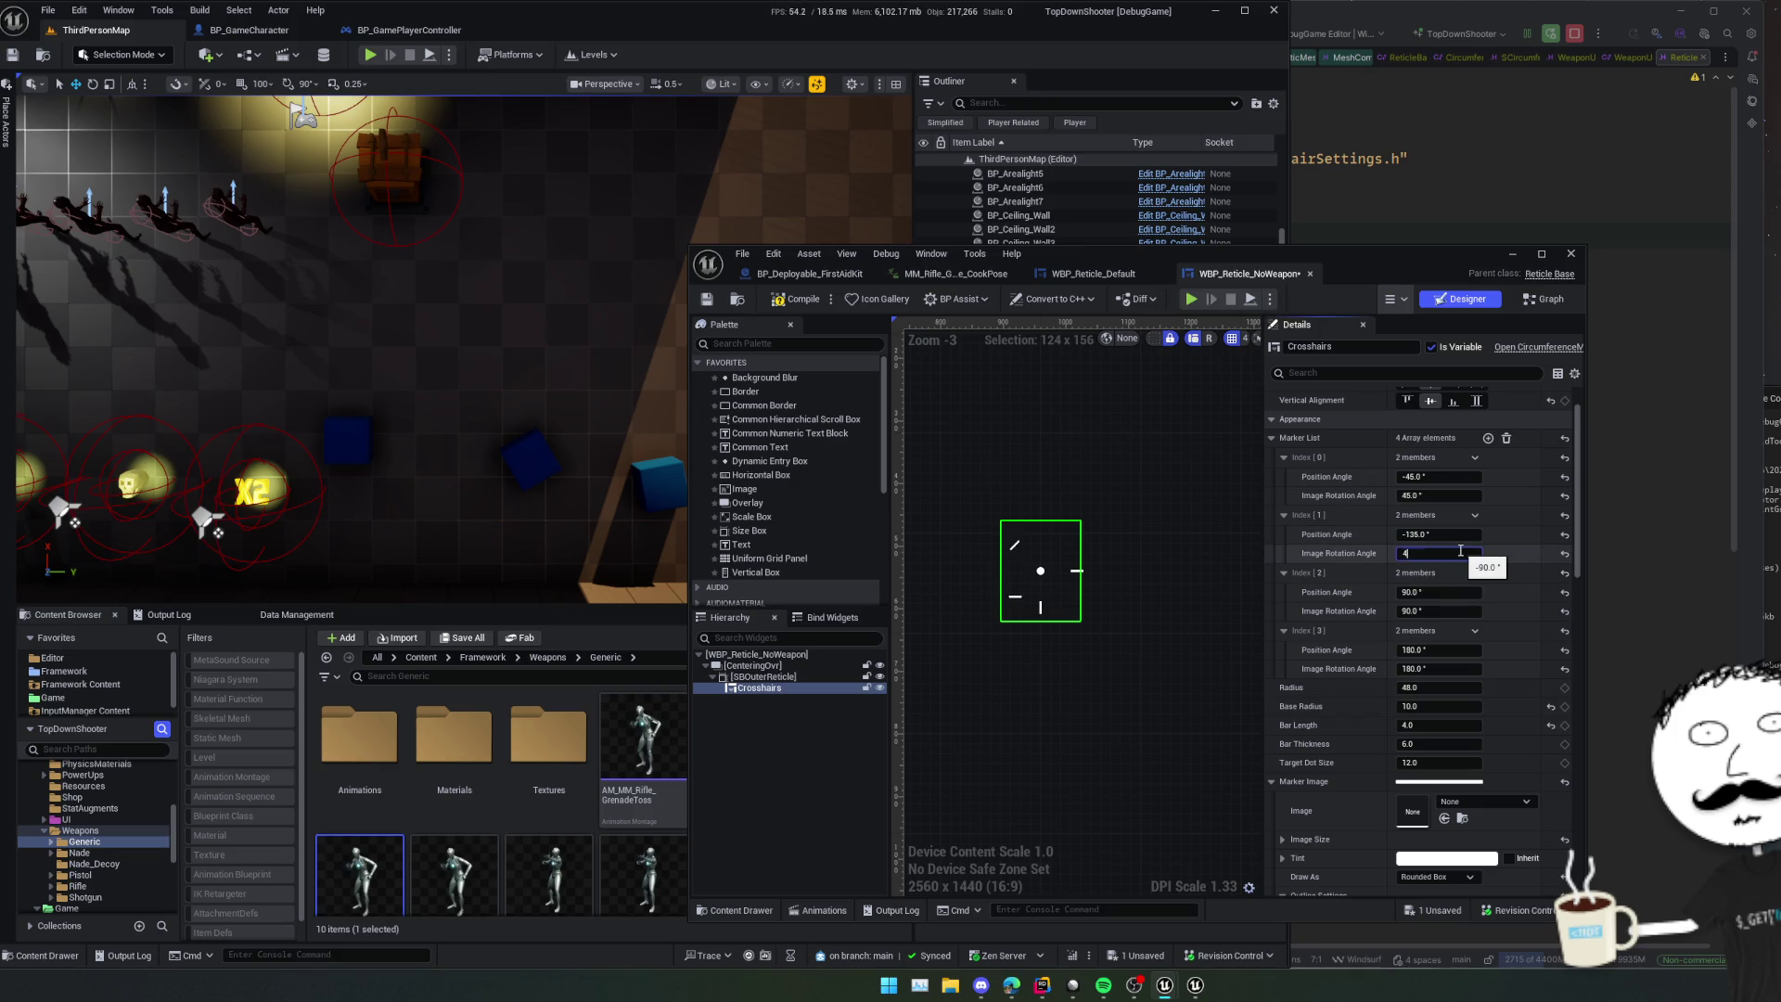
key("Return")
key("Return")
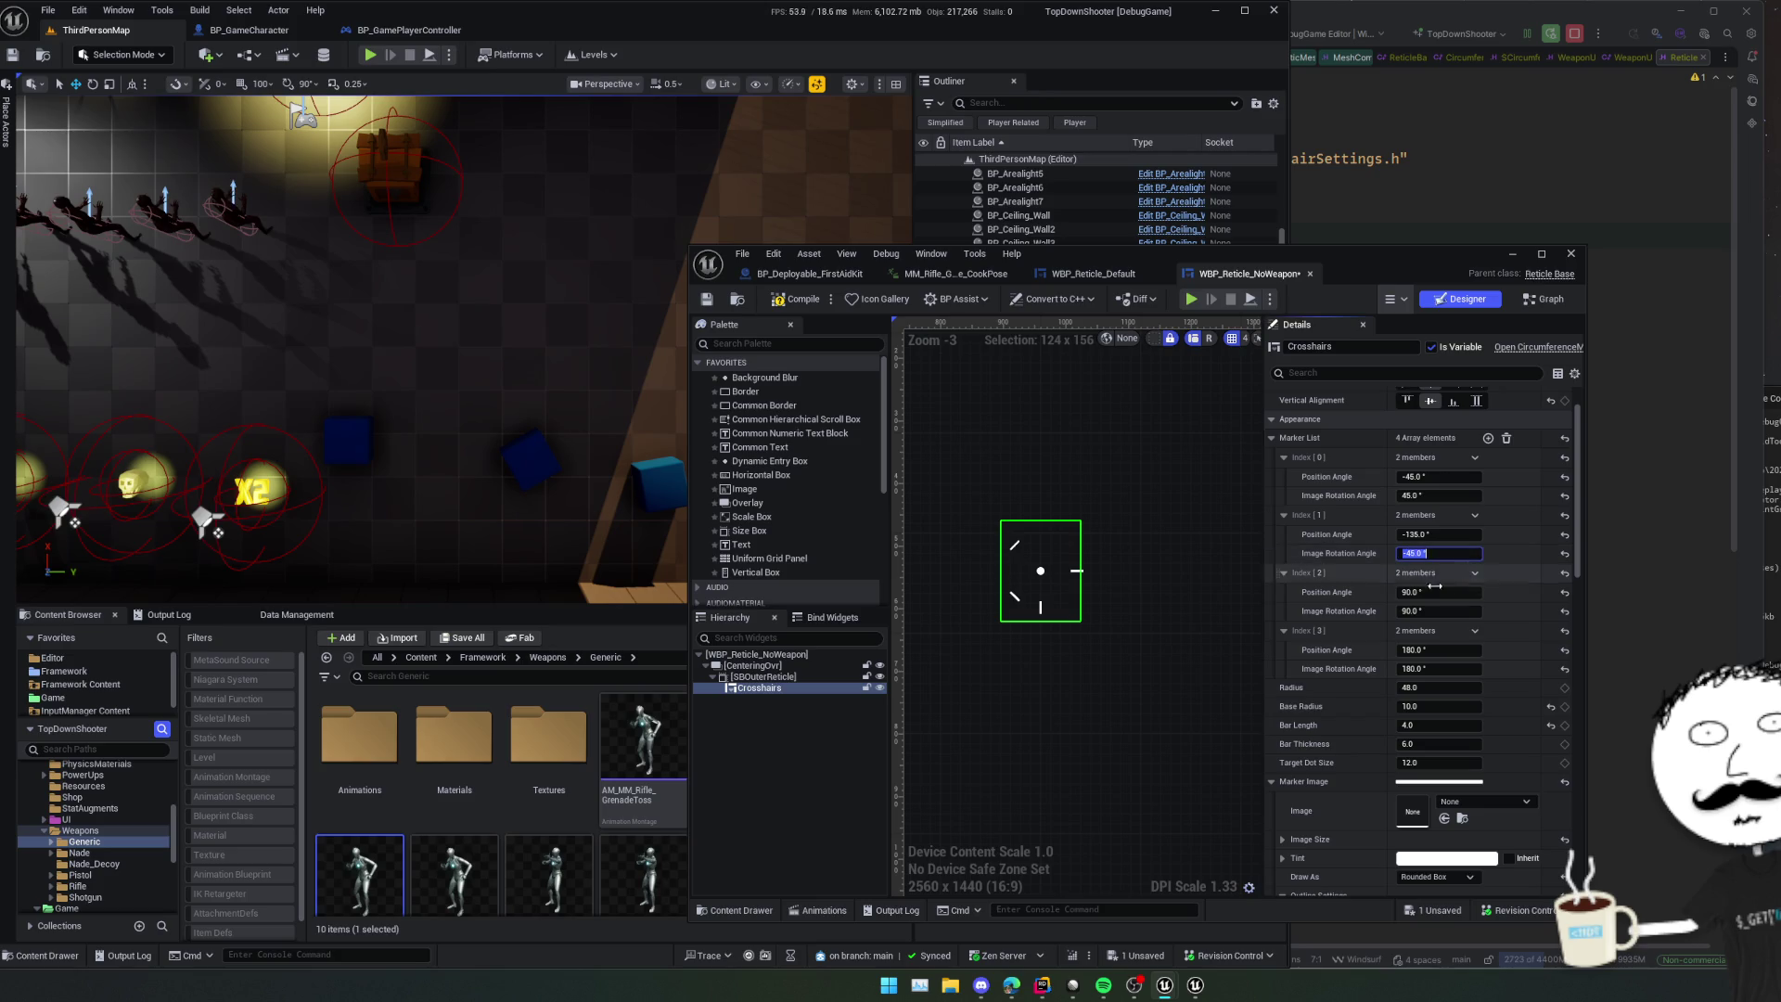
scroll(1363, 589, "down", 1)
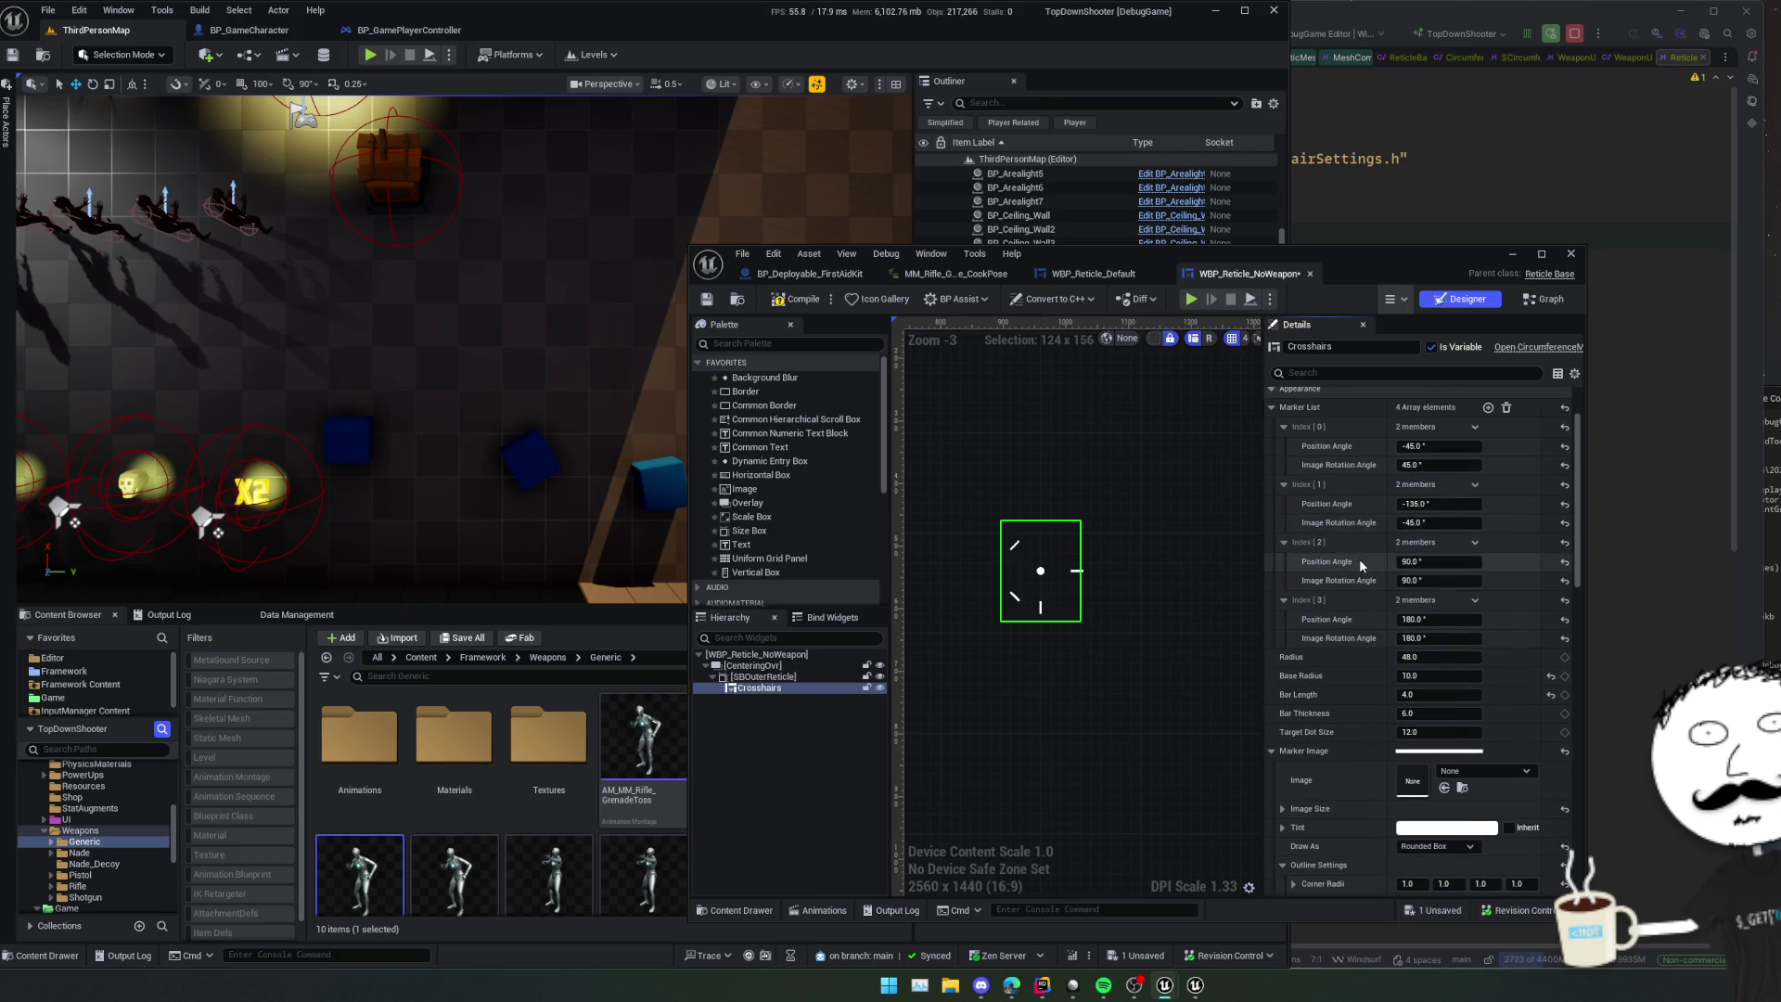
- Set marker 2 to a 45° position angle with a -45° image rotation
left_click(1470, 566)
key("End")
type("5")
key("Return")
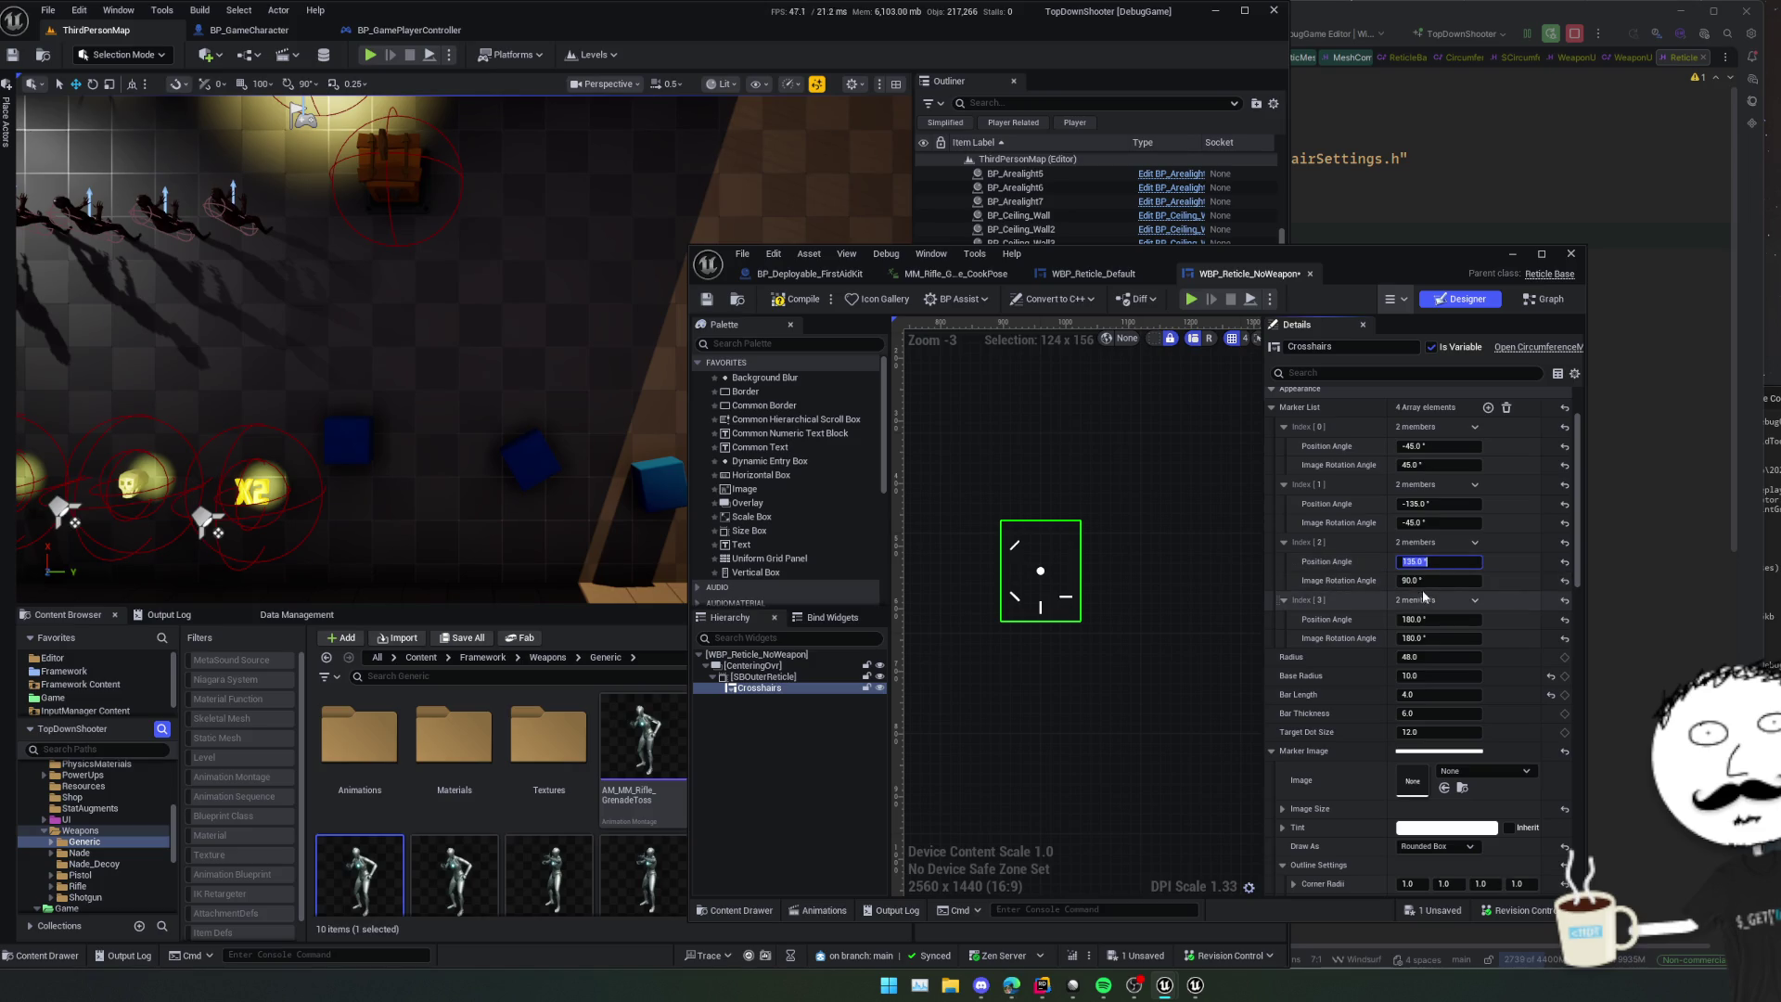
left_click(1458, 561)
type("90.0 +45")
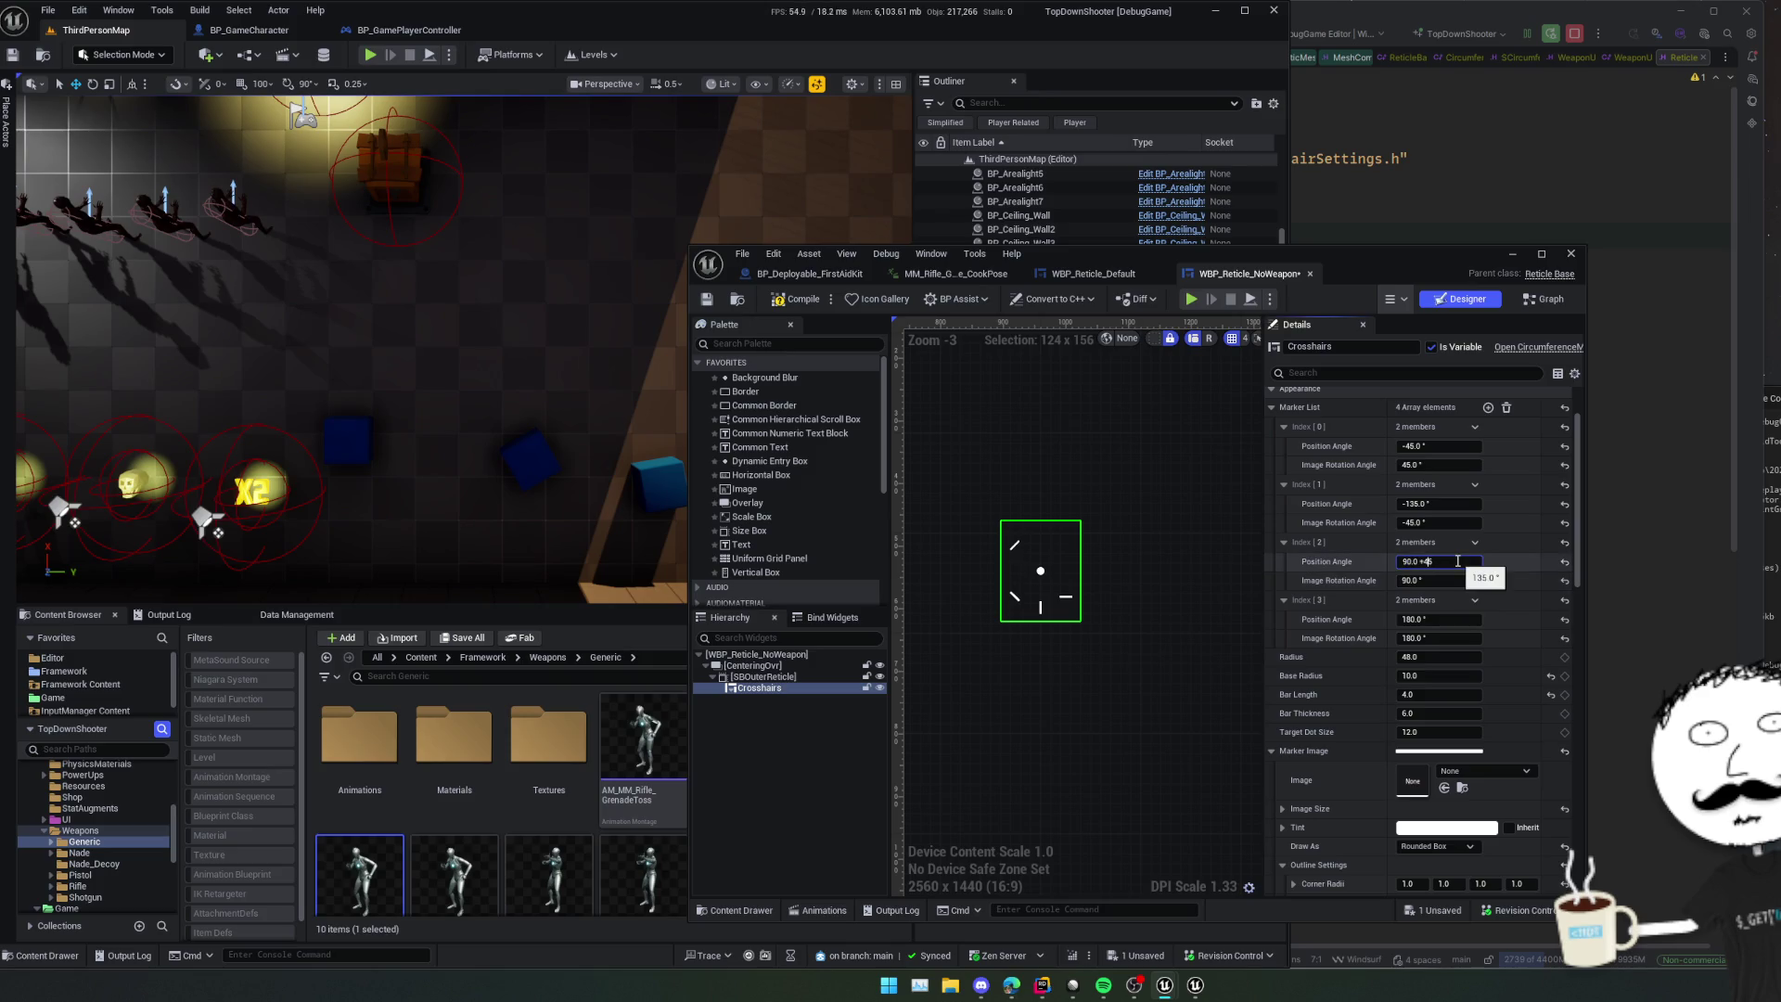
key("BackSpace")
left_click(1435, 580)
type("45")
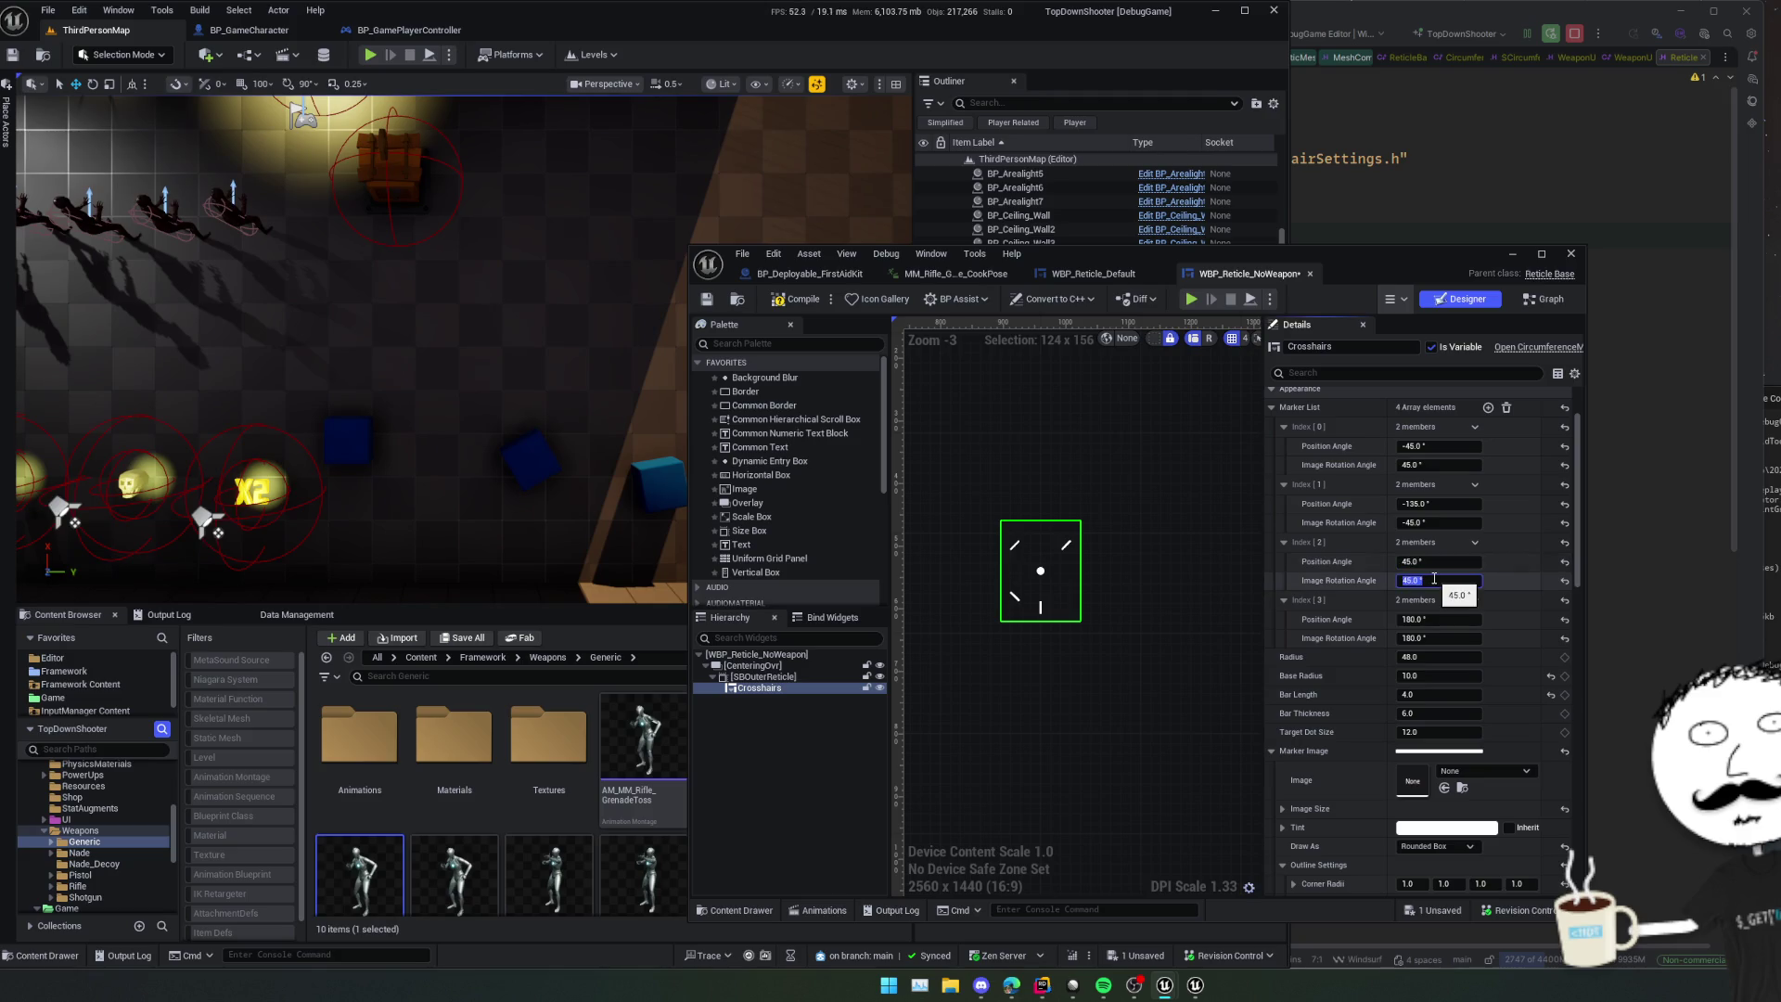
type("-")
key("Return")
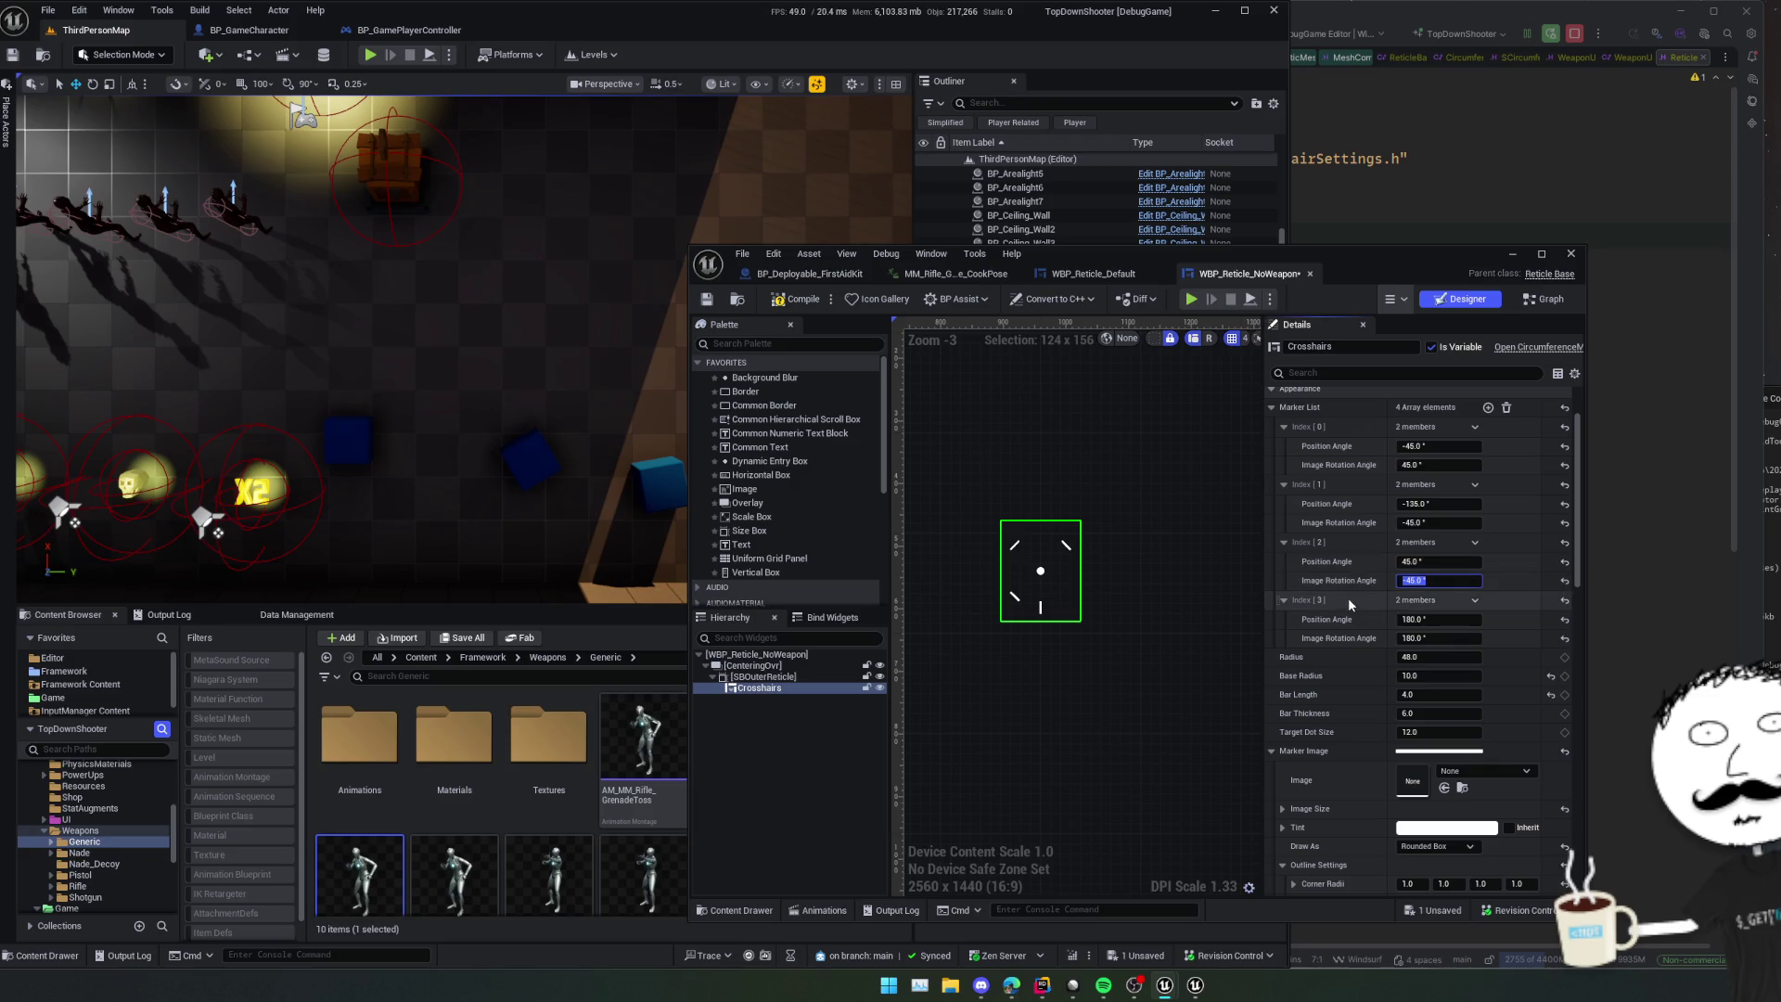
- Set marker 3 to a 135° position angle with a 230° image rotation
key("Tab")
left_click(1466, 624)
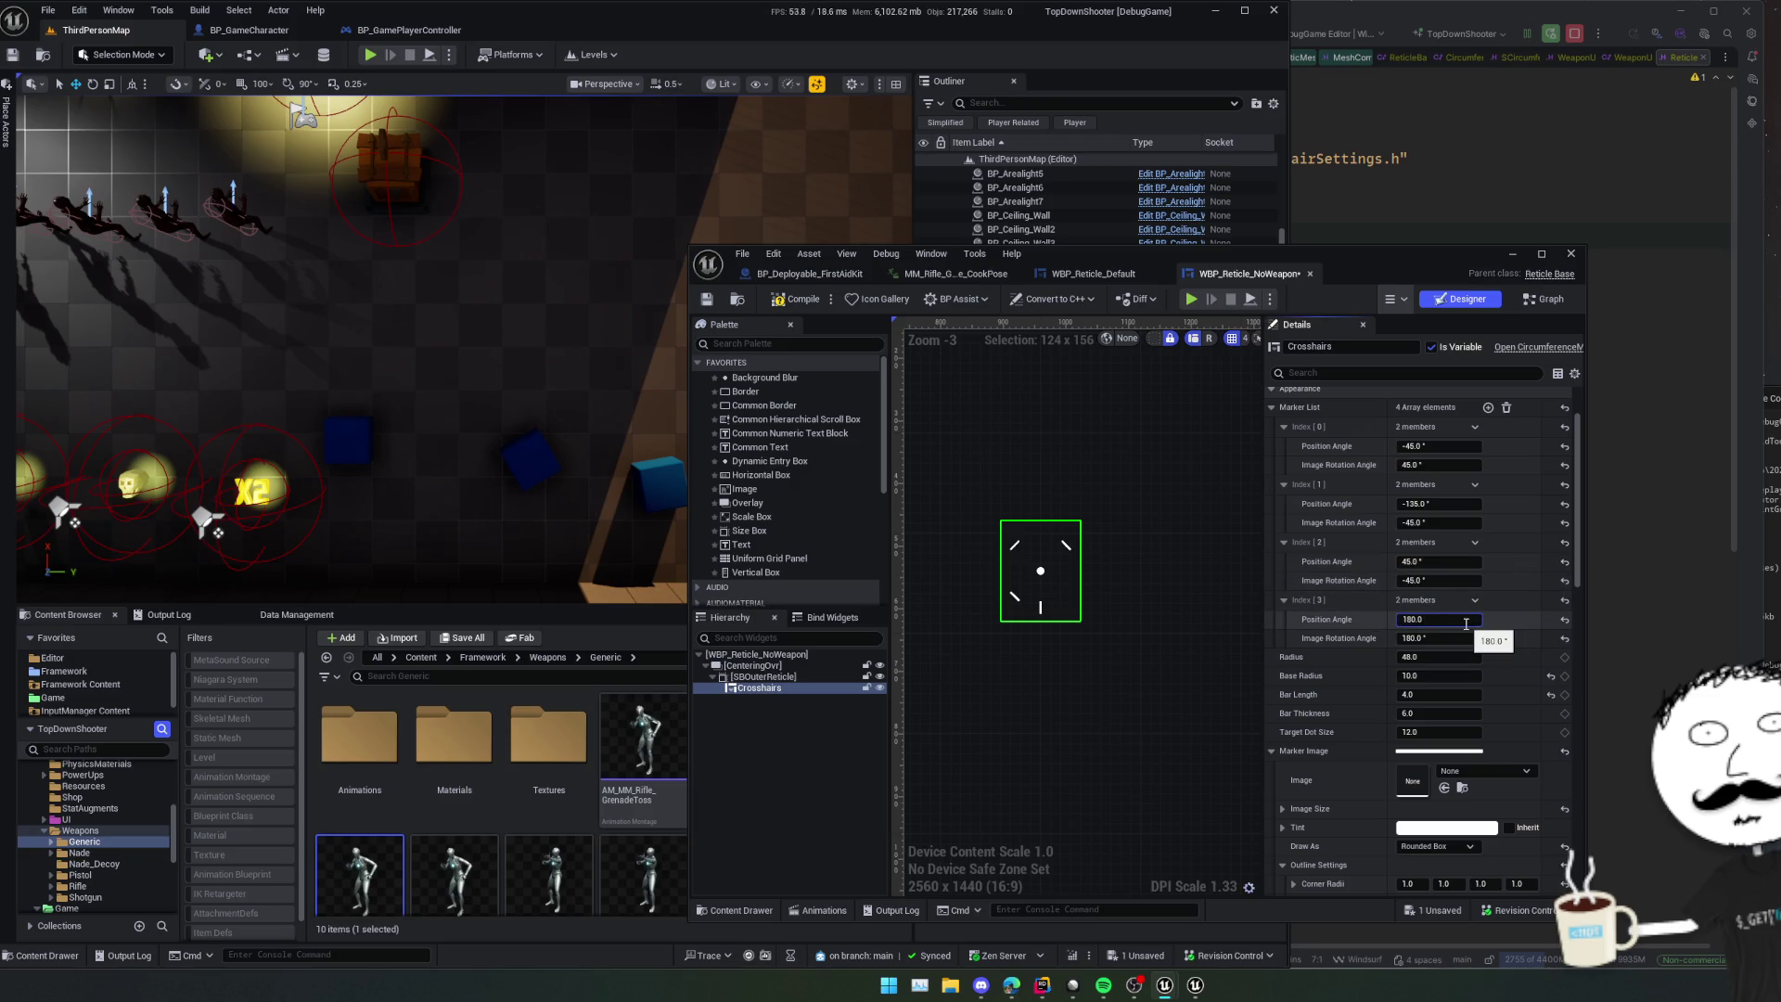
type("+45")
key("Return")
left_click_drag(1439, 639, 1470, 638)
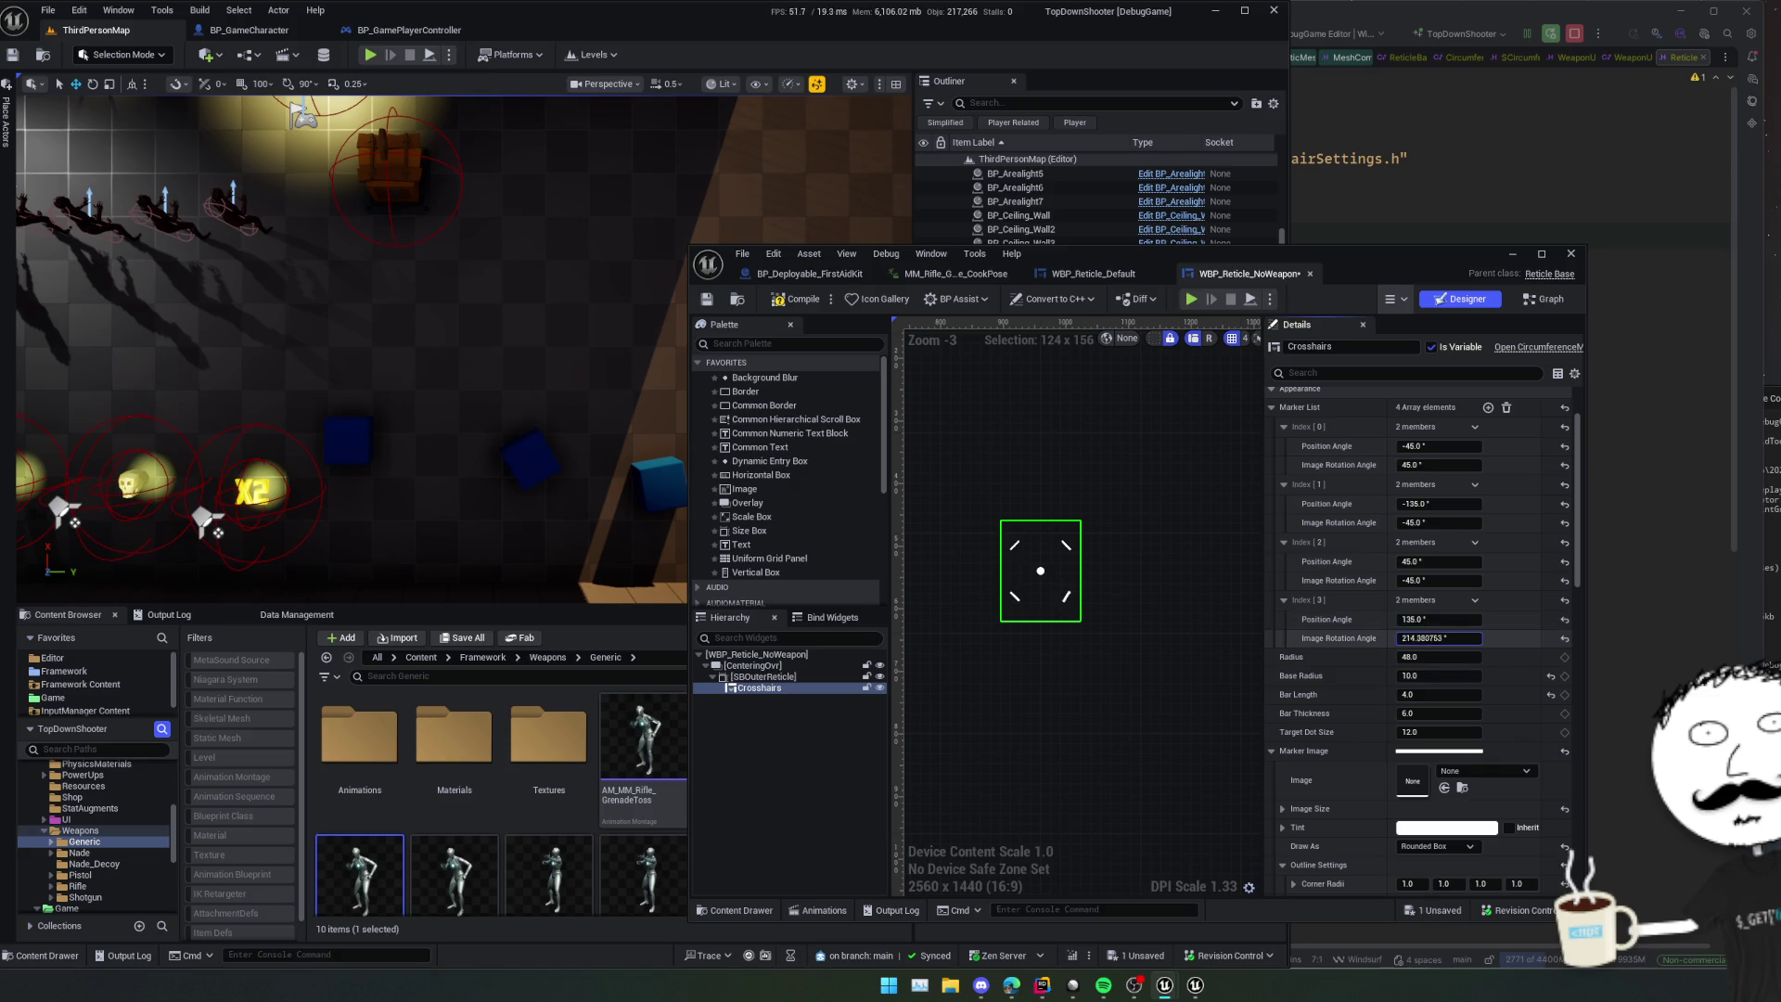
left_click(1473, 639)
type("230")
key("Return")
scroll(1092, 625, "down", 1)
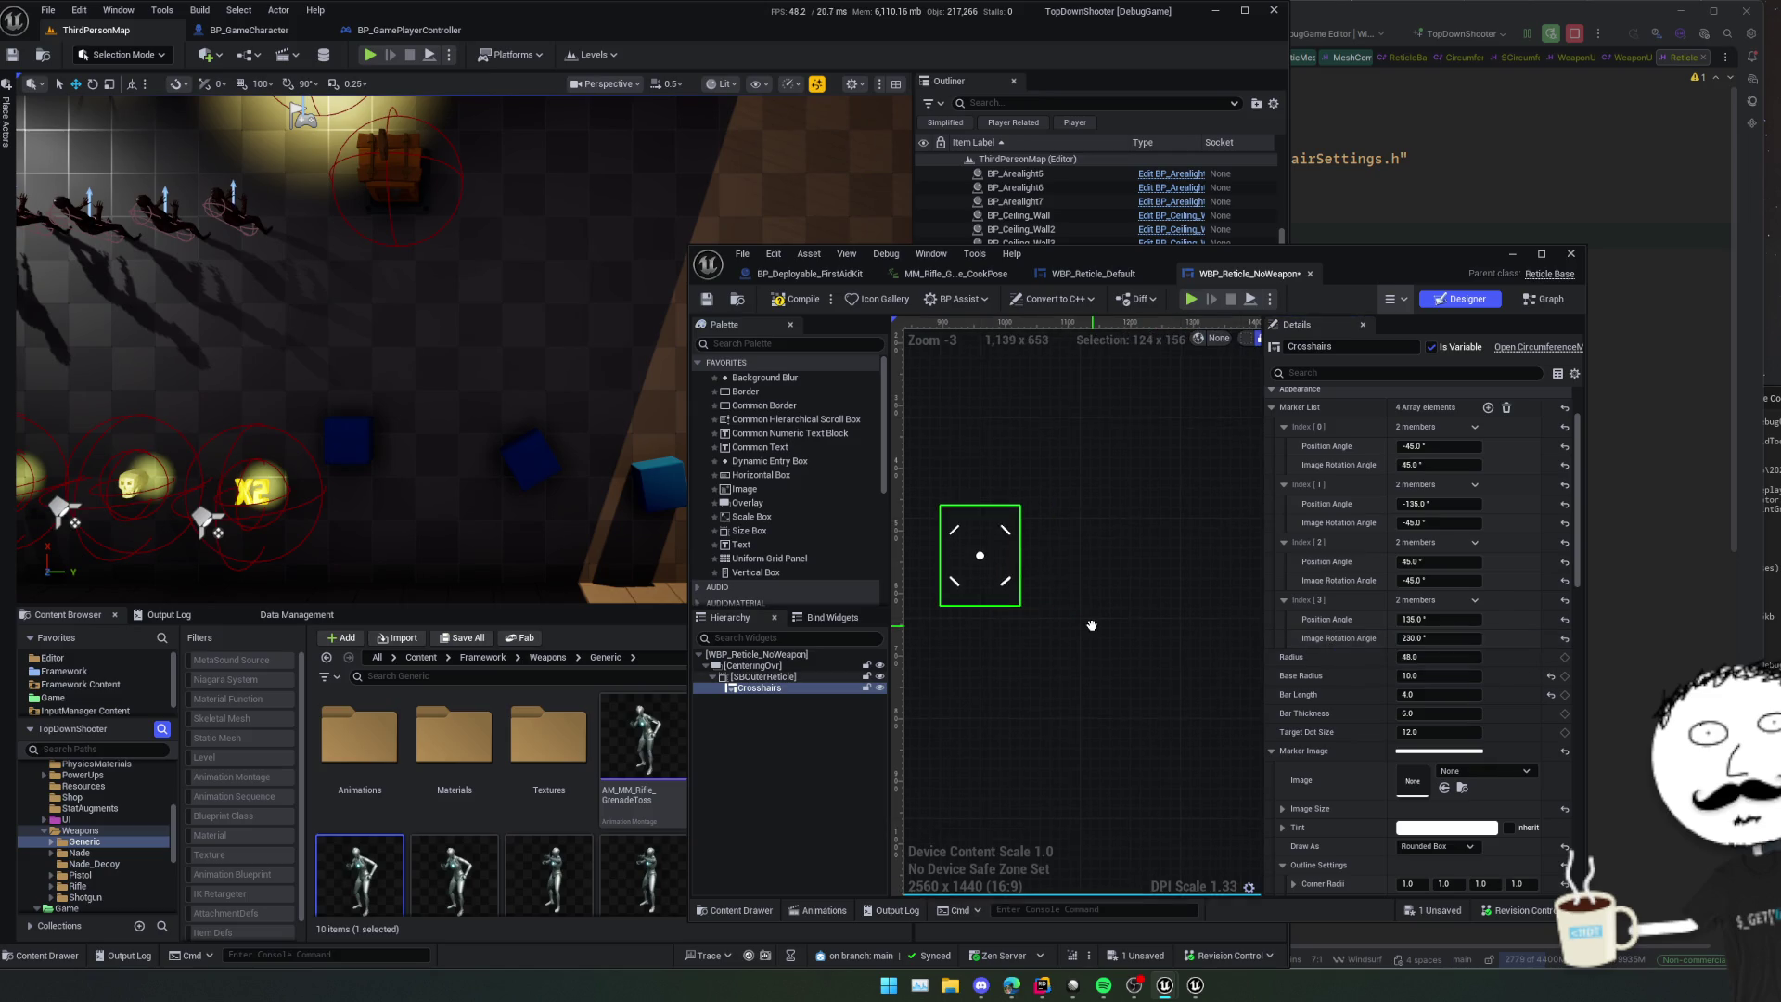
- Set the crosshair radius to 25 and the base radius to 40
scroll(1086, 586, "down", 1)
scroll(1438, 631, "down", 1)
left_click_drag(1438, 607, 1406, 607)
left_click(1481, 608)
type("25")
key("Return")
scroll(1113, 594, "up", 3)
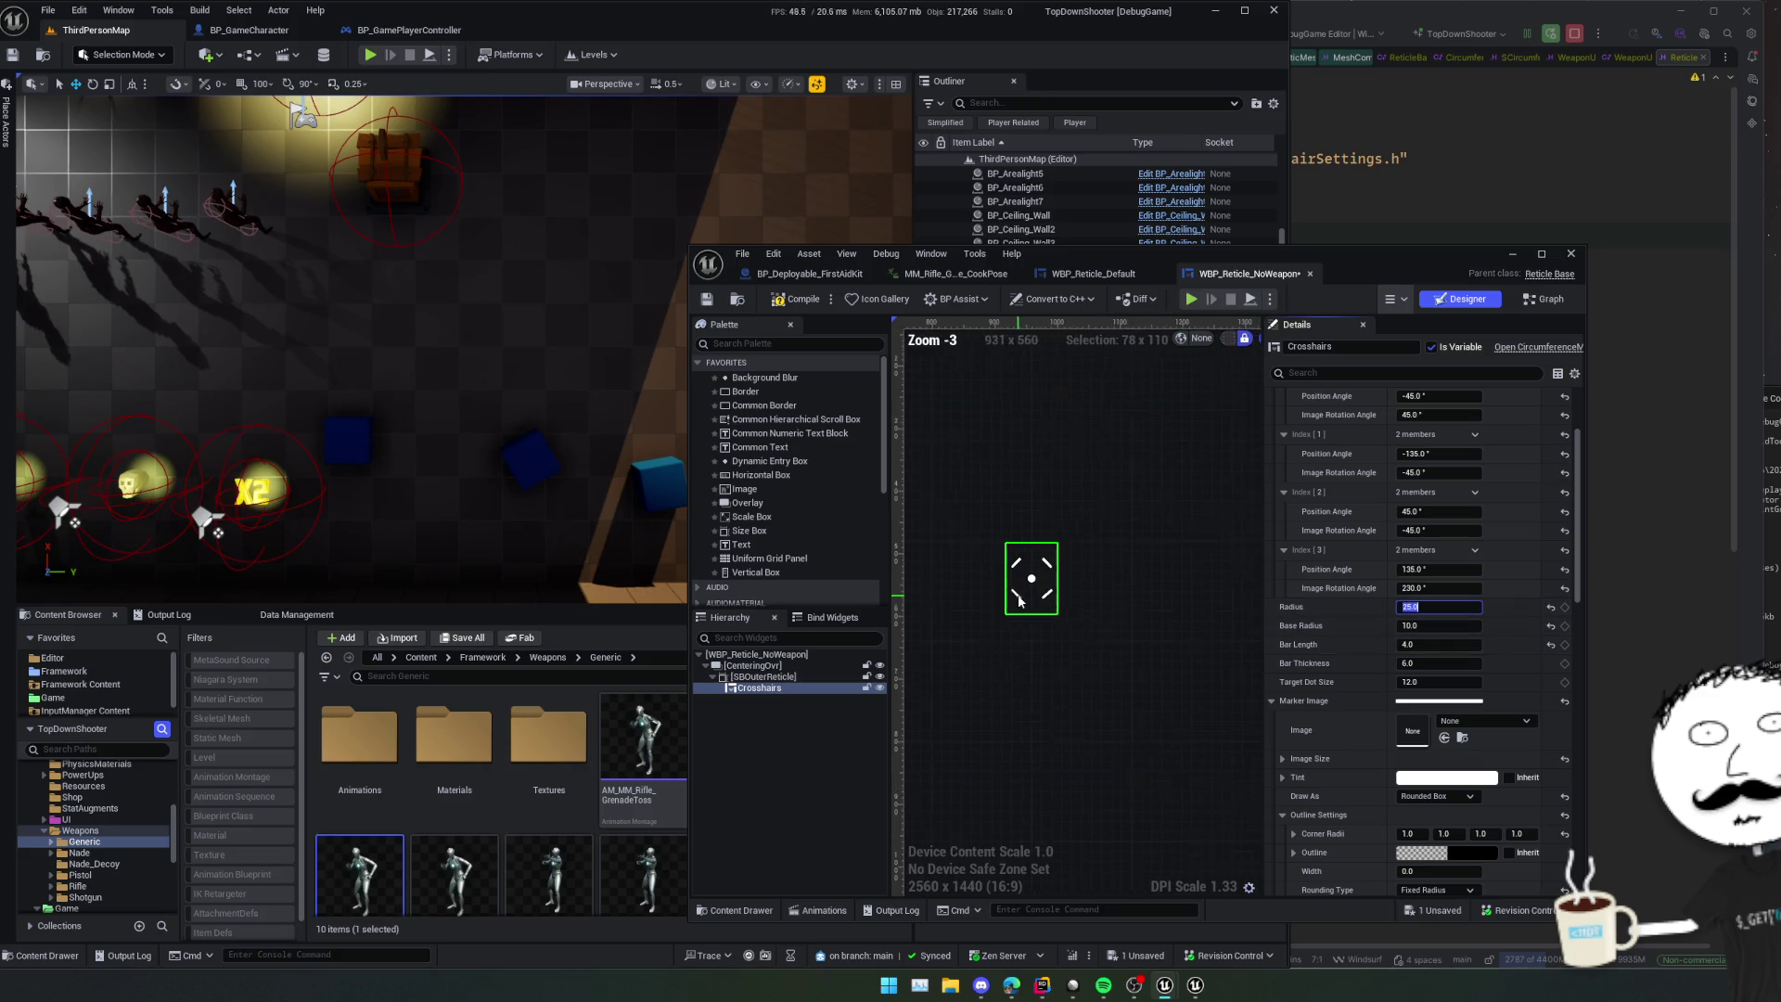
left_click_drag(1429, 625, 1448, 625)
left_click(1477, 626)
type("40")
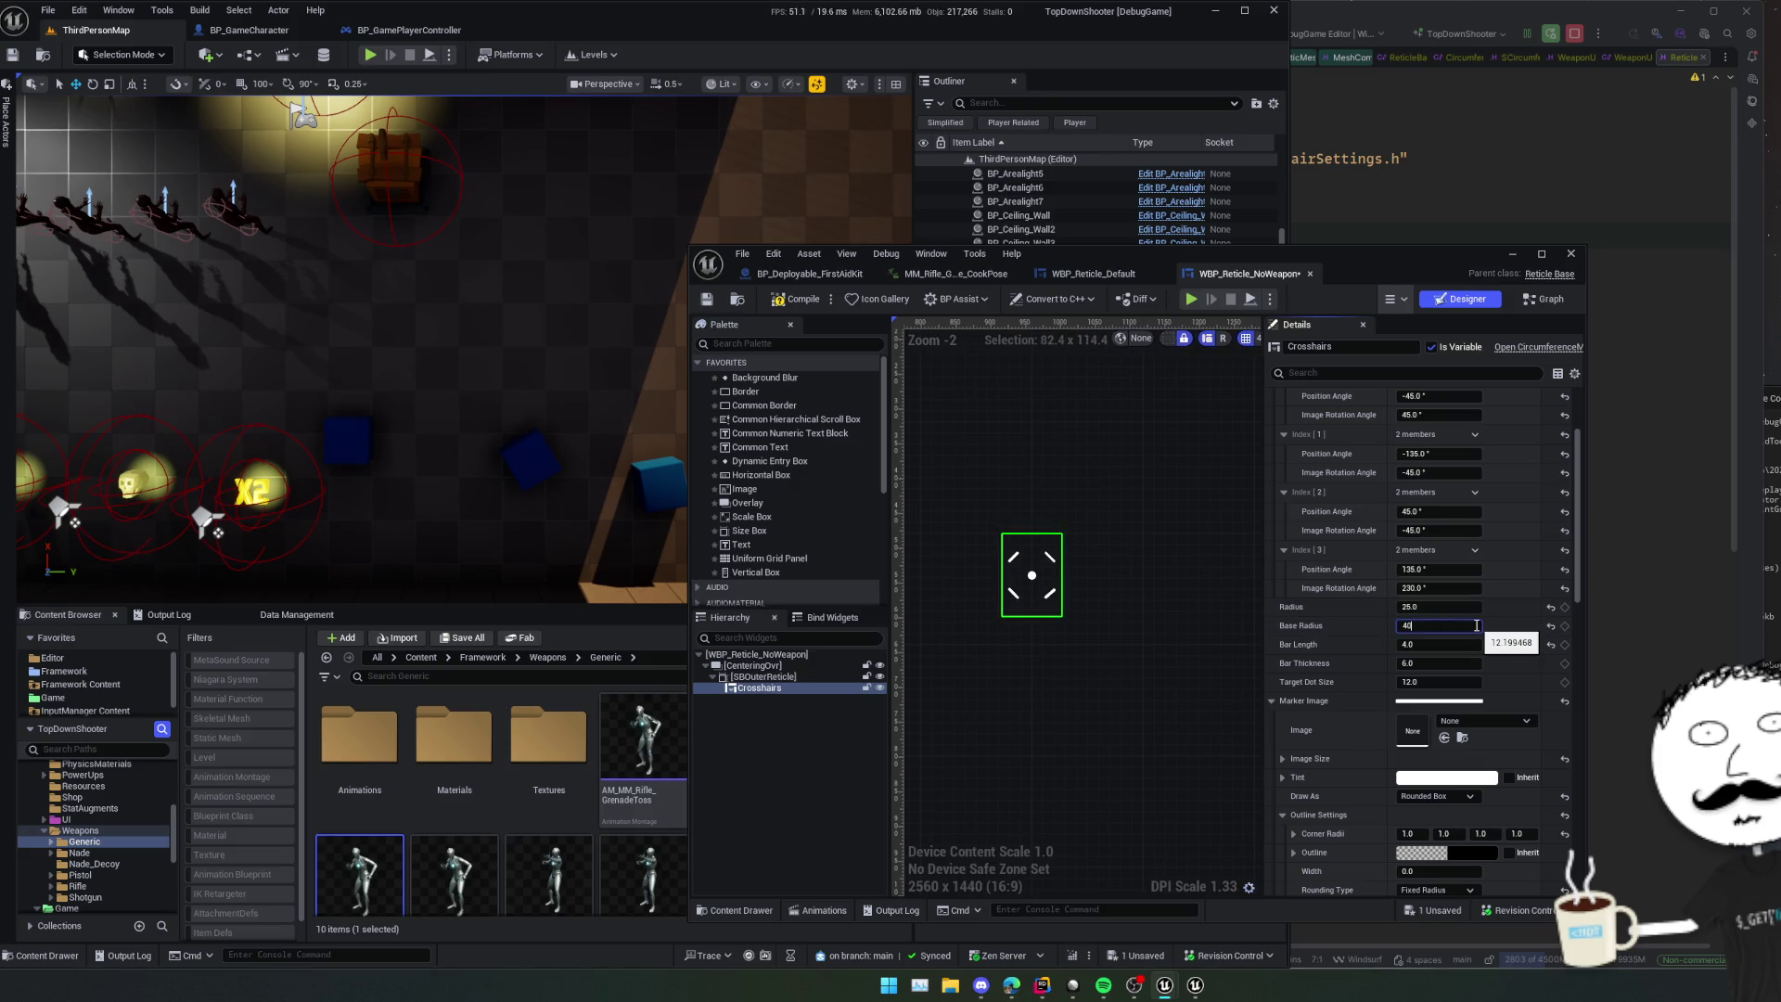
key("Return")
key("Return")
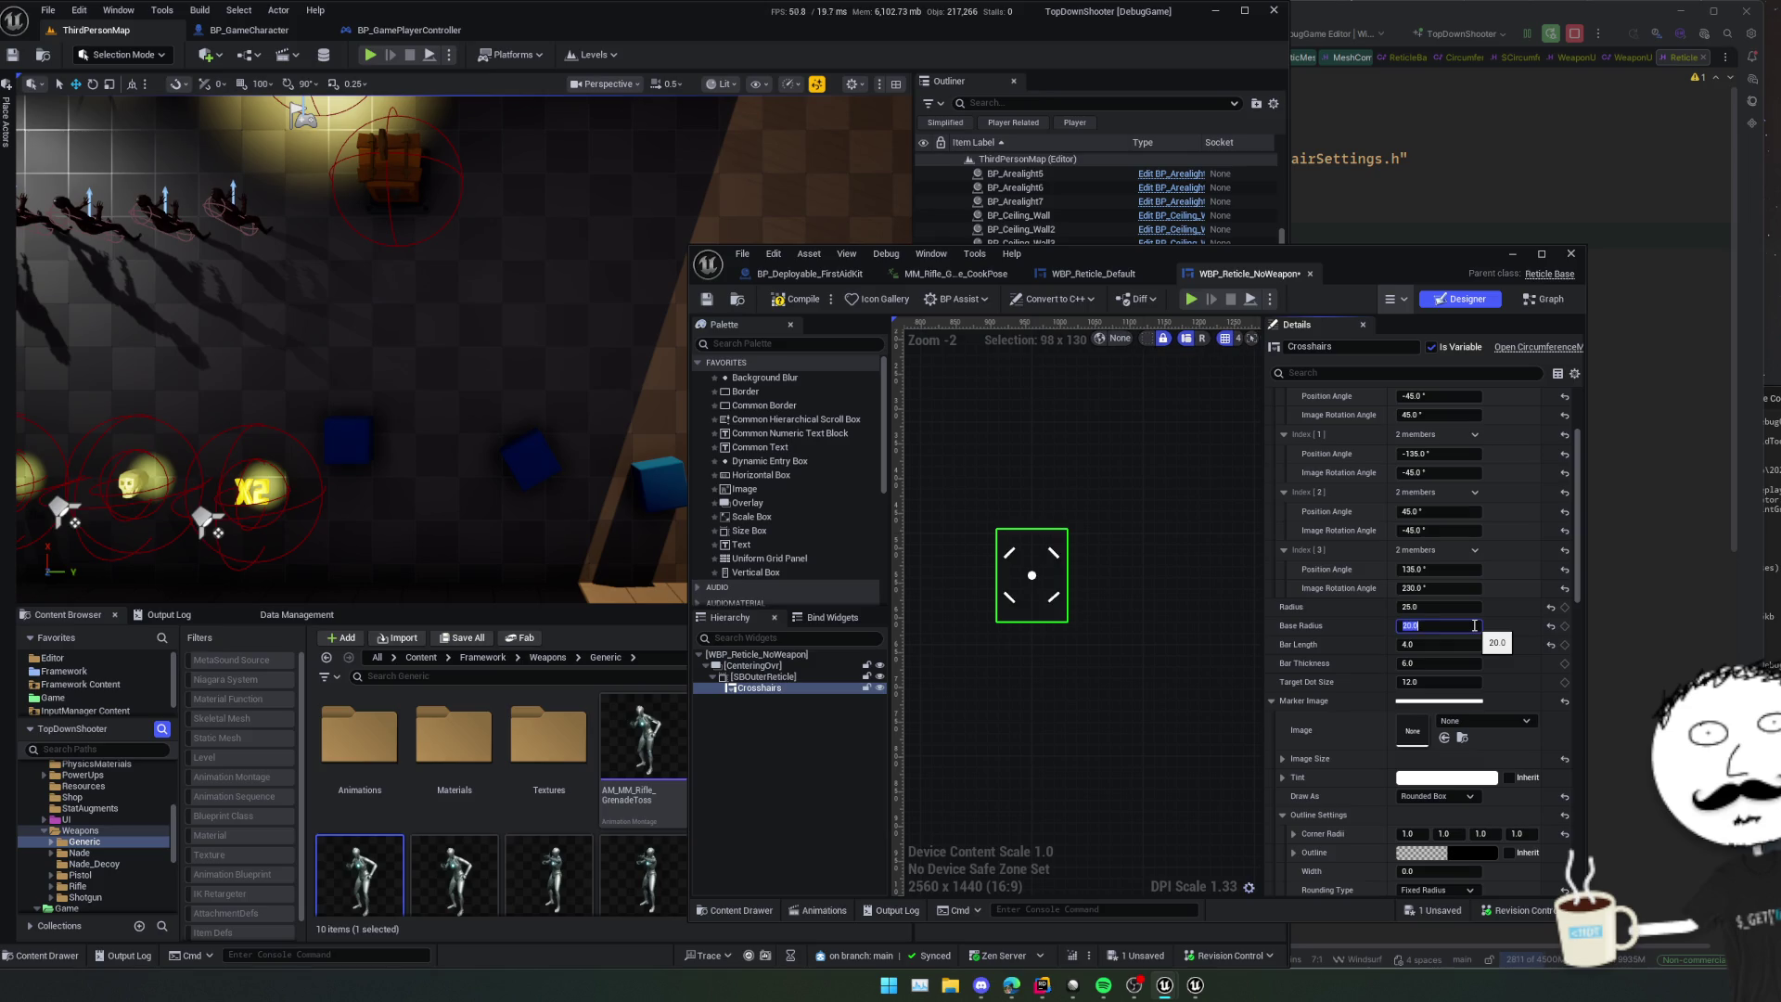
left_click(1321, 638)
scroll(1321, 638, "down", 1)
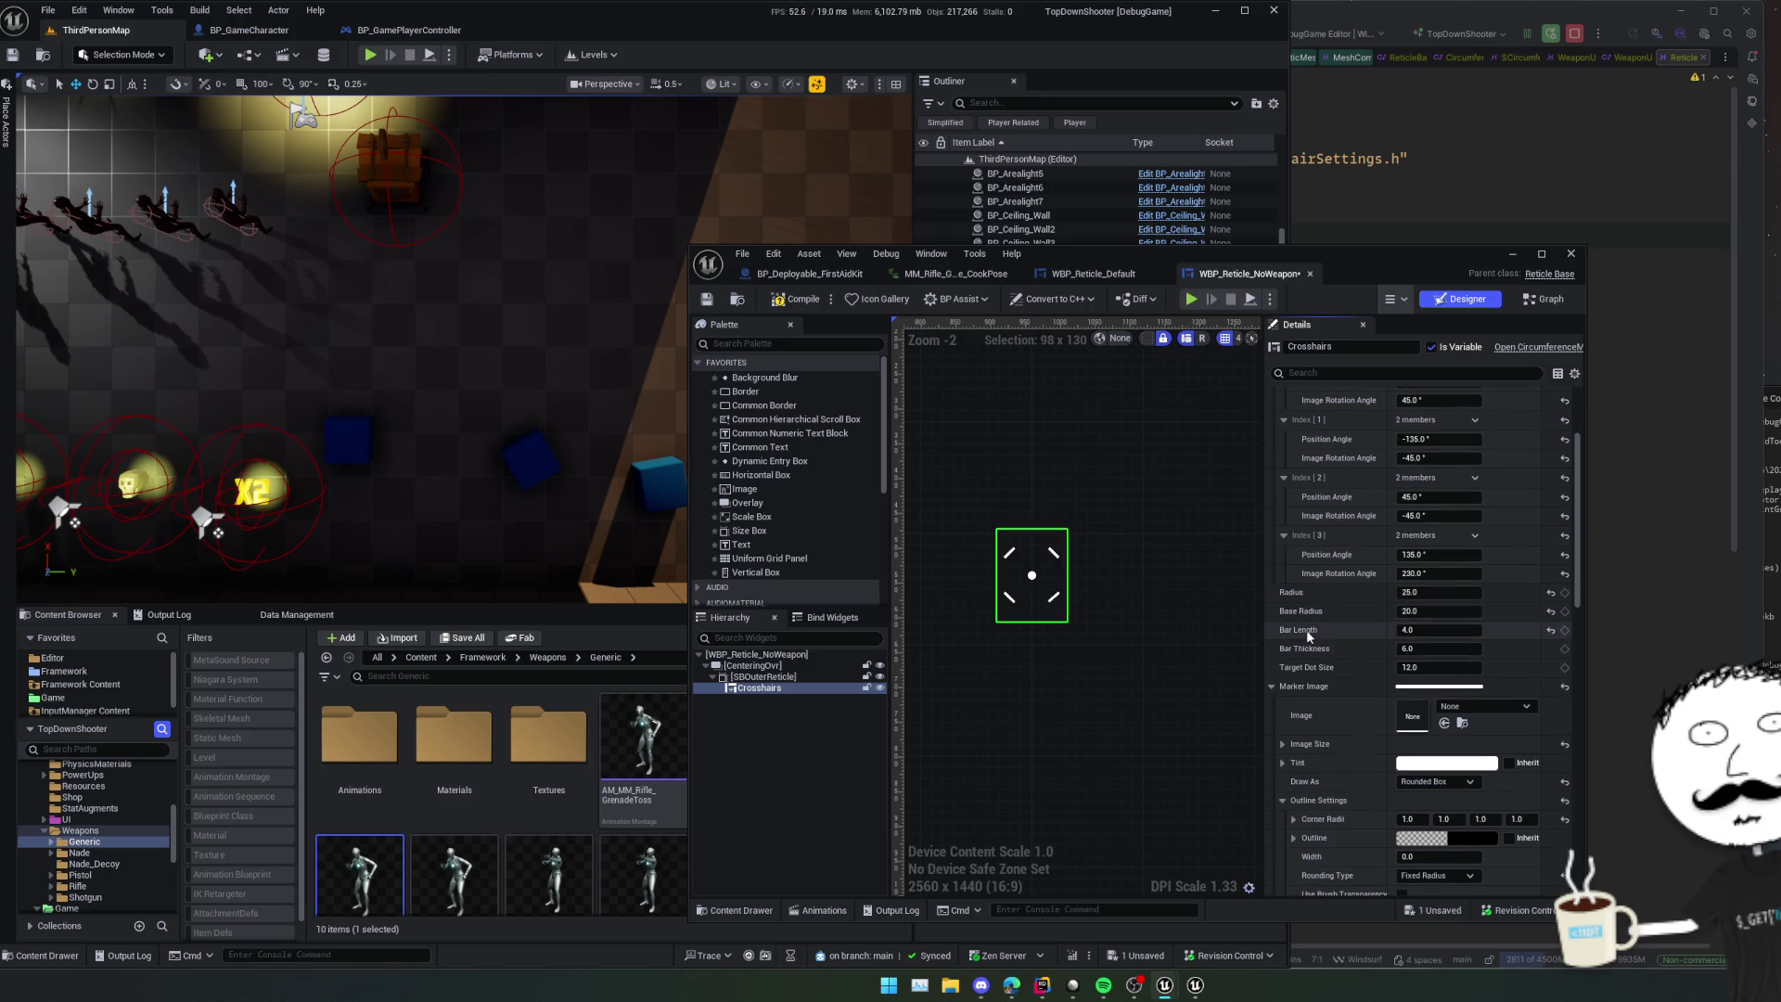
- Set Bar Length 20, Bar Thickness 3 and Target Dot Size 5, then save
left_click_drag(1428, 633, 1545, 647)
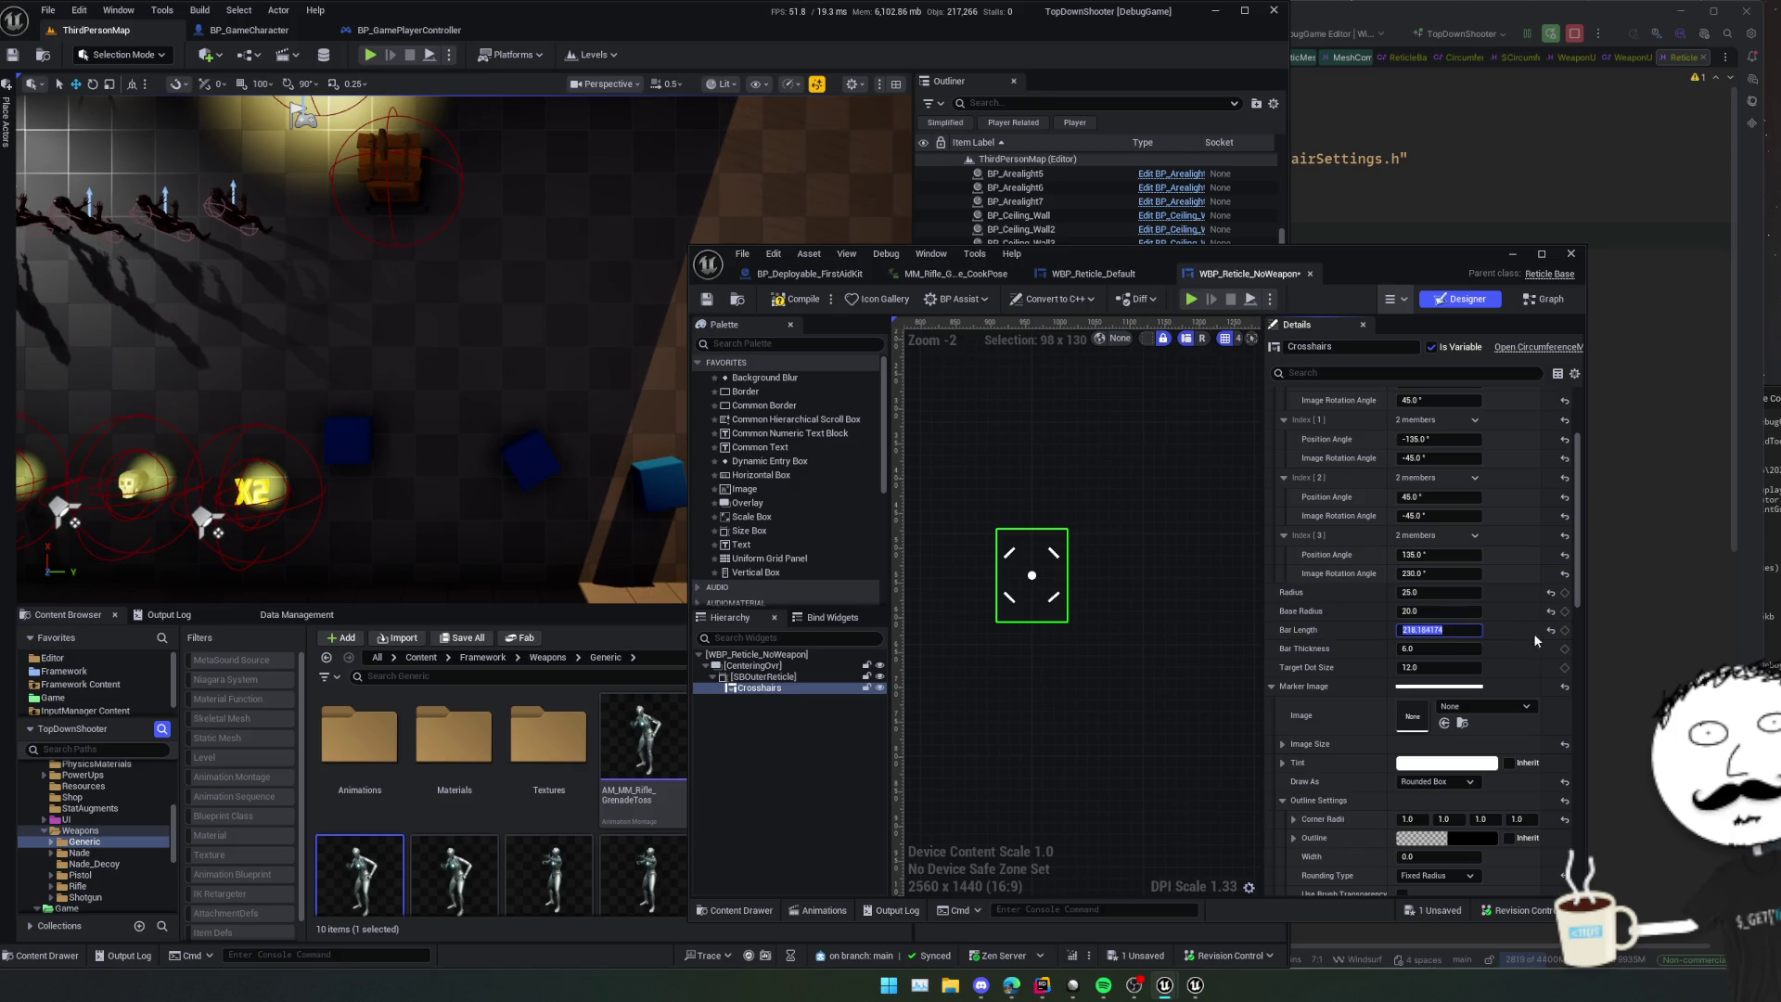
left_click(1550, 630)
left_click(1438, 648)
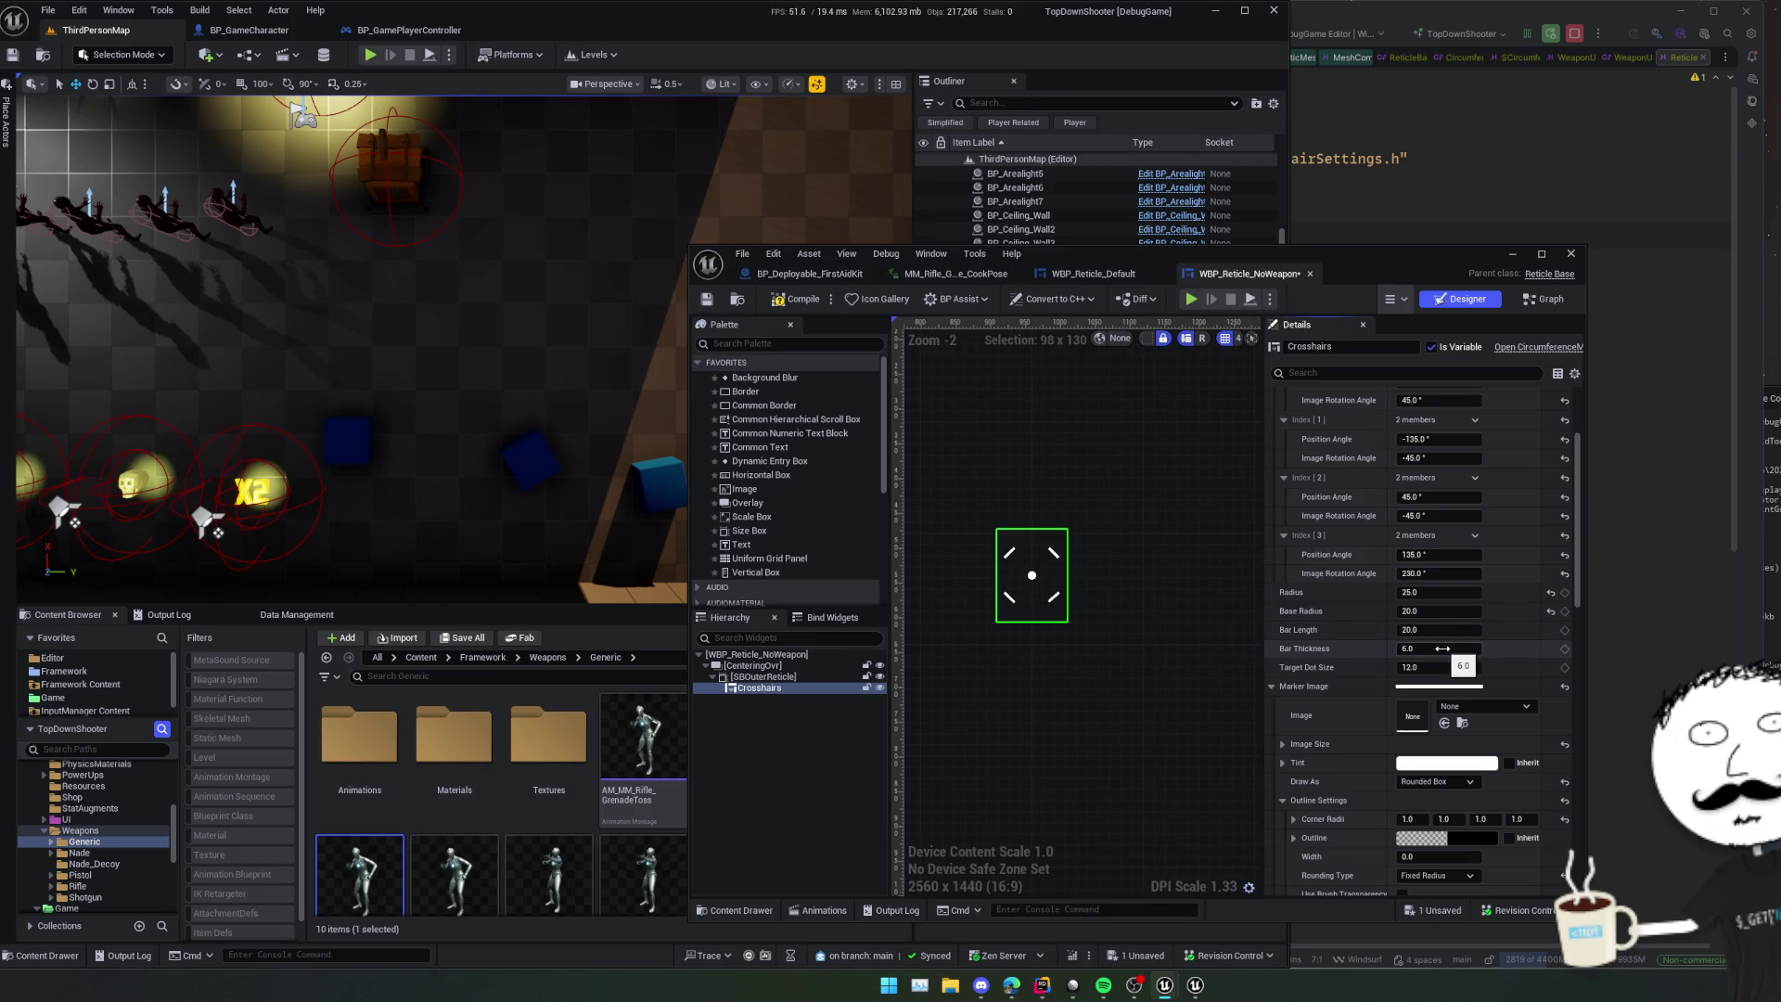
type("3")
key("Return")
scroll(1495, 650, "down", 1)
left_click(1499, 639)
type("5")
key("Return")
scroll(1375, 633, "down", 5)
key("ctrl+s")
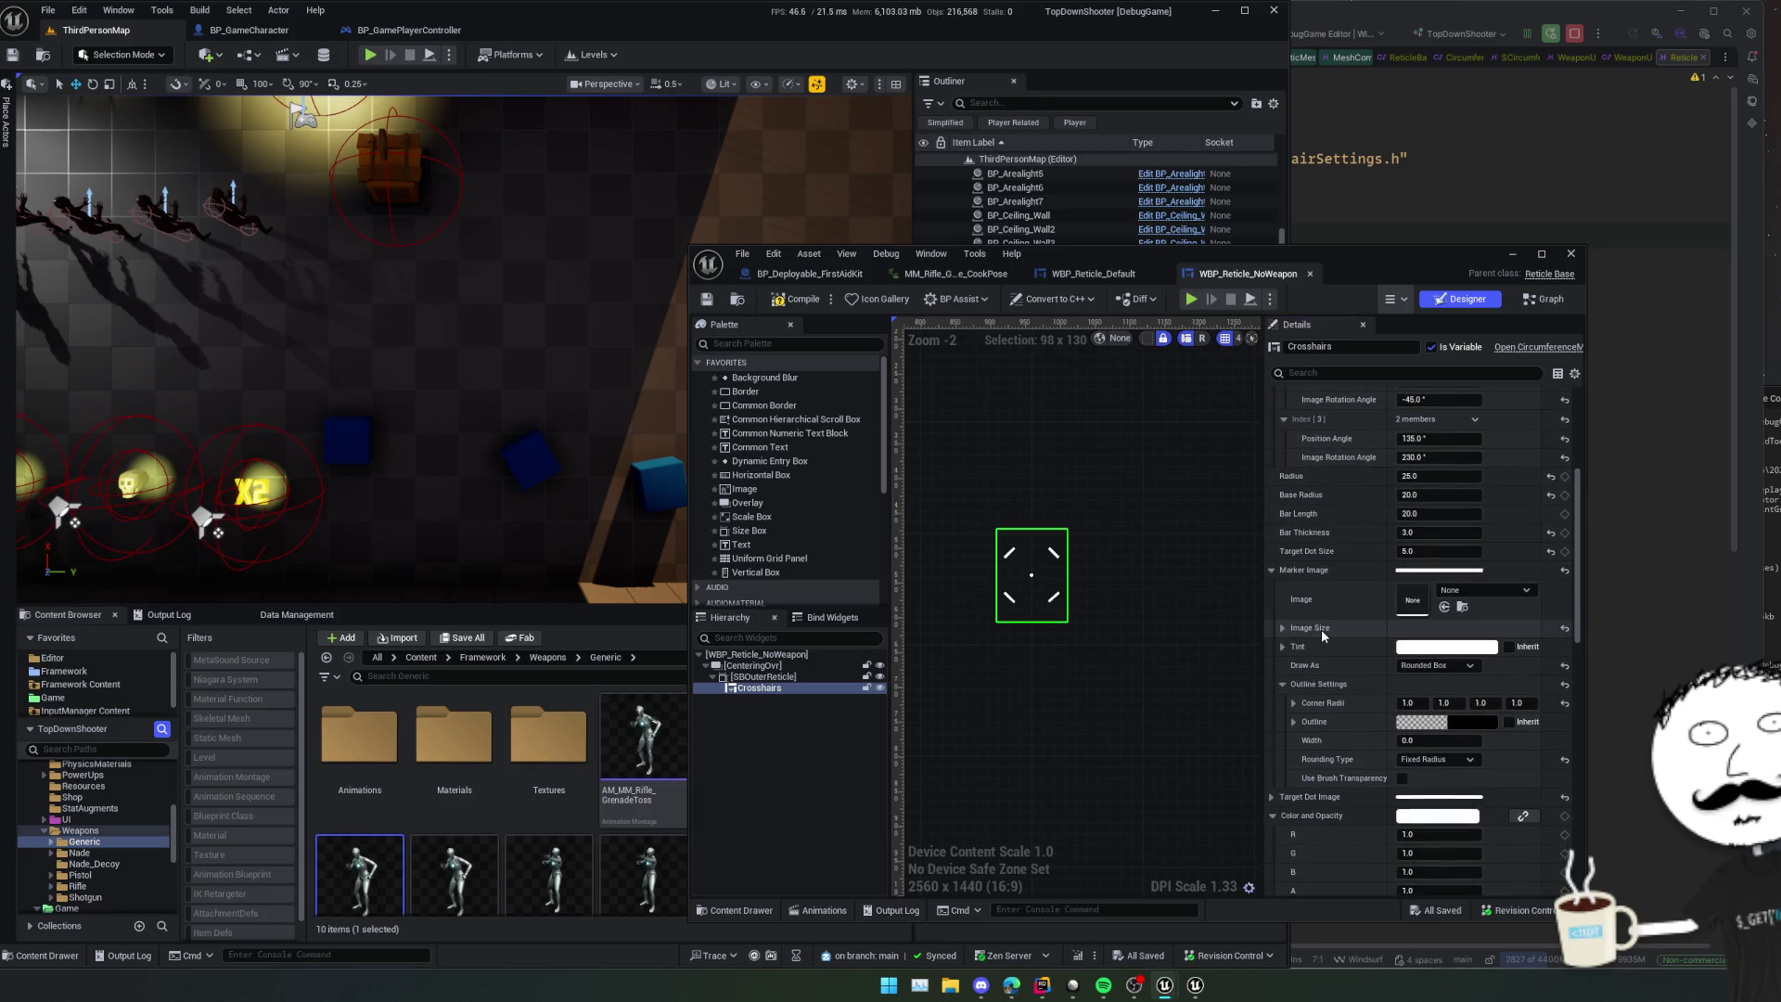
- Set the Tint alpha to 0.4, save, and compile the reticle widget
scroll(1349, 542, "down", 5)
scroll(1364, 522, "up", 6)
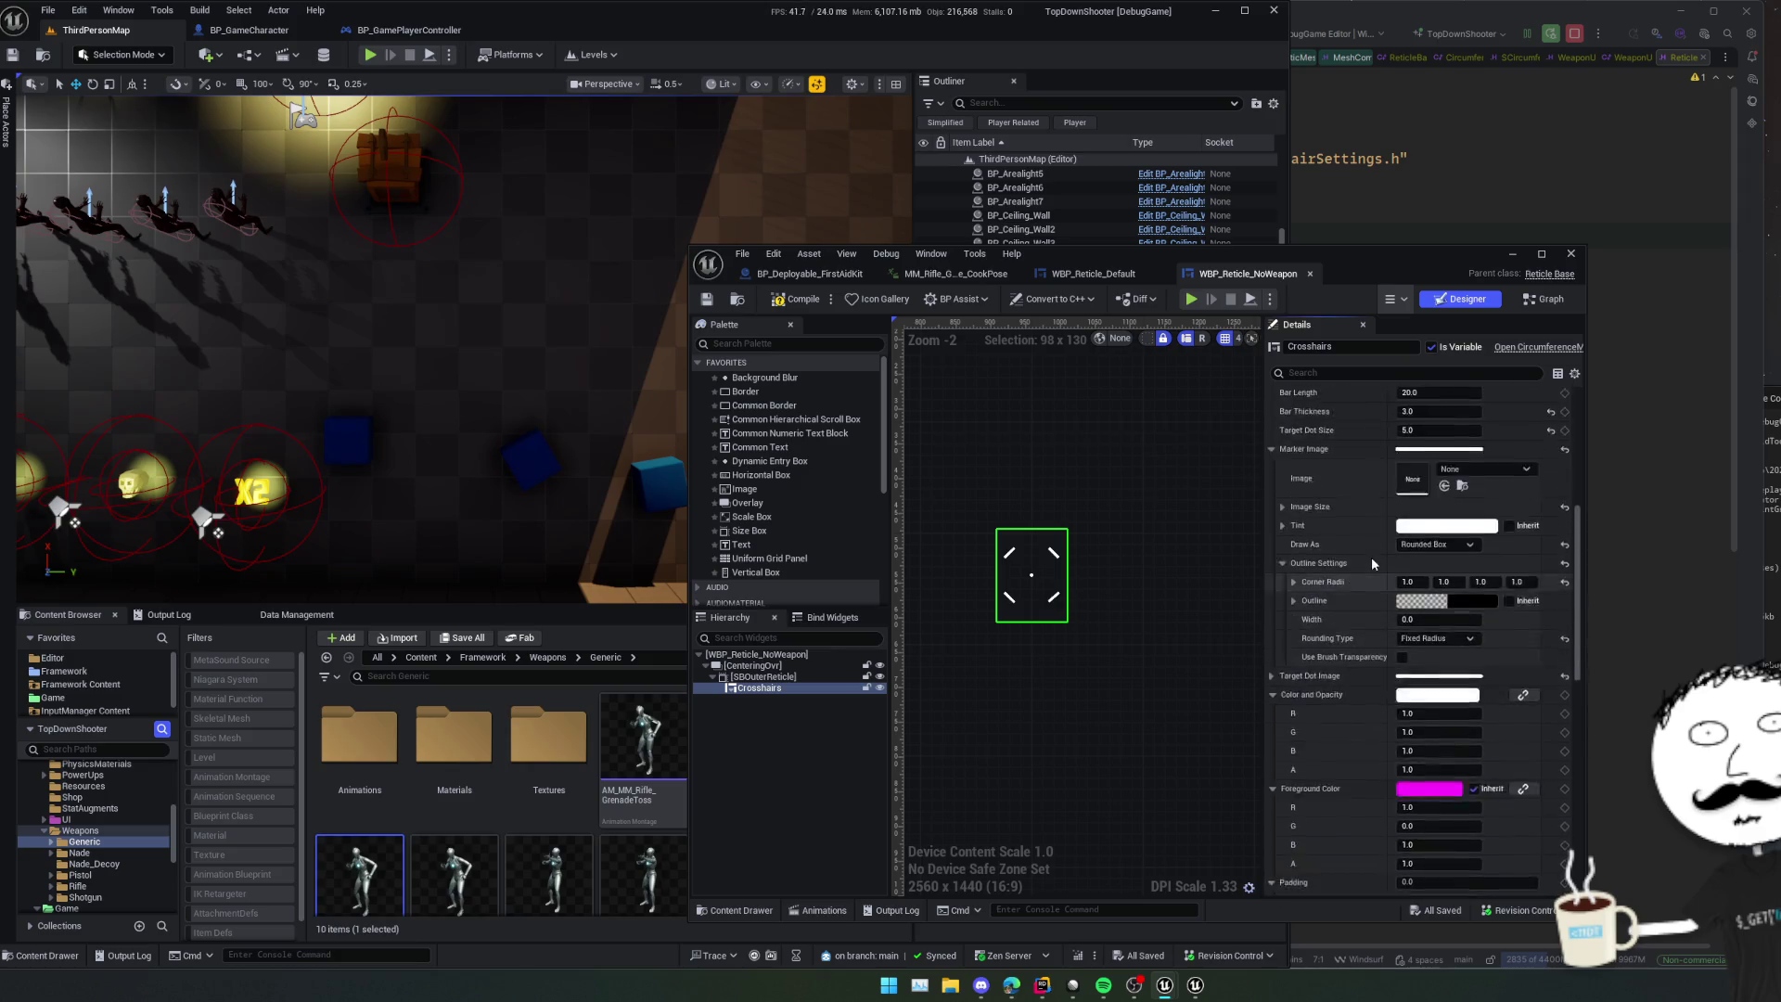
left_click(1285, 598)
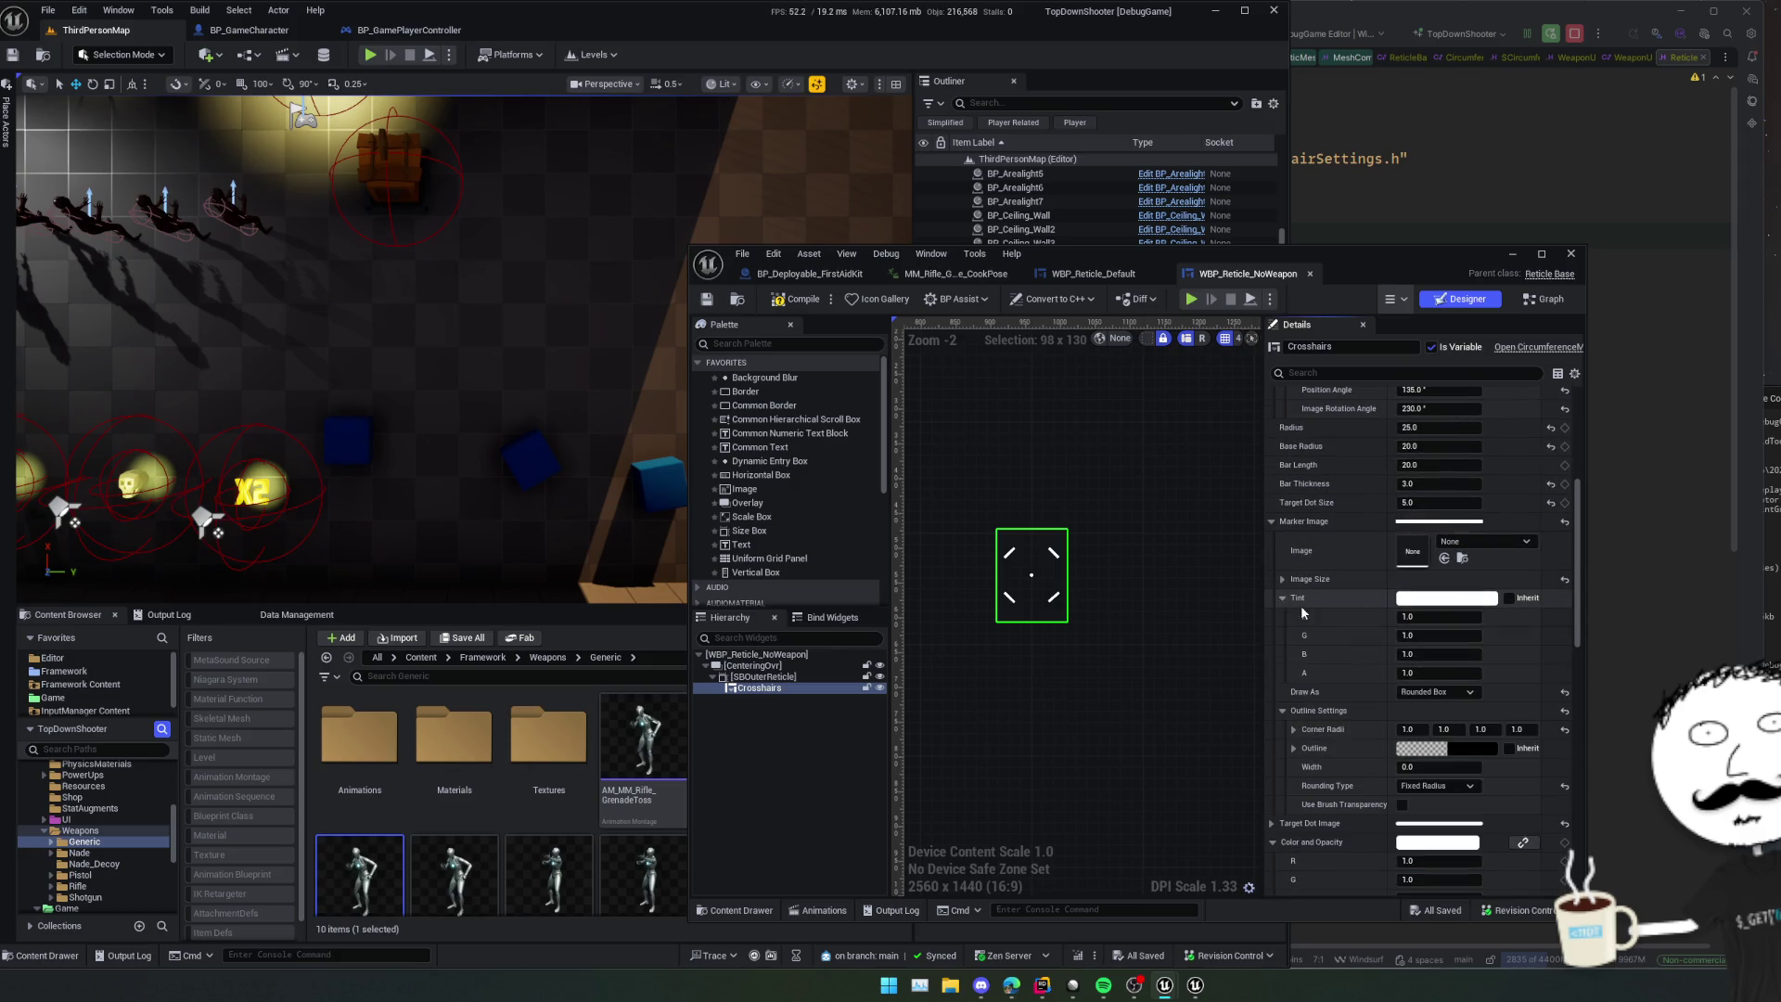
left_click(1450, 677)
type("0.4")
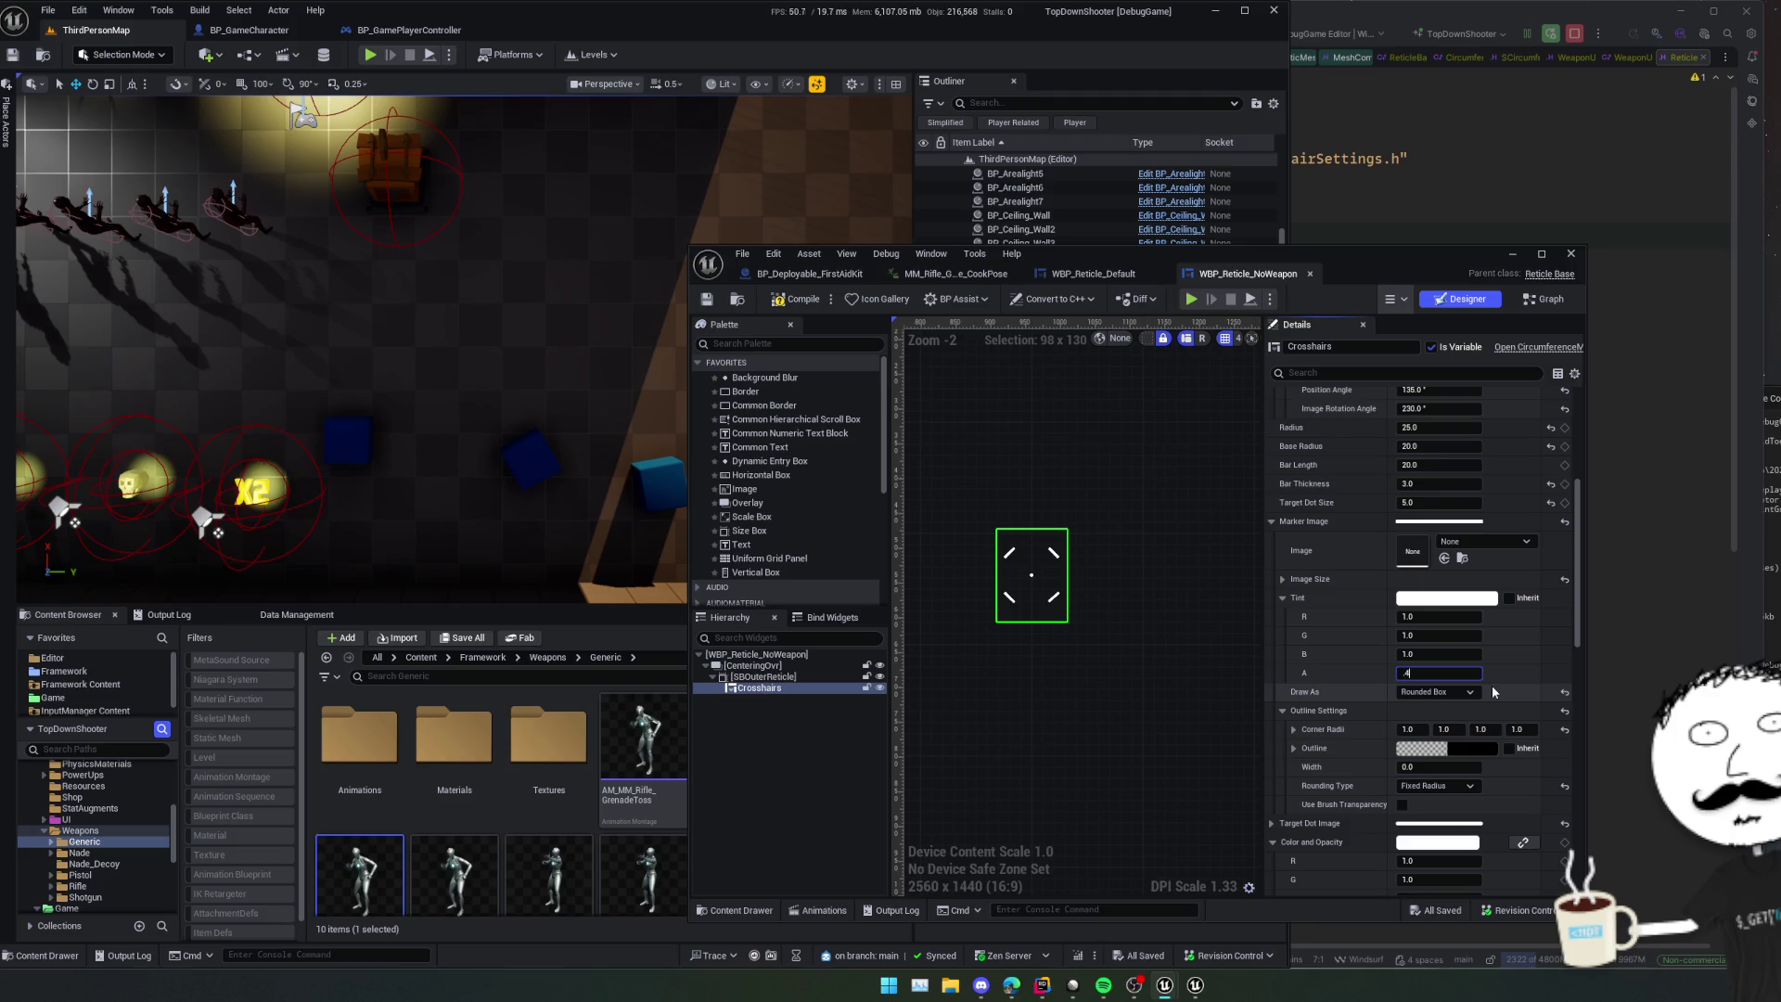
key("Return")
key("ctrl+s")
left_click(738, 299)
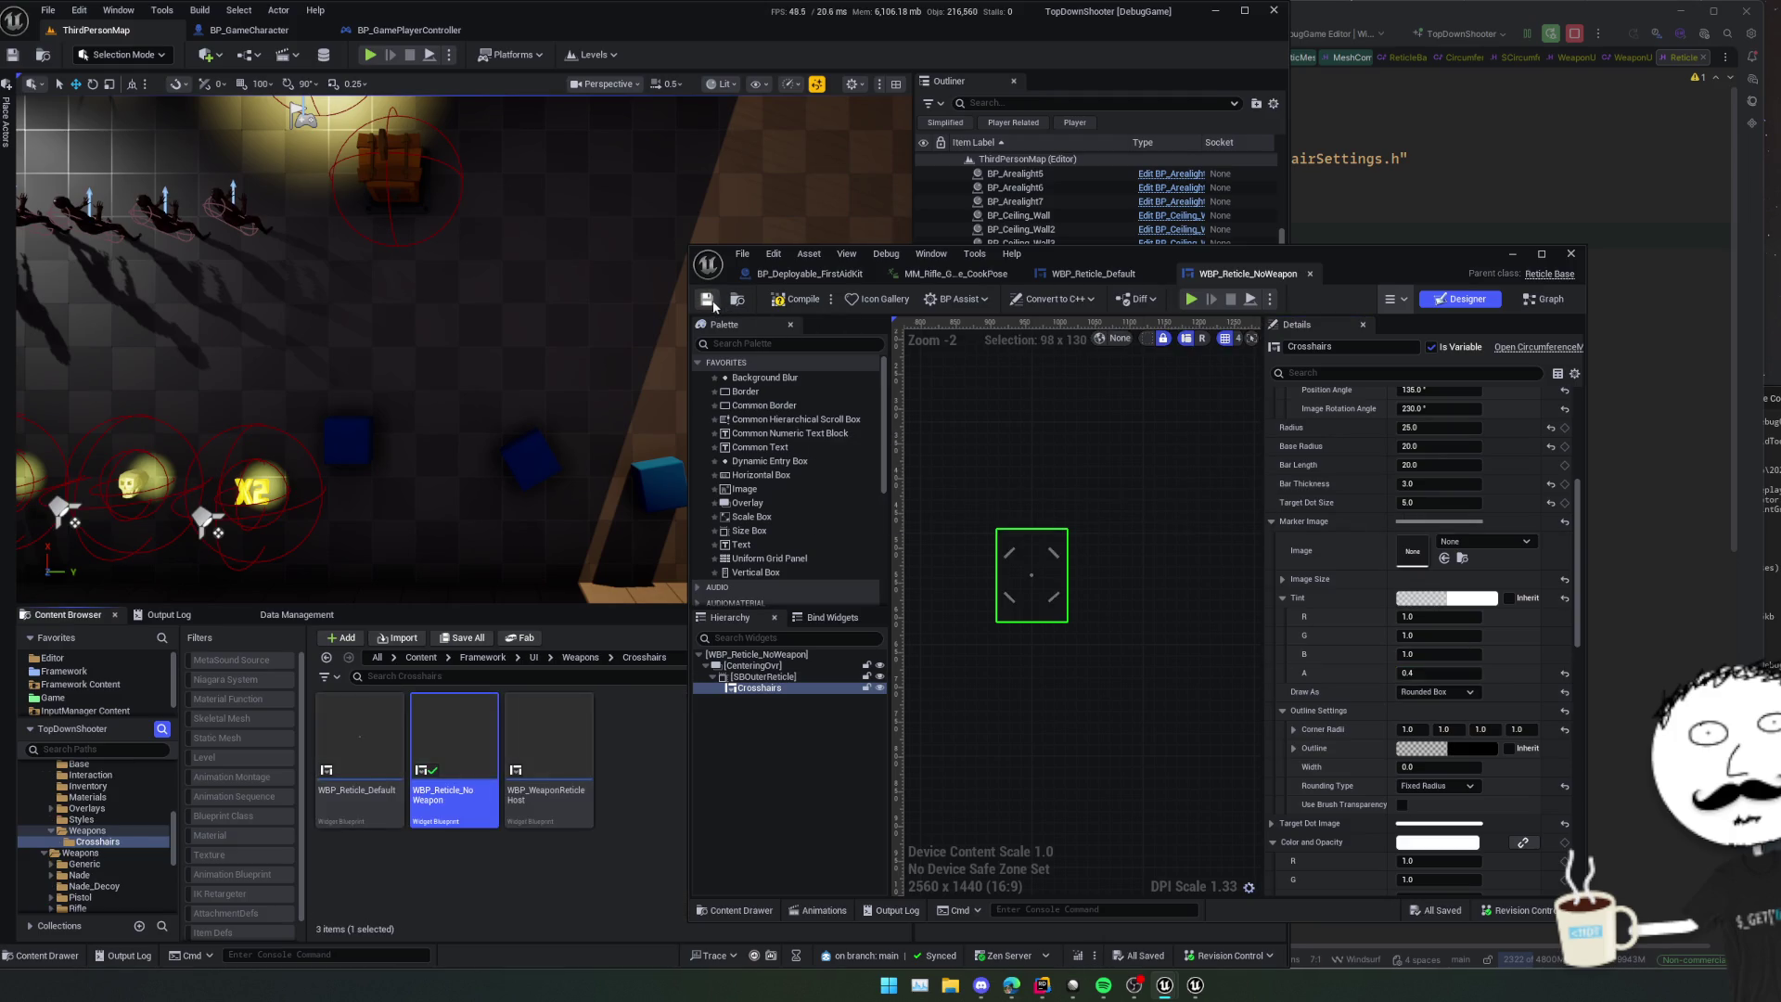
- Compile, move the widget editor aside, play-test the reticle by walking around, then pause
left_click(779, 299)
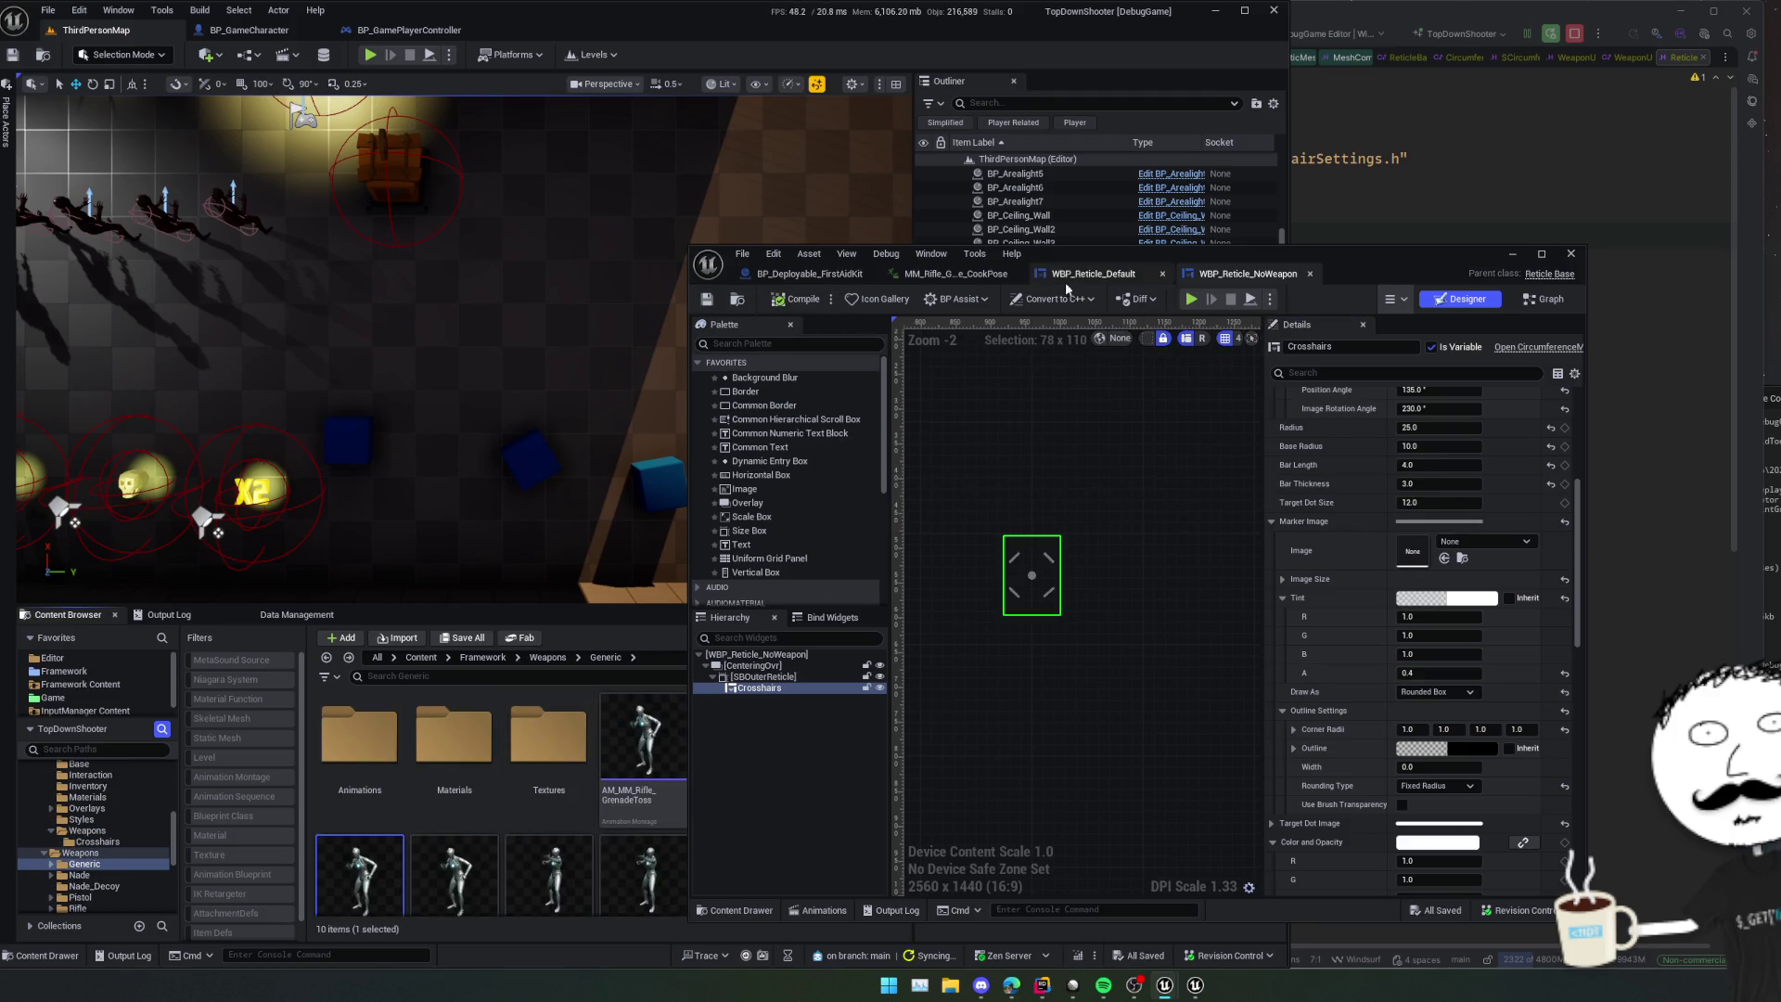
left_click_drag(1230, 252, 1526, 253)
left_click(370, 54)
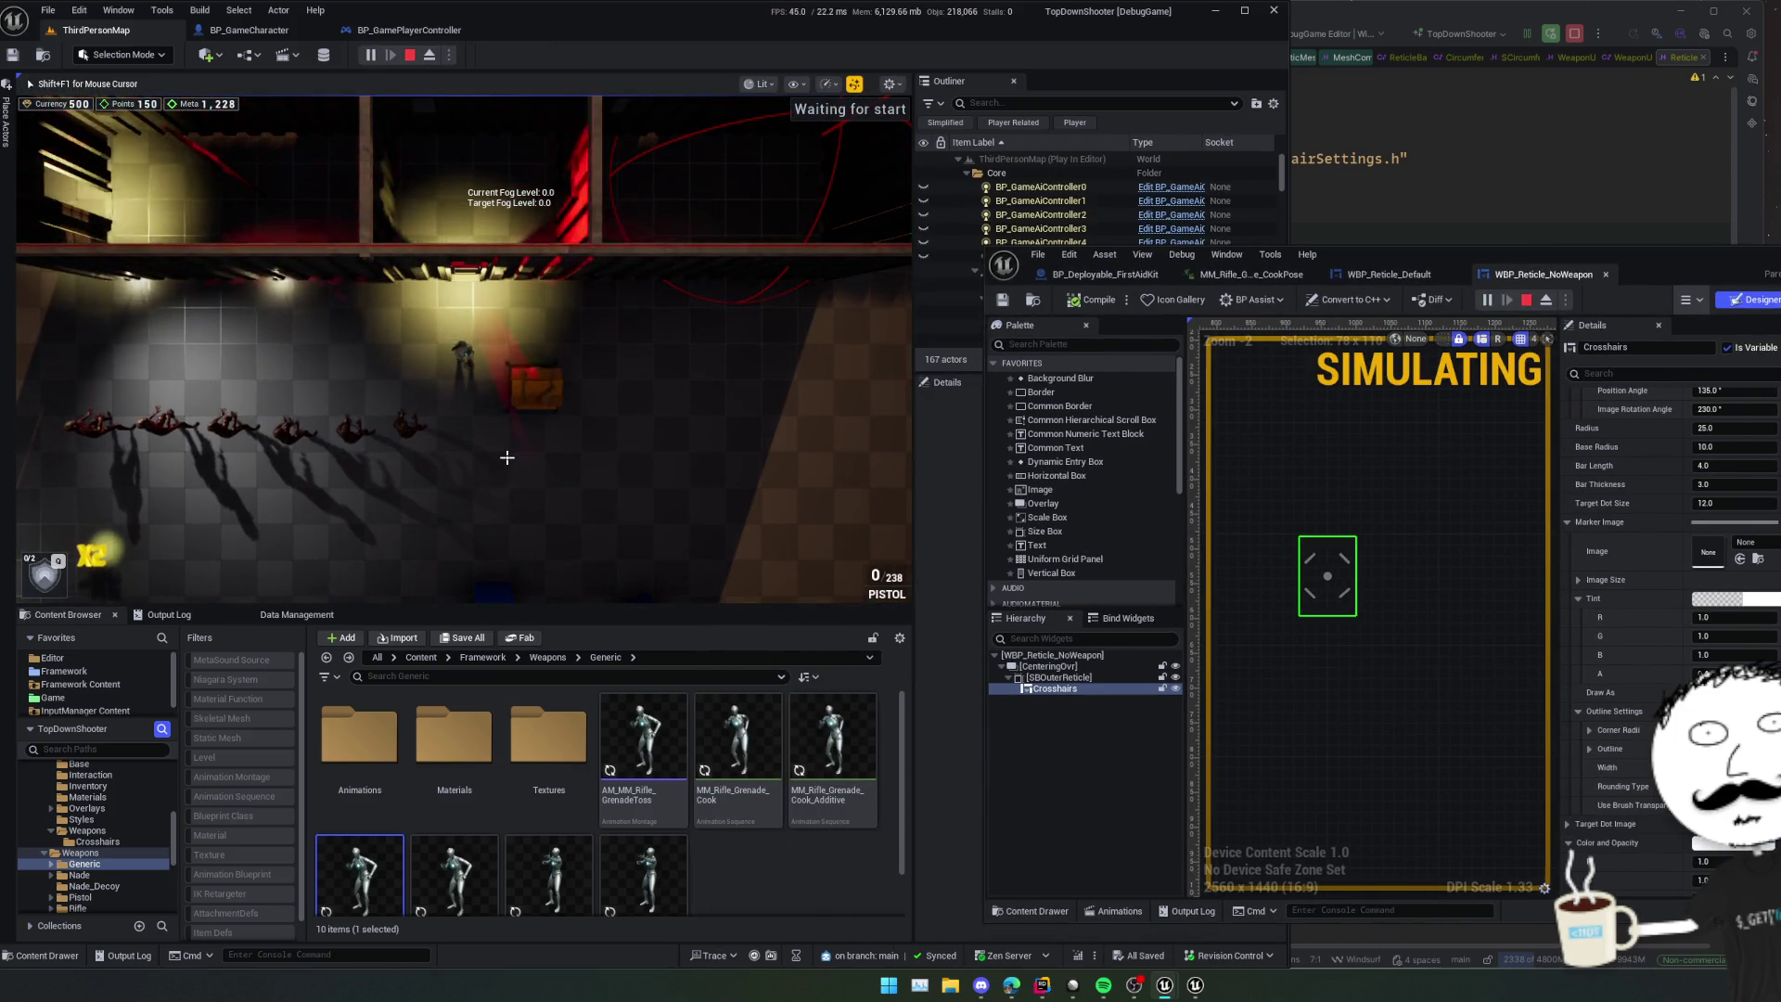
scroll(508, 456, "down", 2)
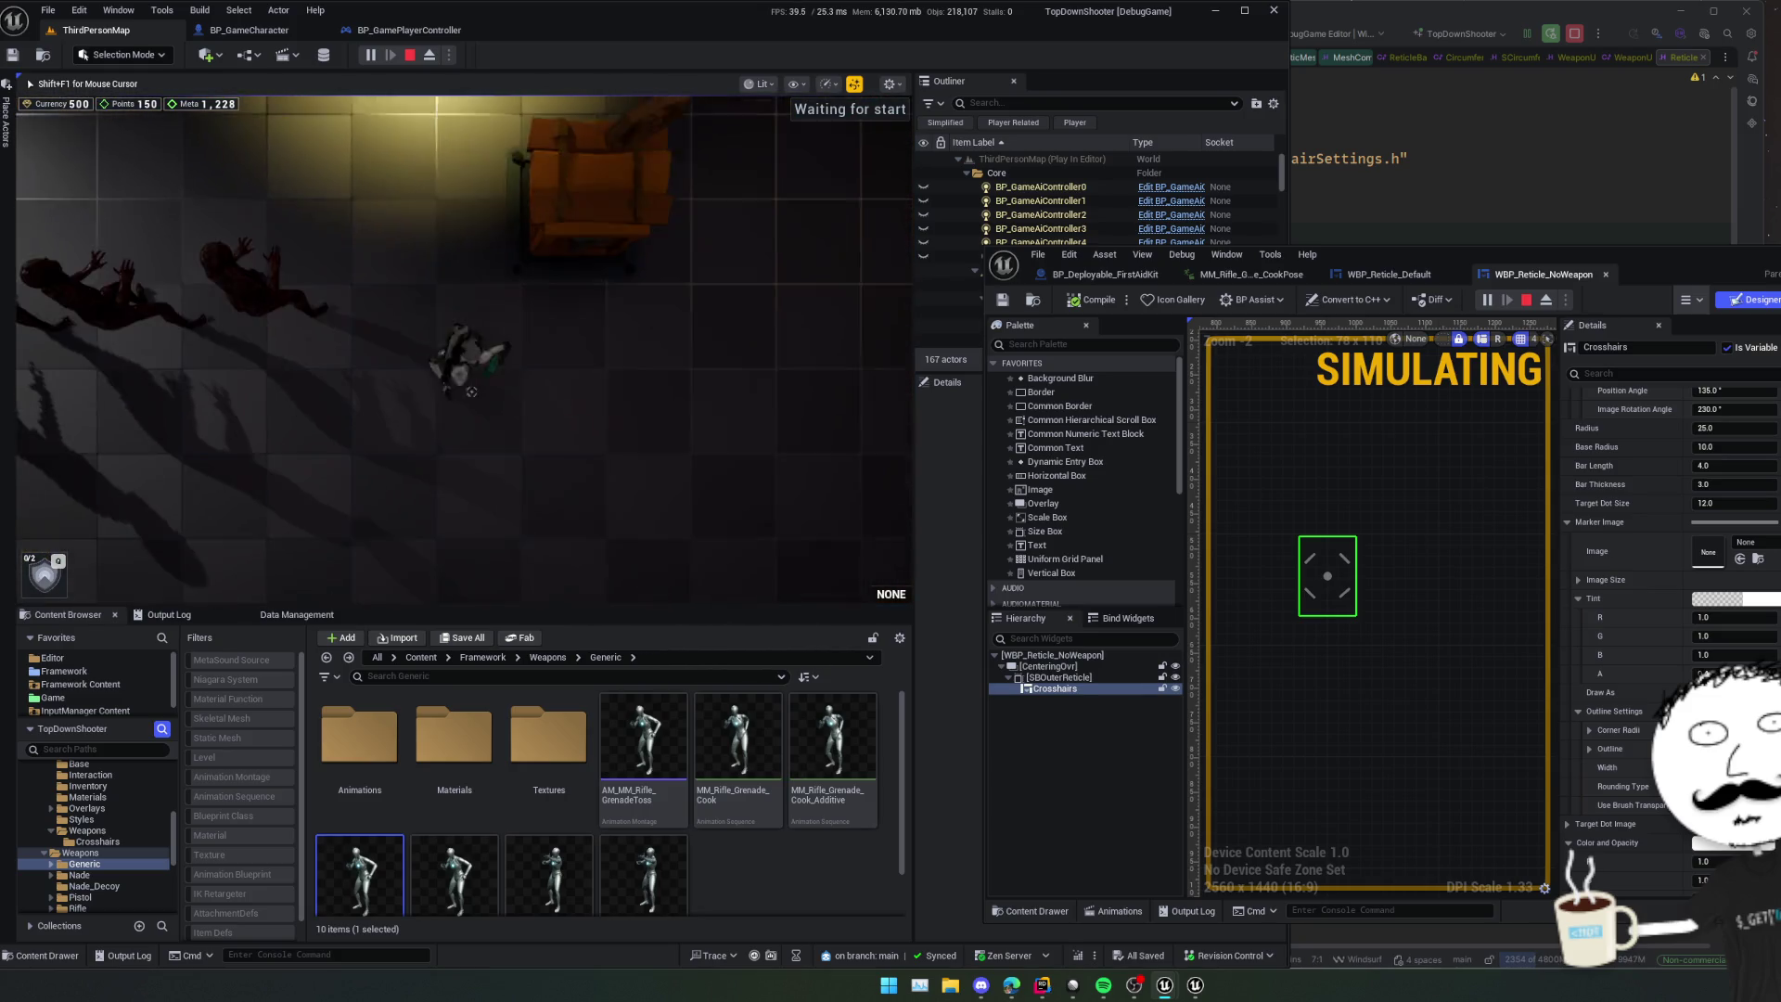
key("d")
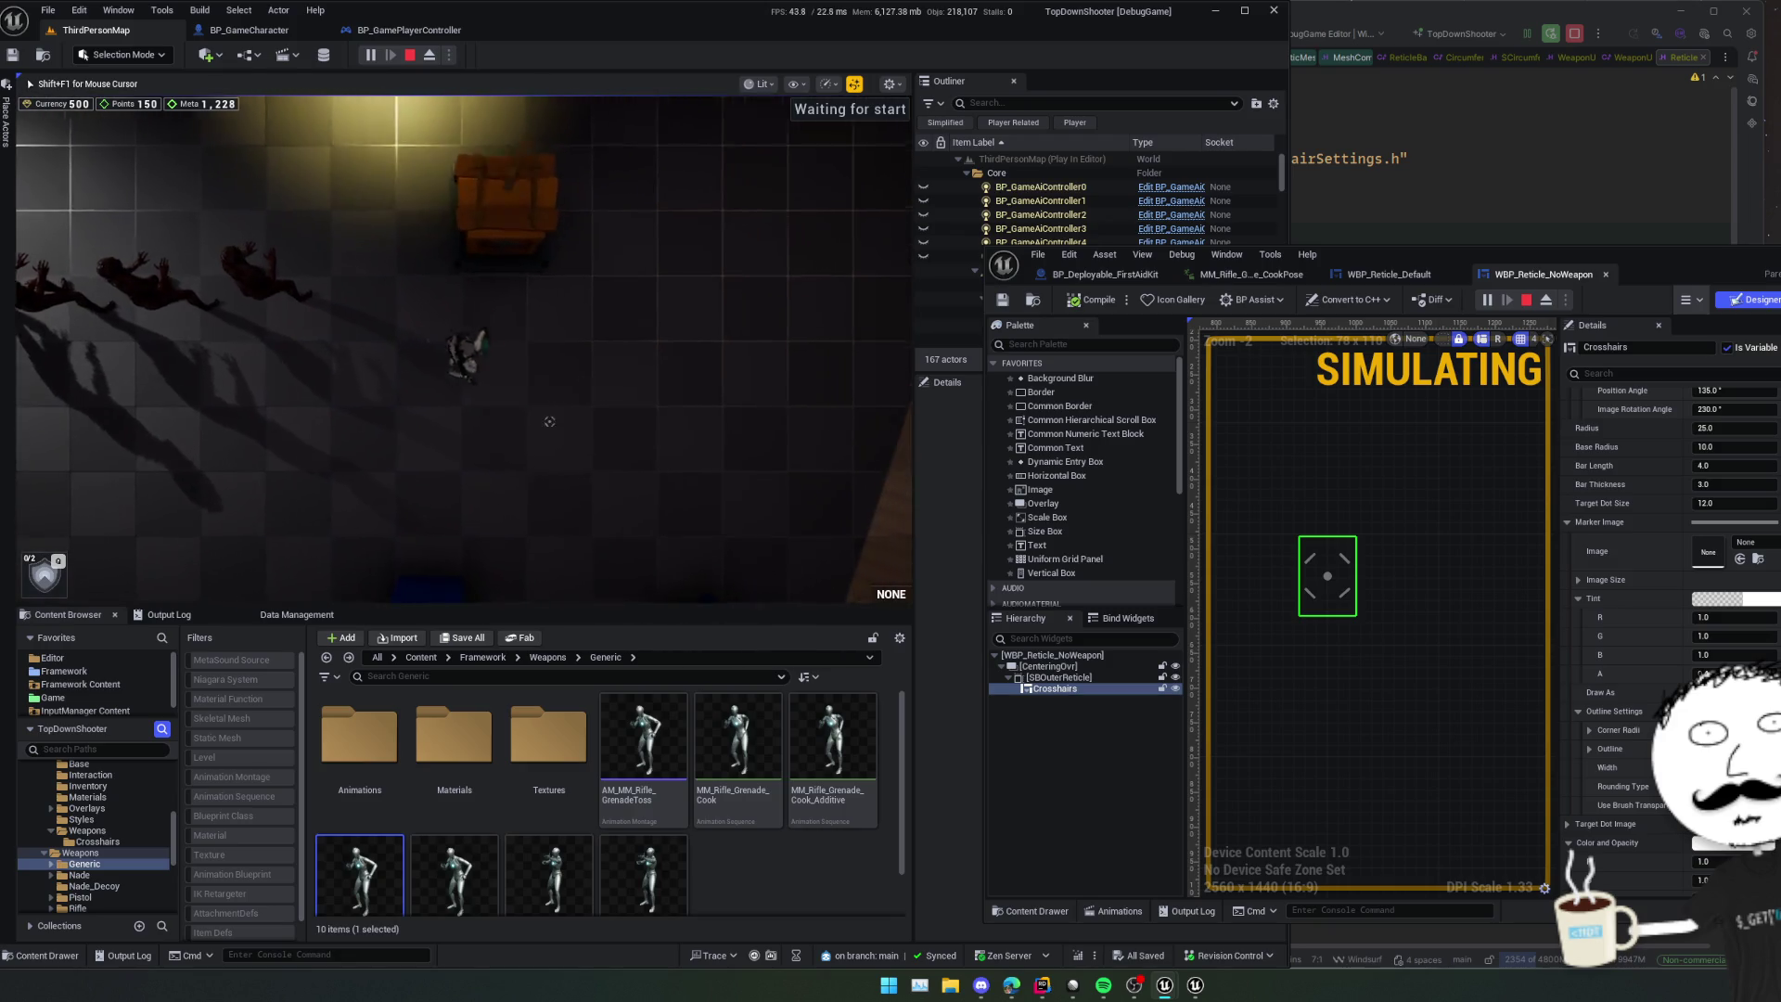
key("a")
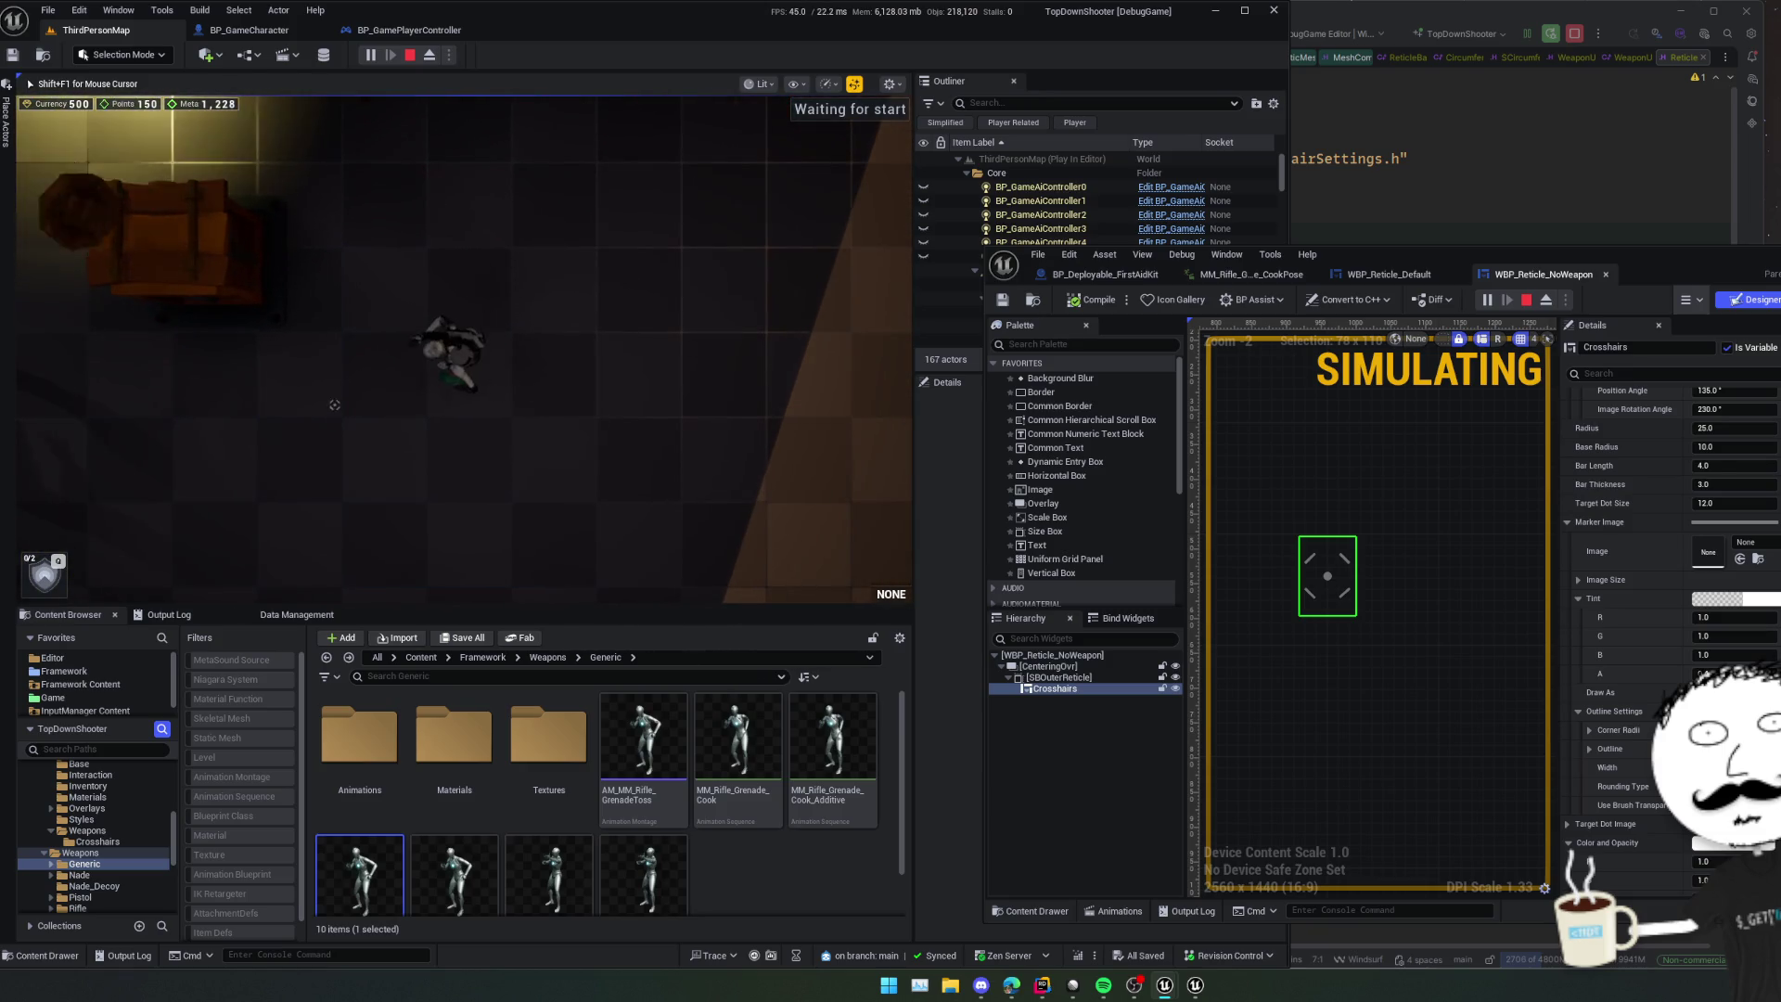
key("v")
key("v")
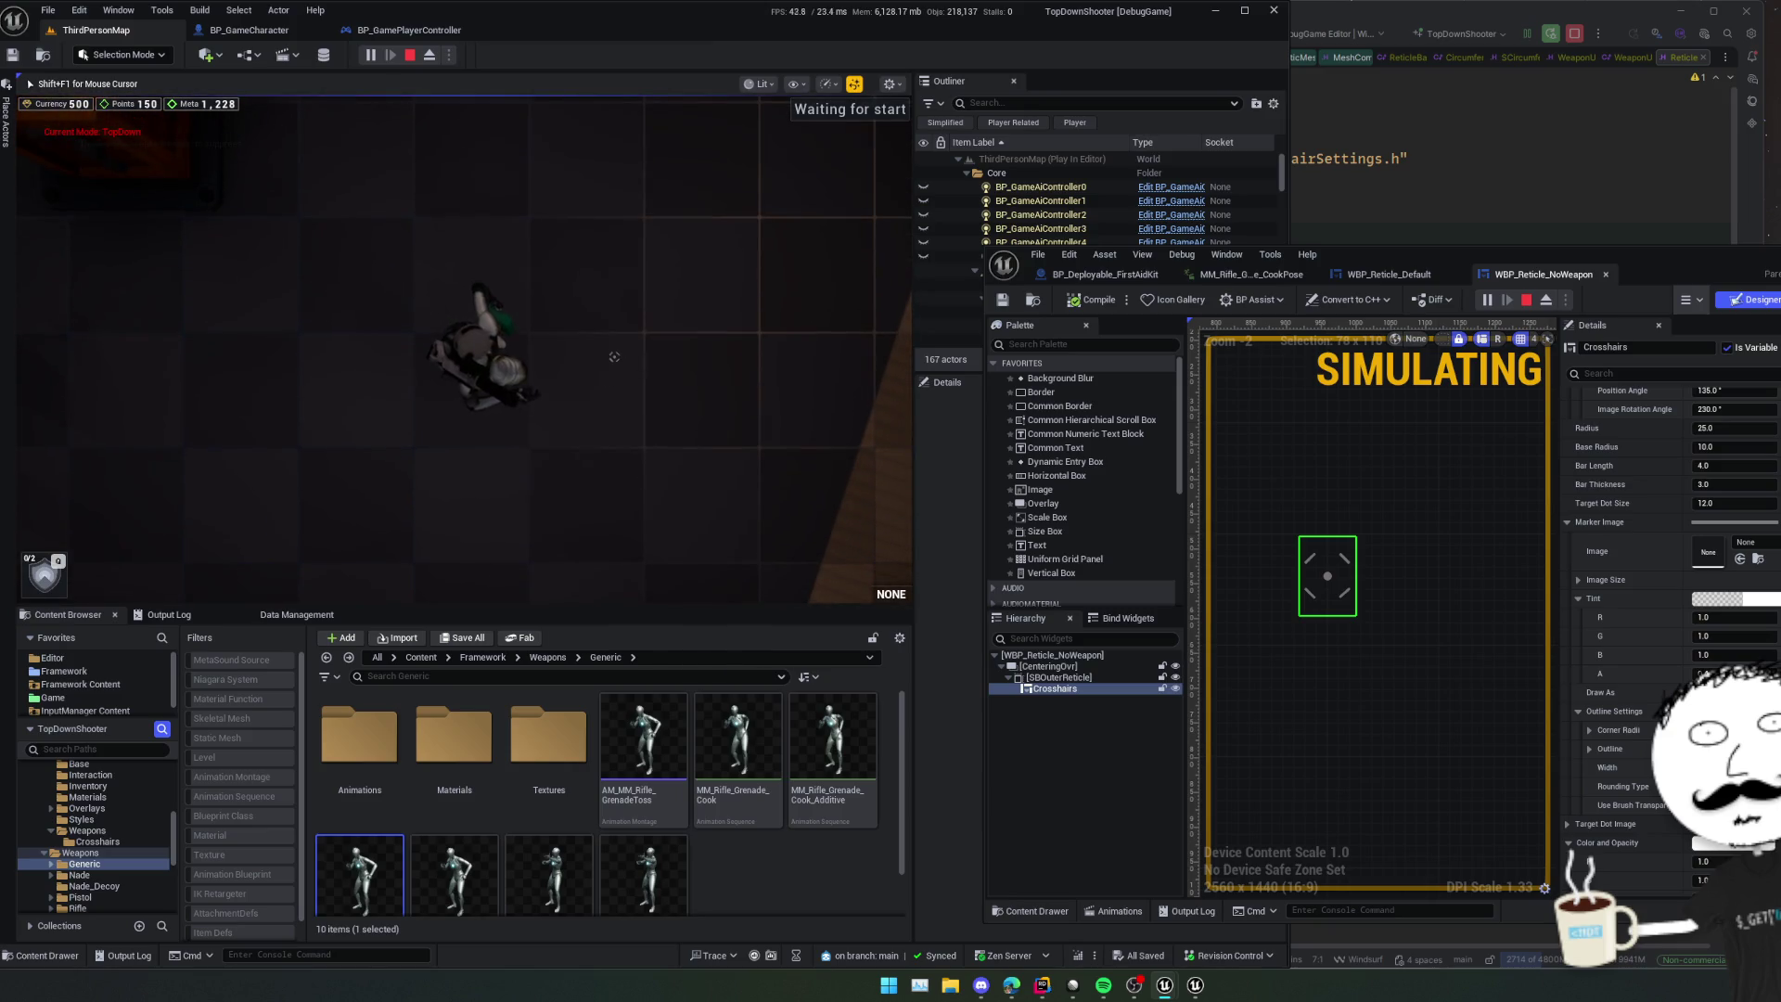
key("Escape")
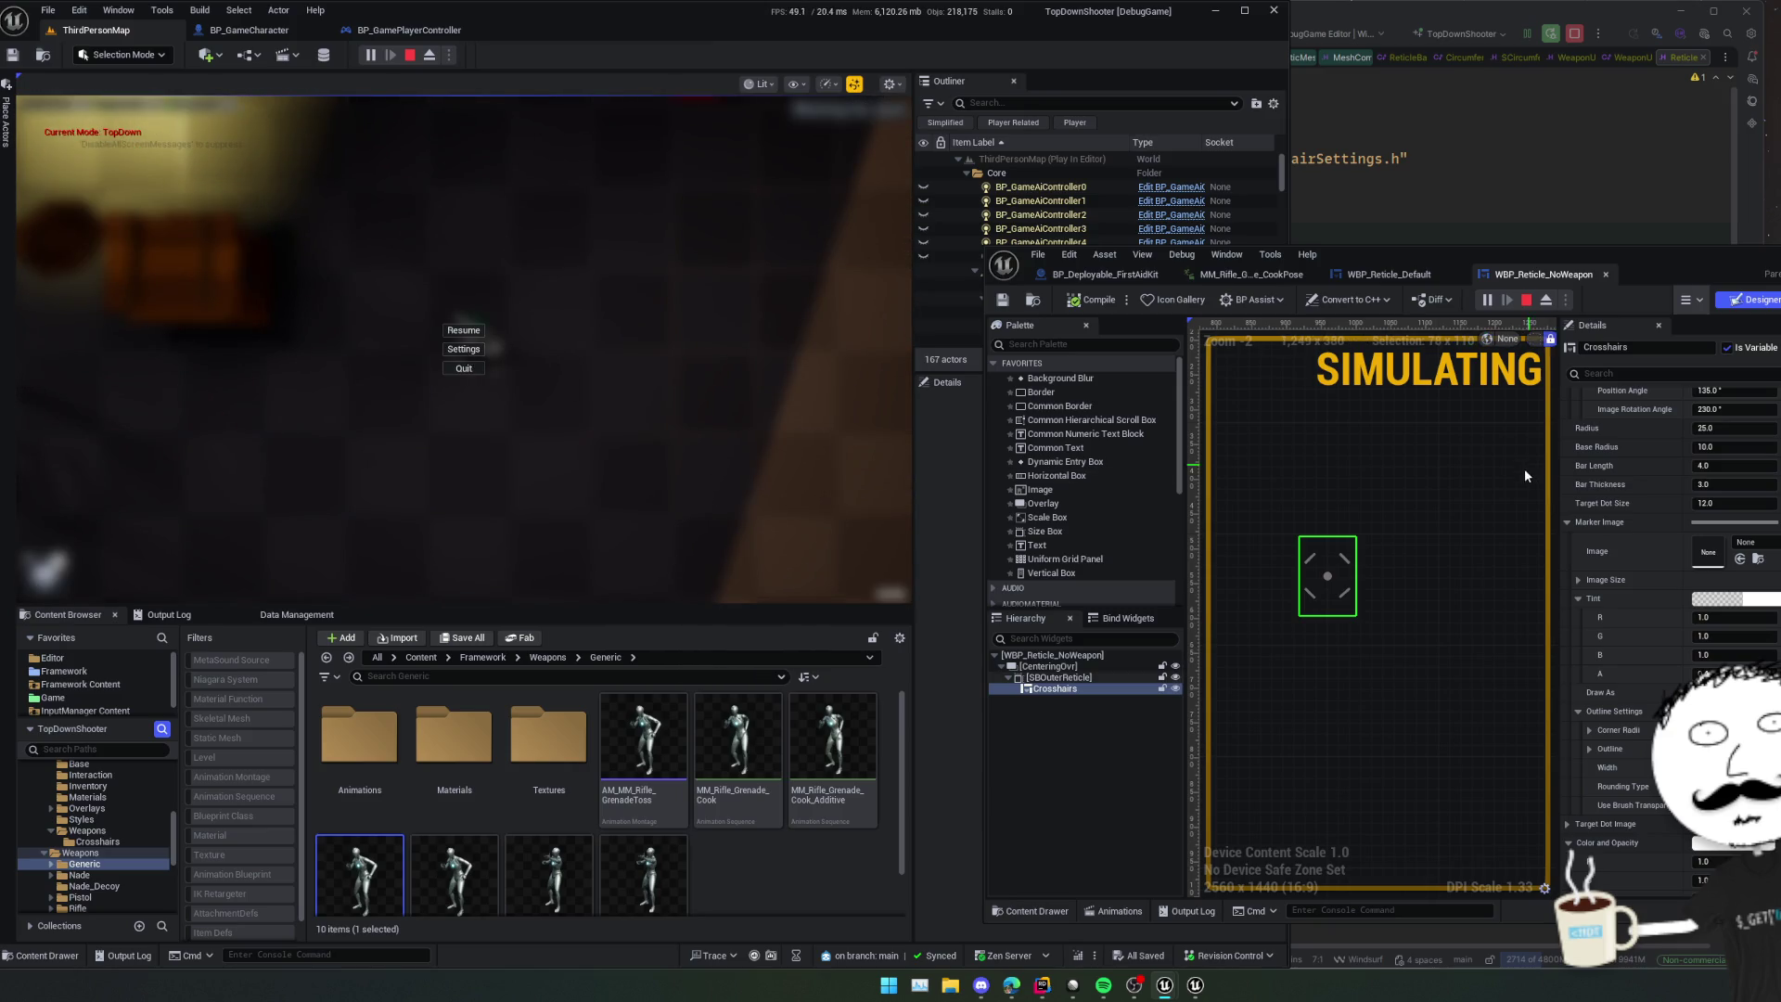
- Set the reticle's Base Radius to 20, then compile and save the widget
scroll(1615, 538, "up", 2)
left_click(1707, 535)
type("20")
key("Return")
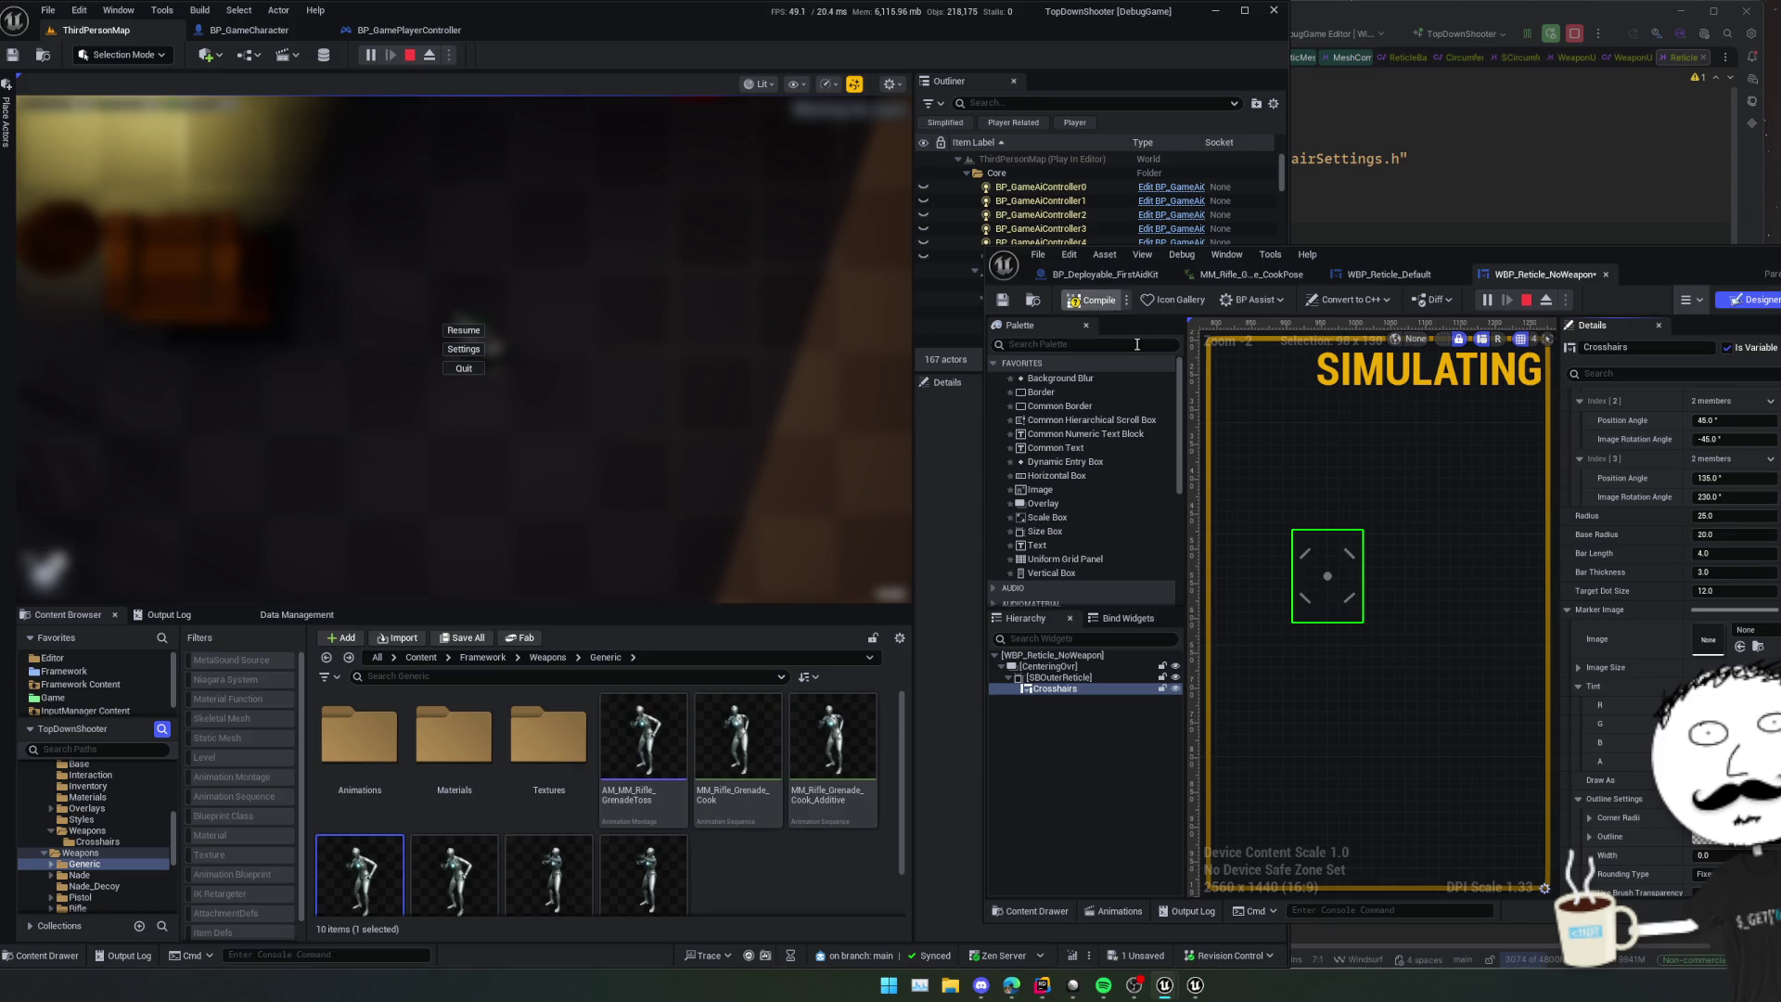
key("ctrl+s")
- Restart Play In Editor, walk the character around the level, then pause the game
left_click(411, 55)
left_click(370, 55)
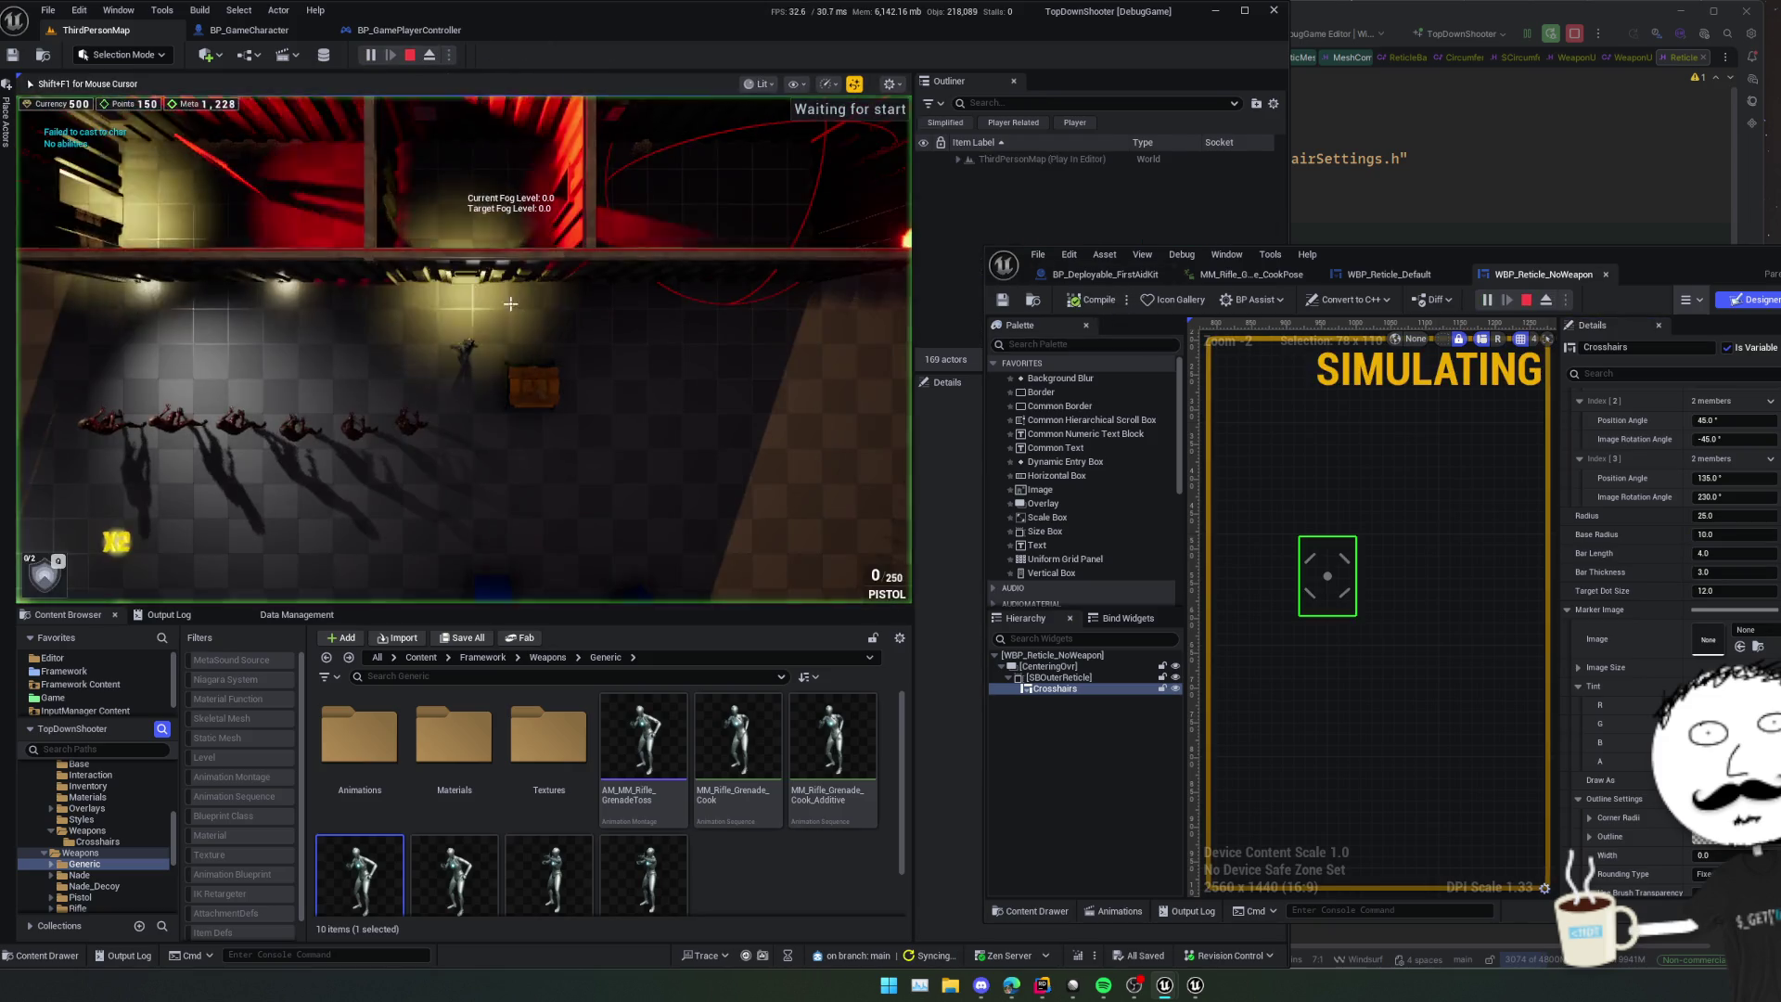
key("s")
key("d")
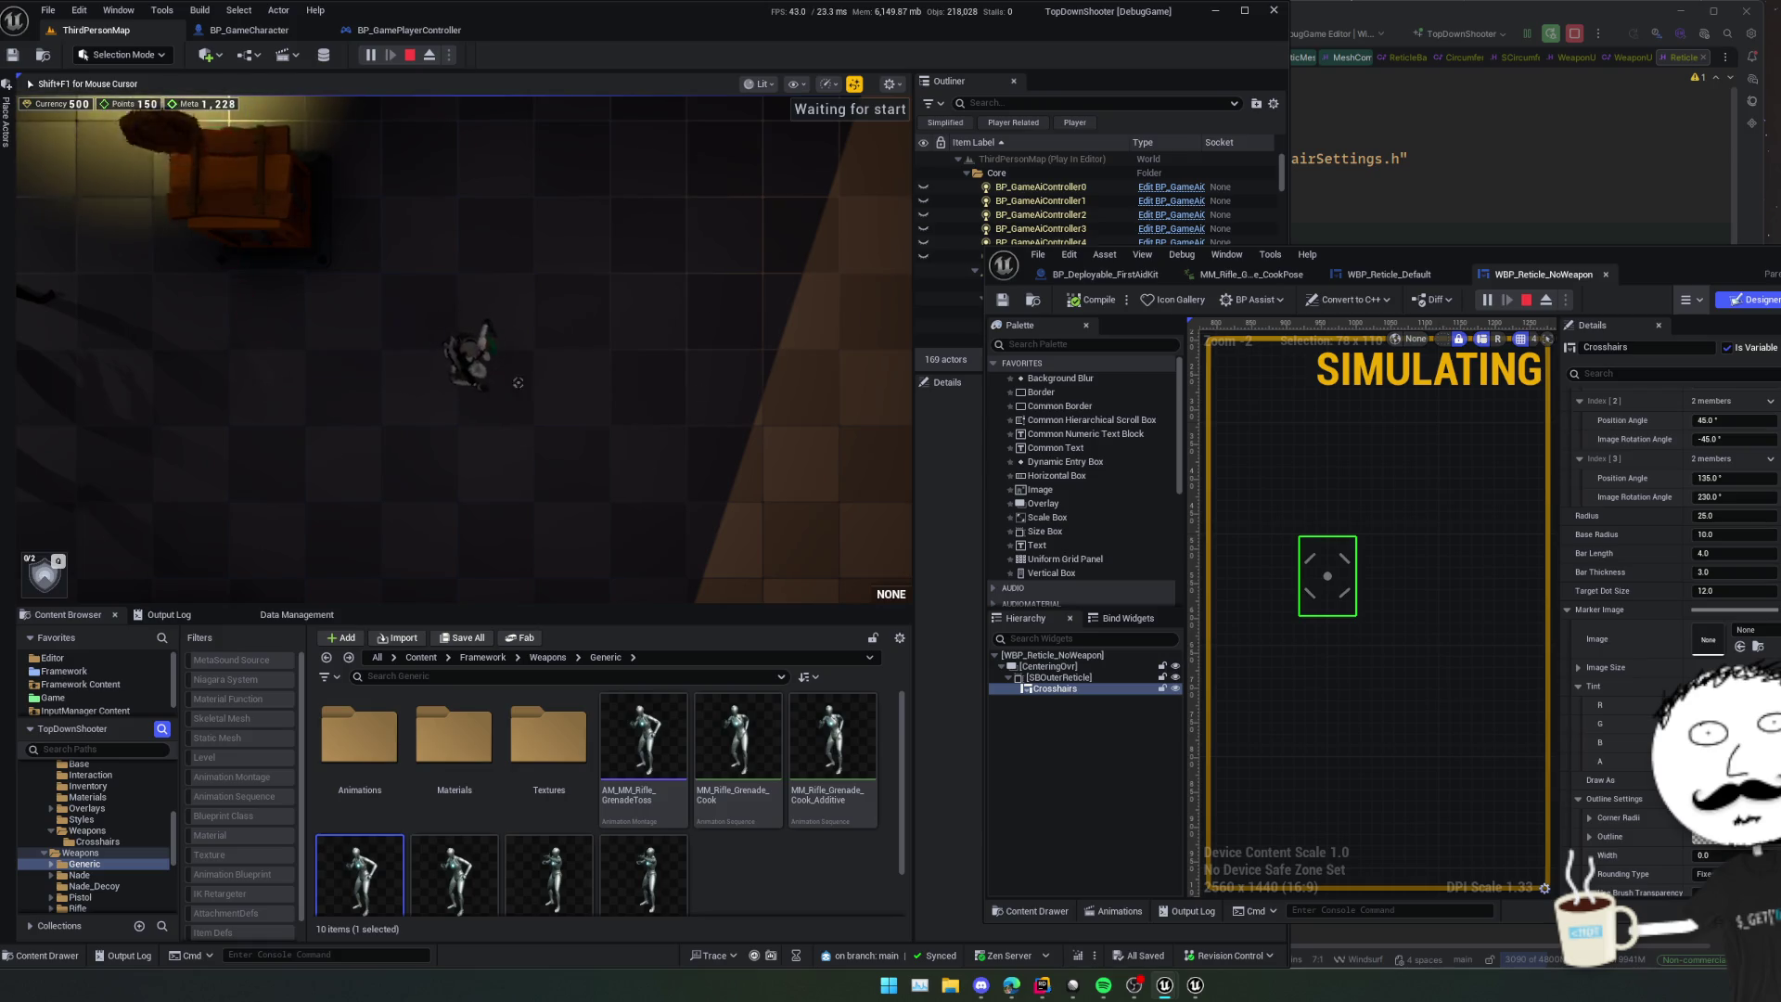
key("w")
key("a")
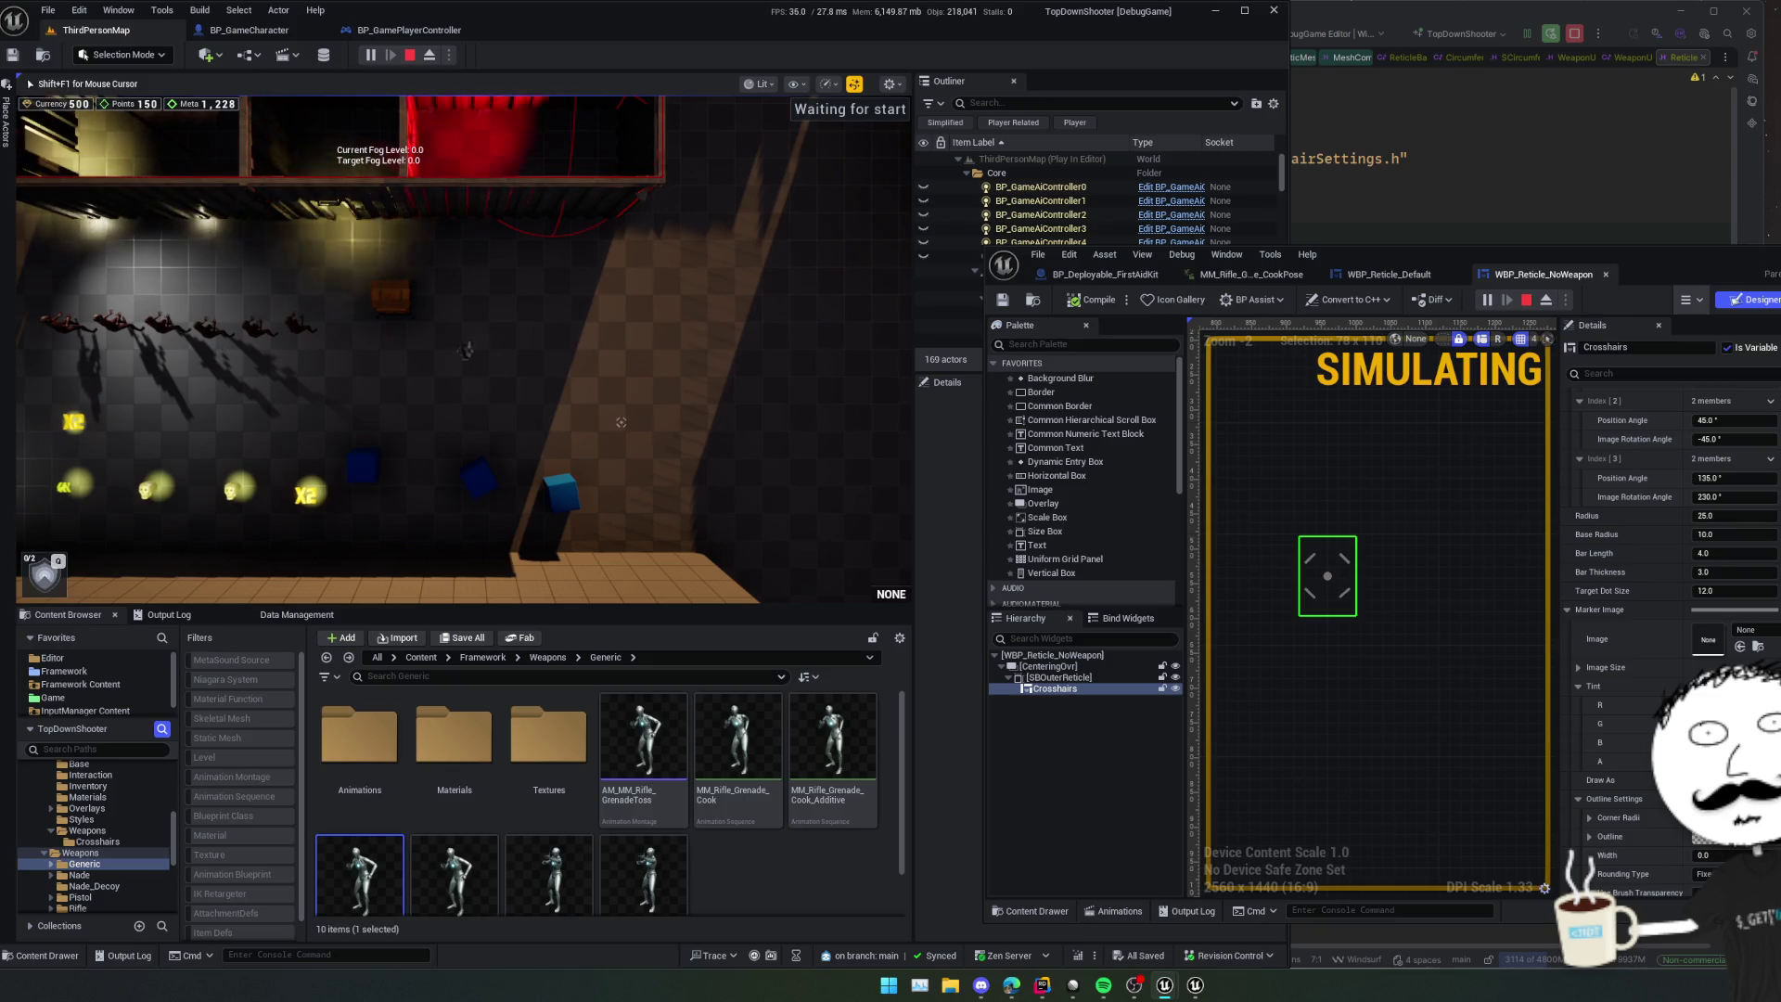
key("s+d")
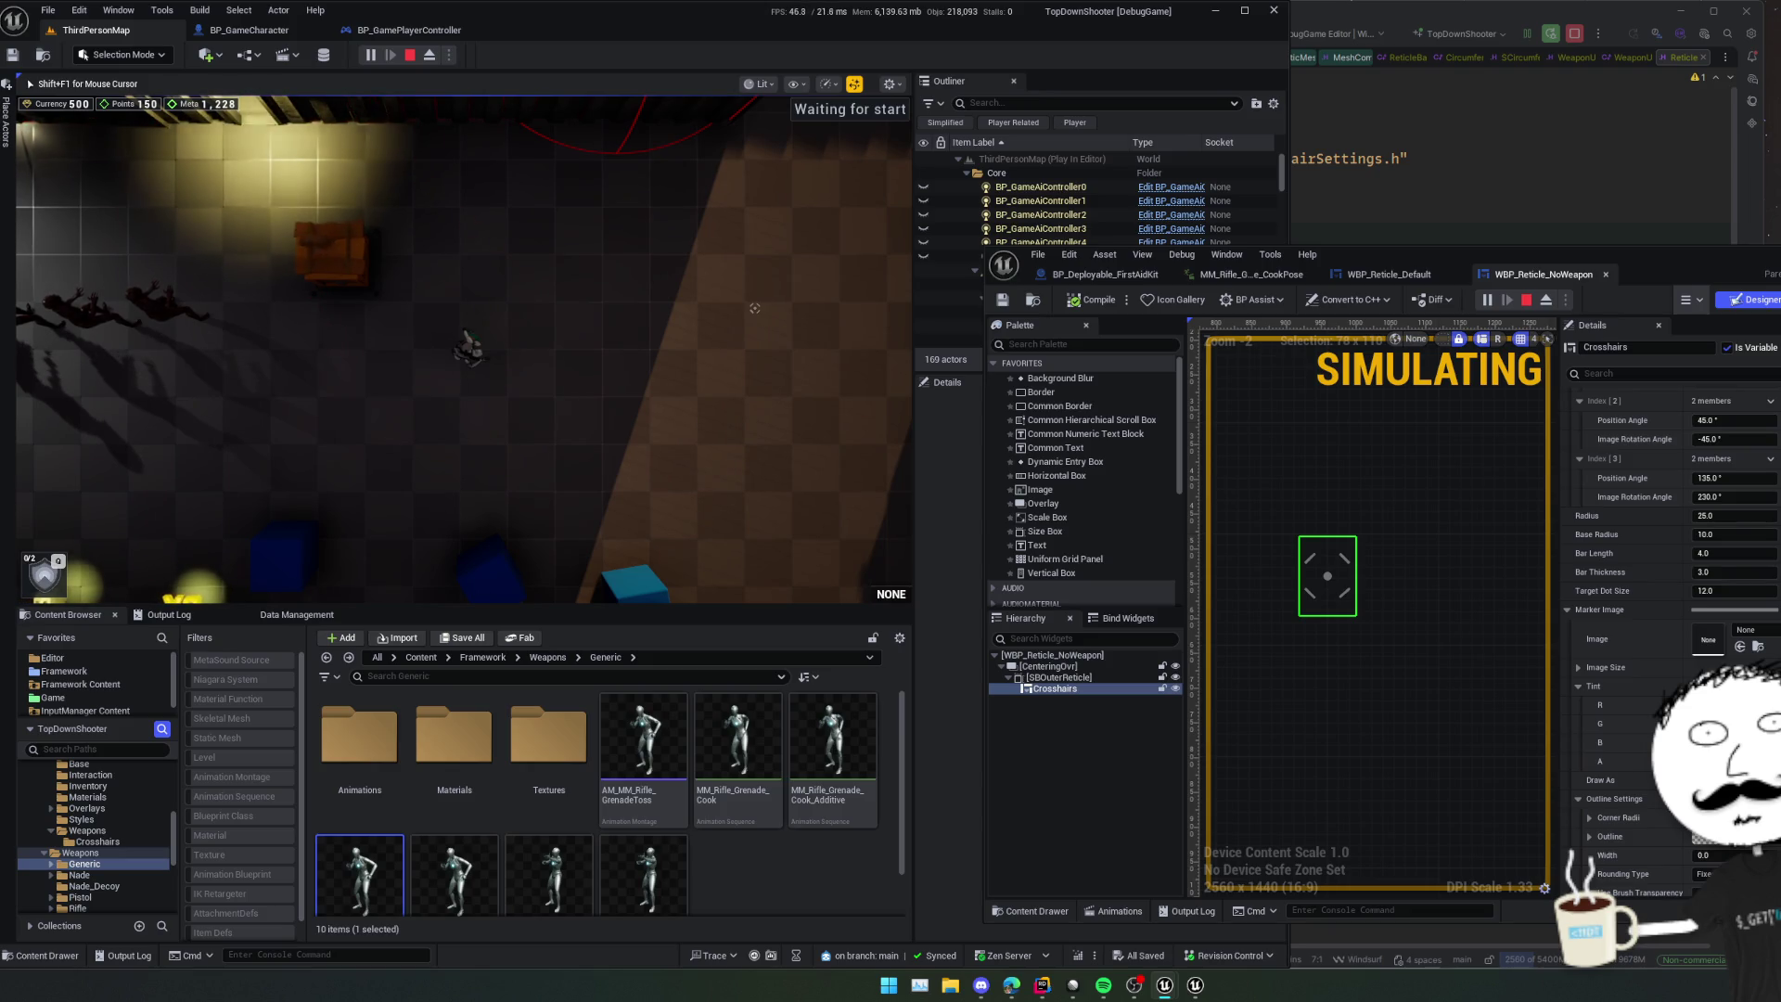
key("Escape")
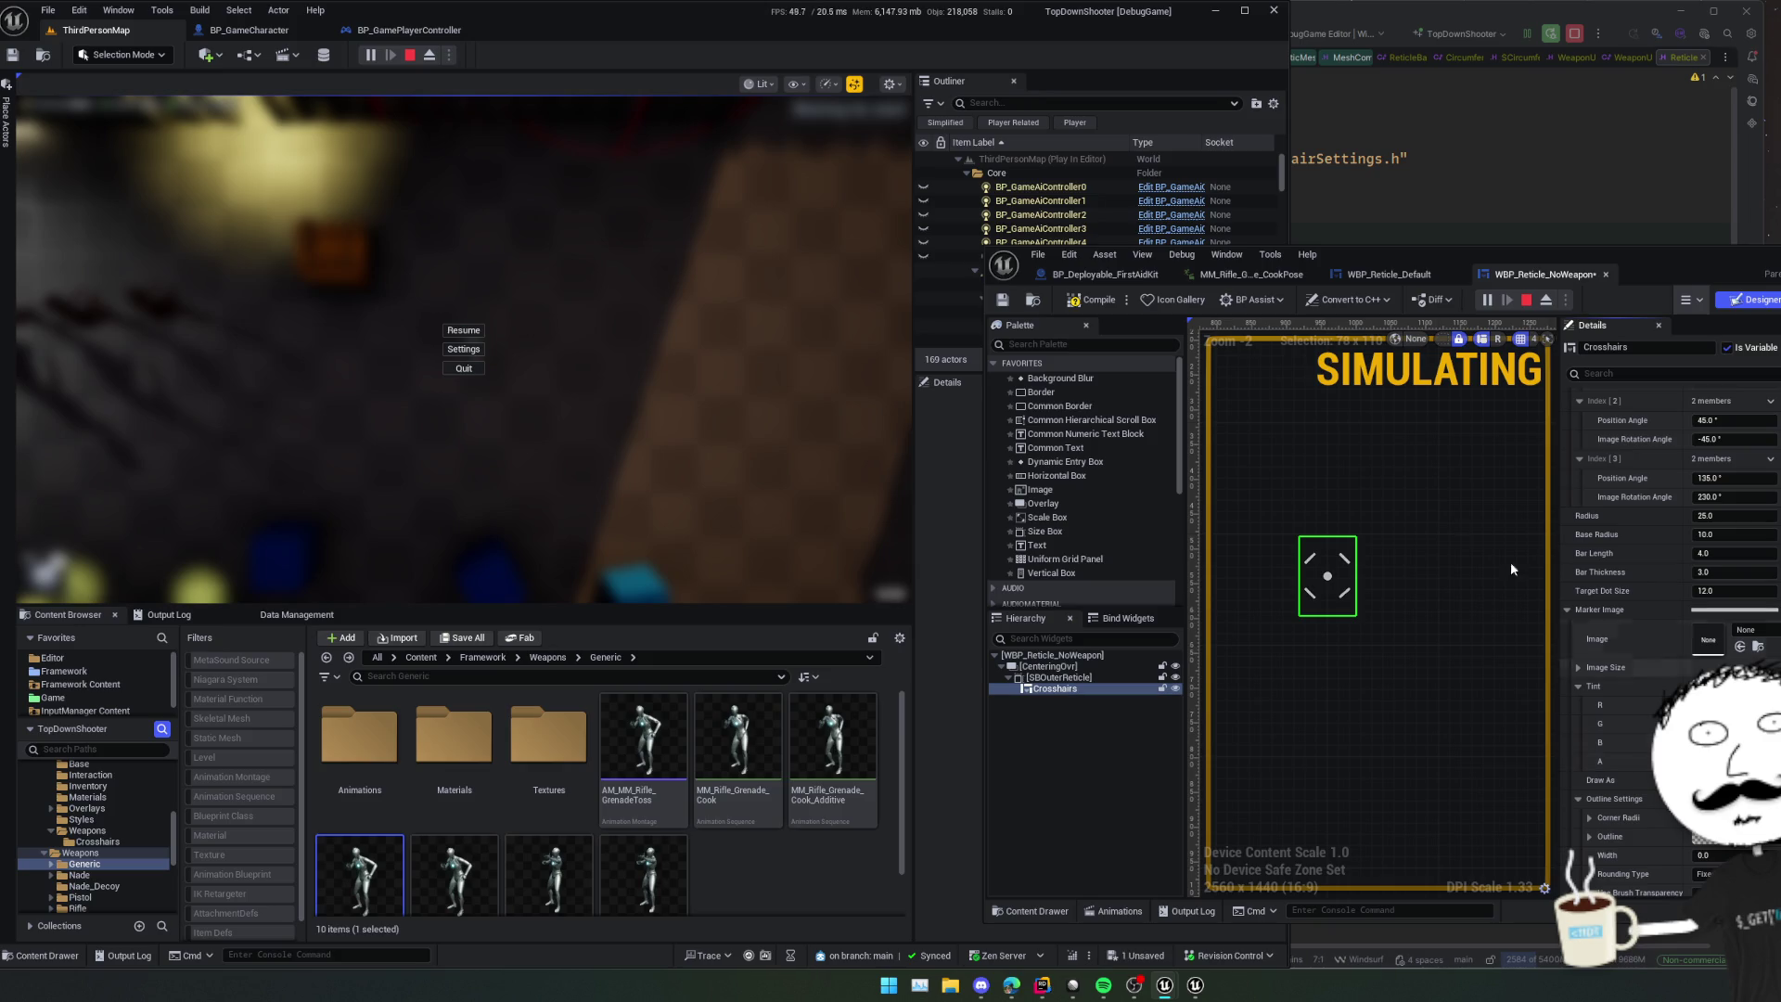
- Resume the game, walk the character down through the level, then stop Play In Editor
left_click(464, 330)
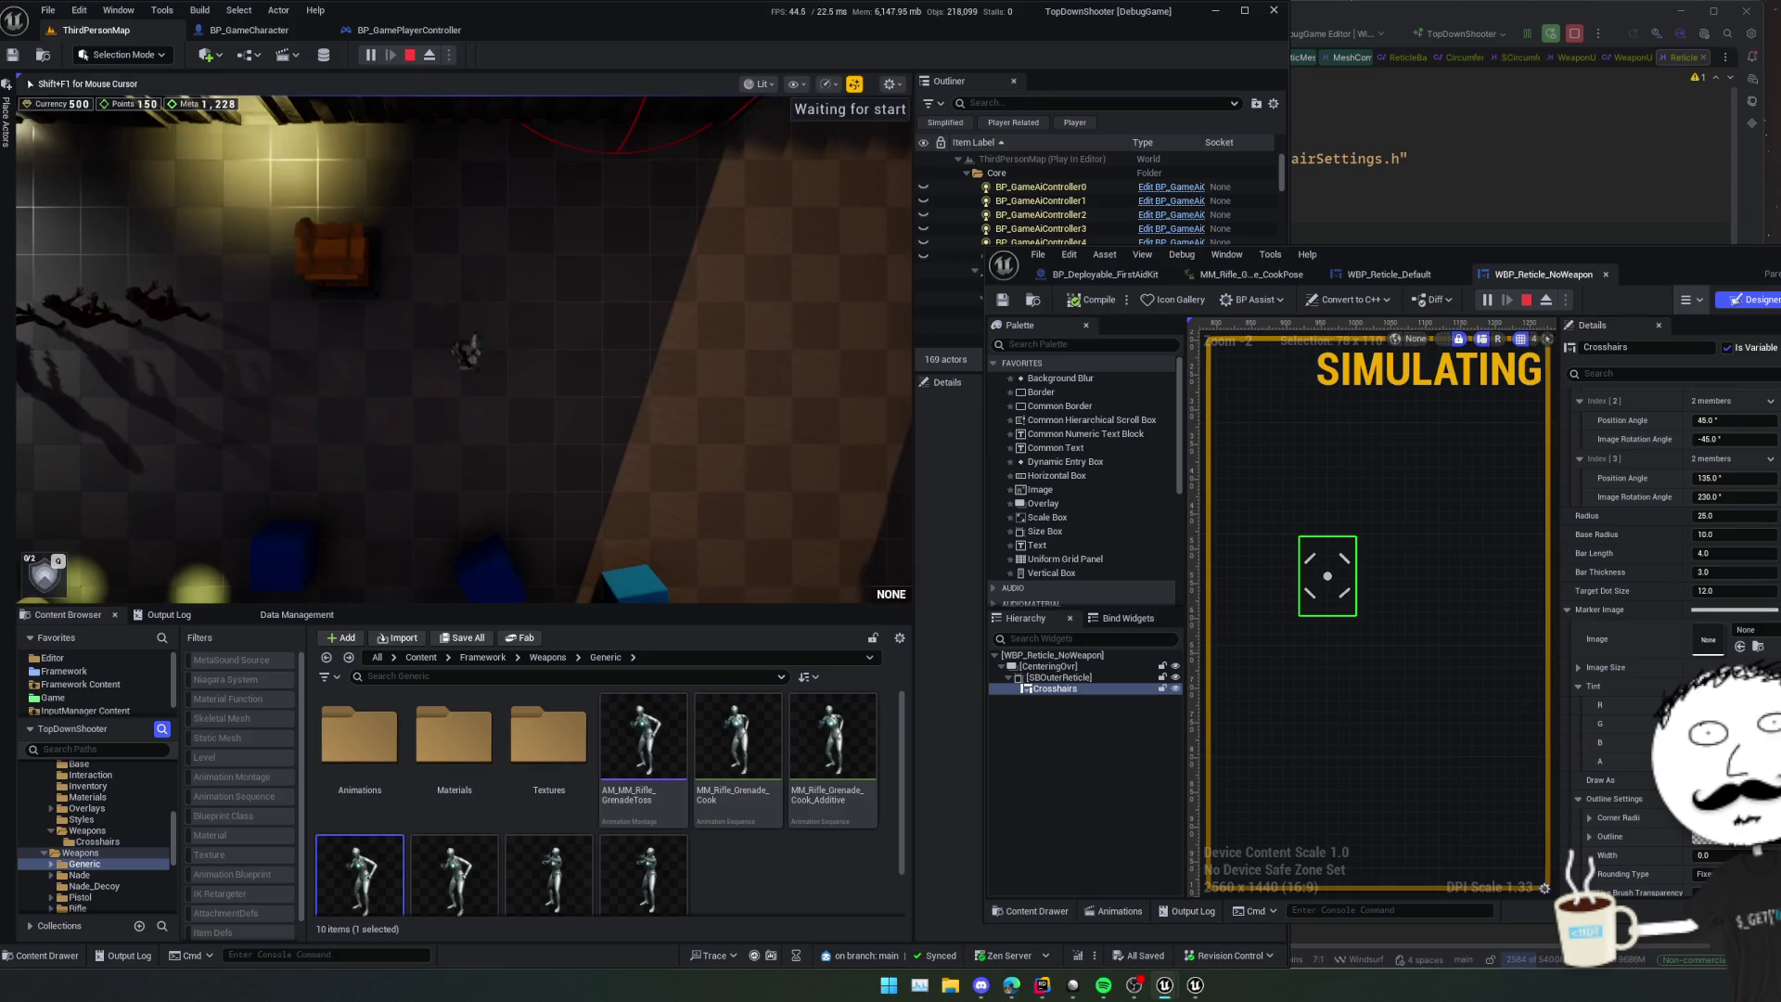
key("Escape")
key("Escape")
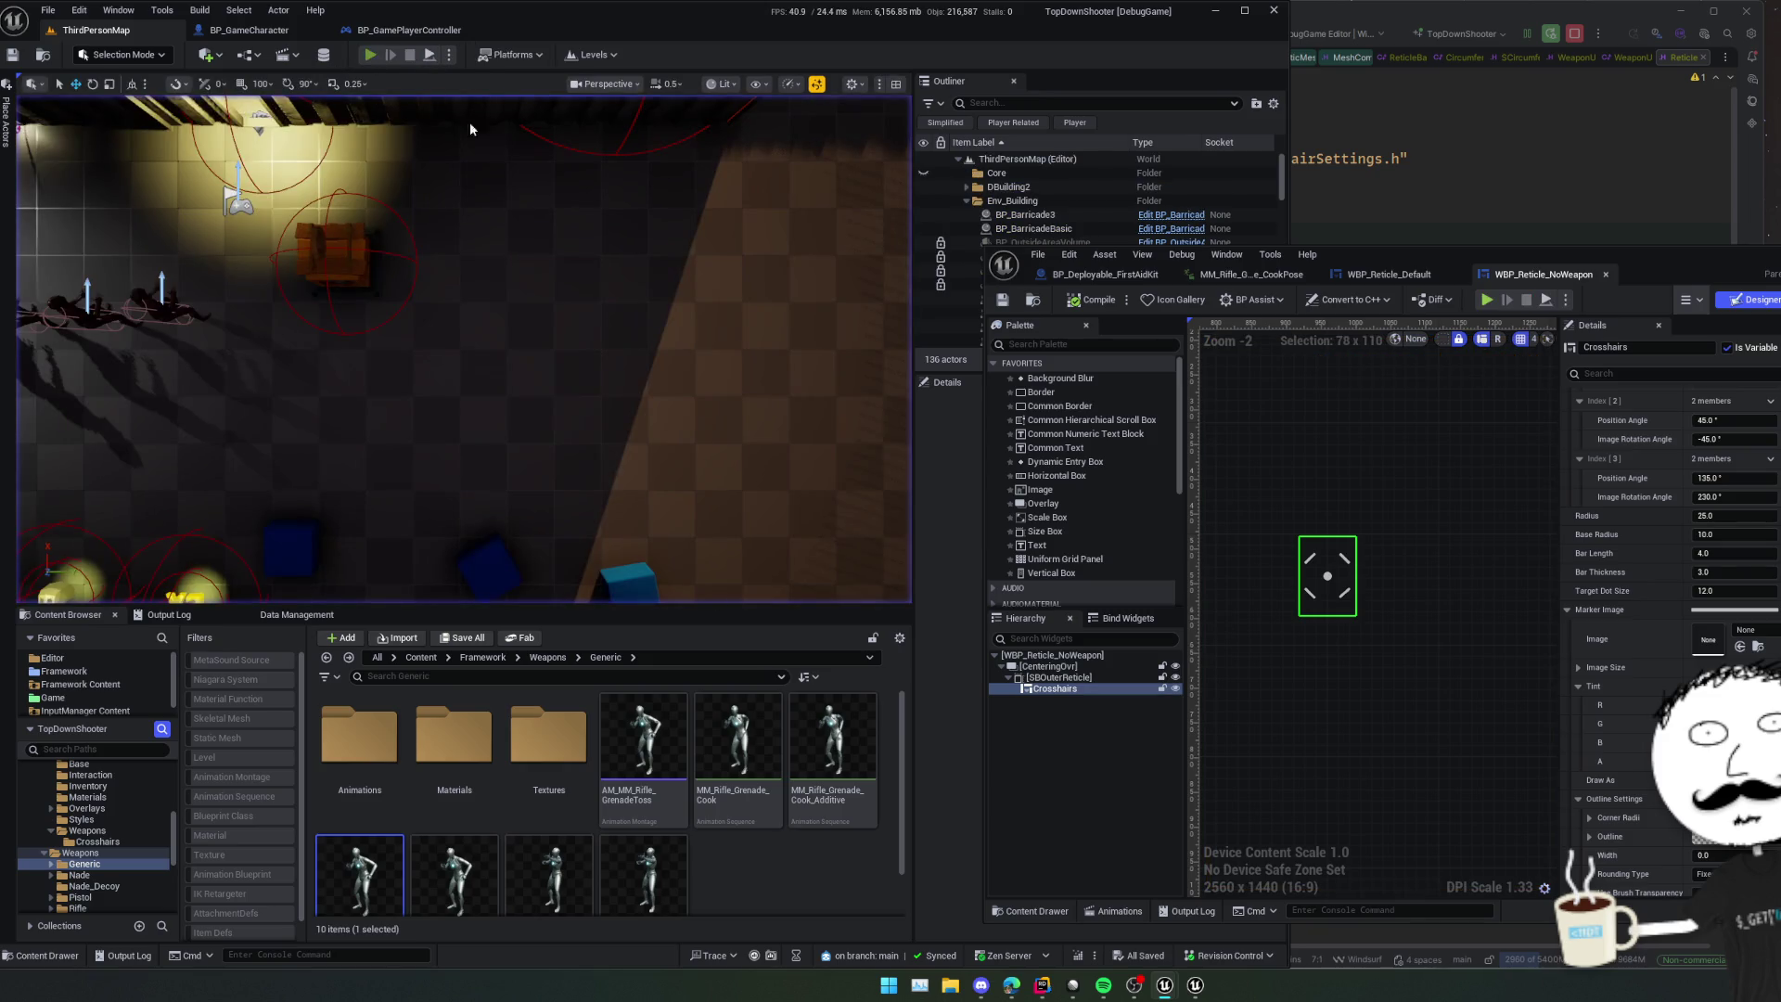
key("s")
key("d")
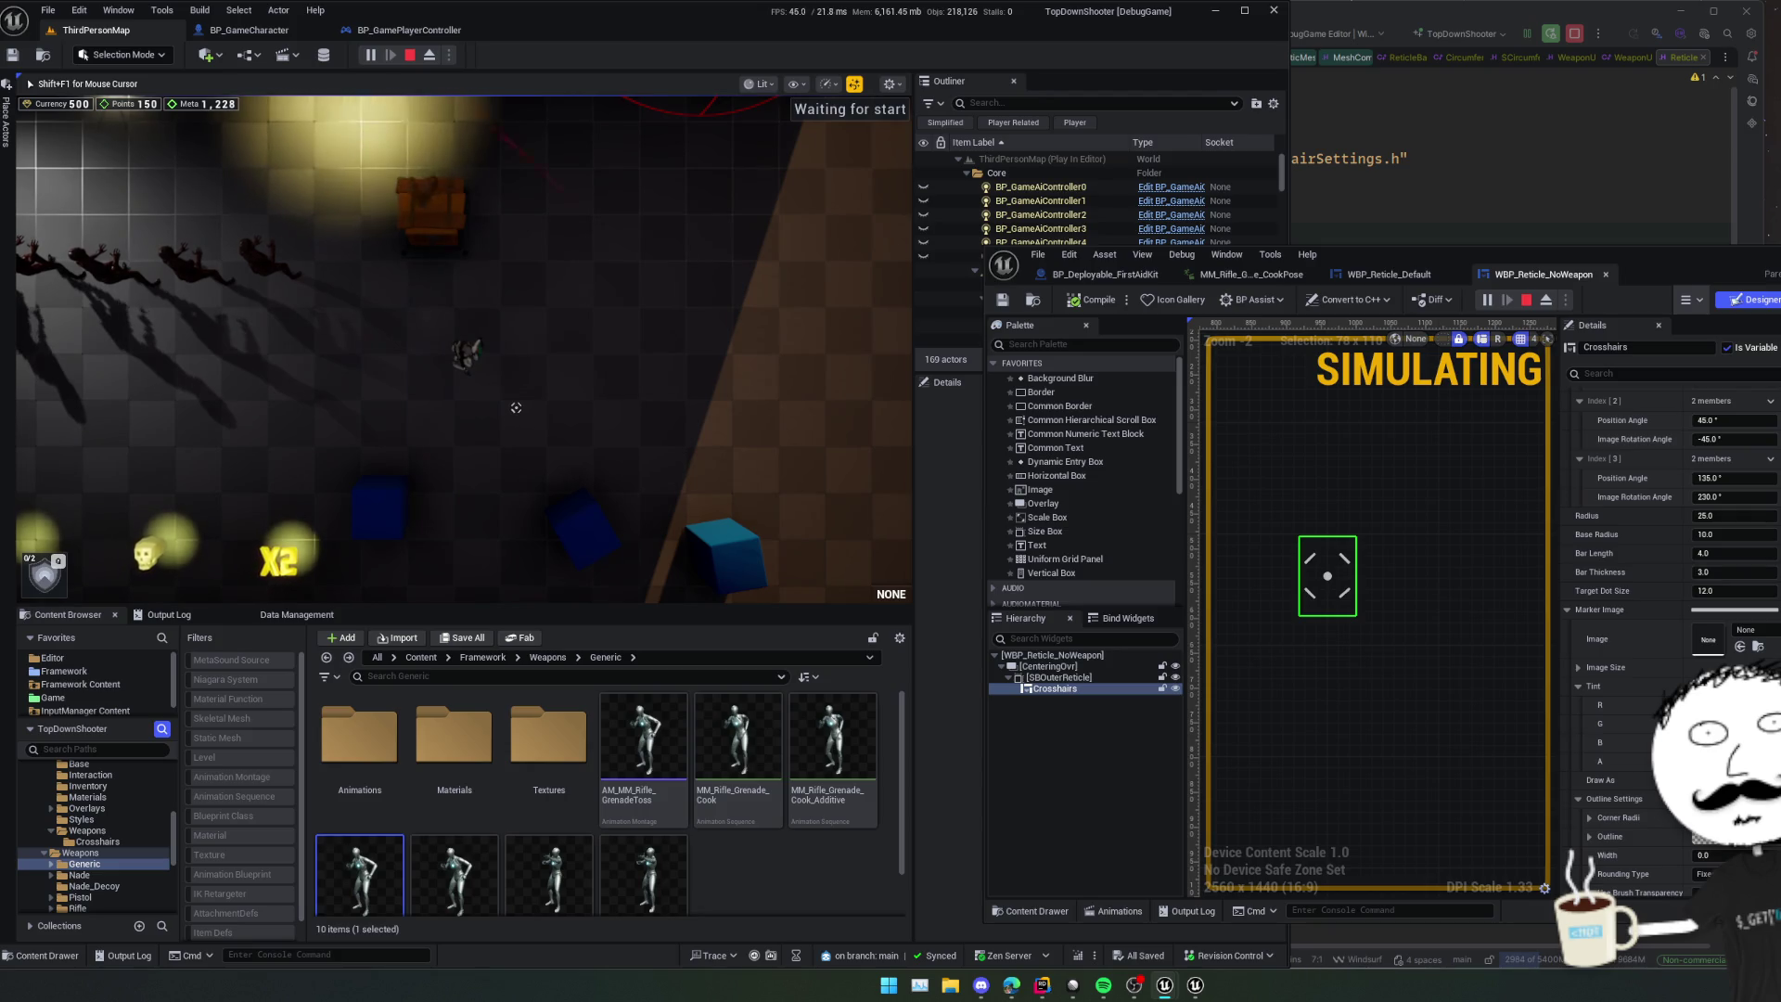
key("s")
key("s")
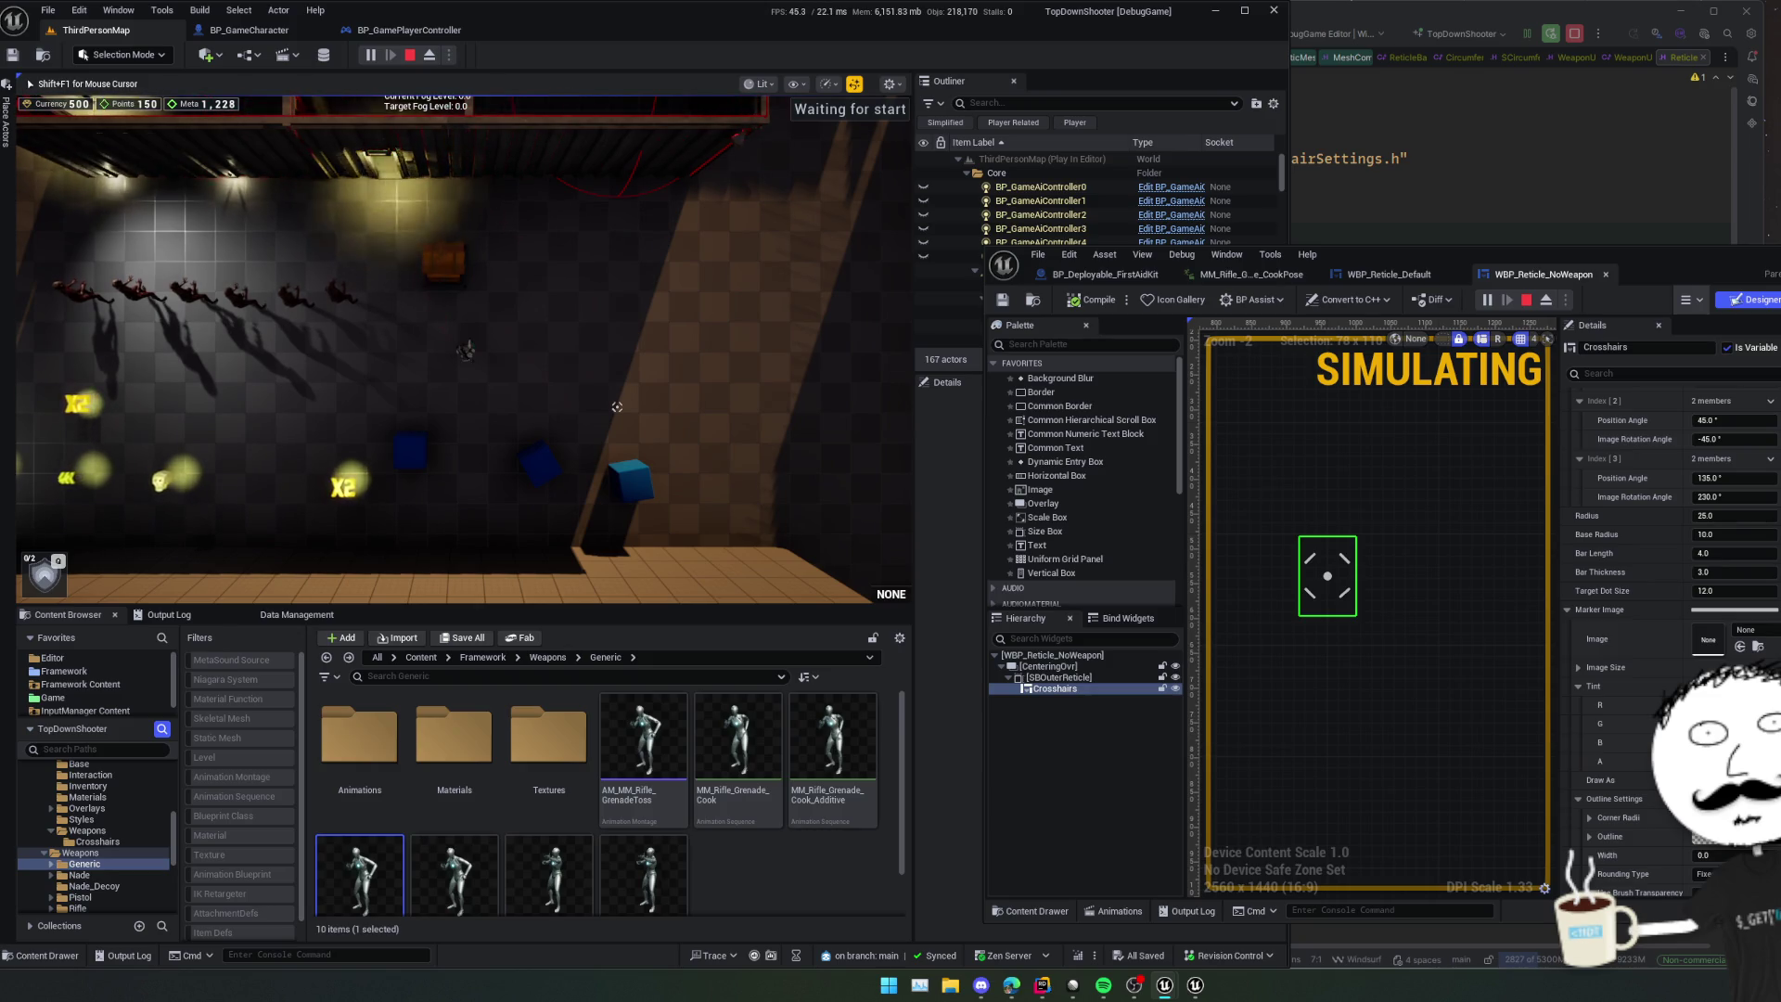
key("Escape")
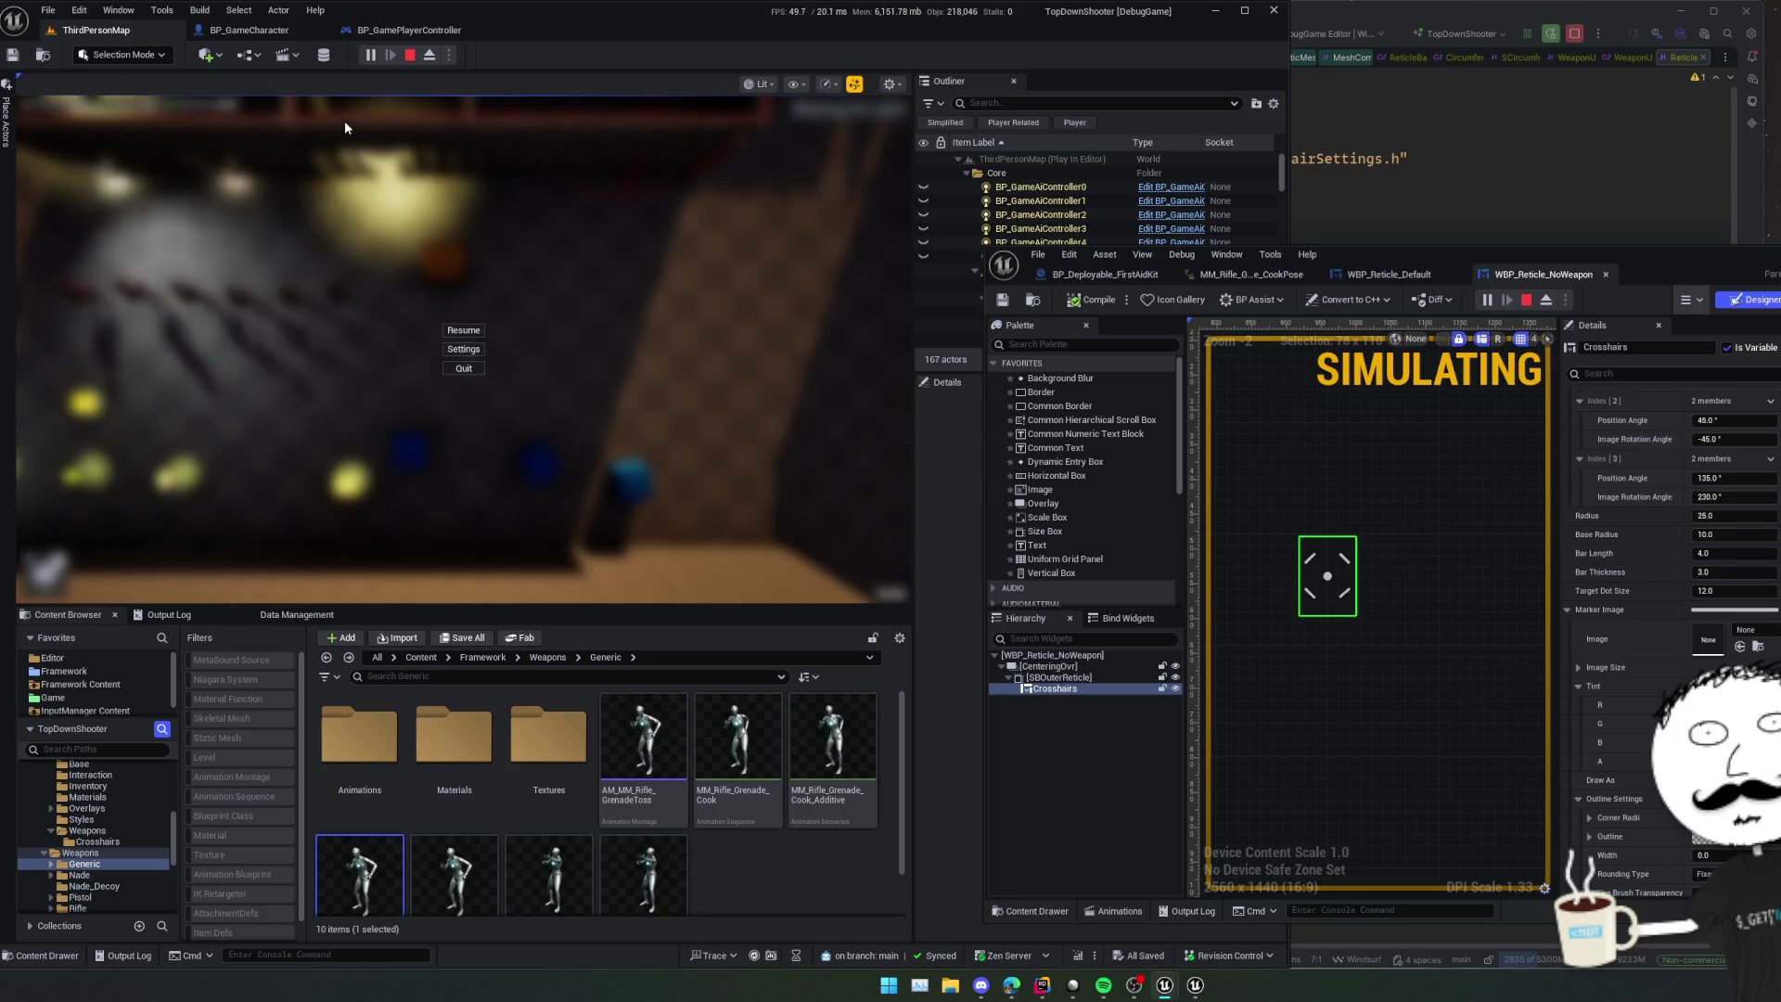
left_click(409, 55)
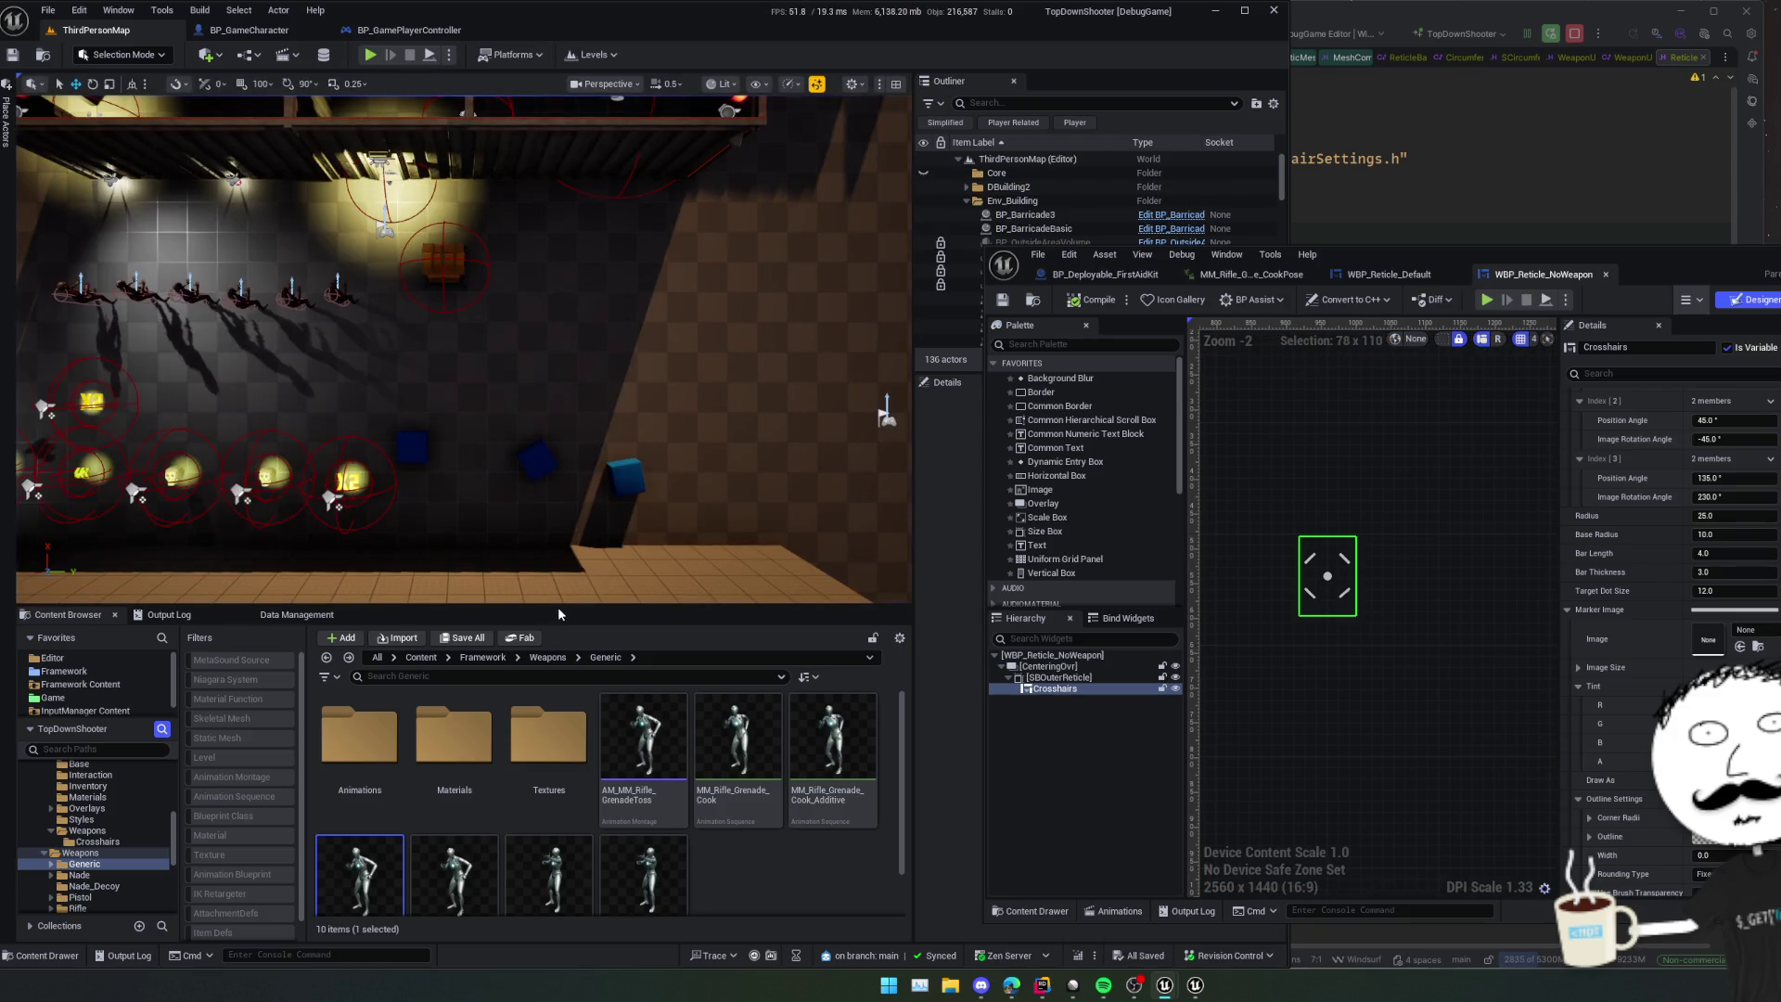
- Enlarge the Content Browser and browse Effects > Particles into the Character folder
left_click_drag(559, 607, 559, 489)
scroll(100, 769, "down", 4)
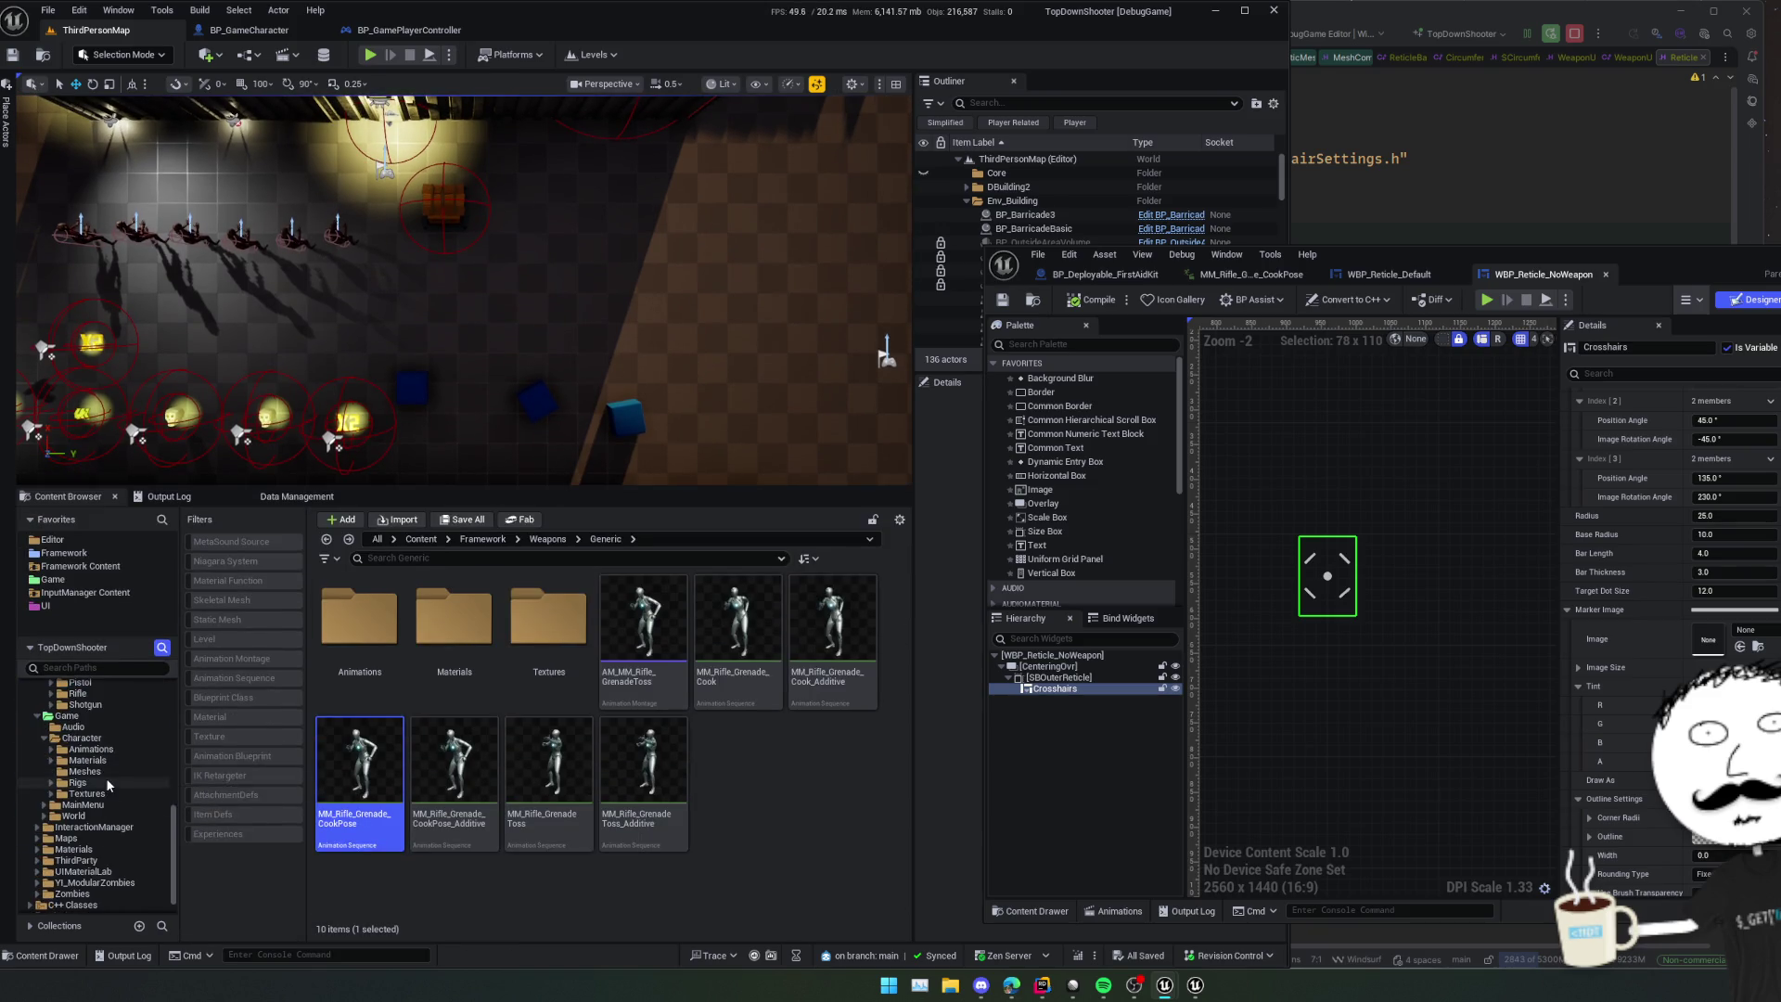
scroll(154, 805, "up", 5)
scroll(154, 805, "up", 4)
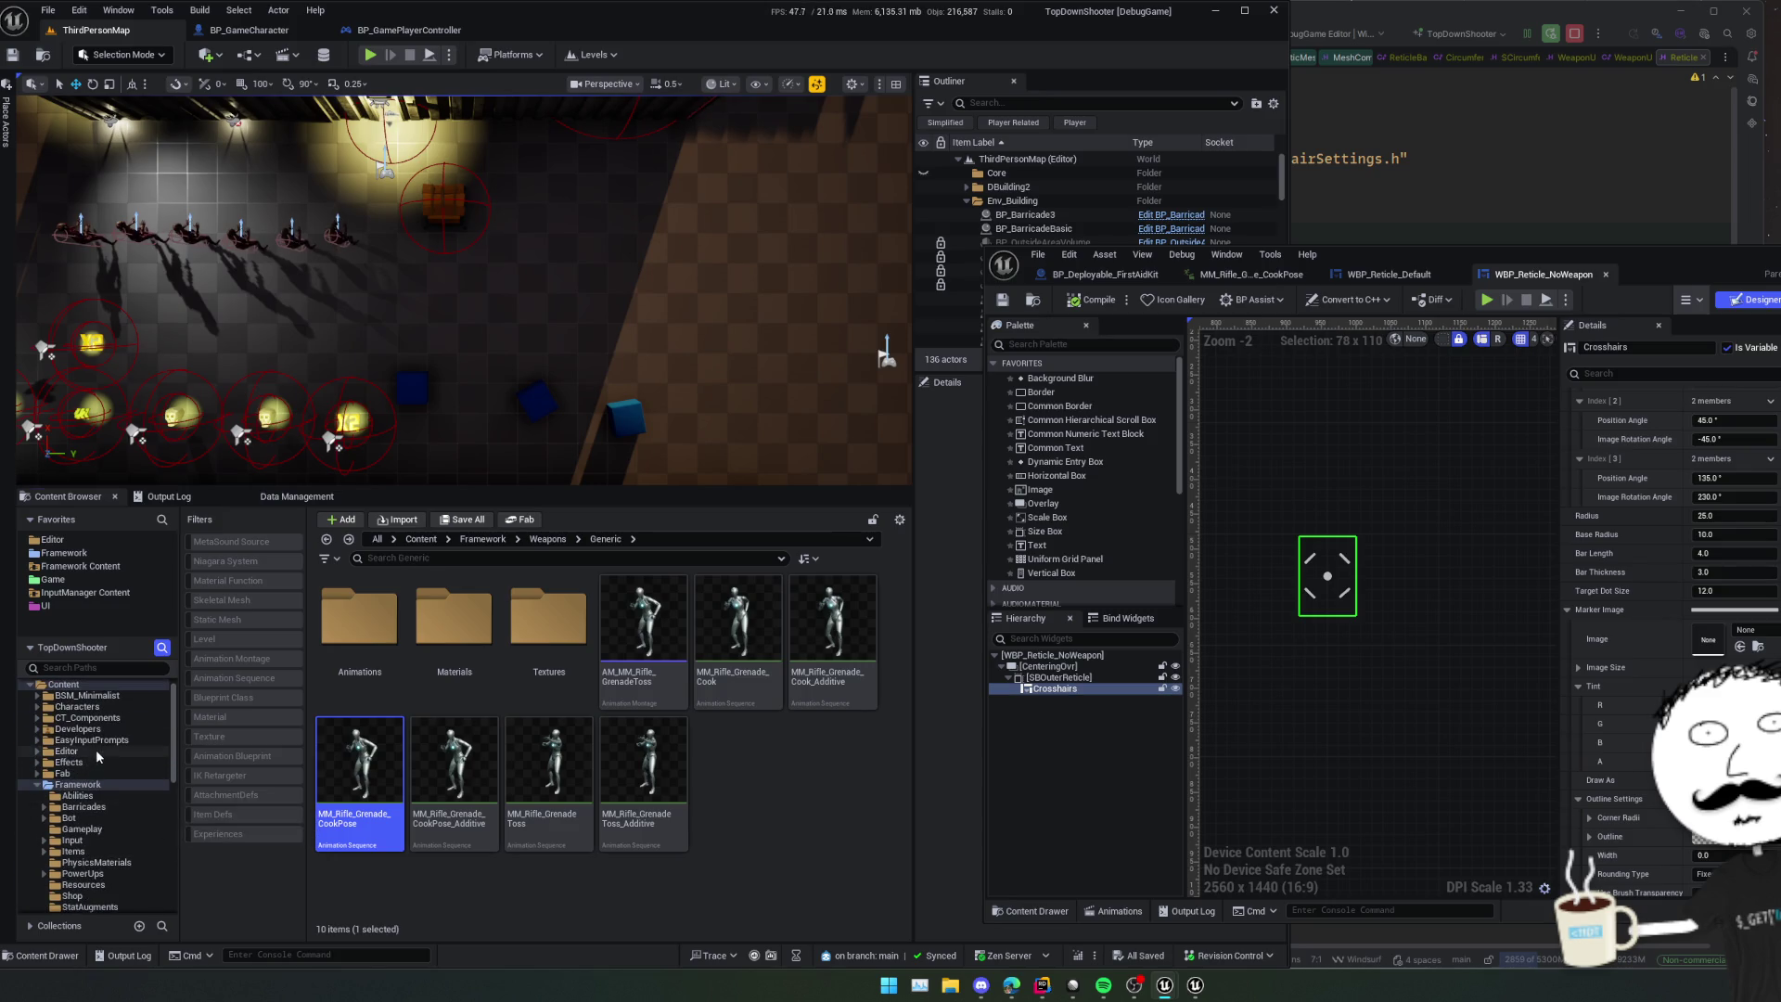
left_click(96, 762)
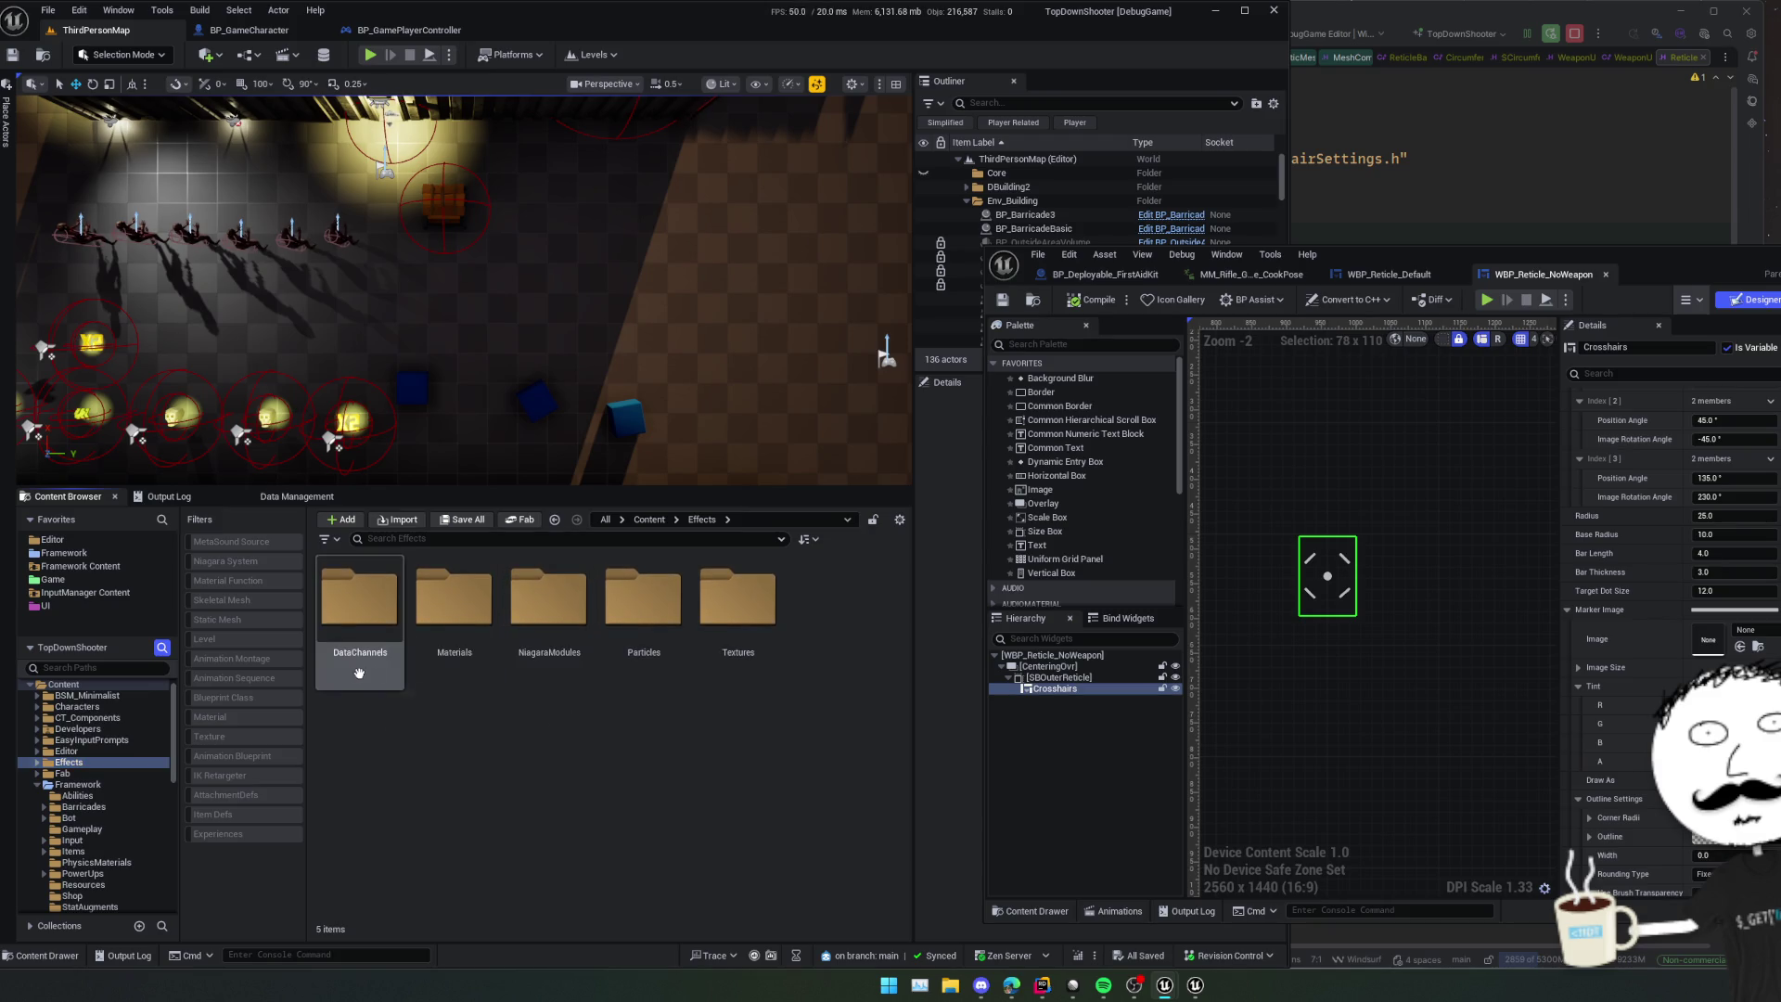
double_click(681, 682)
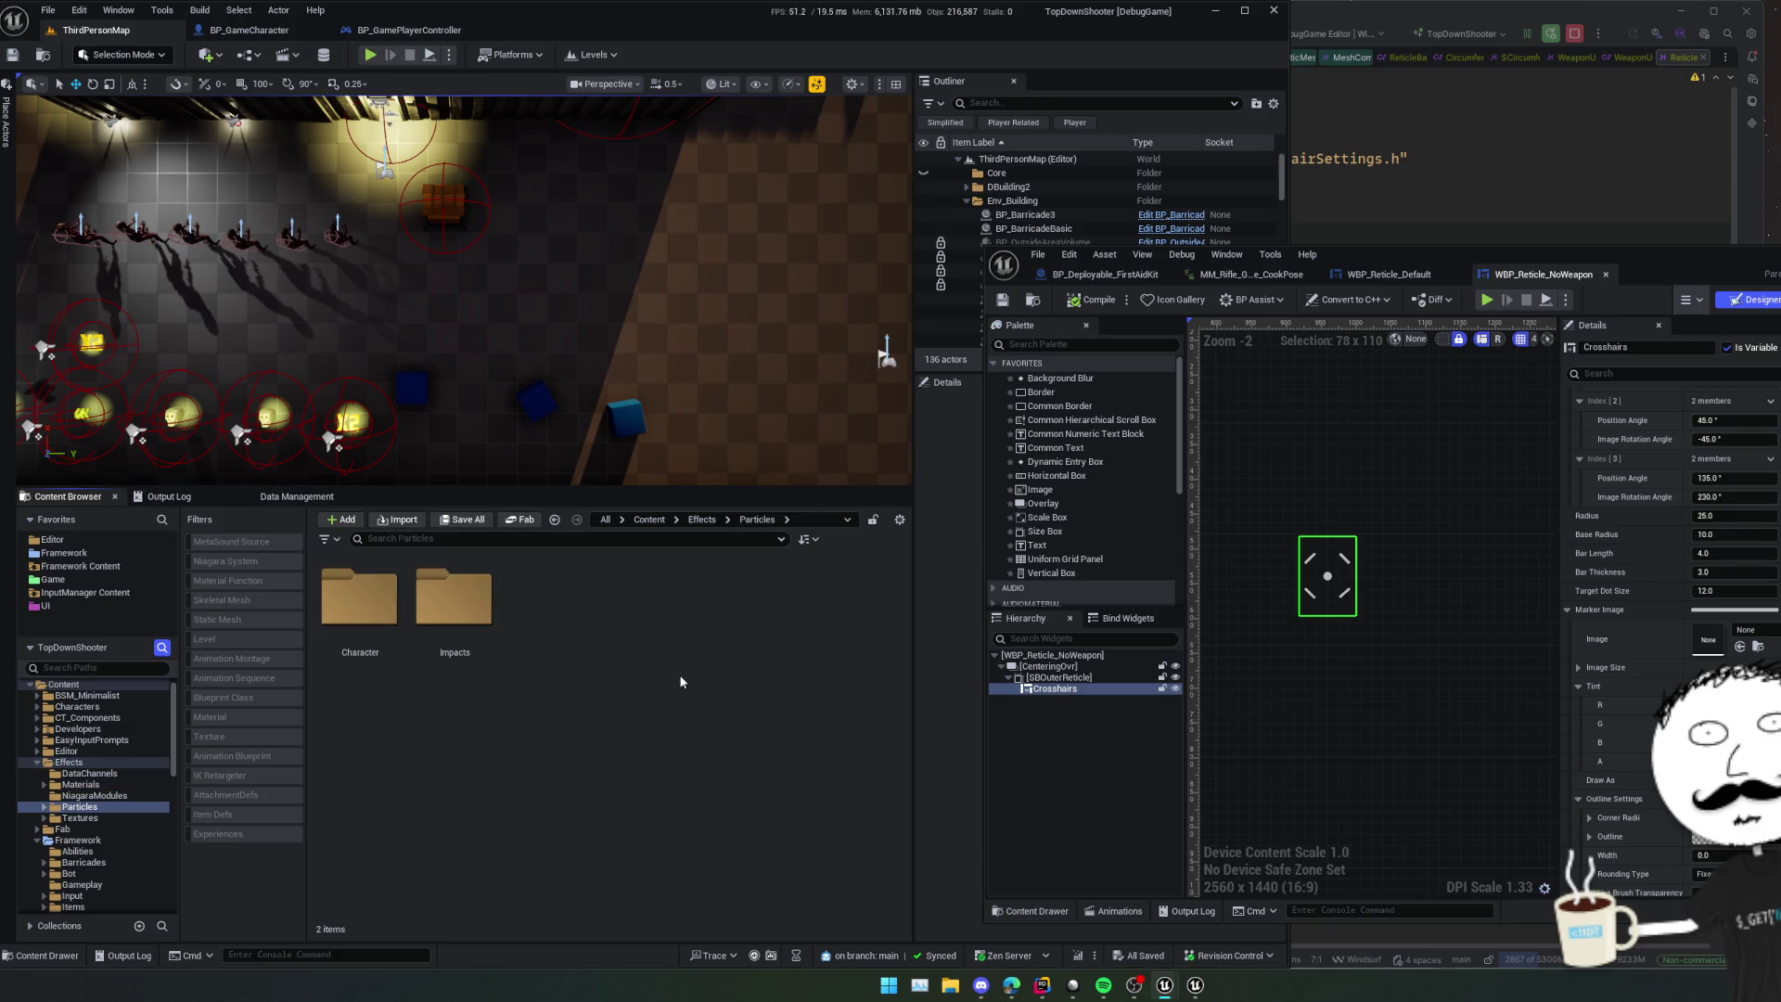
double_click(360, 603)
- Check the Impacts folder, then return to Character and bring up its new-asset menu
key("alt+Left")
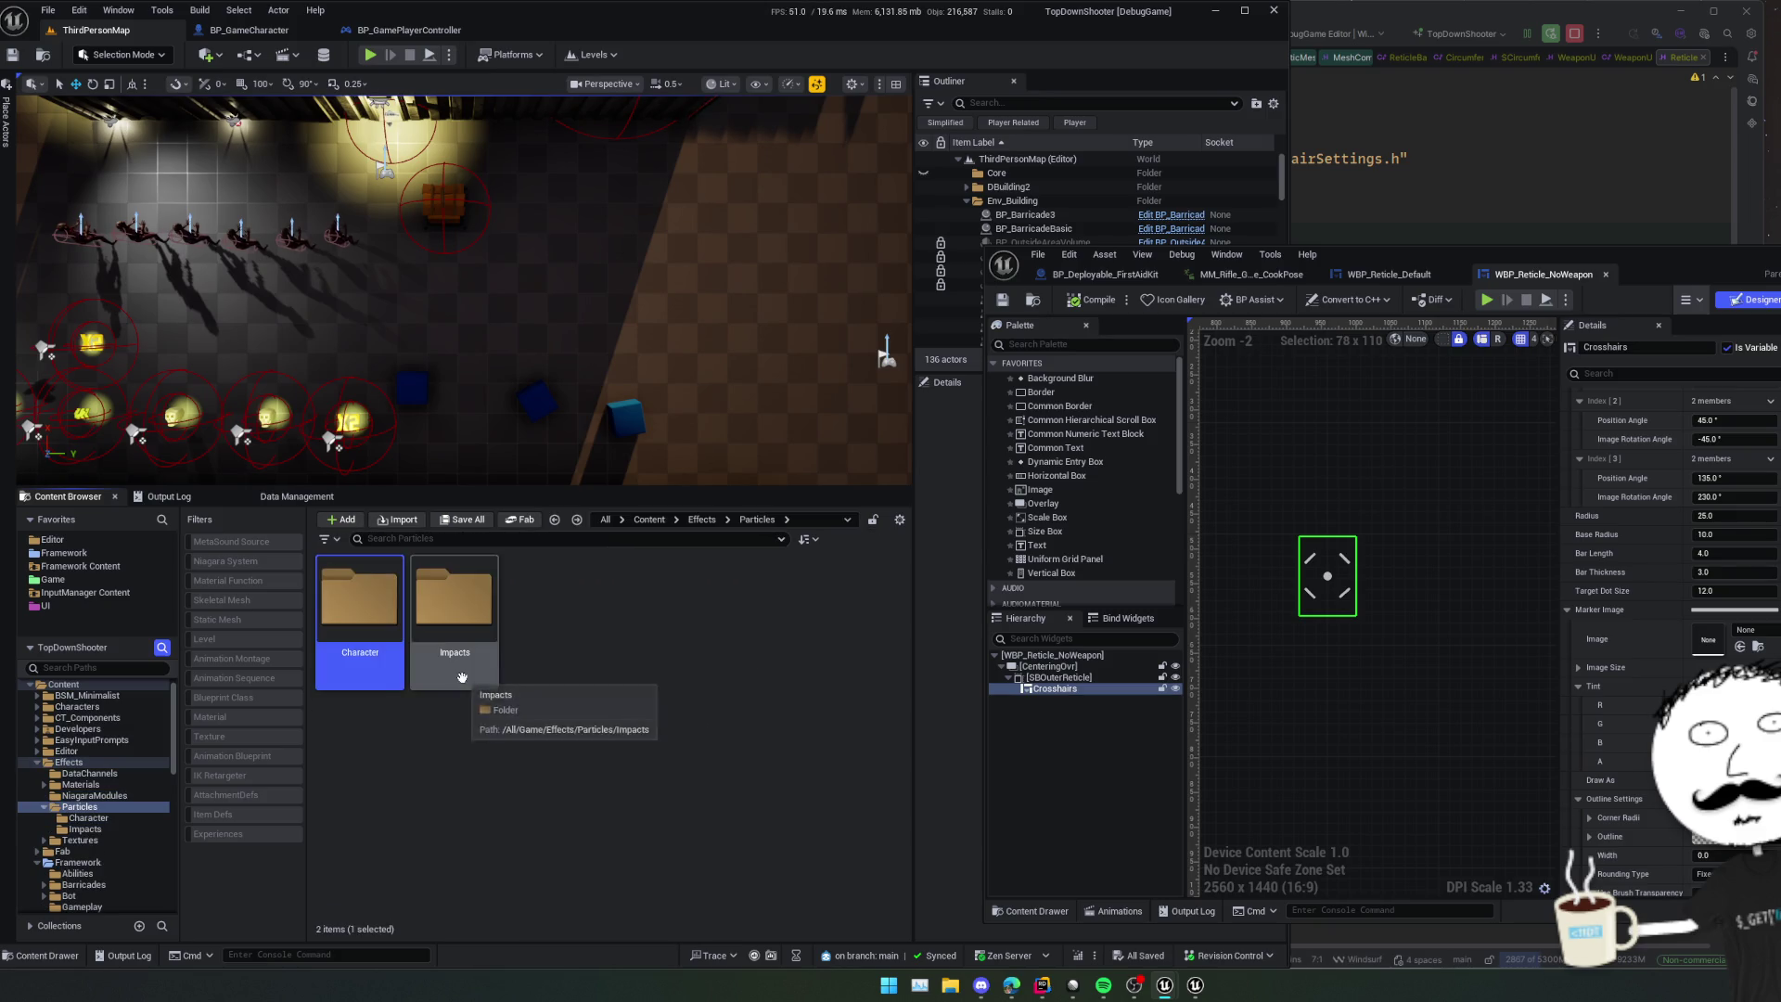
double_click(455, 612)
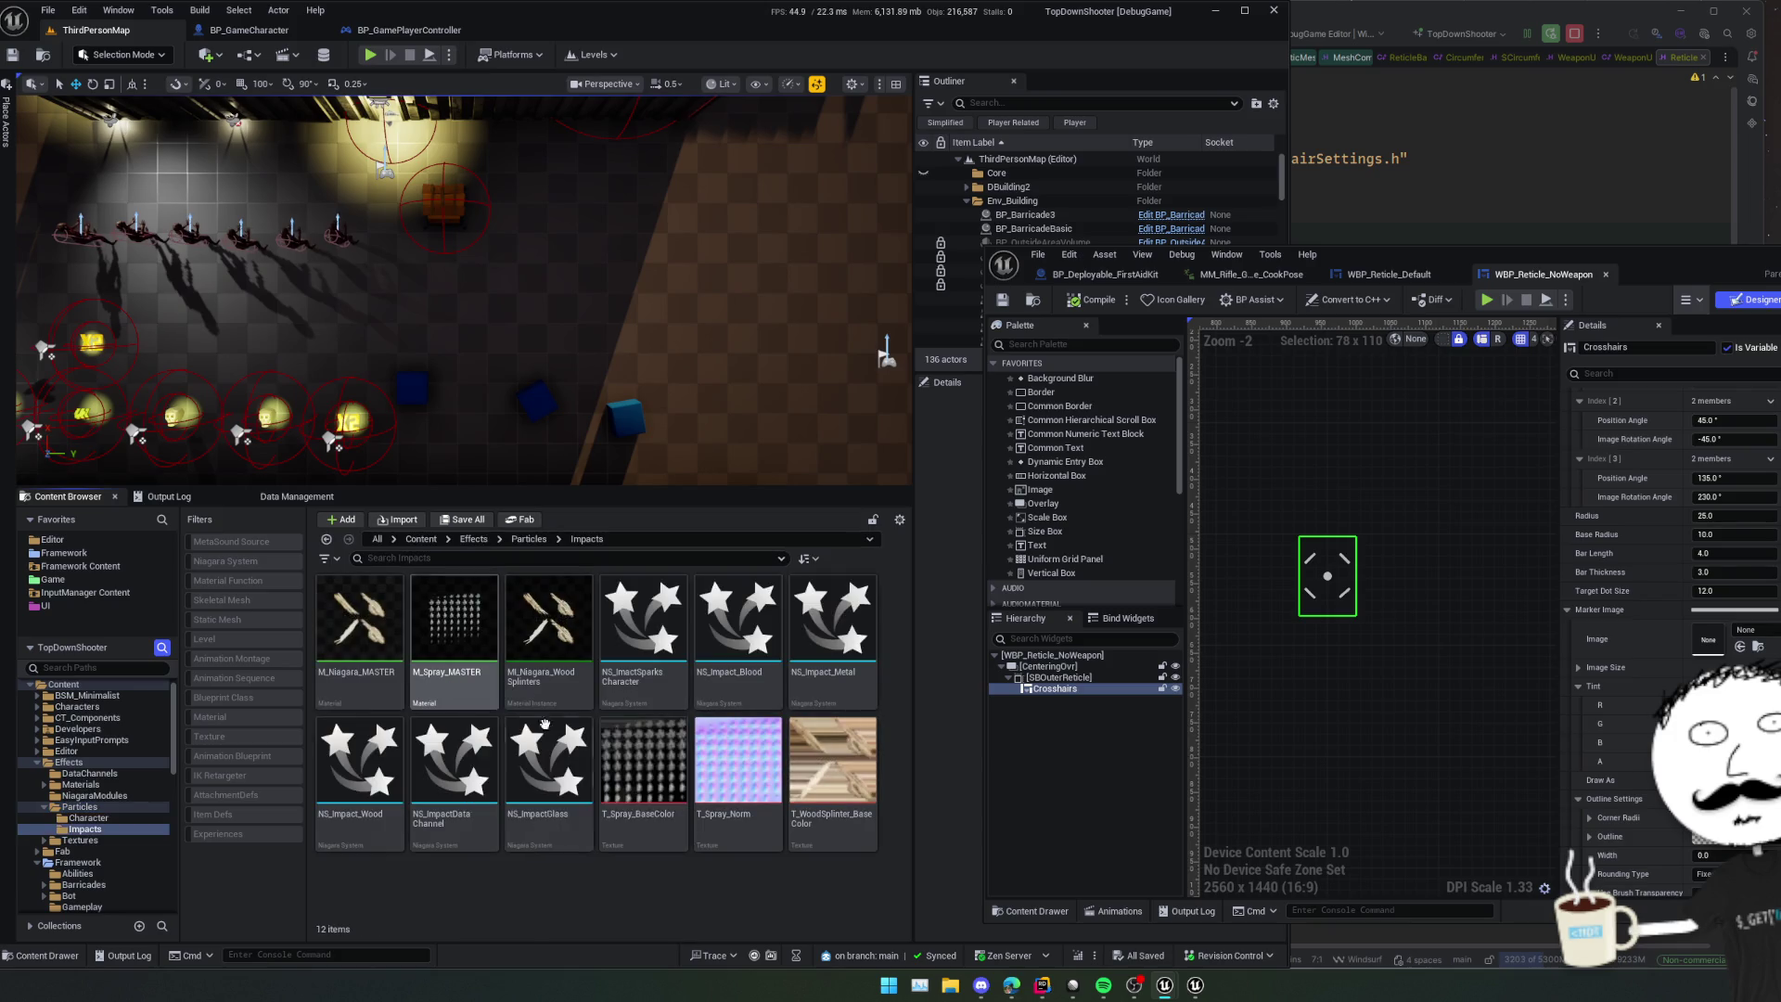
key("alt+Left")
left_click(621, 724)
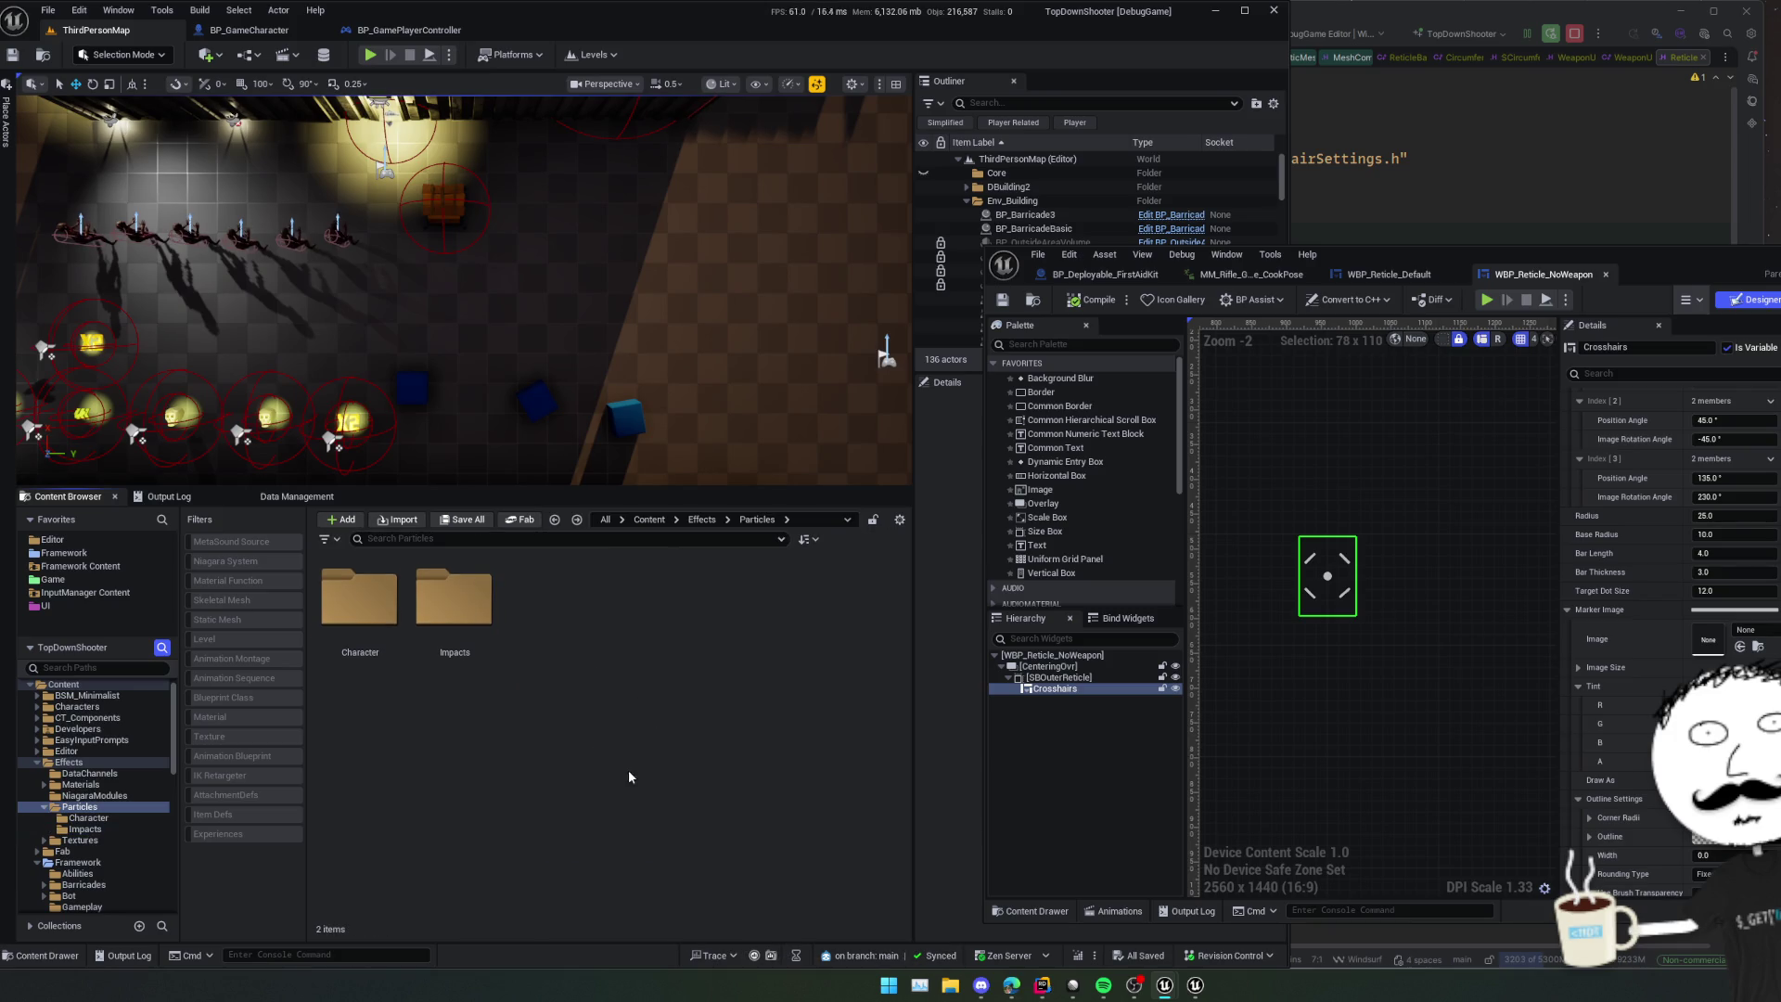
right_click(616, 753)
double_click(376, 622)
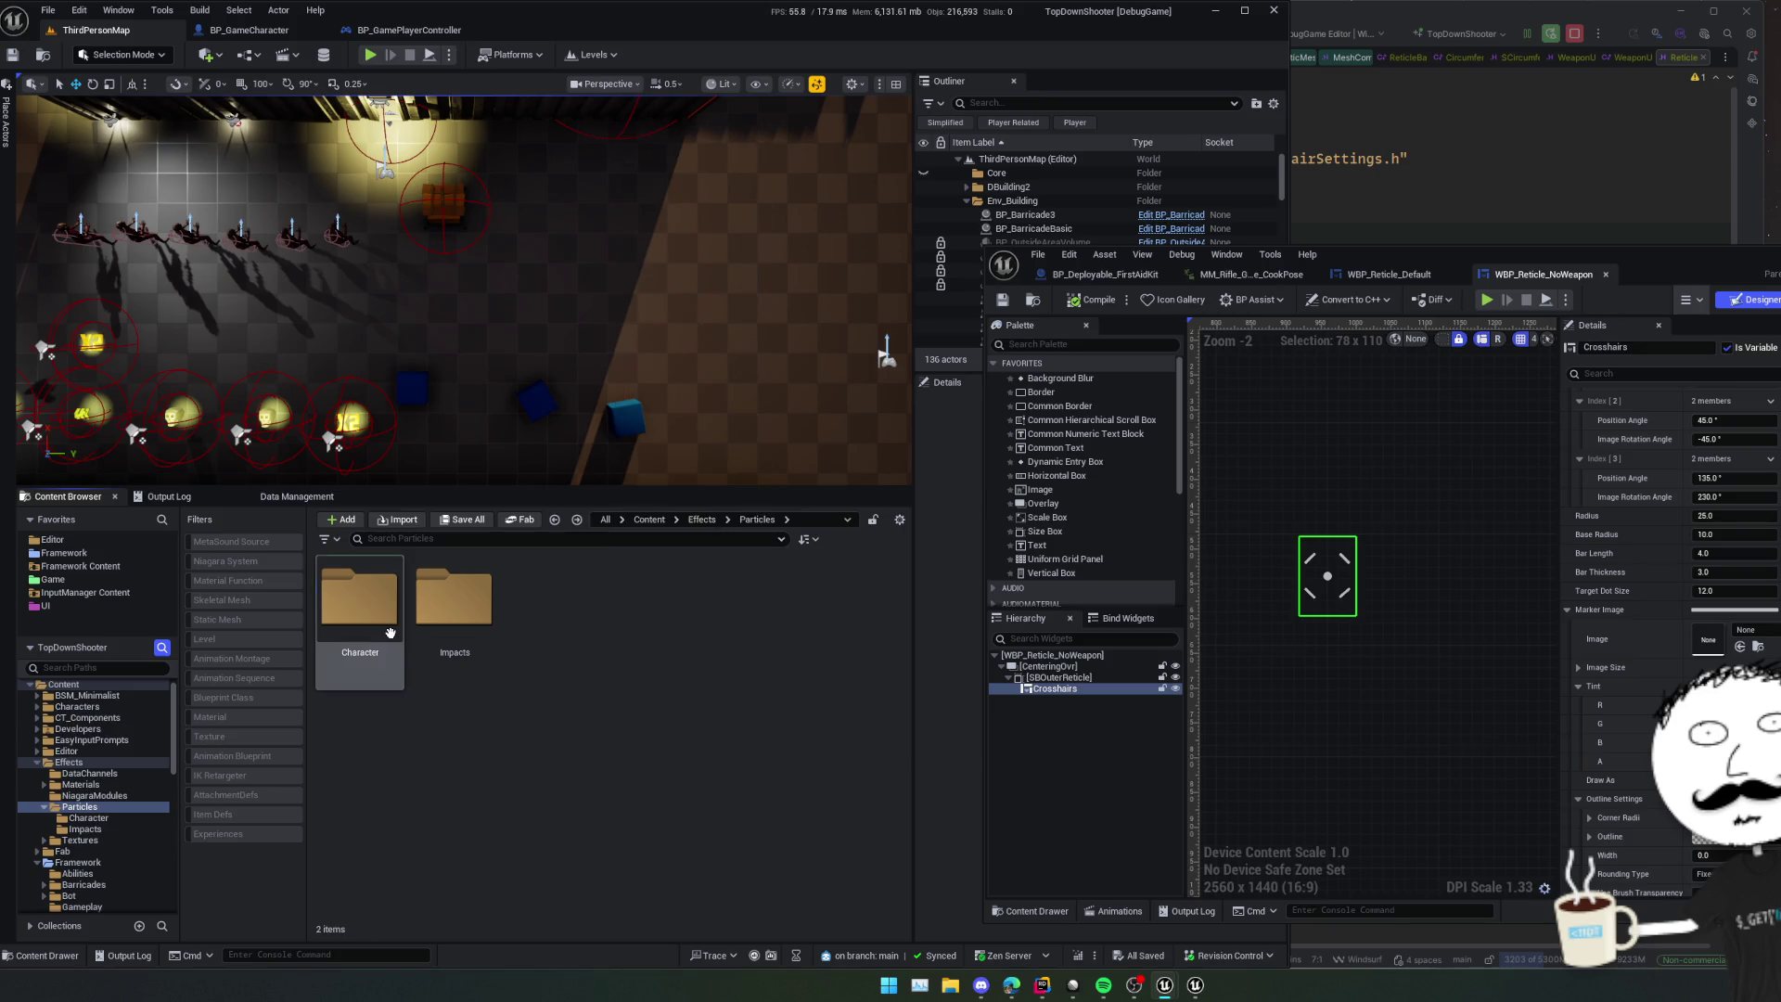
right_click(603, 773)
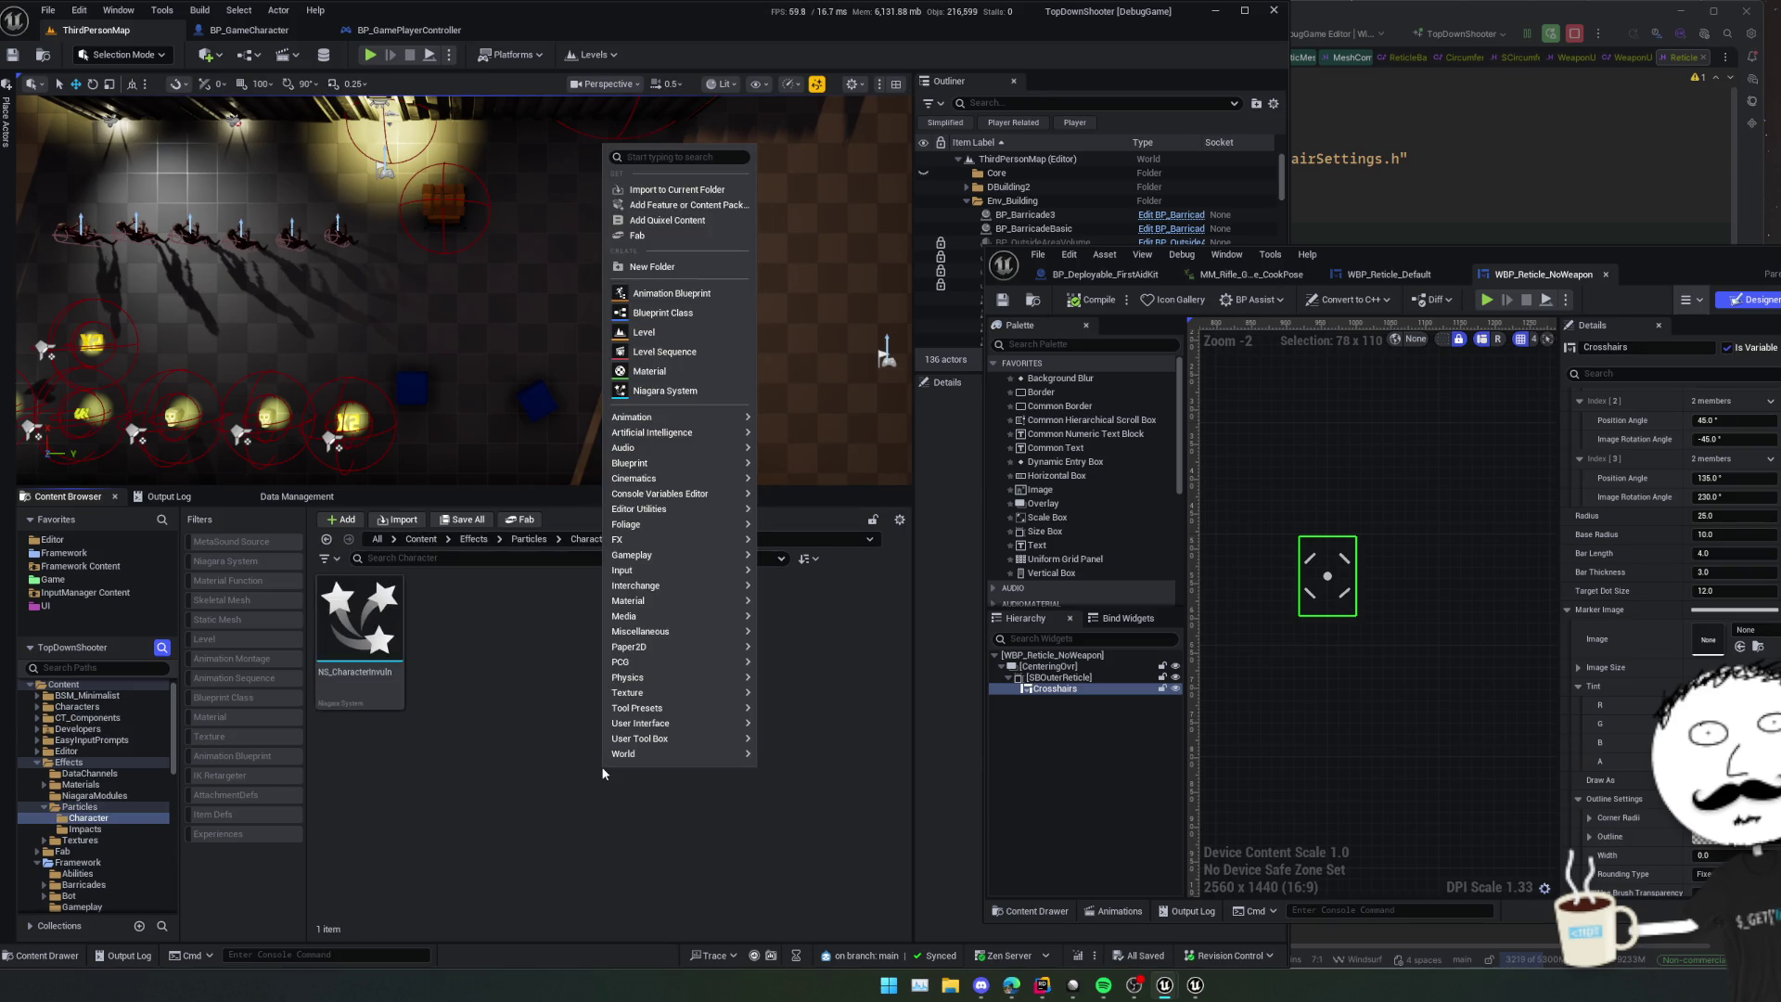
- Start a new Niagara System via a 'niaga' search and pick the DynamicBeam emitter
type("nia")
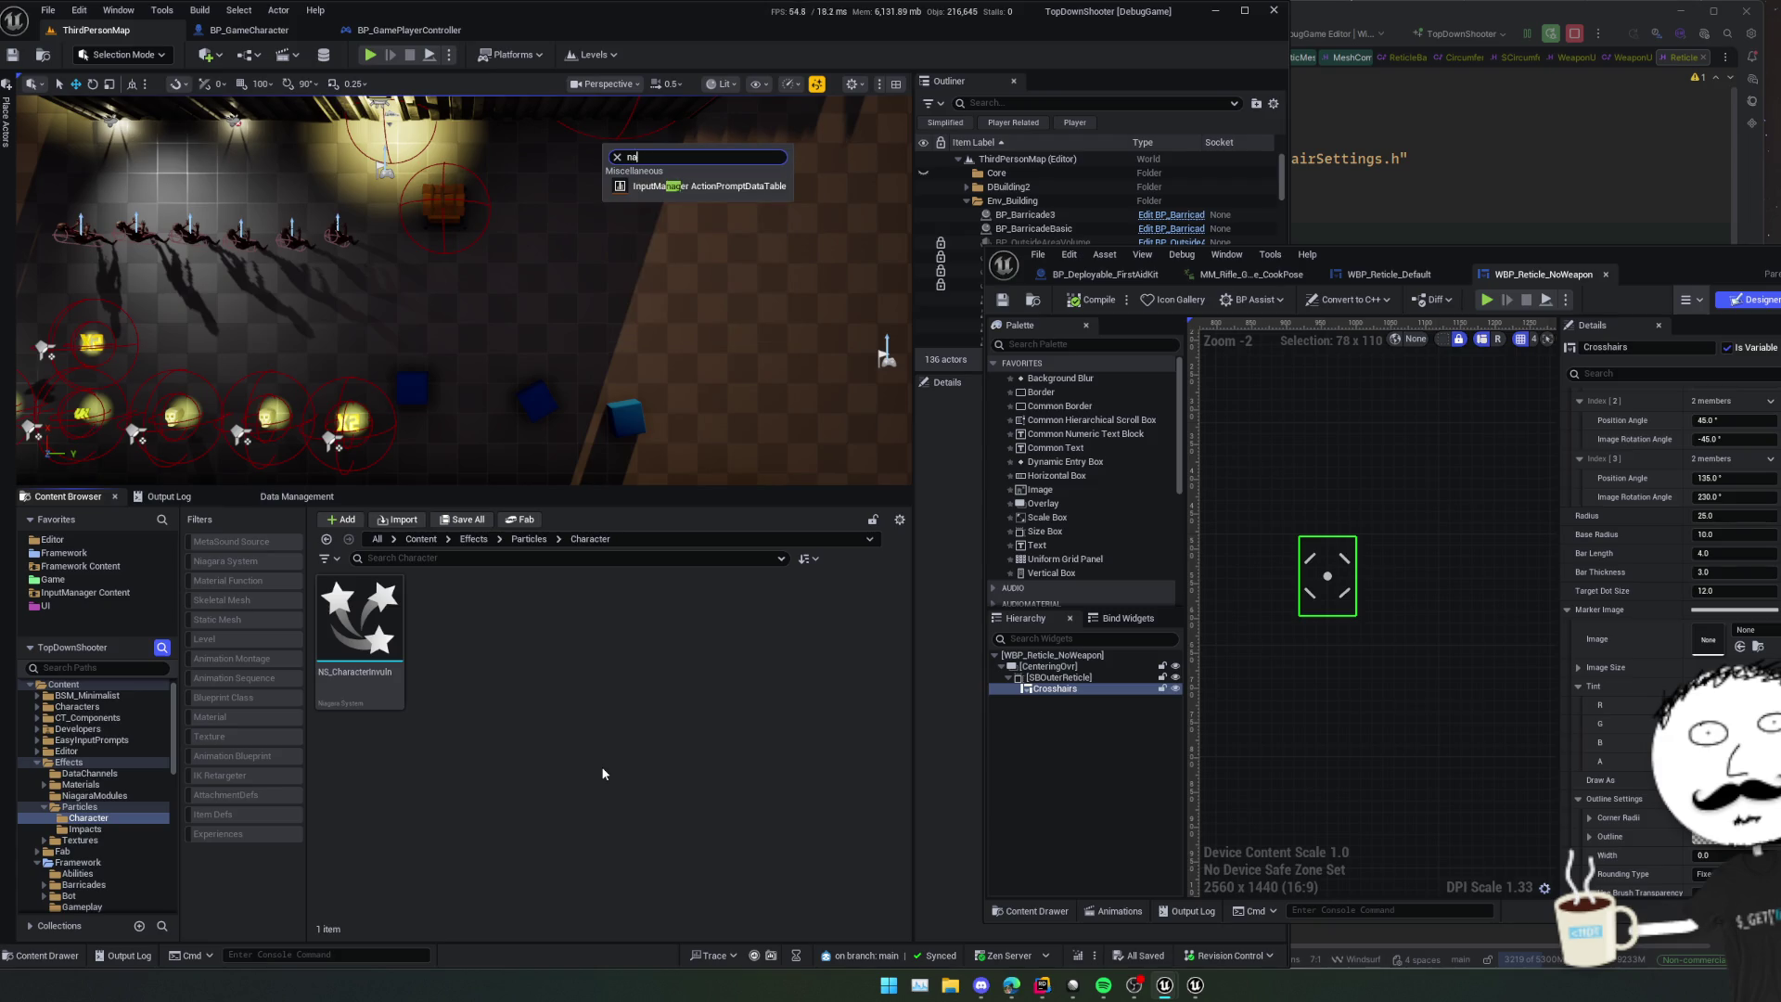
type("gar")
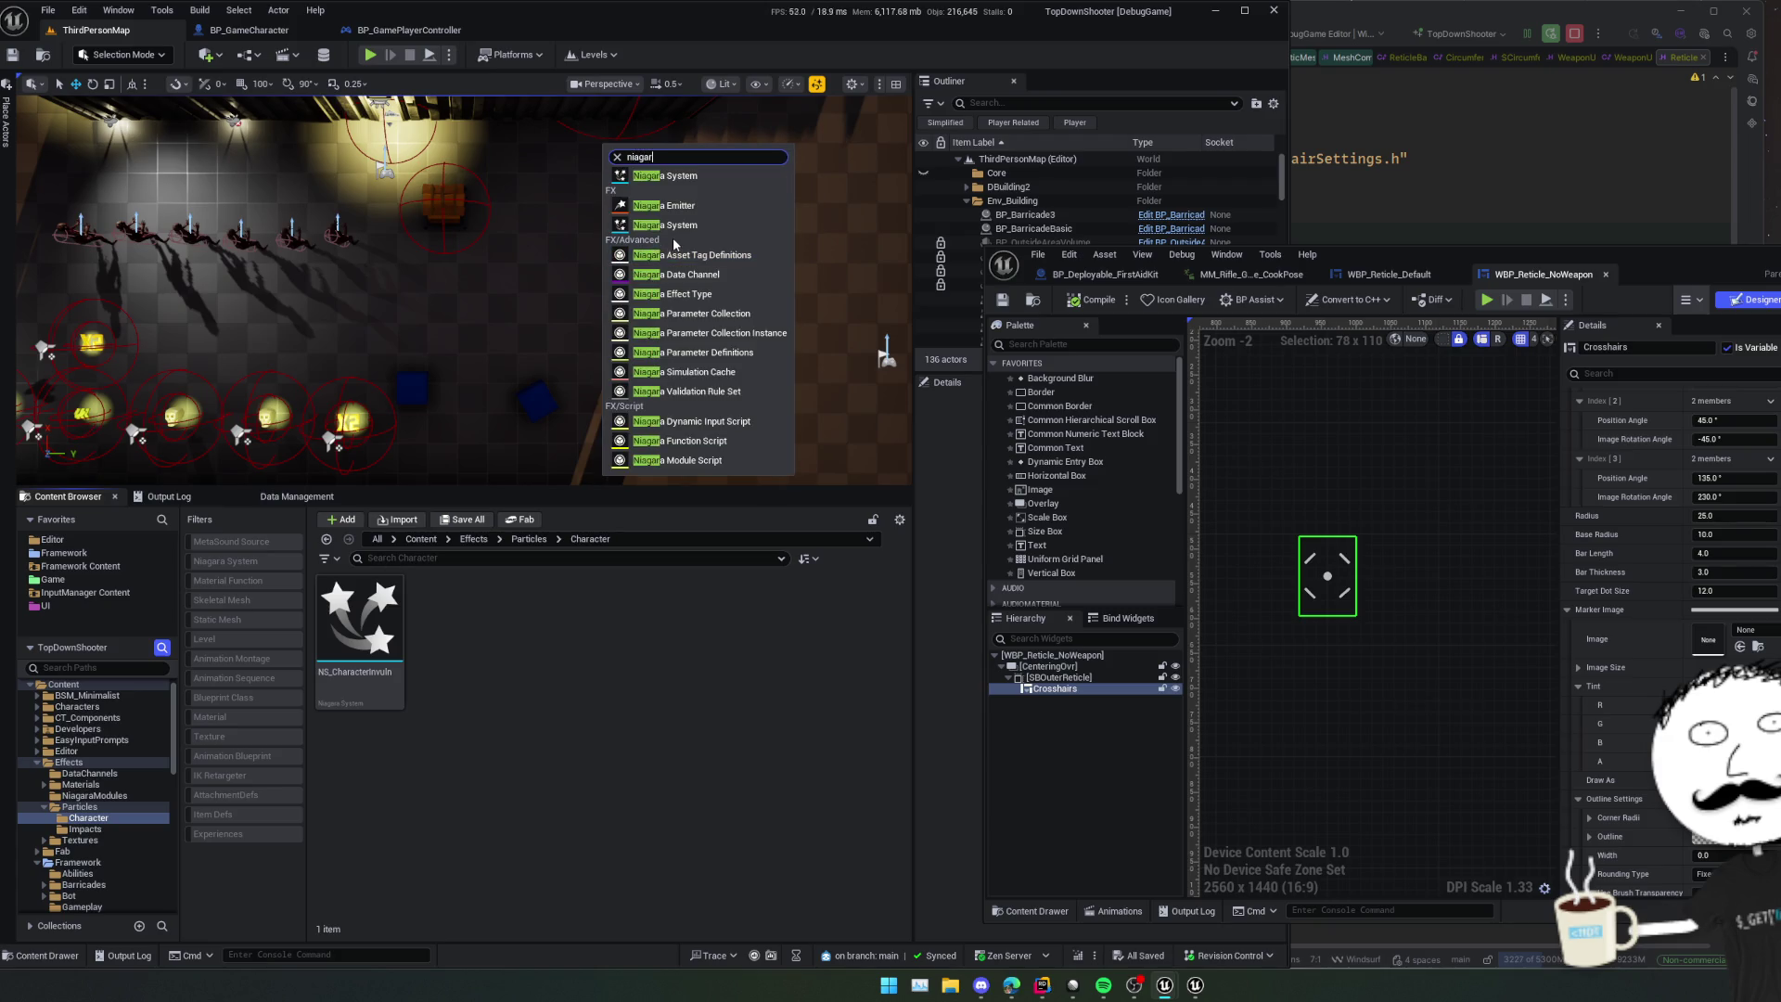
left_click(690, 229)
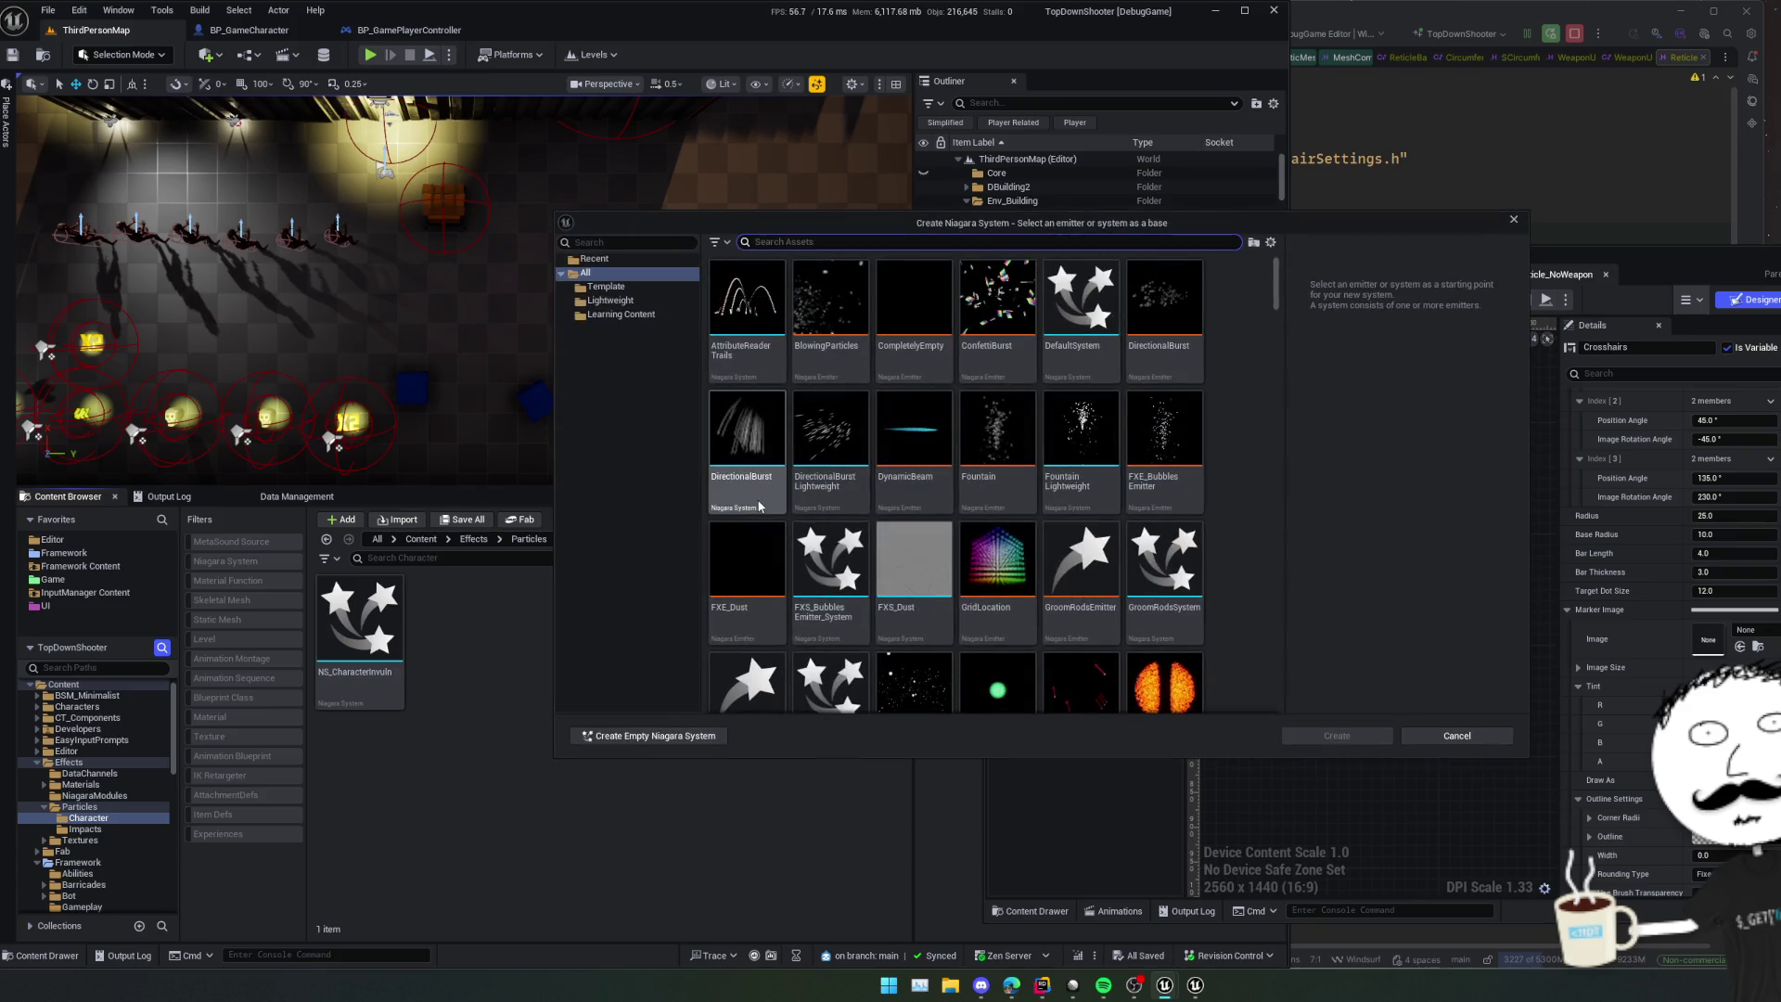
left_click(900, 471)
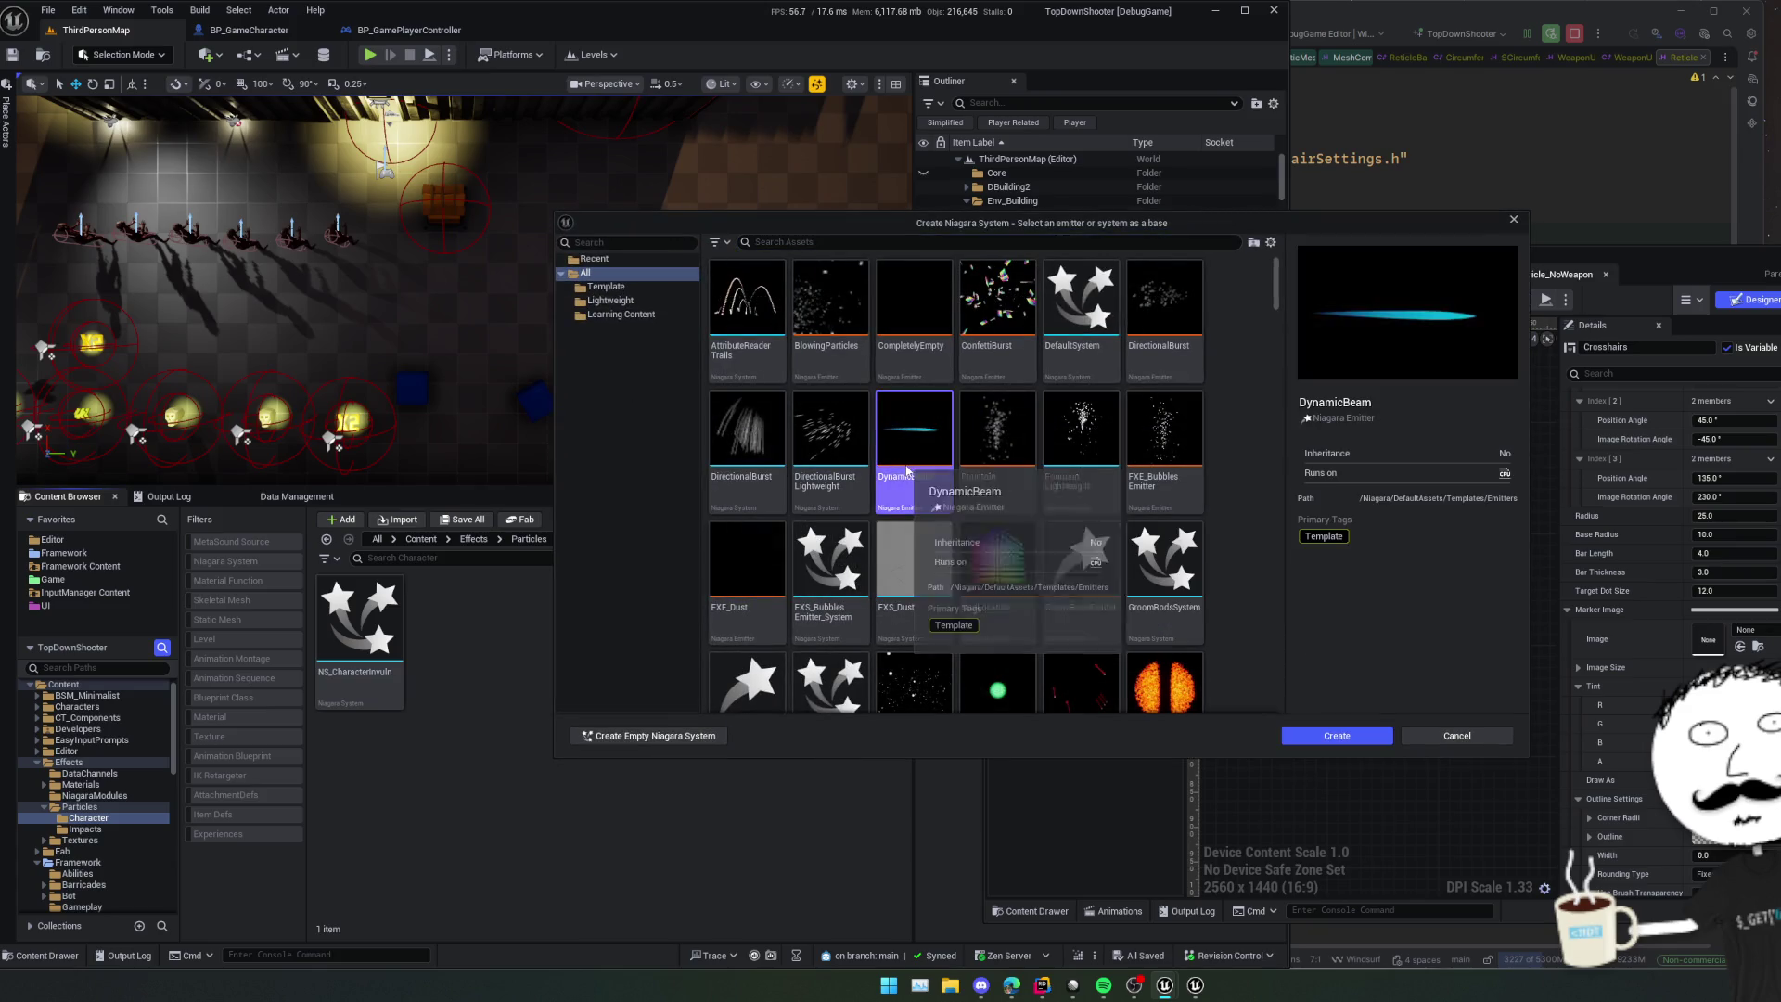
- Review the emitter template list, then create the DynamicBeam-based system and start naming it
scroll(1260, 575, "down", 1)
scroll(1256, 574, "down", 10)
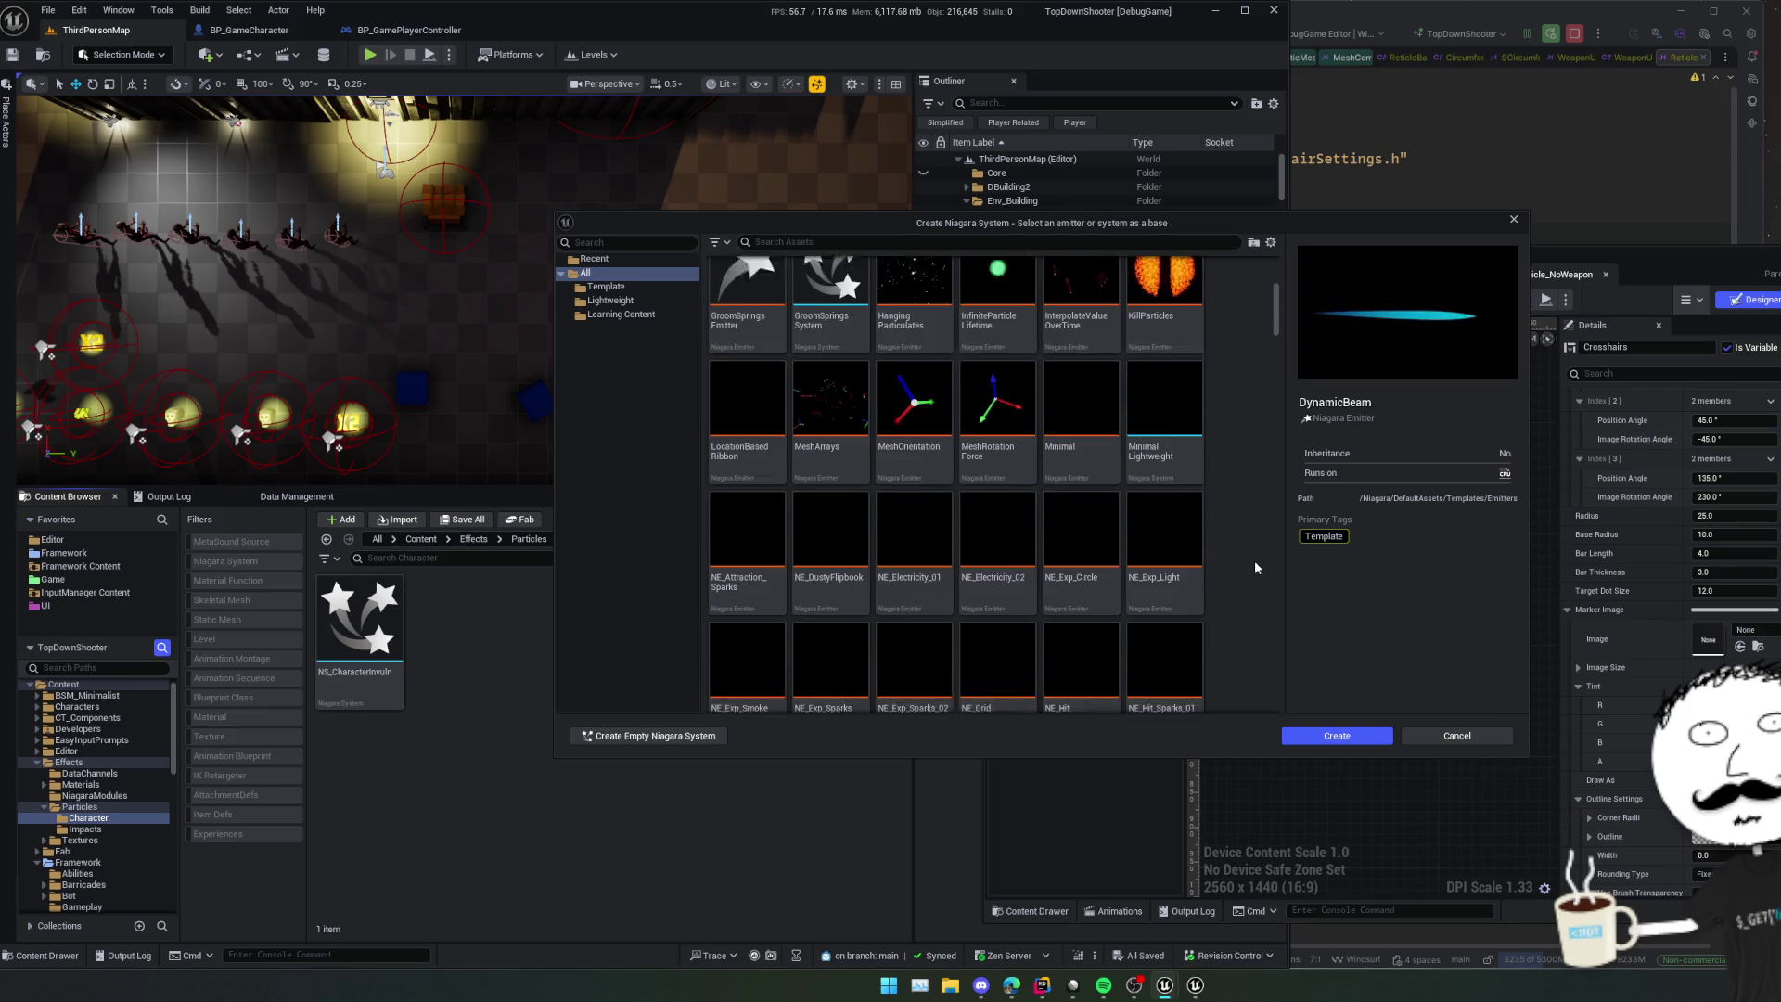
scroll(1255, 562, "down", 1)
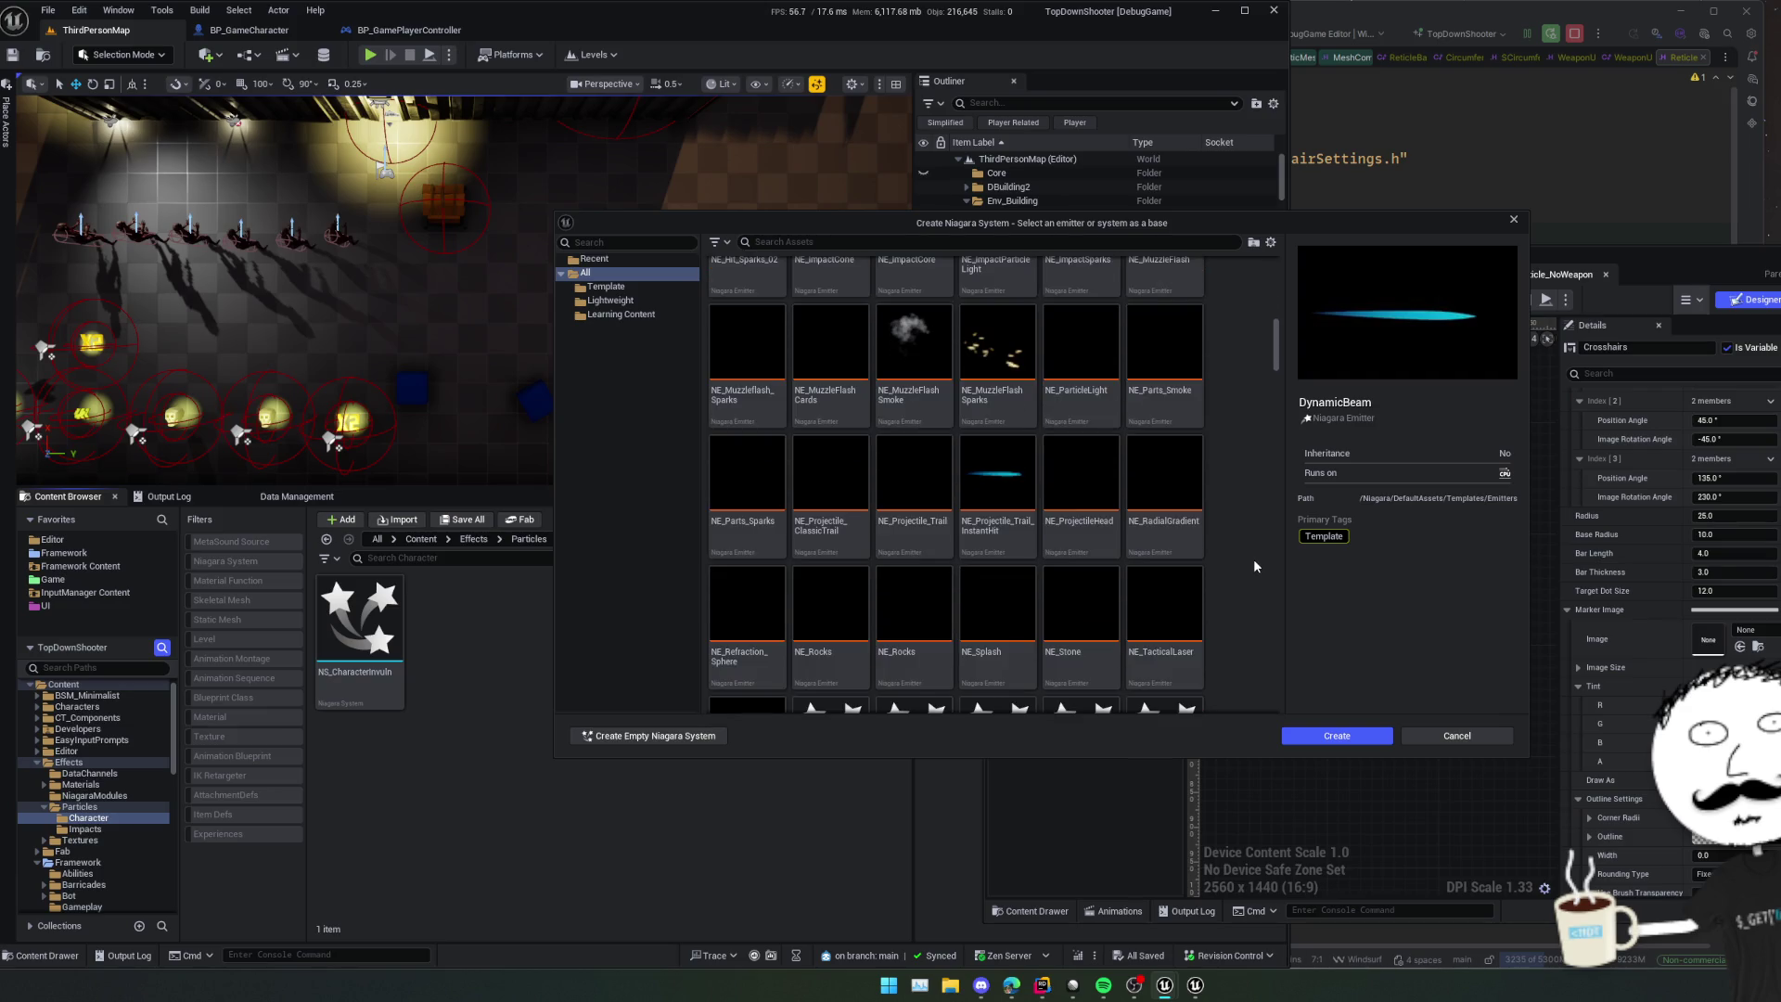
scroll(1254, 560, "down", 2)
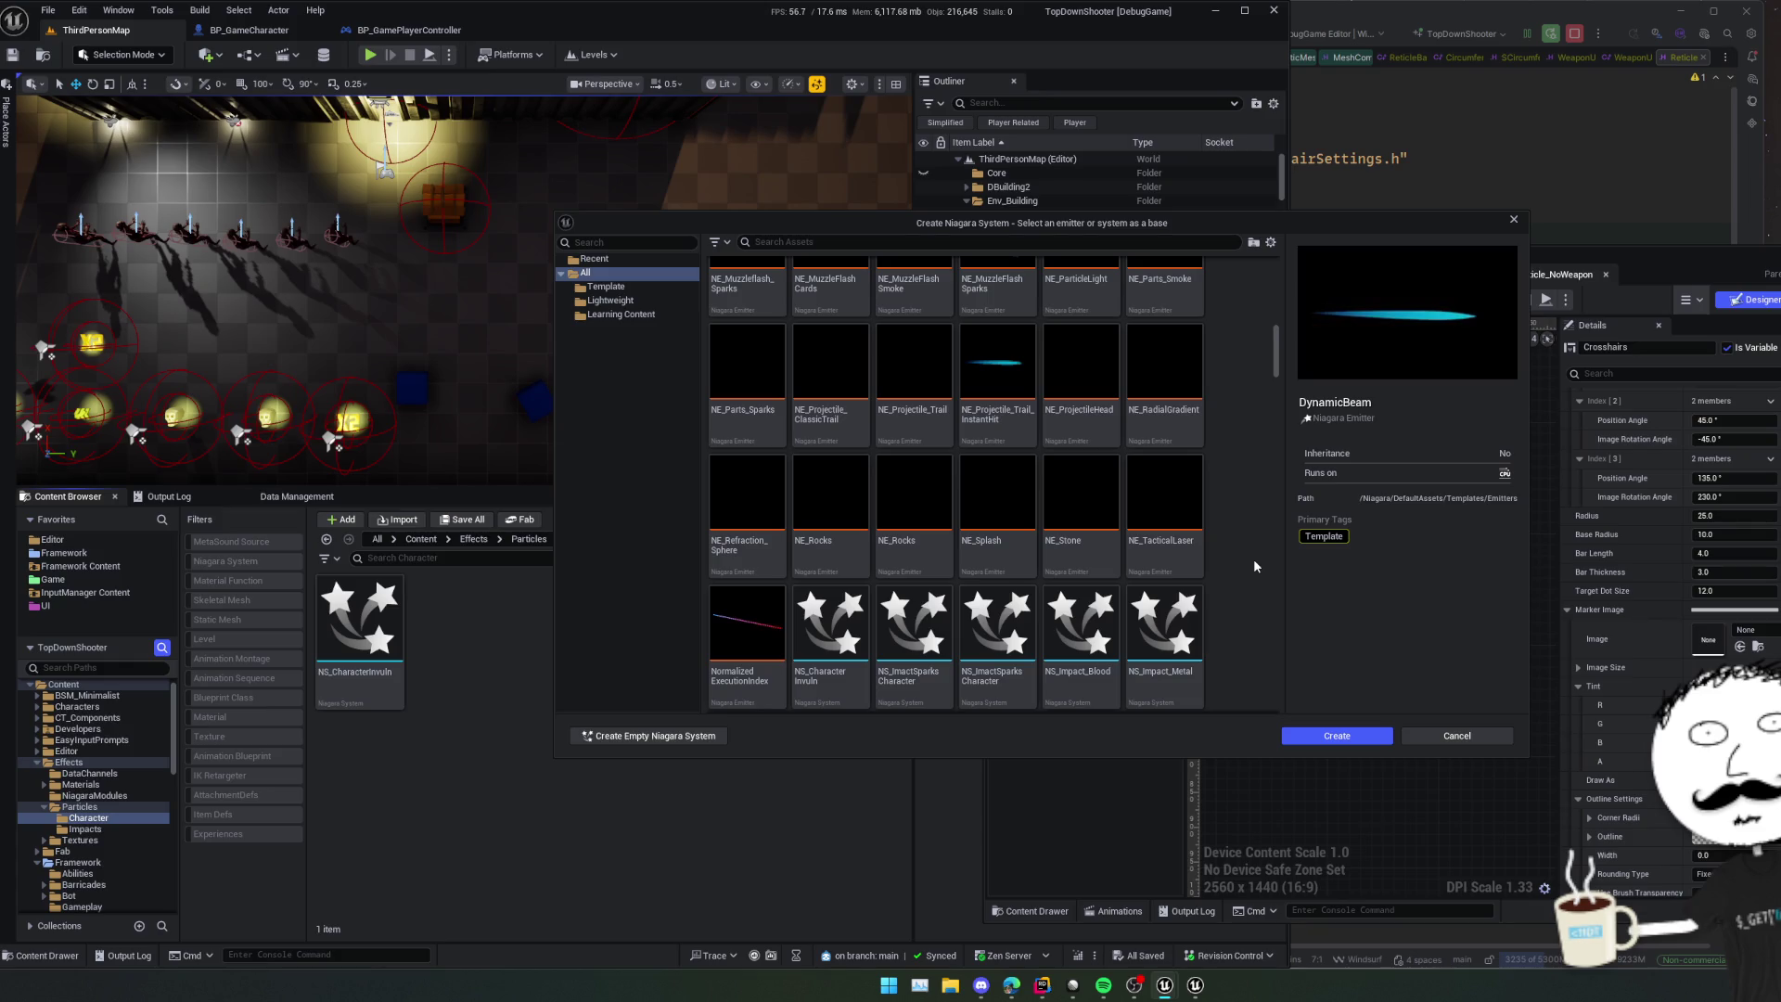
scroll(1252, 560, "down", 1)
scroll(1245, 547, "down", 1)
scroll(1246, 551, "down", 6)
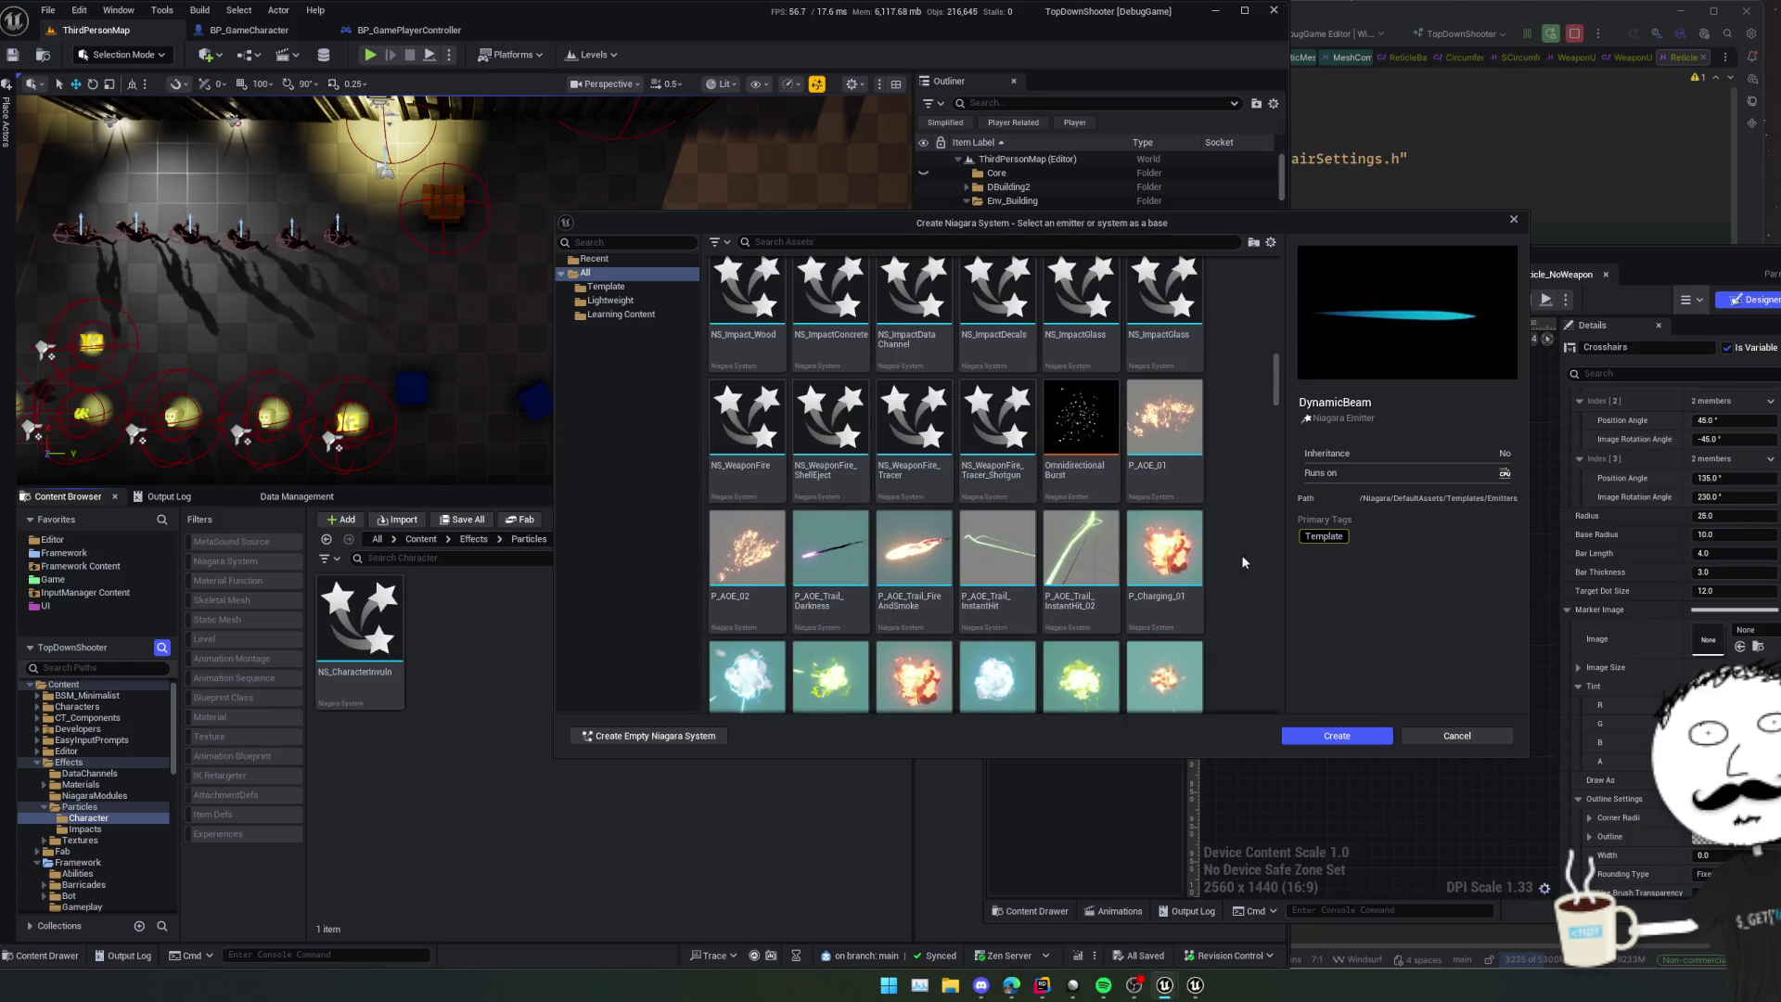
scroll(1212, 485, "down", 3)
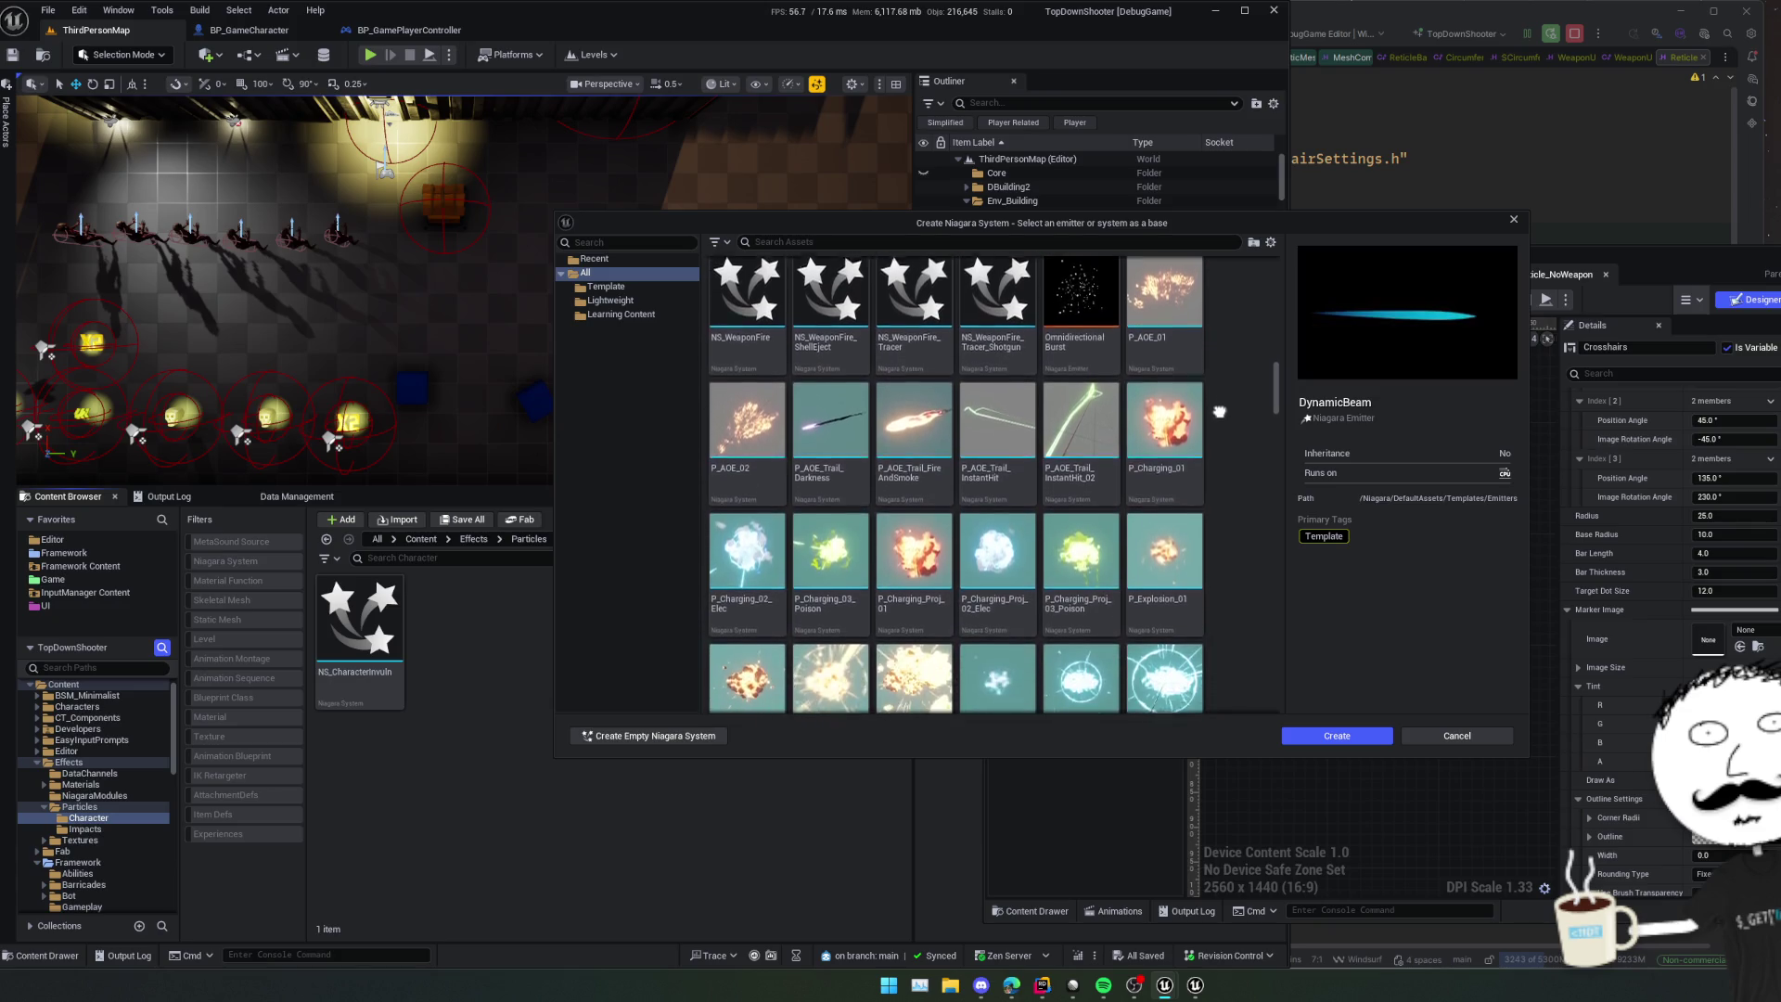
scroll(1221, 416, "down", 12)
scroll(1227, 426, "down", 8)
scroll(1225, 353, "down", 9)
scroll(1250, 357, "down", 7)
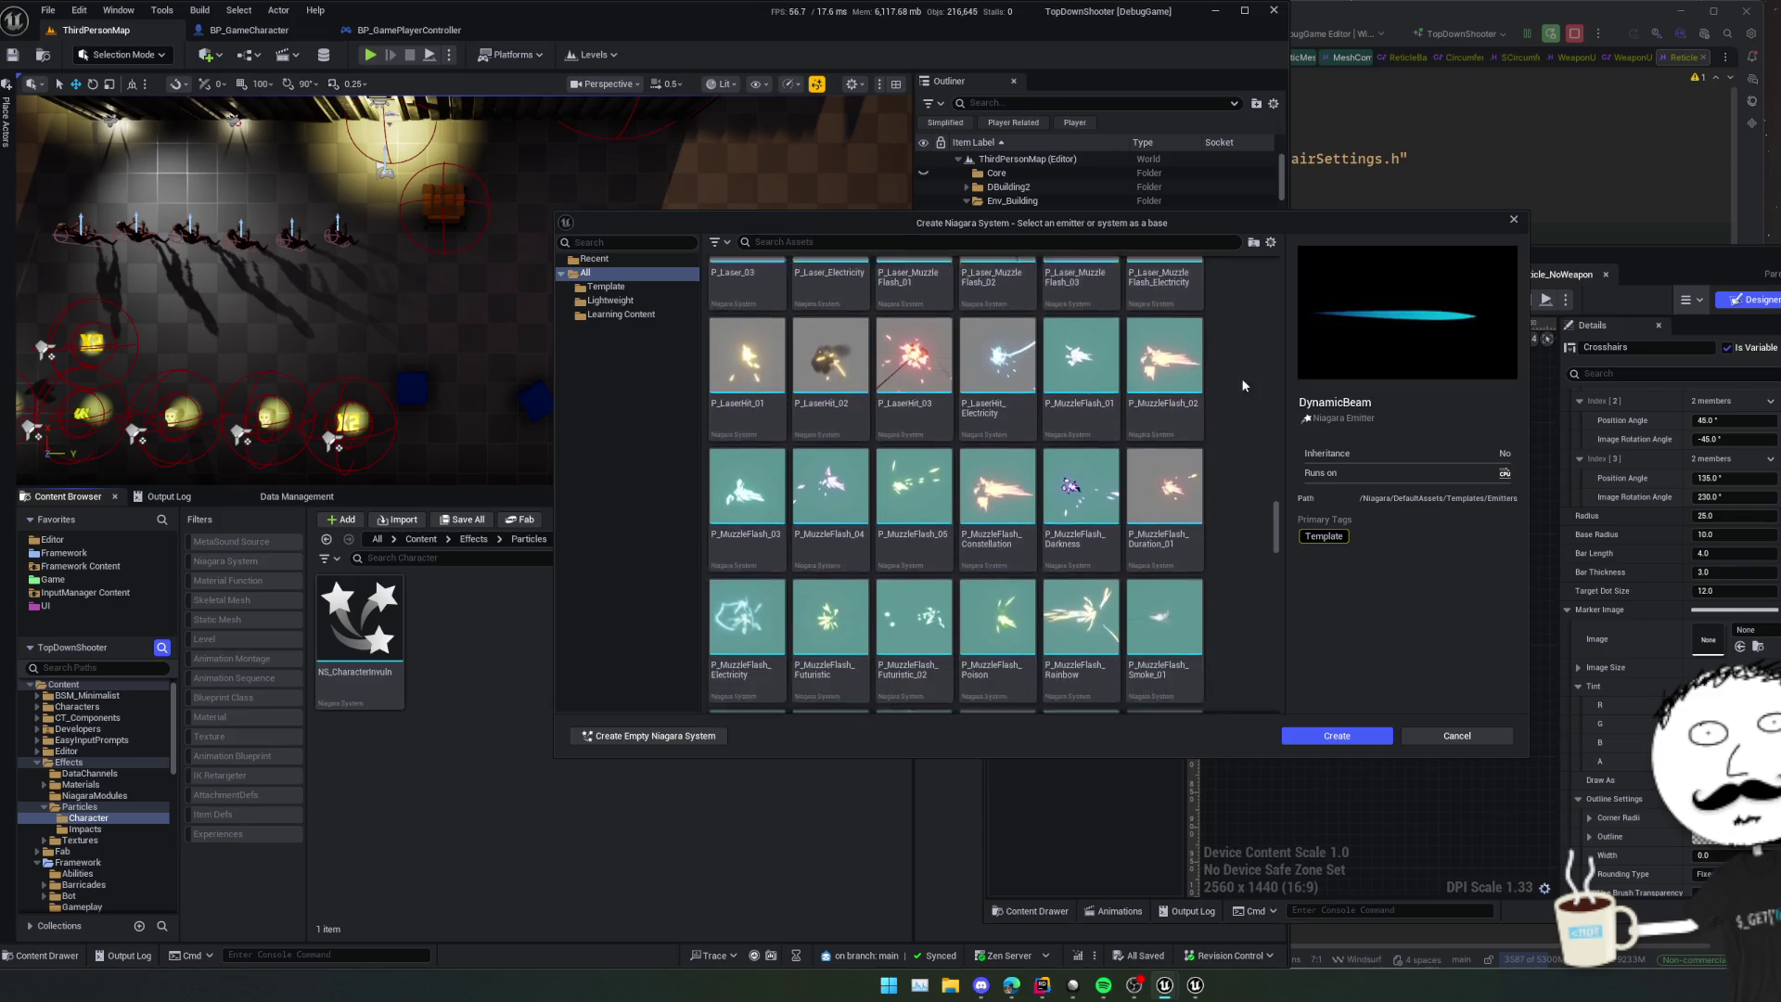
scroll(1243, 384, "down", 10)
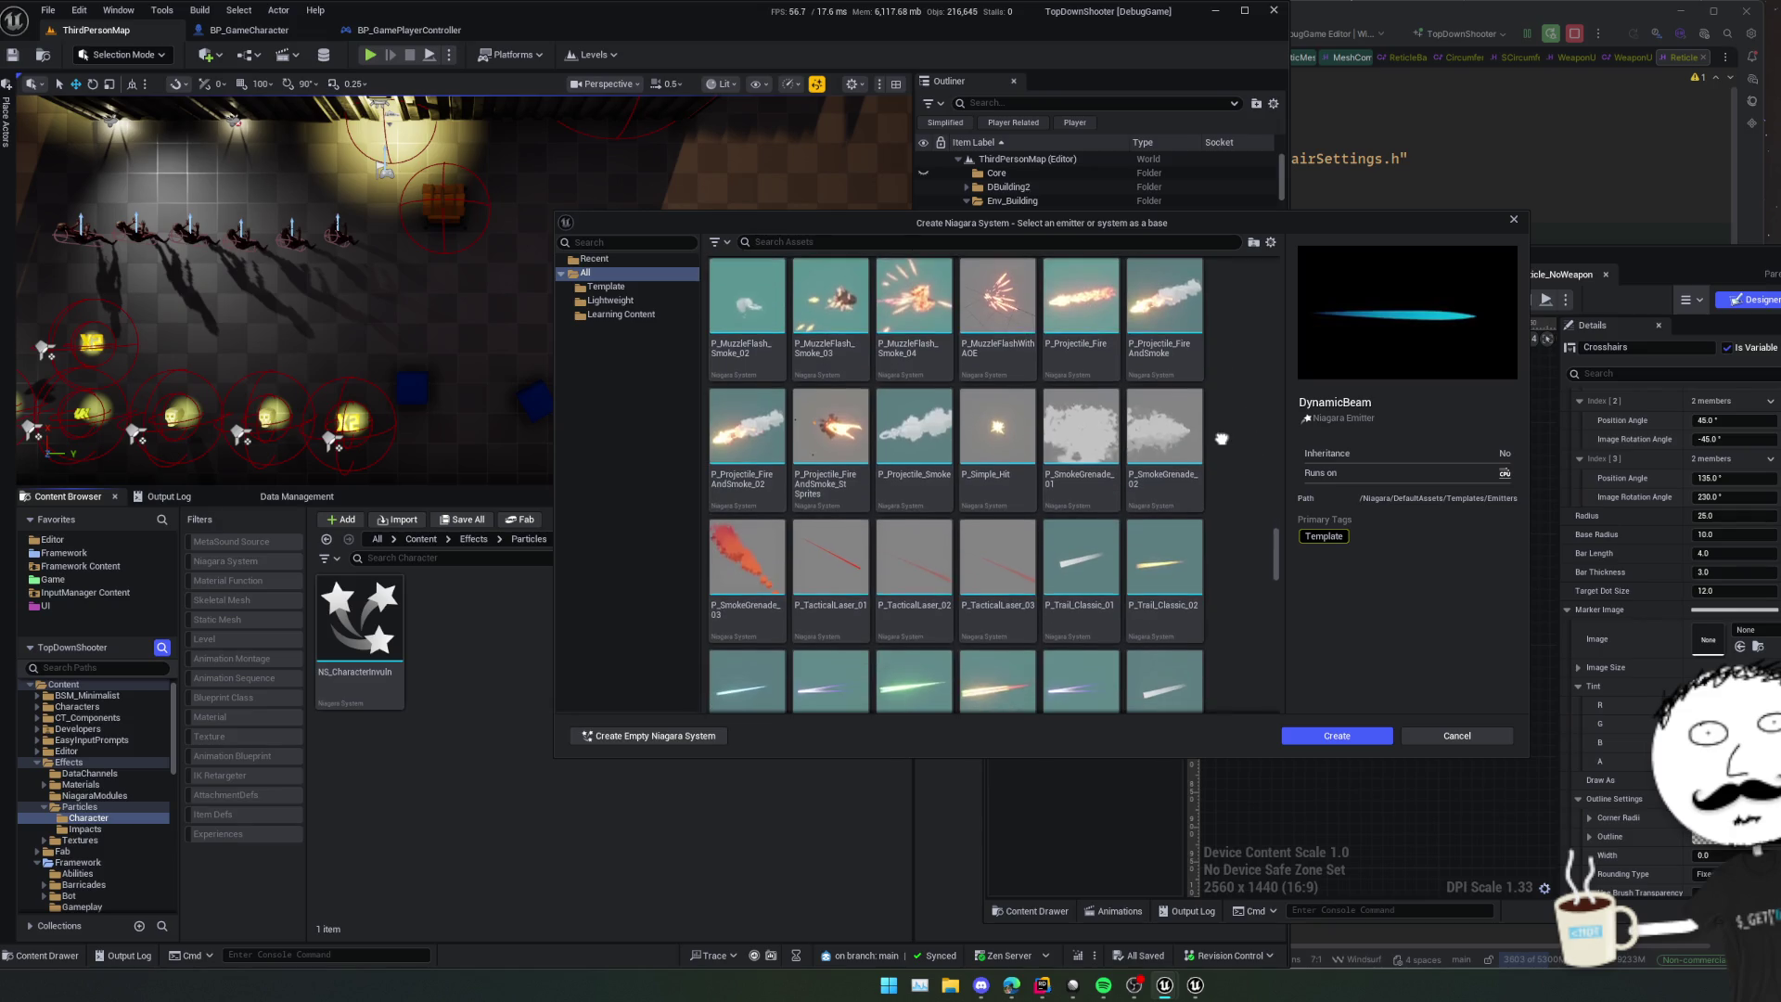
scroll(1222, 409, "down", 2)
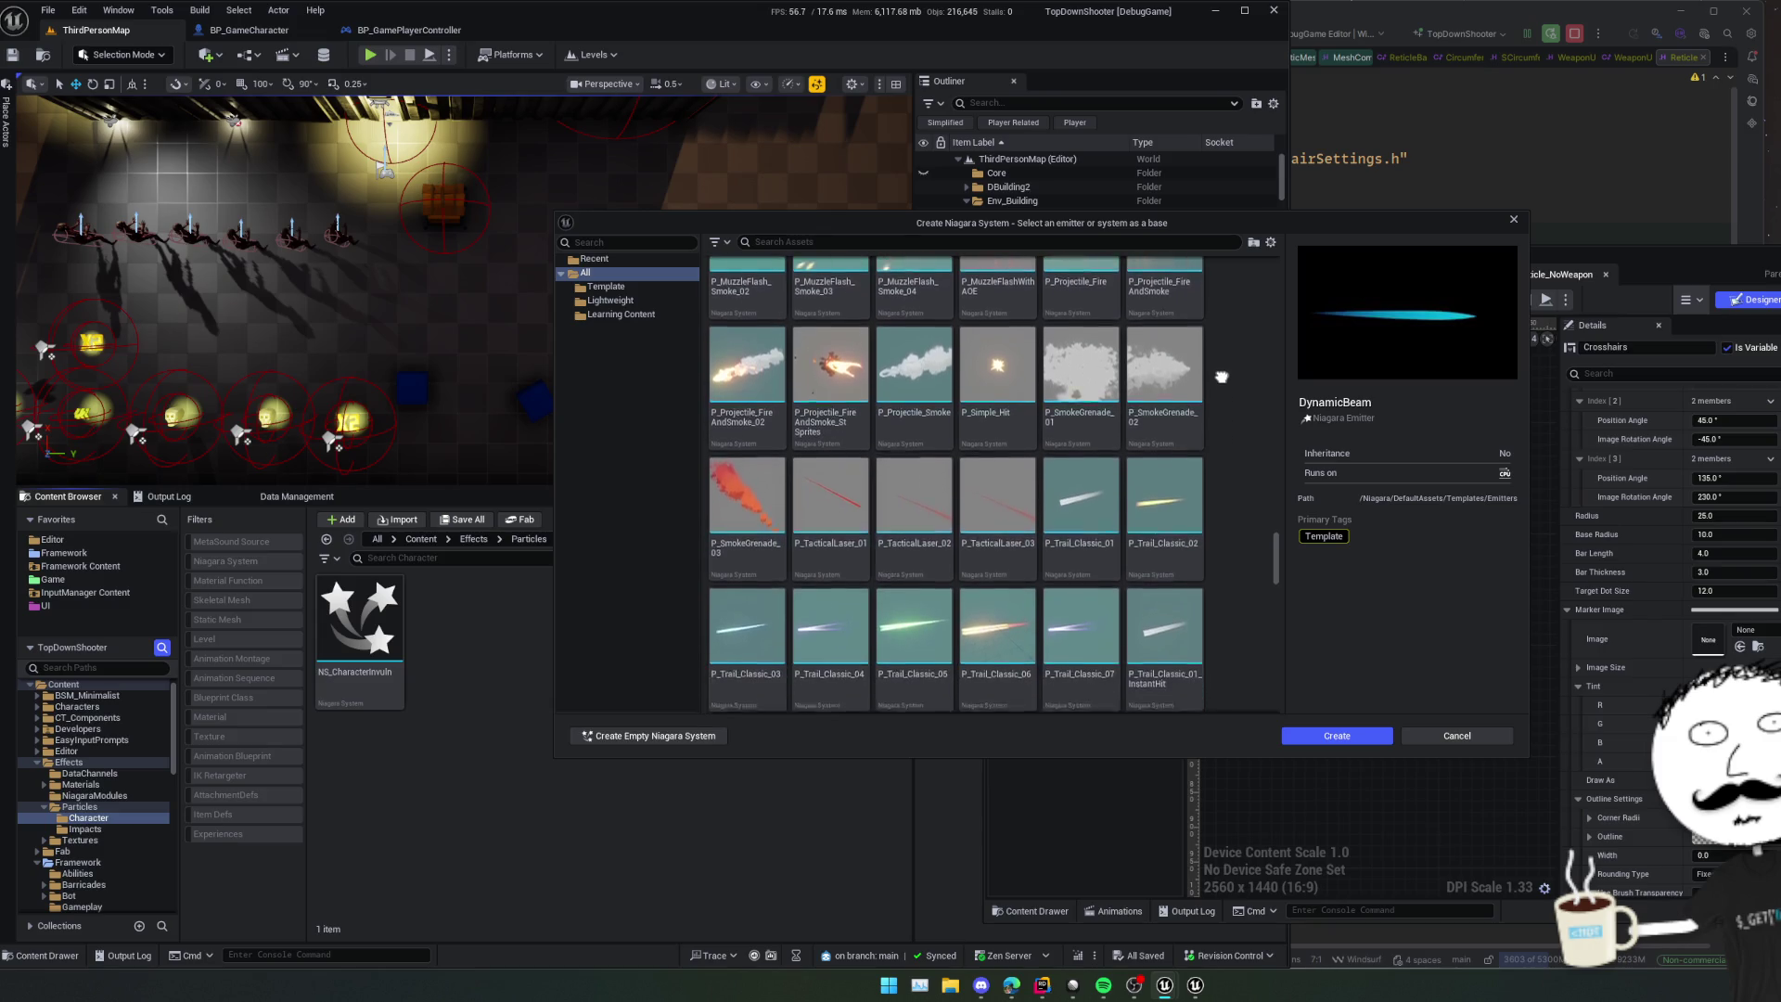
scroll(1206, 459, "down", 1)
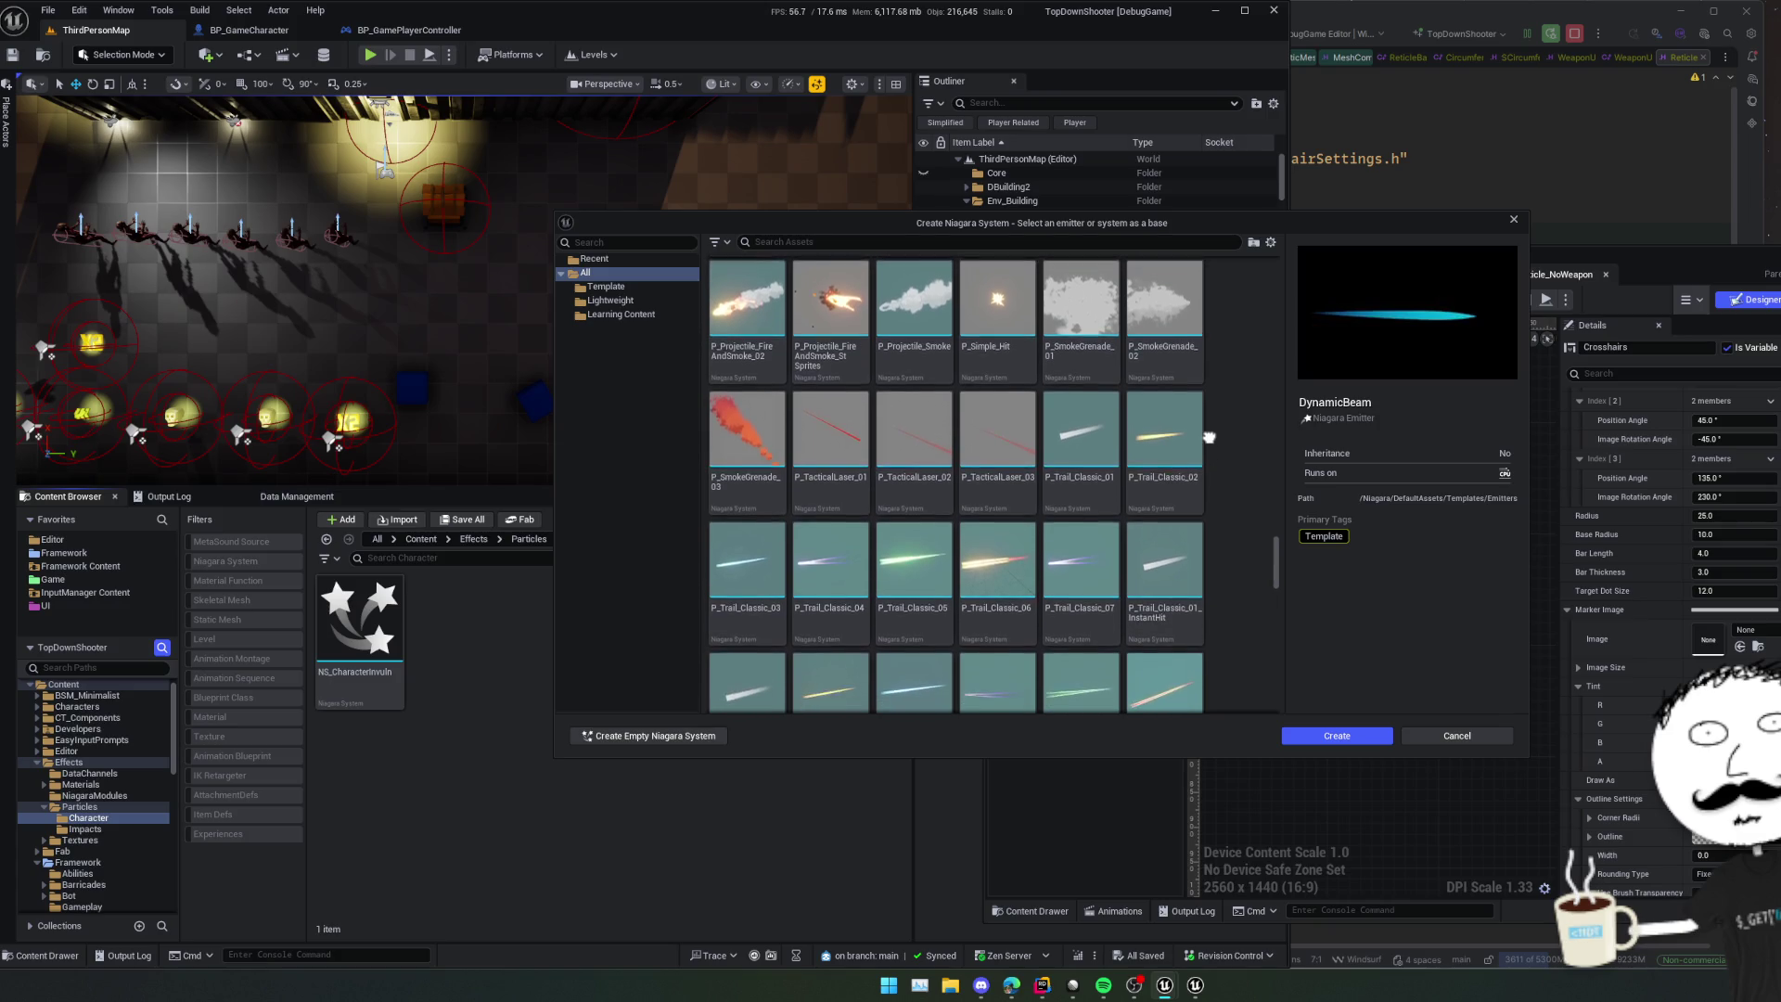
scroll(1209, 464, "up", 1)
scroll(1208, 464, "down", 3)
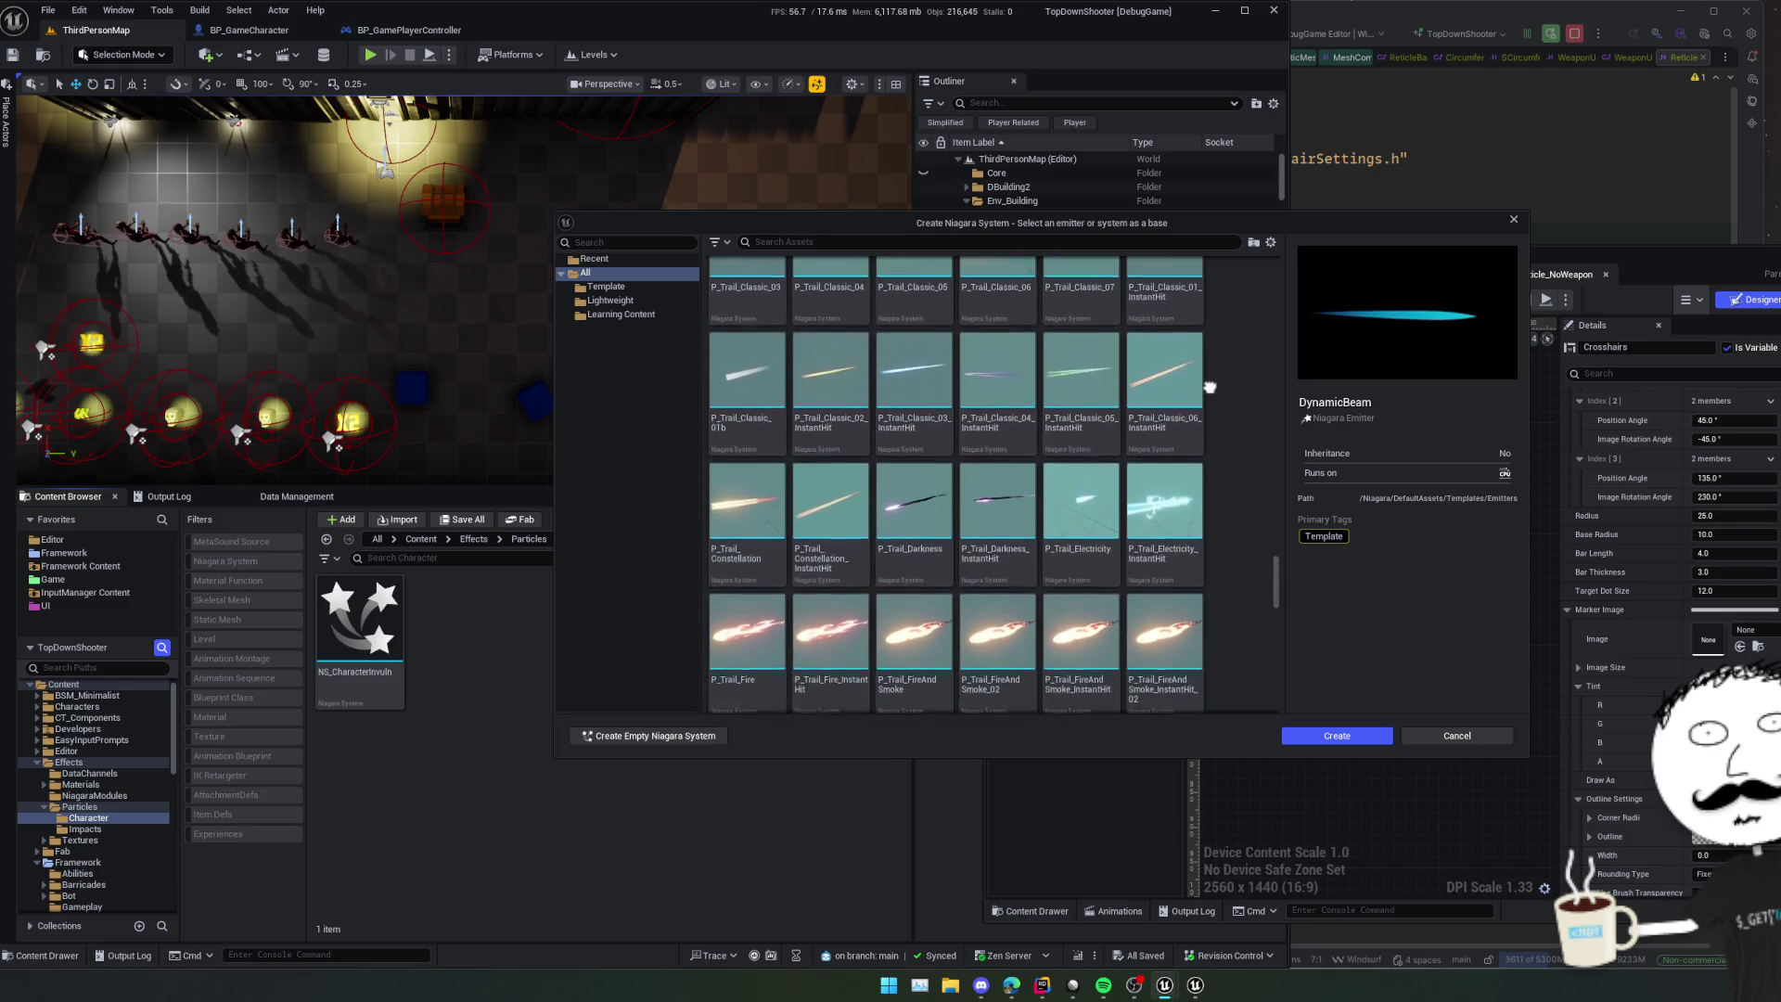
scroll(1210, 463, "down", 3)
scroll(1224, 435, "down", 3)
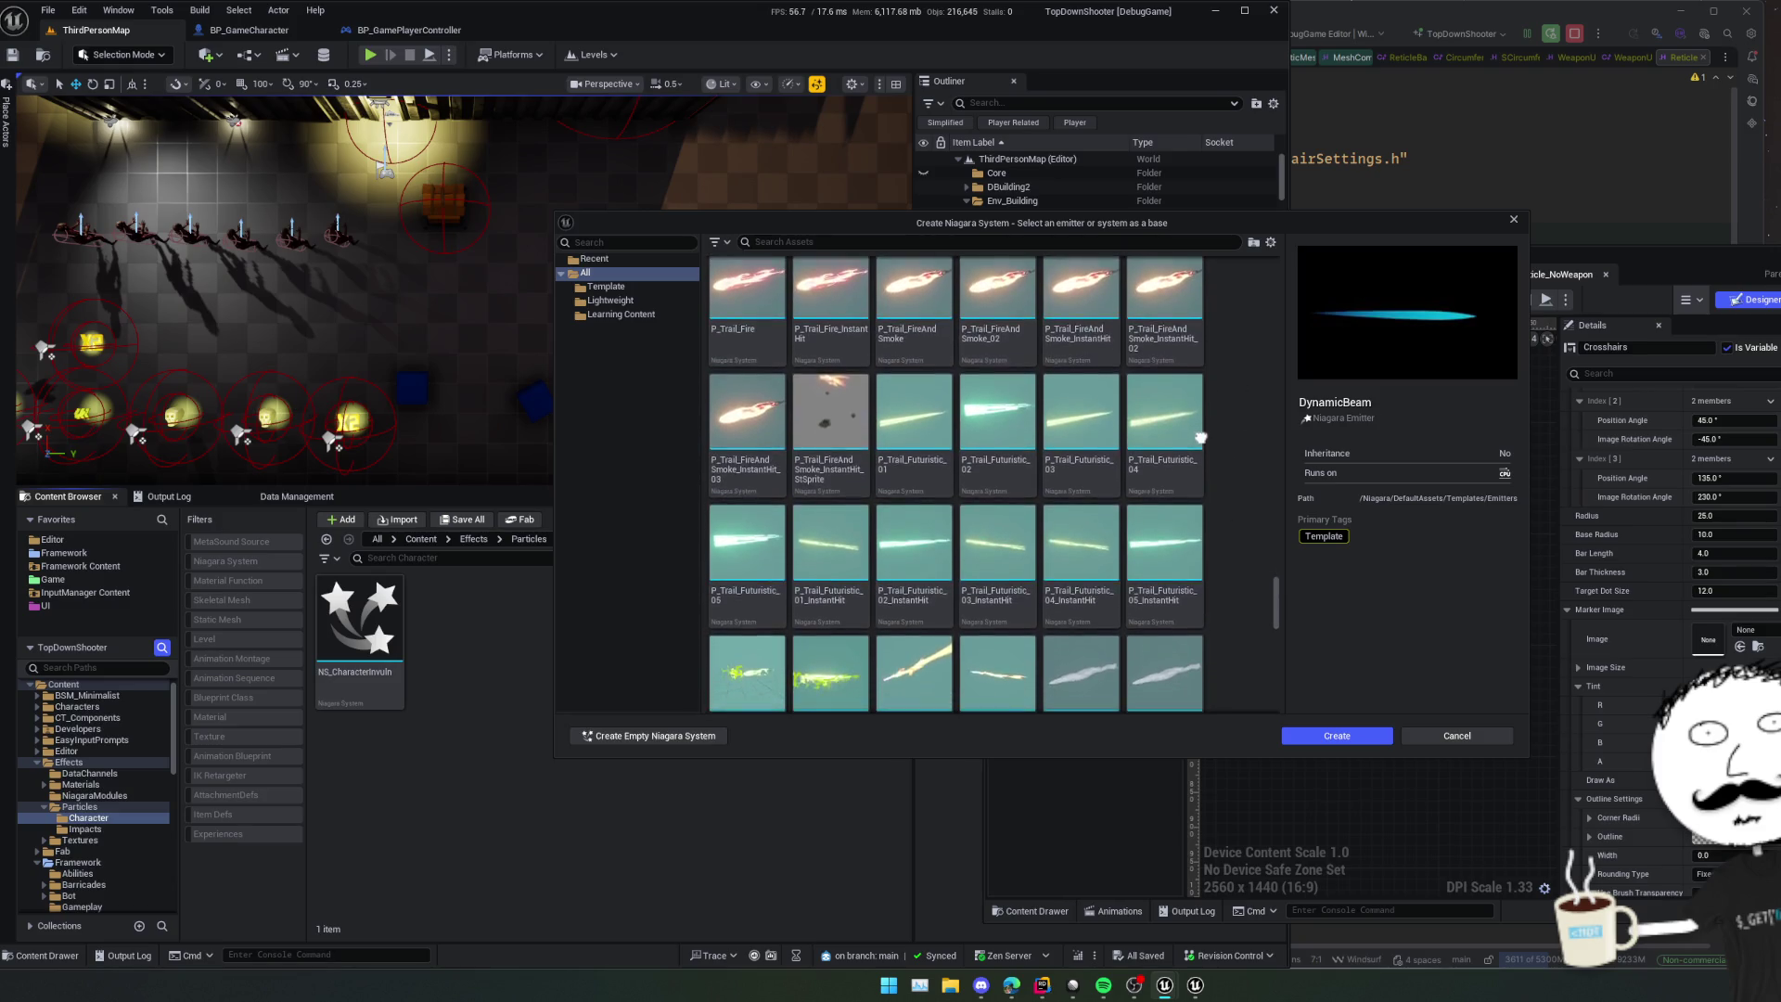
scroll(1232, 427, "down", 10)
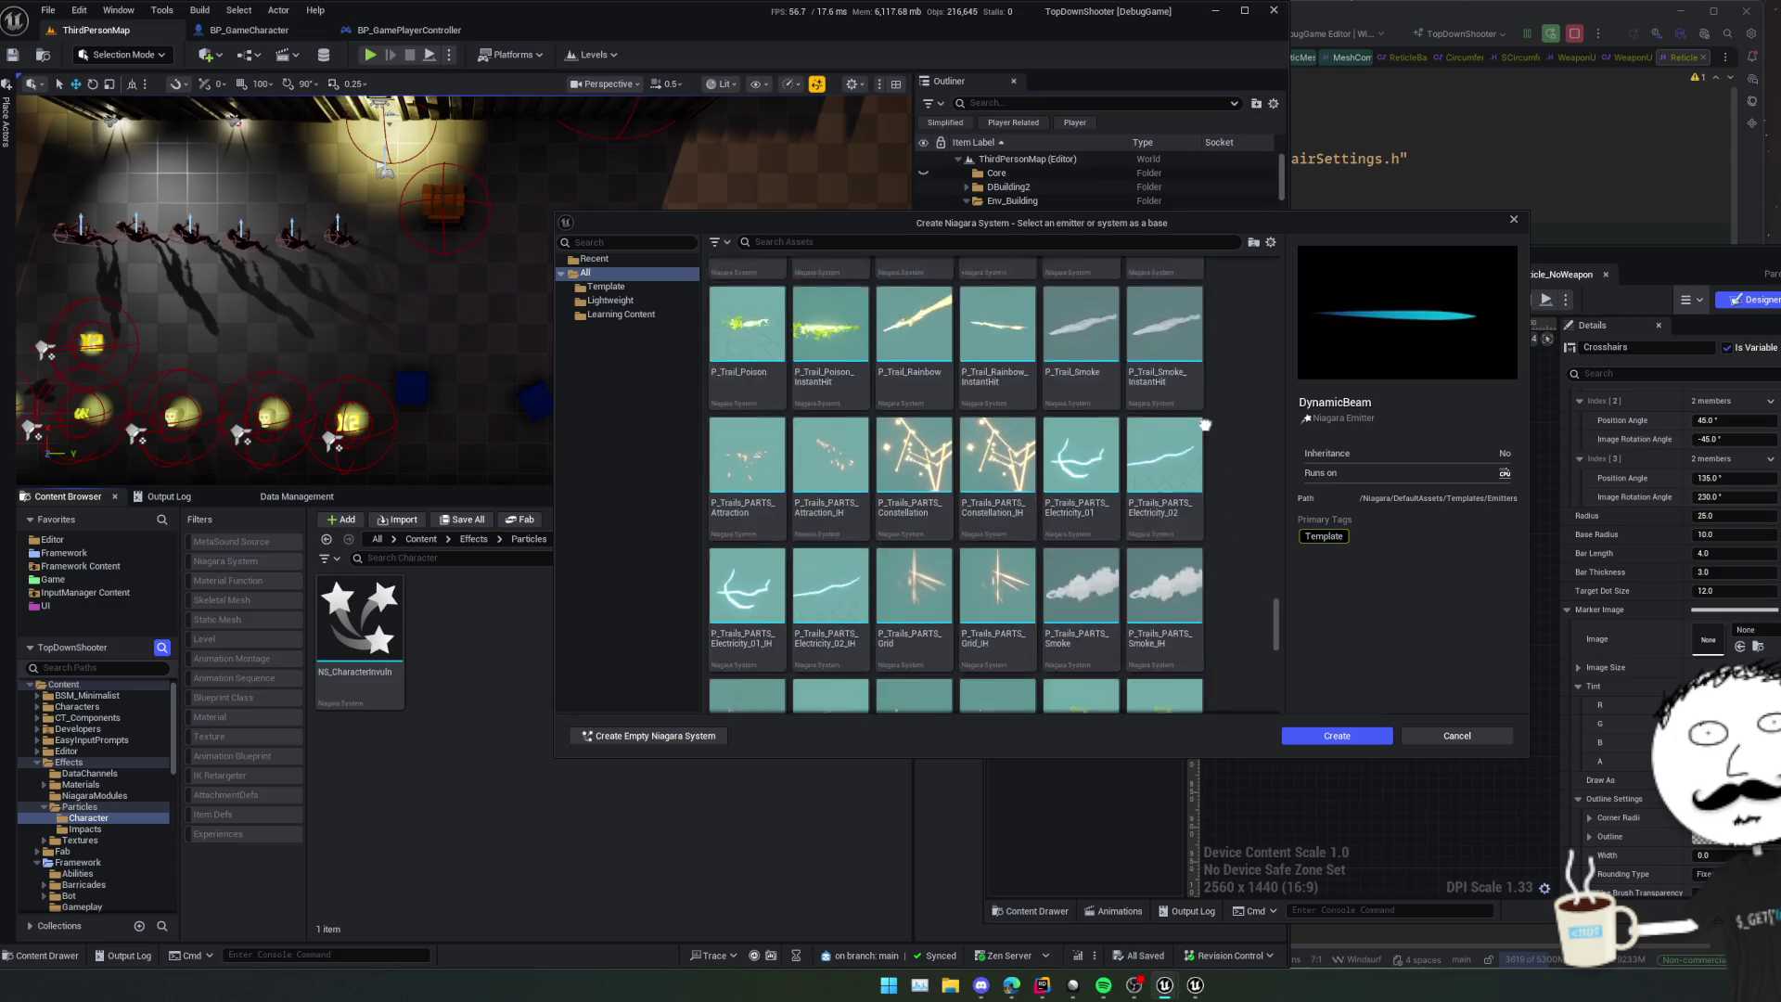
scroll(1222, 505, "down", 2)
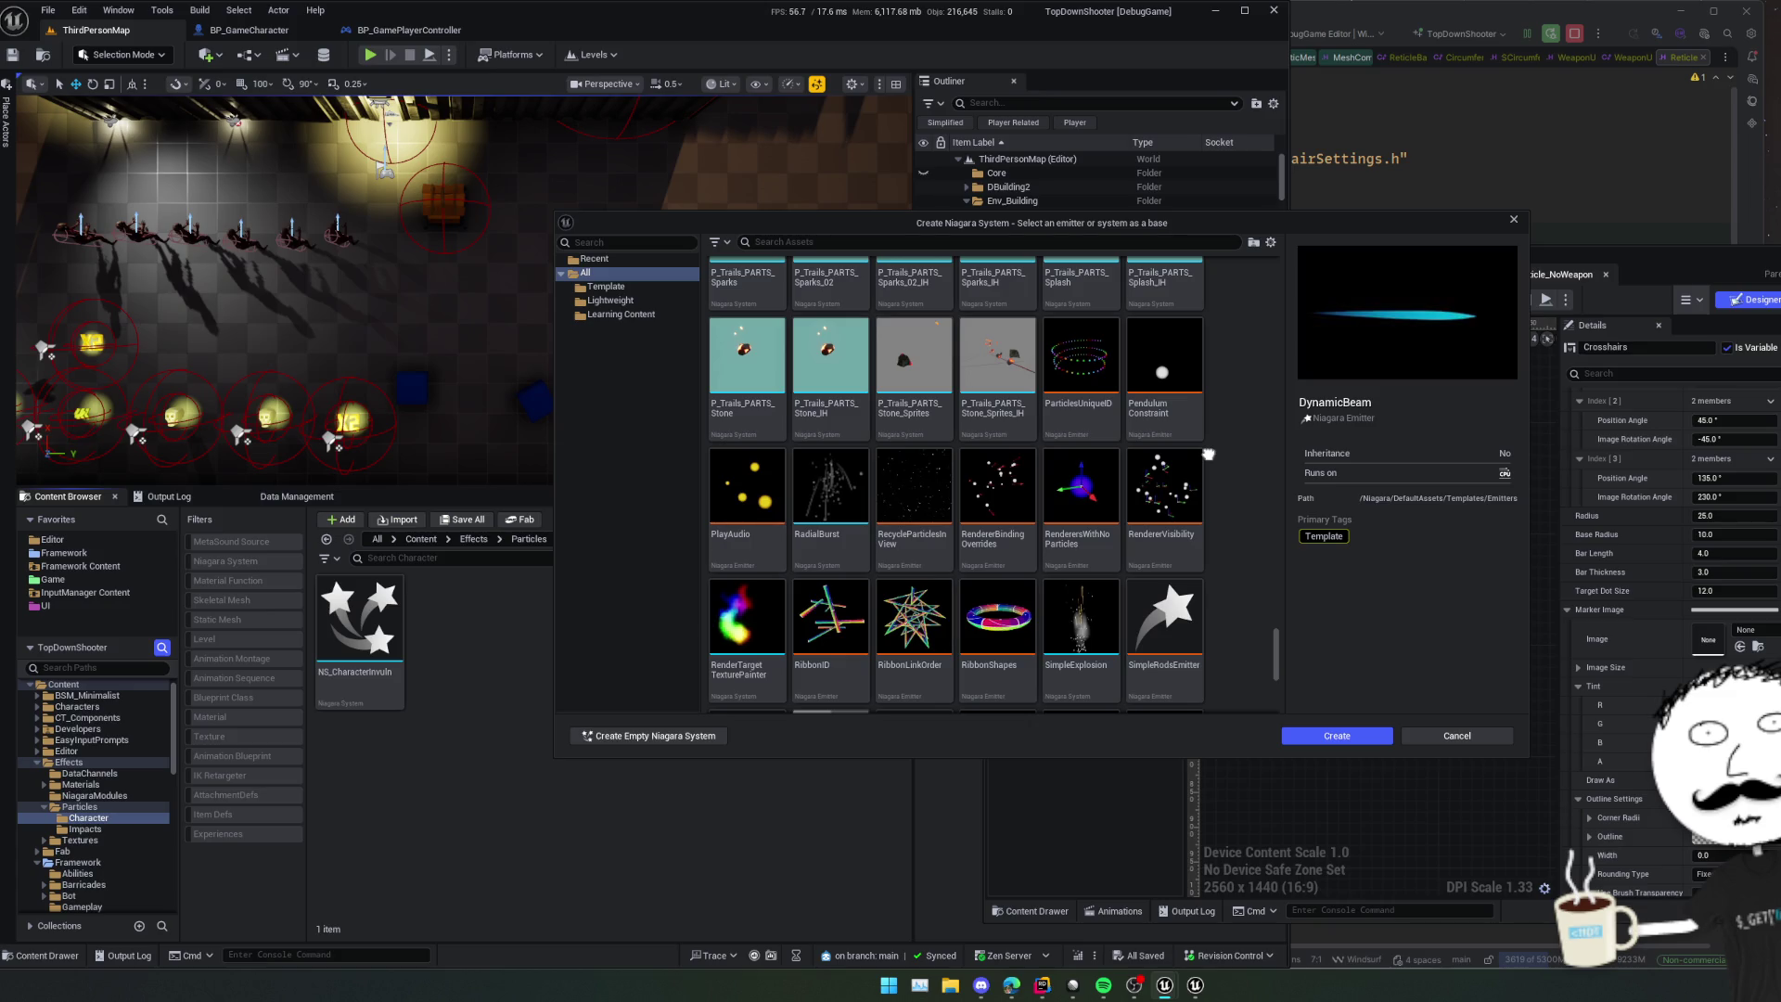
scroll(1225, 447, "down", 1)
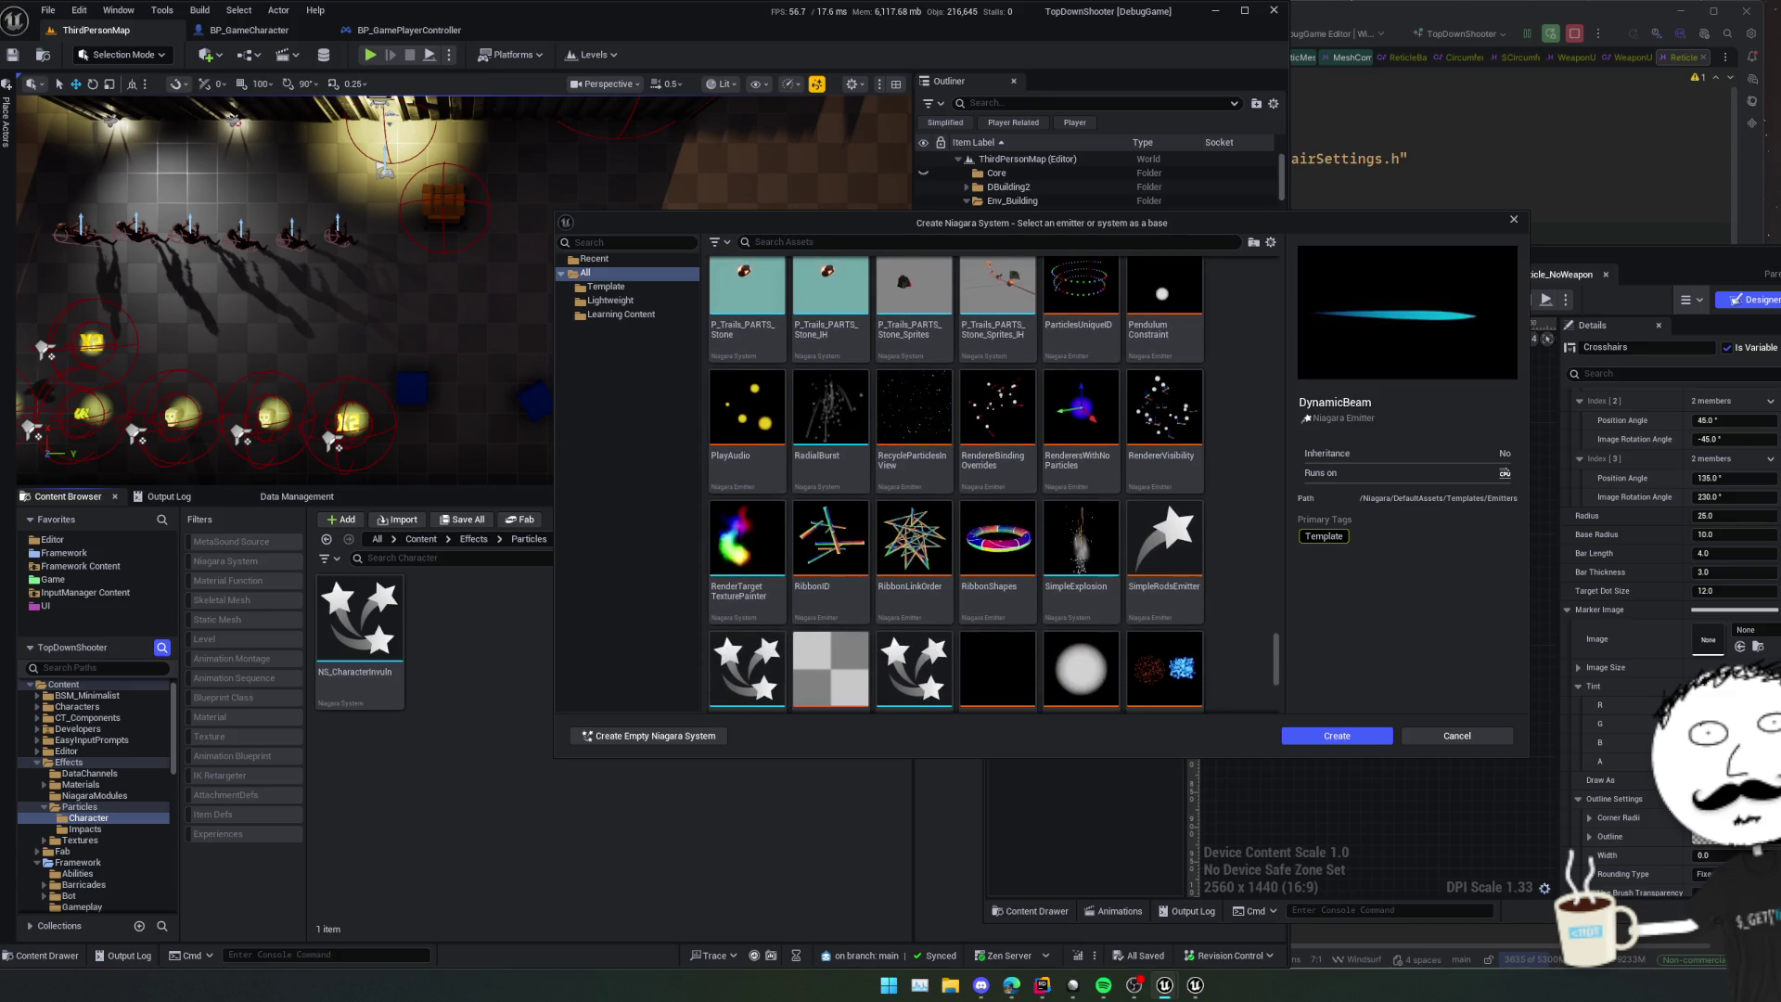
scroll(1225, 483, "down", 1)
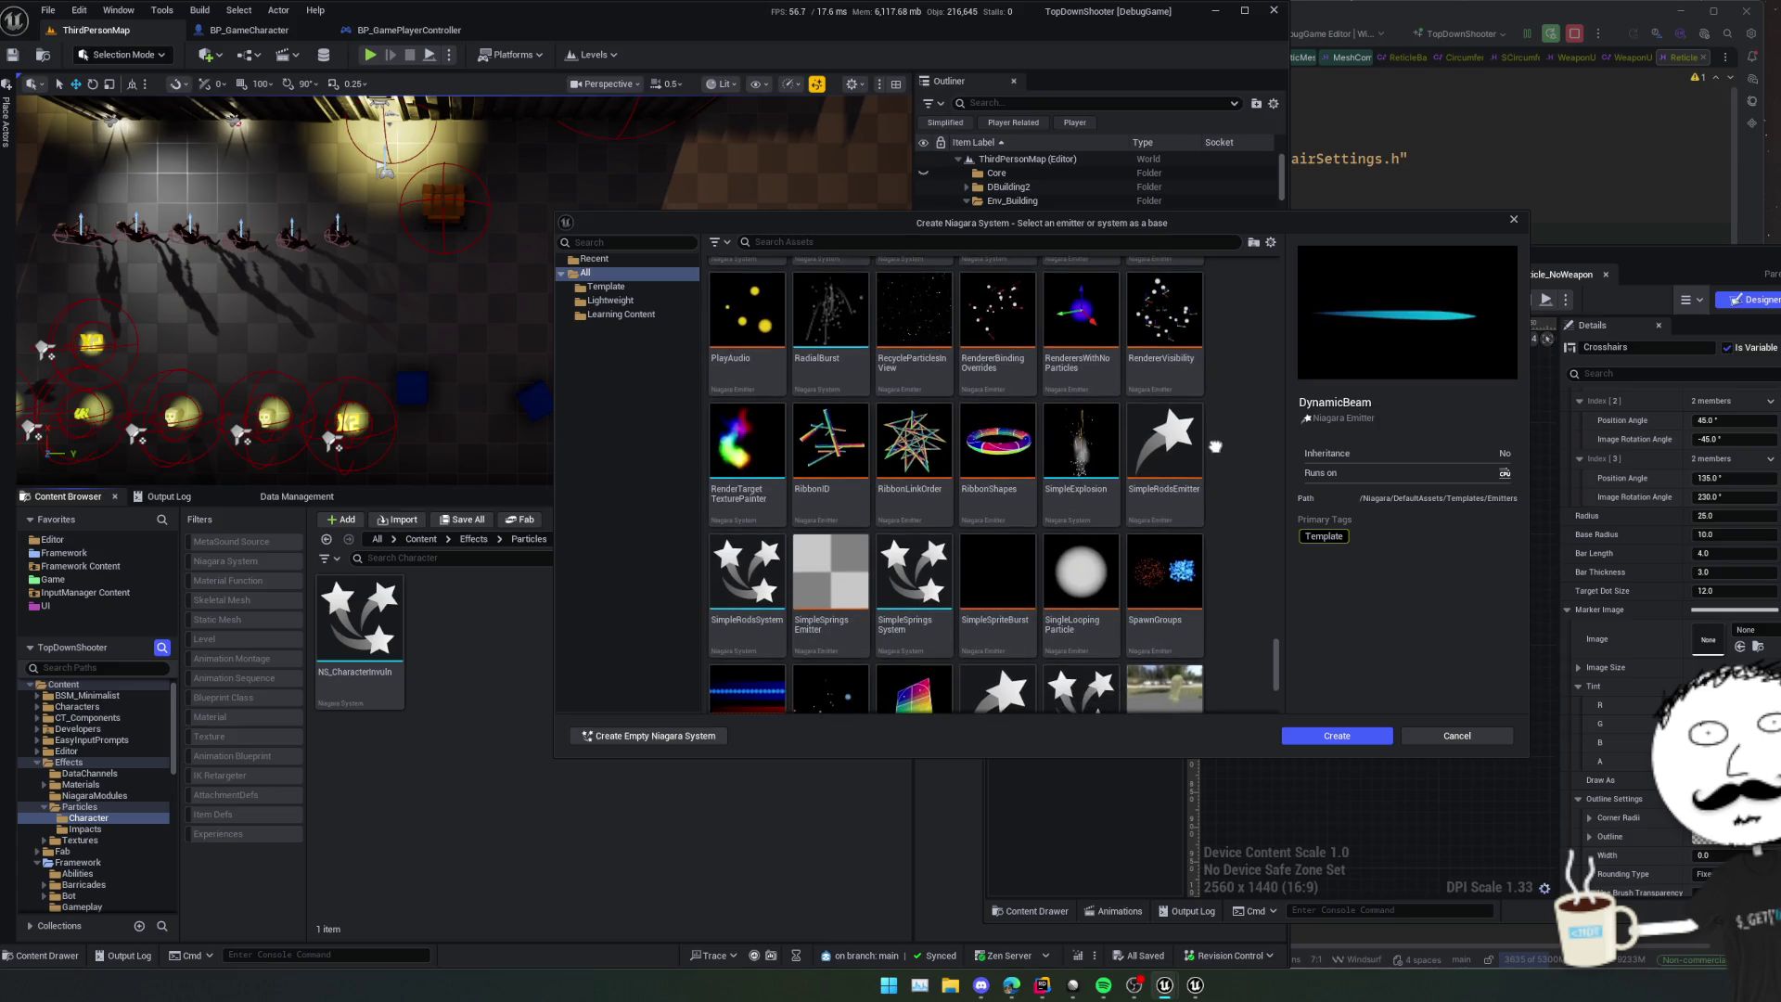
scroll(1215, 446, "down", 1)
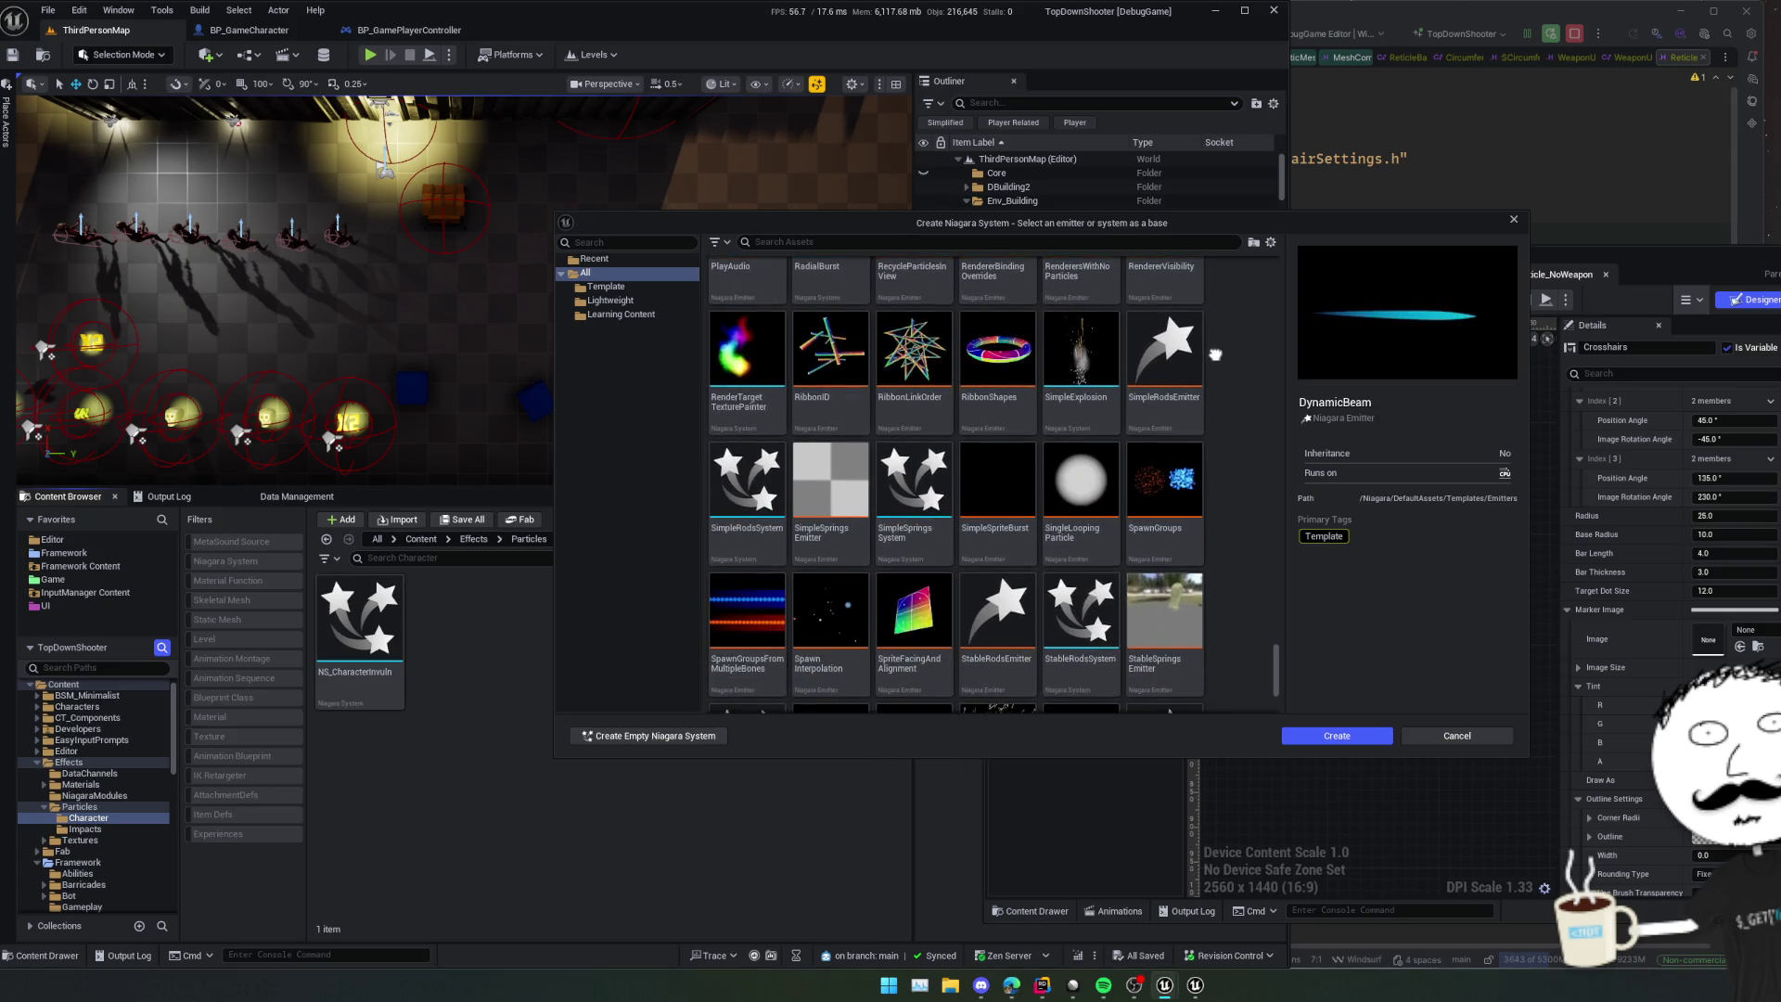
left_click_drag(1215, 448, 1215, 266)
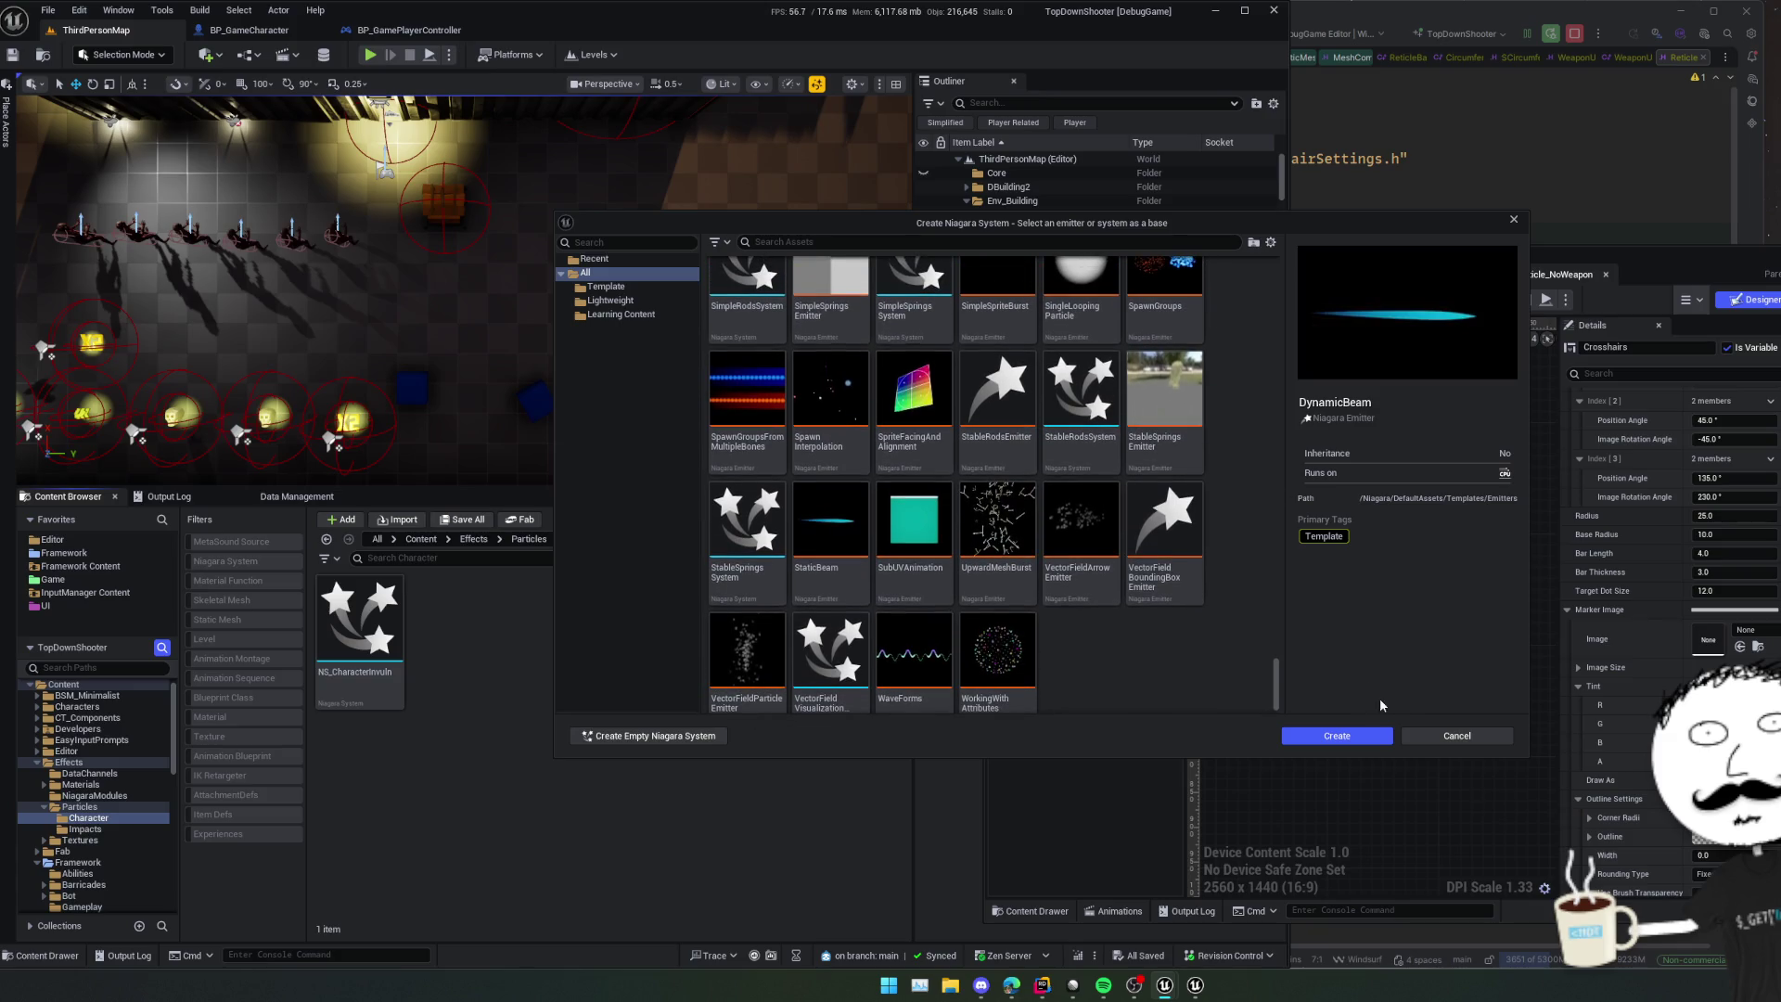
left_click(1337, 735)
type("NS_Trajec")
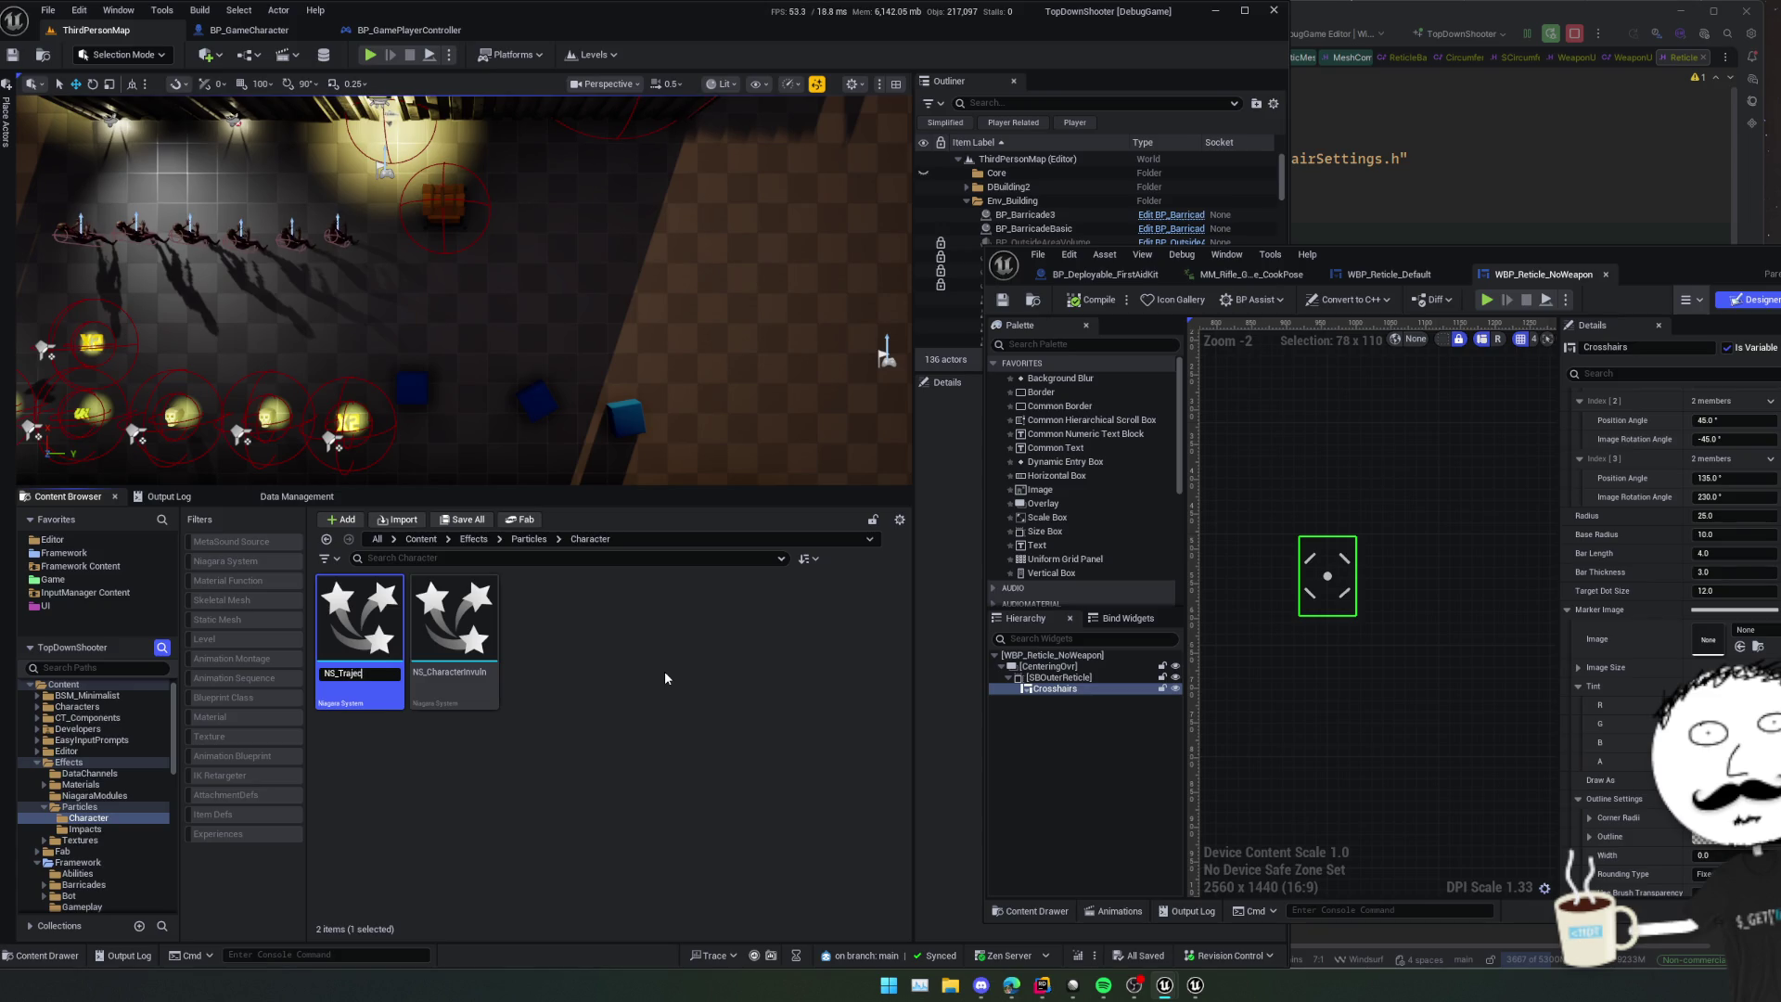
- Name the new system NS_Trajectory and make room in the System Overview graph
type("y")
key("Return")
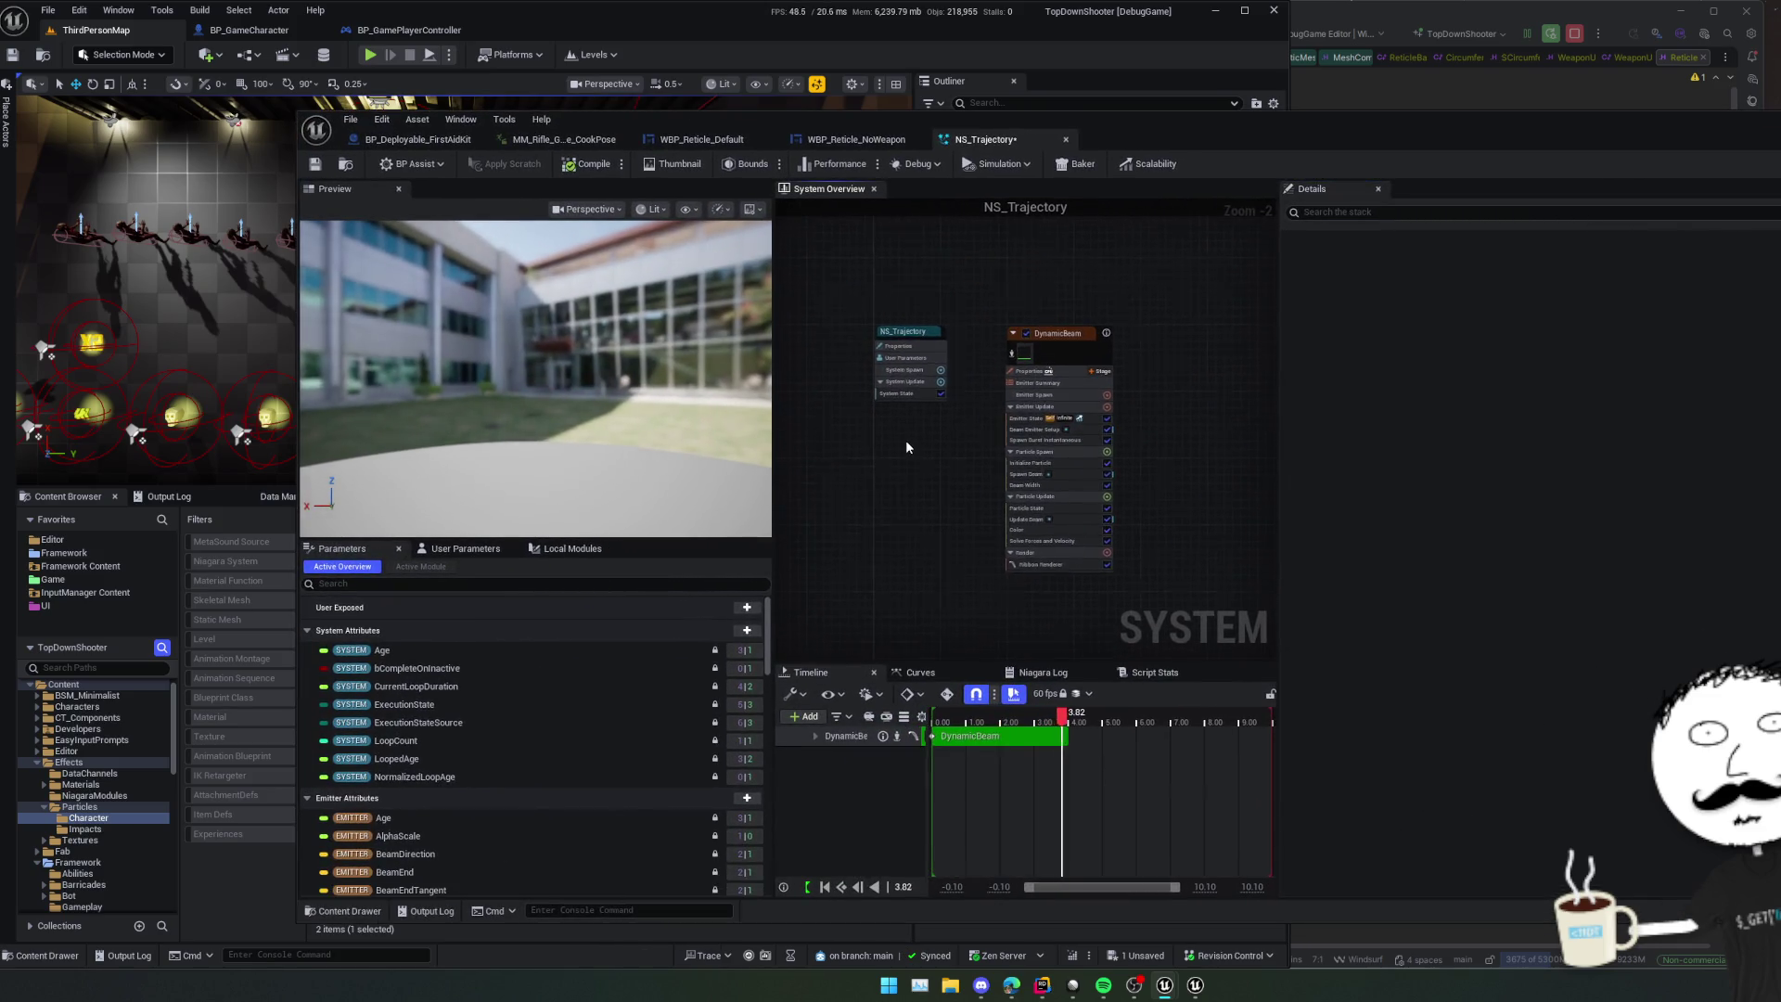
left_click_drag(777, 547, 649, 528)
mouse_move(770, 503)
left_mouse_down()
mouse_move(780, 533)
mouse_move(697, 525)
left_mouse_up()
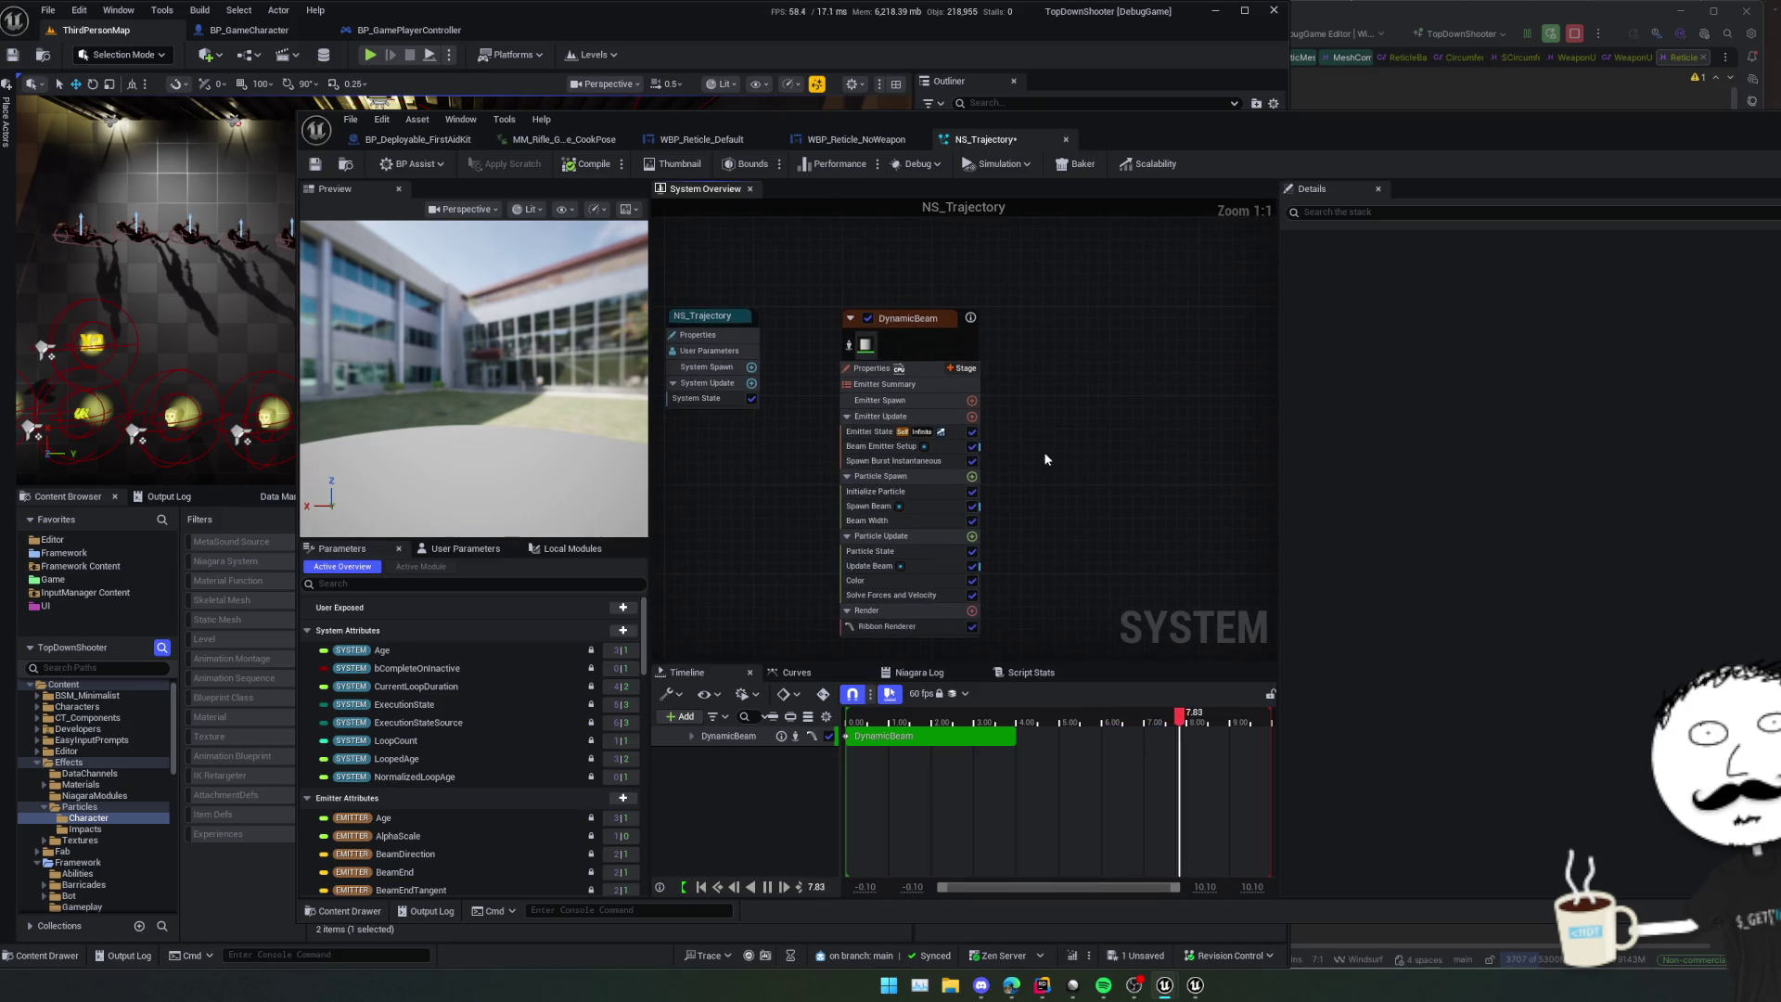
left_click_drag(1083, 455, 1071, 428)
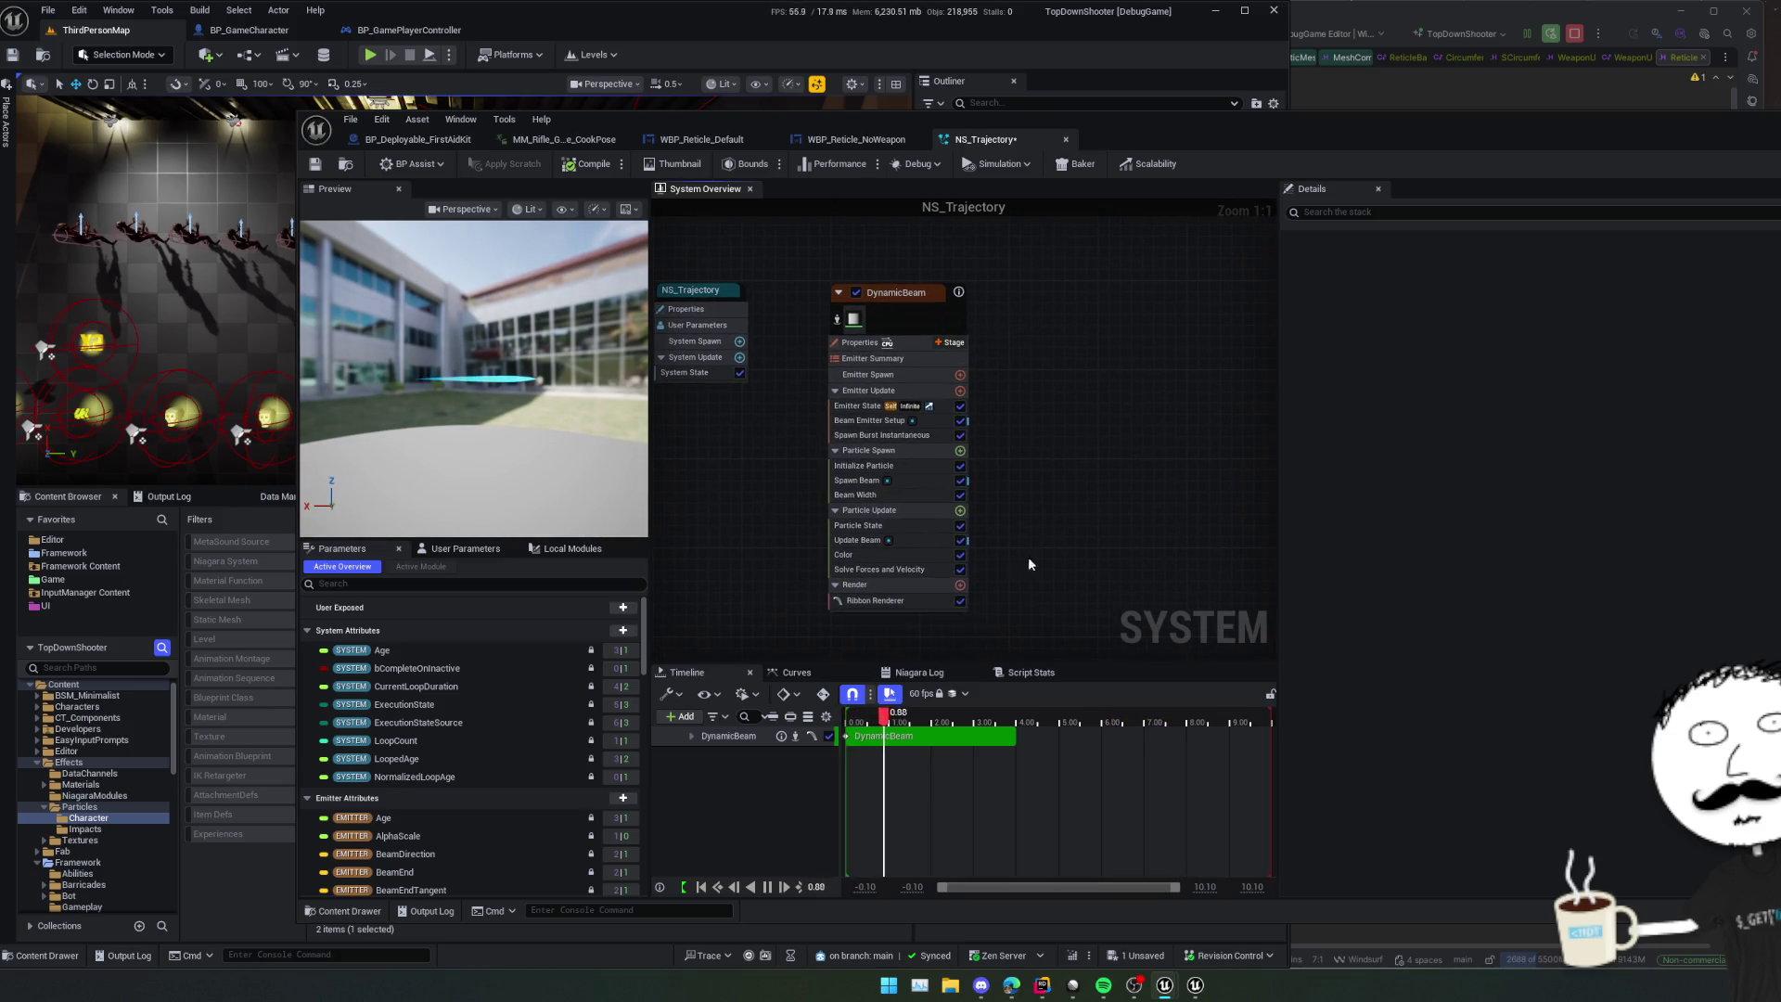
- Pause the preview and expand the DynamicBeam timeline track to show Spawn Burst Instantaneous
left_click(888, 771)
key("space")
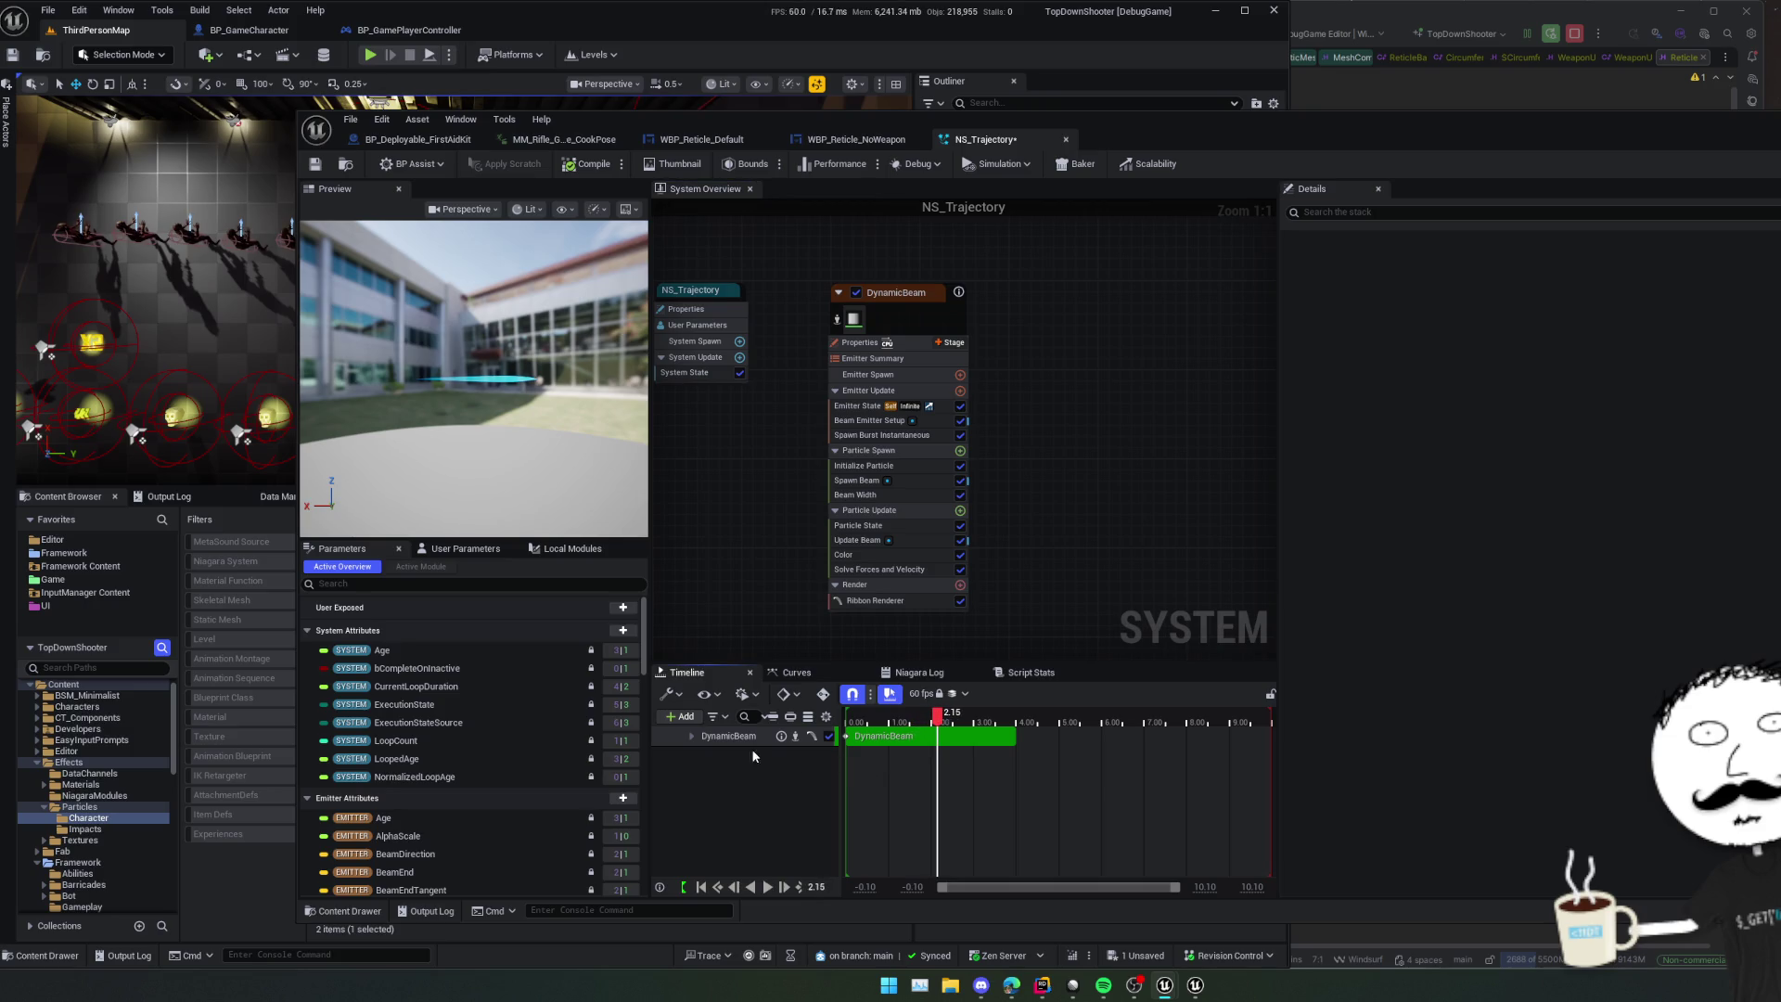
left_click(691, 736)
left_click_drag(765, 598, 783, 591)
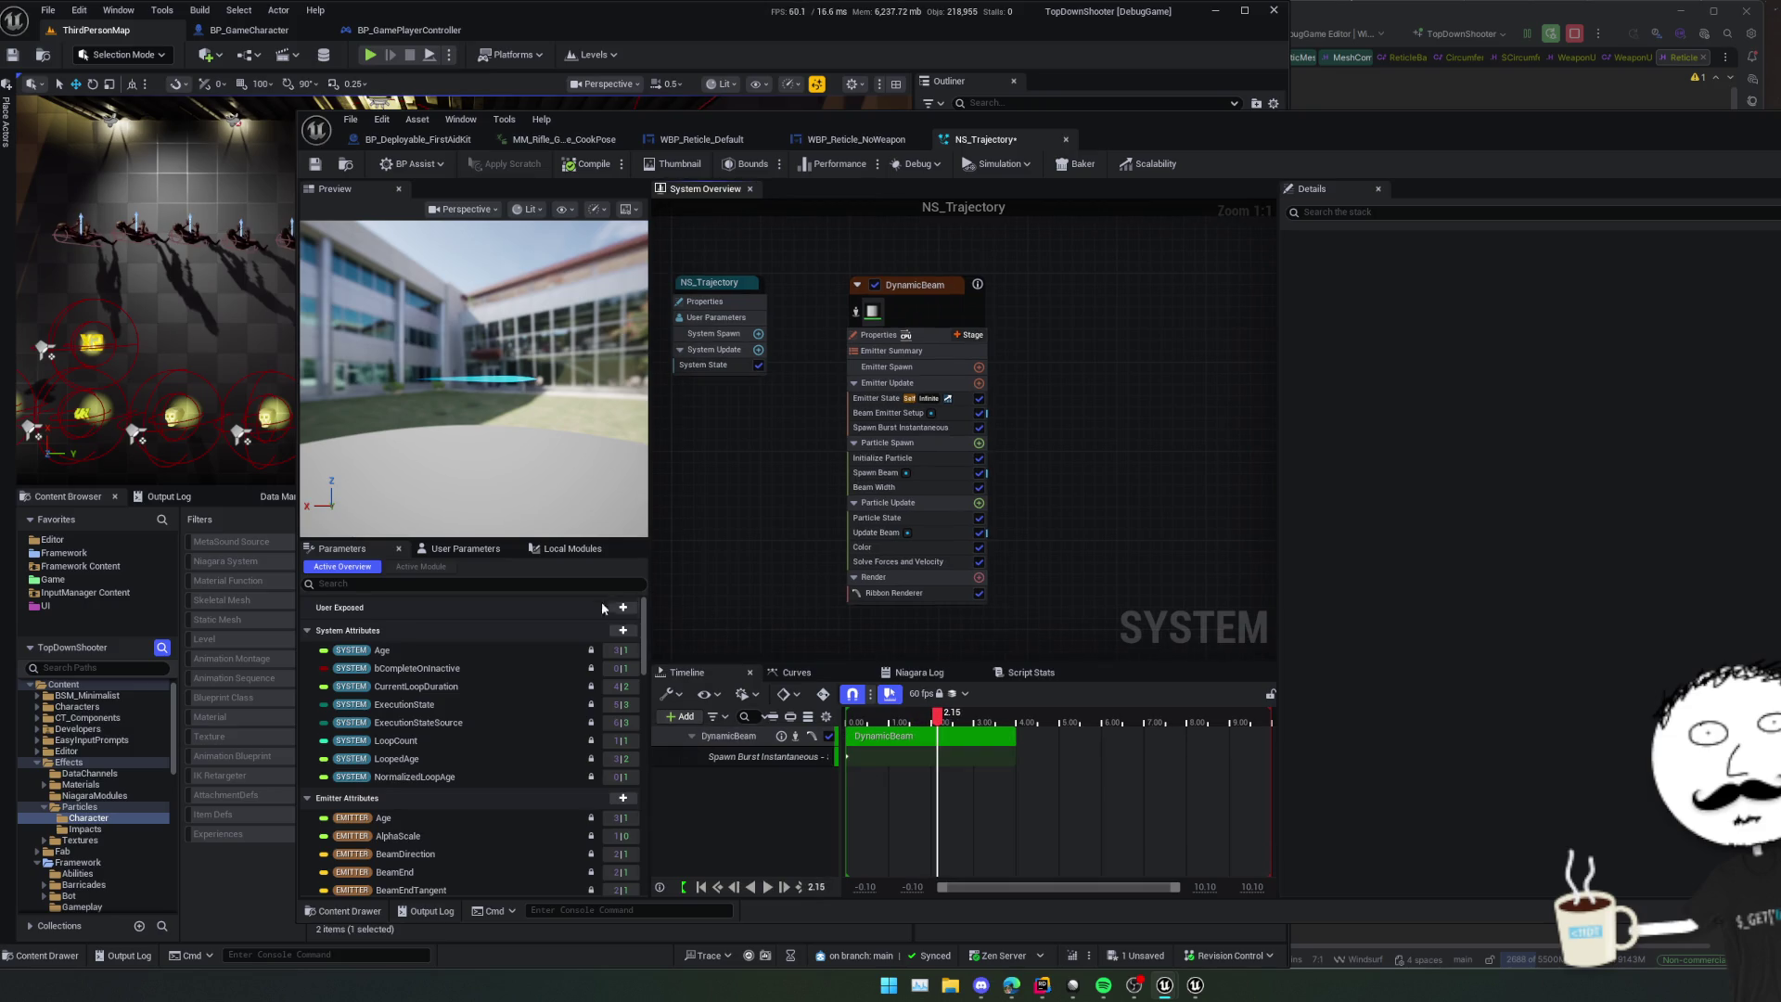
- Add a Vector user parameter named StartPos
left_click(437, 550)
left_click(631, 593)
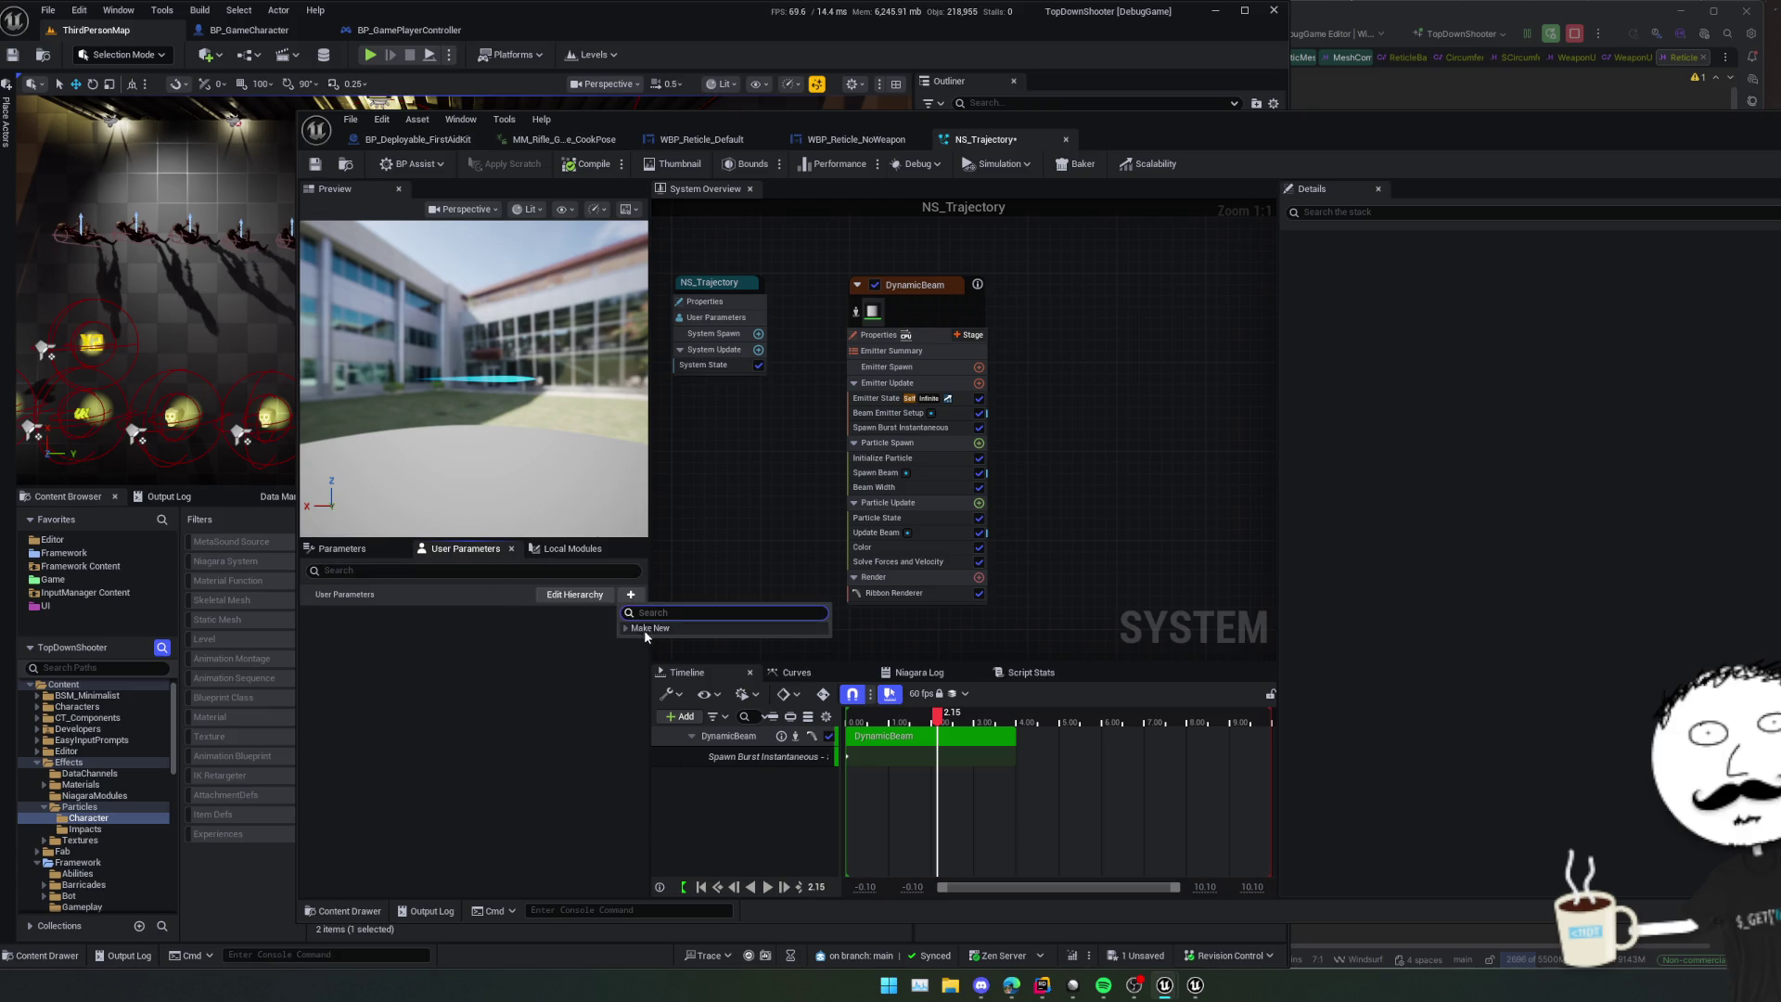
type("V")
type("ector")
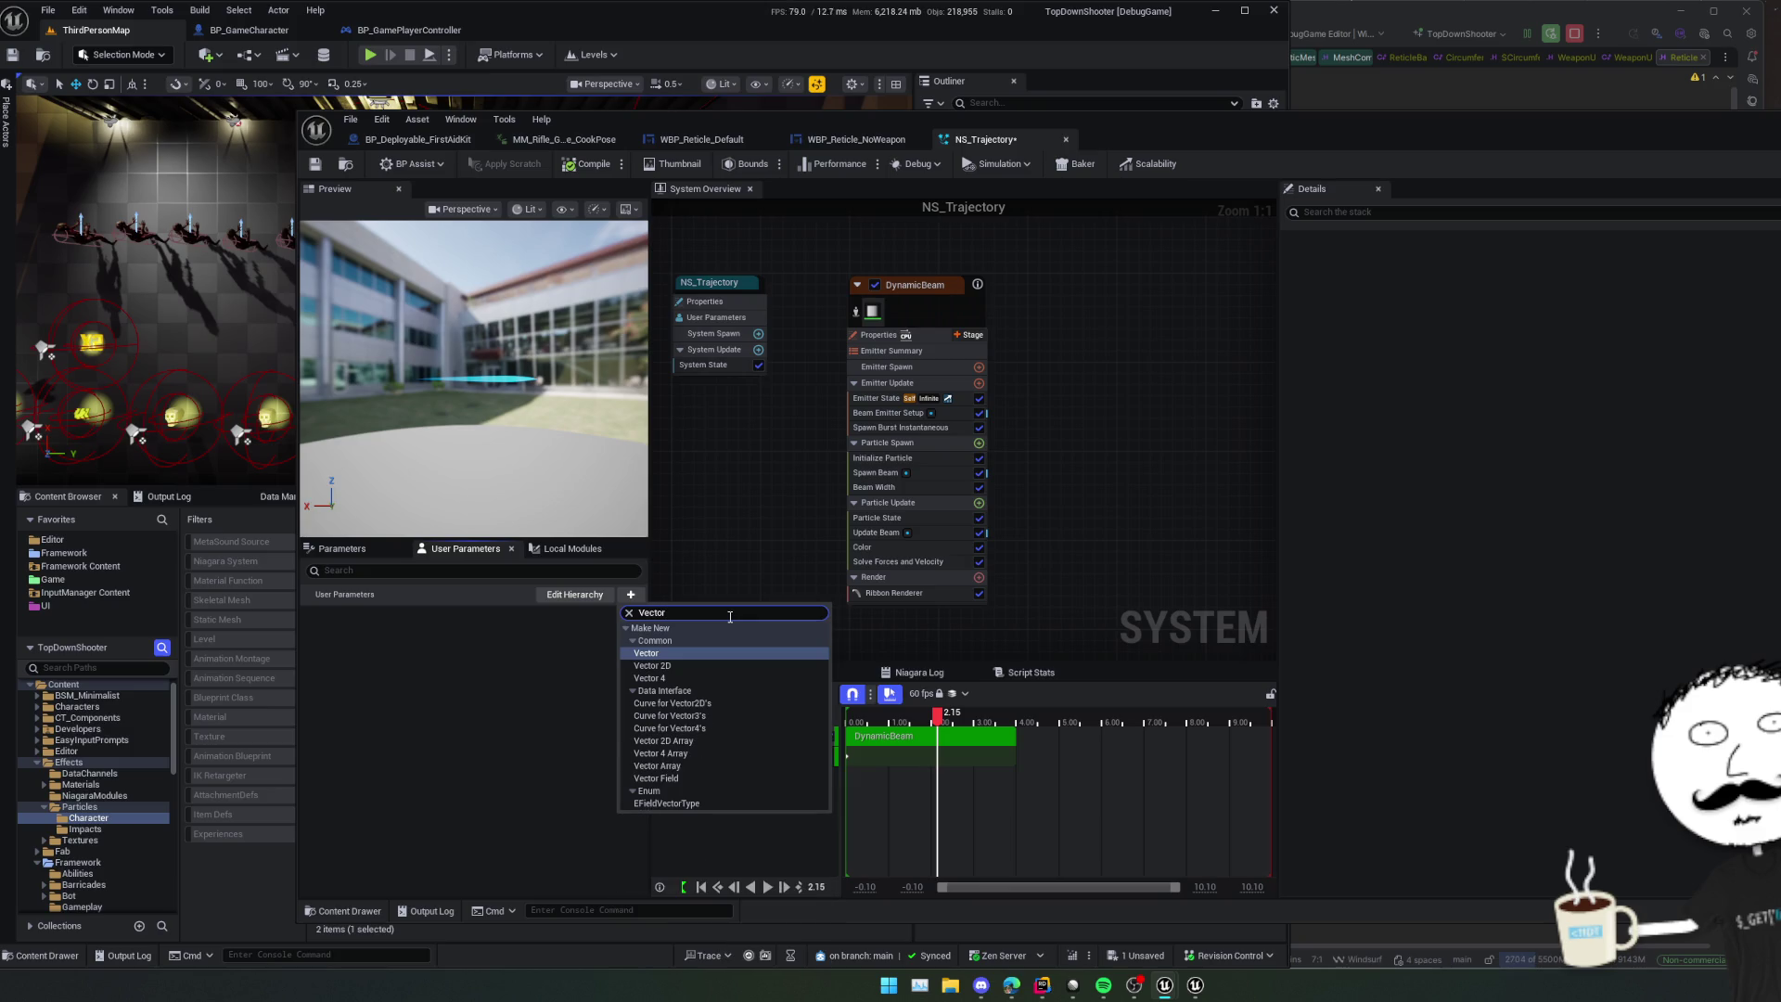
key("Return")
type("os")
key("Return")
- Add a second Vector user parameter named EndPos
left_click(635, 594)
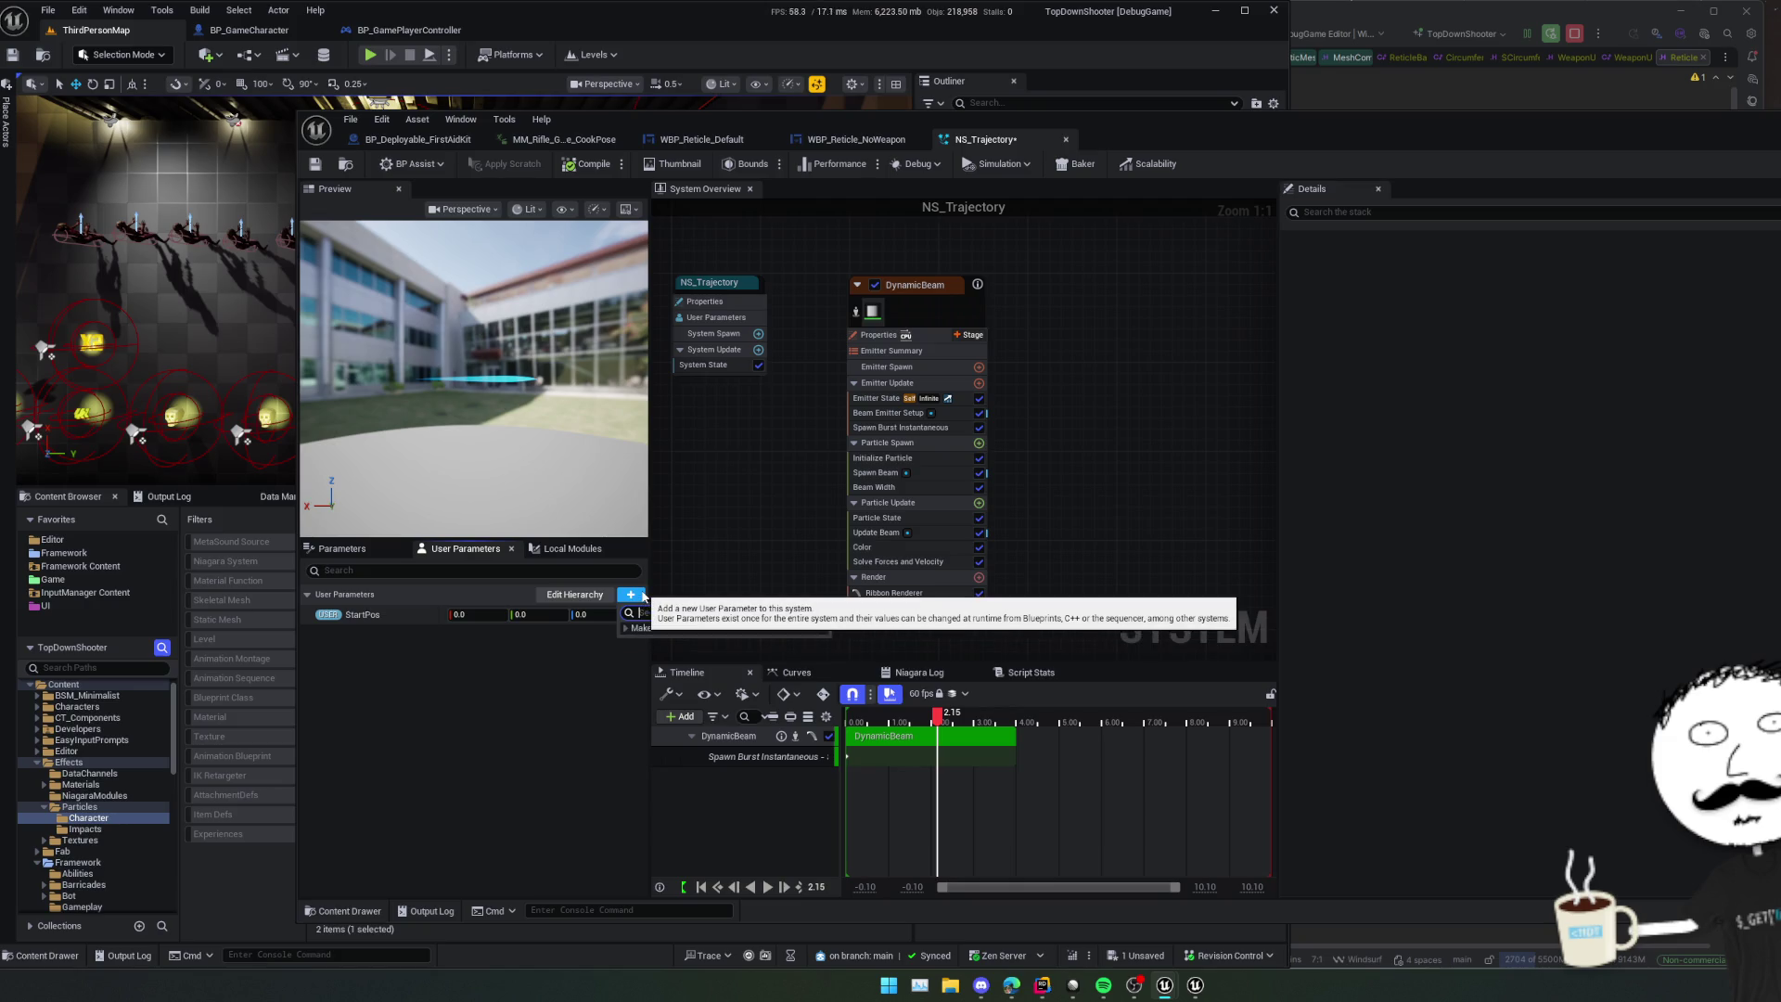
type("Vecto")
key("Return")
type("EndP")
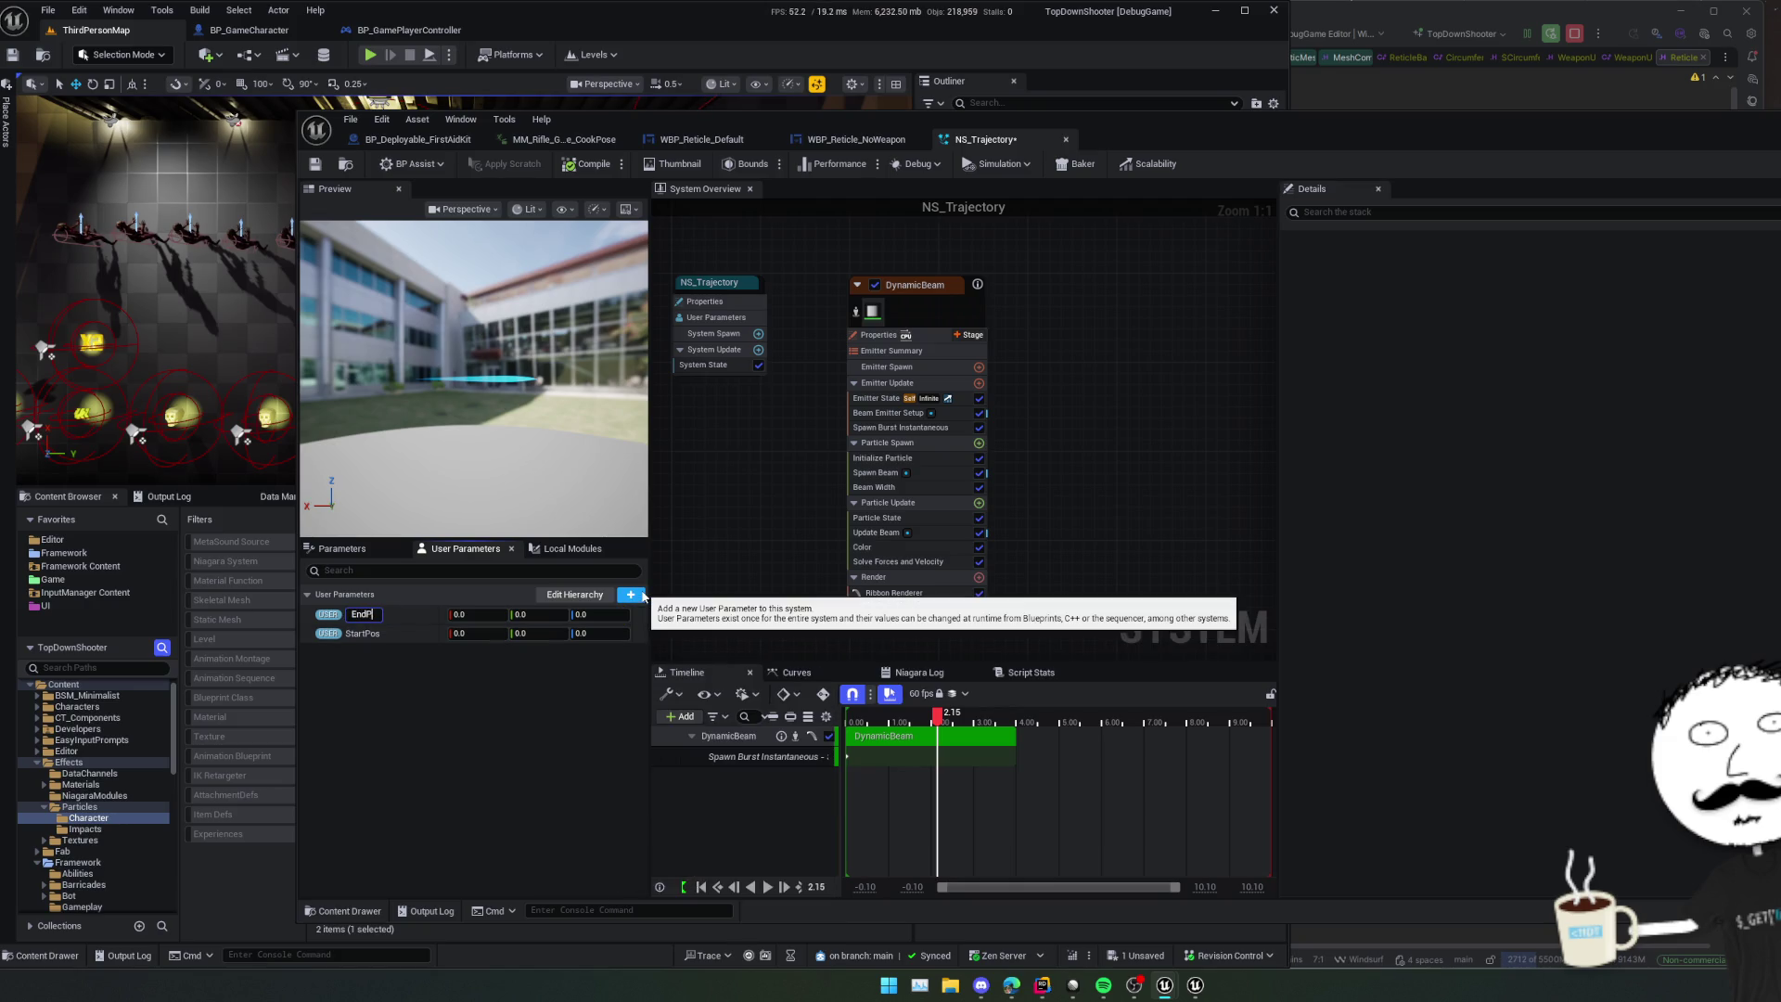
type("os")
key("Return")
mouse_move(781, 504)
left_mouse_down()
mouse_move(766, 526)
mouse_move(990, 455)
left_mouse_up()
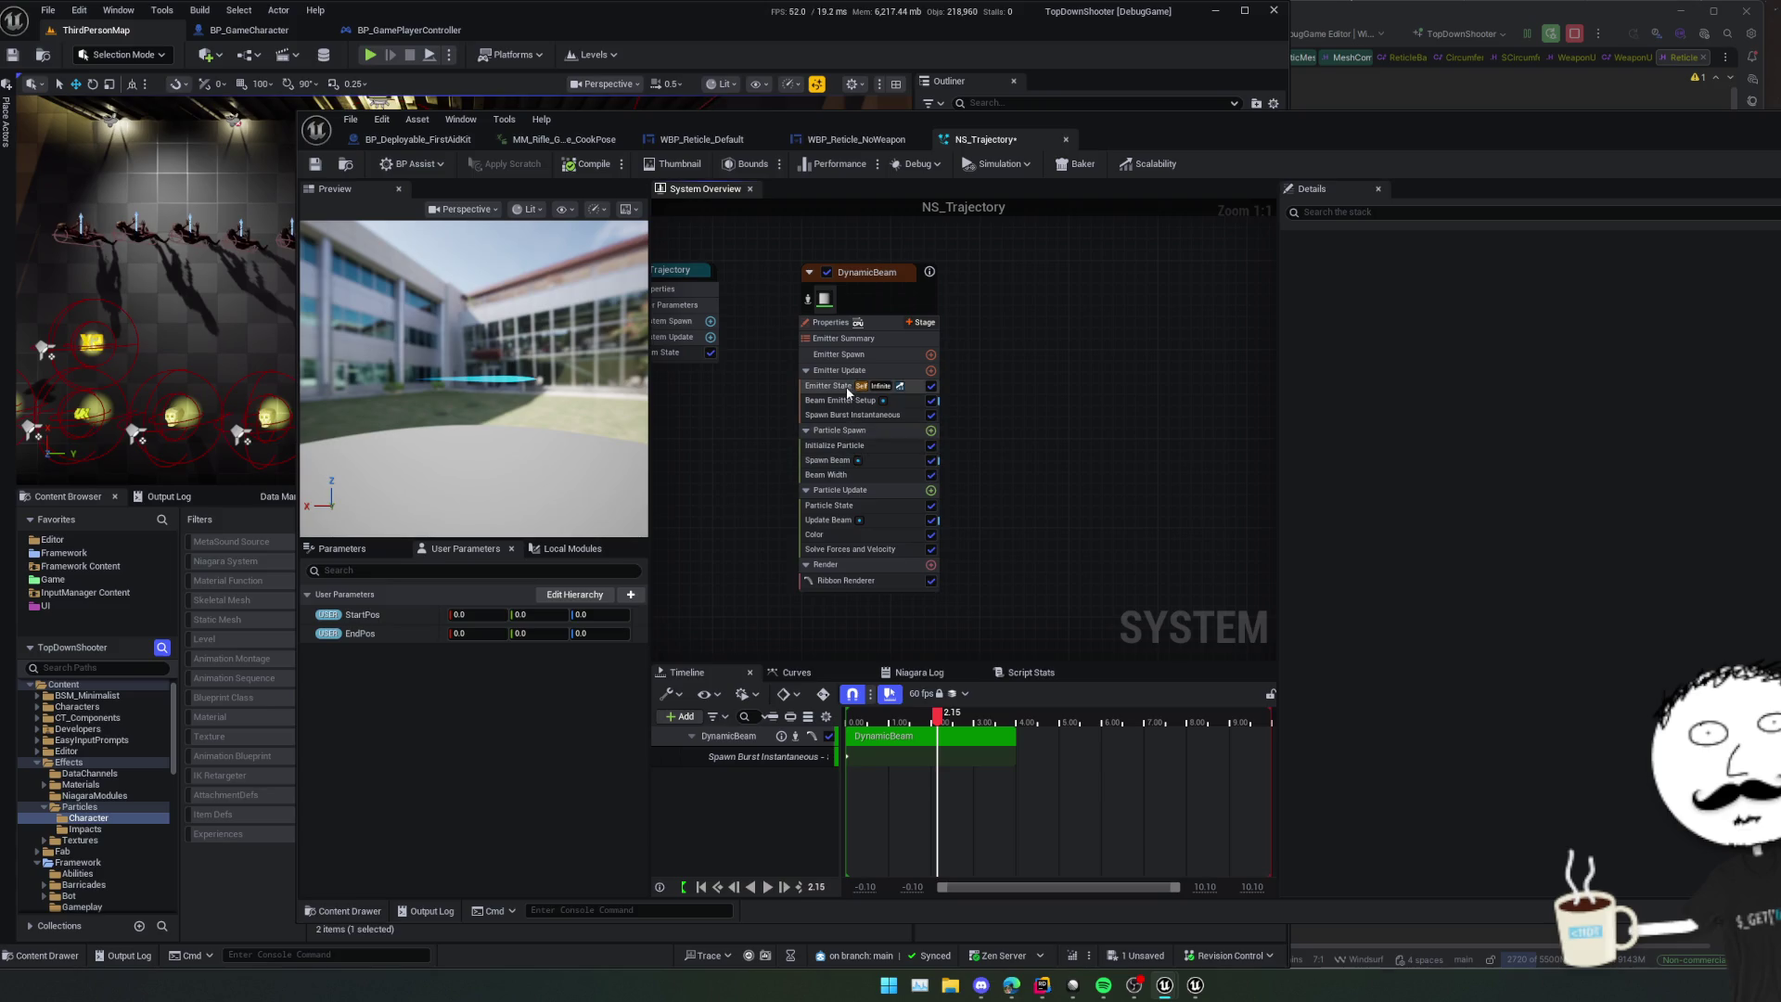
- Select the DynamicBeam emitter and upgrade its Beam Emitter Setup module to the newer version
left_click(935, 306)
scroll(1360, 455, "down", 5)
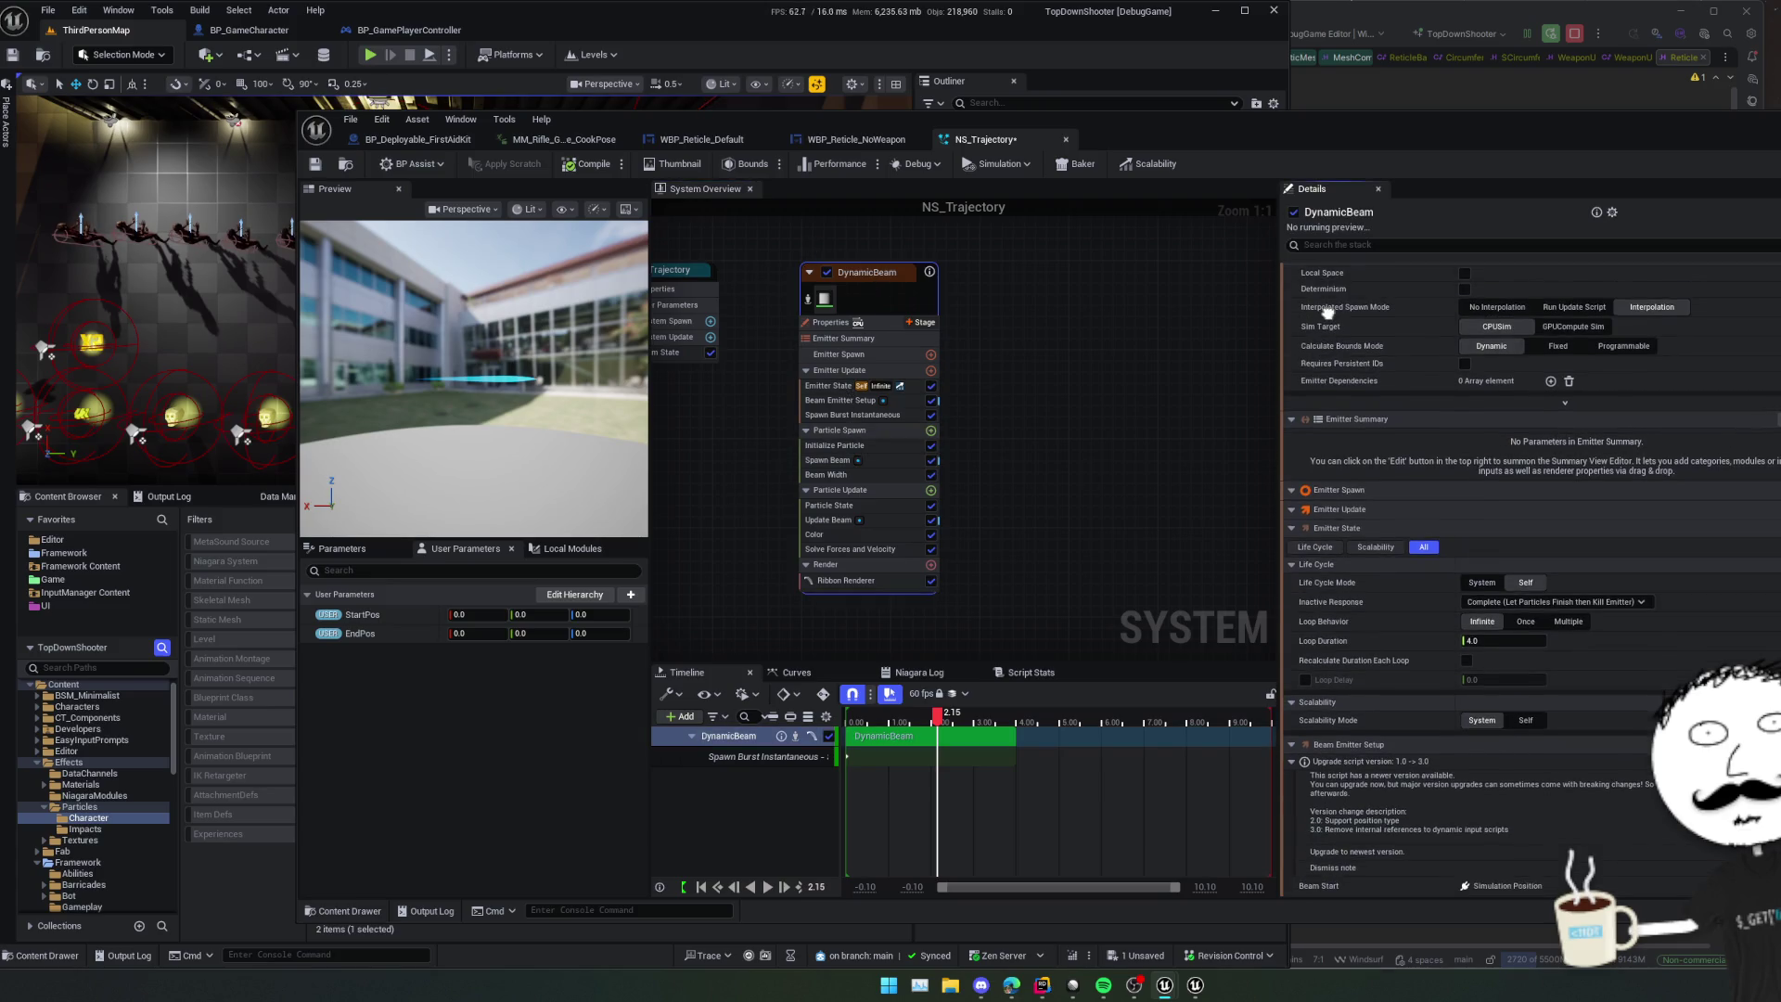
scroll(1326, 399, "down", 4)
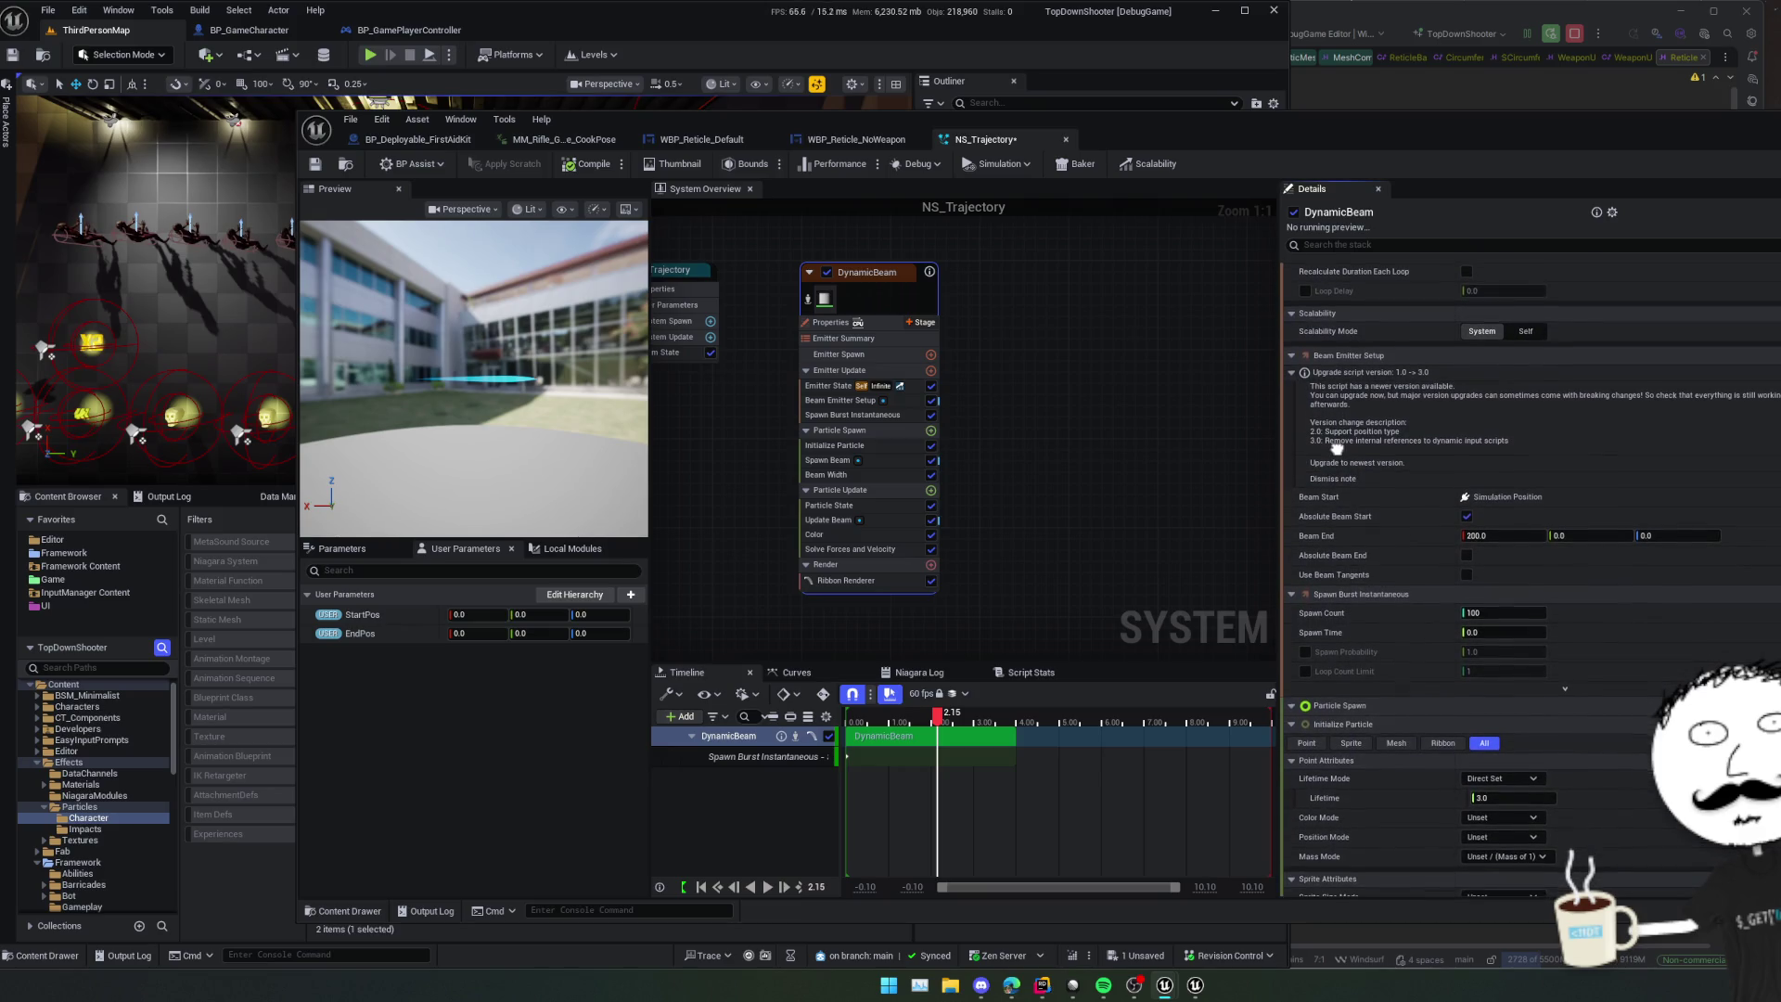
scroll(1364, 459, "down", 1)
left_click(1387, 458)
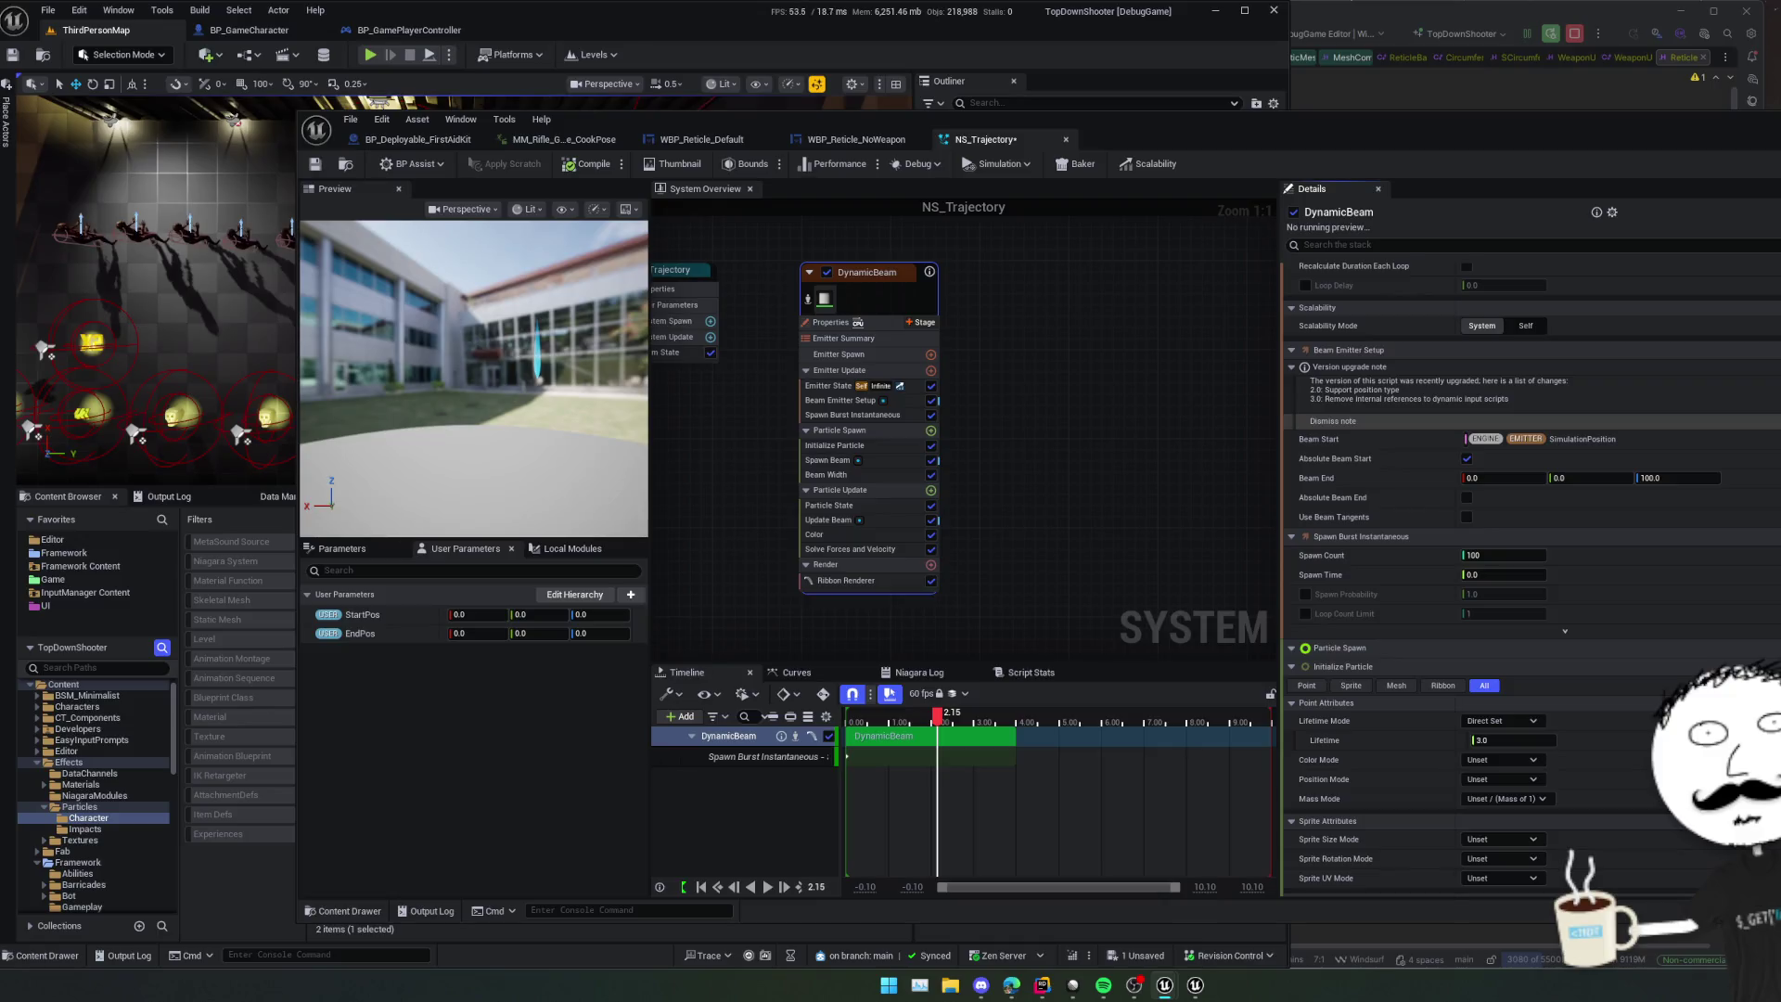
left_click(1333, 421)
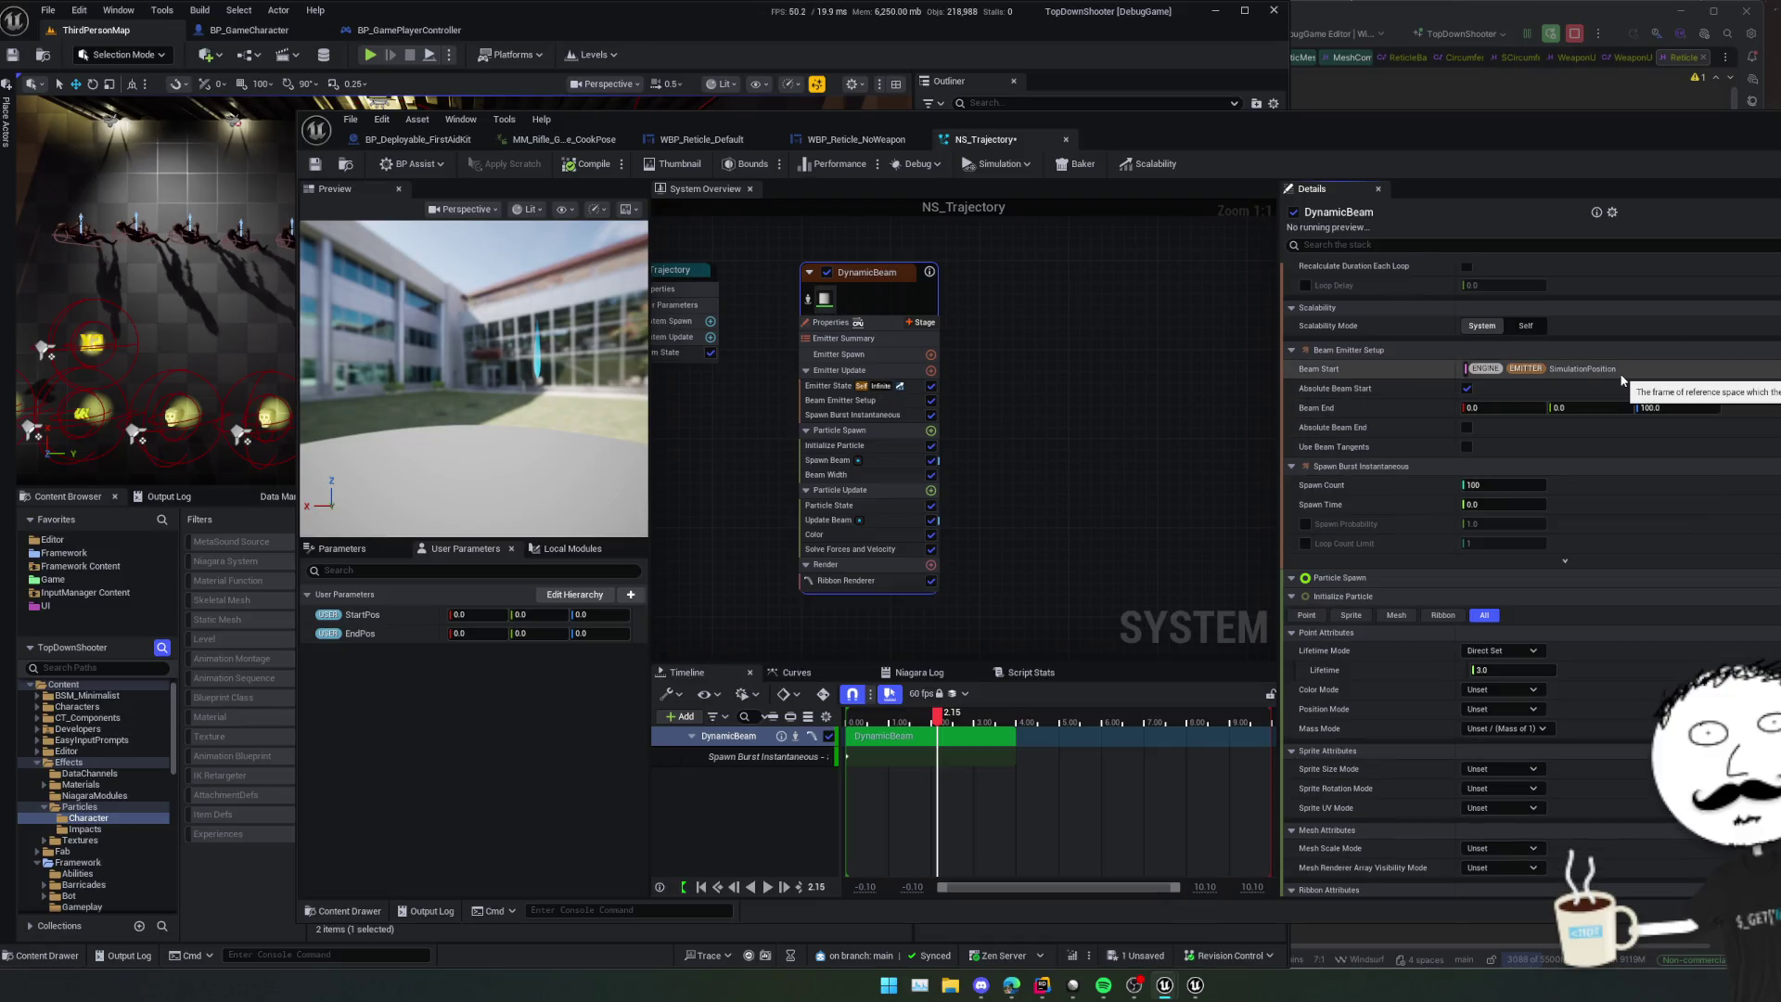
- Search for a Beam Start source and inspect the StartPos and EndPos parameter options
left_click(1522, 369)
type("star")
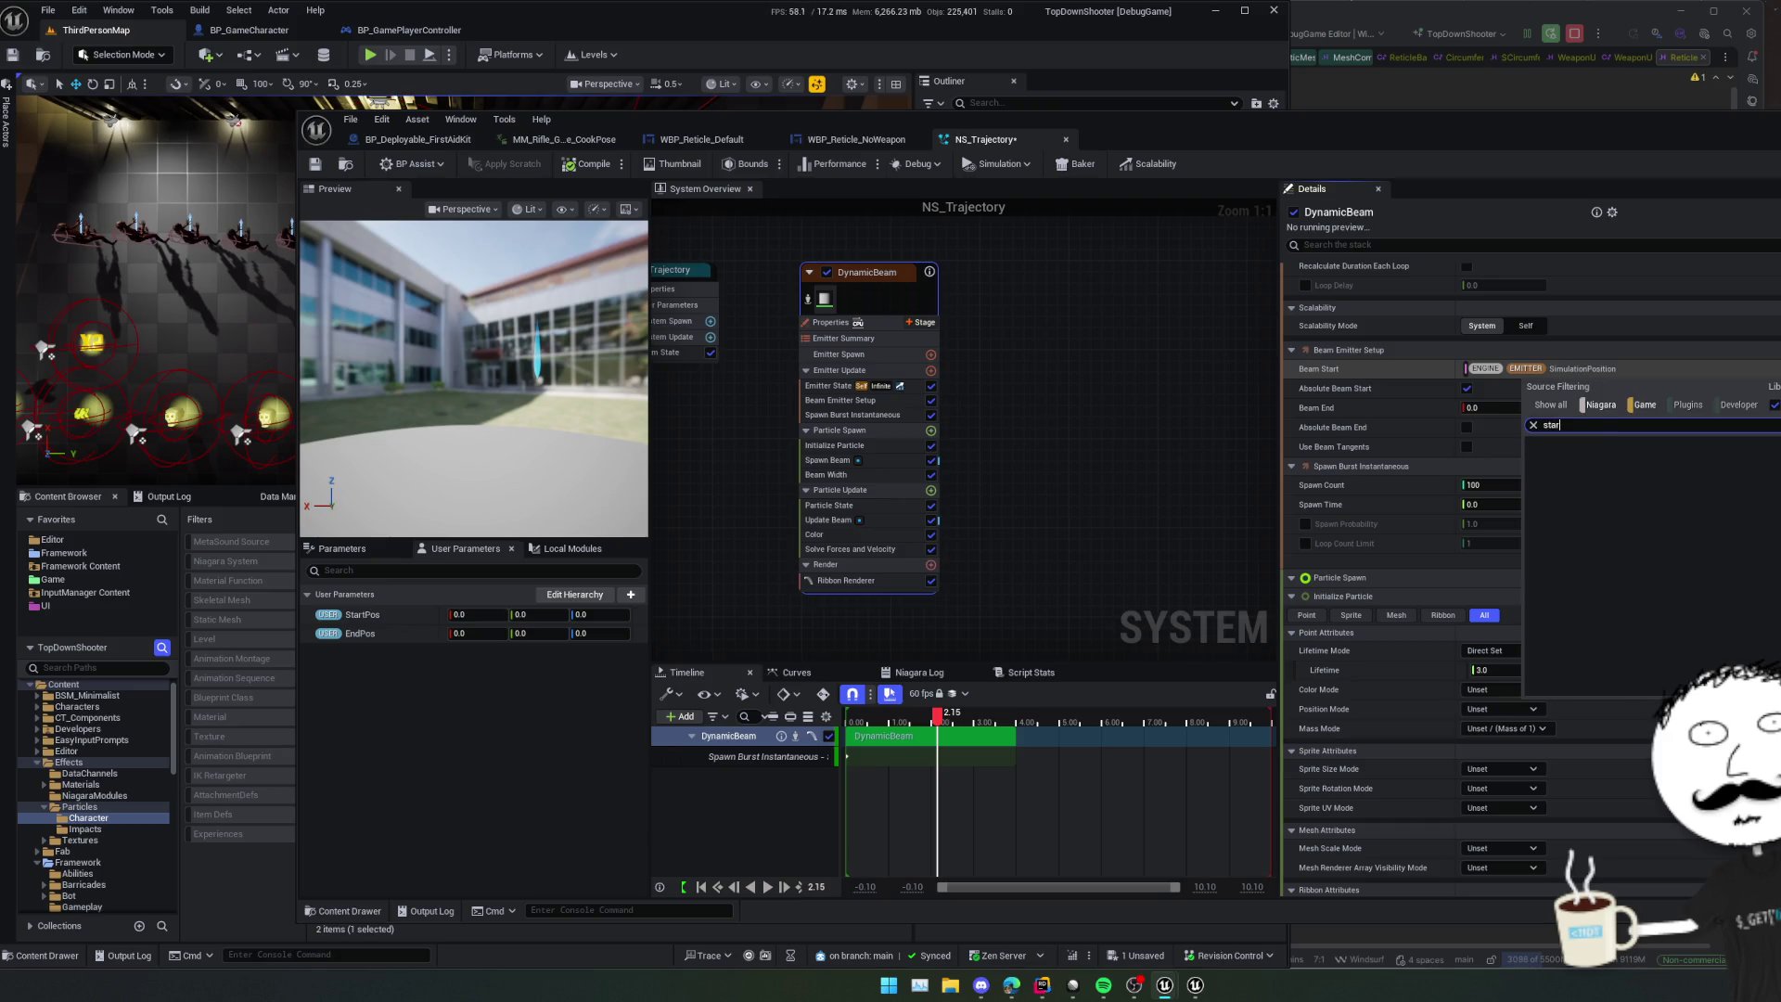
key("Escape")
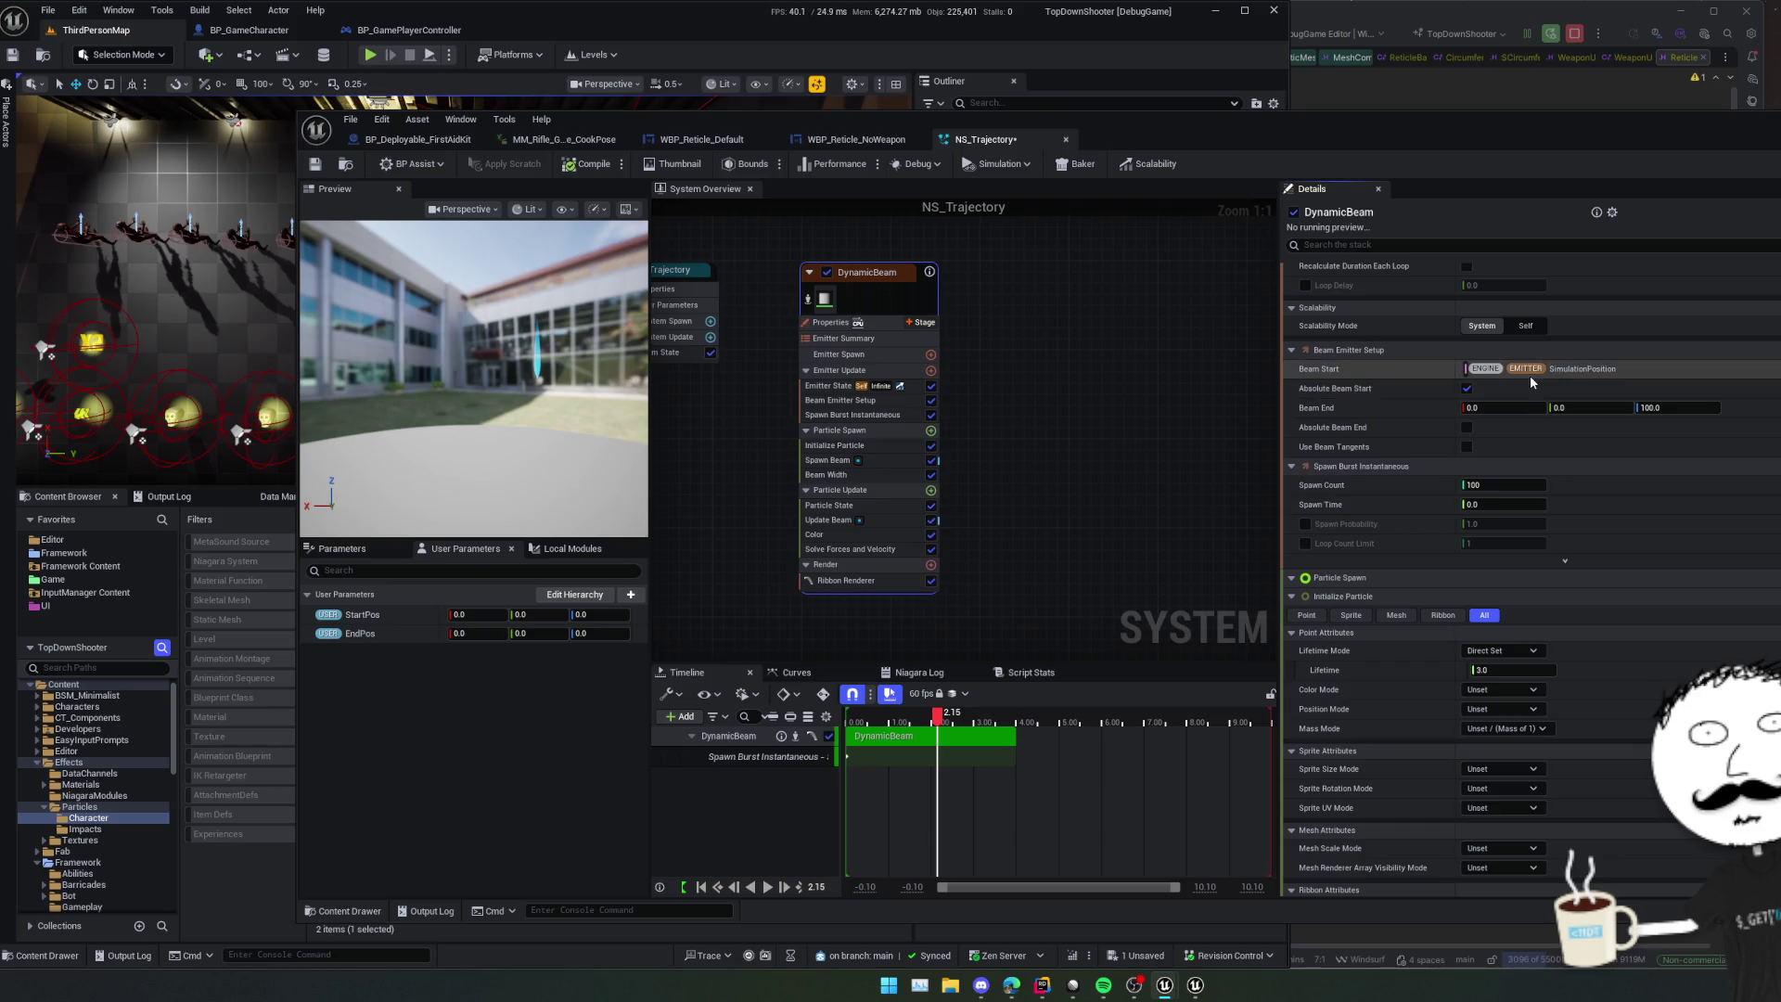
right_click(354, 621)
key("Escape")
right_click(324, 616)
key("Escape")
right_click(373, 615)
key("Escape")
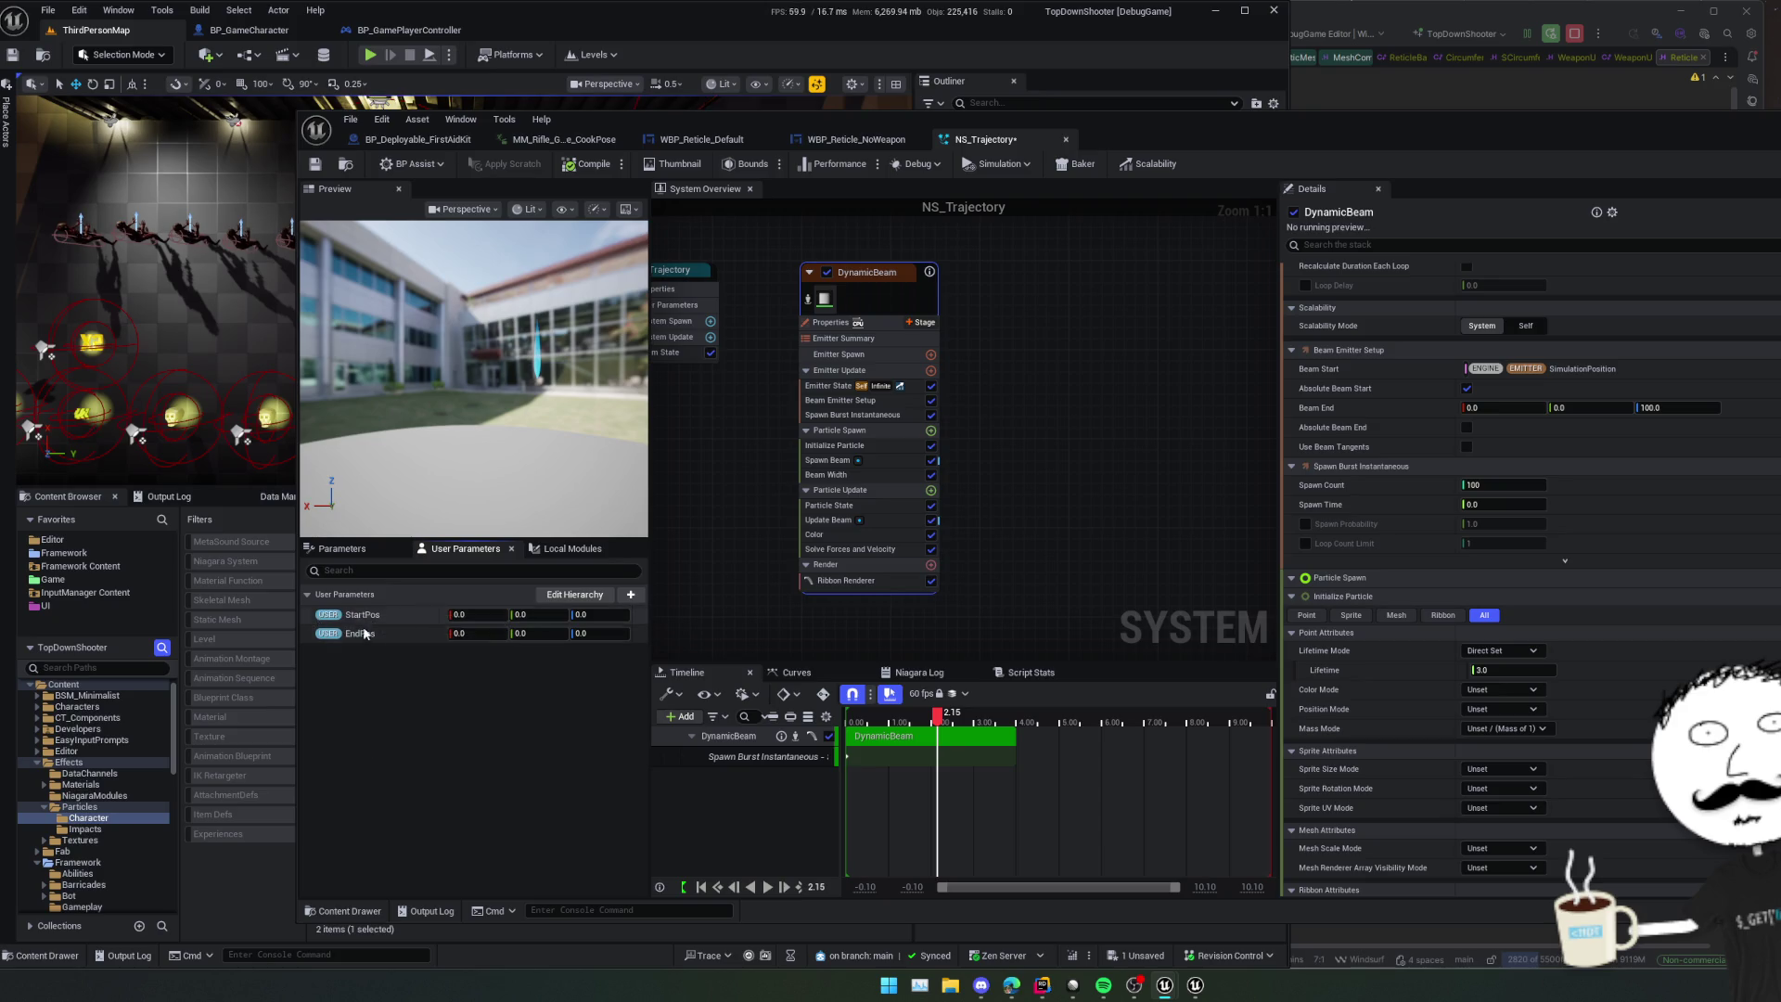
right_click(360, 635)
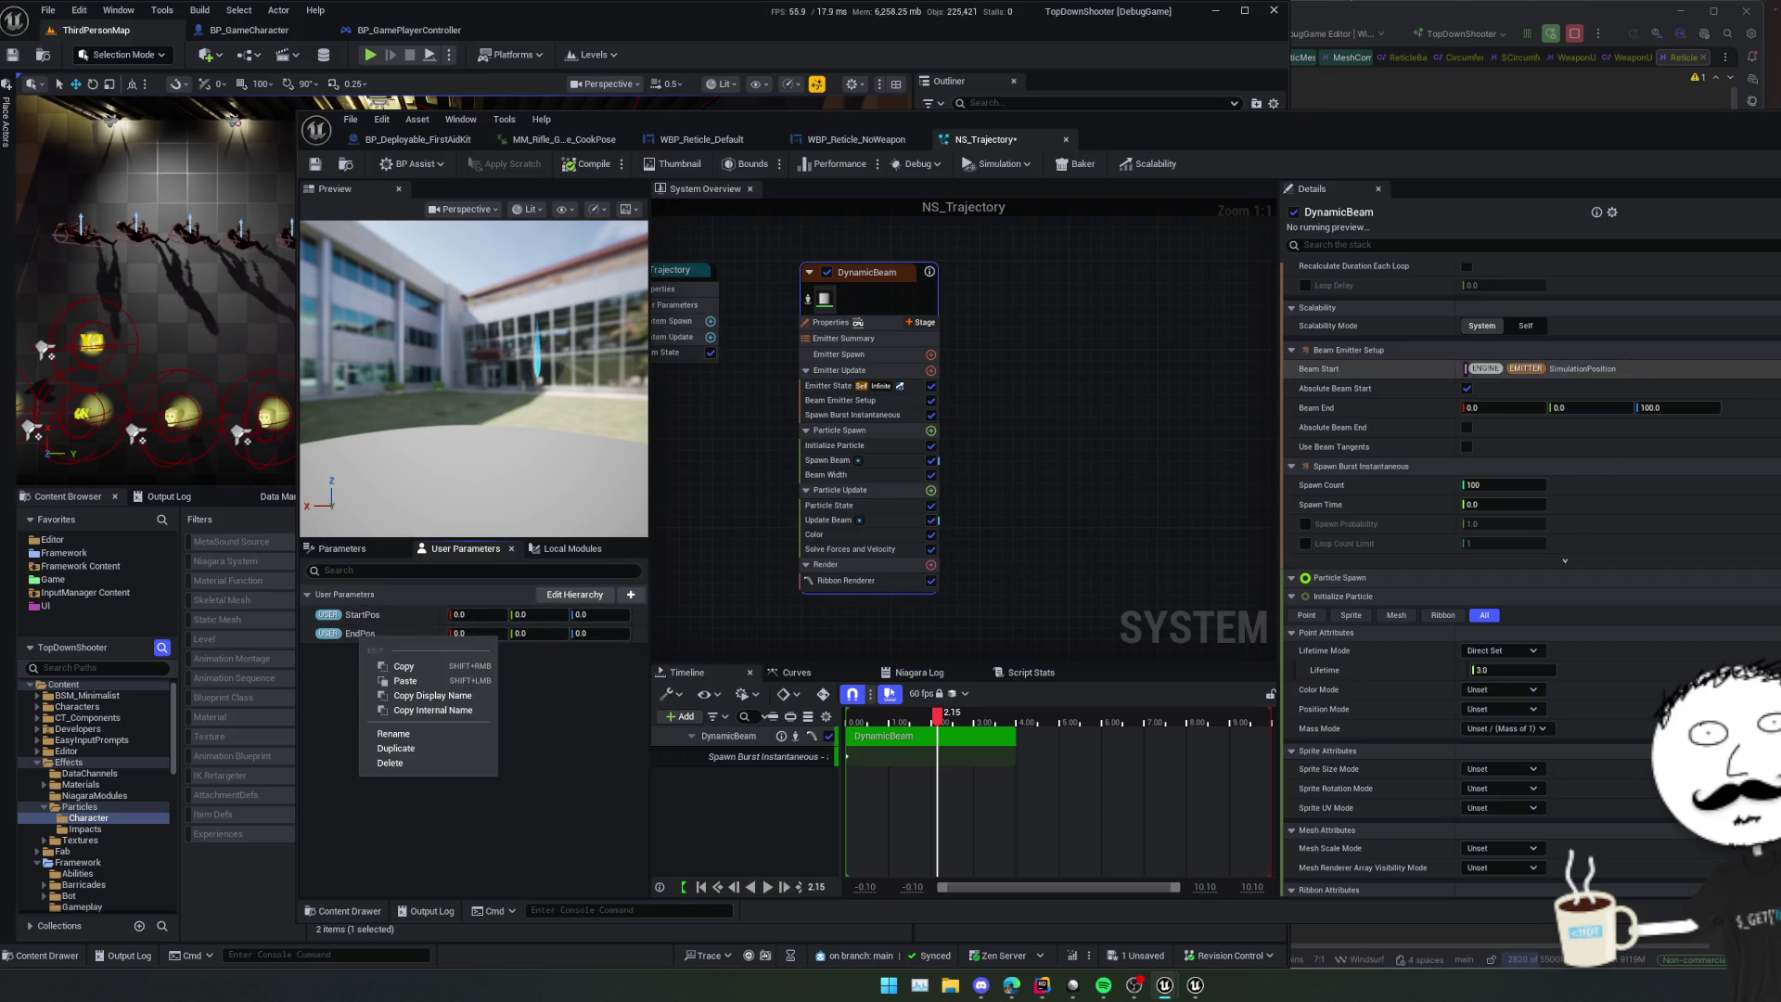
- Make Beam Start a Convert Vector to Position input linked to User StartPos
left_click(1577, 369)
type("con")
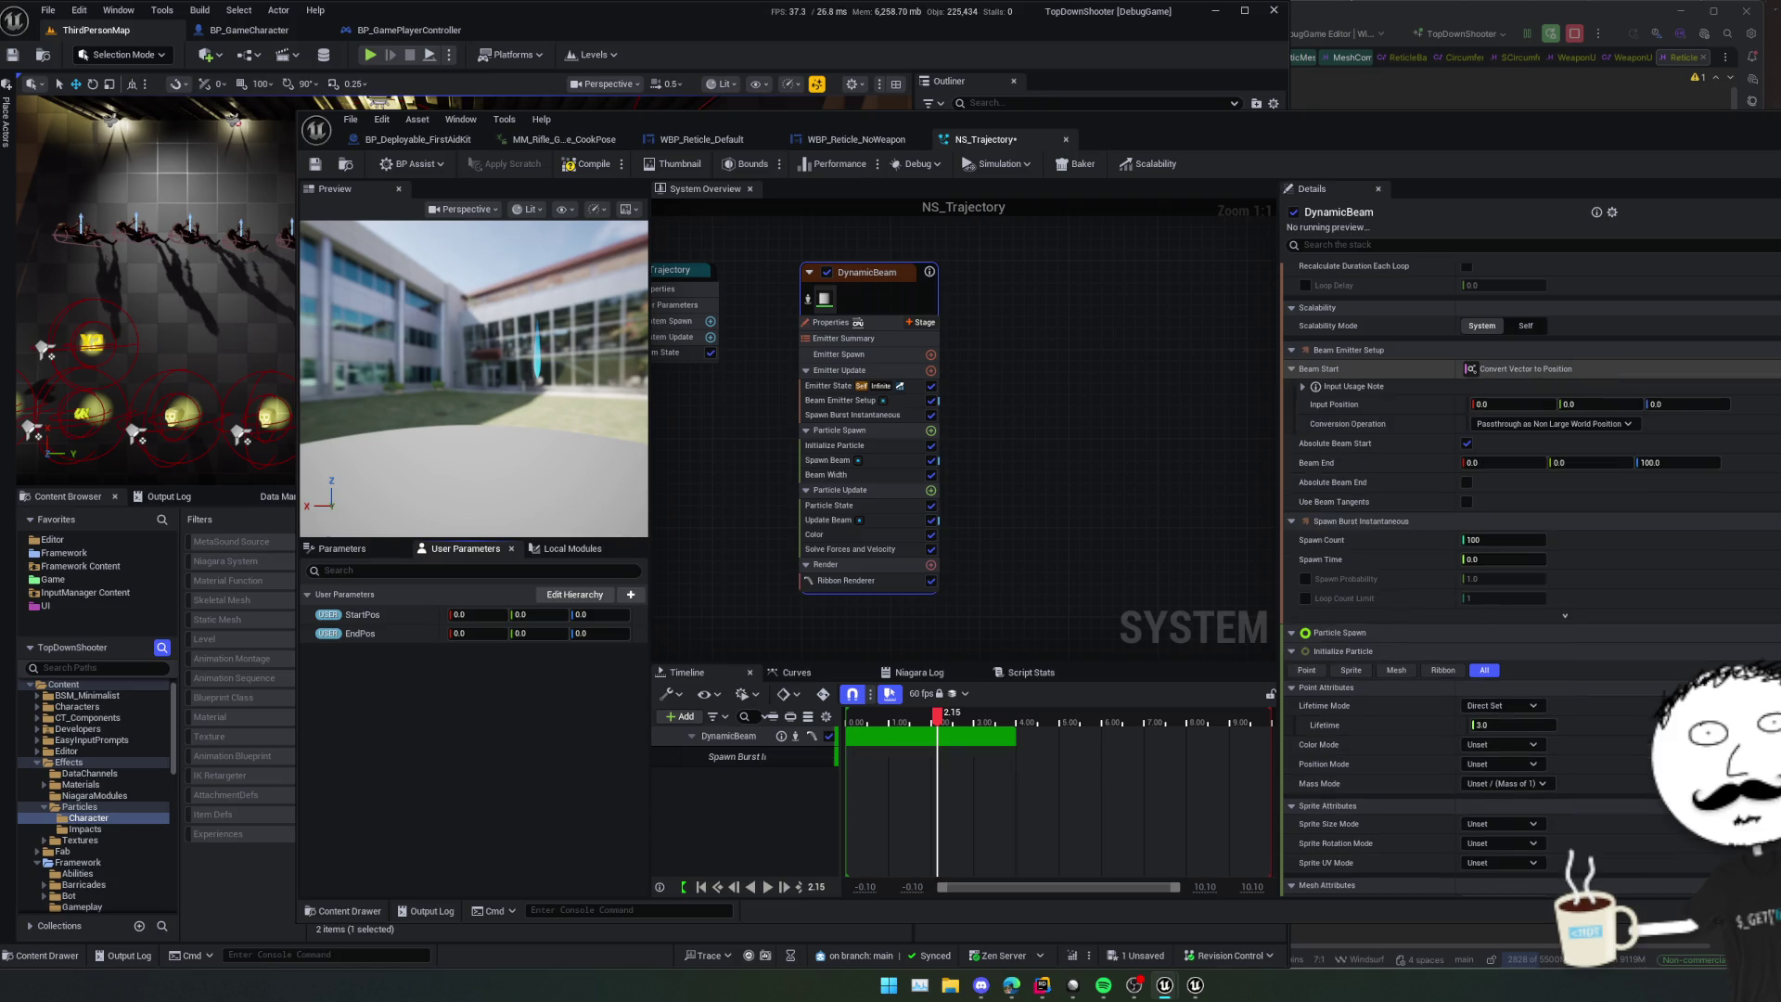
key("Return")
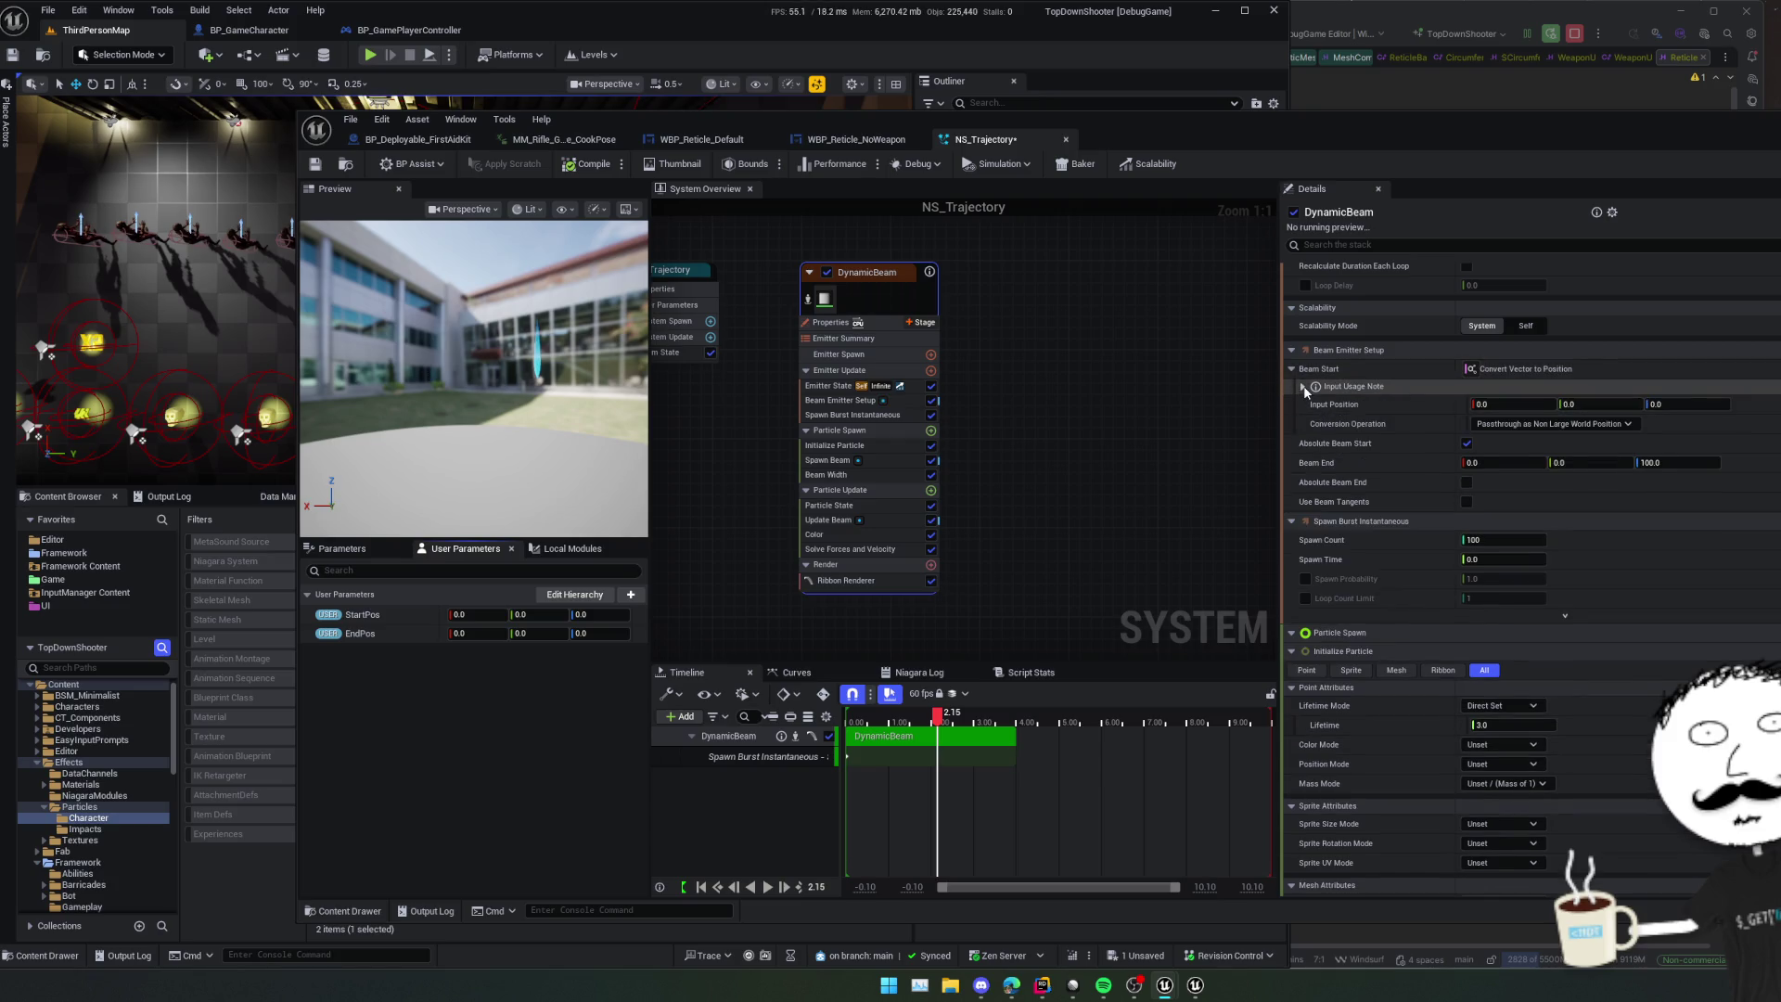
left_click(1304, 387)
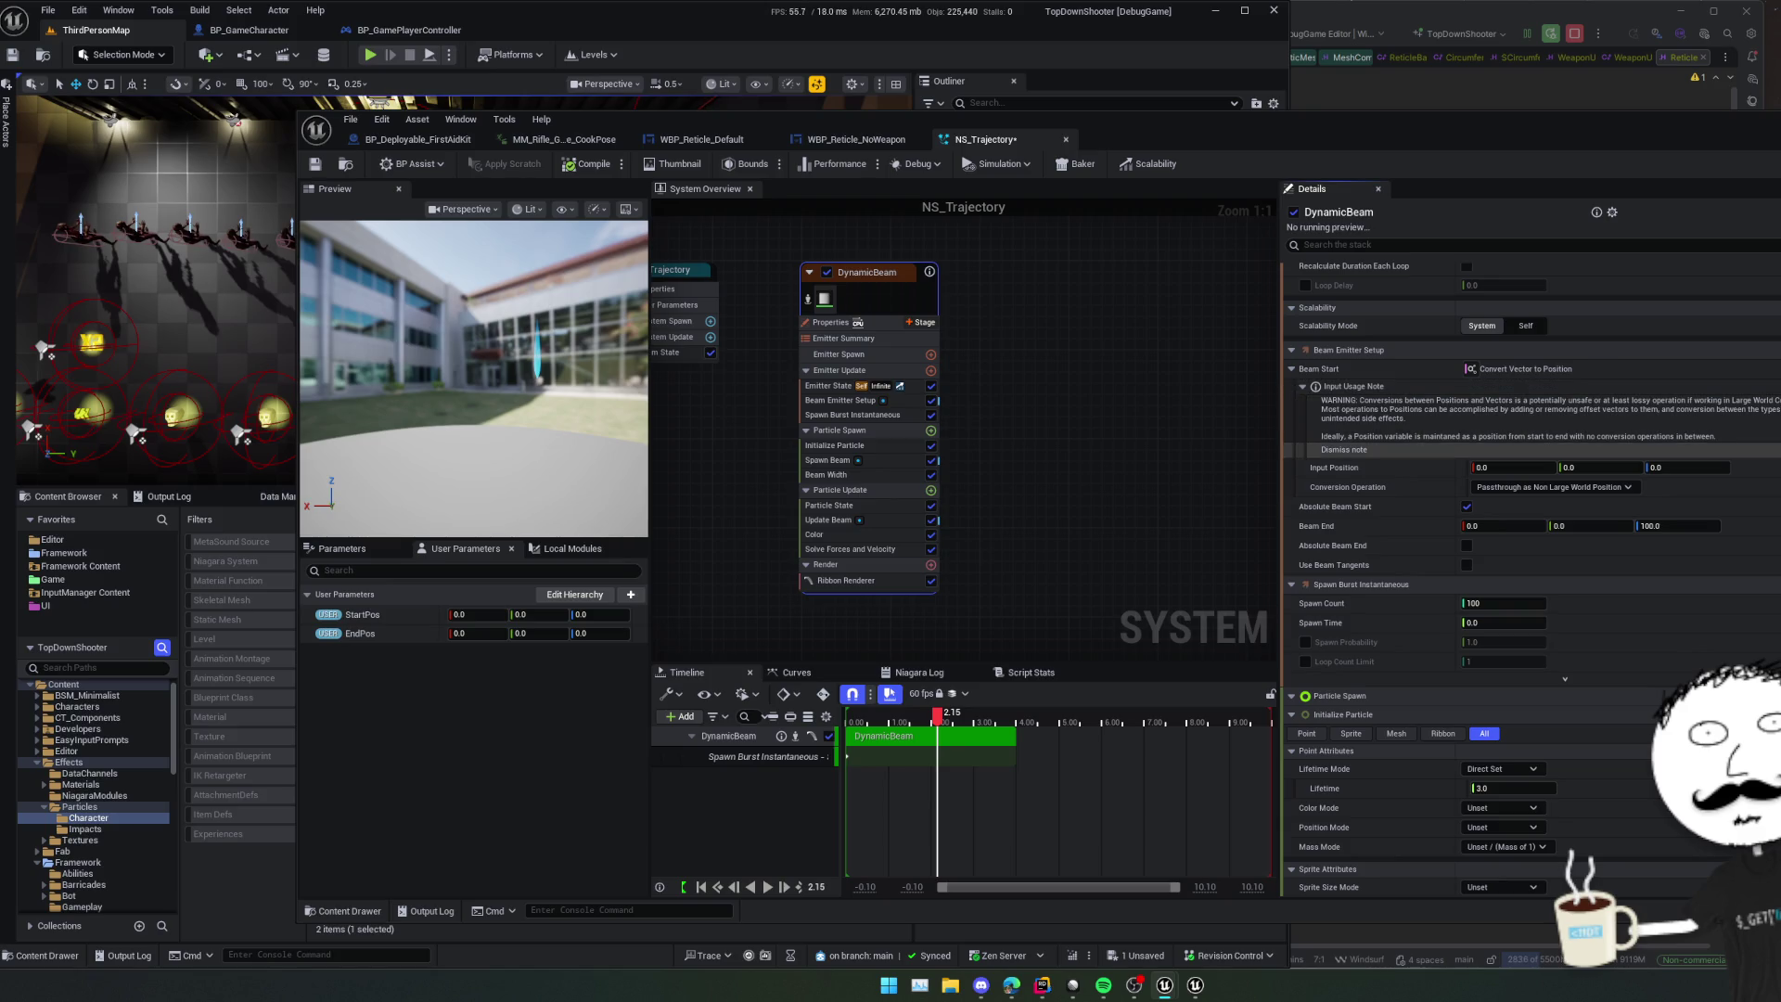
left_click(1369, 449)
left_click(1666, 392)
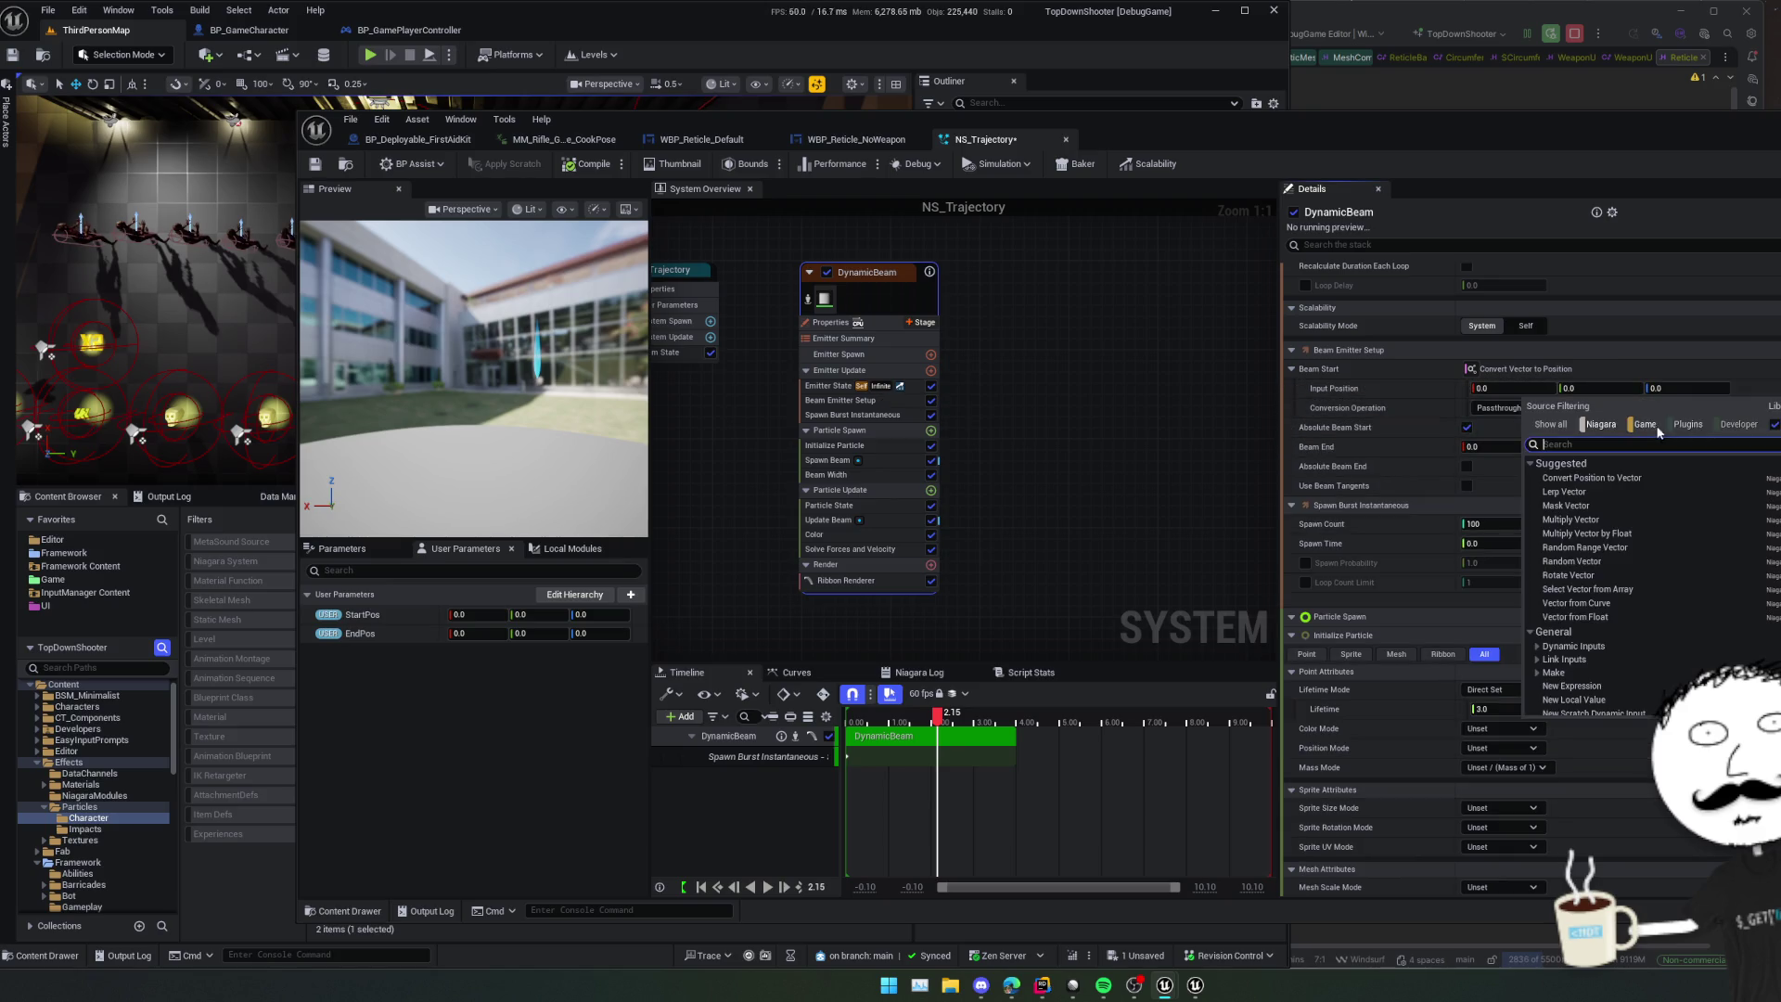
type("star")
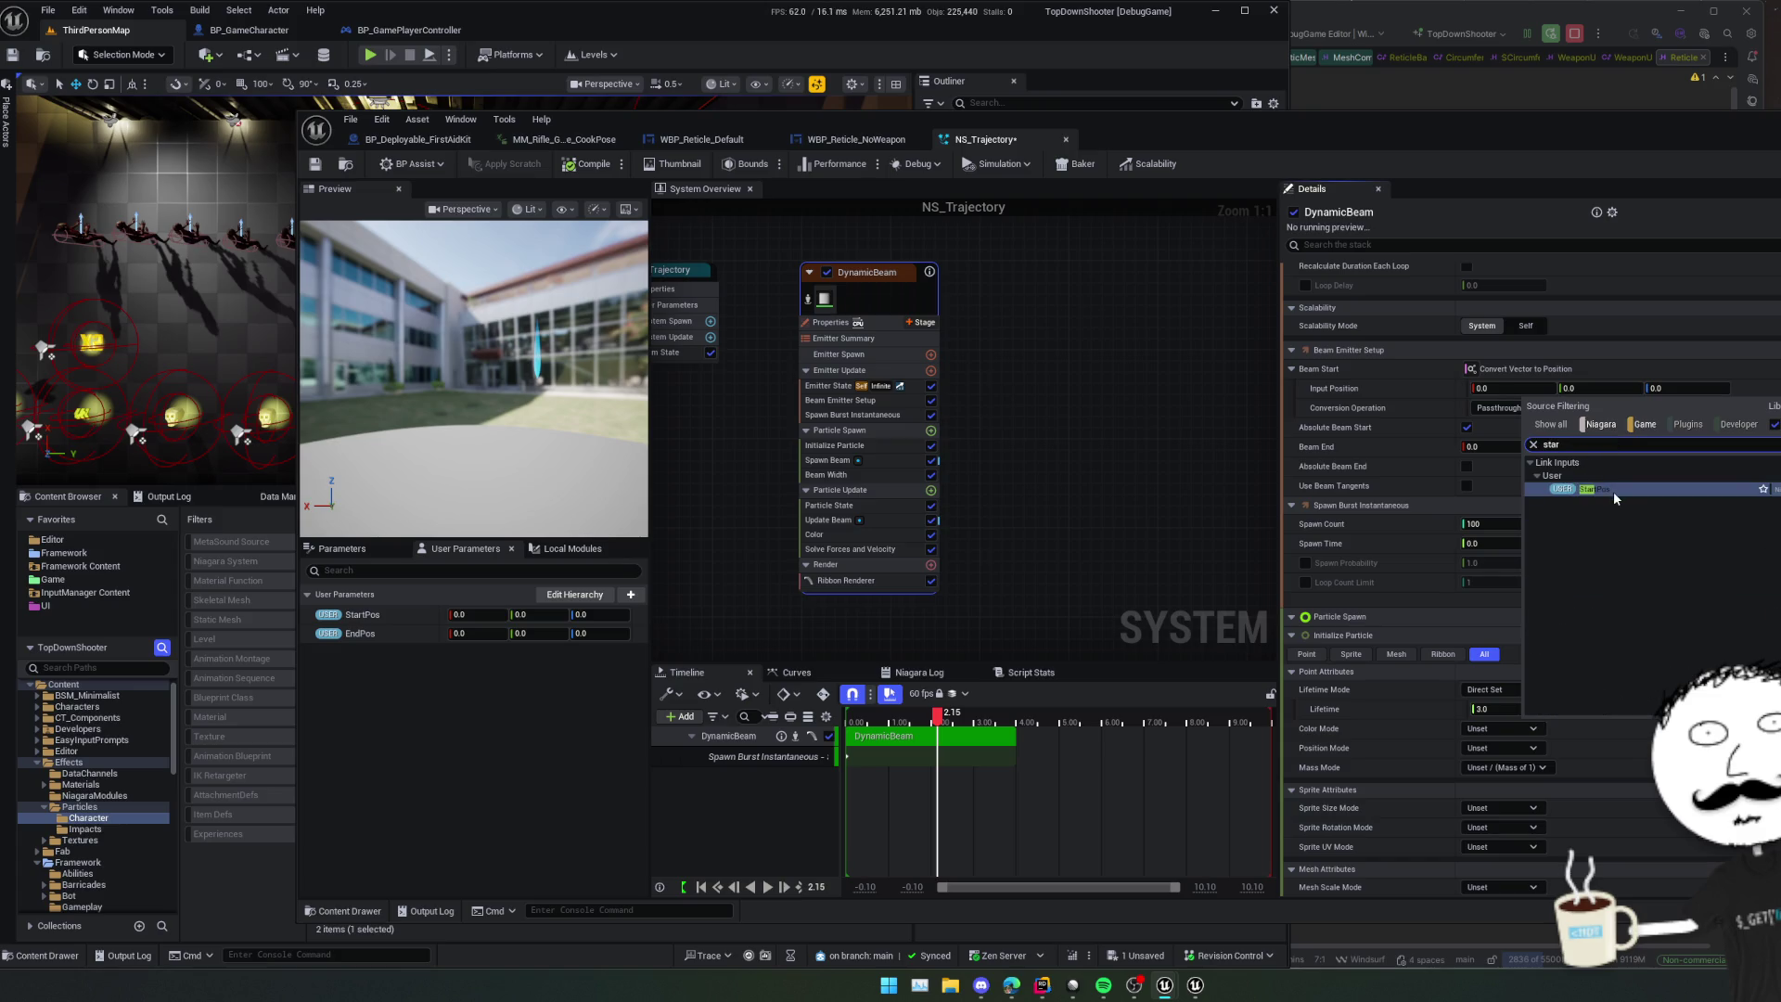
left_click(1614, 492)
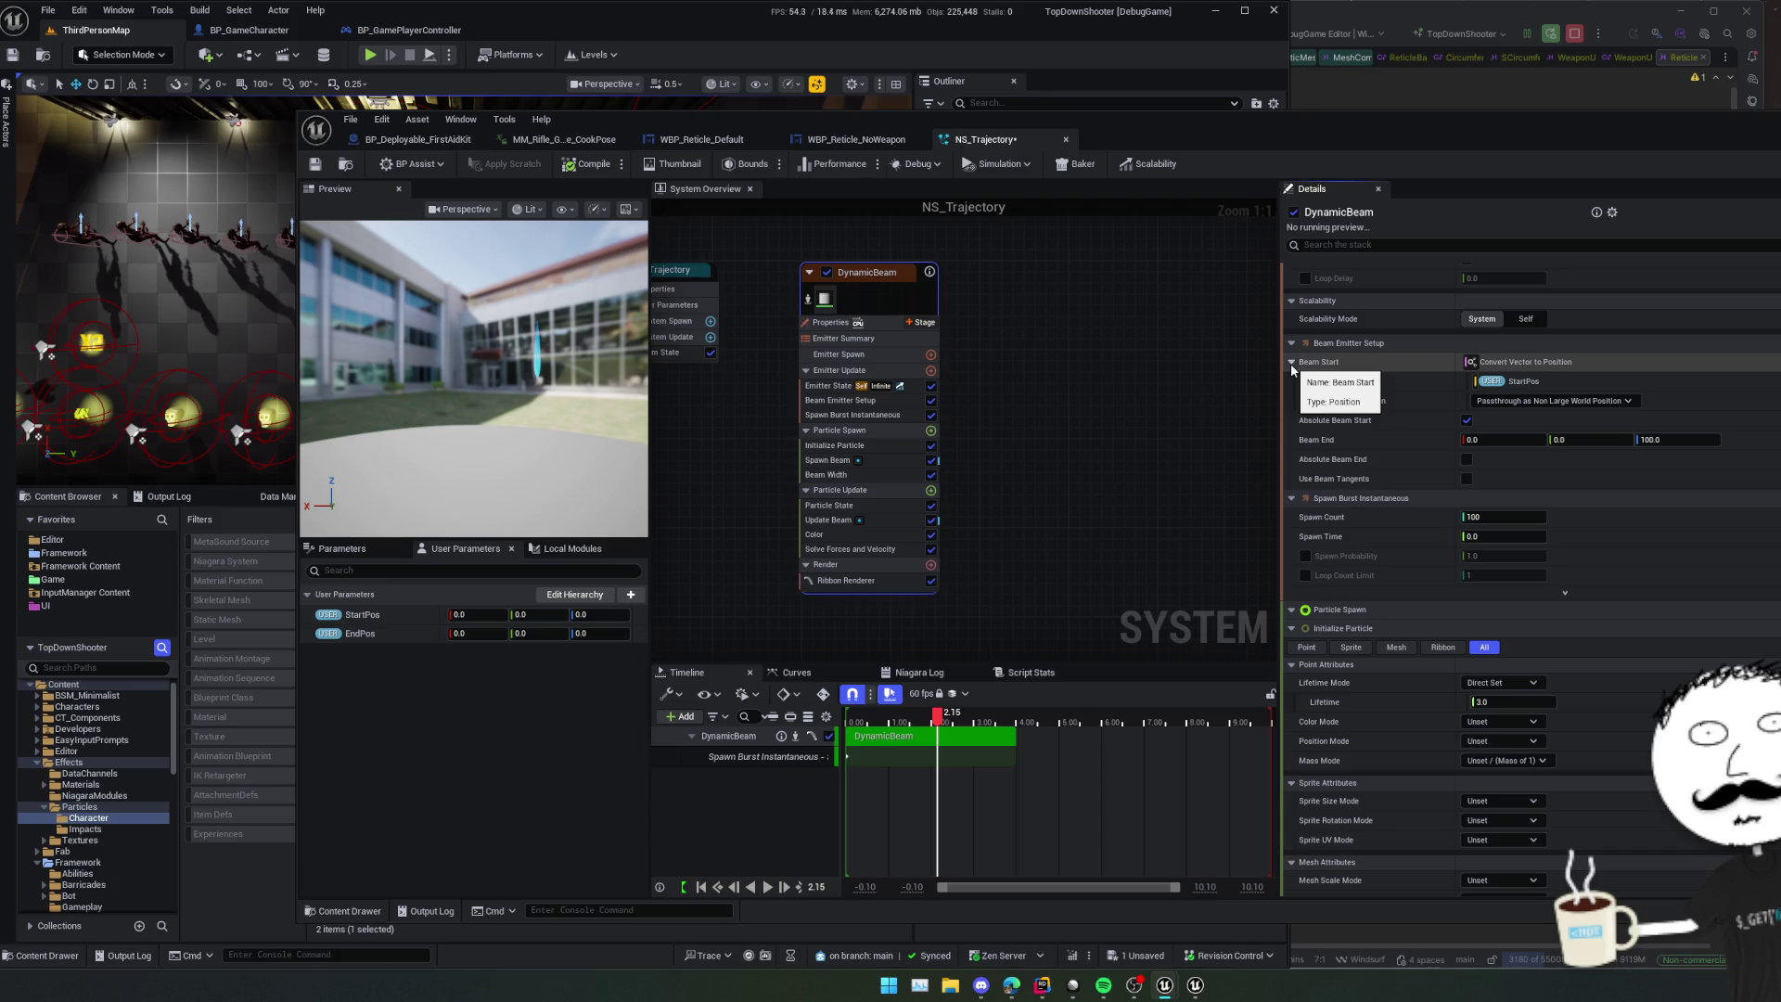
- Make Beam End a Convert Vector to Position linked to User EndPos, and save NS_Trajectory
scroll(1349, 423, "down", 1)
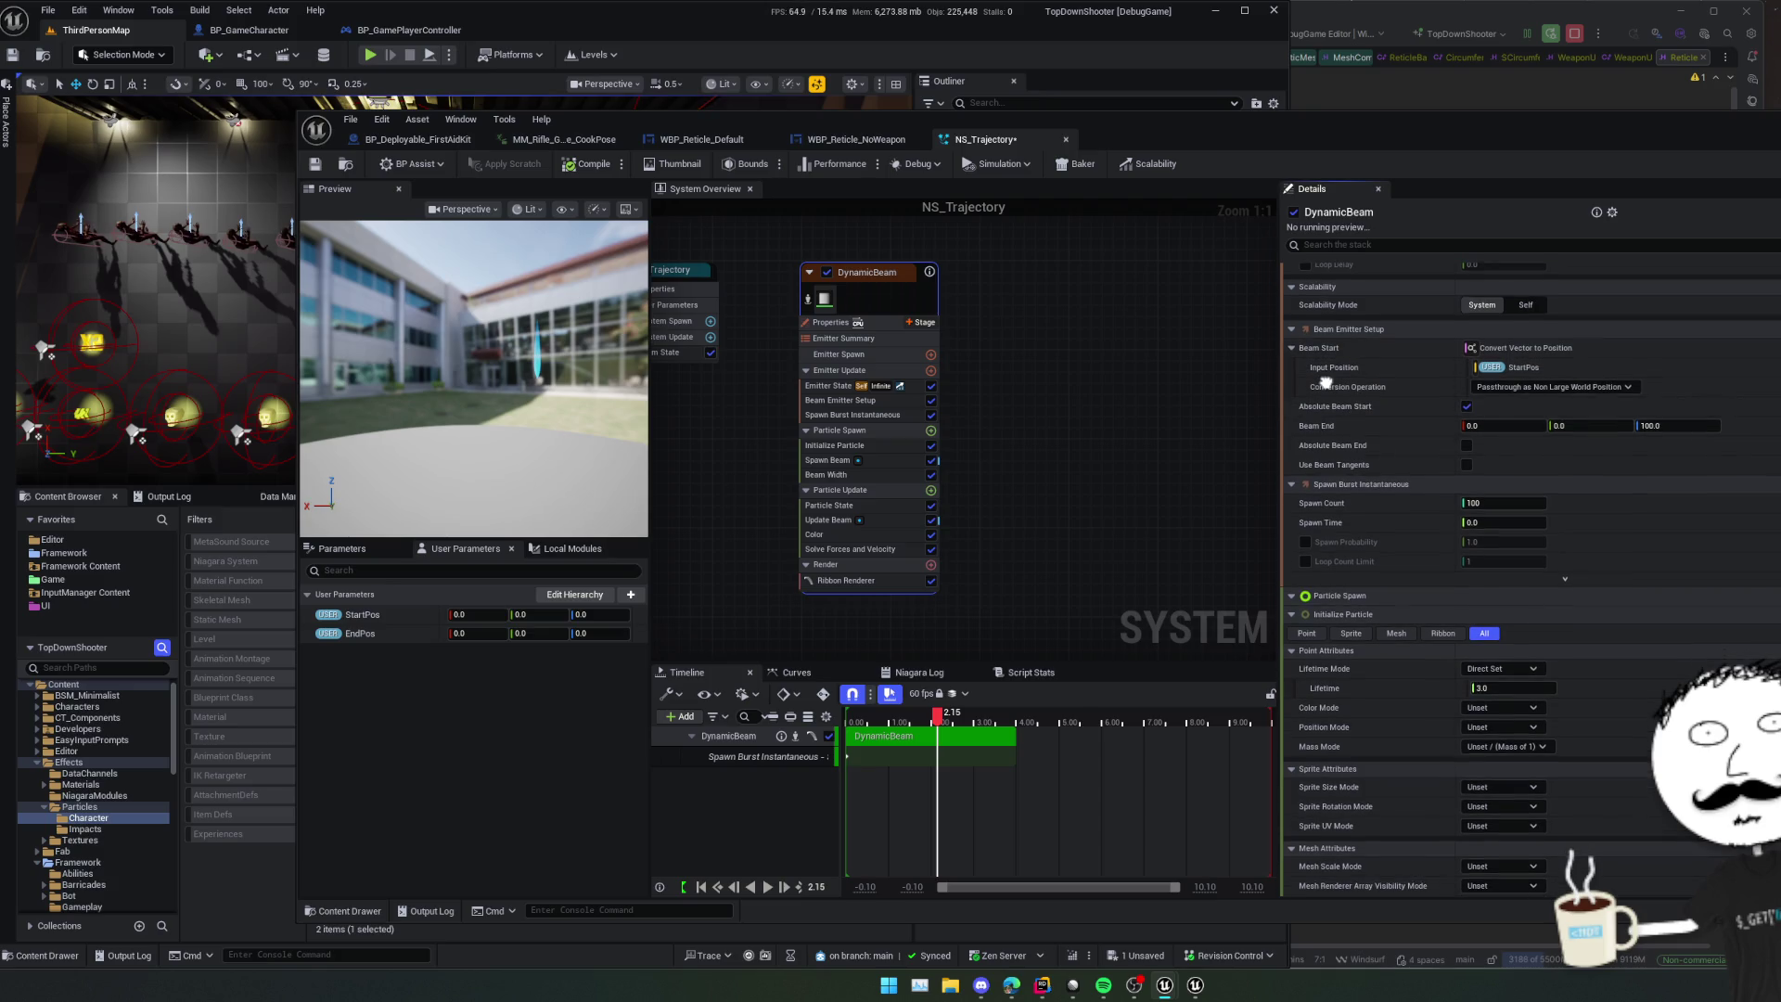
left_click(1731, 426)
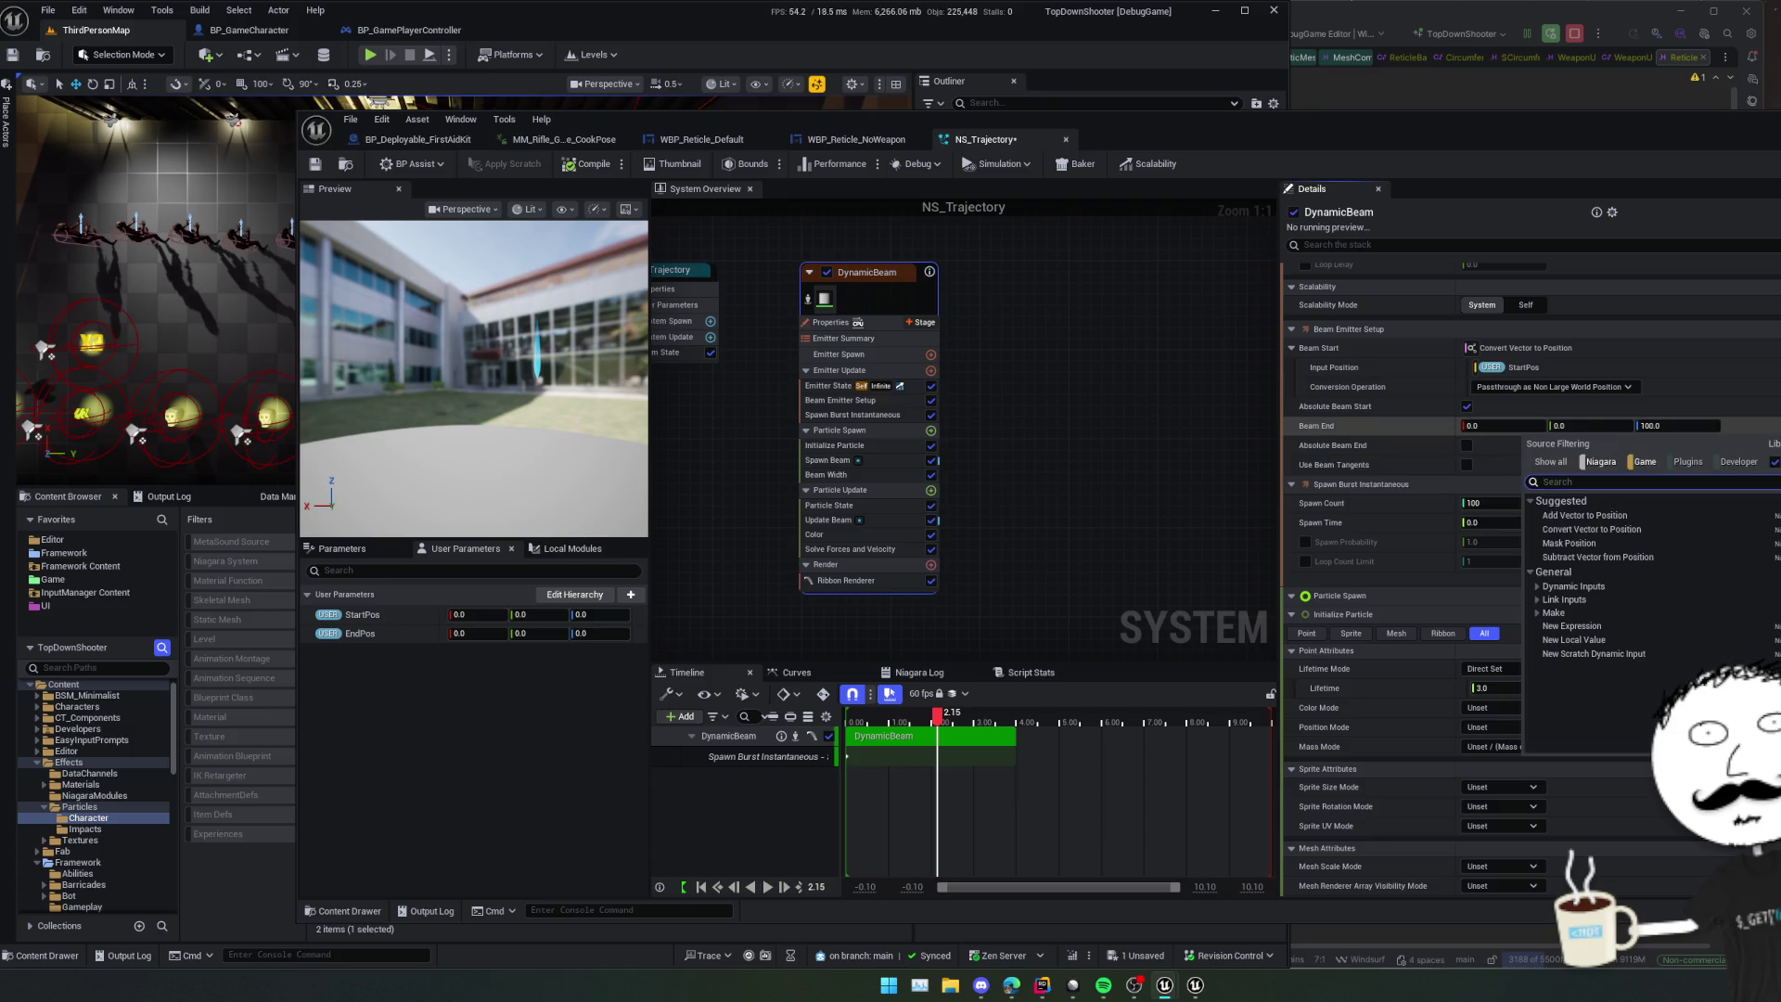
left_click(1618, 529)
left_click(1731, 461)
type("end")
left_click(1599, 586)
key("ctrl+s")
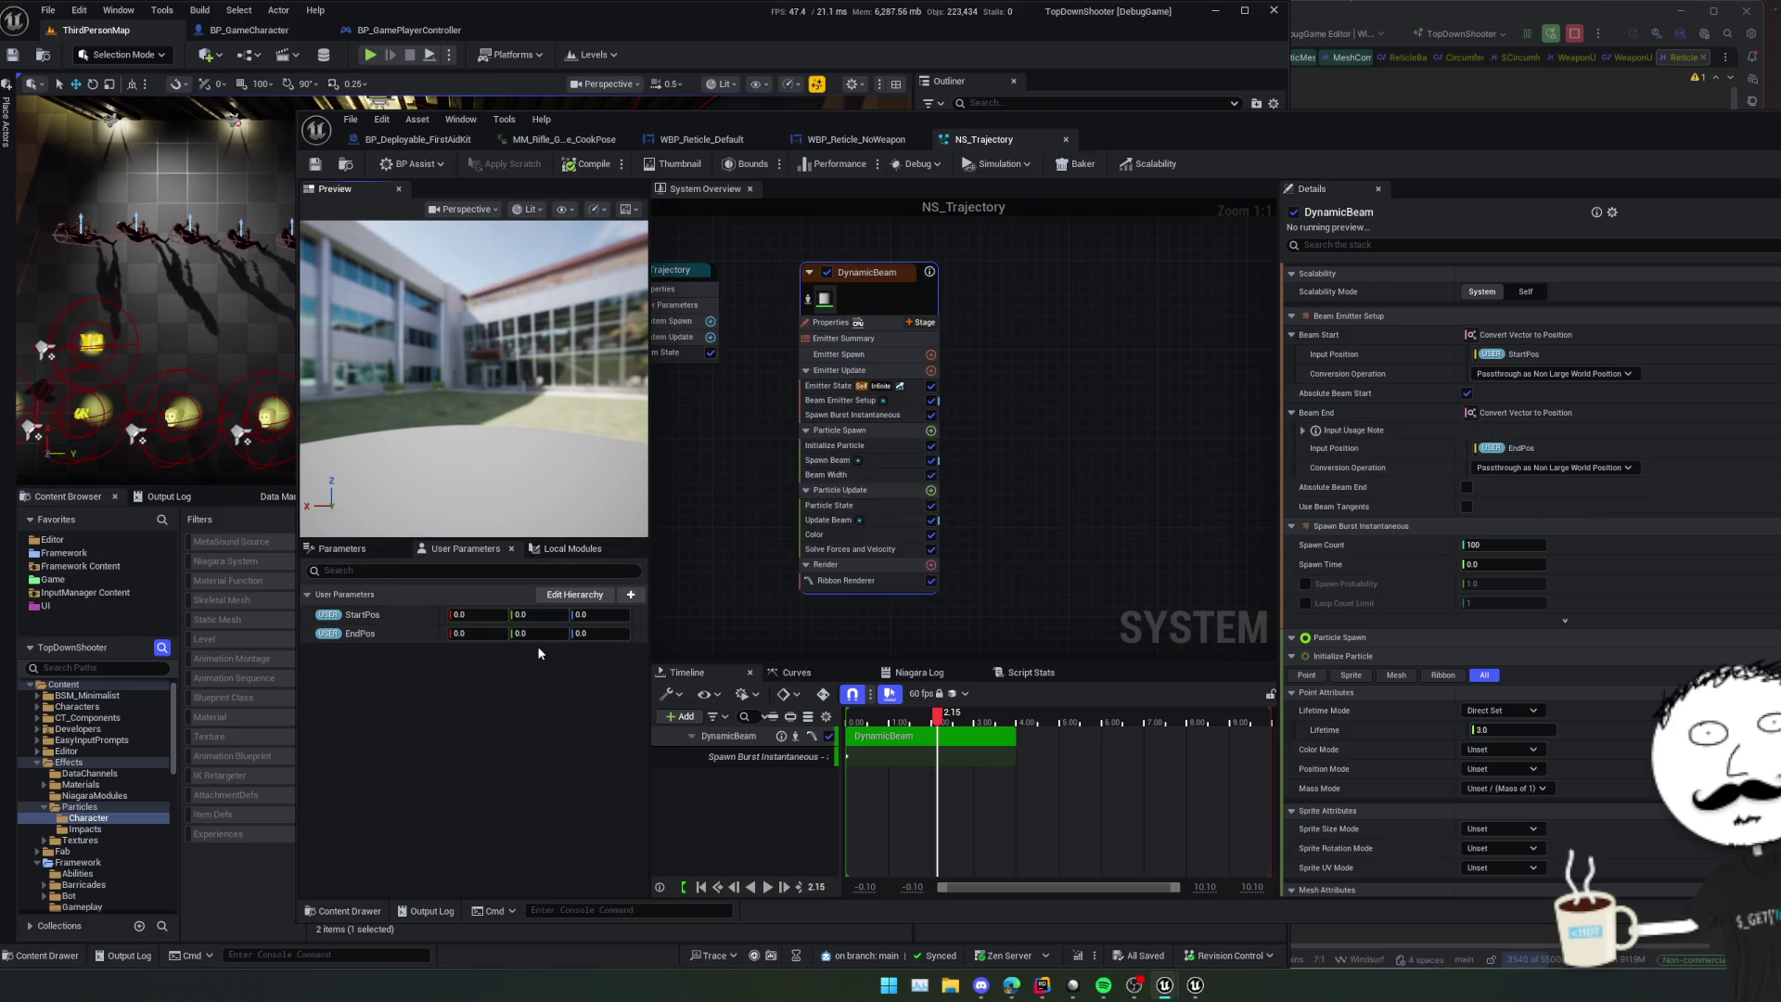
- Adjust the EndPos X value so the preview draws a short beam, and save NS_Trajectory
left_click_drag(593, 633, 605, 634)
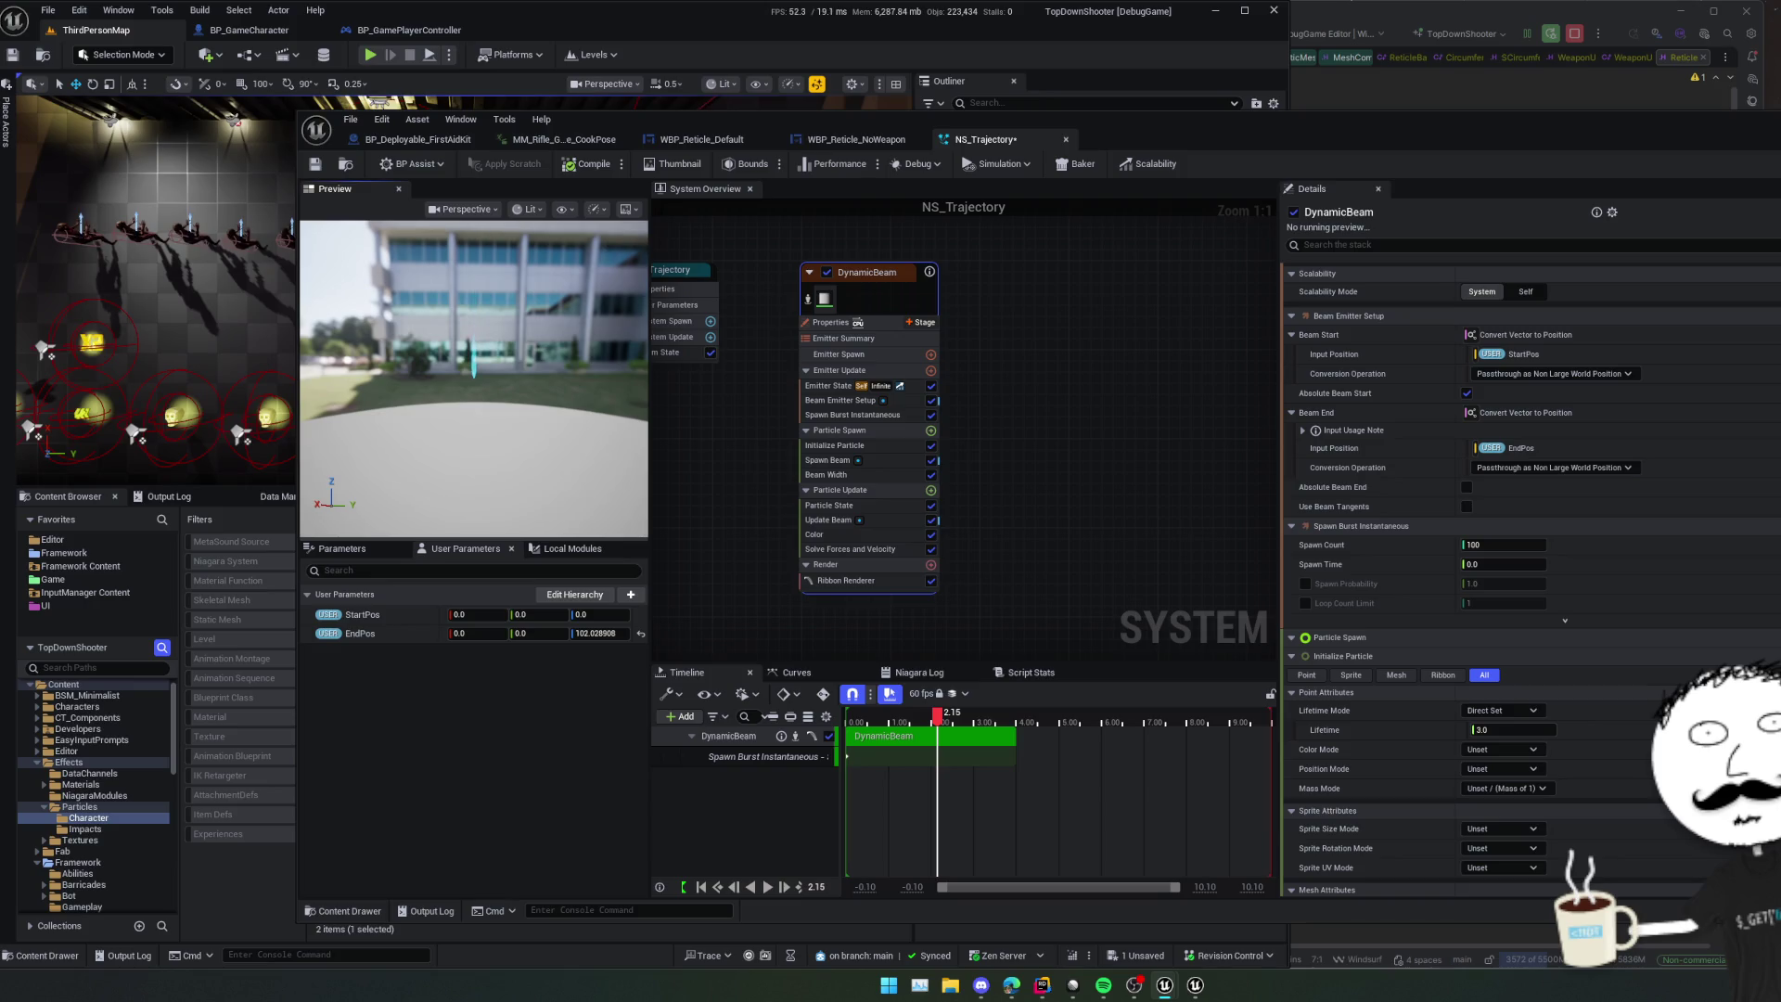
left_click_drag(481, 636, 487, 636)
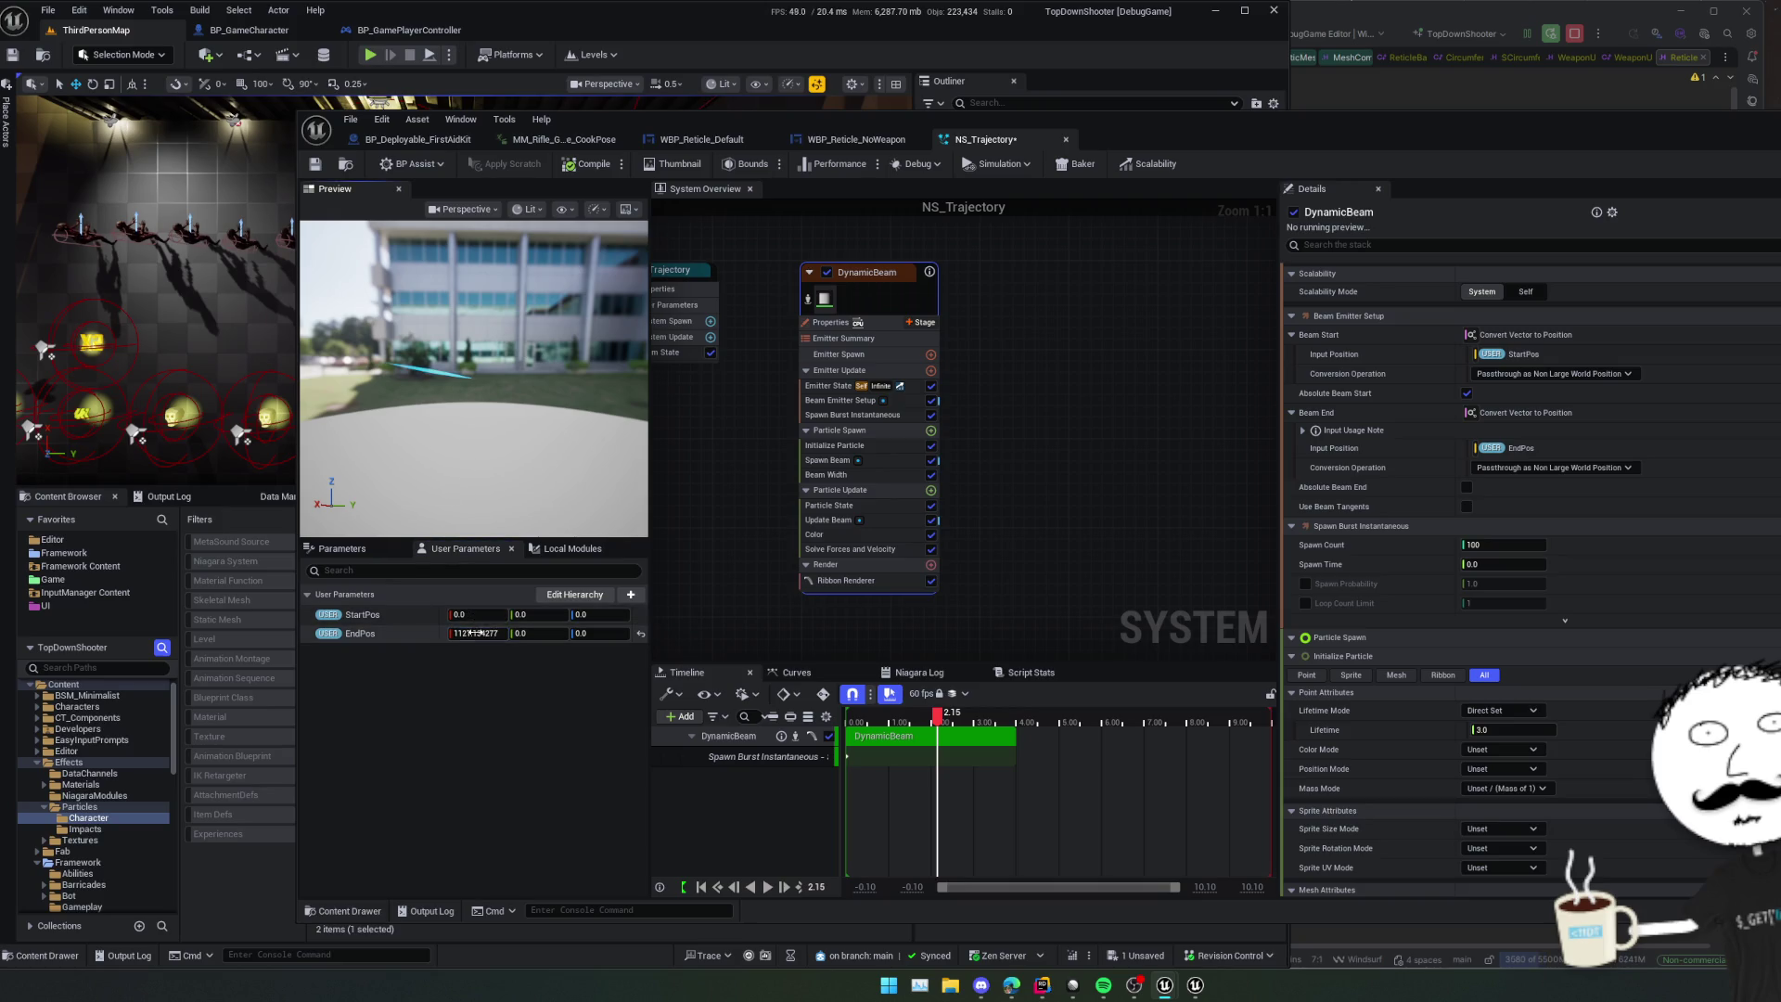
key("Return")
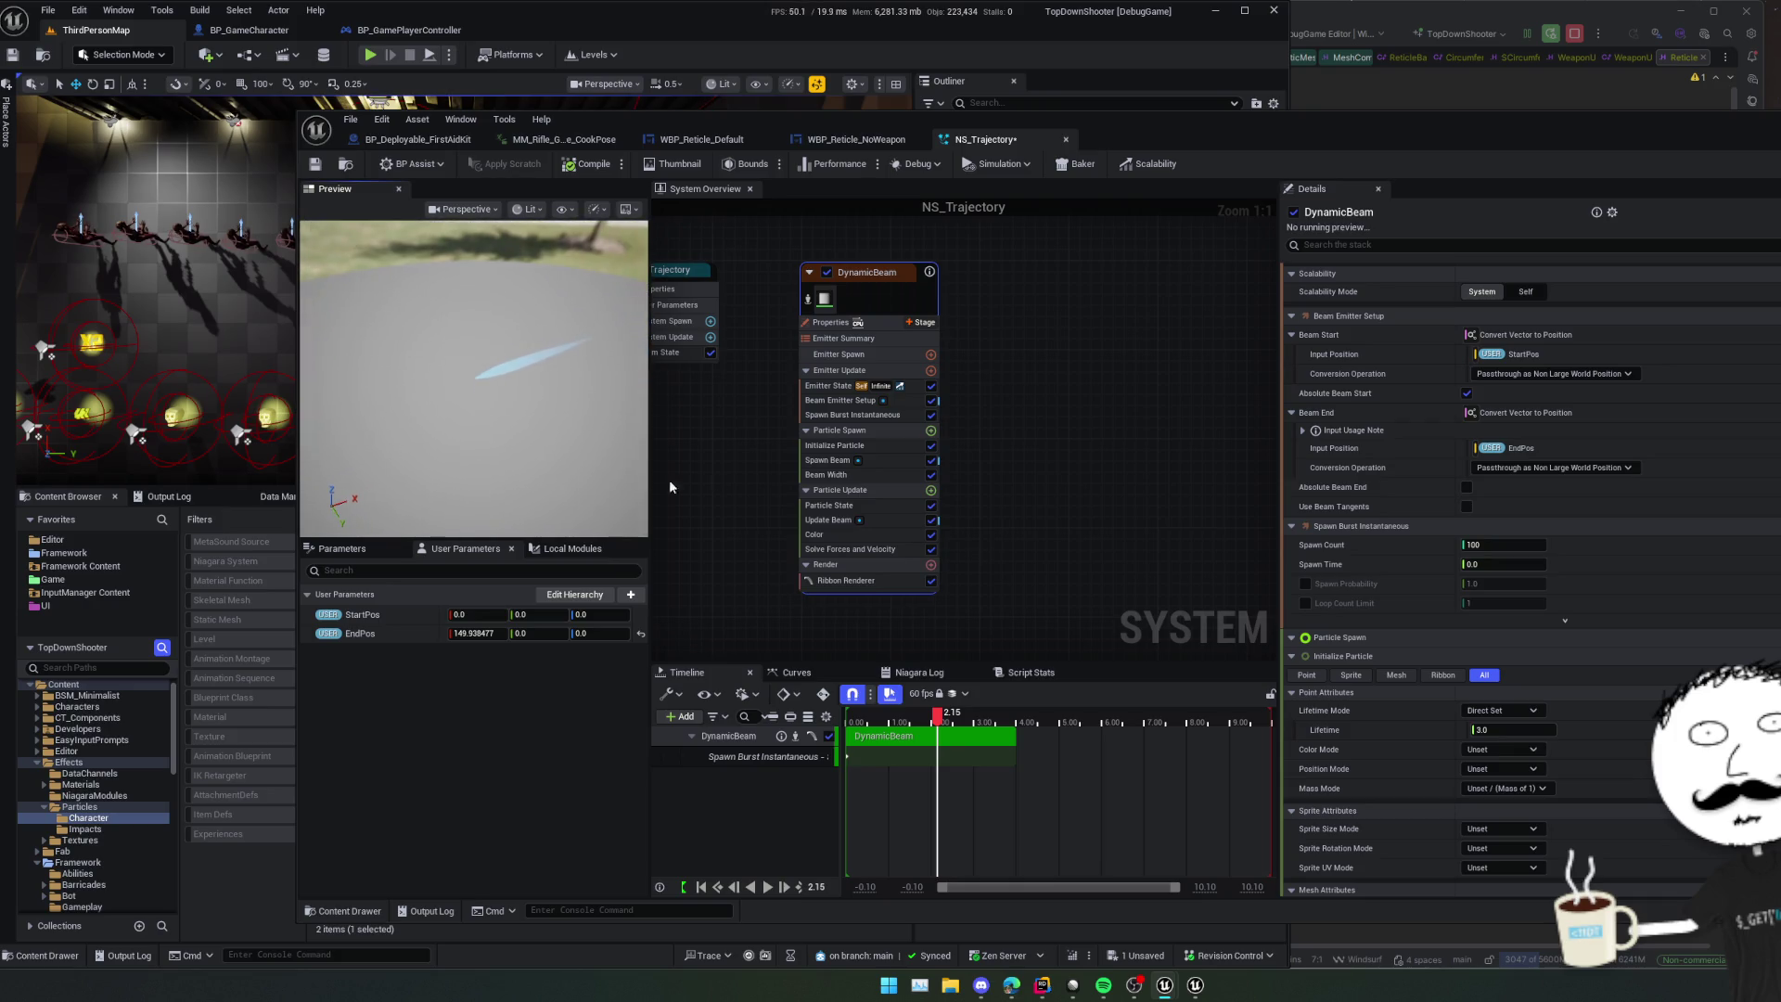
scroll(1411, 499, "down", 3)
key("ctrl+s")
- Play the preview over about 4 seconds and set Spawn Burst Instantaneous Spawn Count to 100
scroll(1365, 423, "down", 1)
key("space")
left_click_drag(1271, 711, 1035, 710)
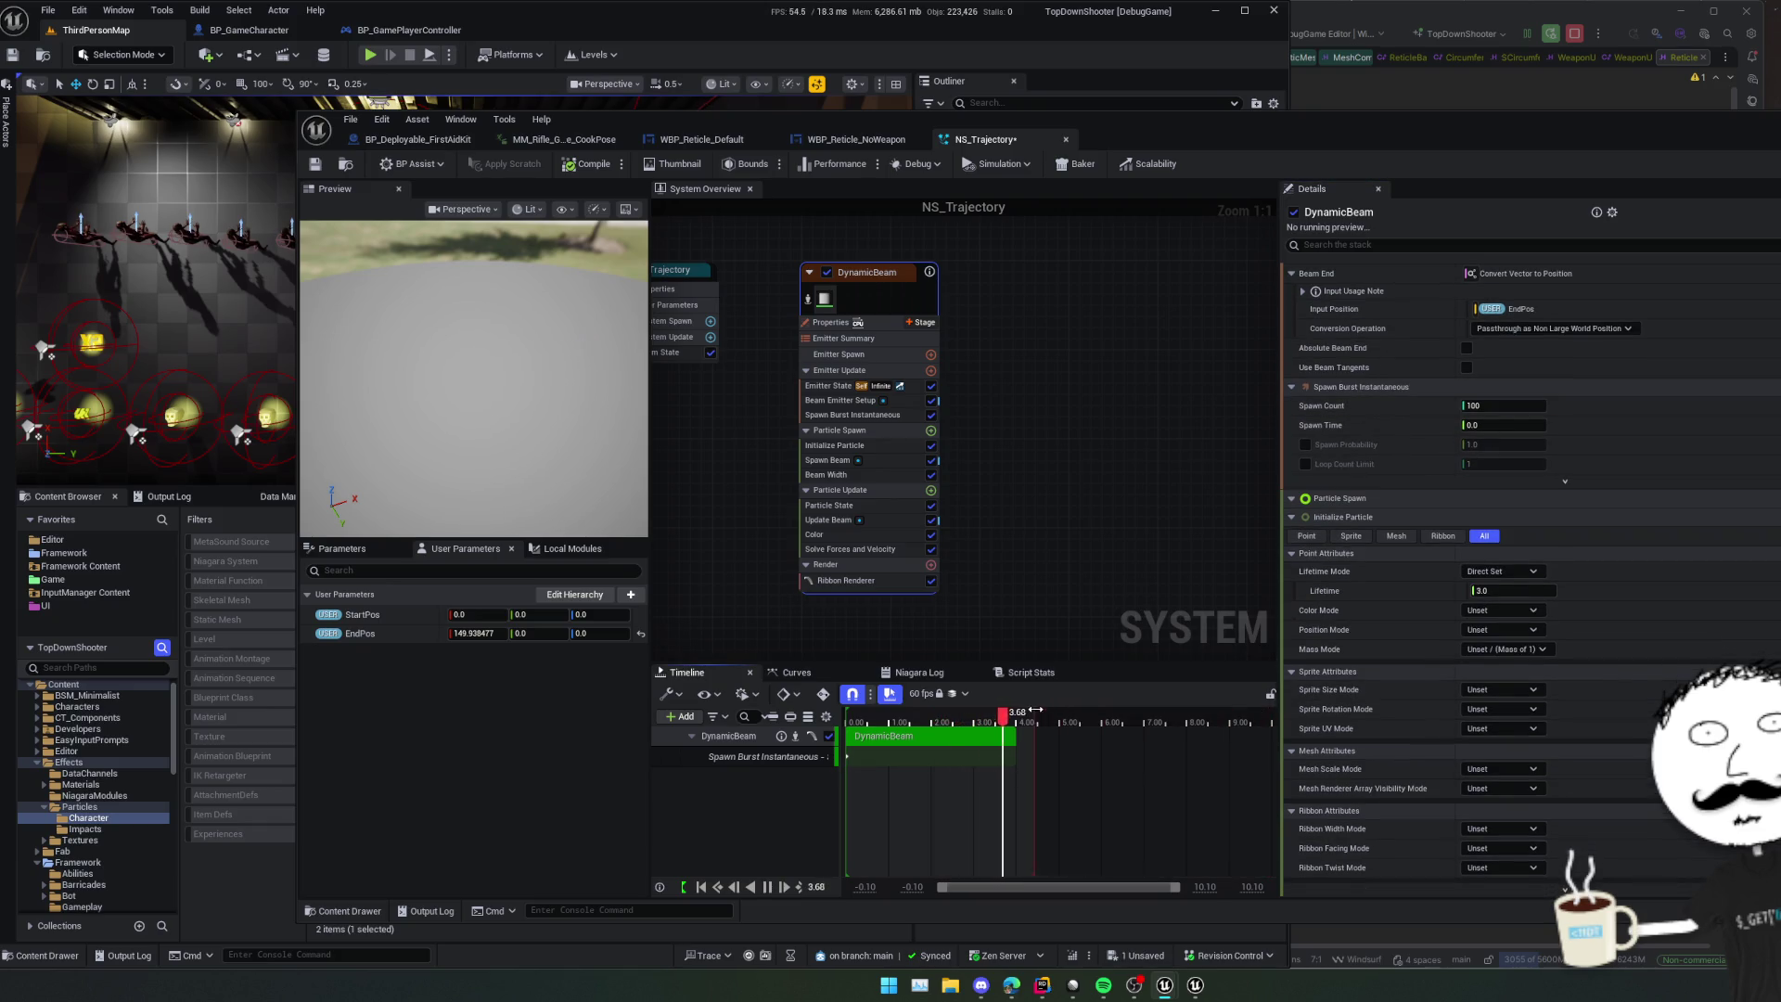
mouse_move(1504, 406)
left_mouse_down()
mouse_move(1484, 405)
mouse_move(1540, 406)
mouse_move(1476, 405)
left_mouse_up()
left_click(1541, 405)
type("63")
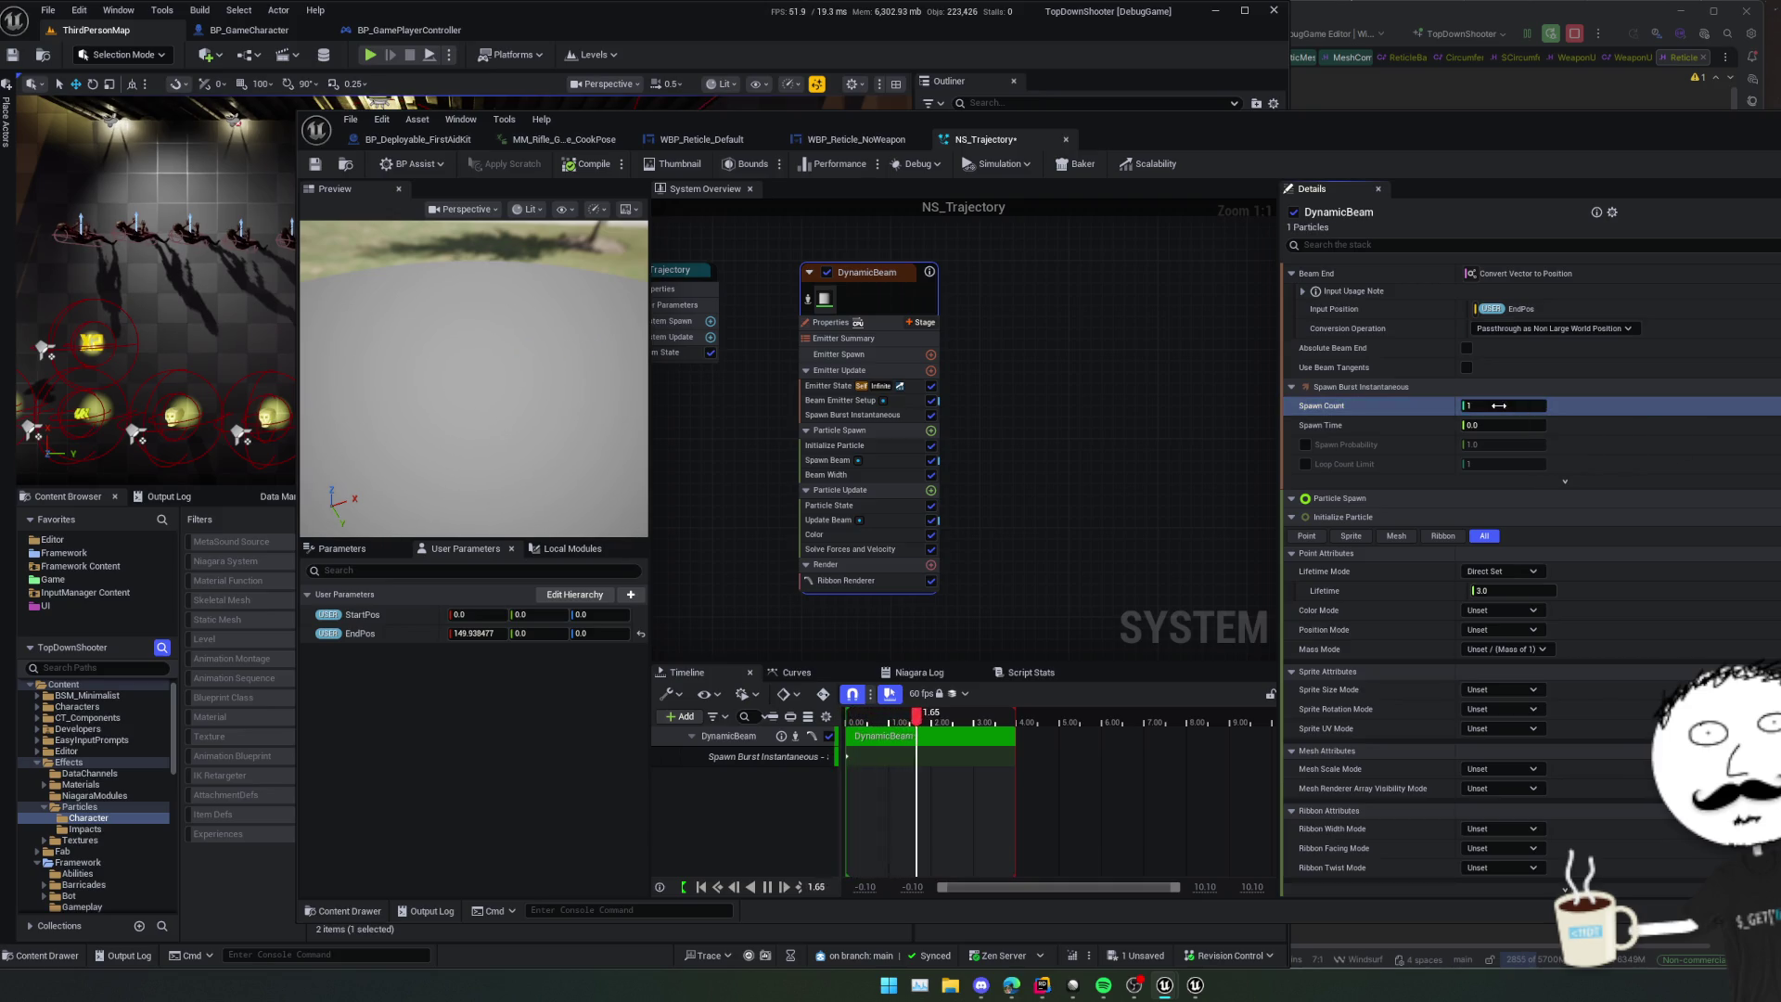
left_click_drag(1503, 405, 1512, 406)
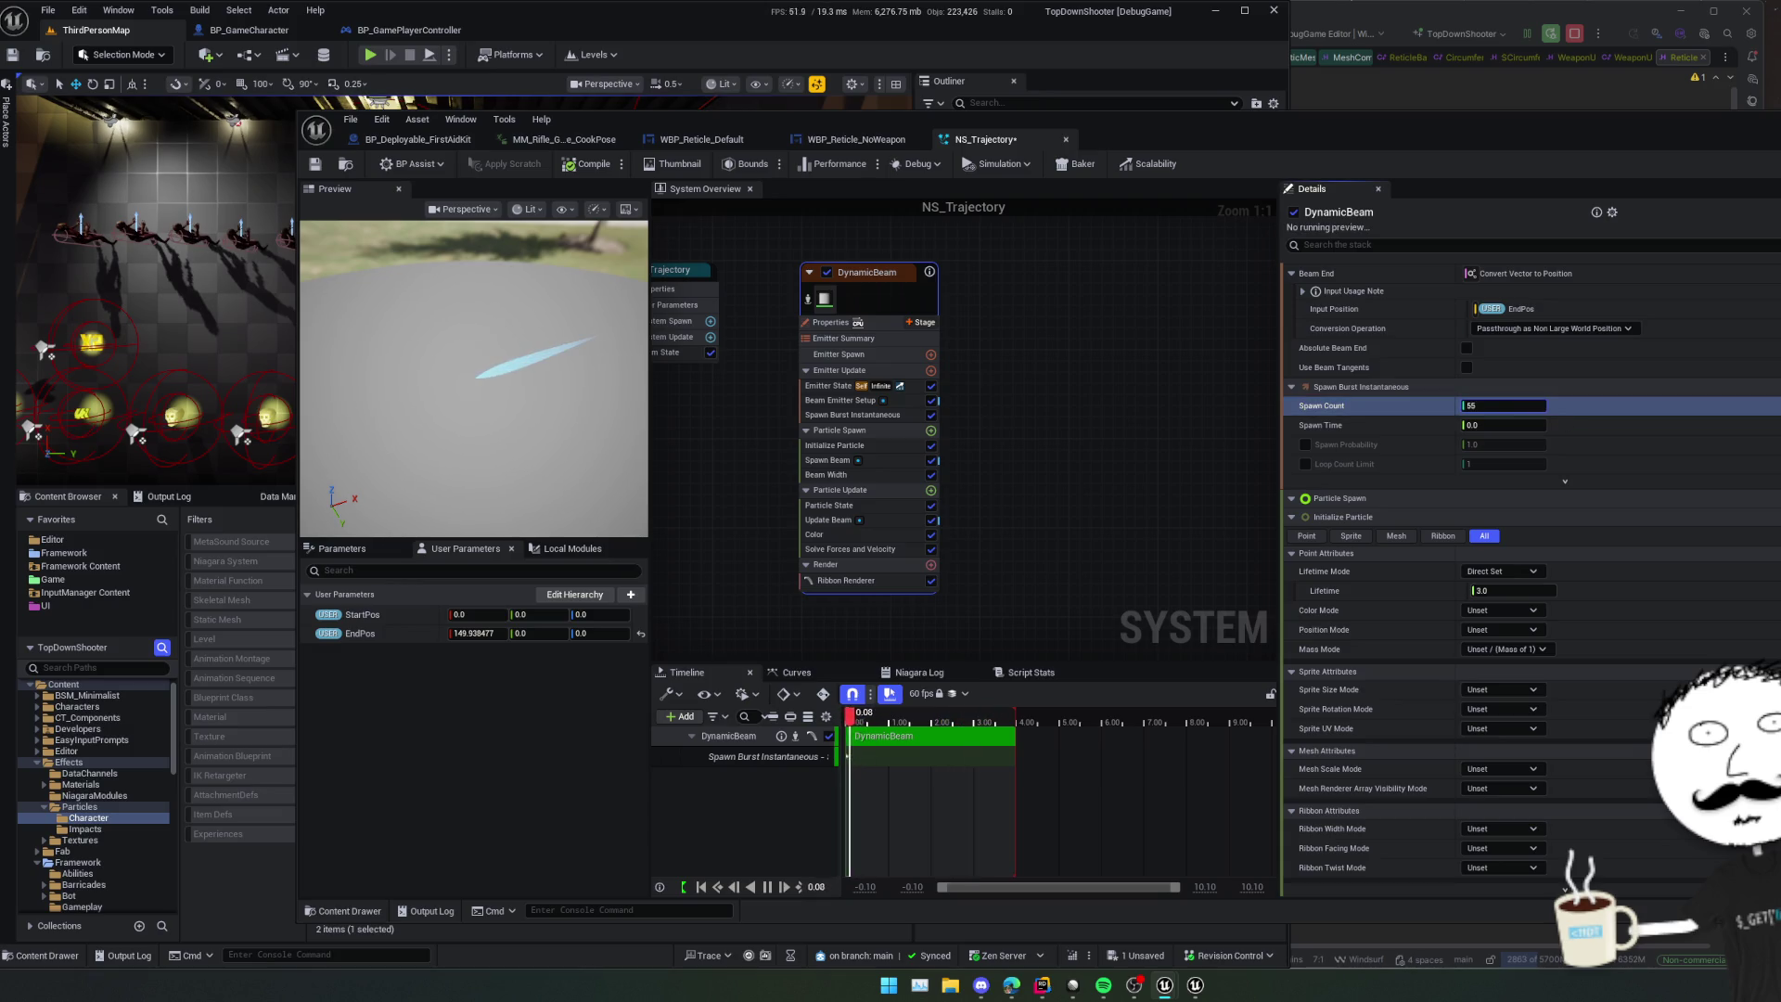
type("10")
key("Return")
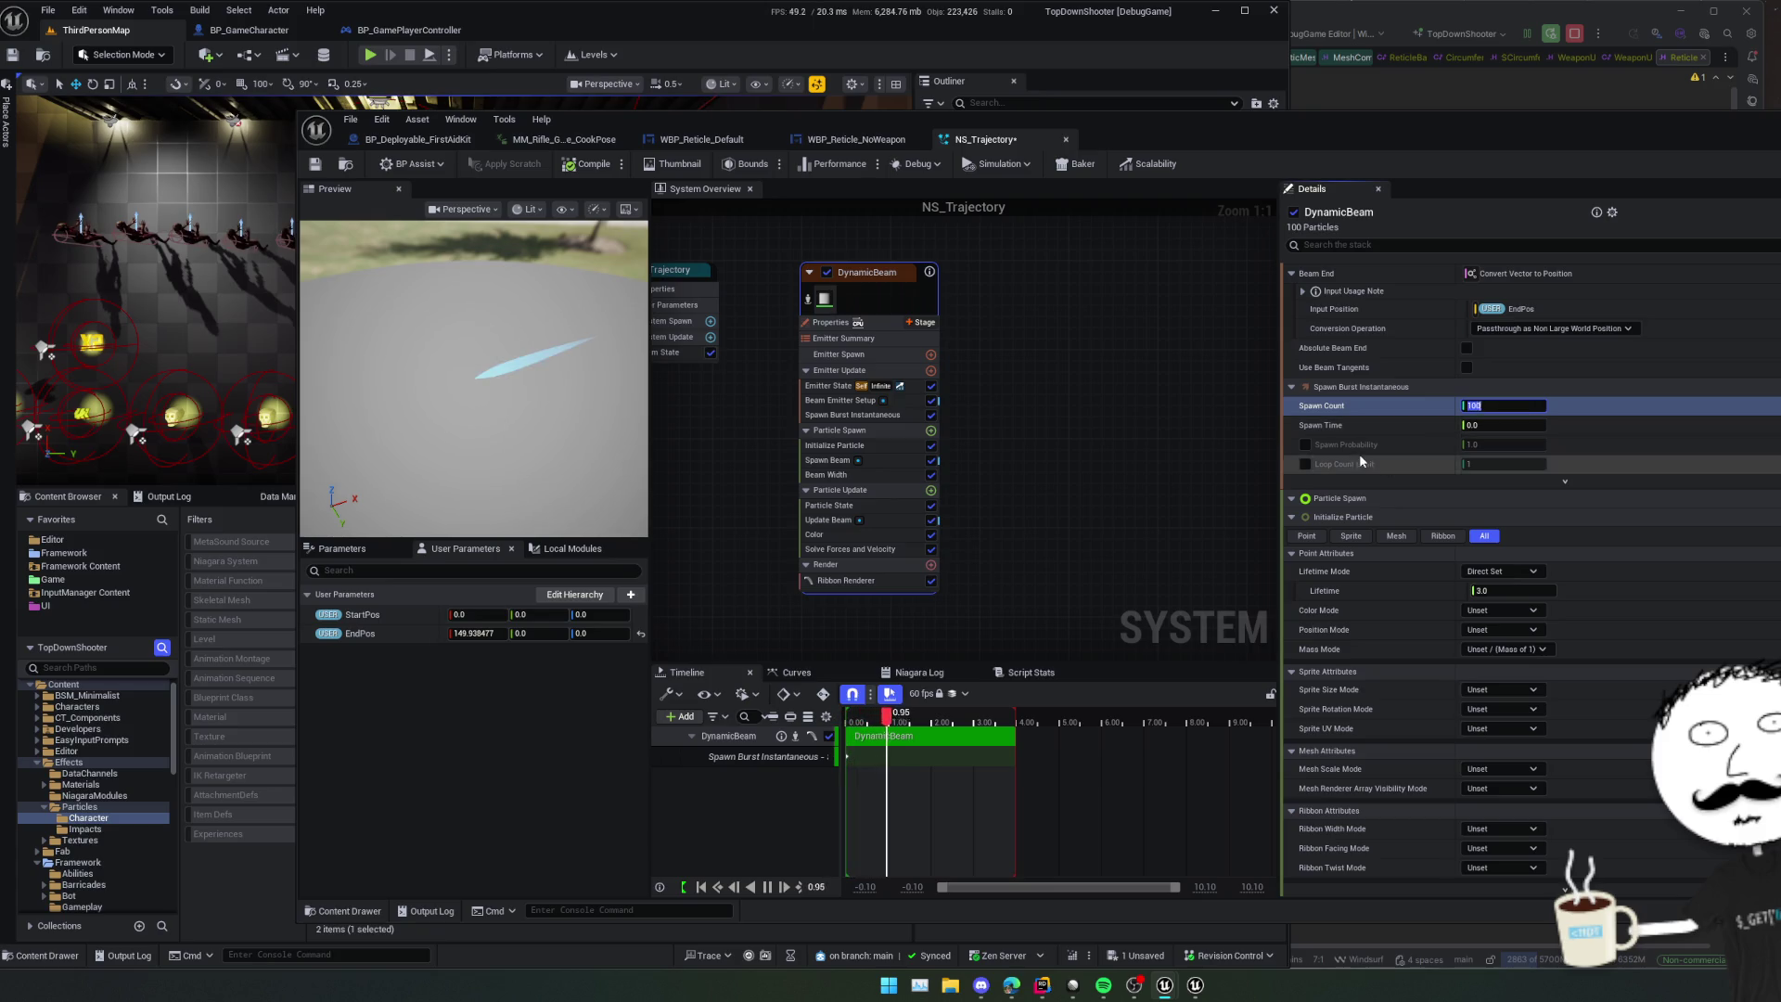
scroll(1364, 493, "up", 8)
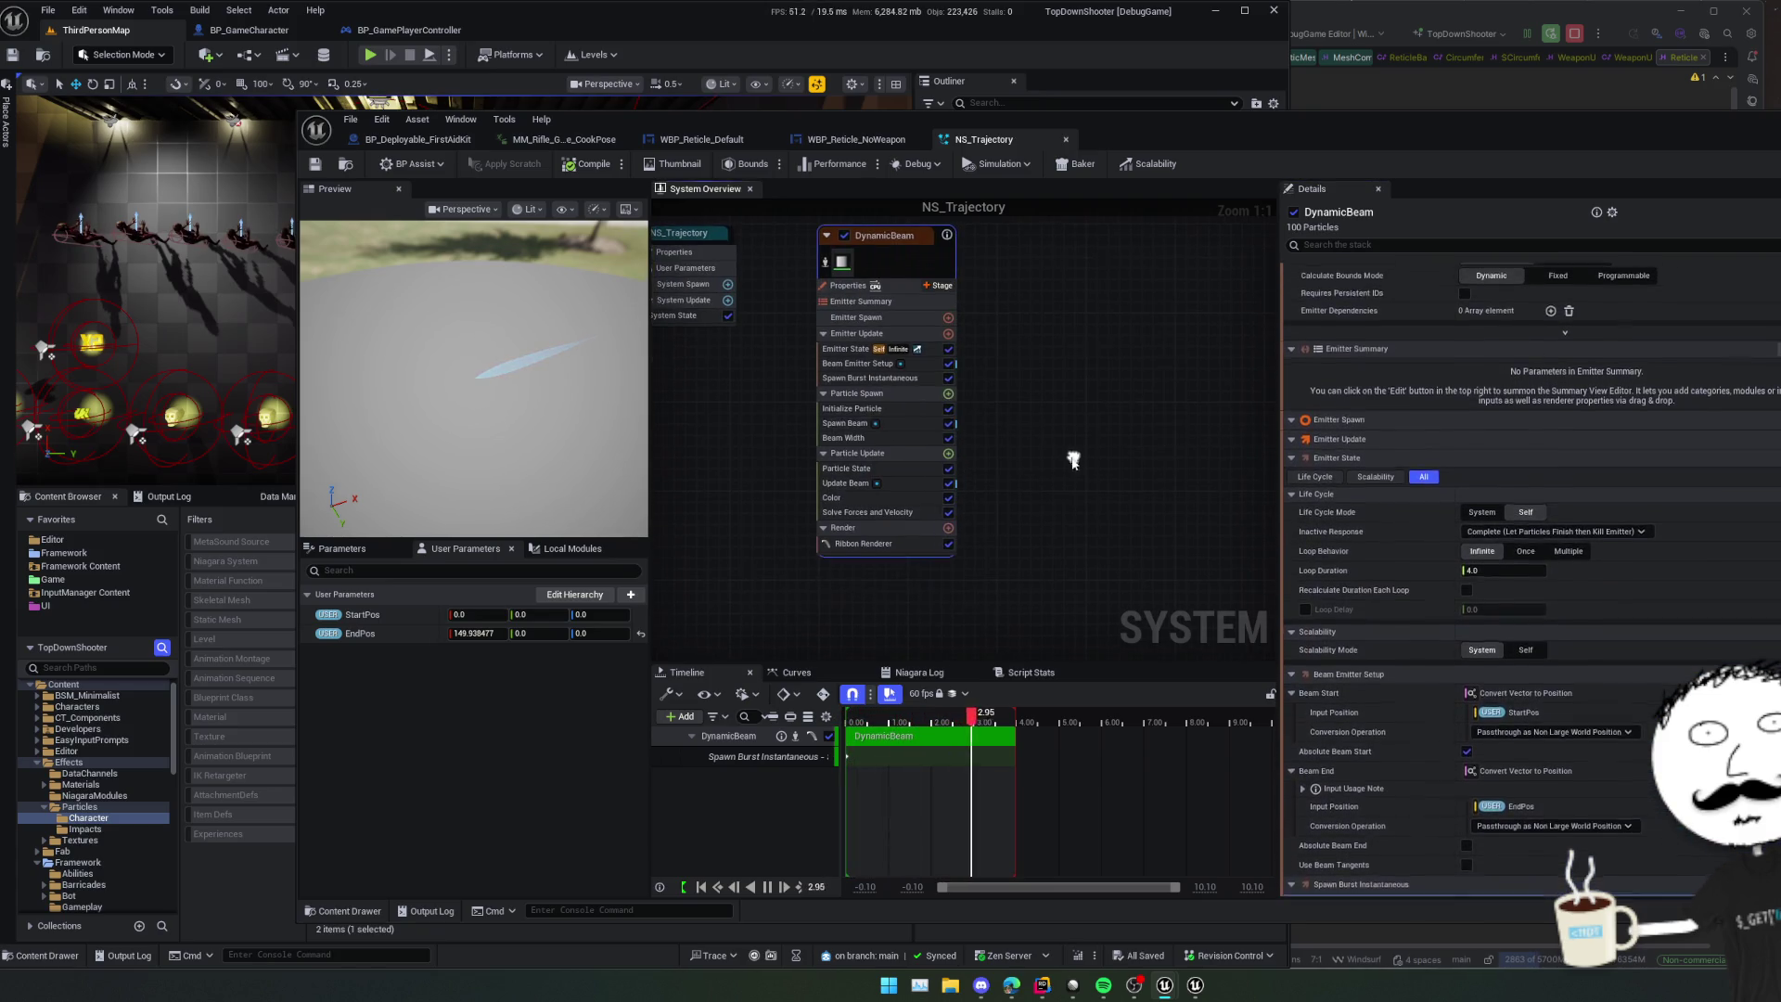
- Search the Emitter Update and Particle Spawn module lists for 'rib' without adding any module
left_click(886, 393)
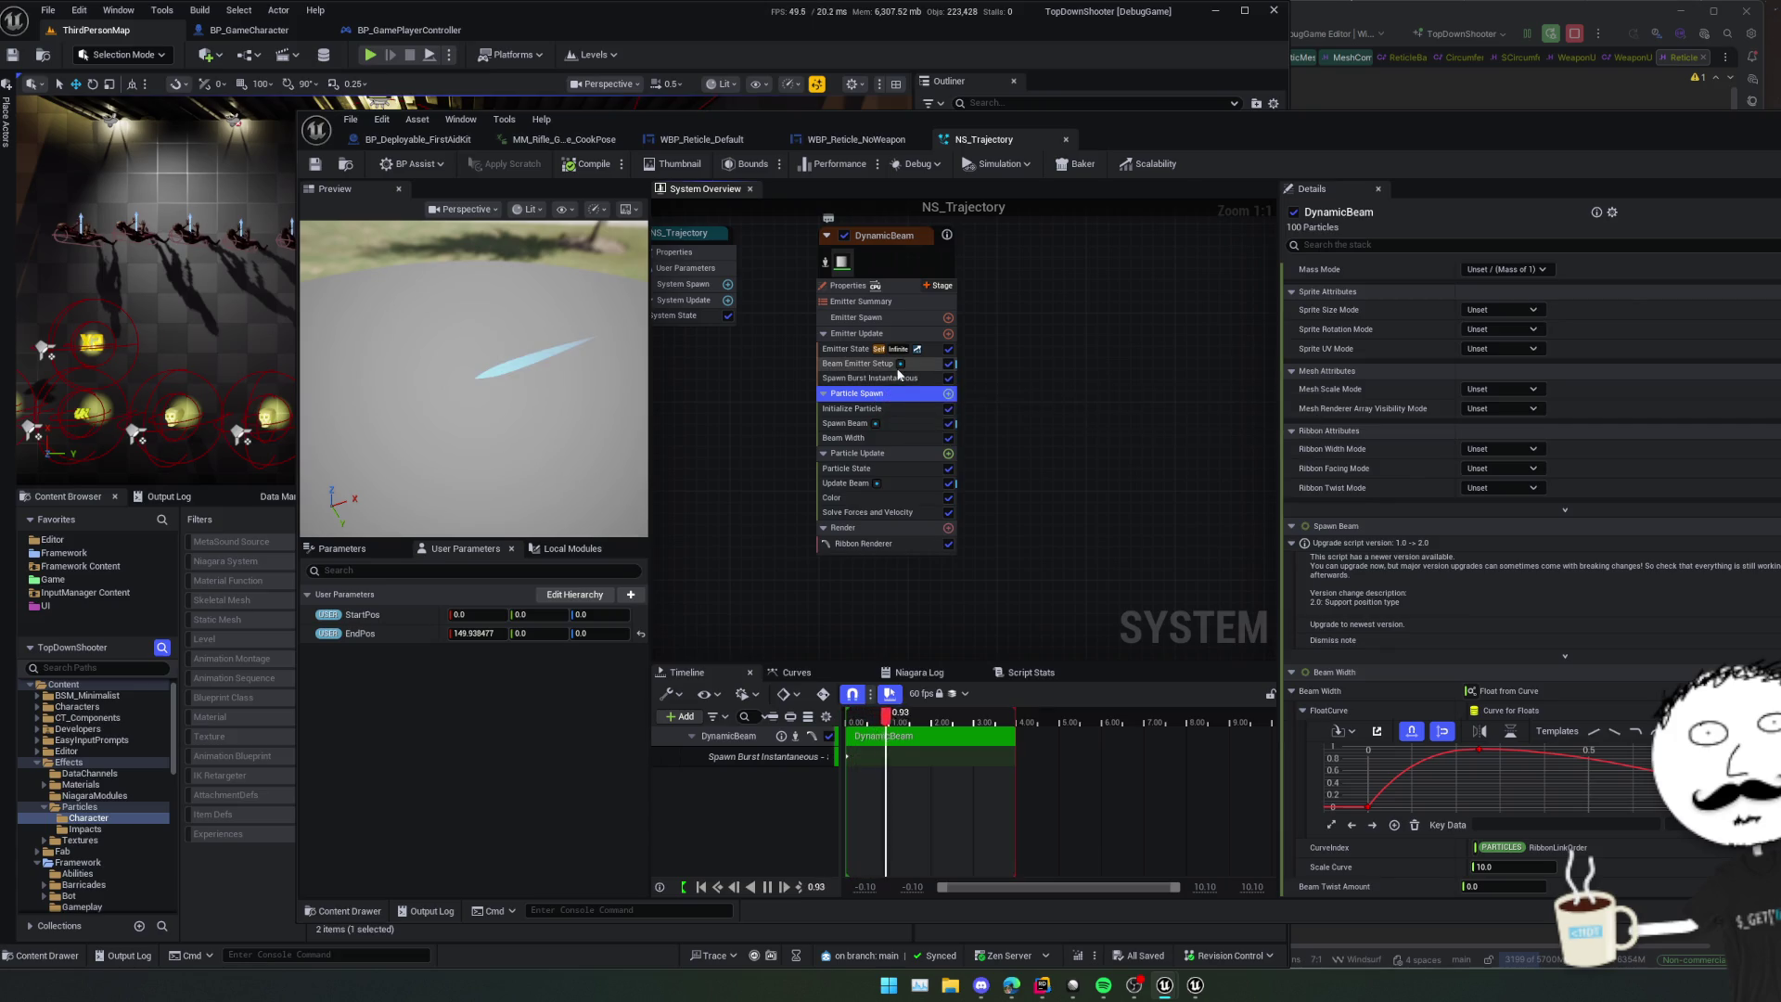
left_click(948, 334)
type("rib")
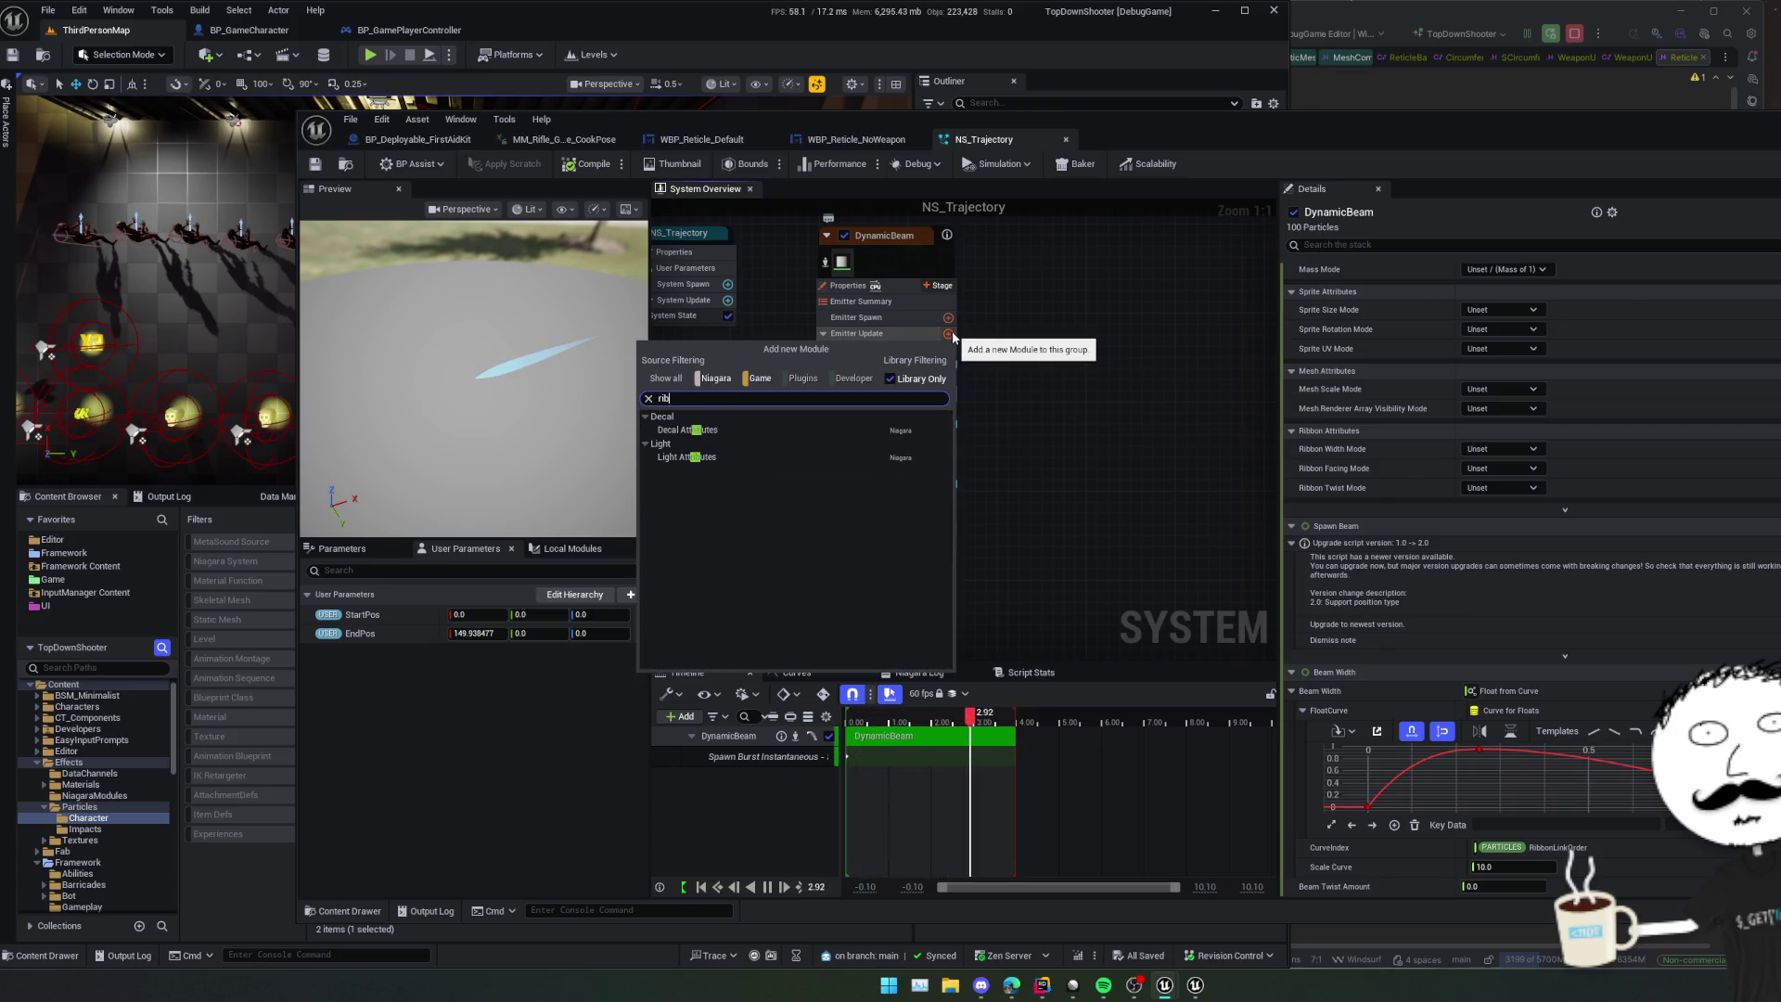
key("BackSpace")
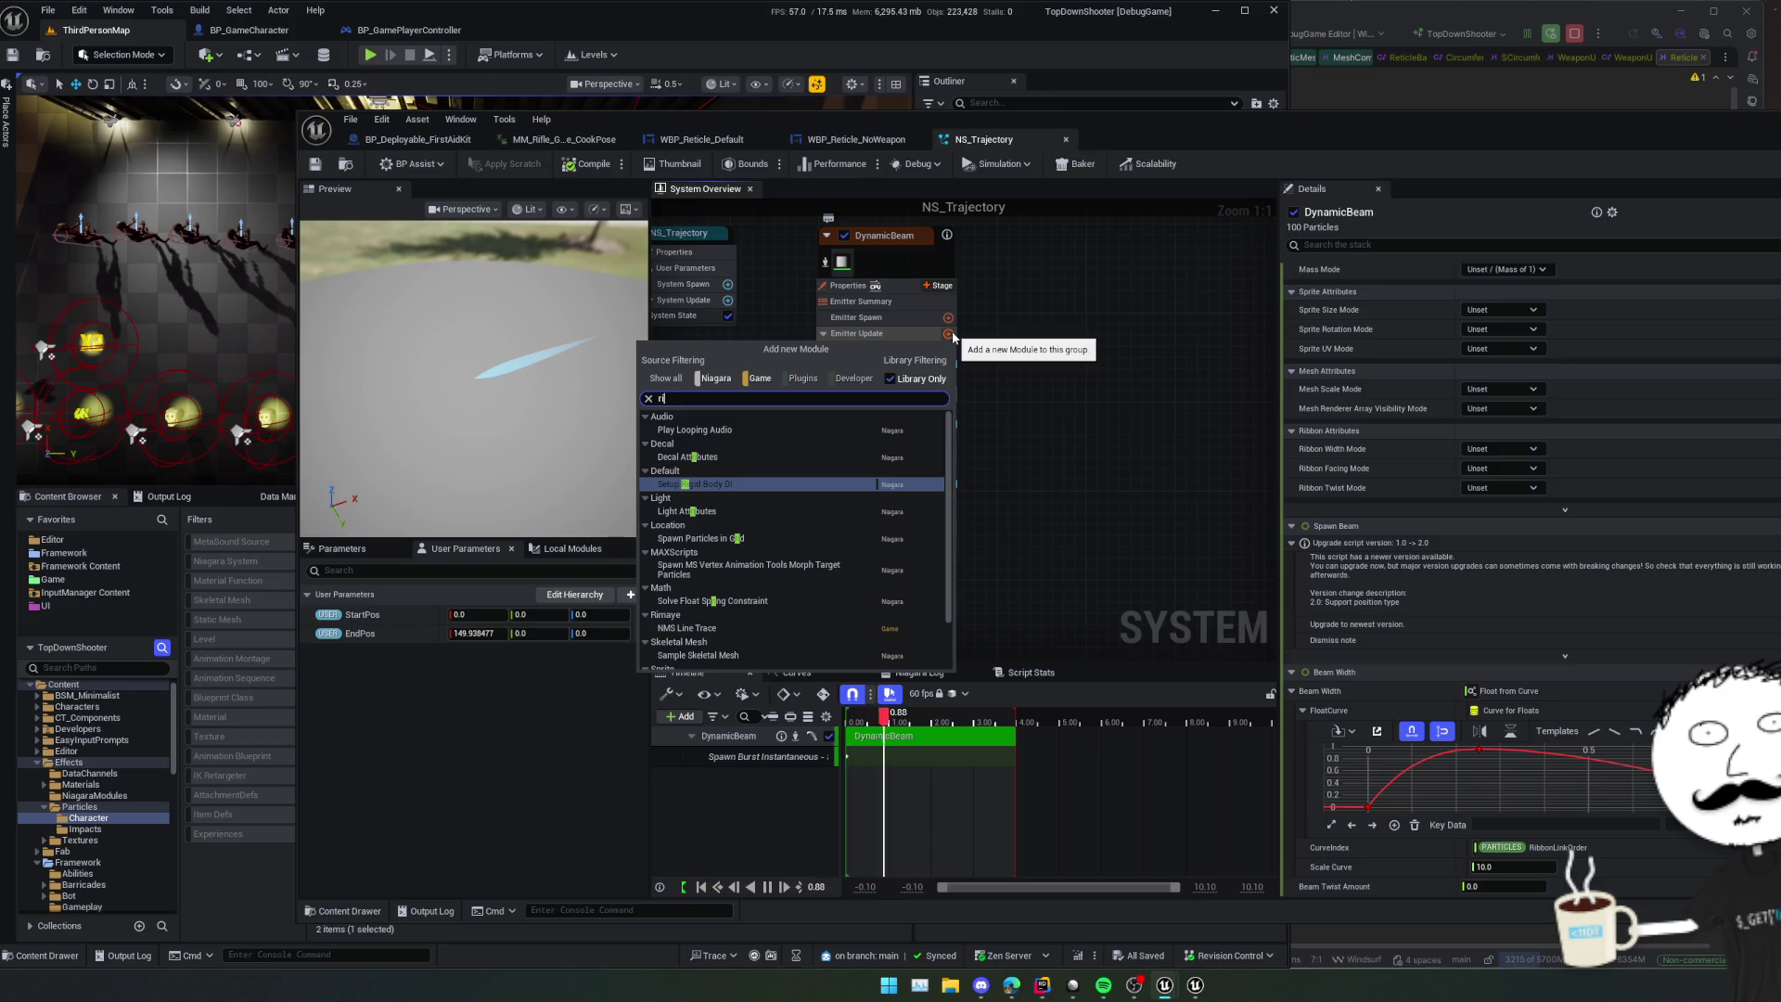
key("Escape")
left_click(948, 394)
type("r")
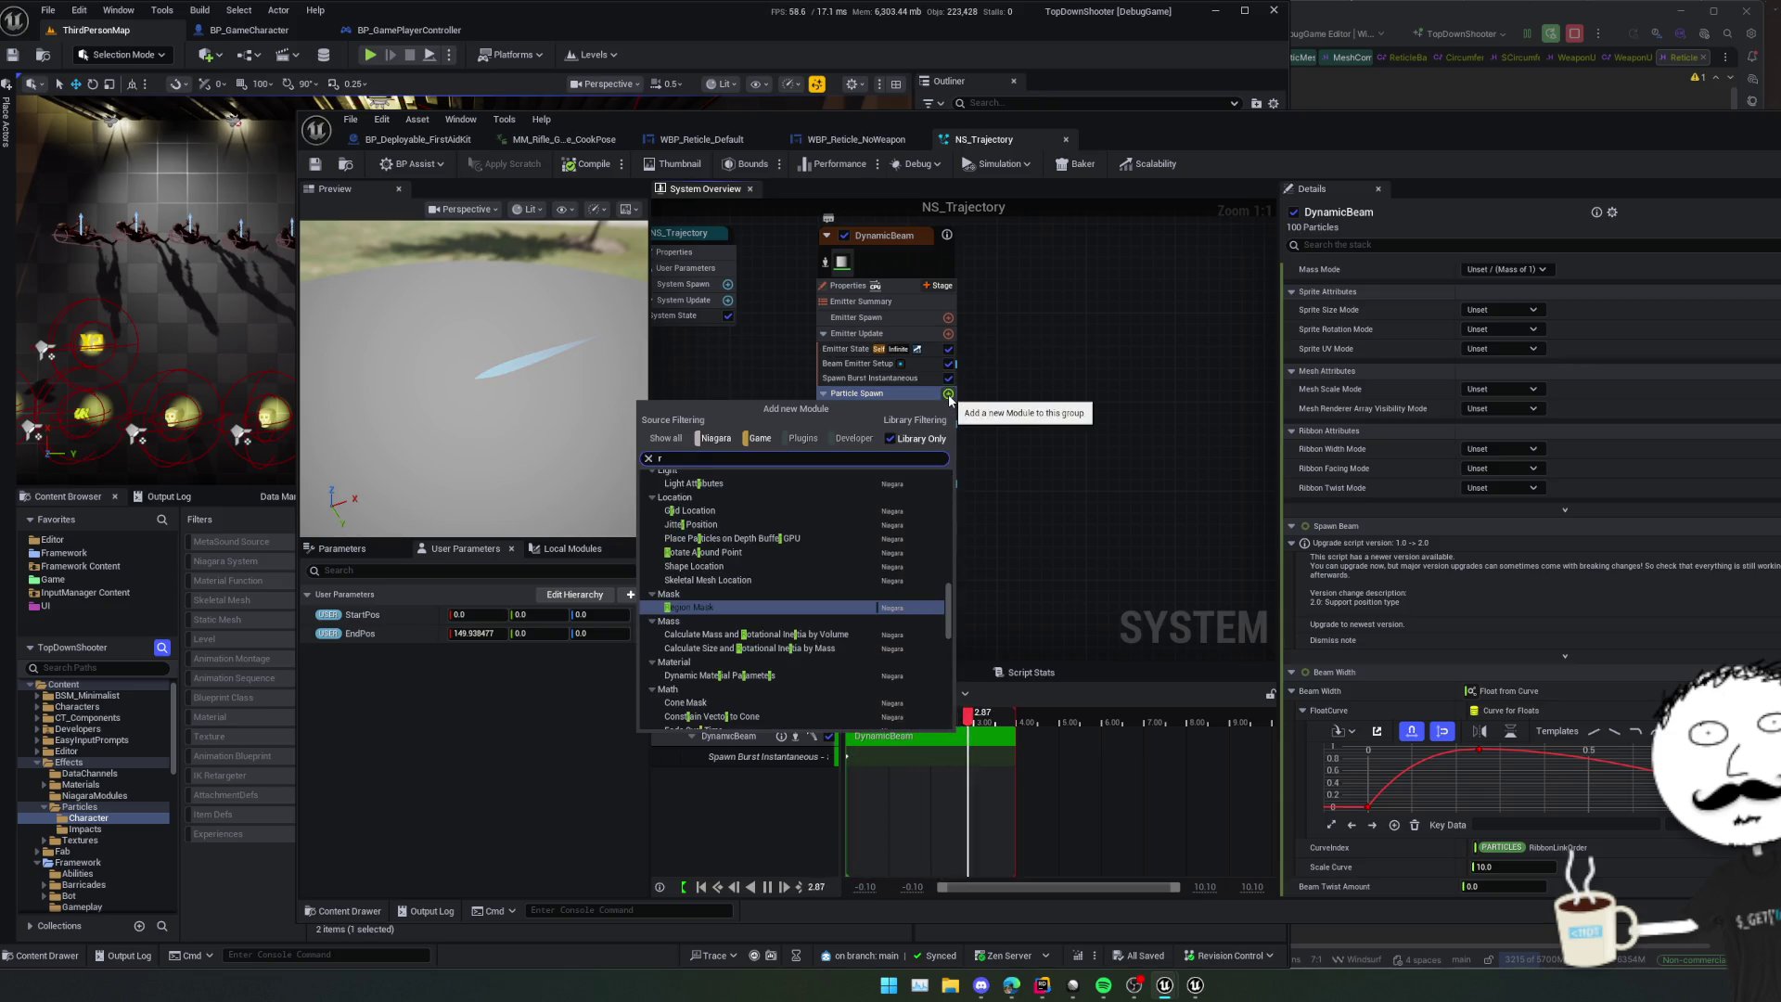
type("ib")
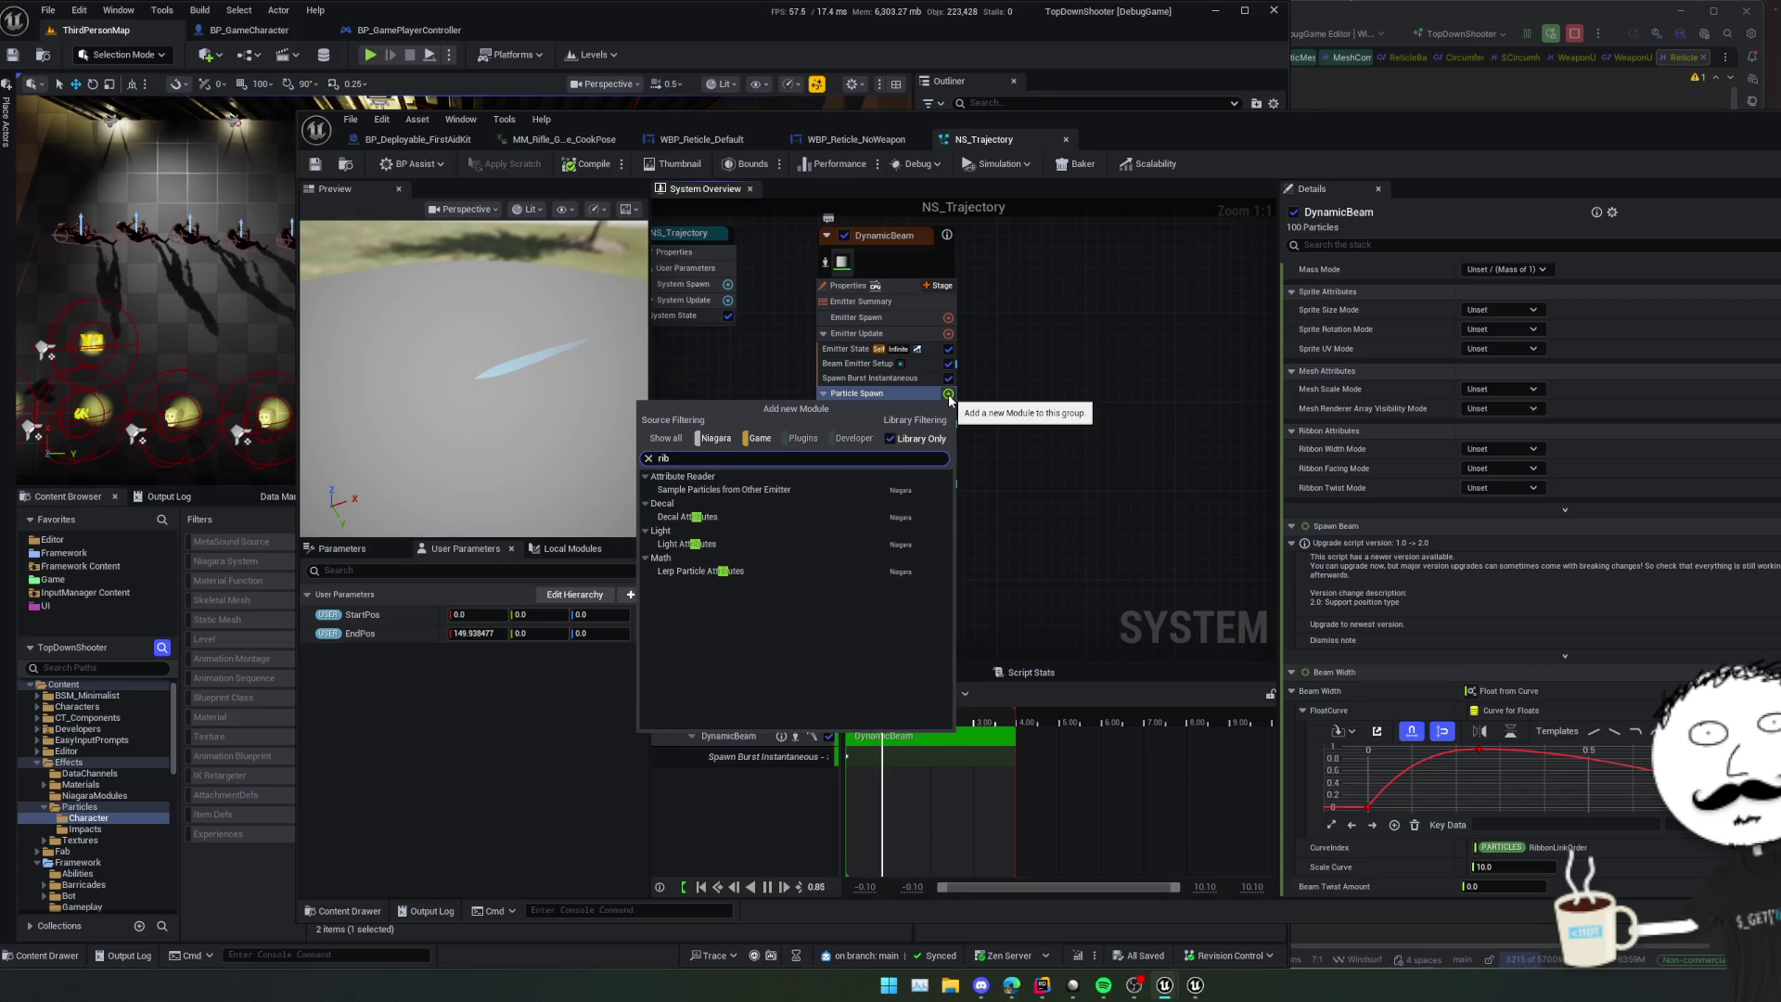
key("Escape")
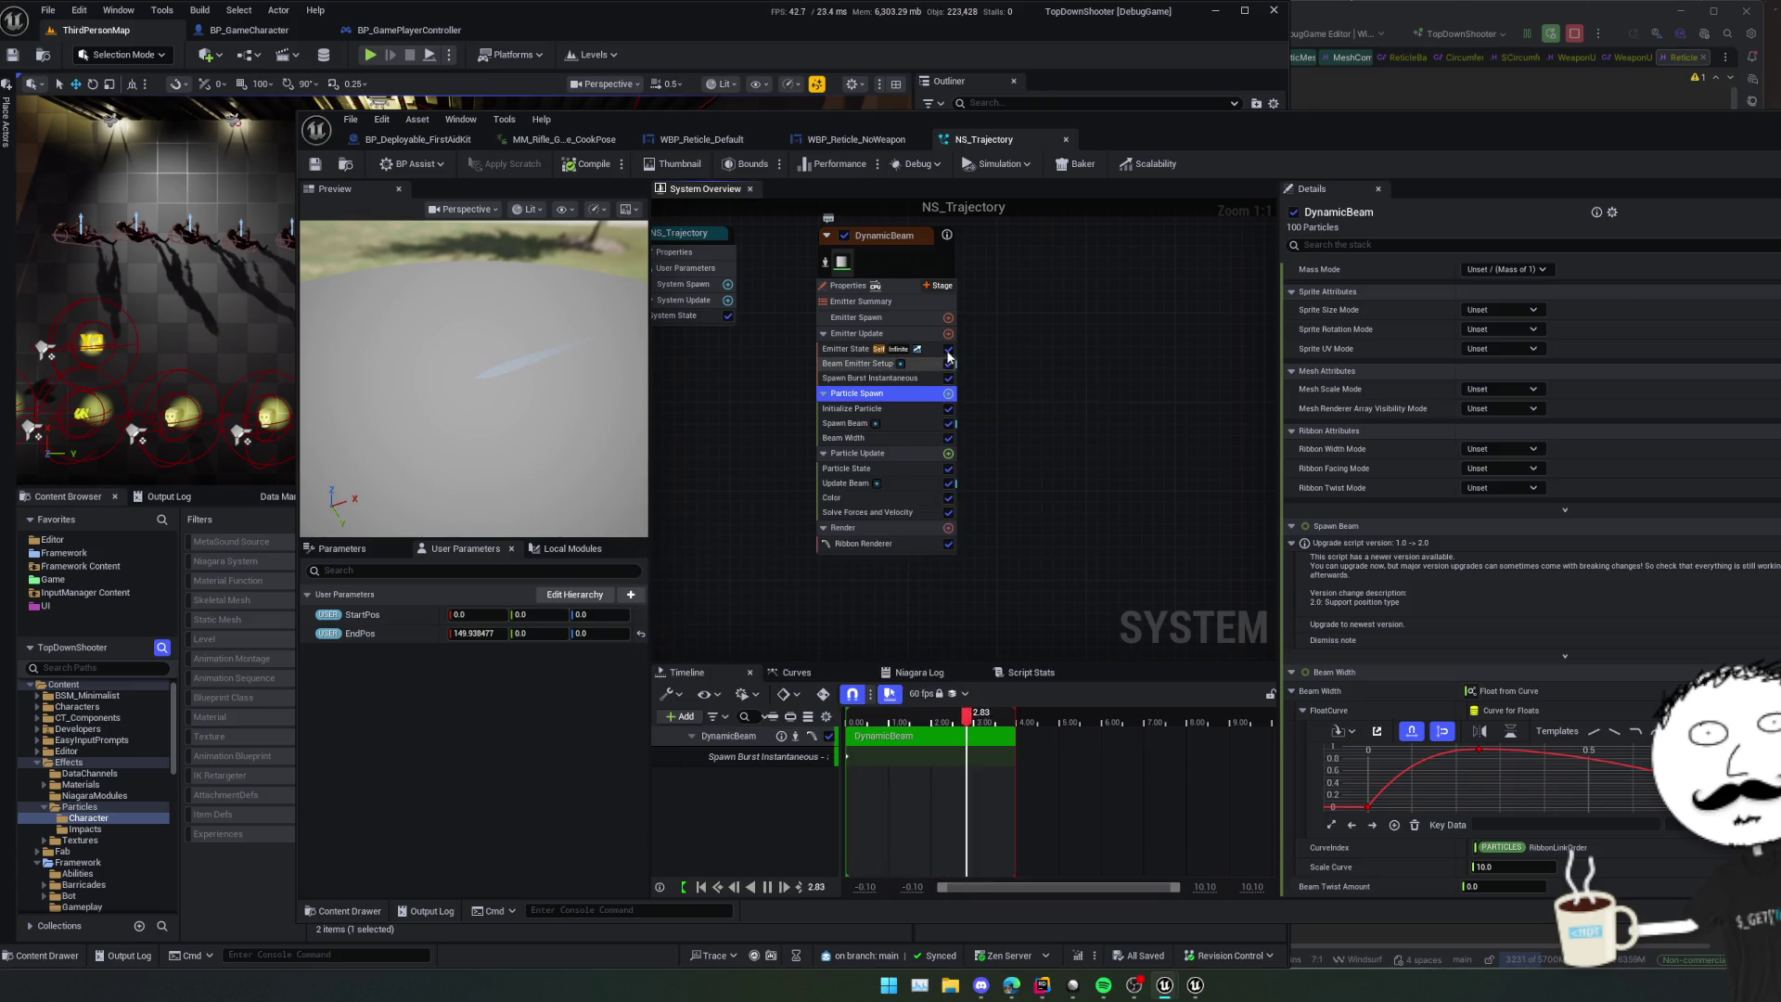
- Add the LocationBasedRibbon emitter to the system via an 'rib' emitter search
right_click(1000, 329)
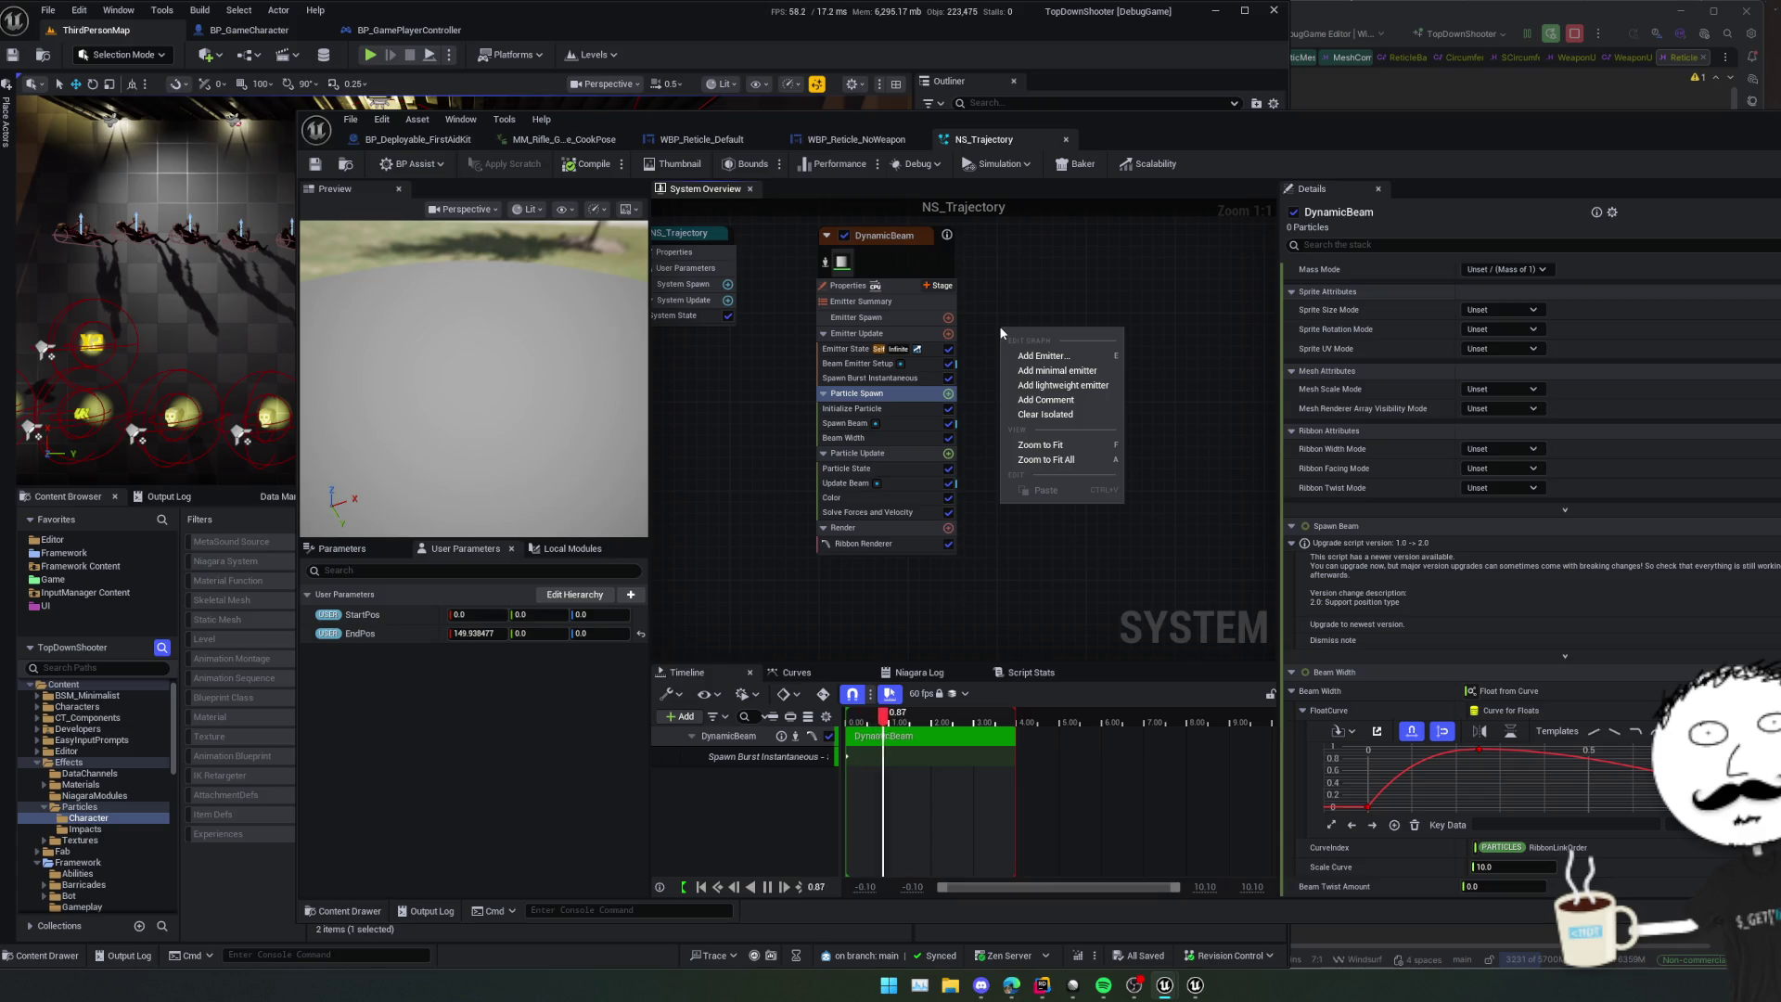
left_click(1058, 356)
type("ru")
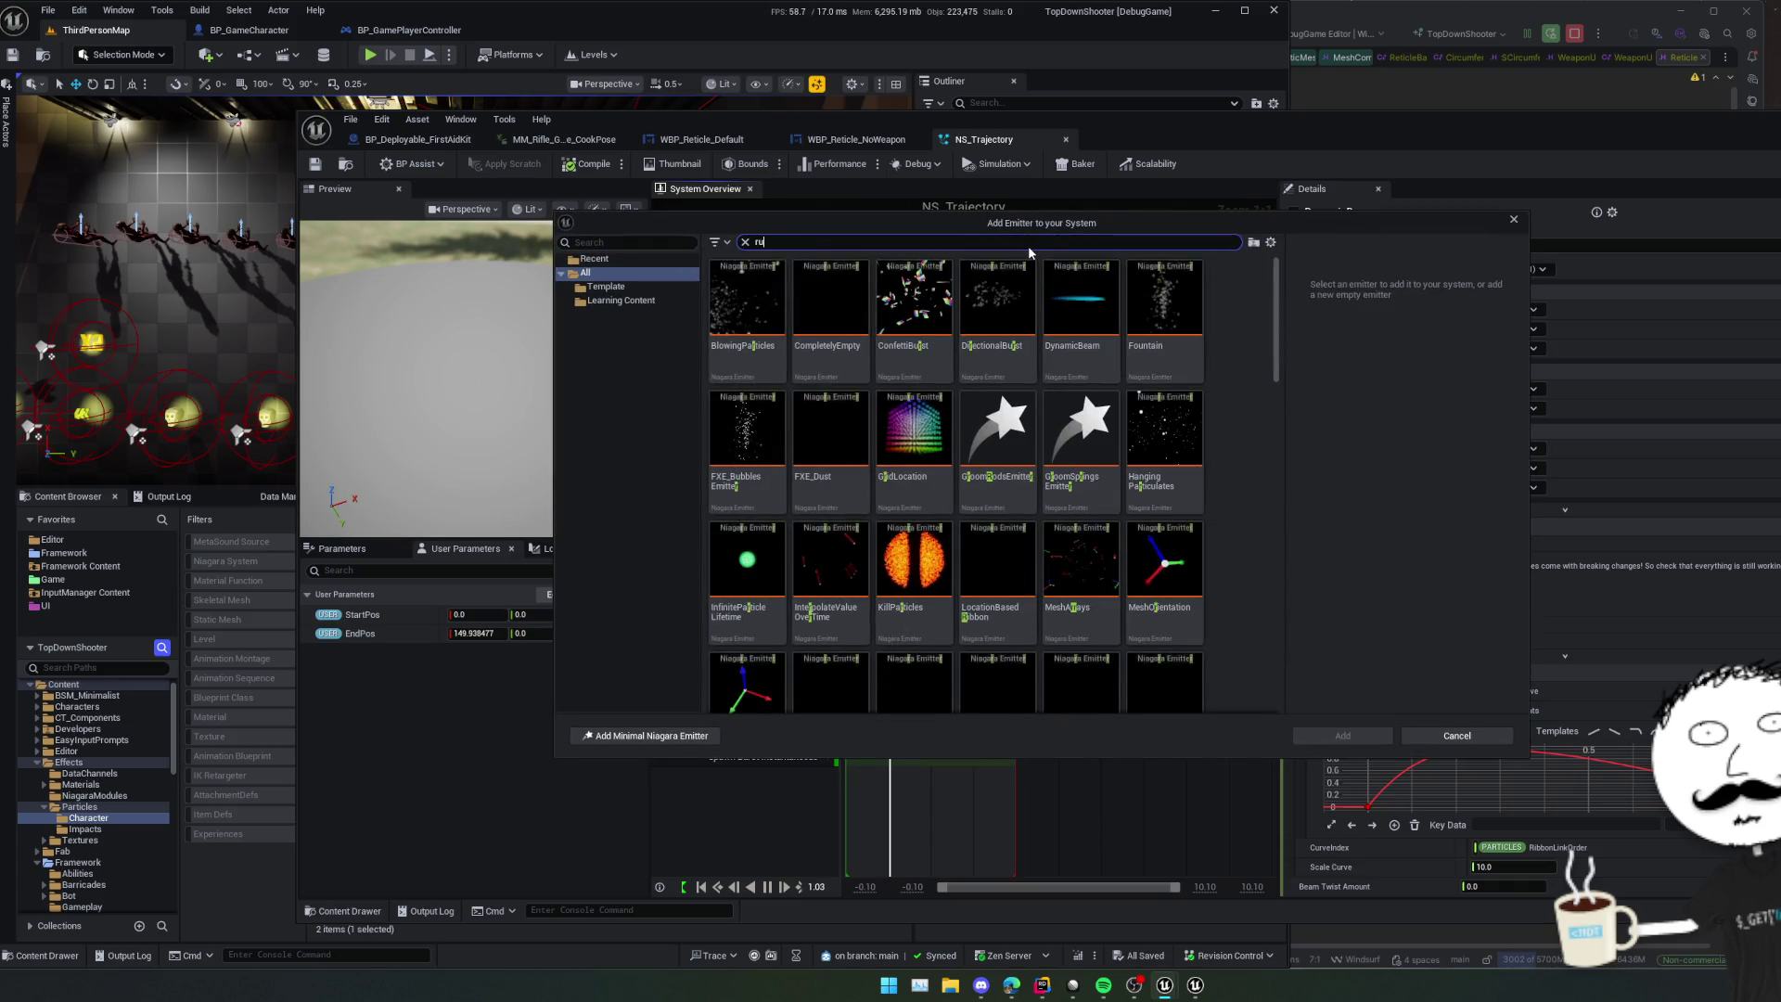
key("BackSpace")
type("ib")
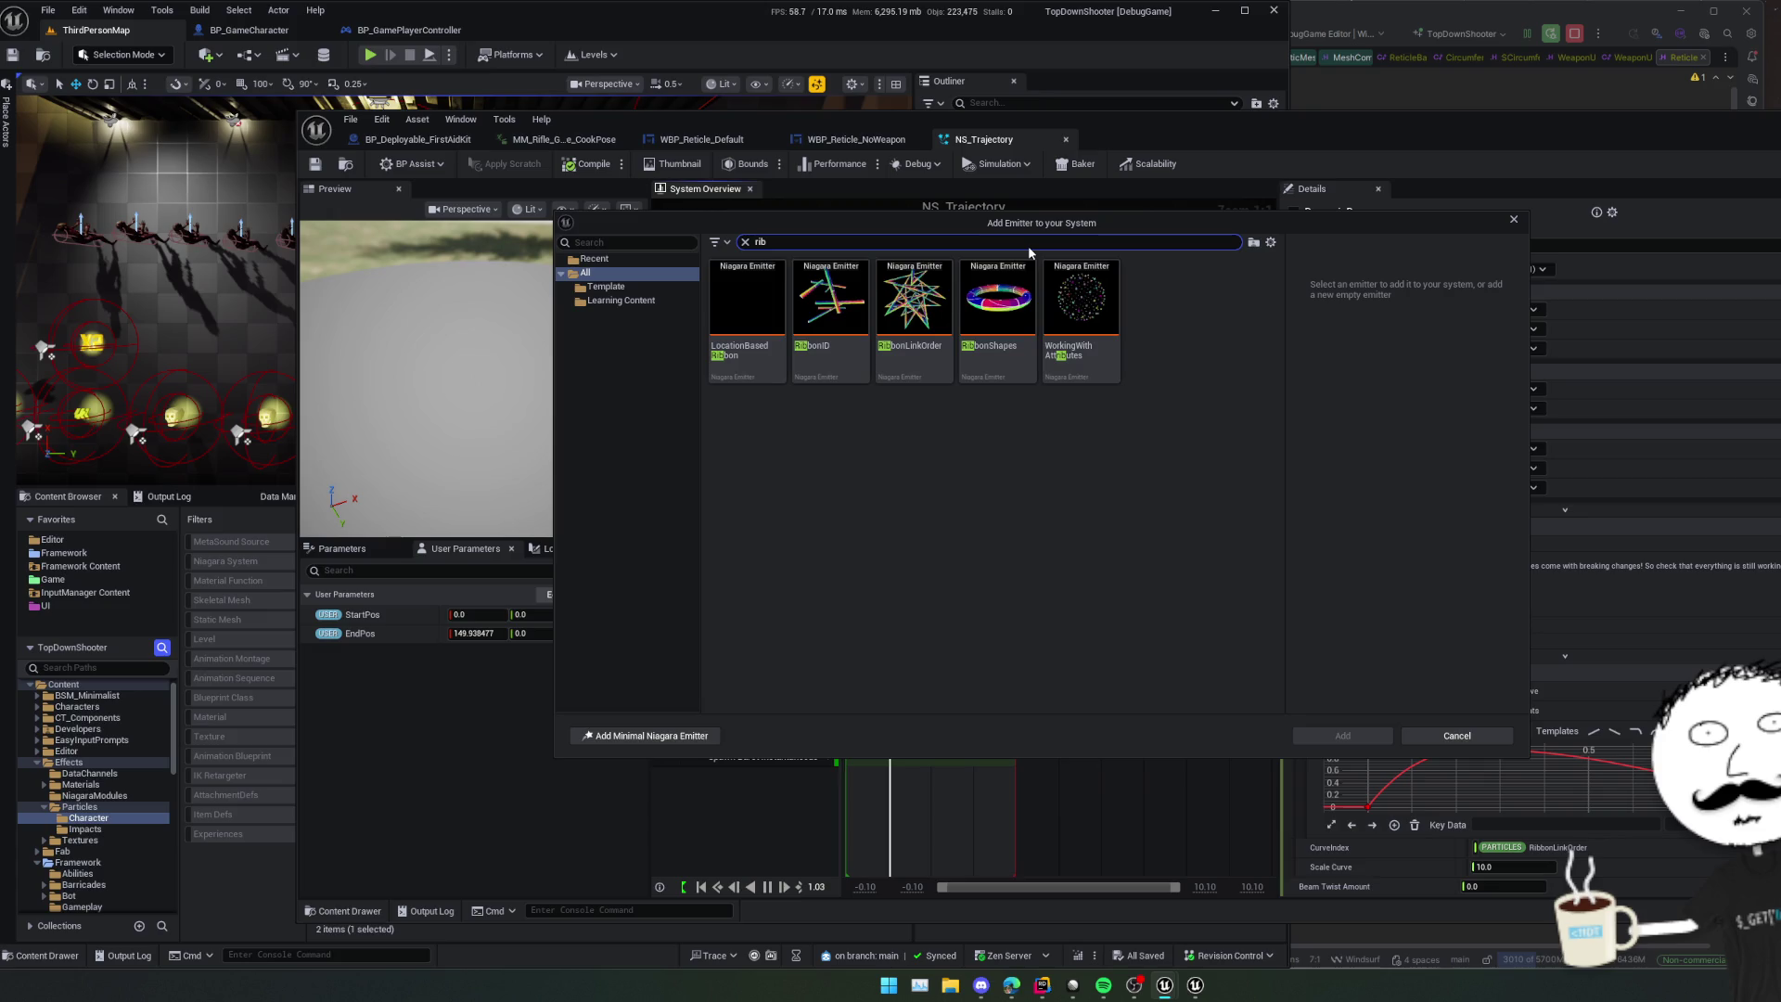
left_click(738, 343)
left_click(1348, 733)
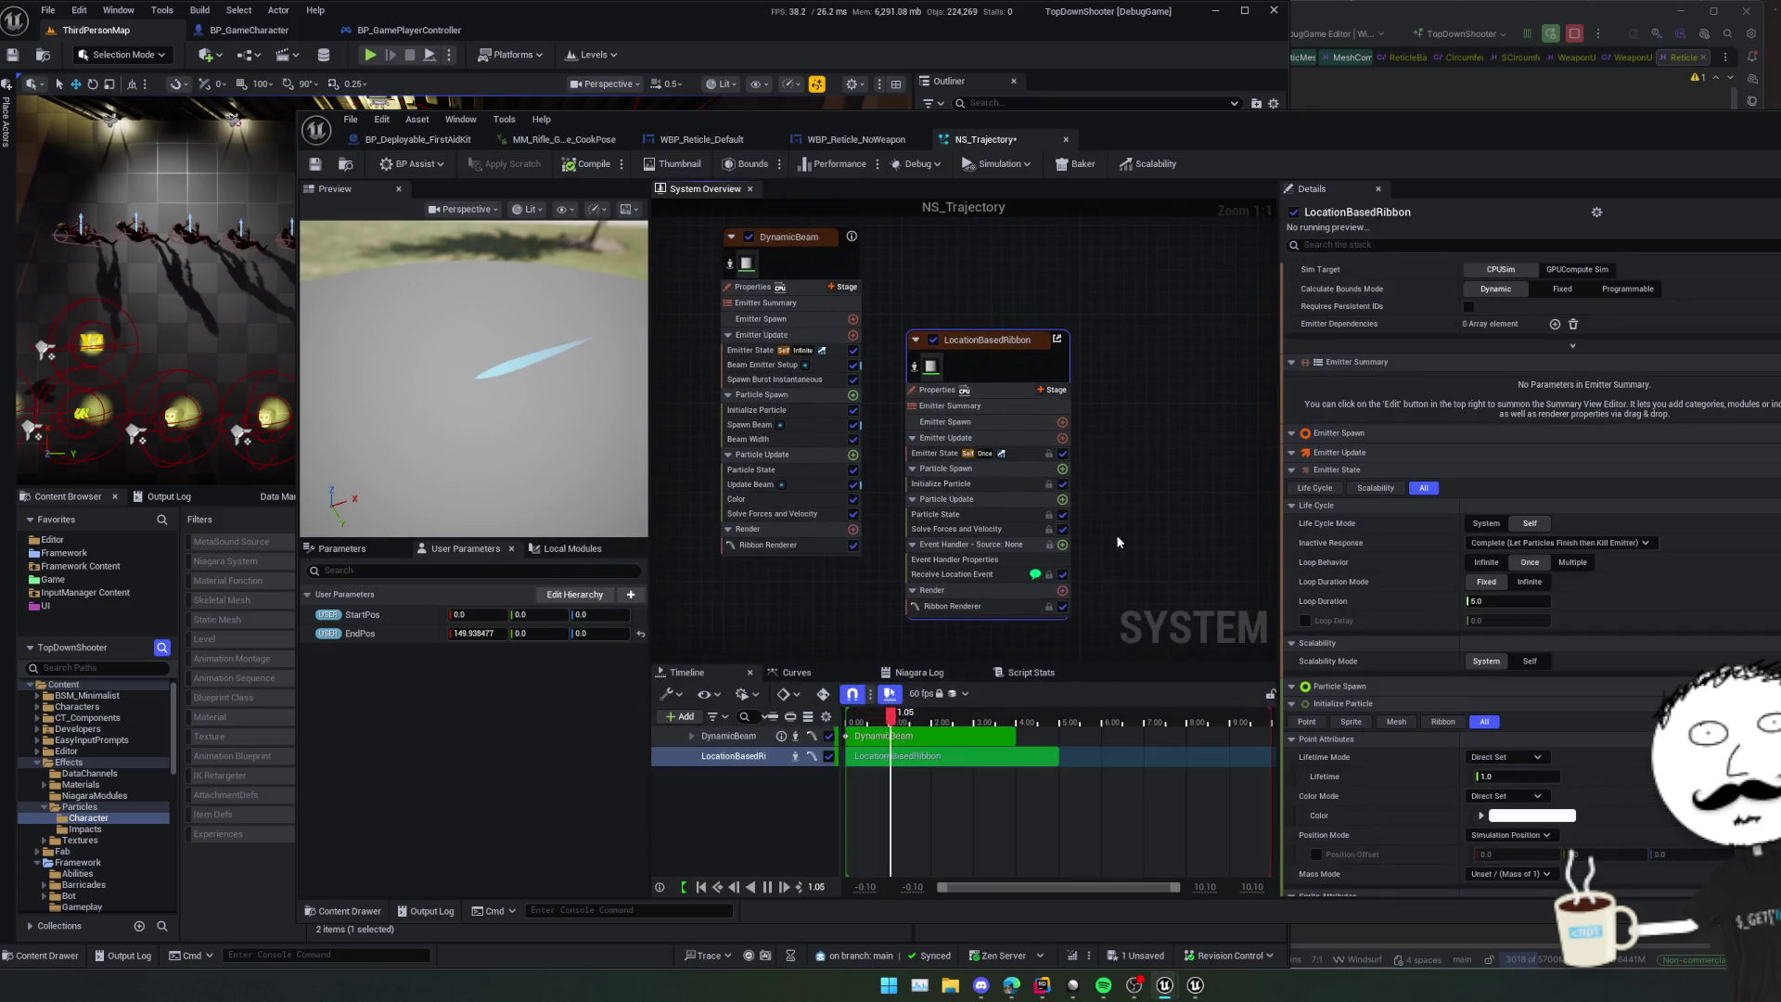
- Move the LocationBasedRibbon node higher and disable the DynamicBeam emitter
left_click_drag(991, 363, 983, 288)
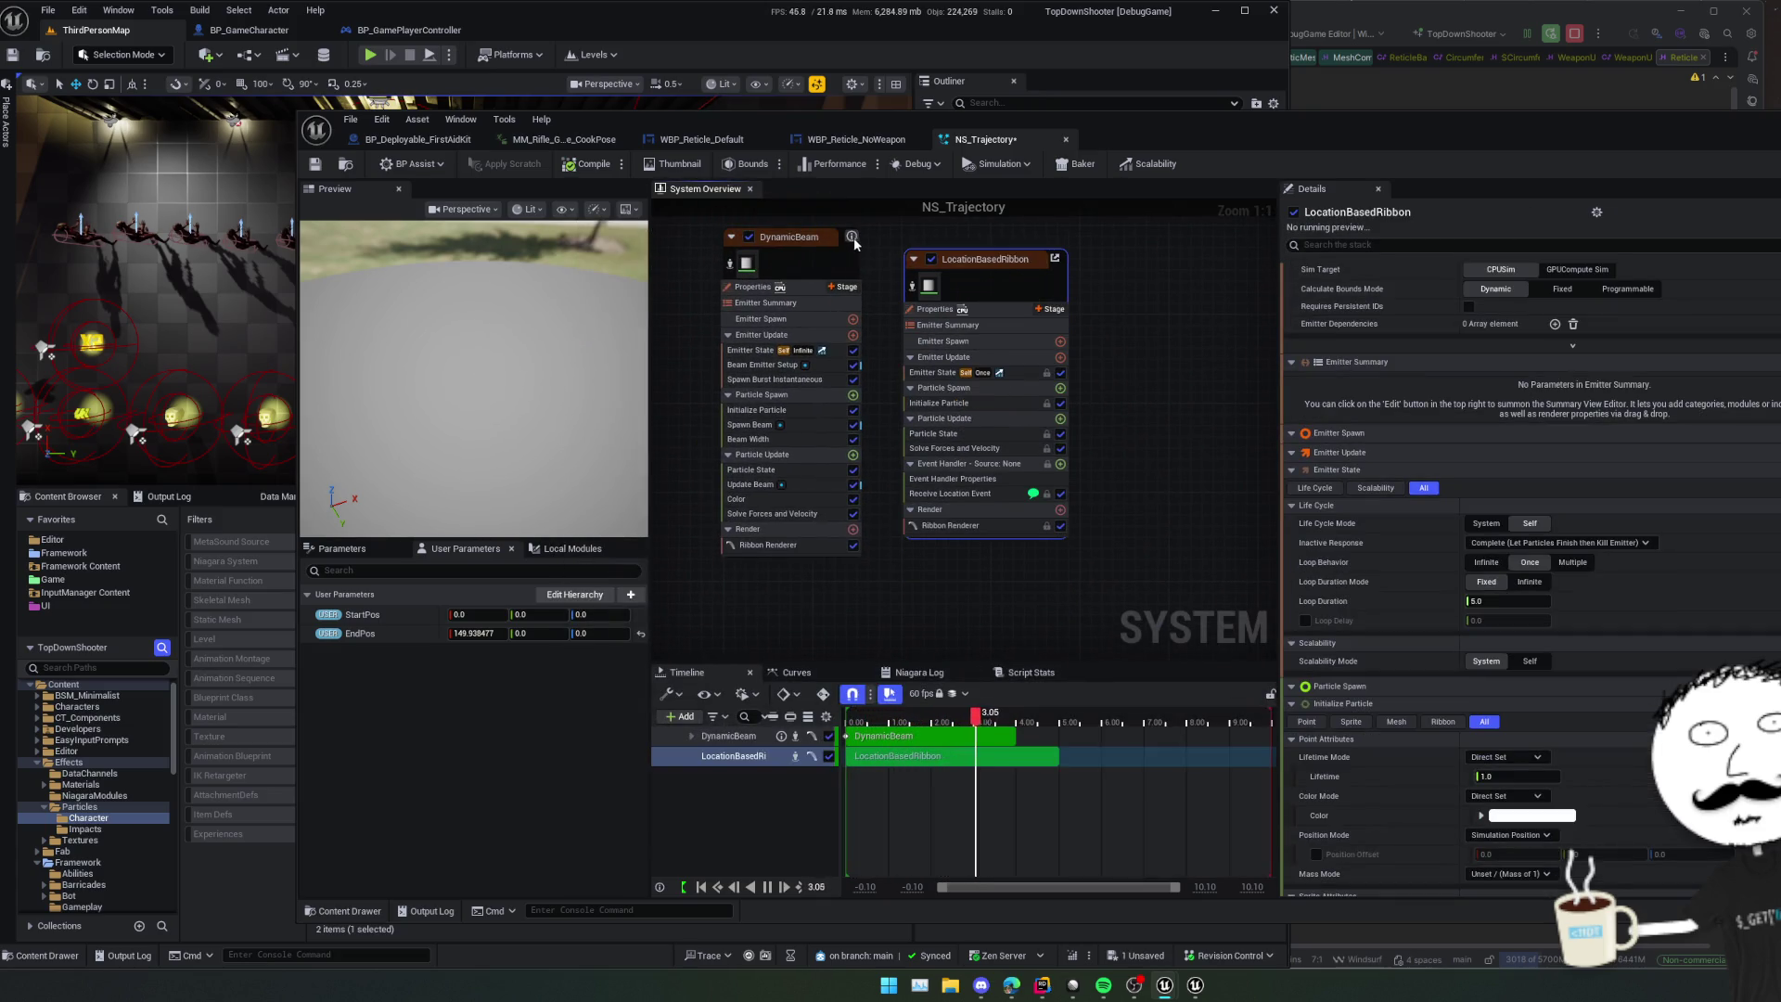
left_click(750, 235)
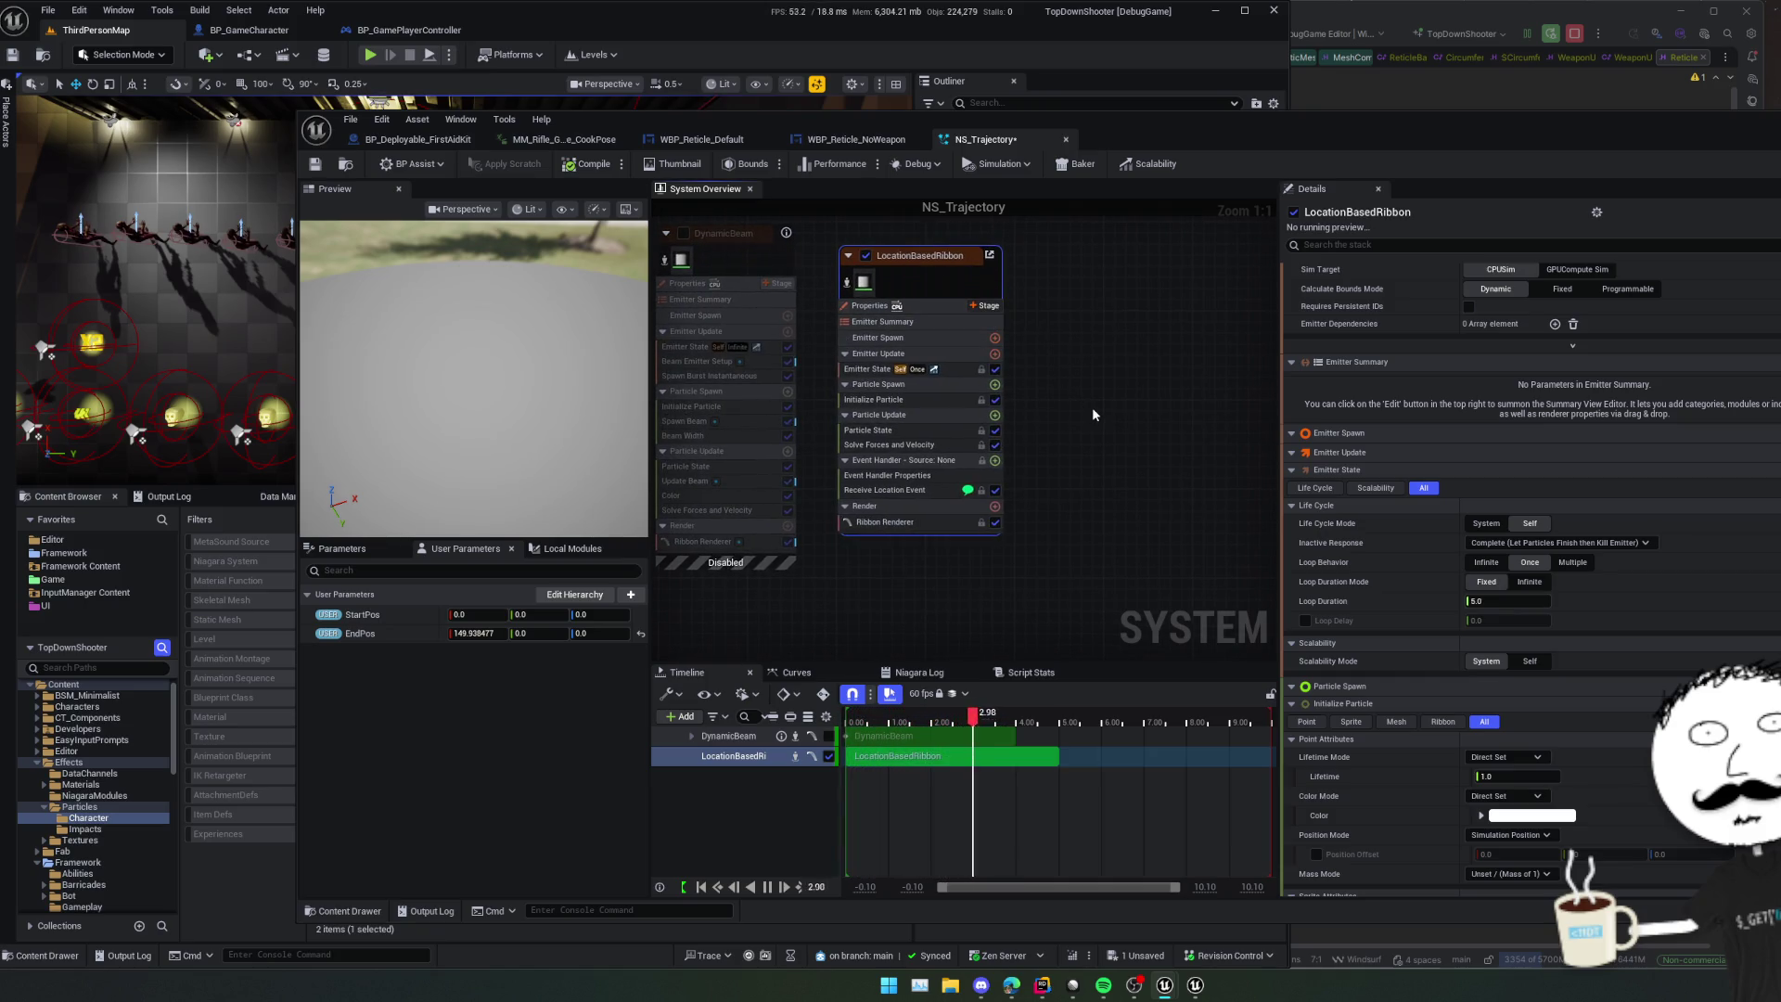
left_click_drag(1111, 435, 1067, 429)
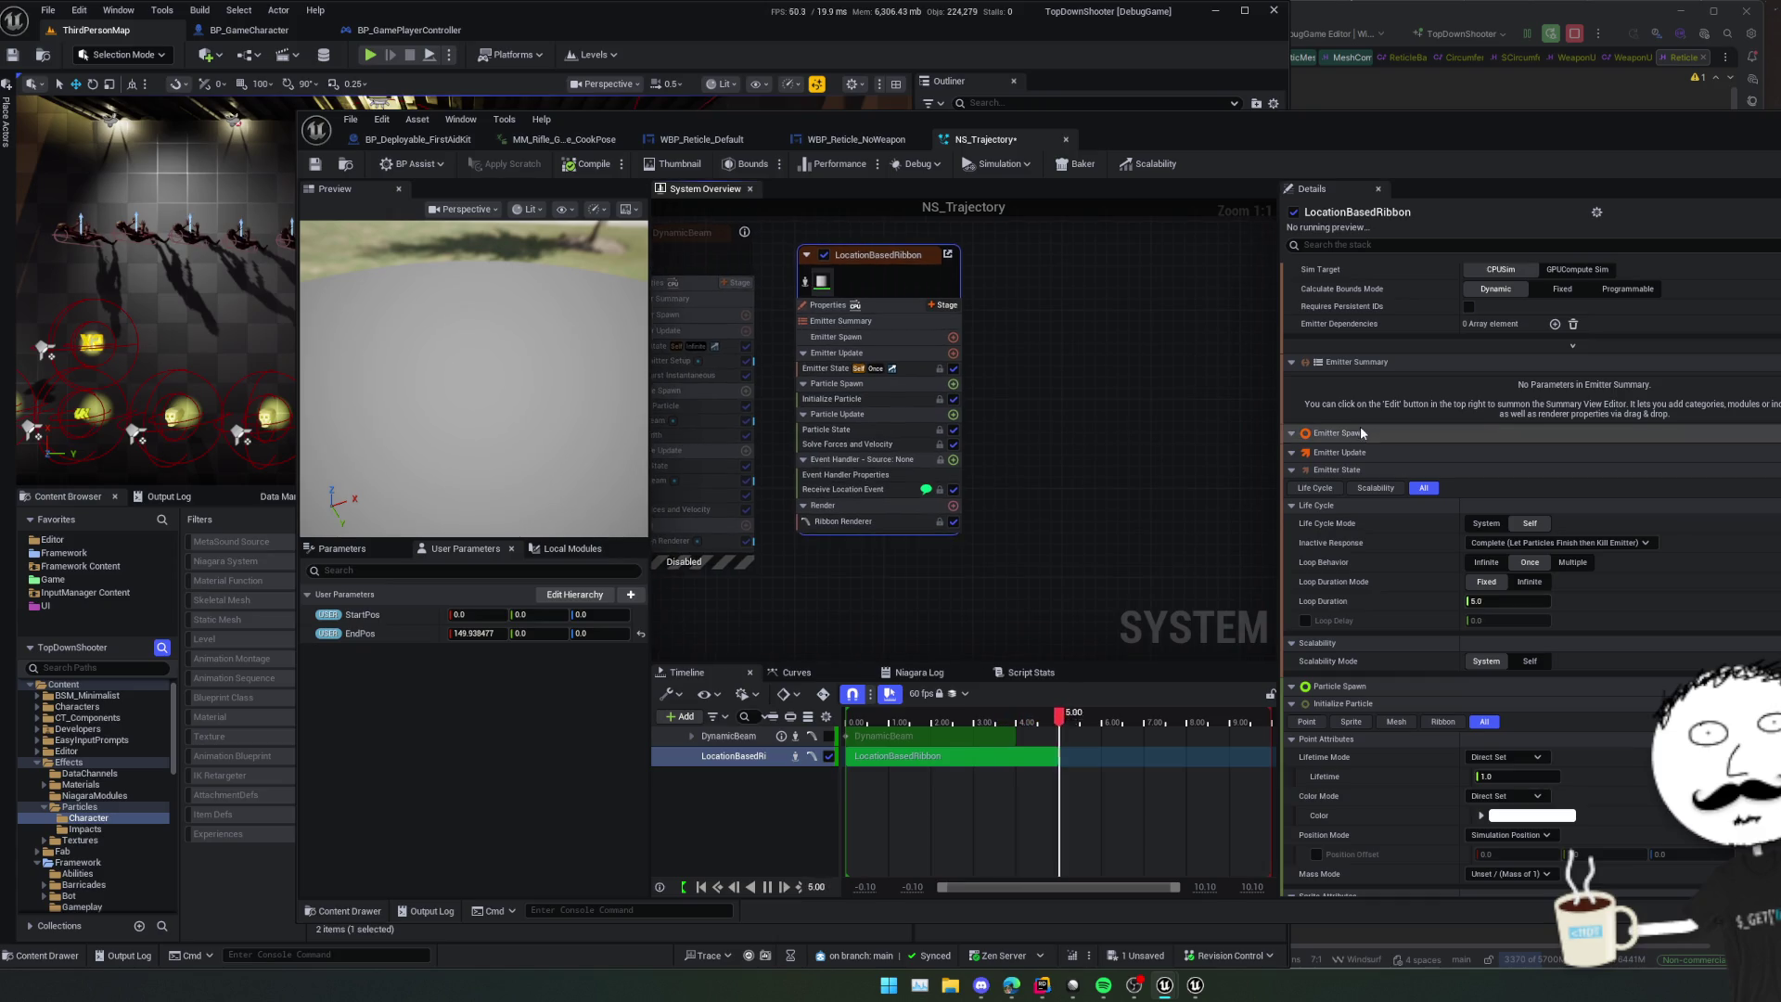
- Scroll through the LocationBasedRibbon emitter's Details settings to review them
scroll(1442, 402, "down", 5)
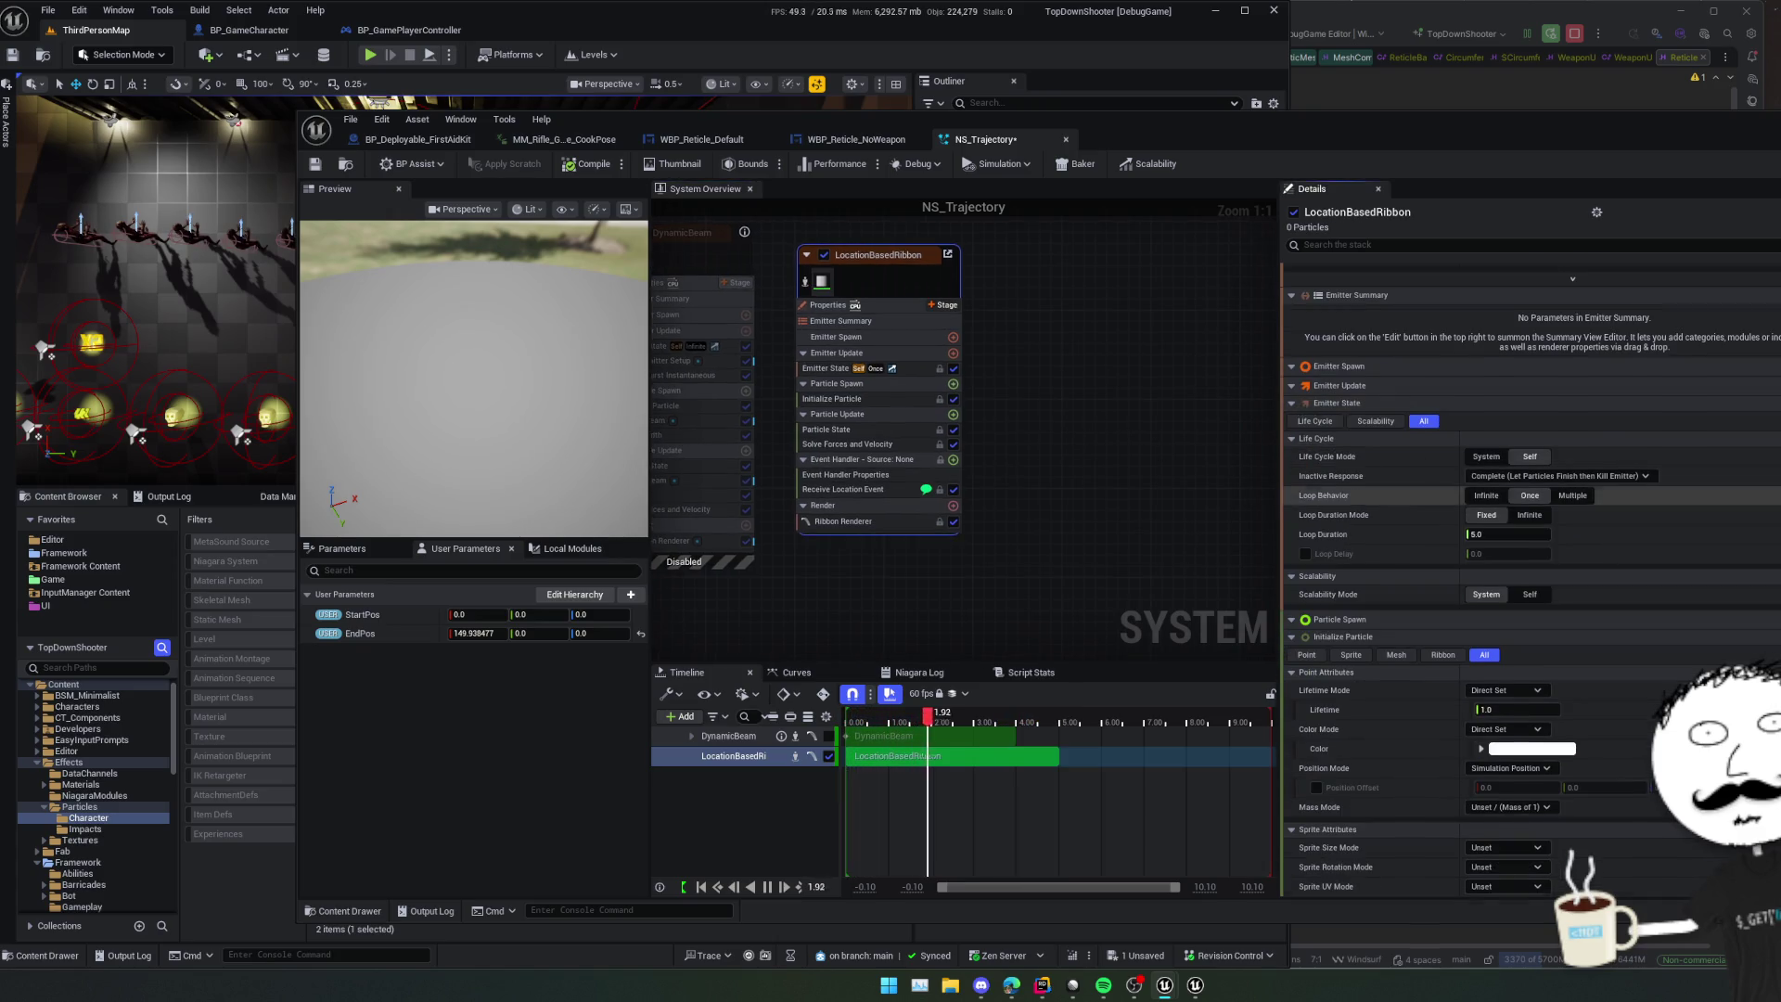
scroll(1364, 436, "down", 3)
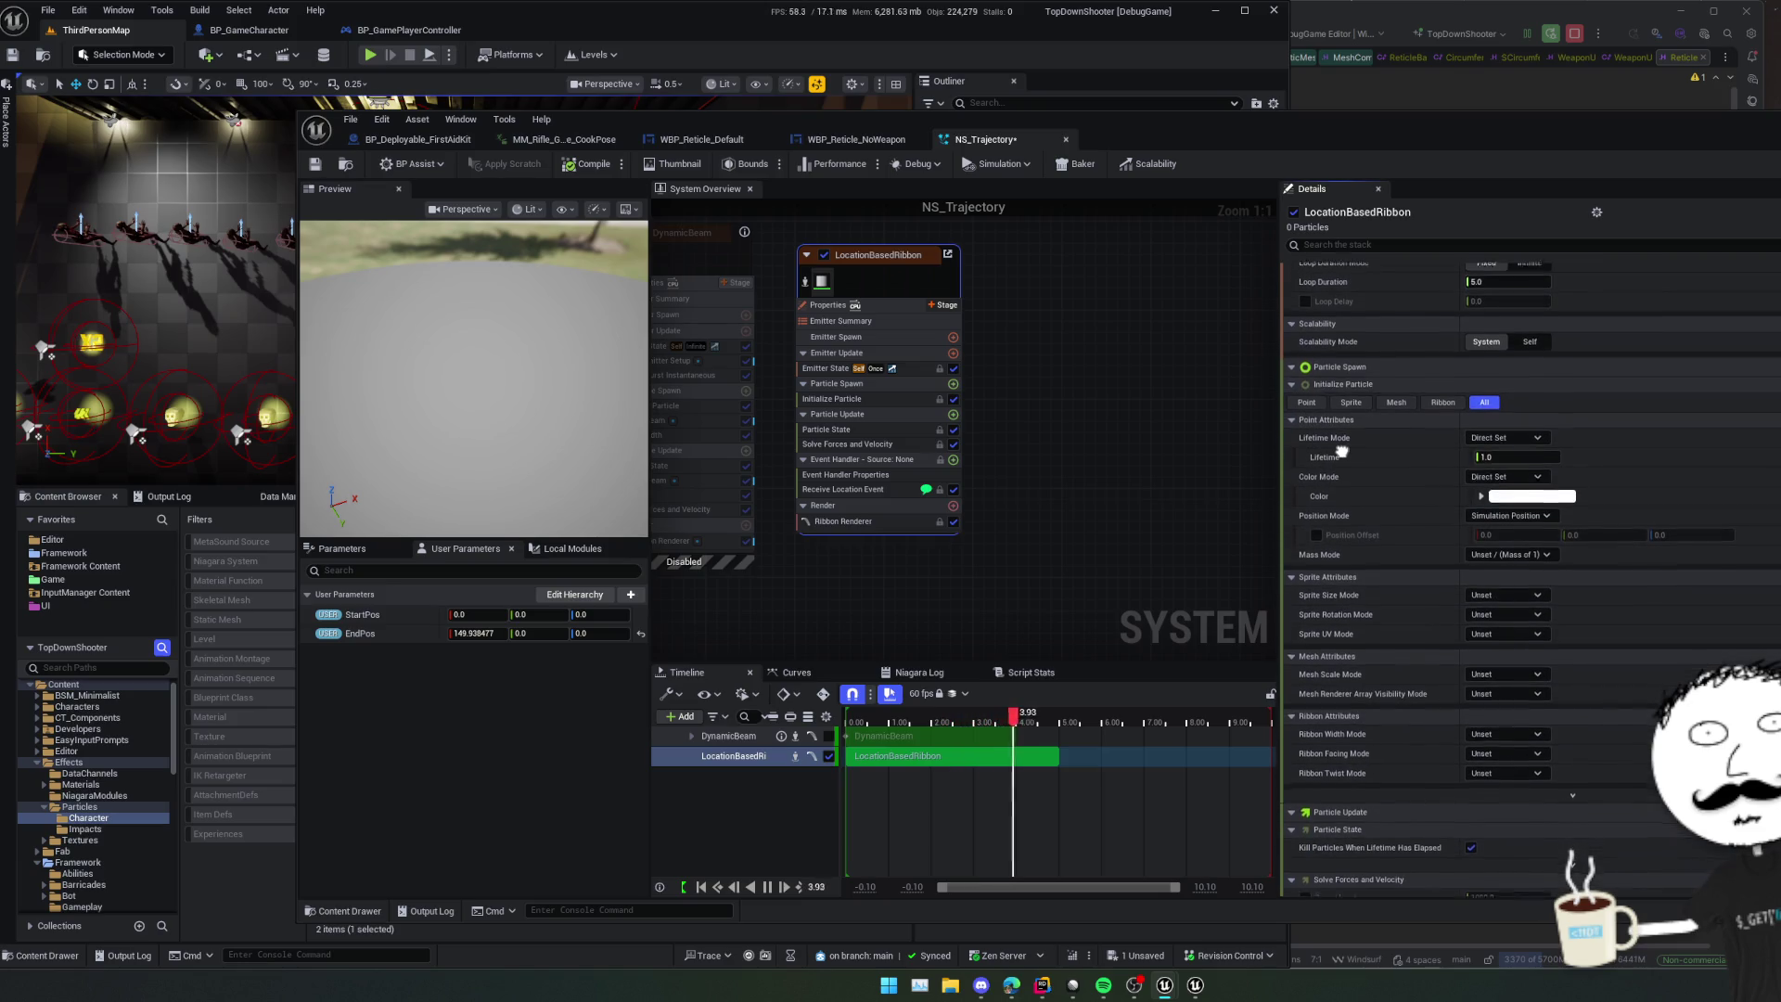
scroll(1342, 410, "down", 3)
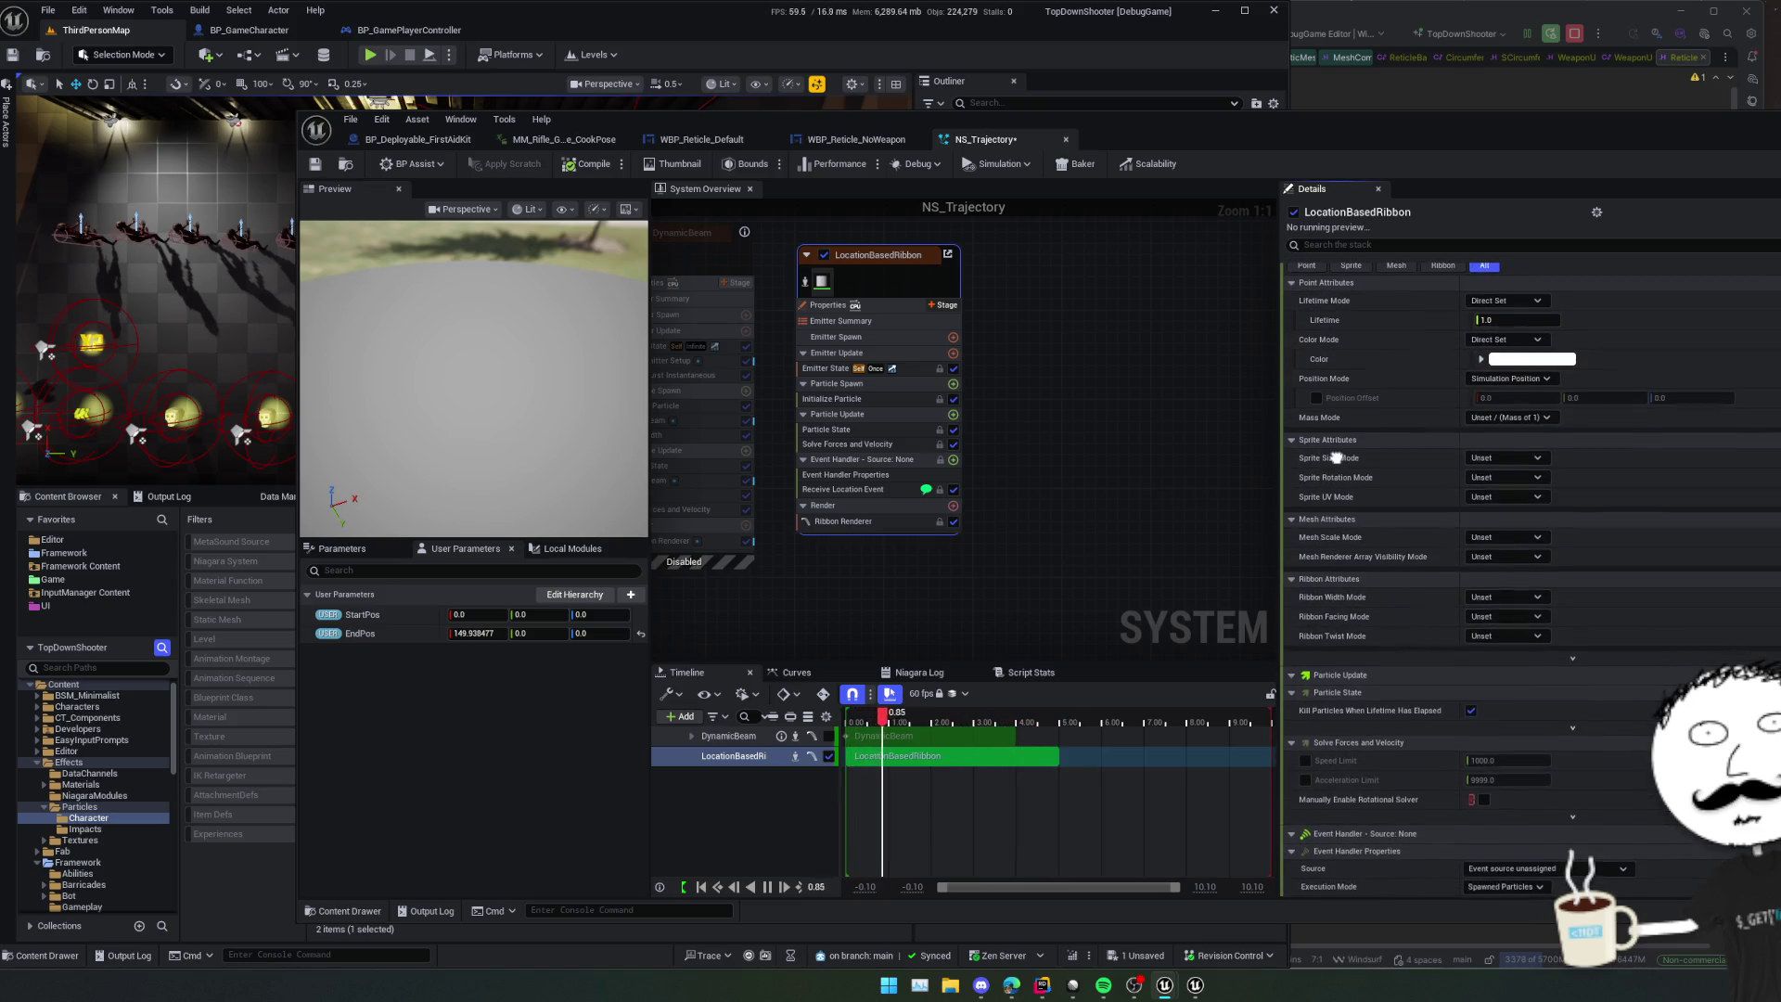
scroll(1336, 395, "down", 5)
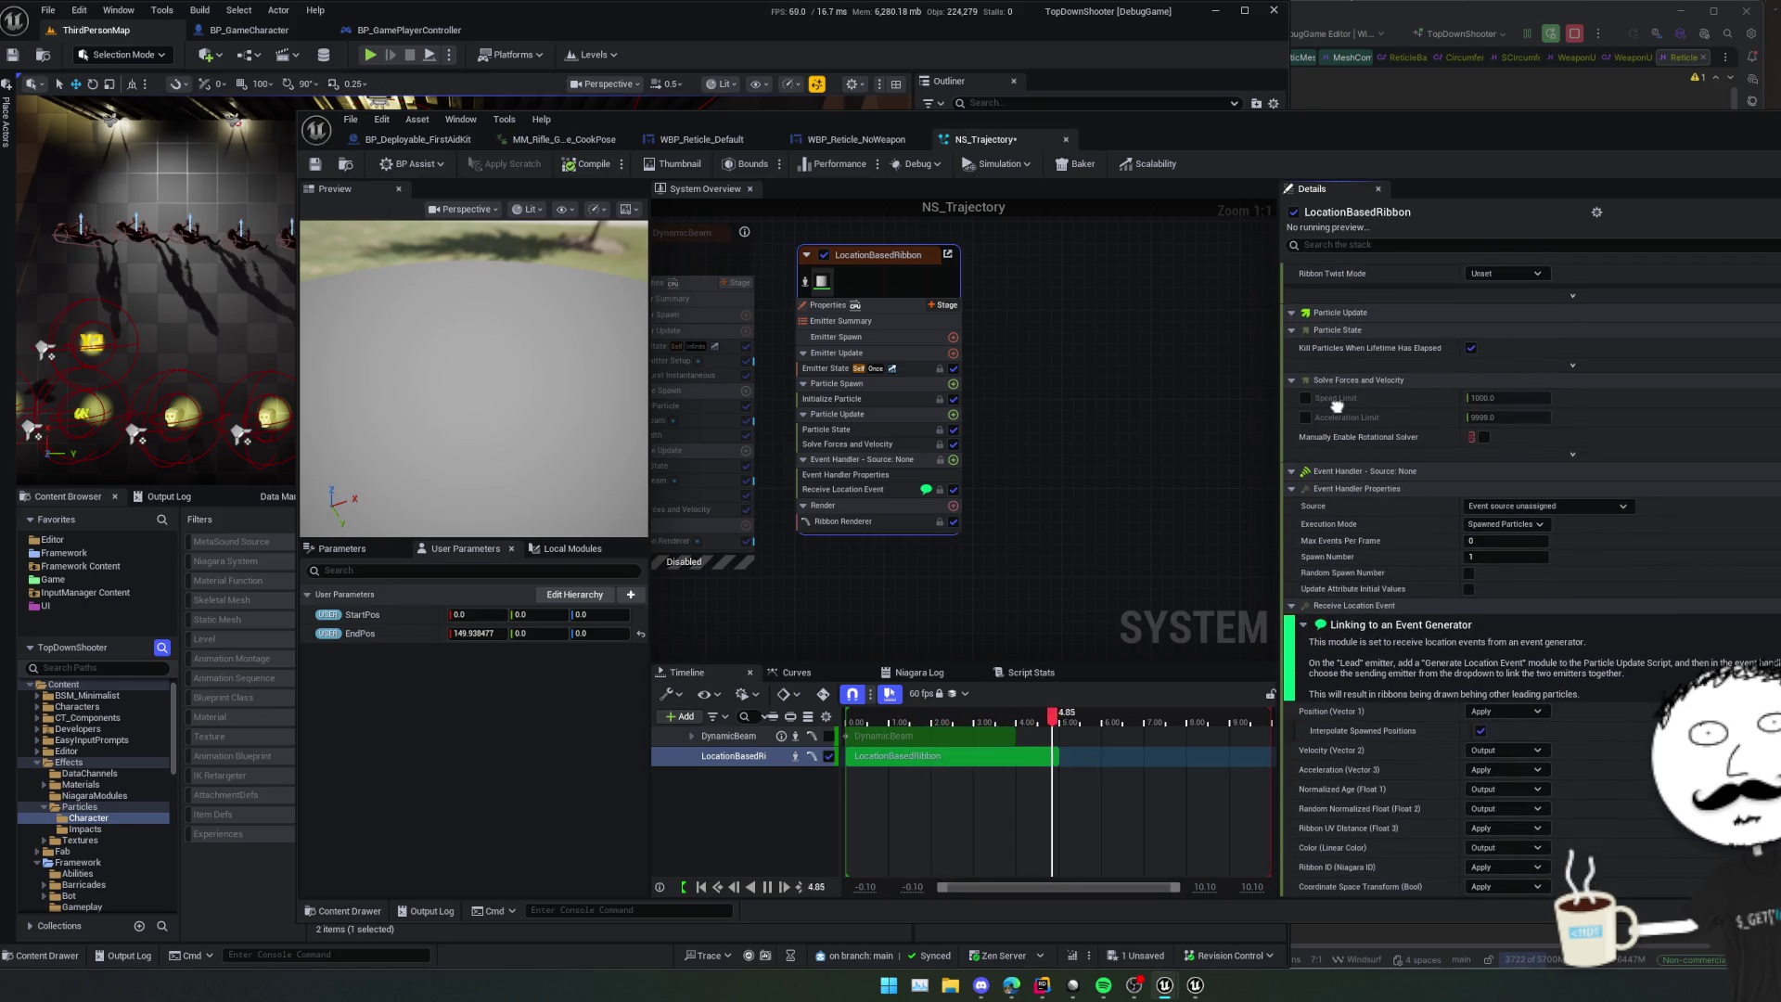
scroll(1336, 406, "down", 3)
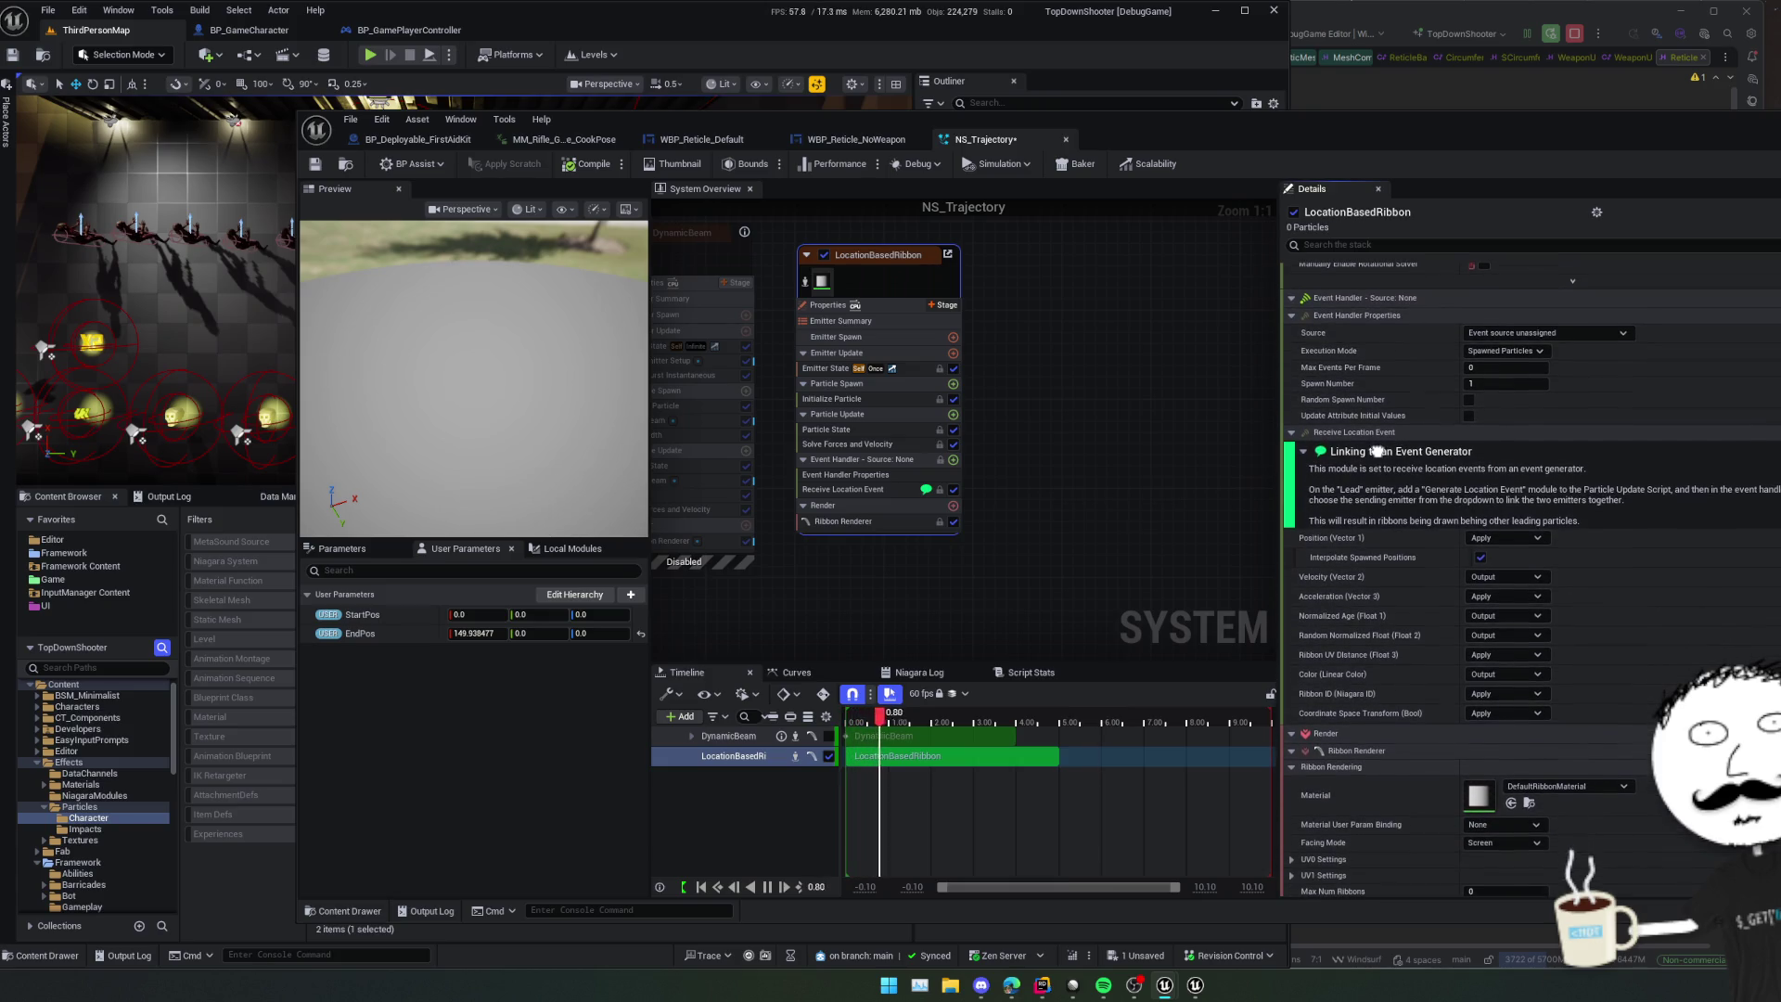
scroll(1572, 483, "down", 1)
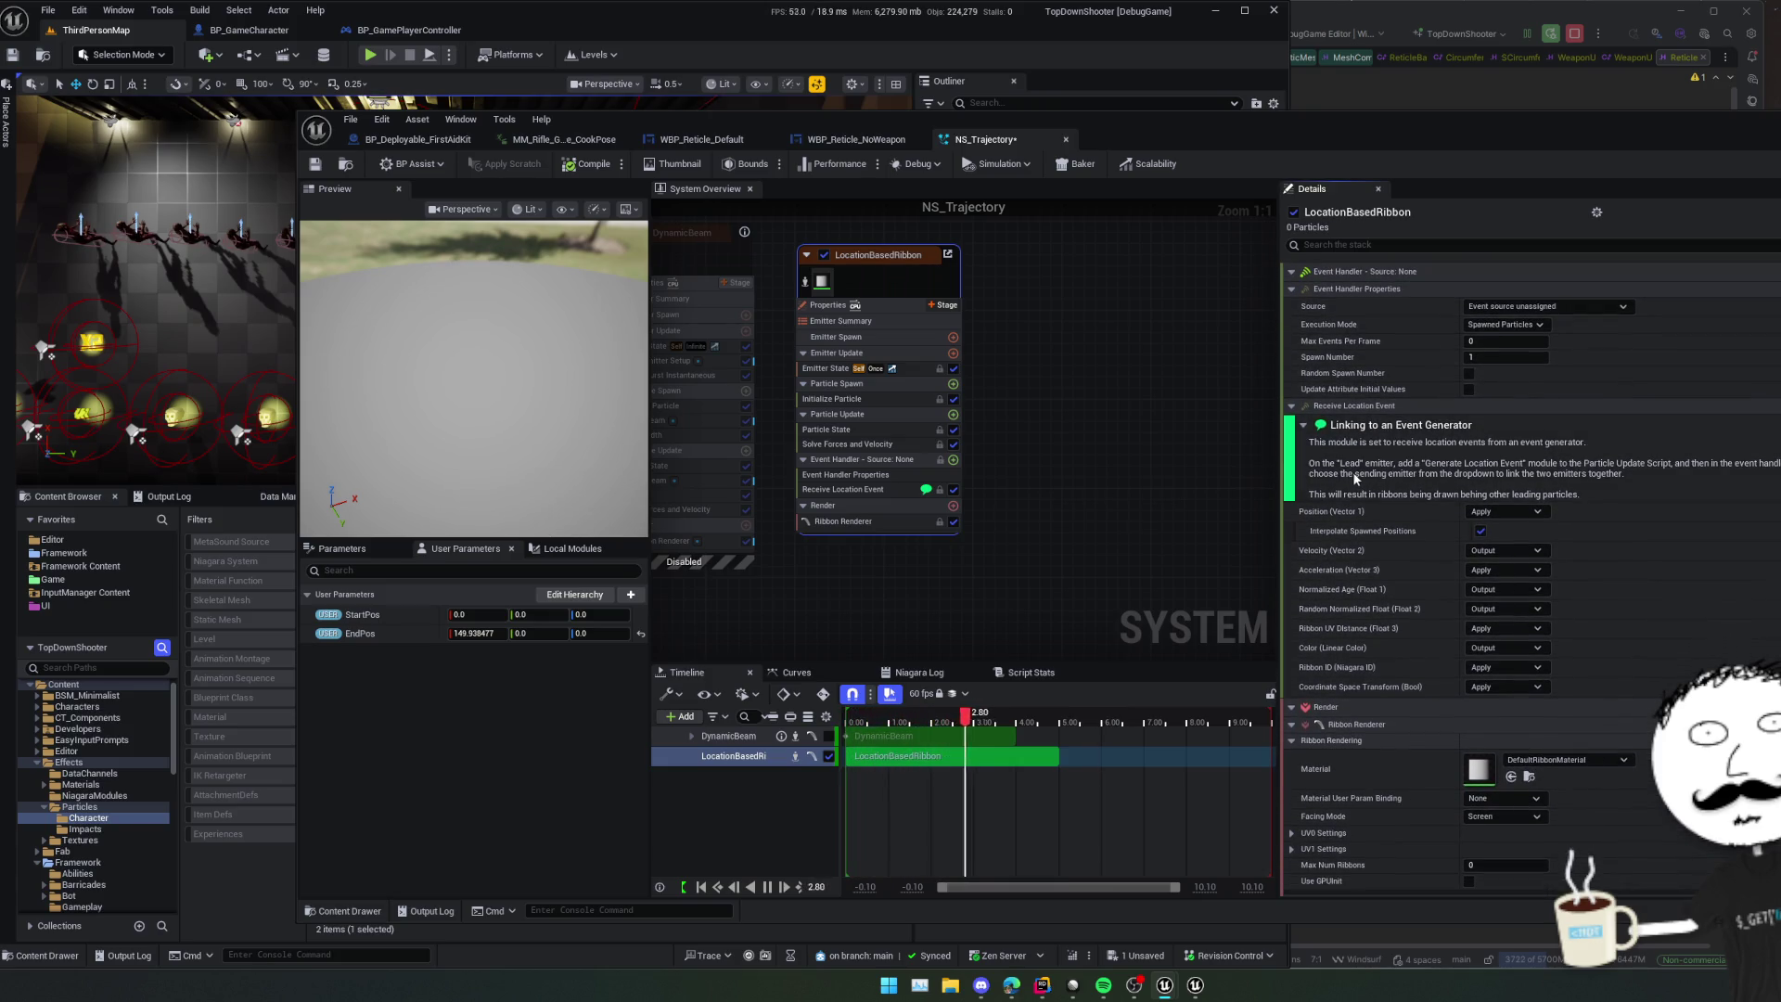
scroll(1603, 480, "down", 1)
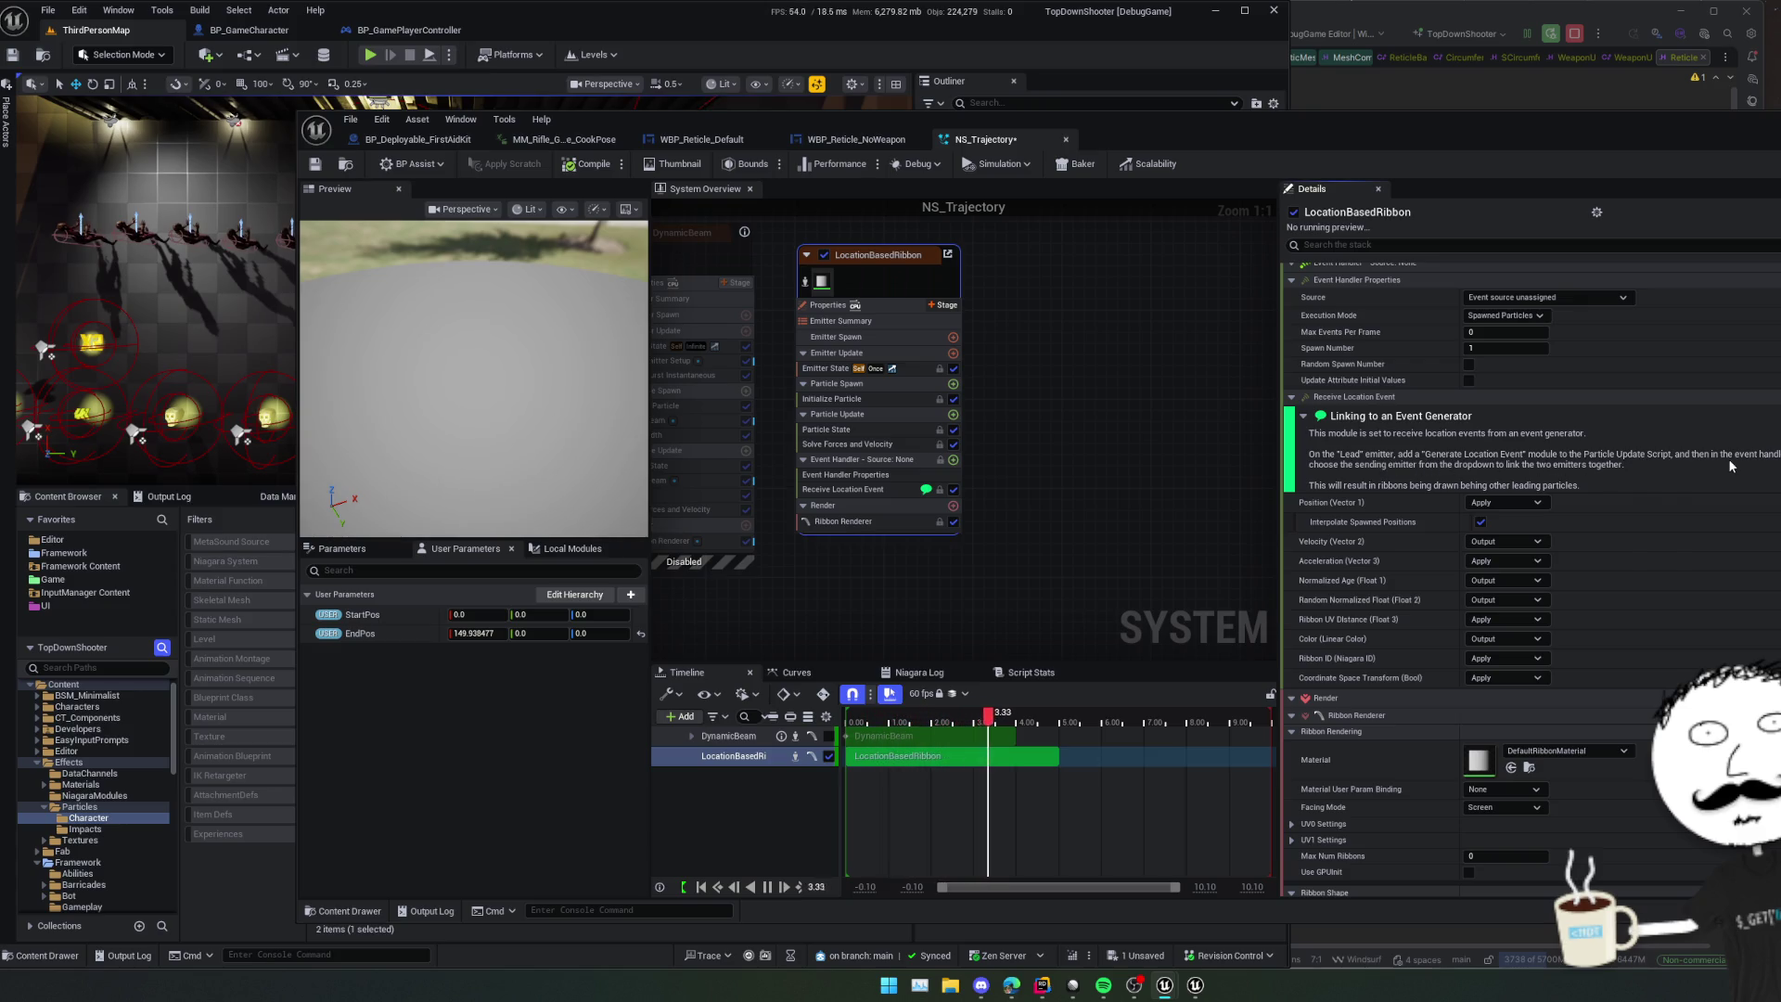
scroll(1769, 478, "down", 5)
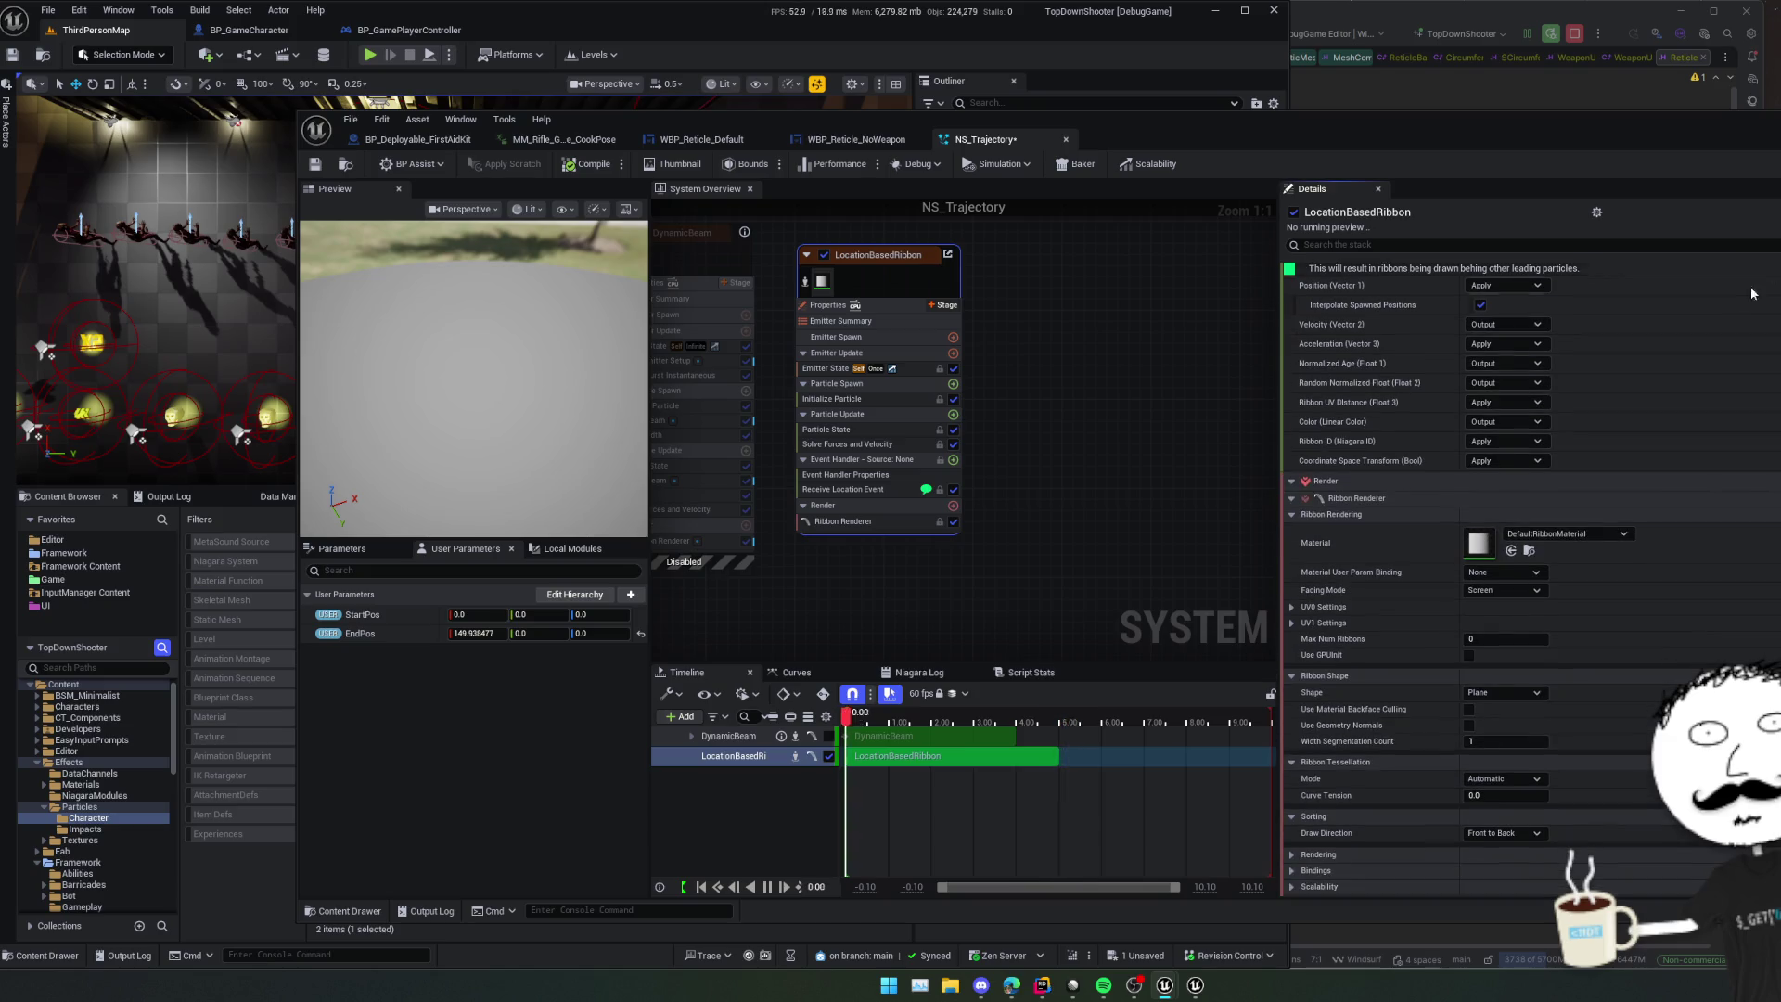
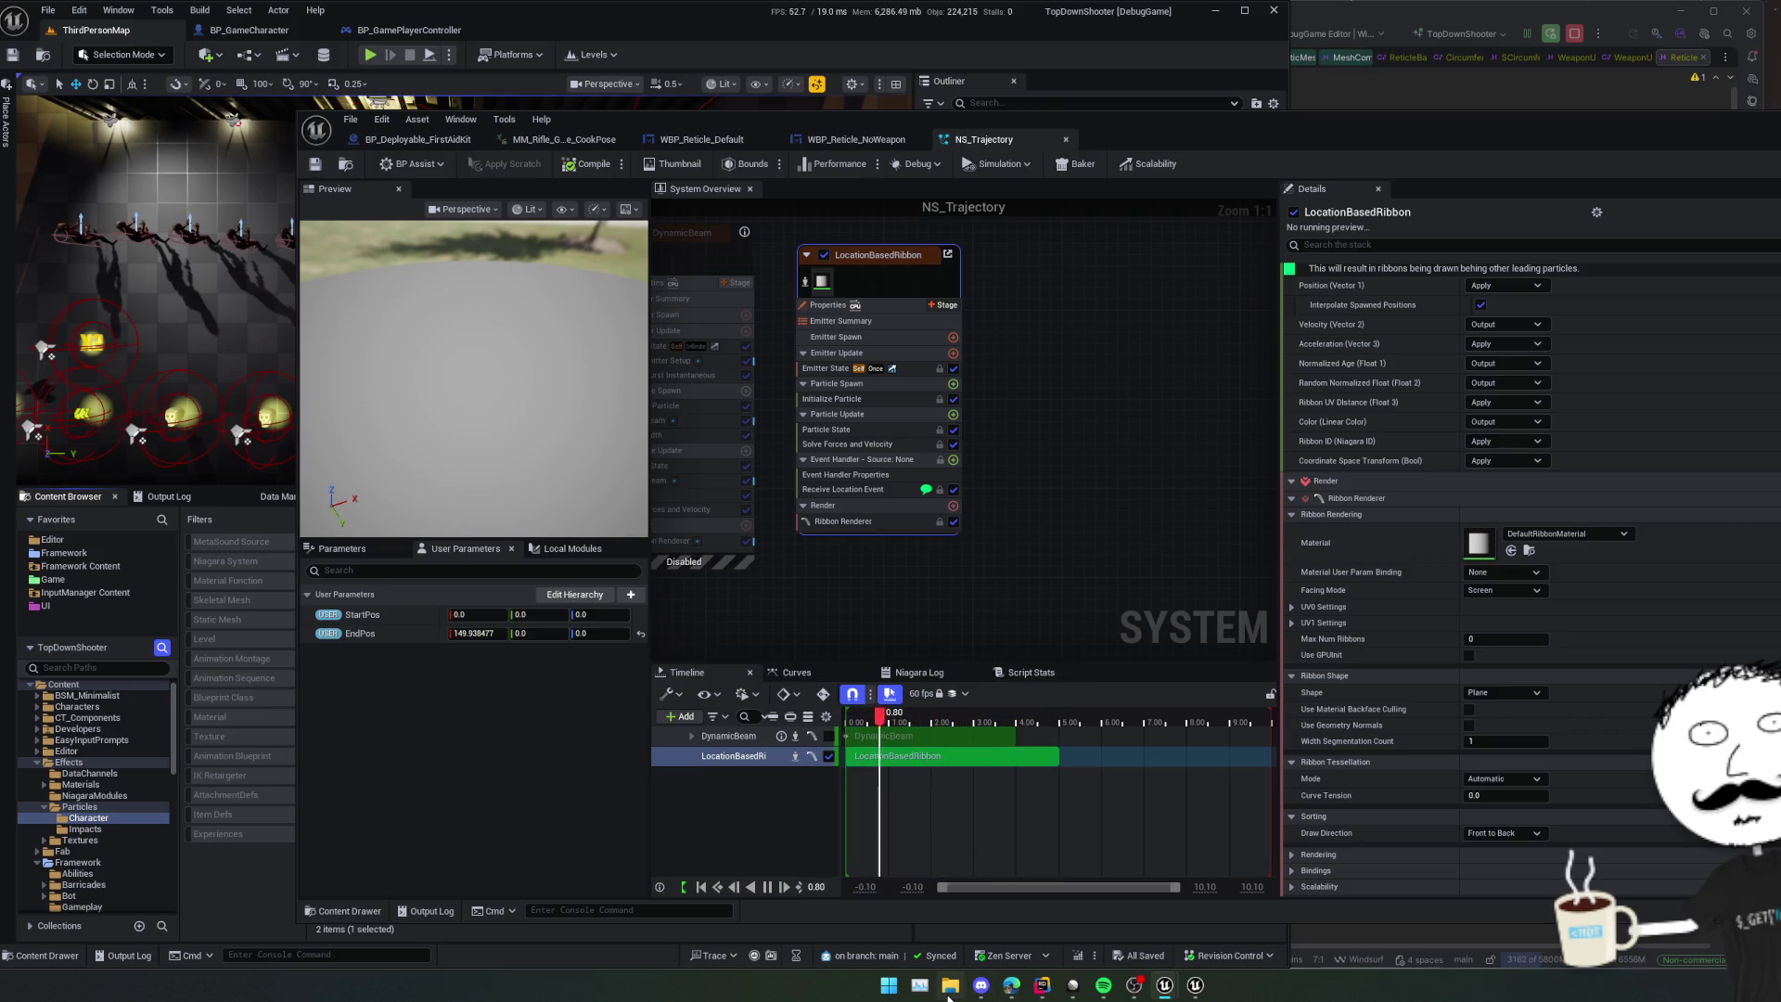
- Browse to D:\BastionOfBeginnings\Content\Effects\TargetPathLine and select NS_Target.uasset
key("super+e")
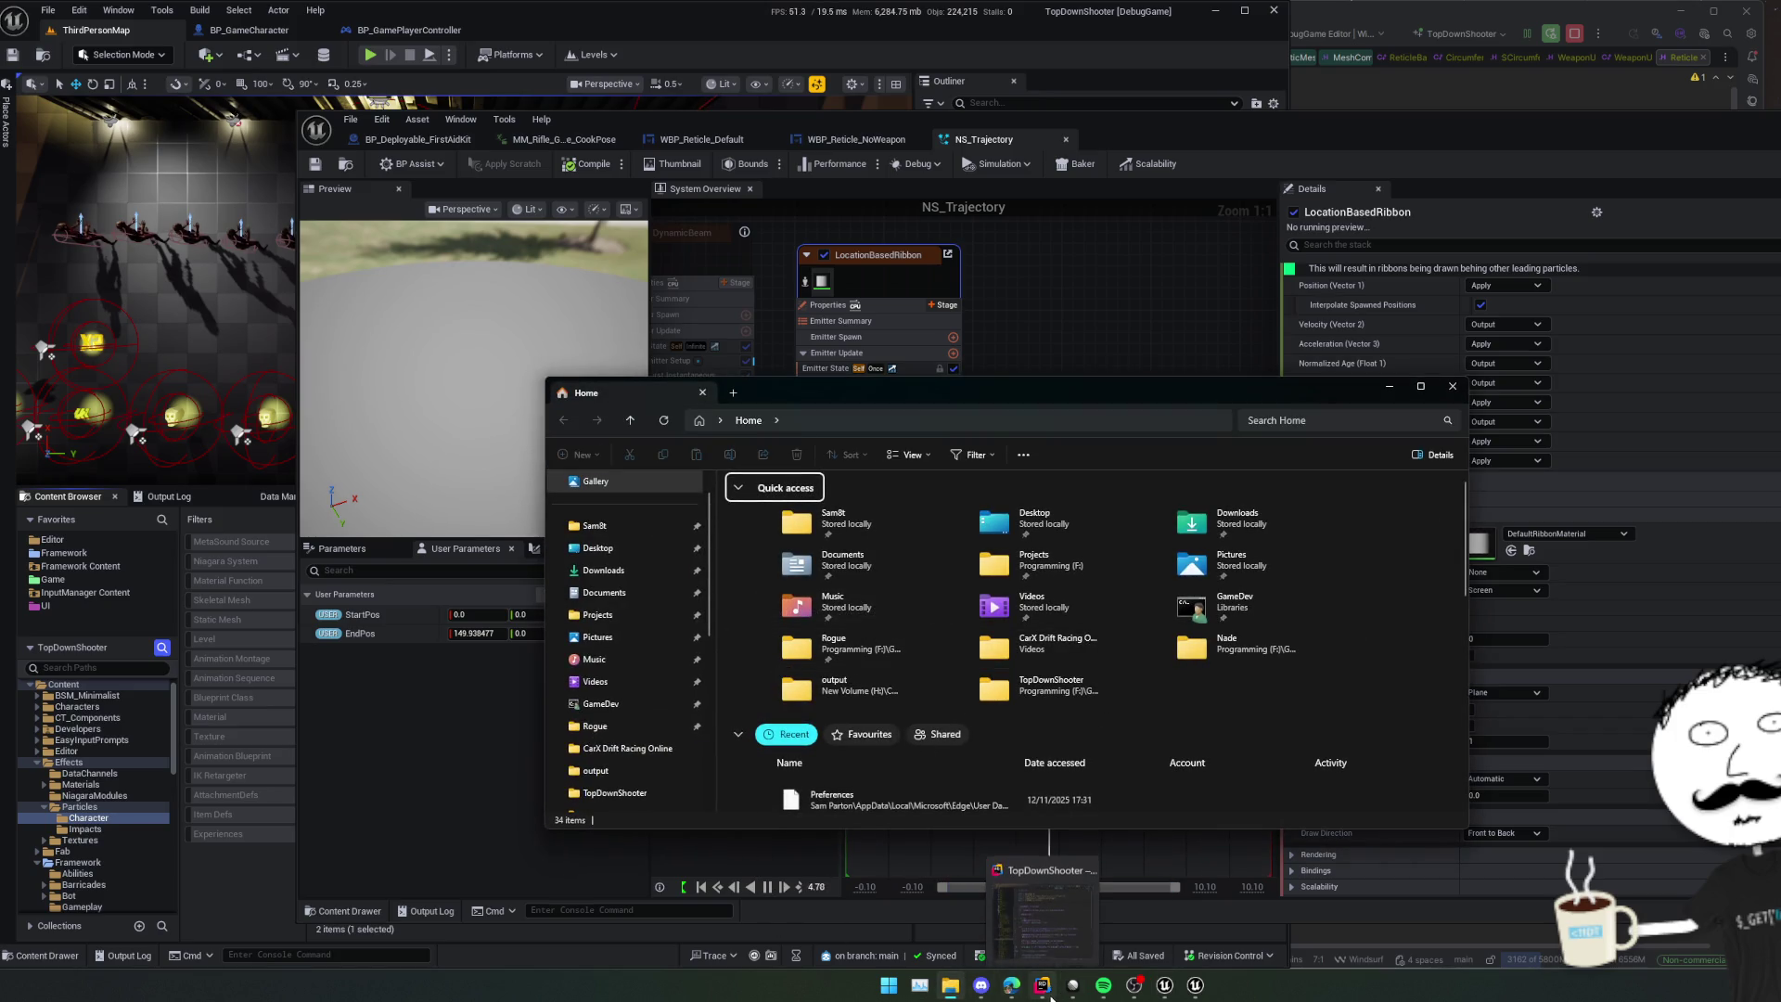
scroll(640, 678, "down", 3)
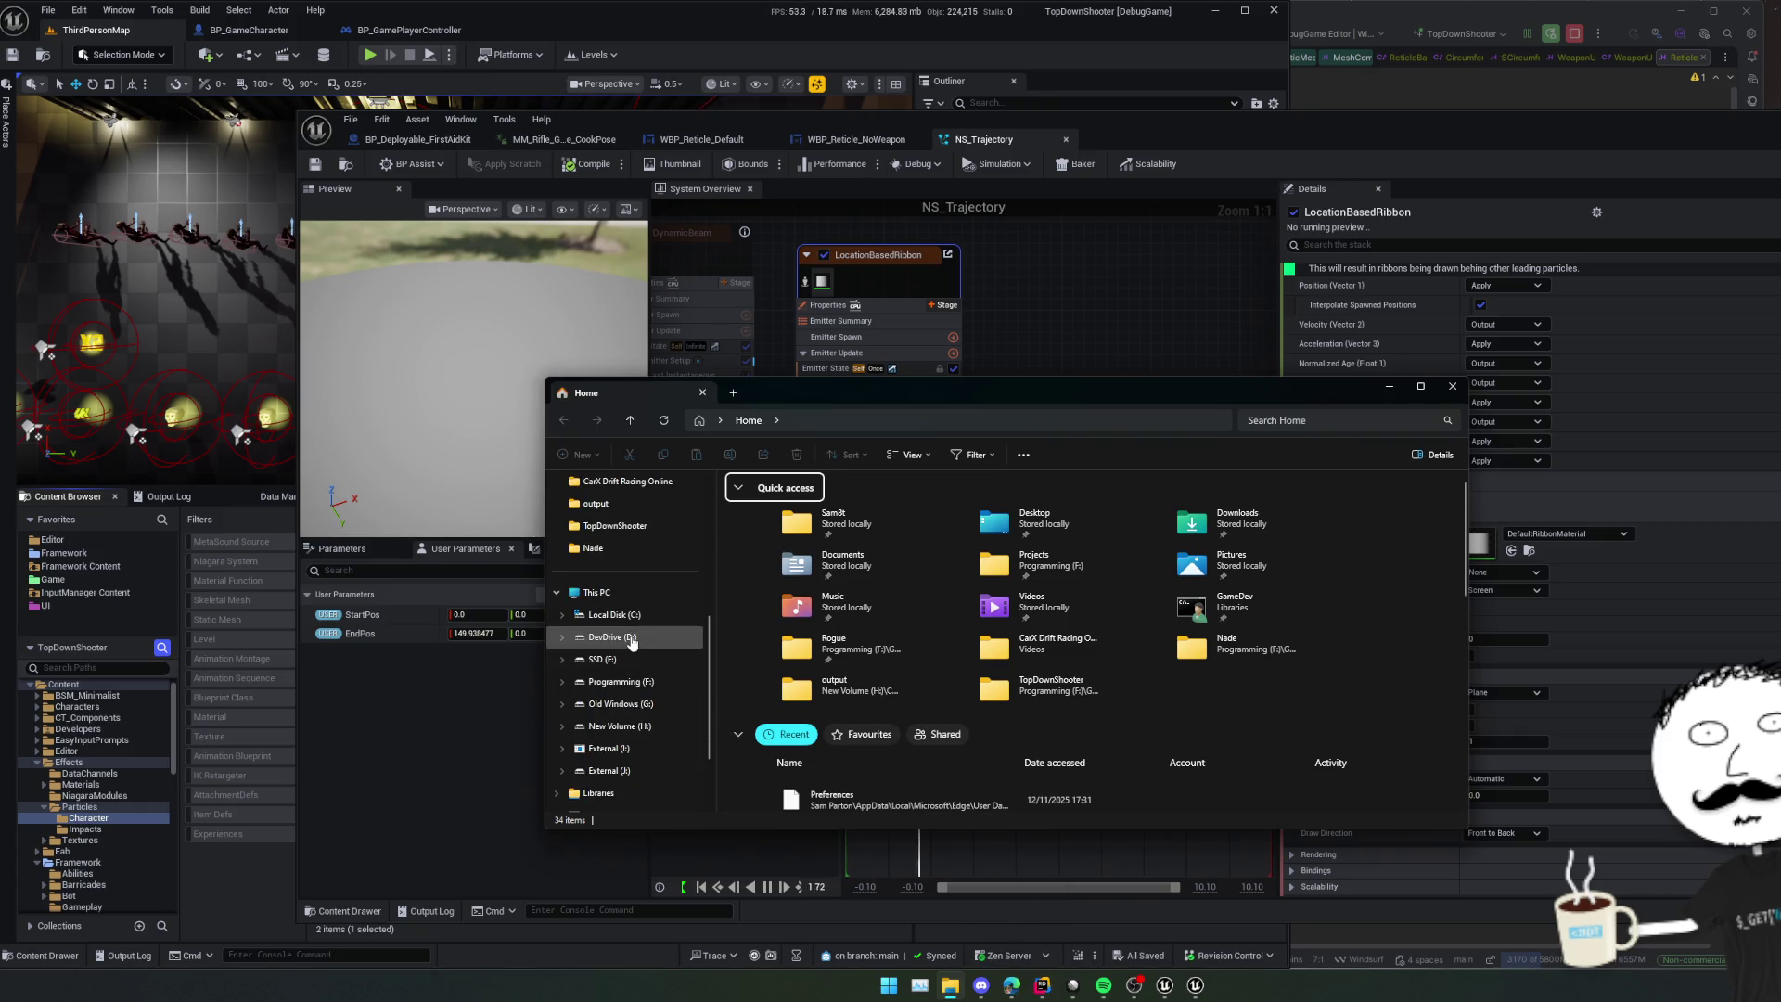
left_click(633, 637)
double_click(827, 523)
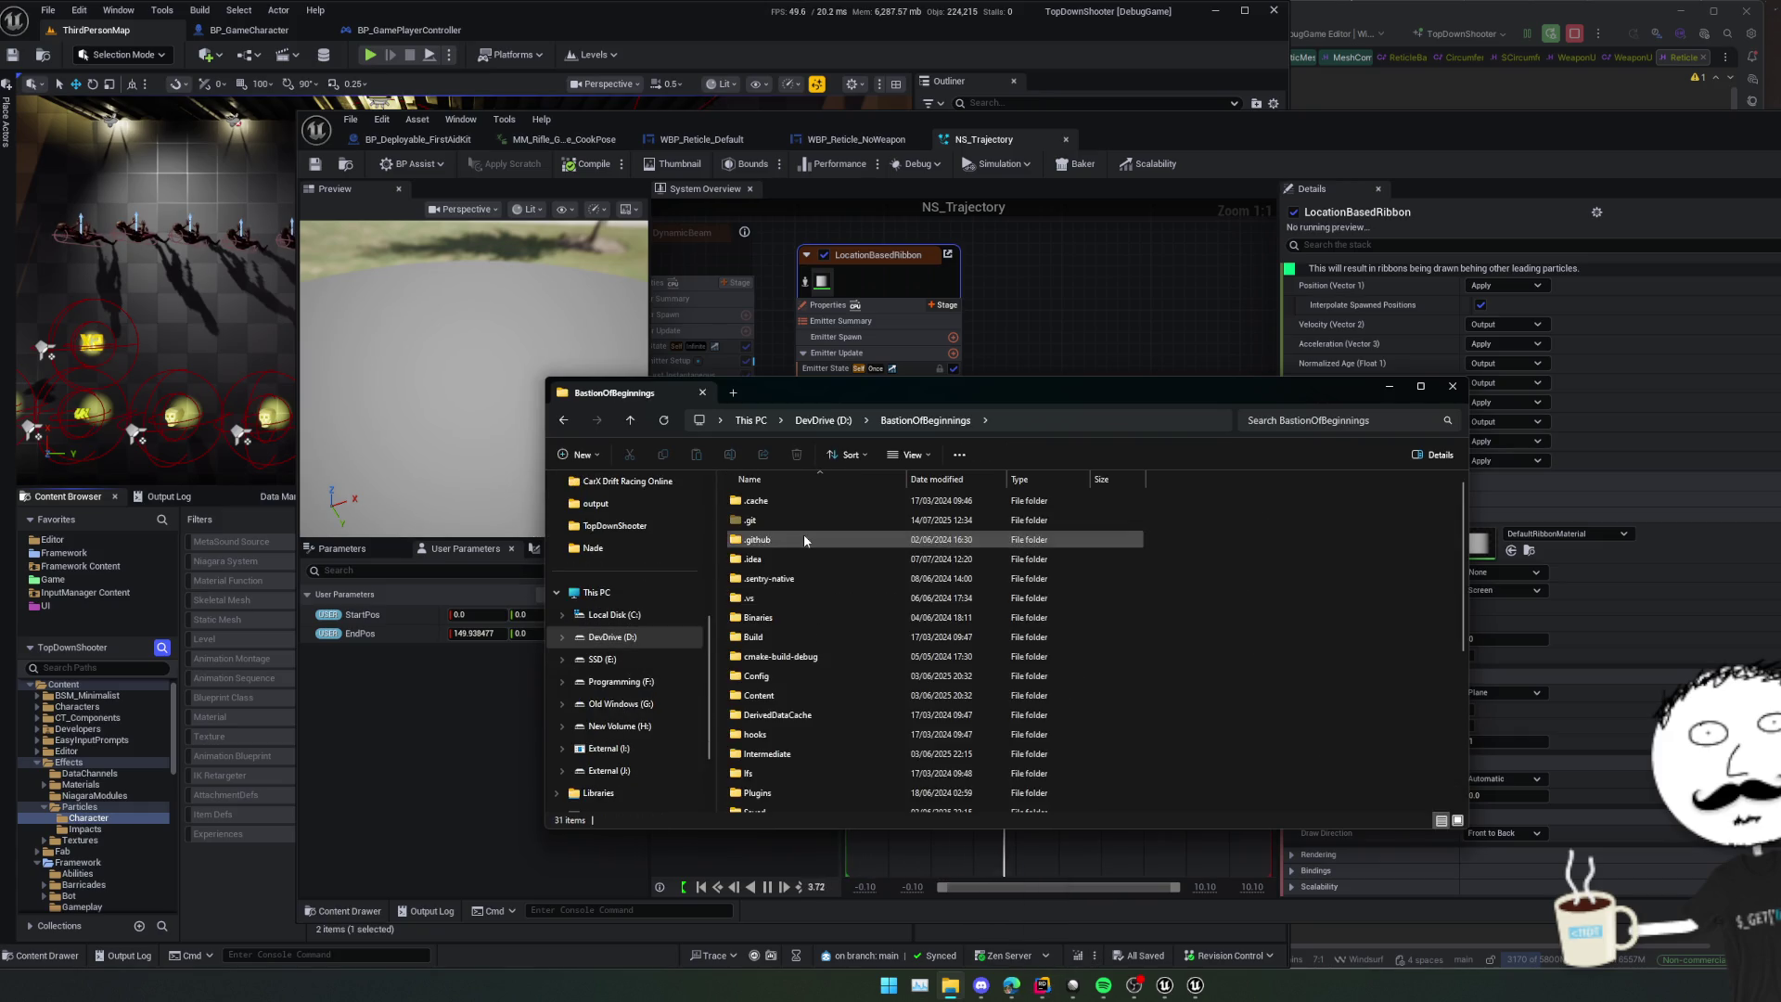
scroll(784, 650, "down", 2)
double_click(787, 628)
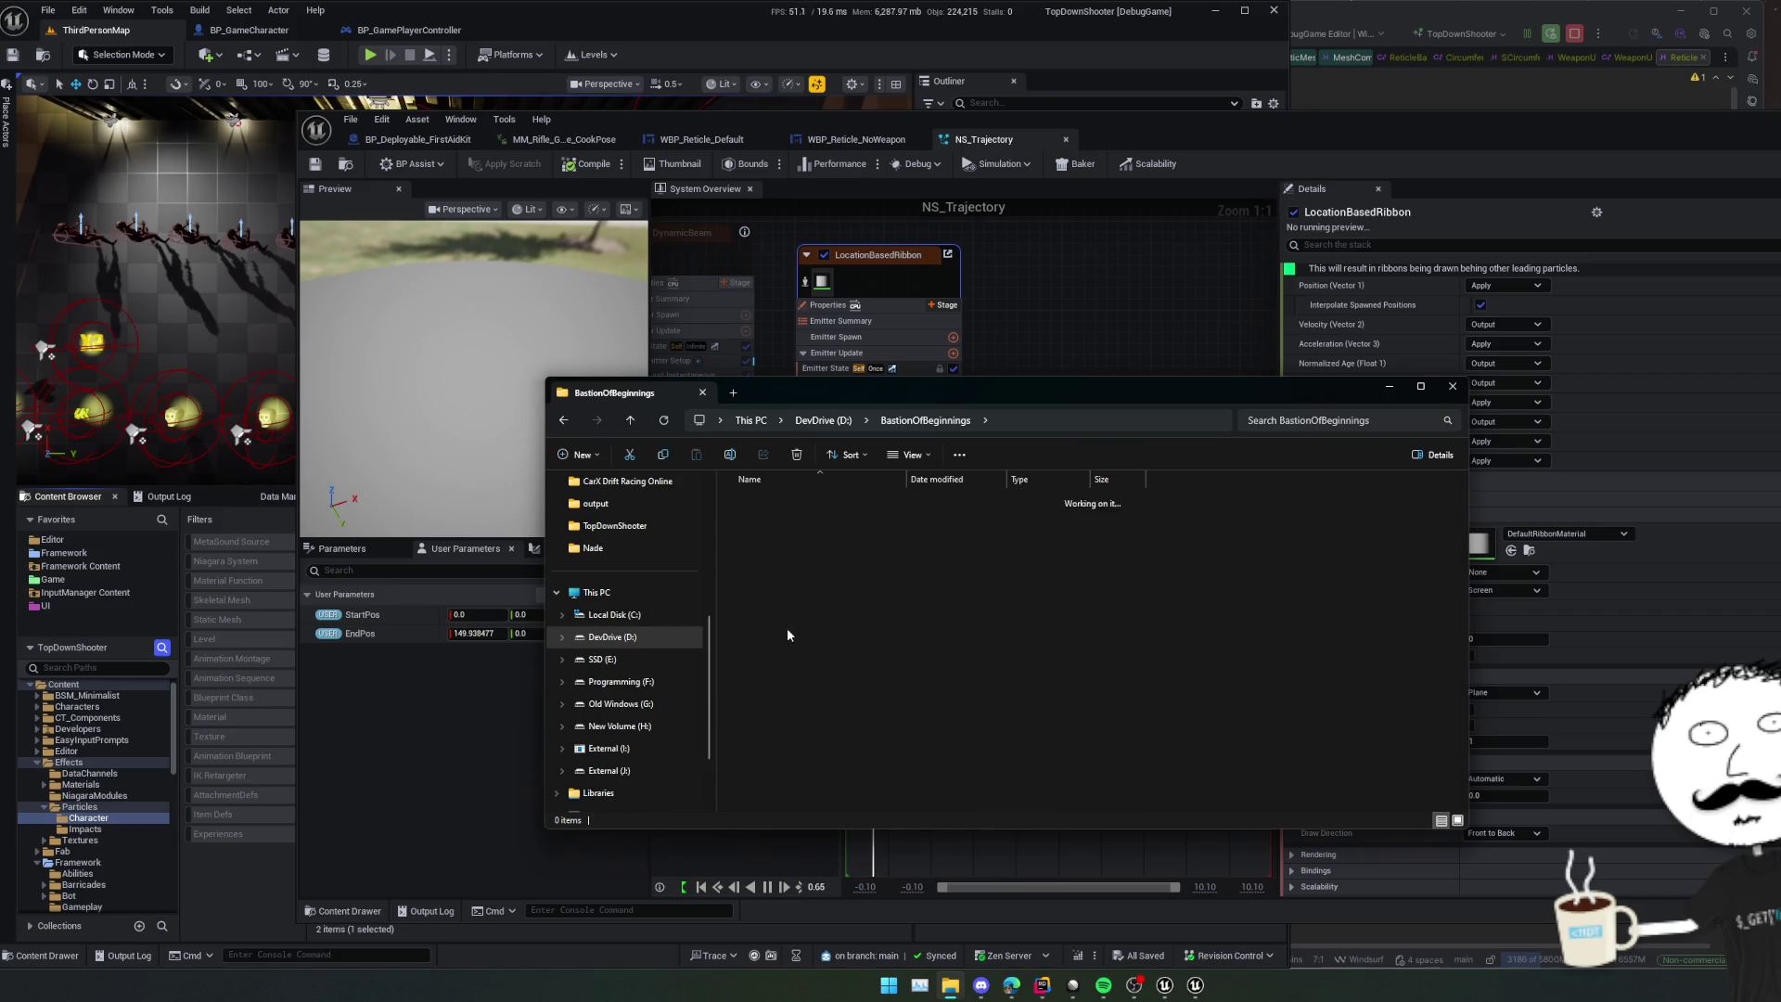
scroll(820, 579, "down", 2)
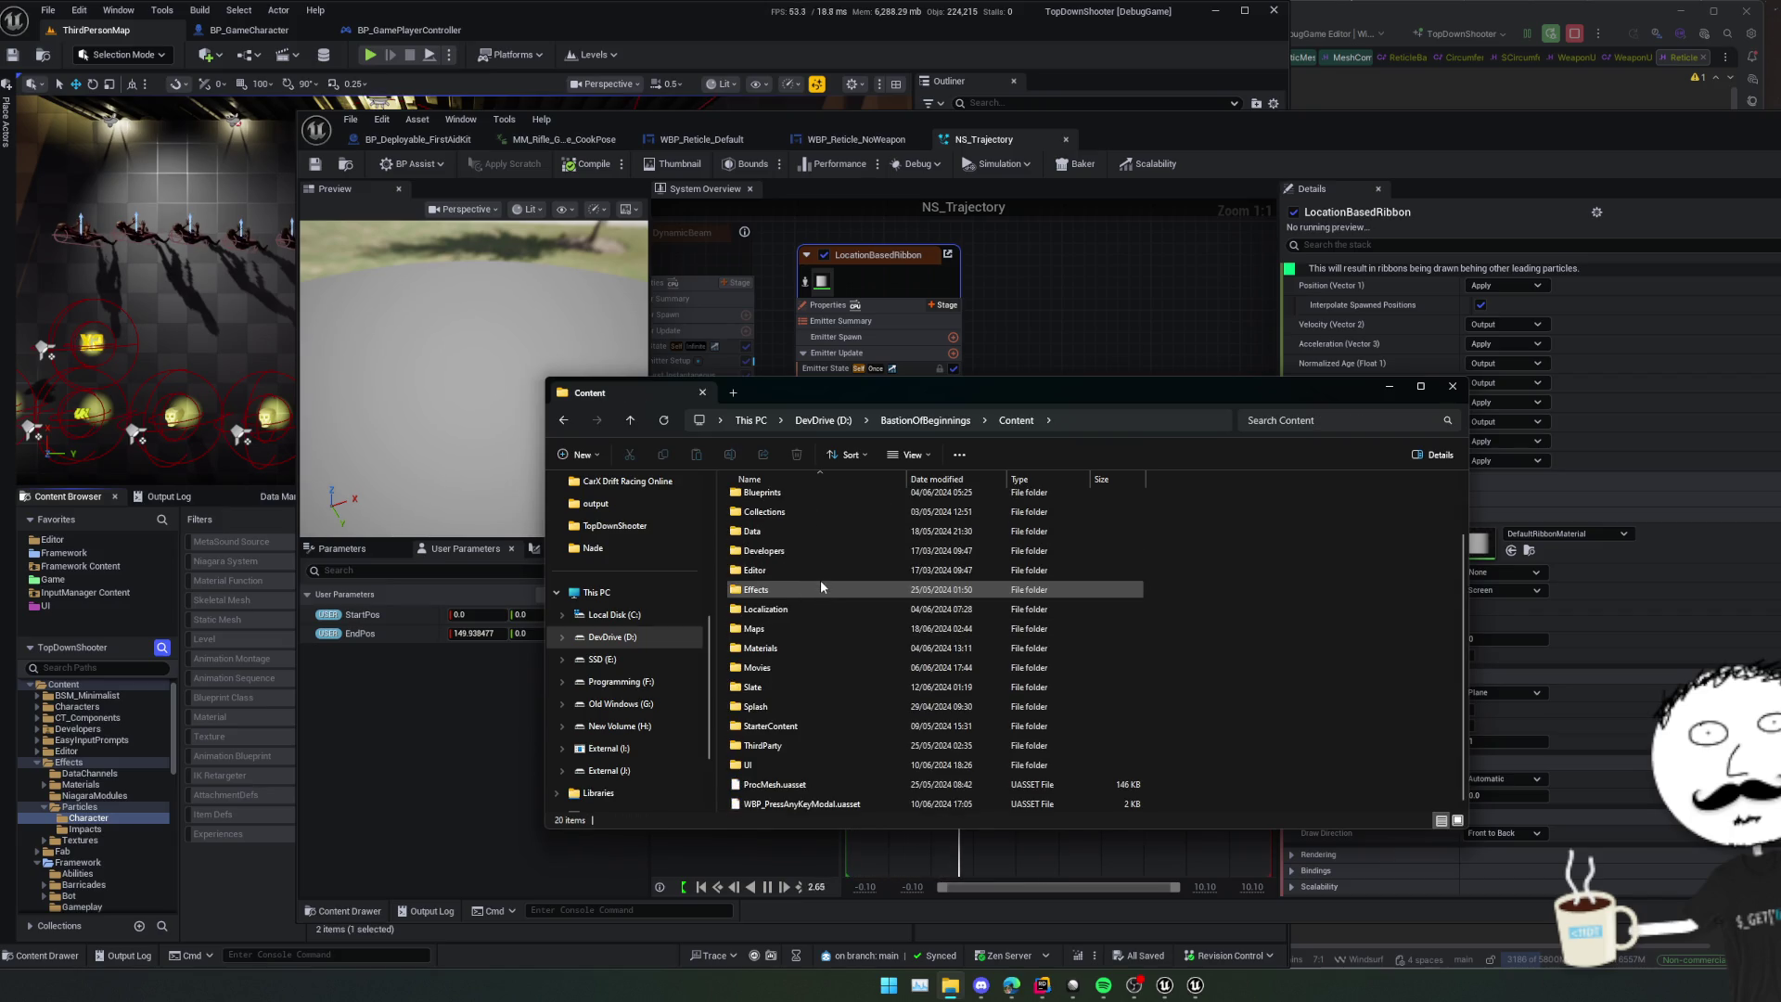
double_click(821, 587)
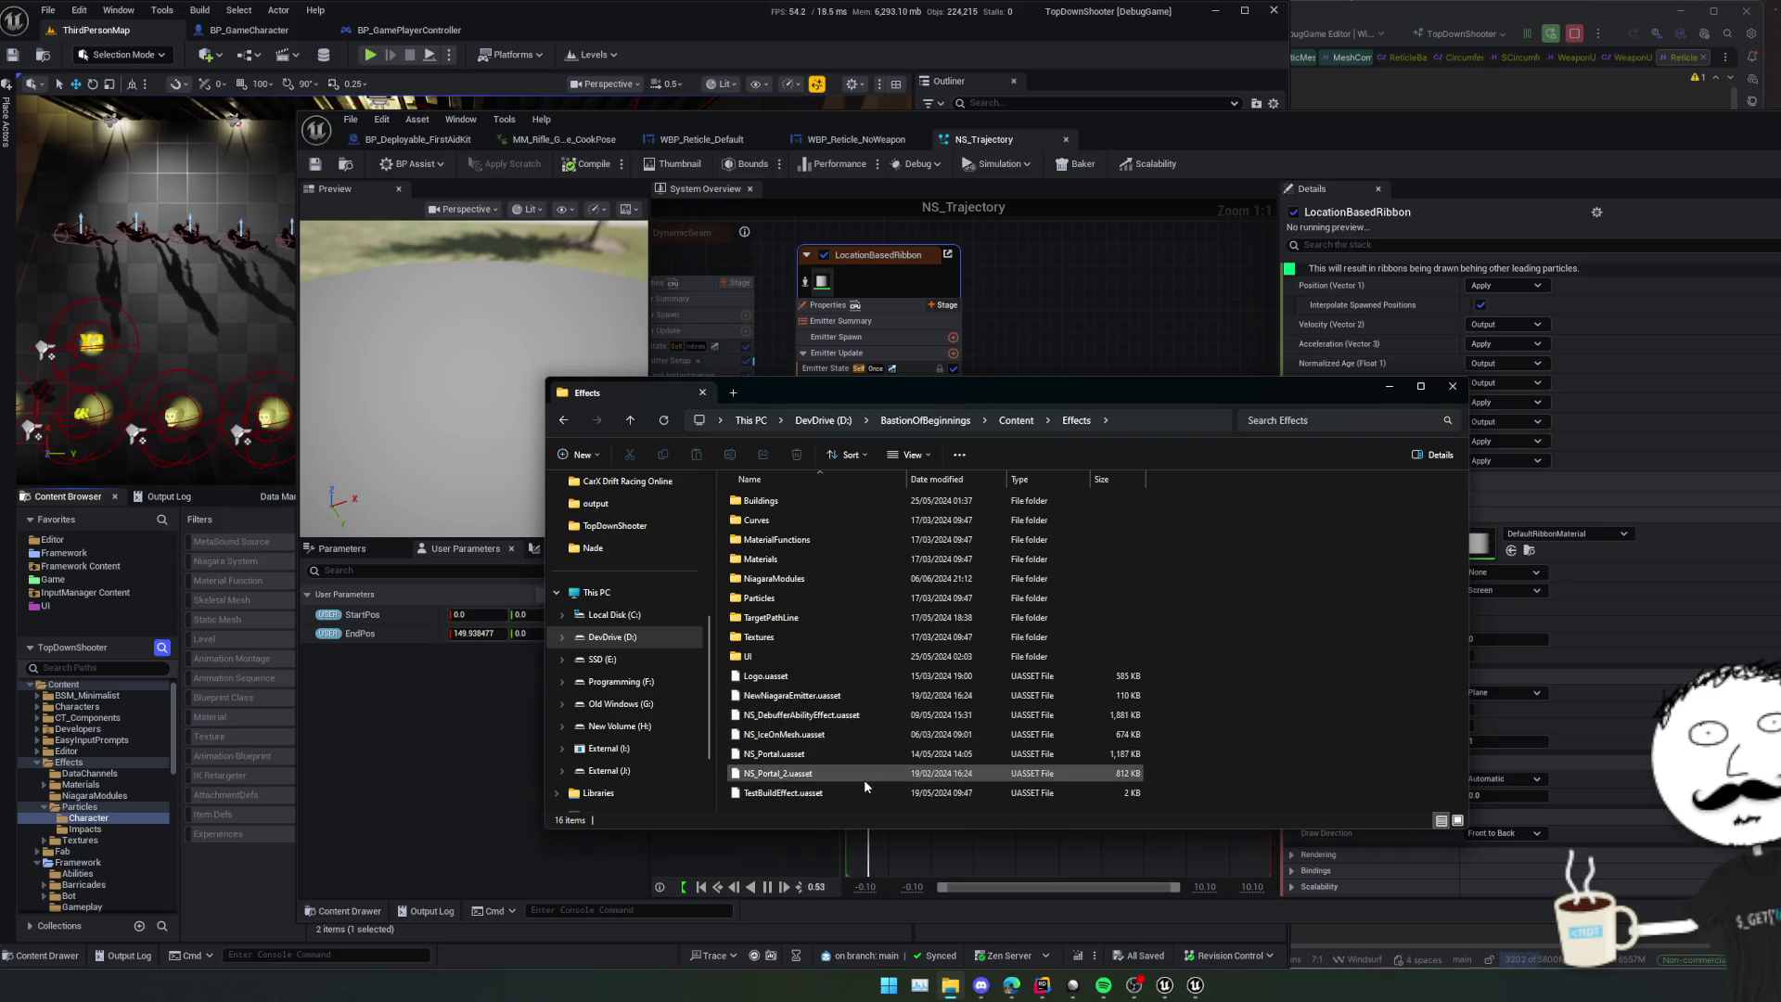
double_click(815, 619)
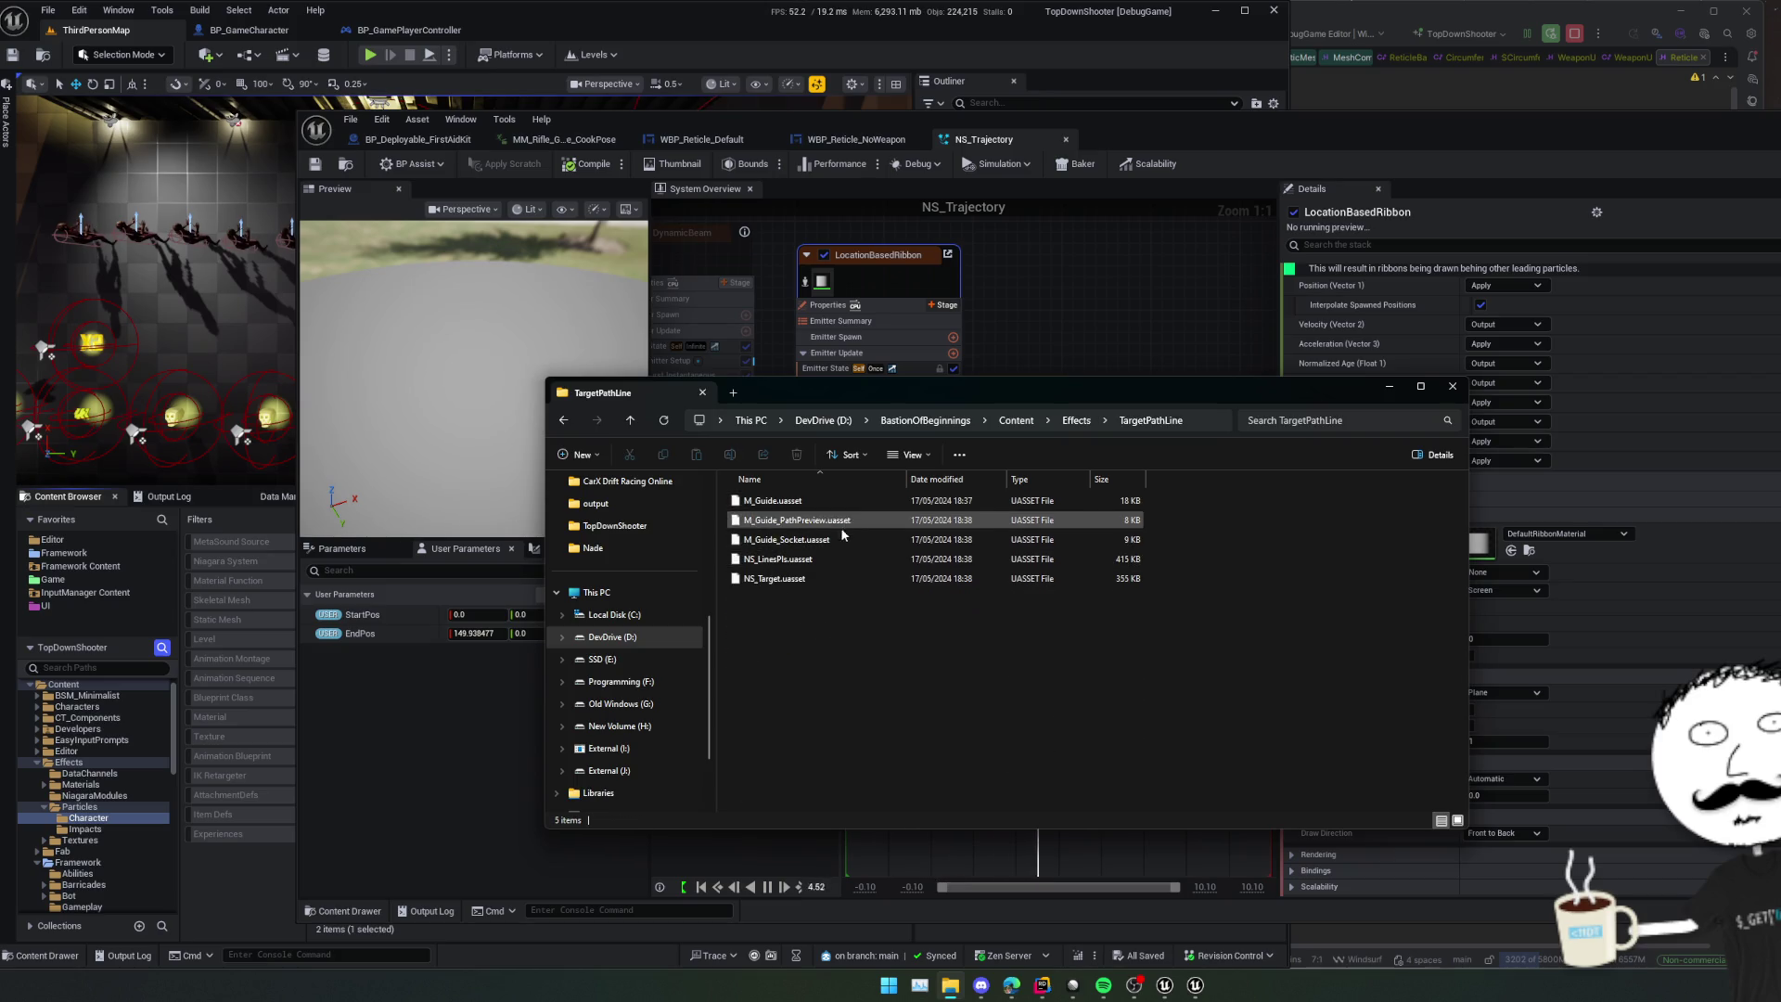
mouse_move(843, 610)
left_mouse_down()
mouse_move(798, 687)
mouse_move(839, 726)
mouse_move(792, 652)
mouse_move(855, 615)
mouse_move(804, 581)
left_mouse_up()
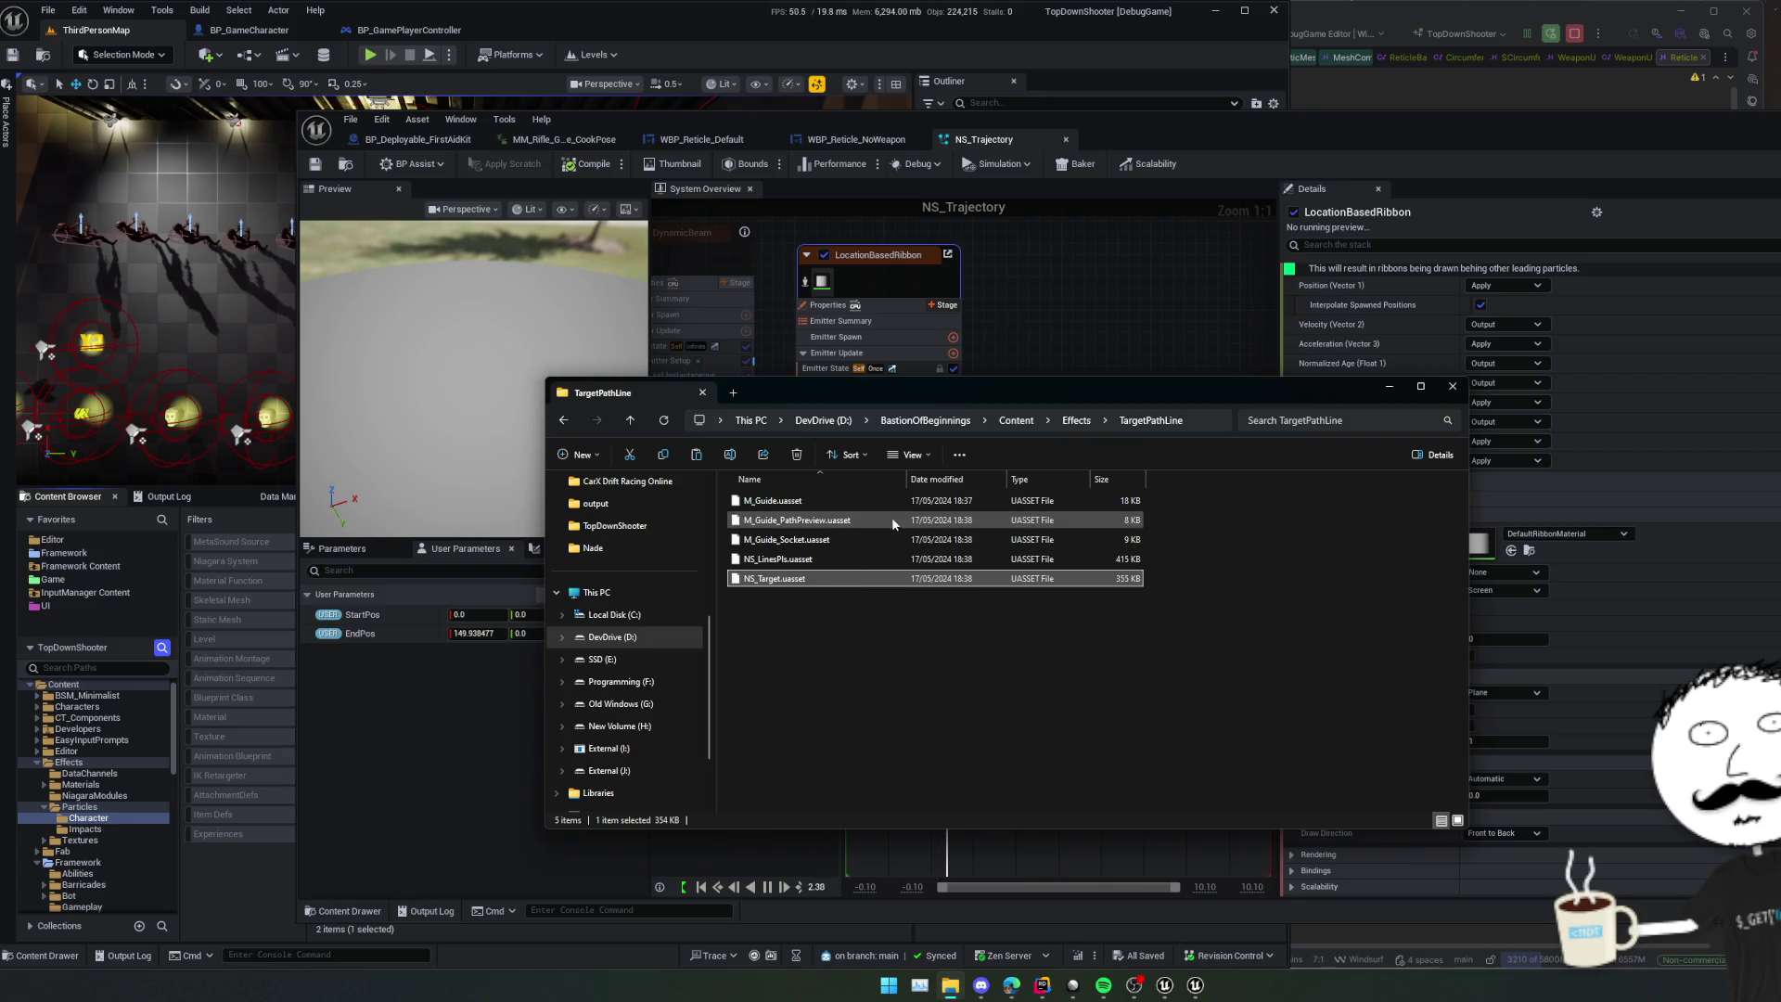
- Rearrange the Explorer and NS_Trajectory windows to uncover the Content Browser assets
mouse_move(920, 393)
left_mouse_down()
mouse_move(782, 434)
mouse_move(1093, 459)
left_mouse_up()
mouse_move(876, 154)
left_mouse_down()
mouse_move(1028, 131)
mouse_move(1187, 192)
left_mouse_up()
left_click(575, 616)
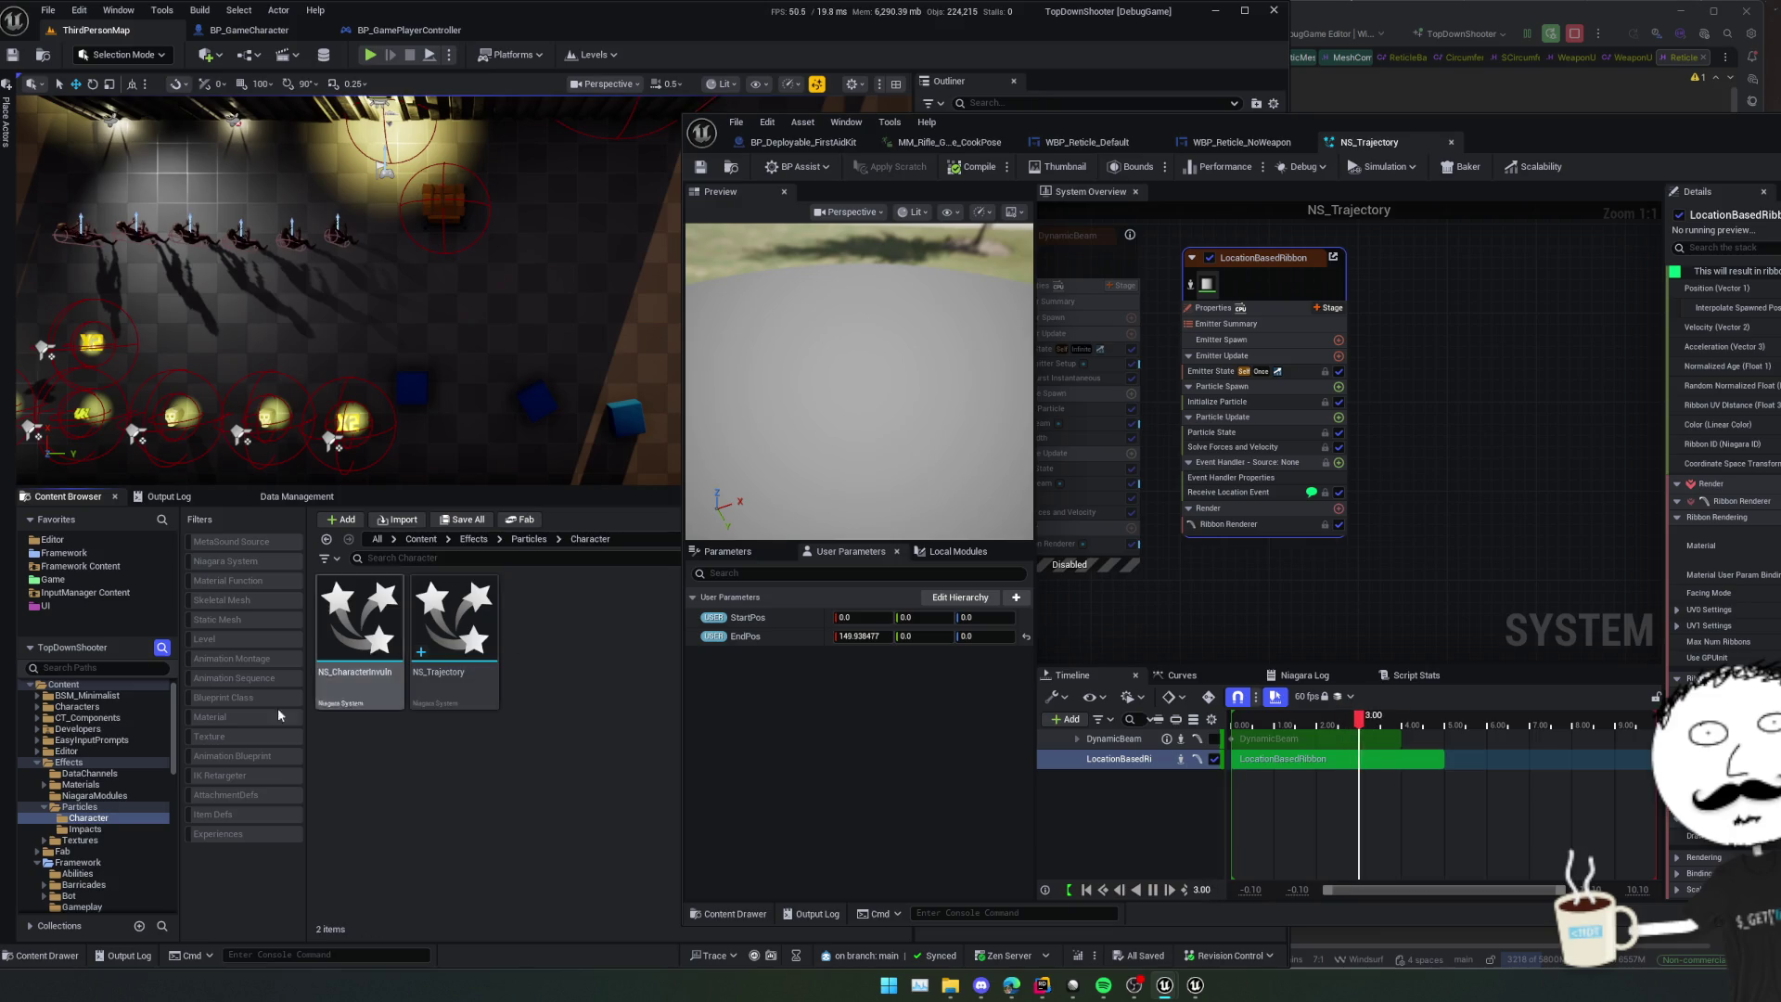
- Show the Character folder in Explorer and paste NS_Target.uasset into it
right_click(97, 818)
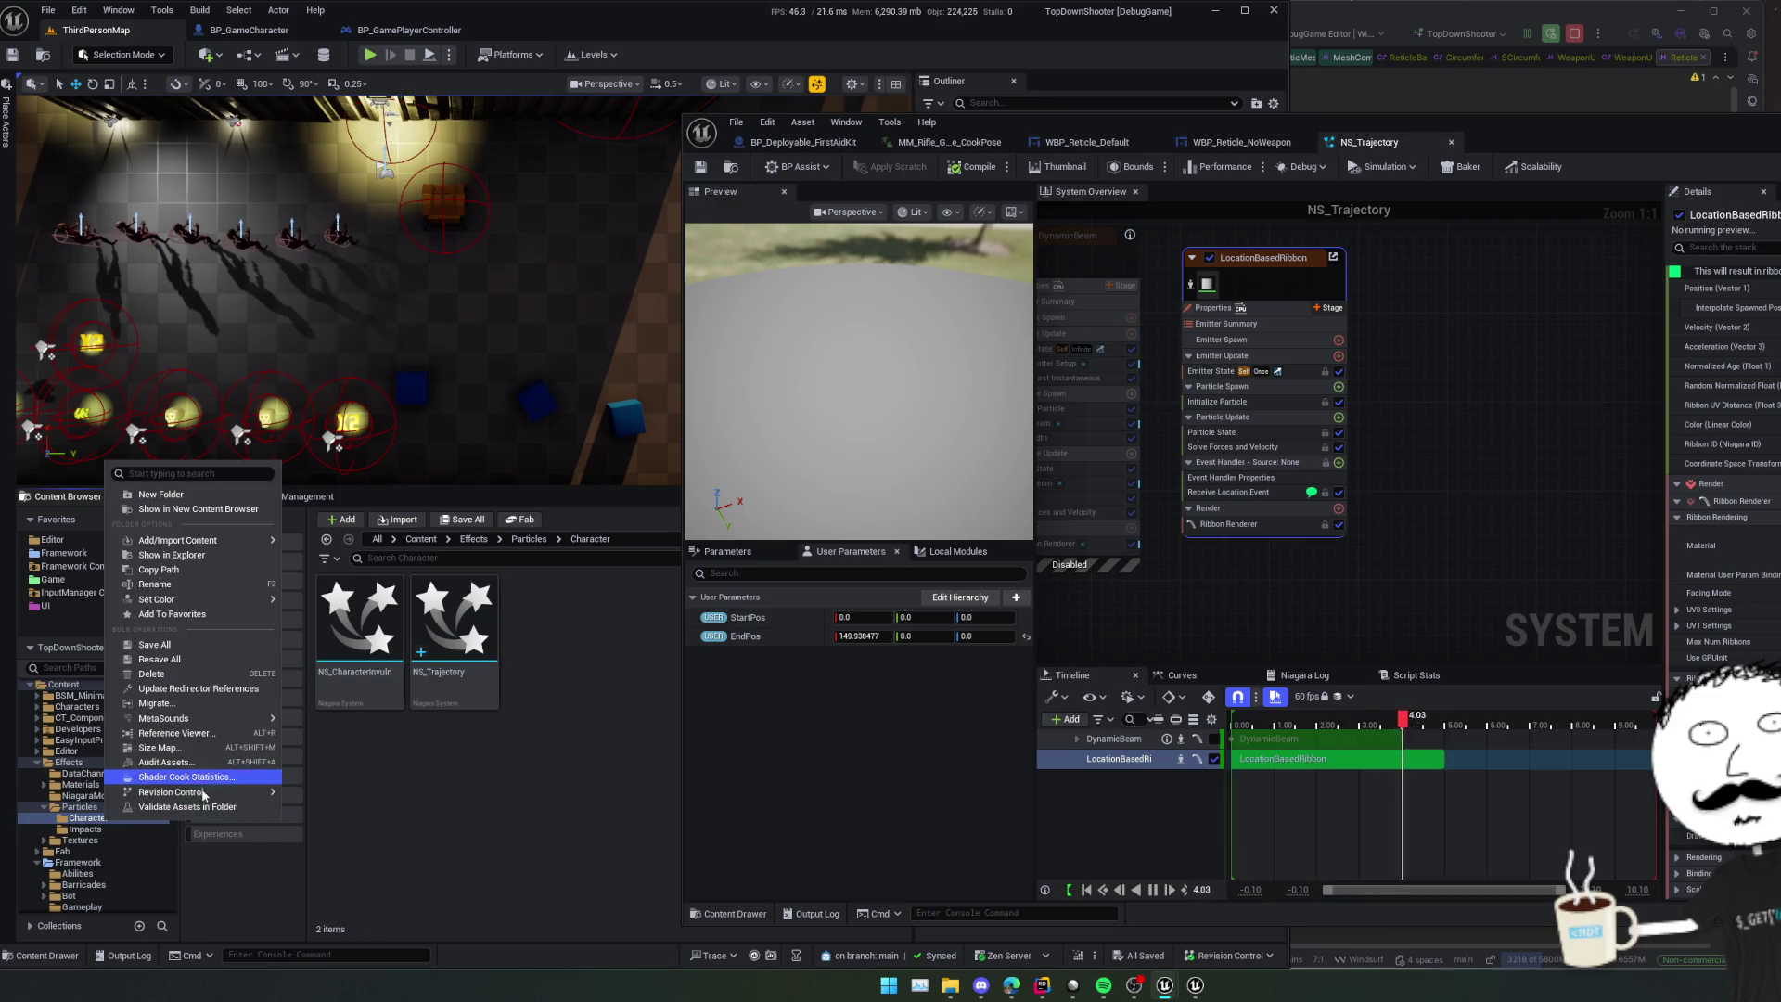
left_click(201, 557)
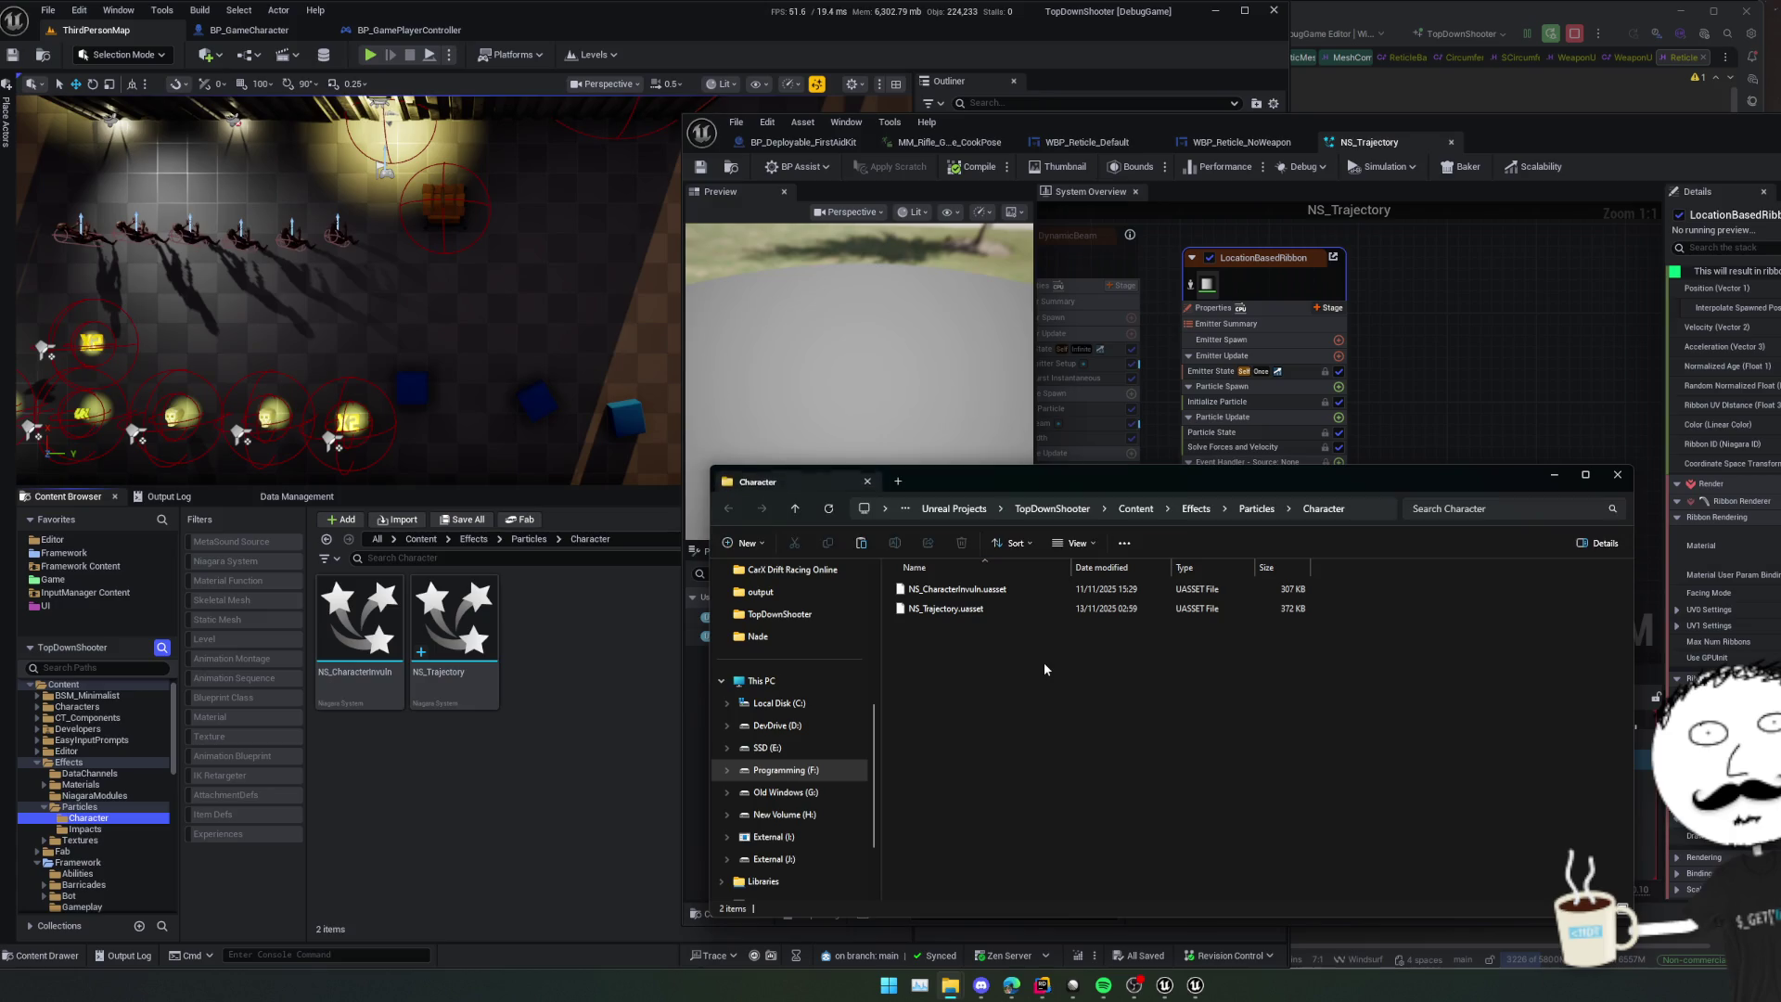
key("ctrl+v")
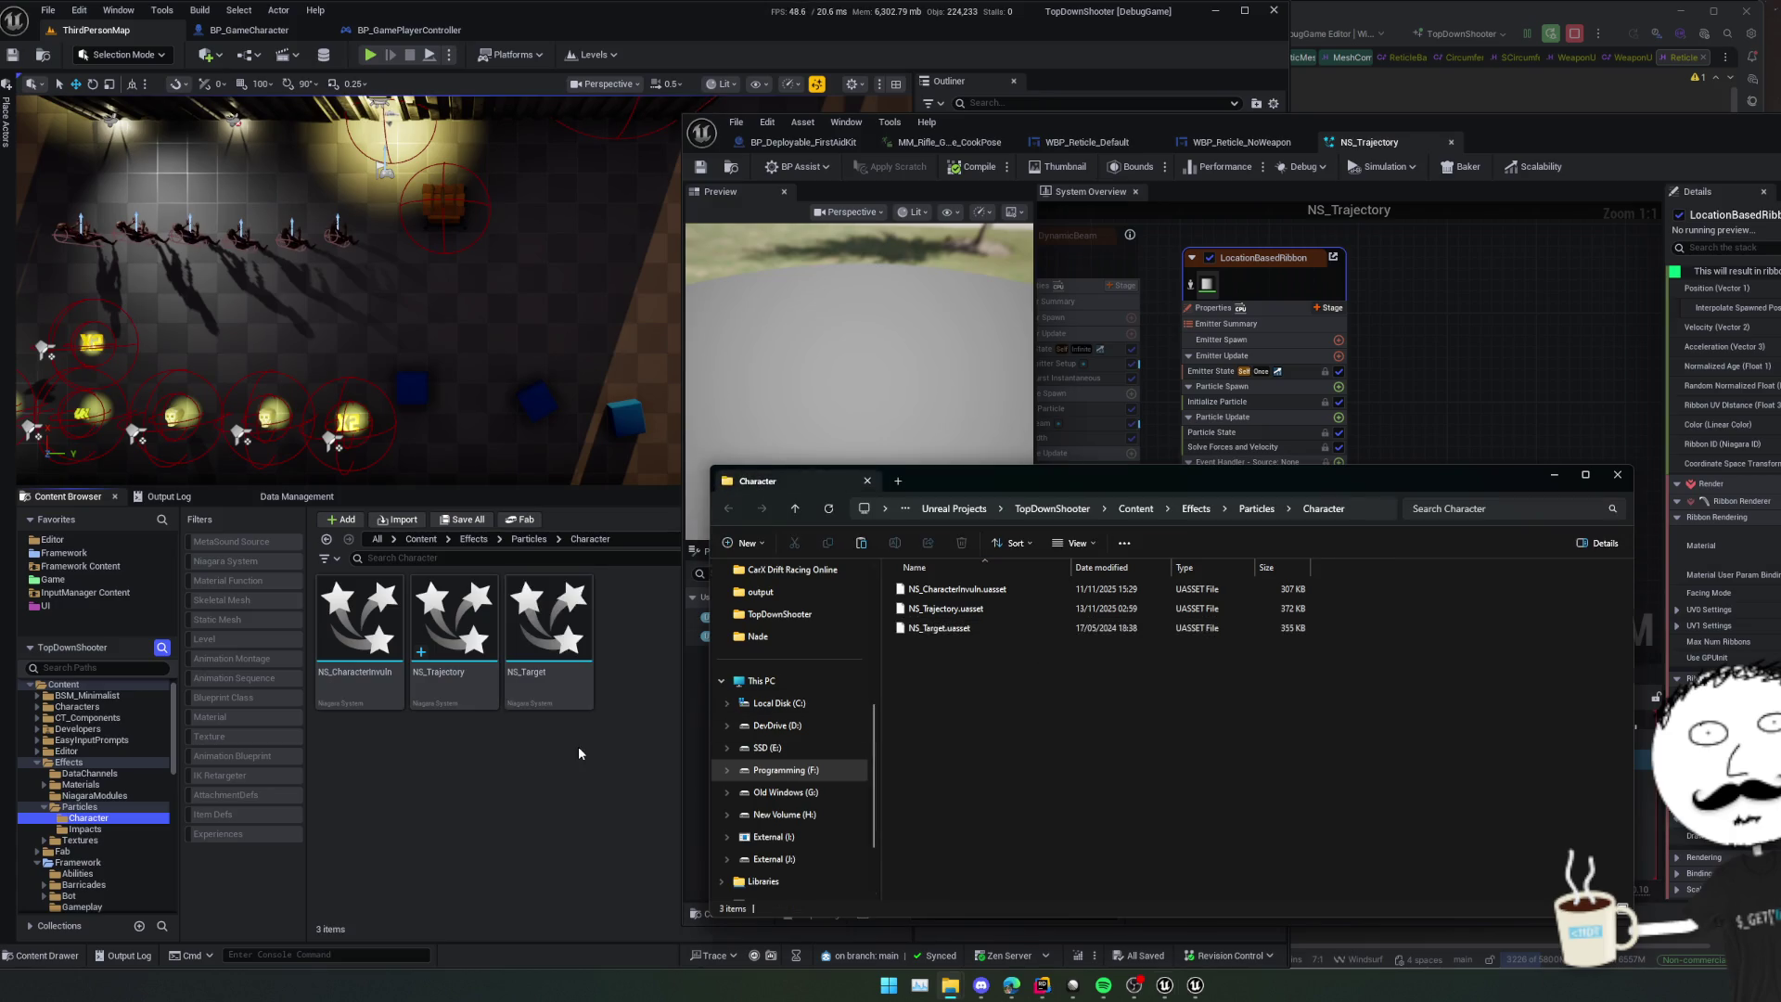
- Open NS_Target and inspect its Scratch Module, Initialize Particle and DynamicBeam emitter settings
double_click(579, 697)
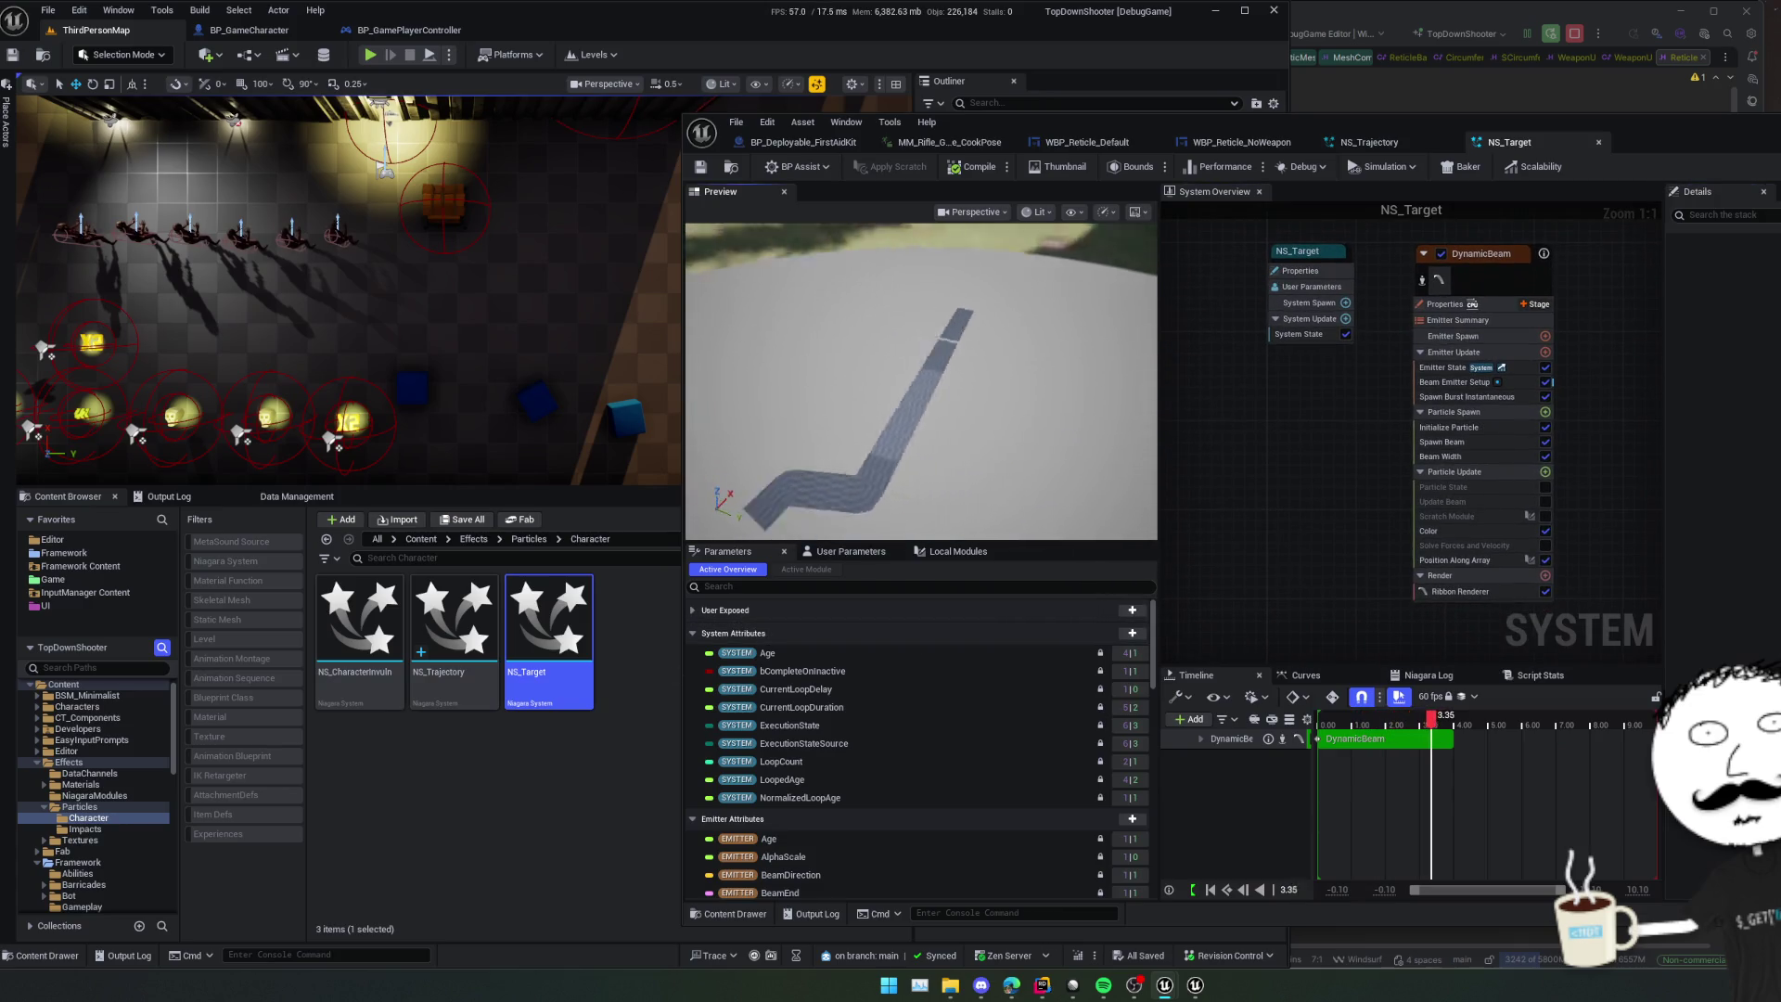
left_click_drag(1574, 139, 1314, 159)
left_click(1190, 159)
left_click_drag(1079, 435, 1033, 414)
left_click(1096, 516)
mouse_move(1016, 533)
left_mouse_down()
mouse_move(993, 497)
mouse_move(1049, 498)
mouse_move(1037, 556)
left_mouse_up()
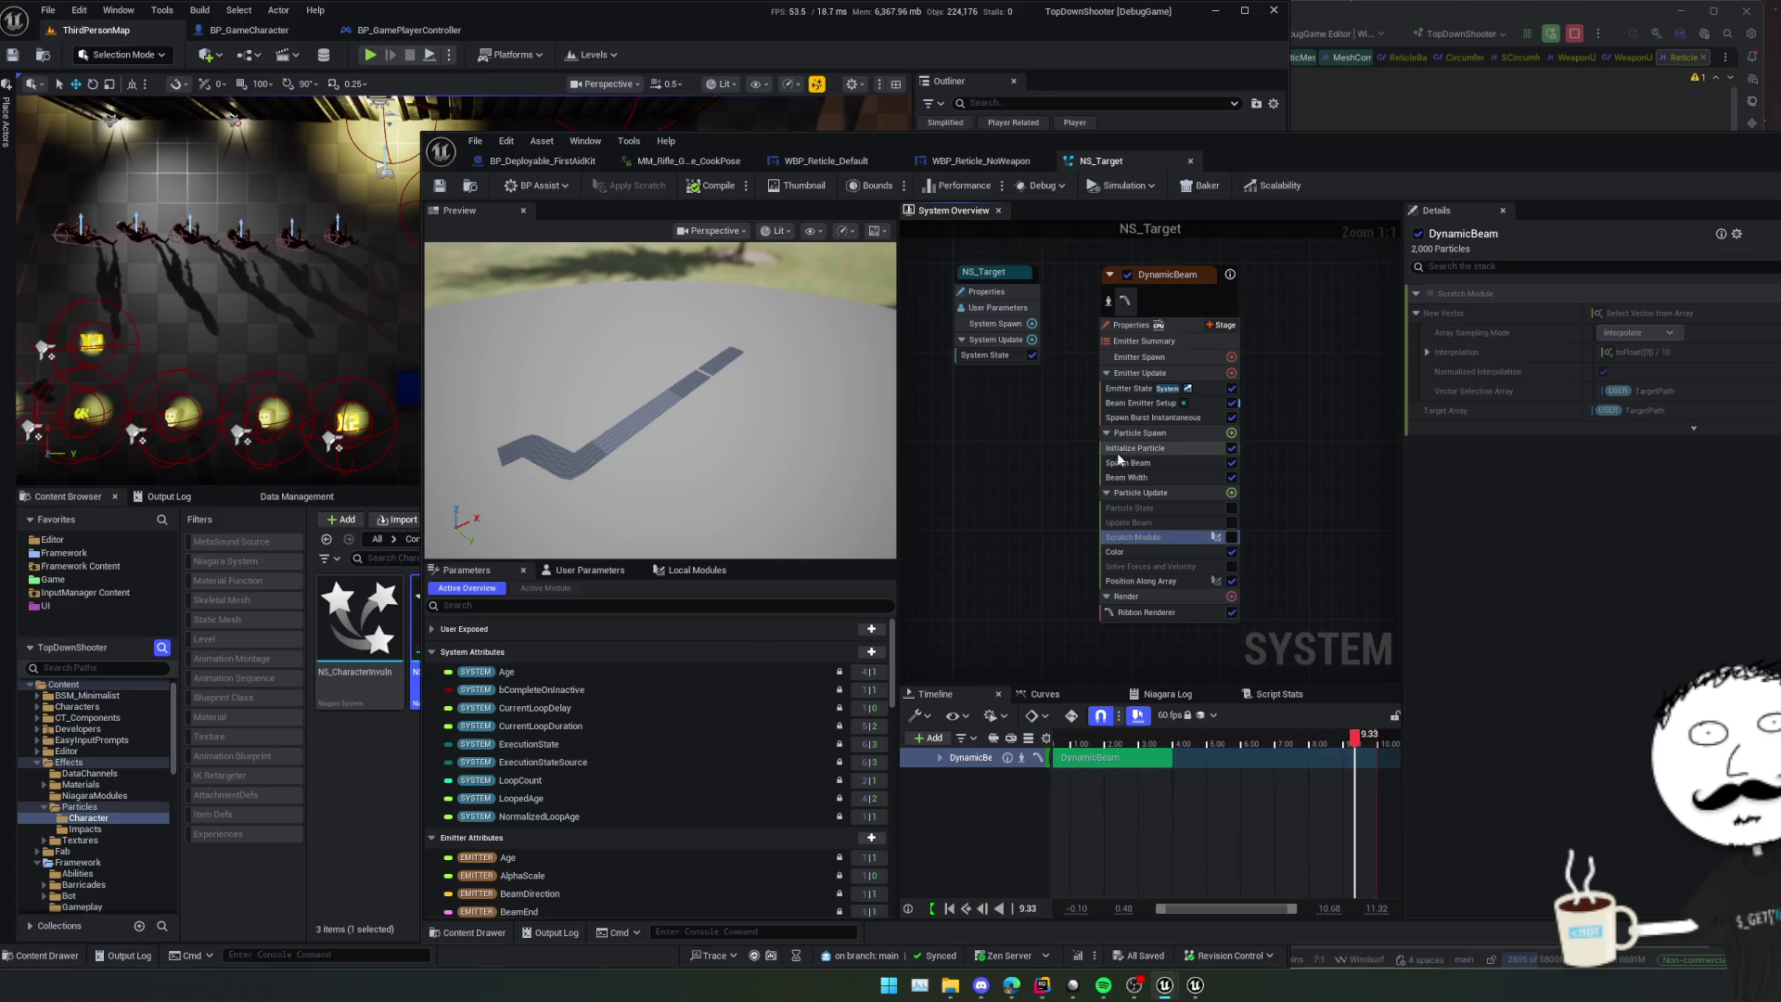
left_click(1164, 448)
left_click_drag(1172, 312, 1149, 312)
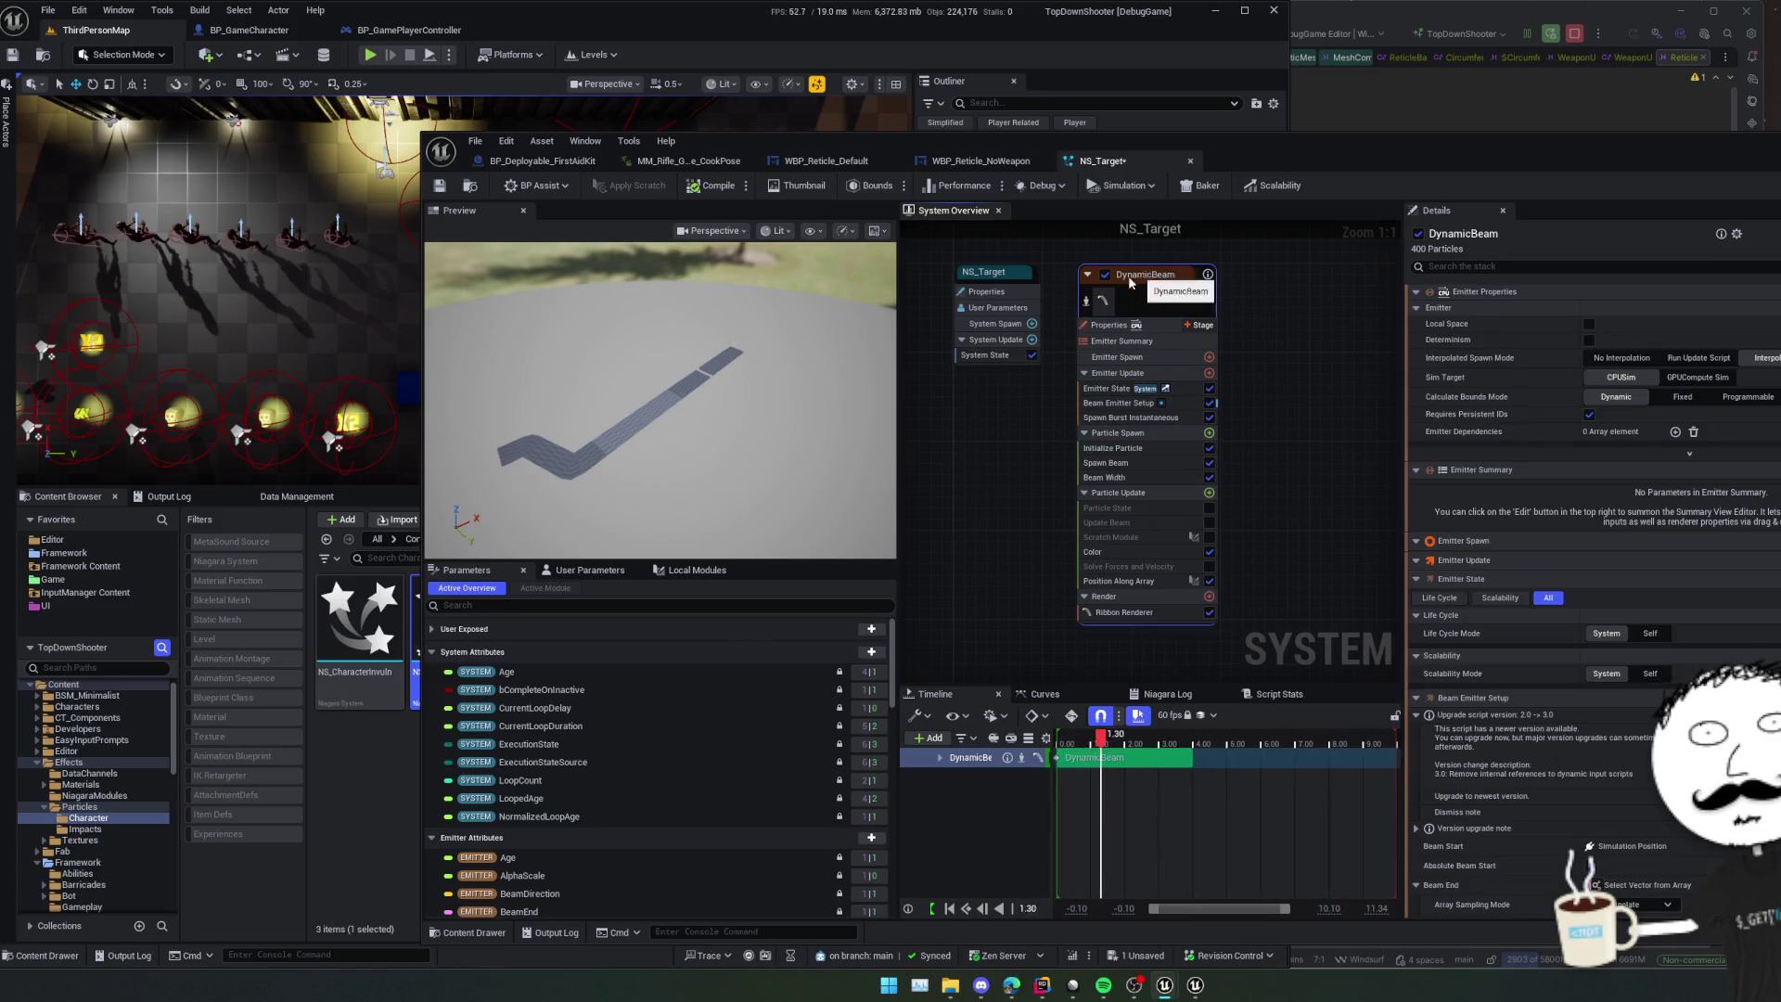
- Save NS_Target and close its Niagara editor
left_click(440, 186)
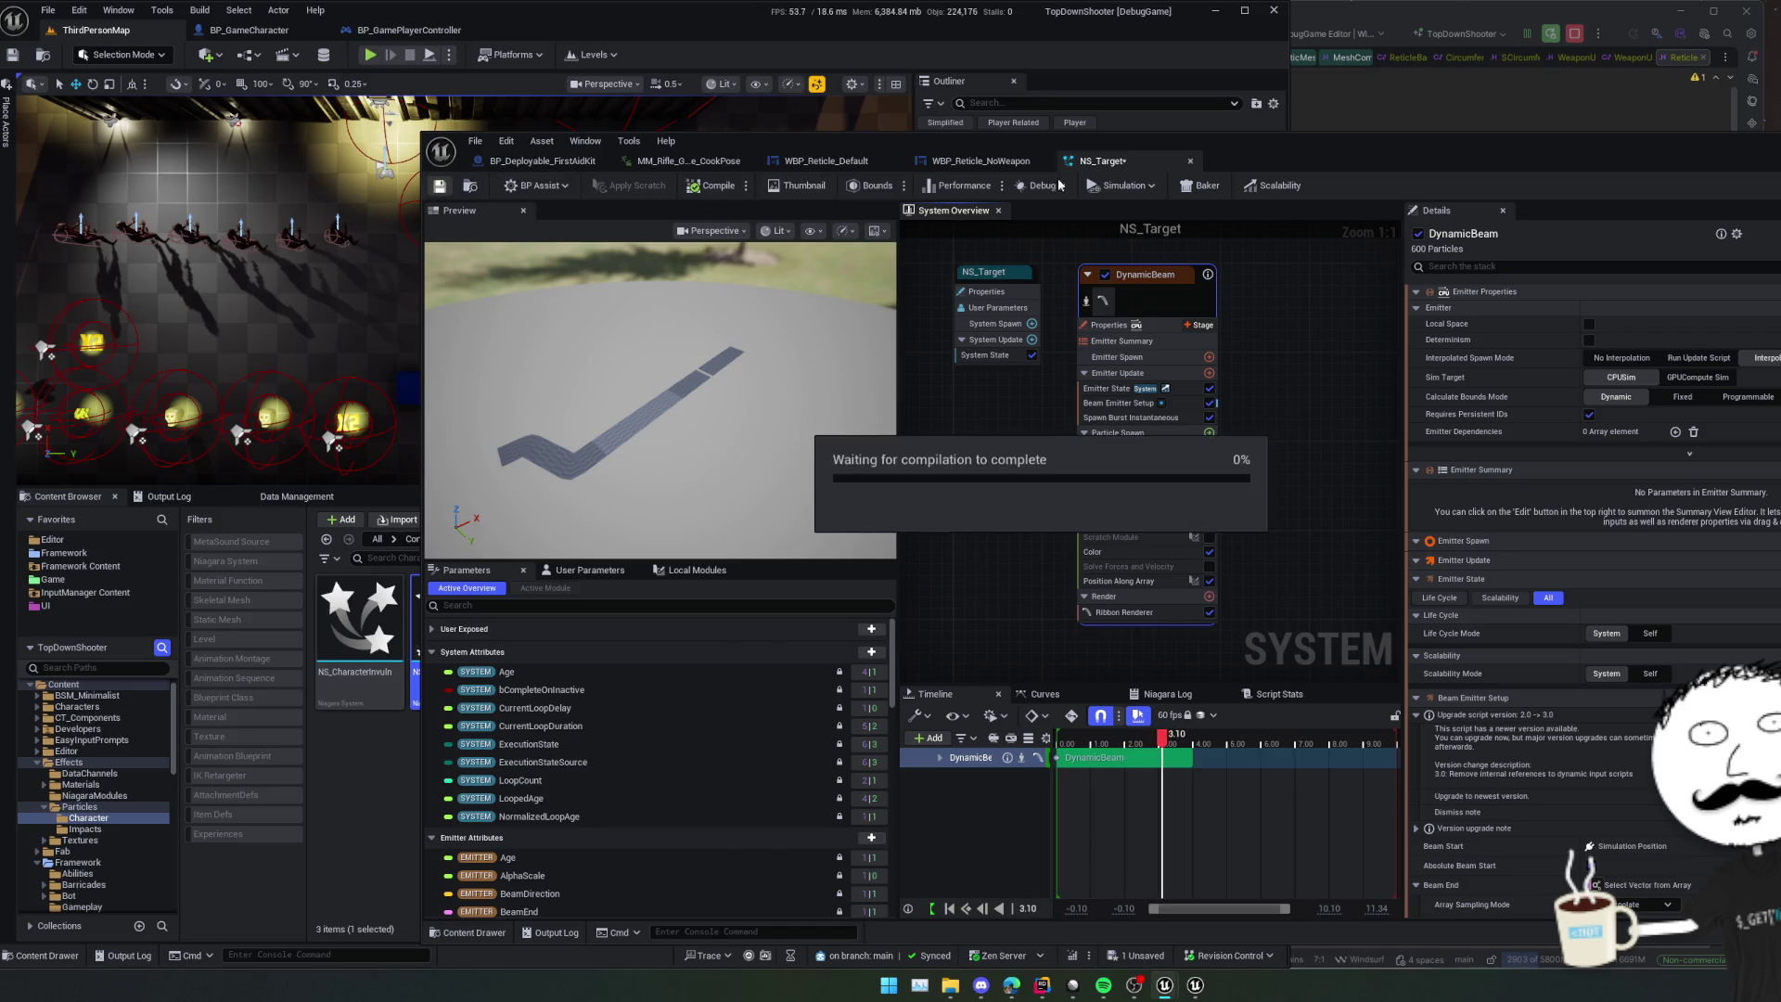
left_click(1191, 161)
left_click_drag(1267, 155, 1488, 149)
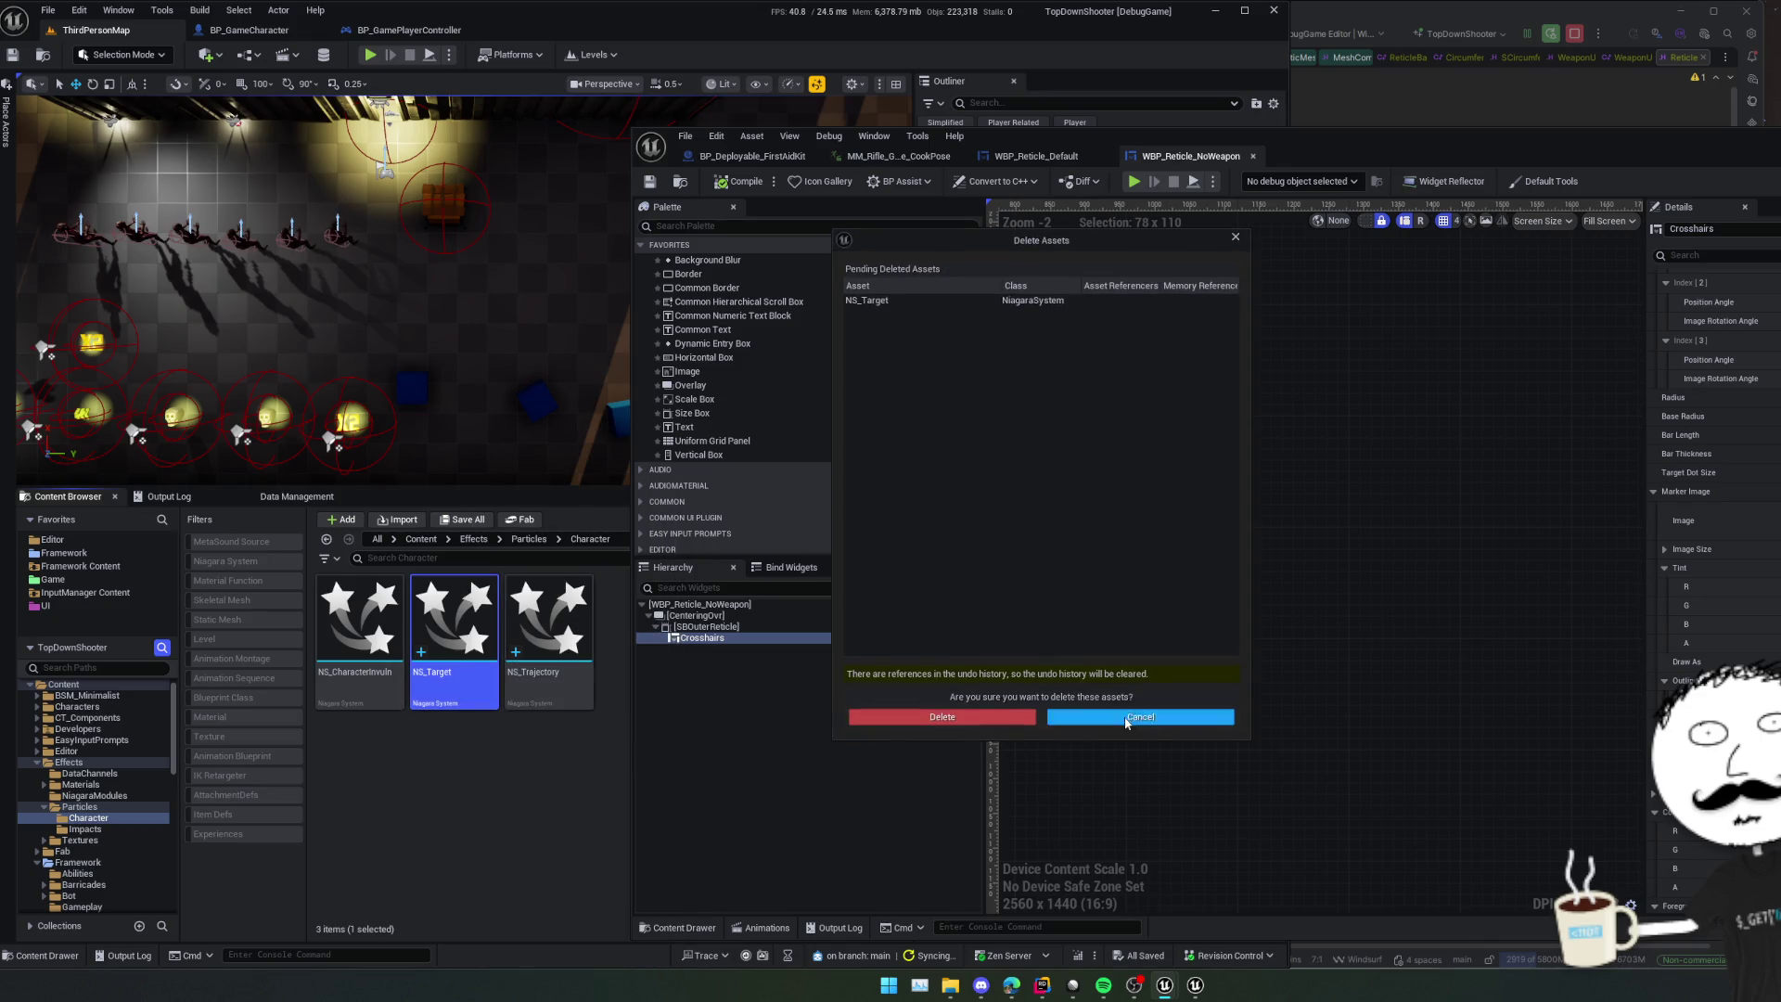
- Revert NS_Target, copy M_Guide.uasset from TargetPathLine into Character, and open M_Guide
left_click(1009, 716)
mouse_move(950, 986)
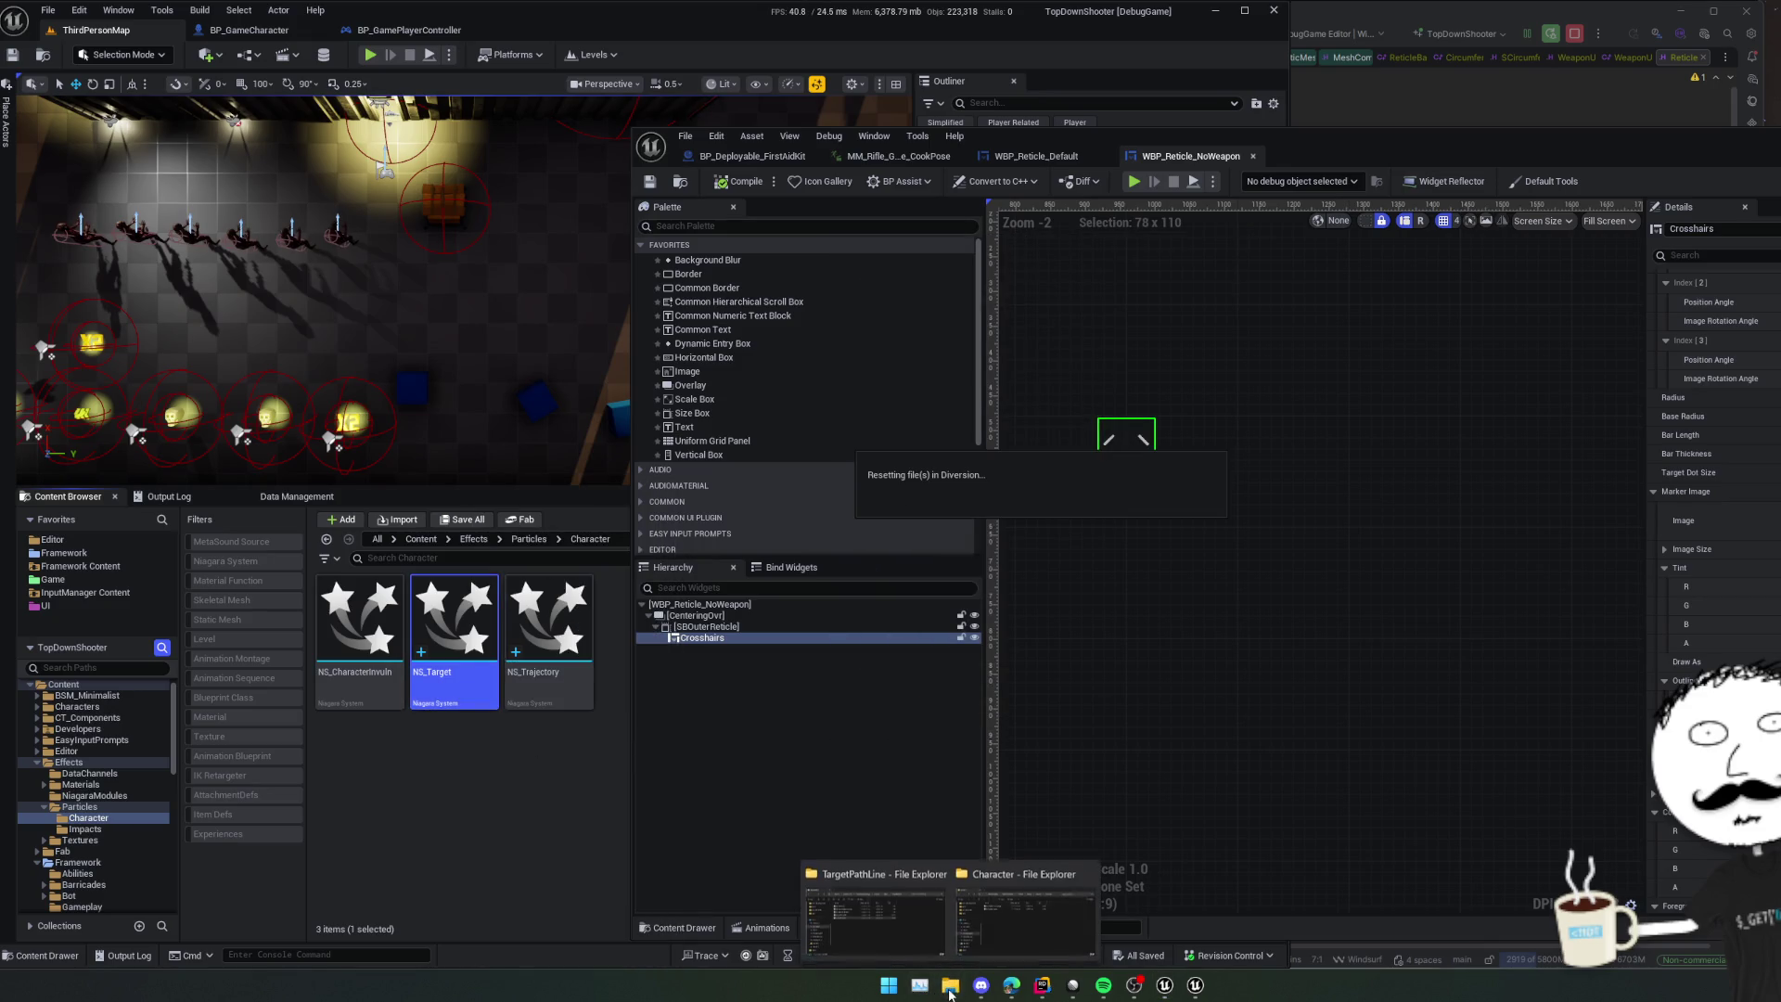
left_click(1010, 937)
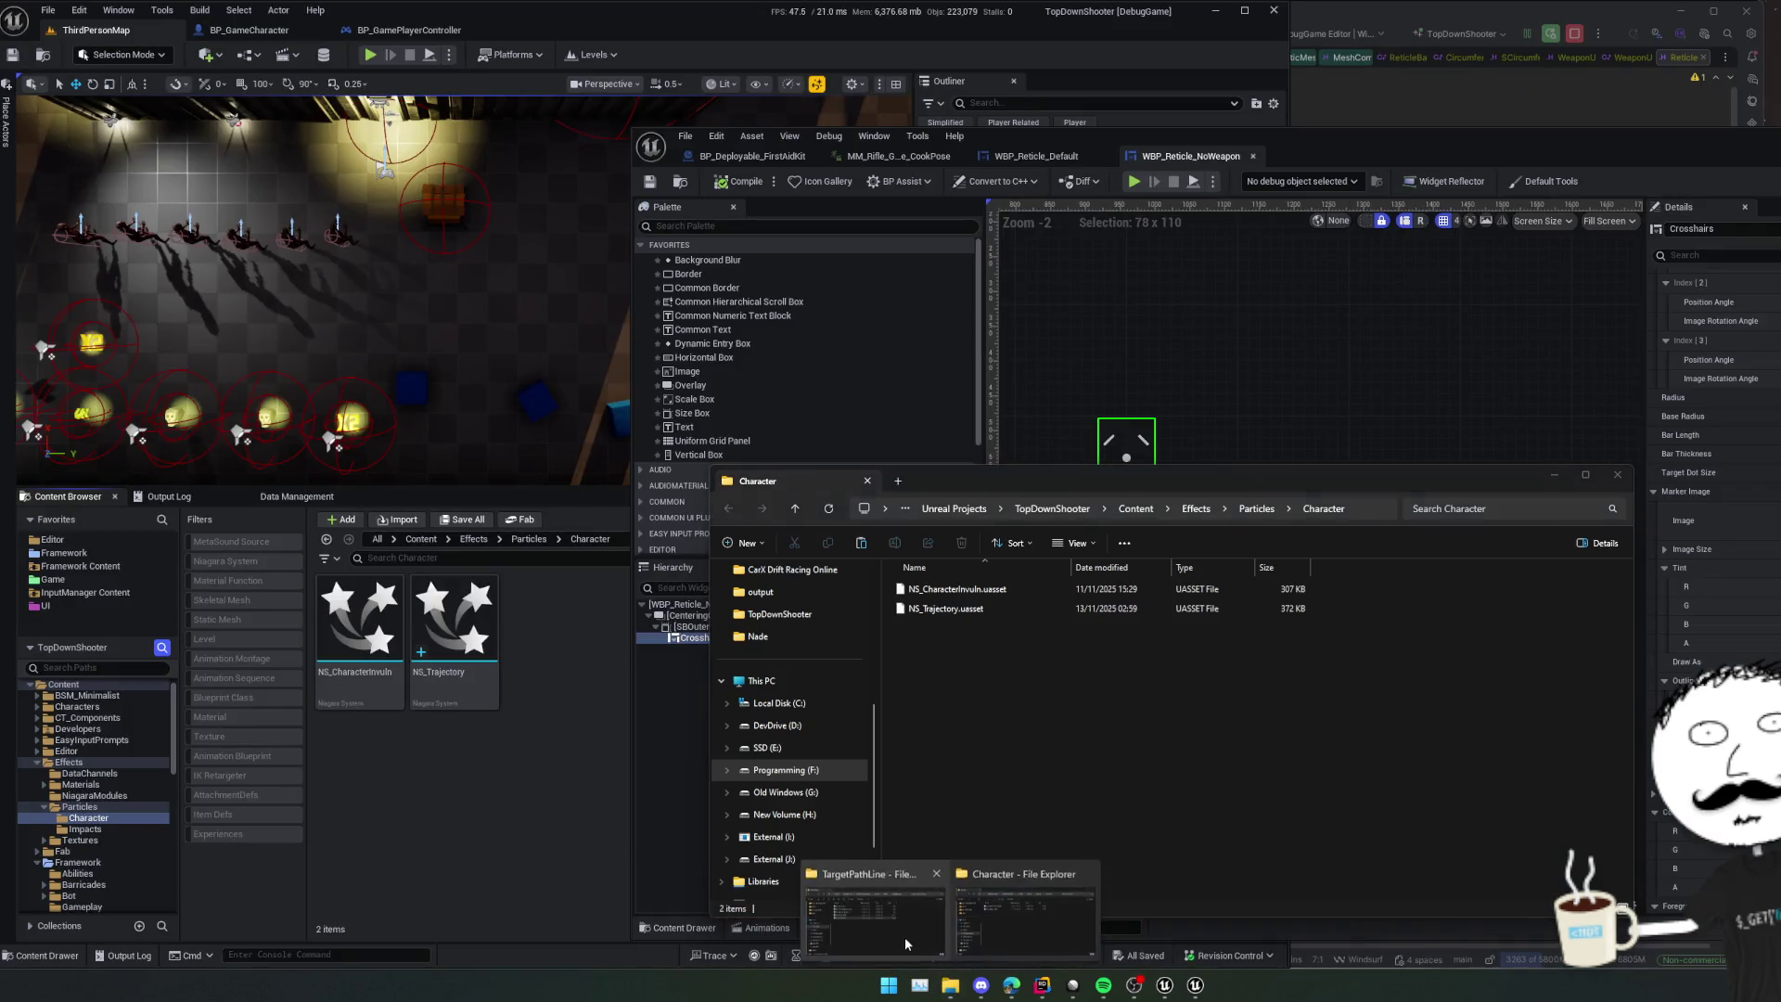
left_click(904, 937)
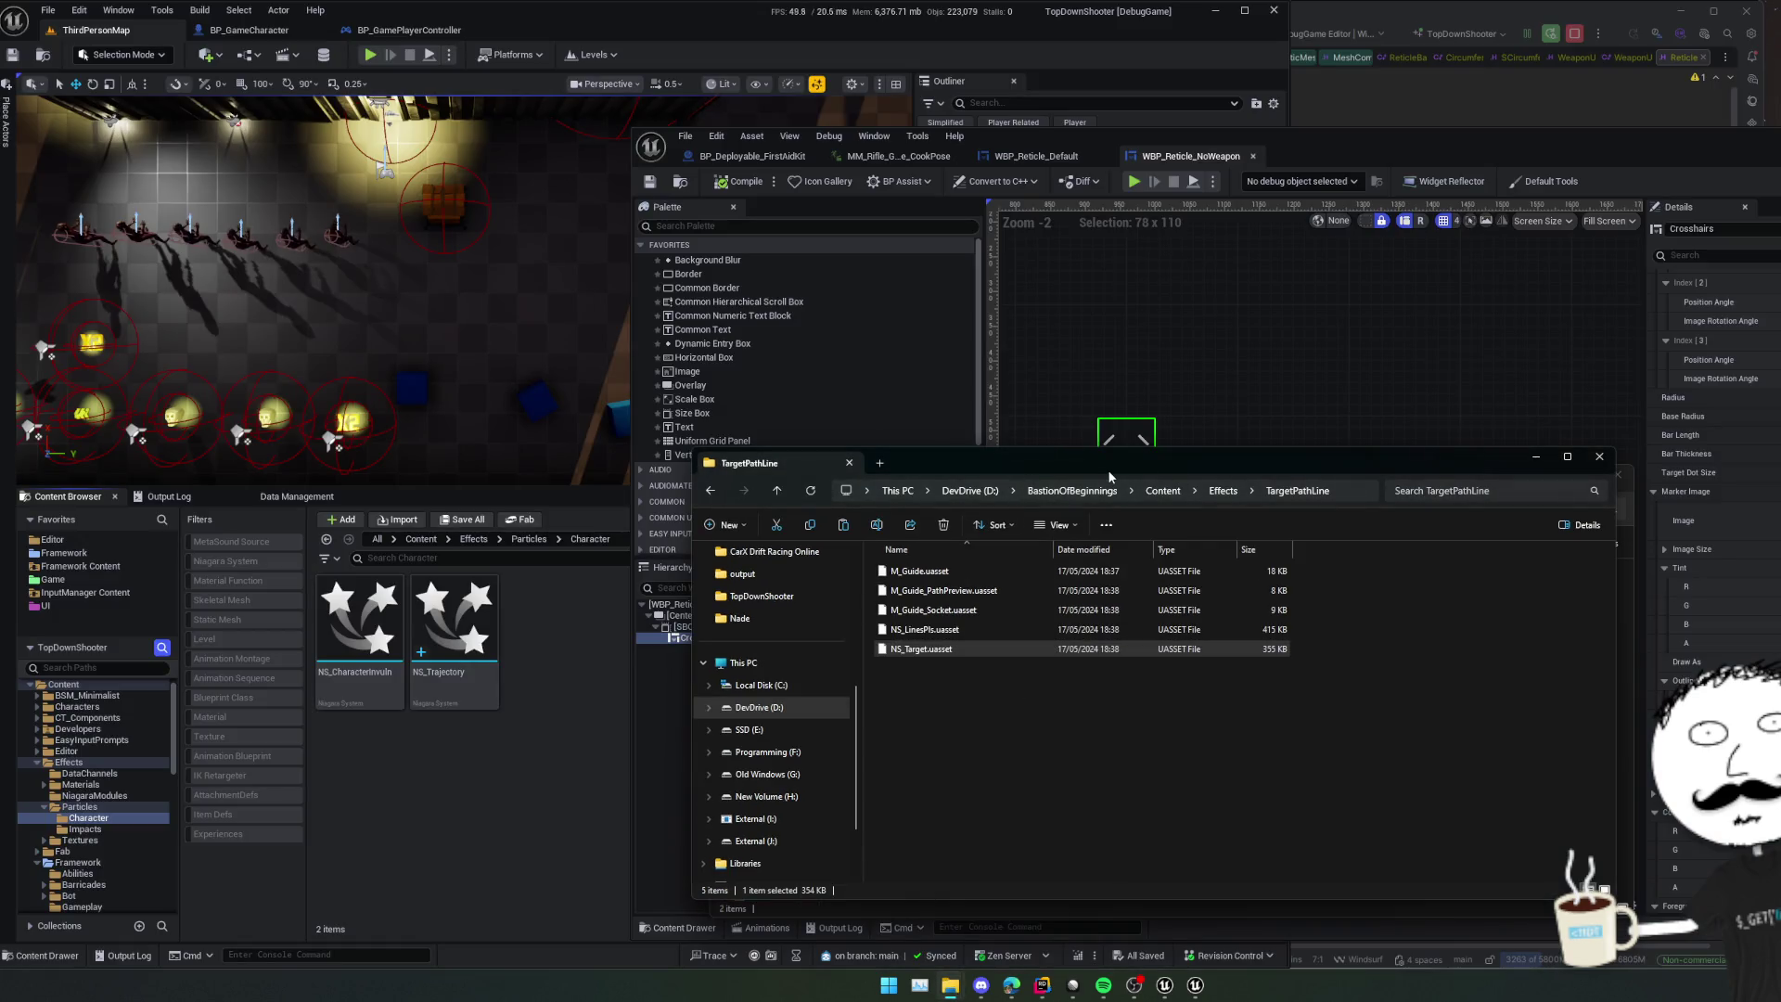
left_click_drag(1163, 477, 1584, 479)
mouse_move(1393, 570)
left_mouse_down()
mouse_move(1197, 684)
mouse_move(975, 747)
left_mouse_up()
left_click(488, 771)
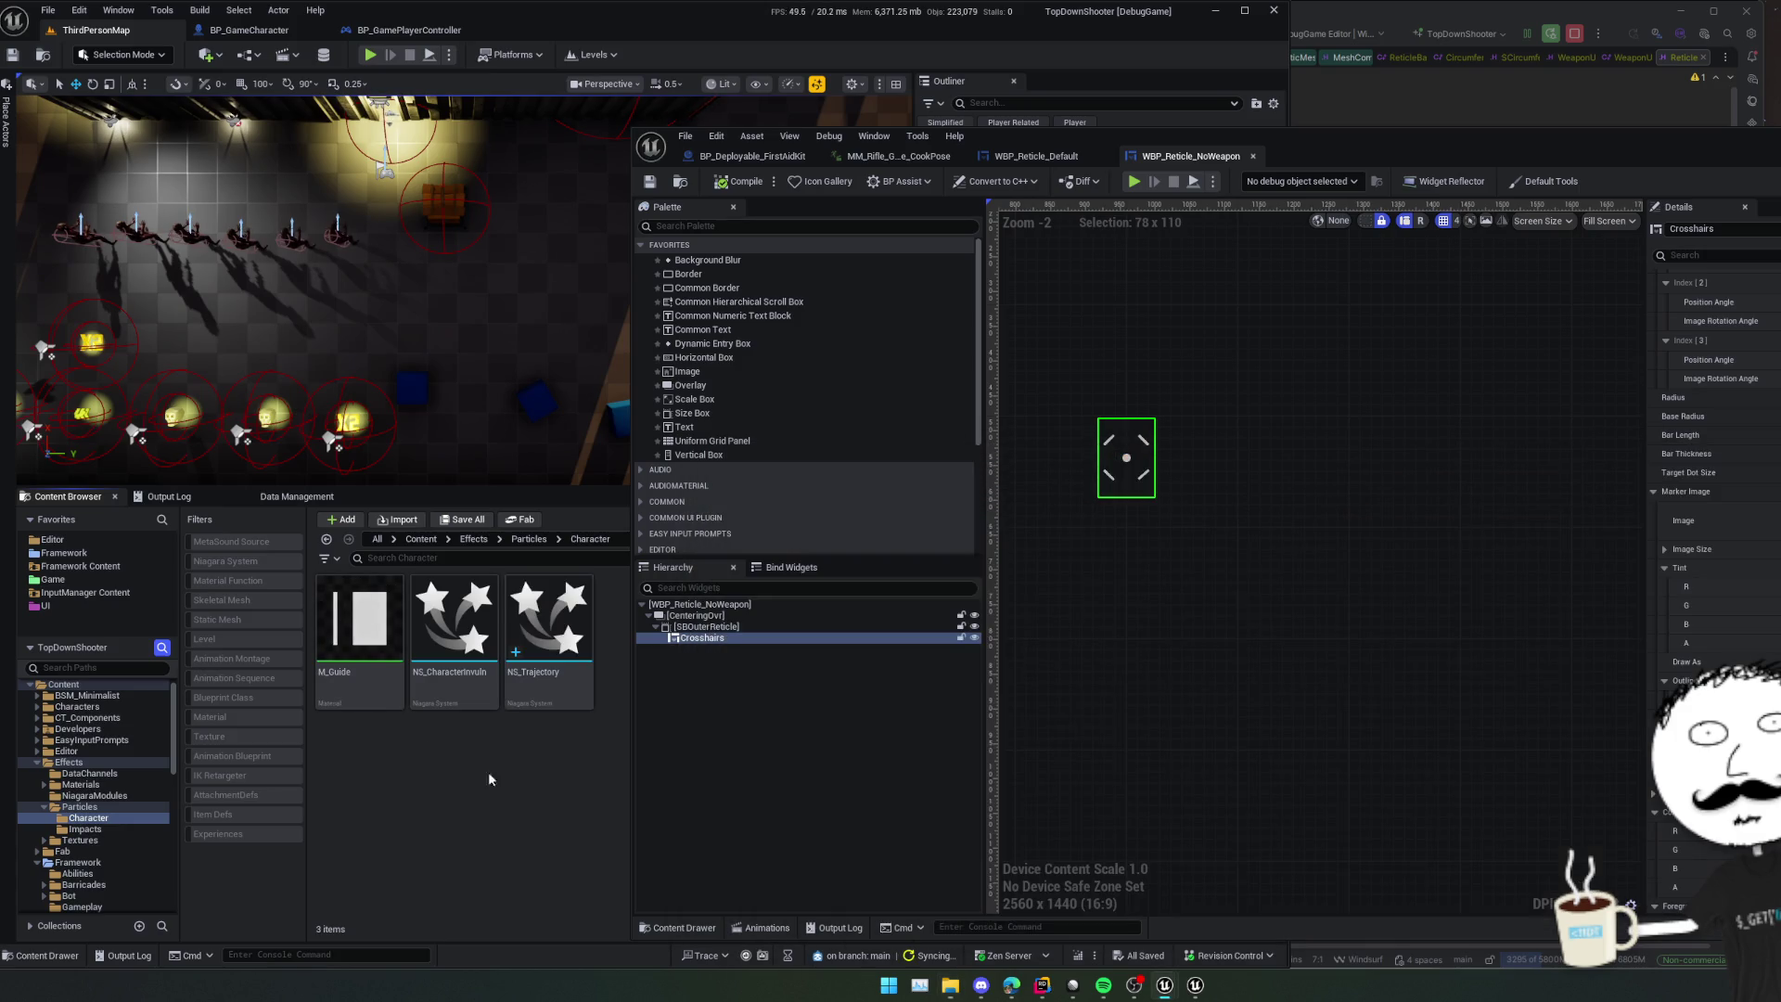
left_click(367, 685)
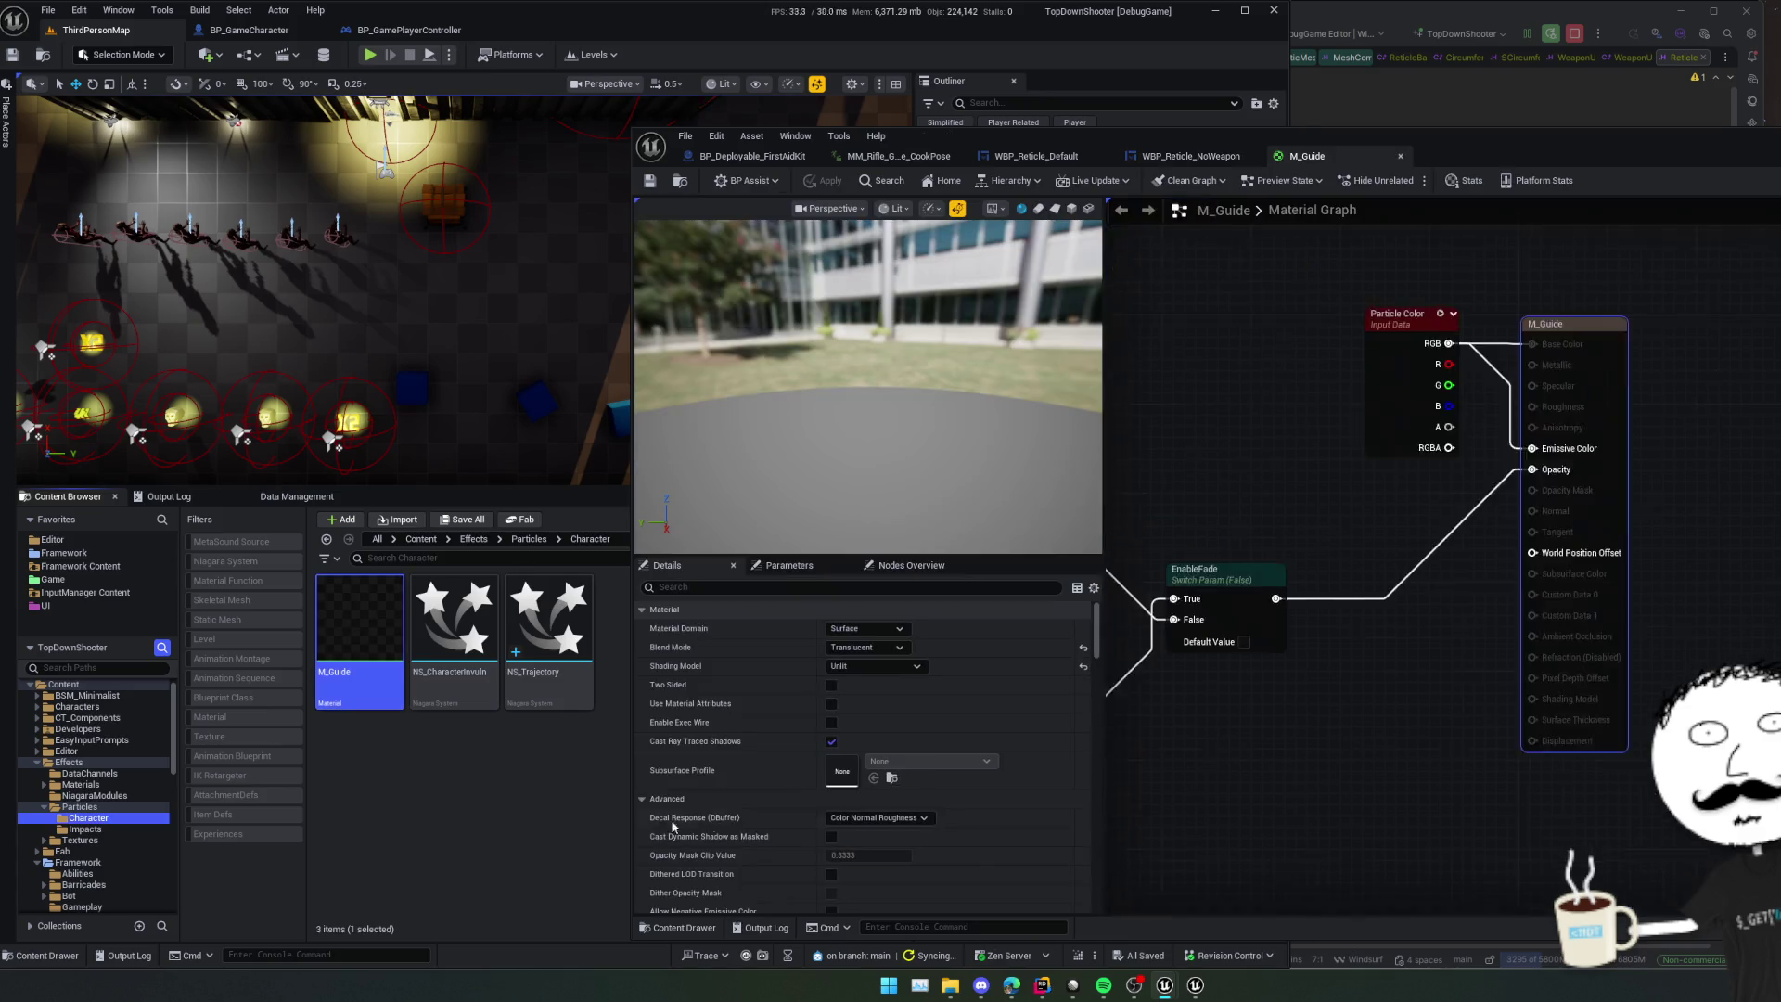
- Copy NS_LinesPls.uasset into the Character folder and open it in the Niagara editor
mouse_move(950, 983)
left_click(953, 942)
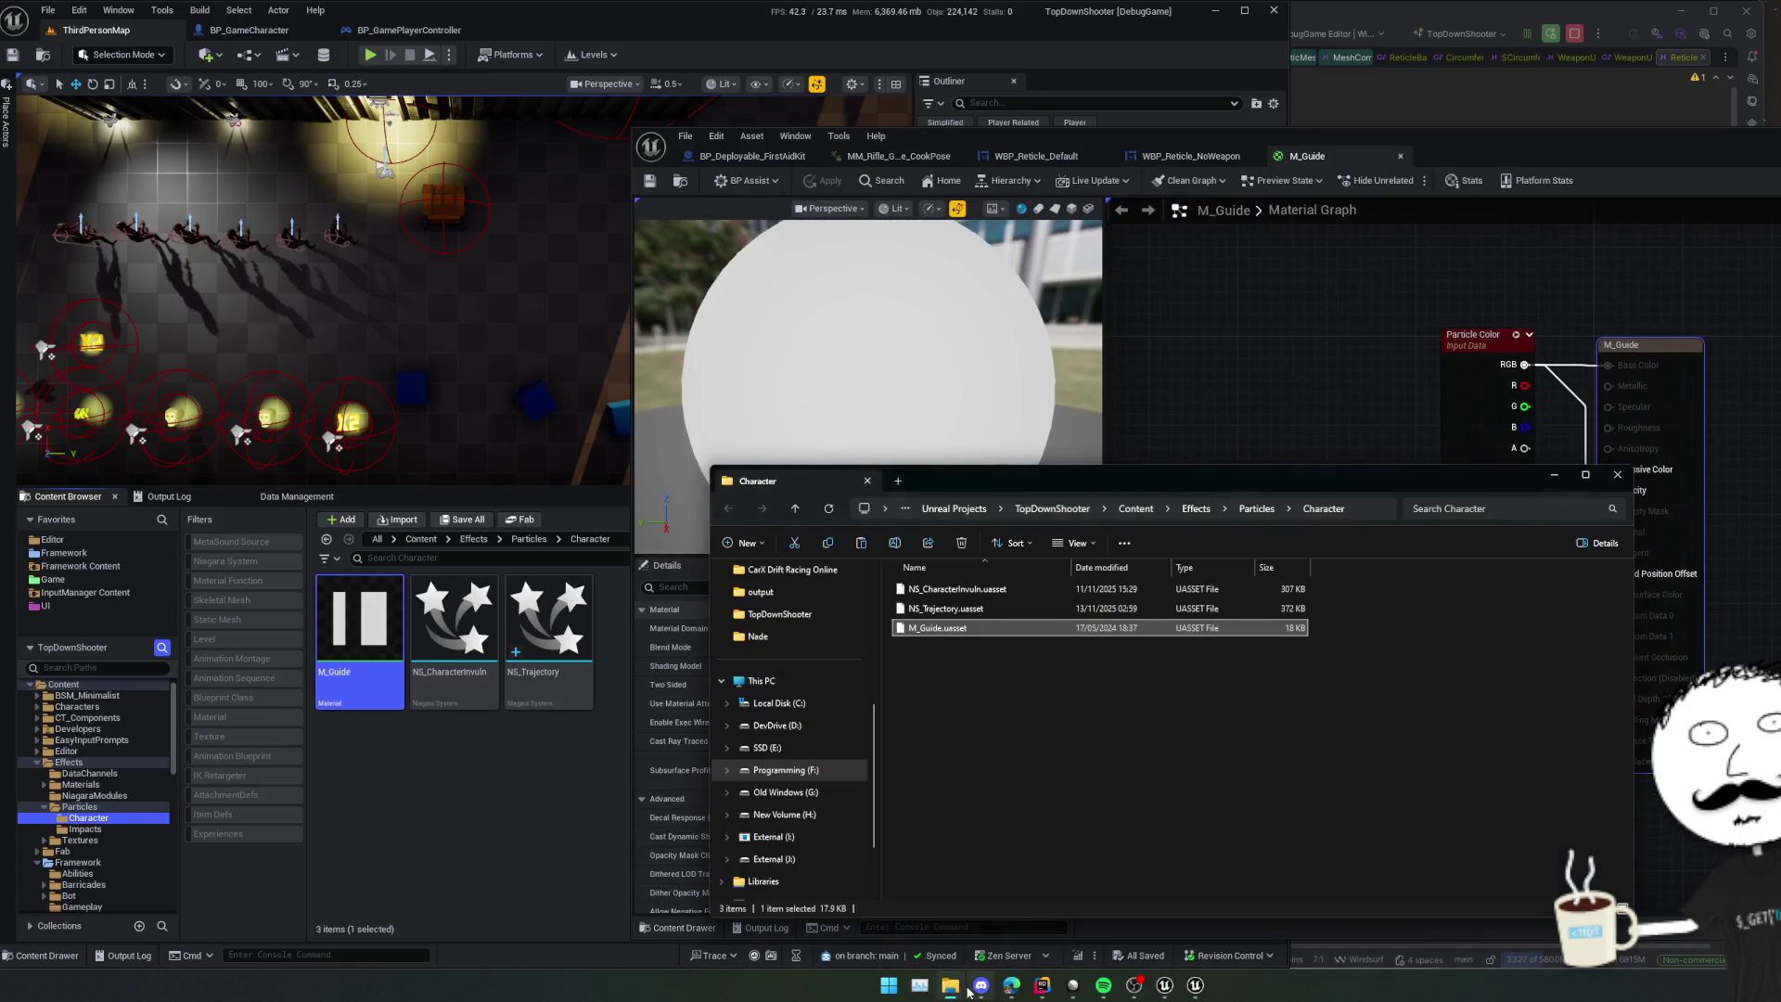
left_click(872, 918)
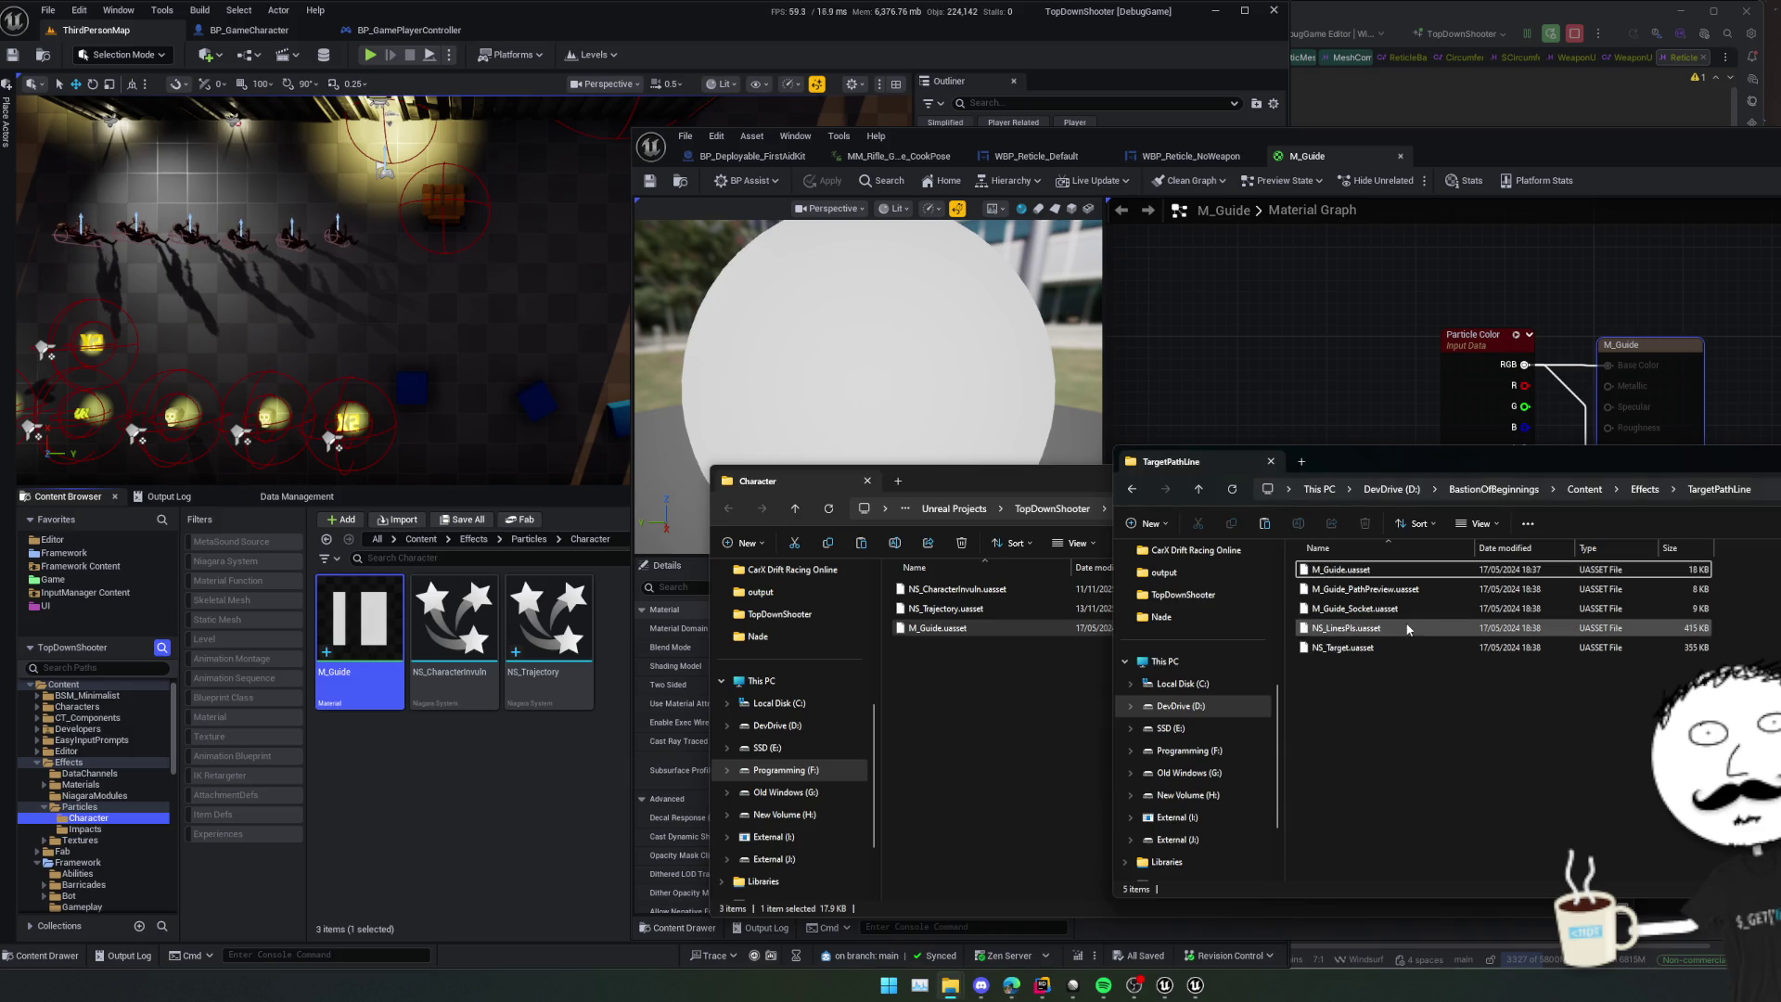
left_click(1396, 589)
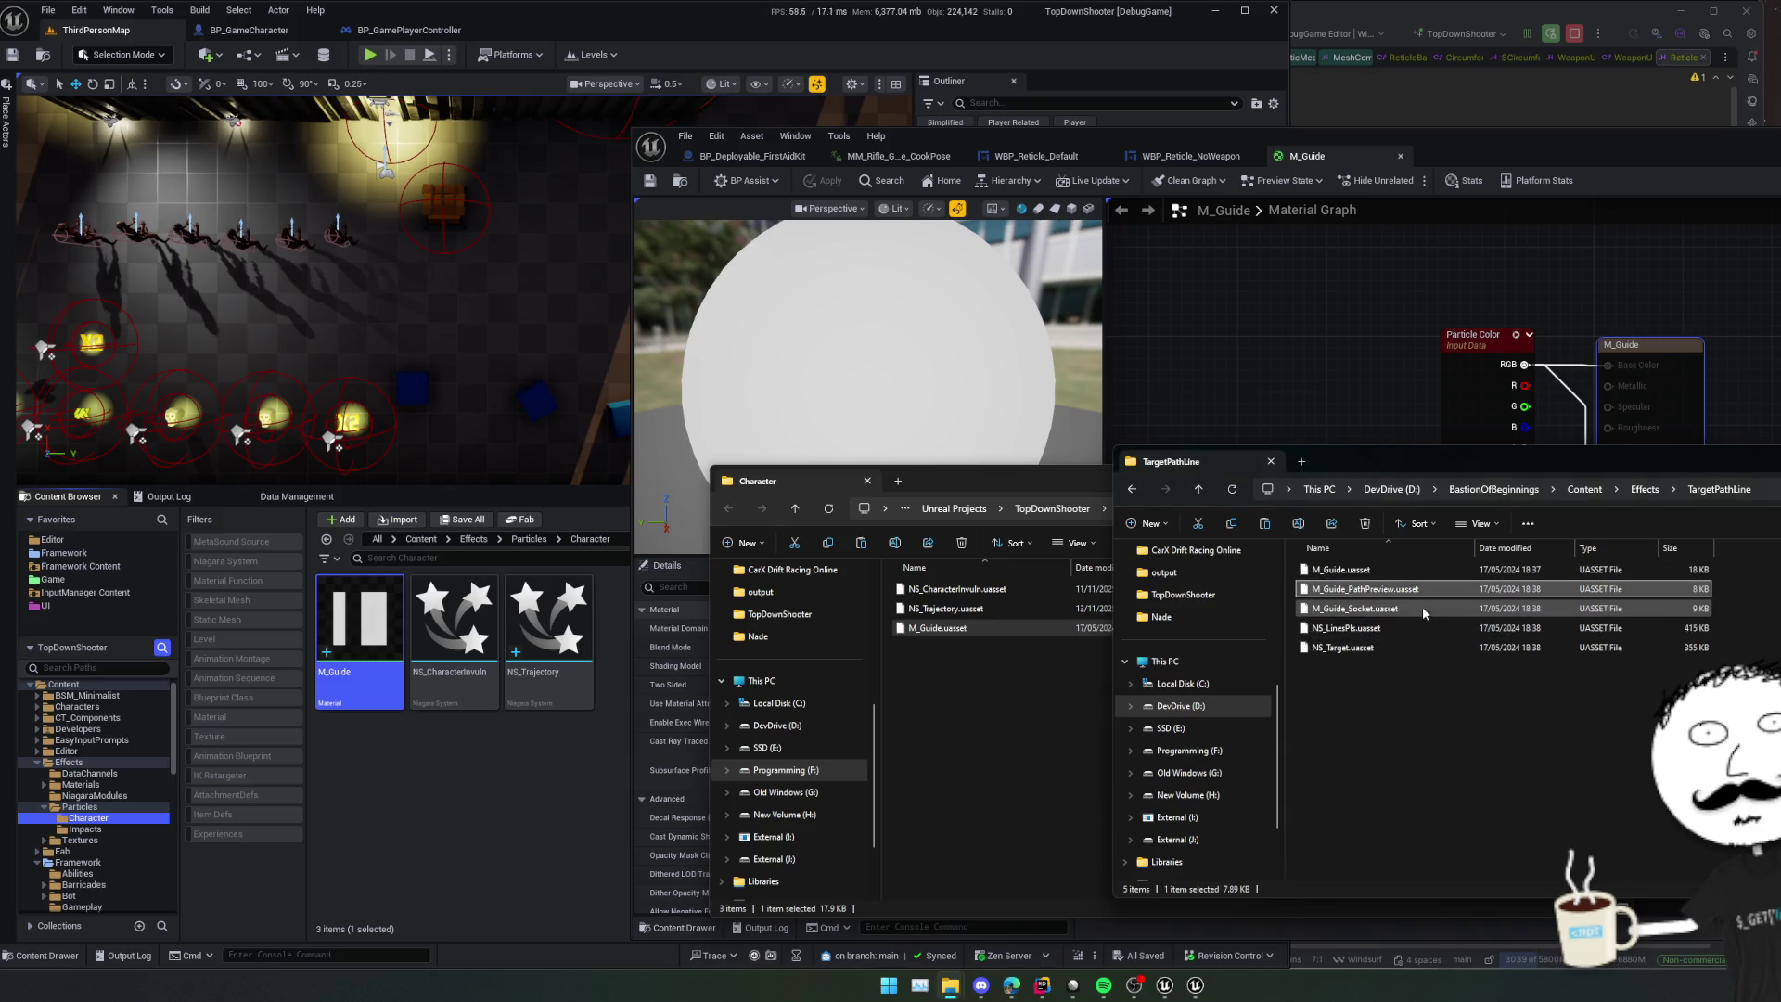
left_click(1405, 627)
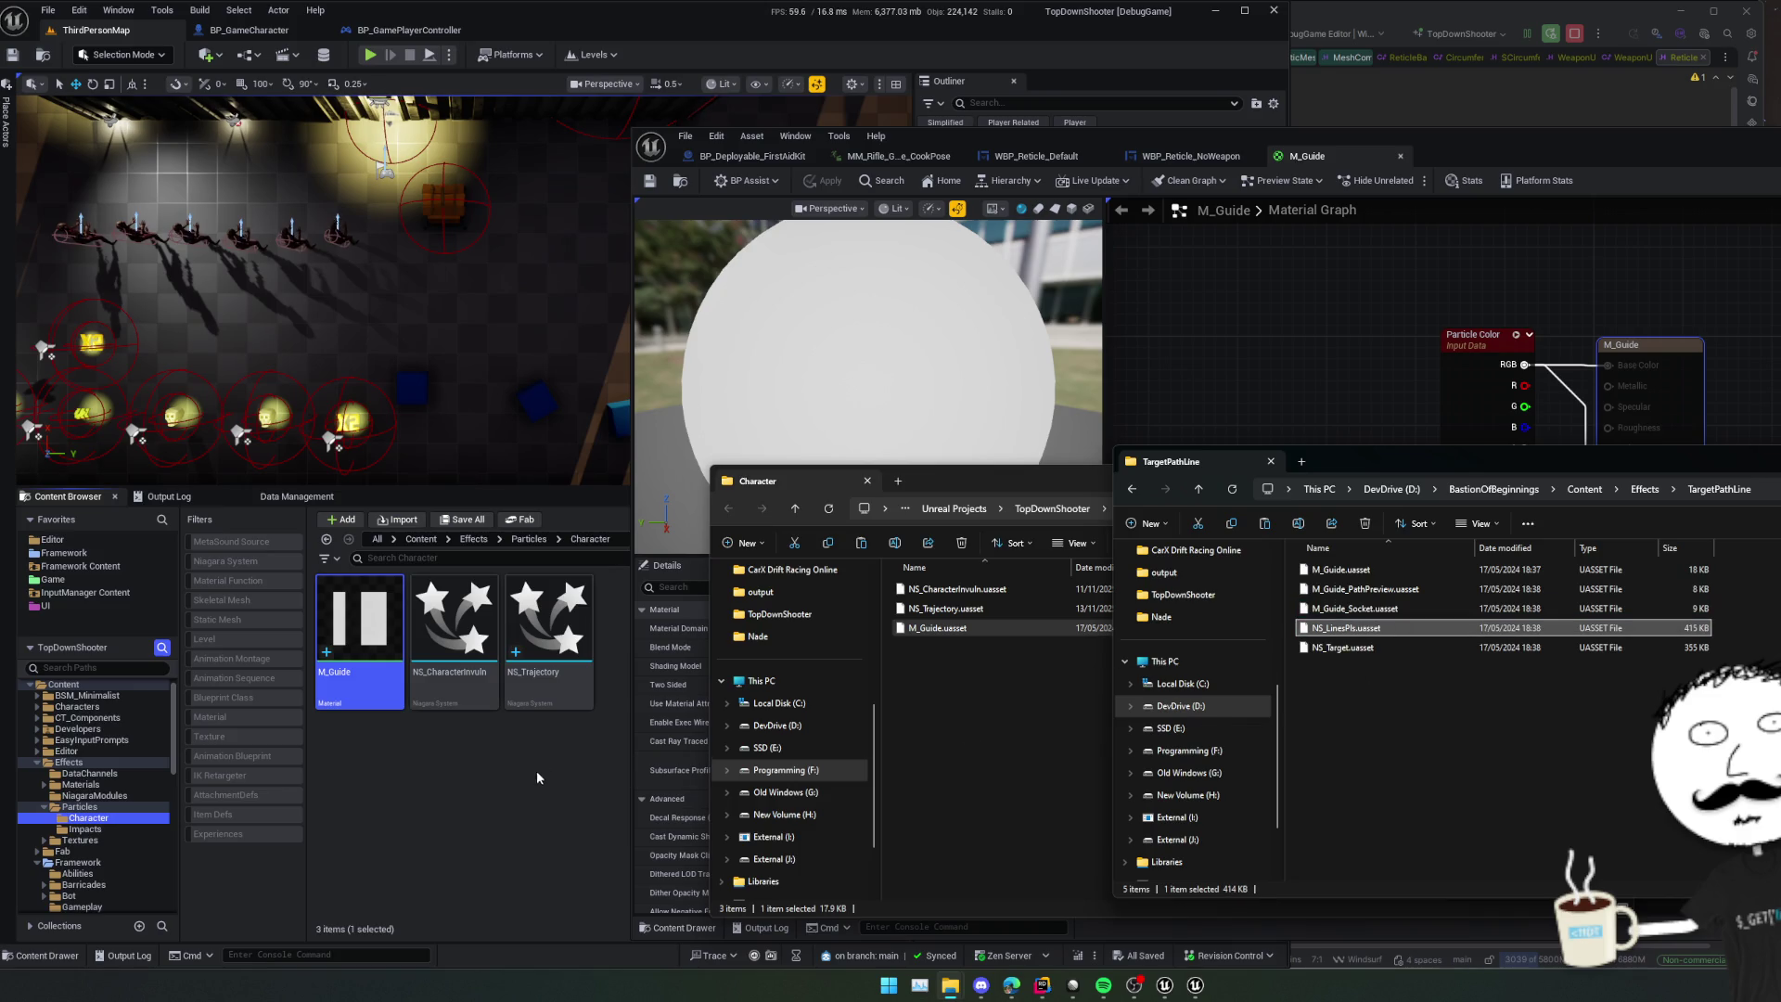
left_click(540, 775)
mouse_move(954, 990)
left_click(1027, 933)
key("ctrl+v")
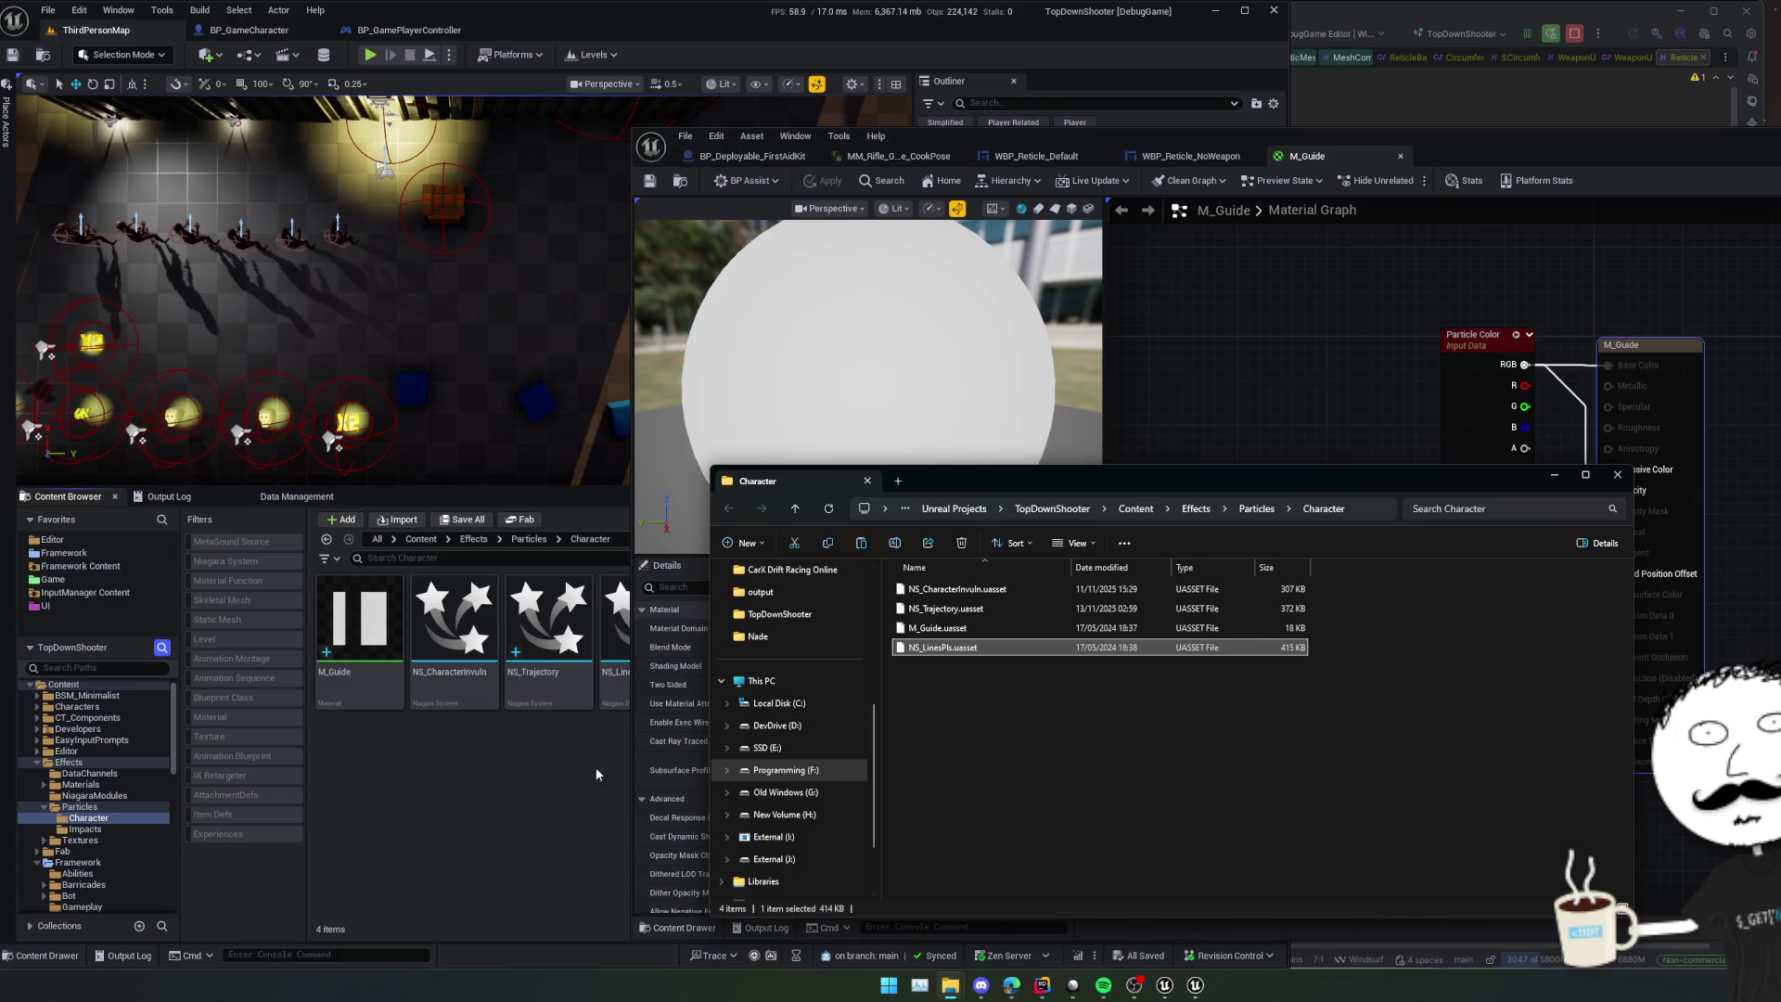
left_click(597, 774)
double_click(615, 650)
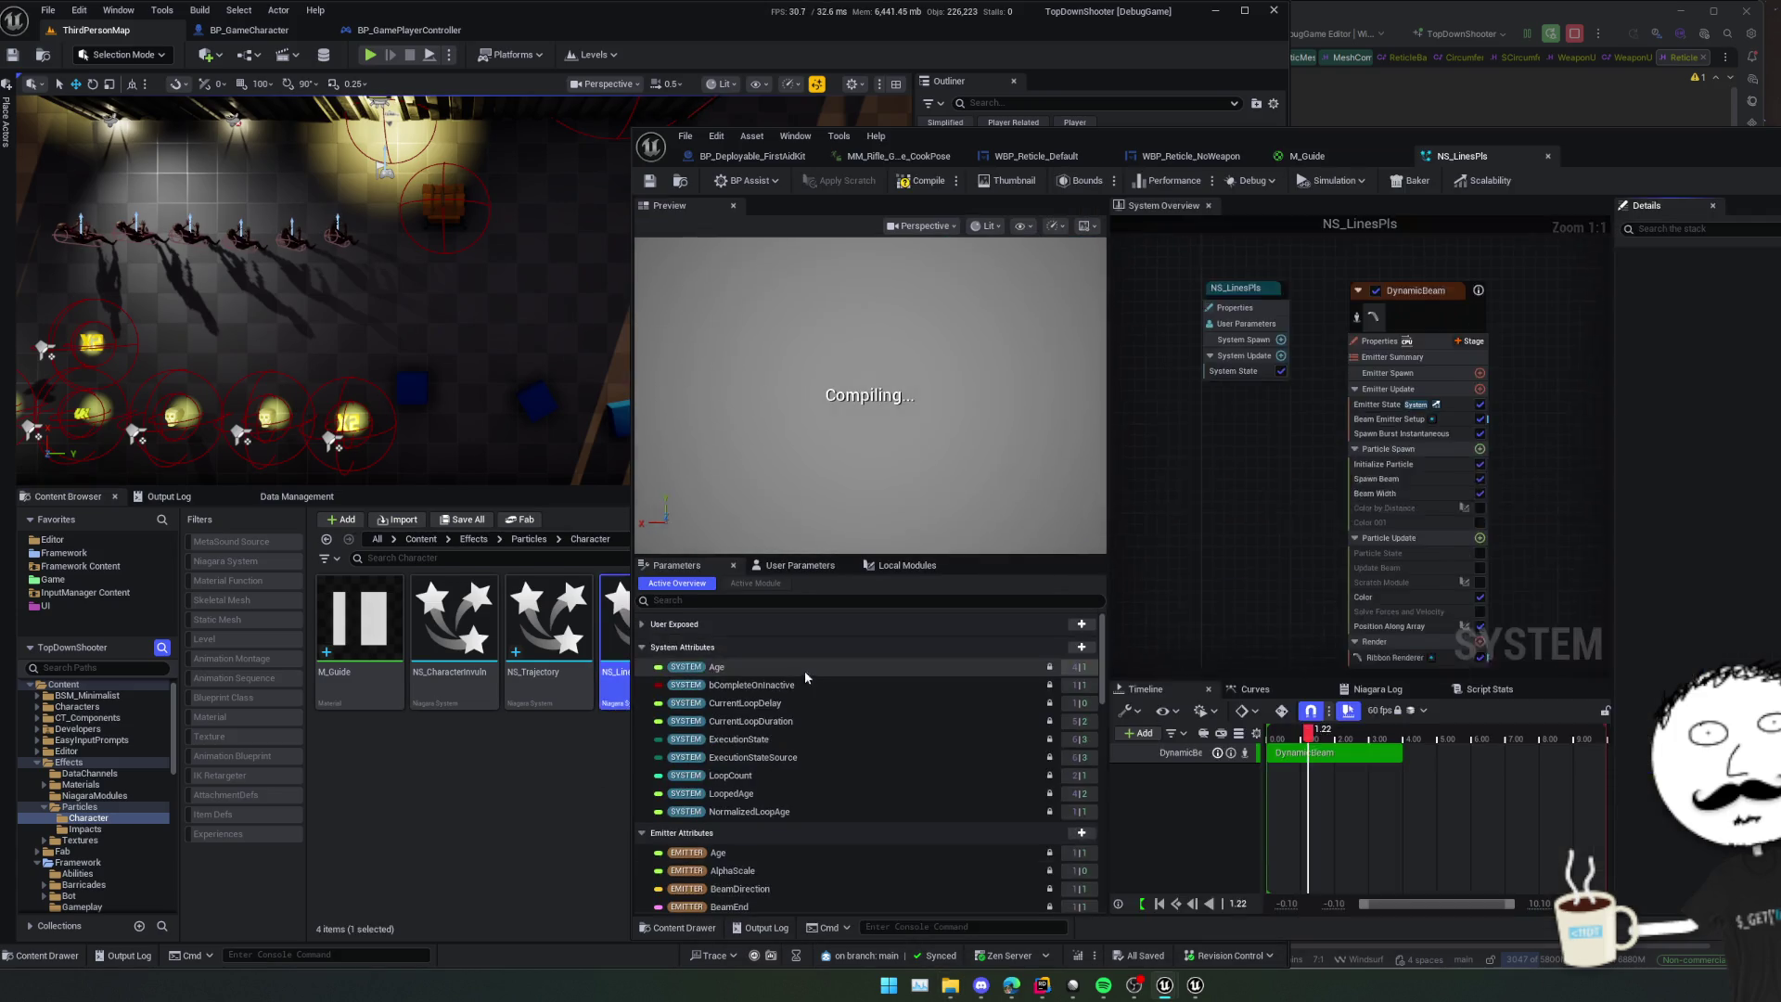
- Orbit the Preview viewport to inspect the white dashed beam from several angles
mouse_move(939, 447)
left_mouse_down()
mouse_move(1011, 446)
mouse_move(968, 434)
mouse_move(993, 371)
left_mouse_up()
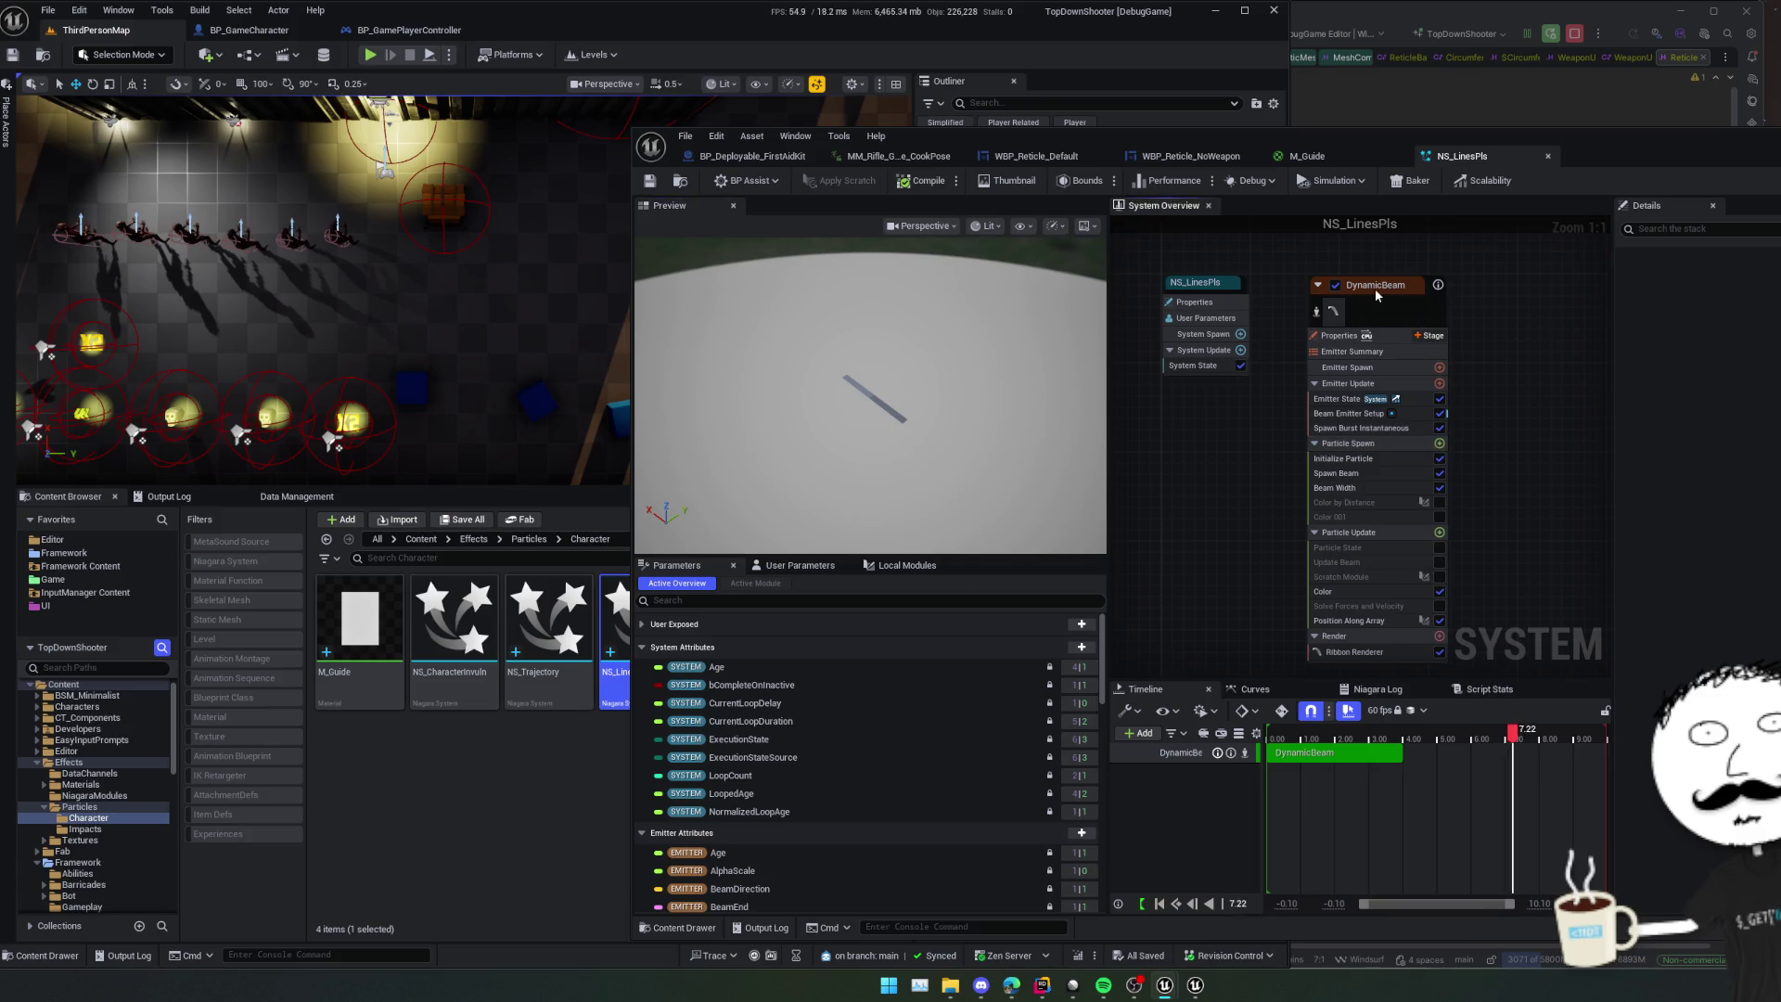
left_click_drag(1375, 287, 1353, 277)
scroll(1683, 519, "down", 5)
scroll(1683, 520, "down", 8)
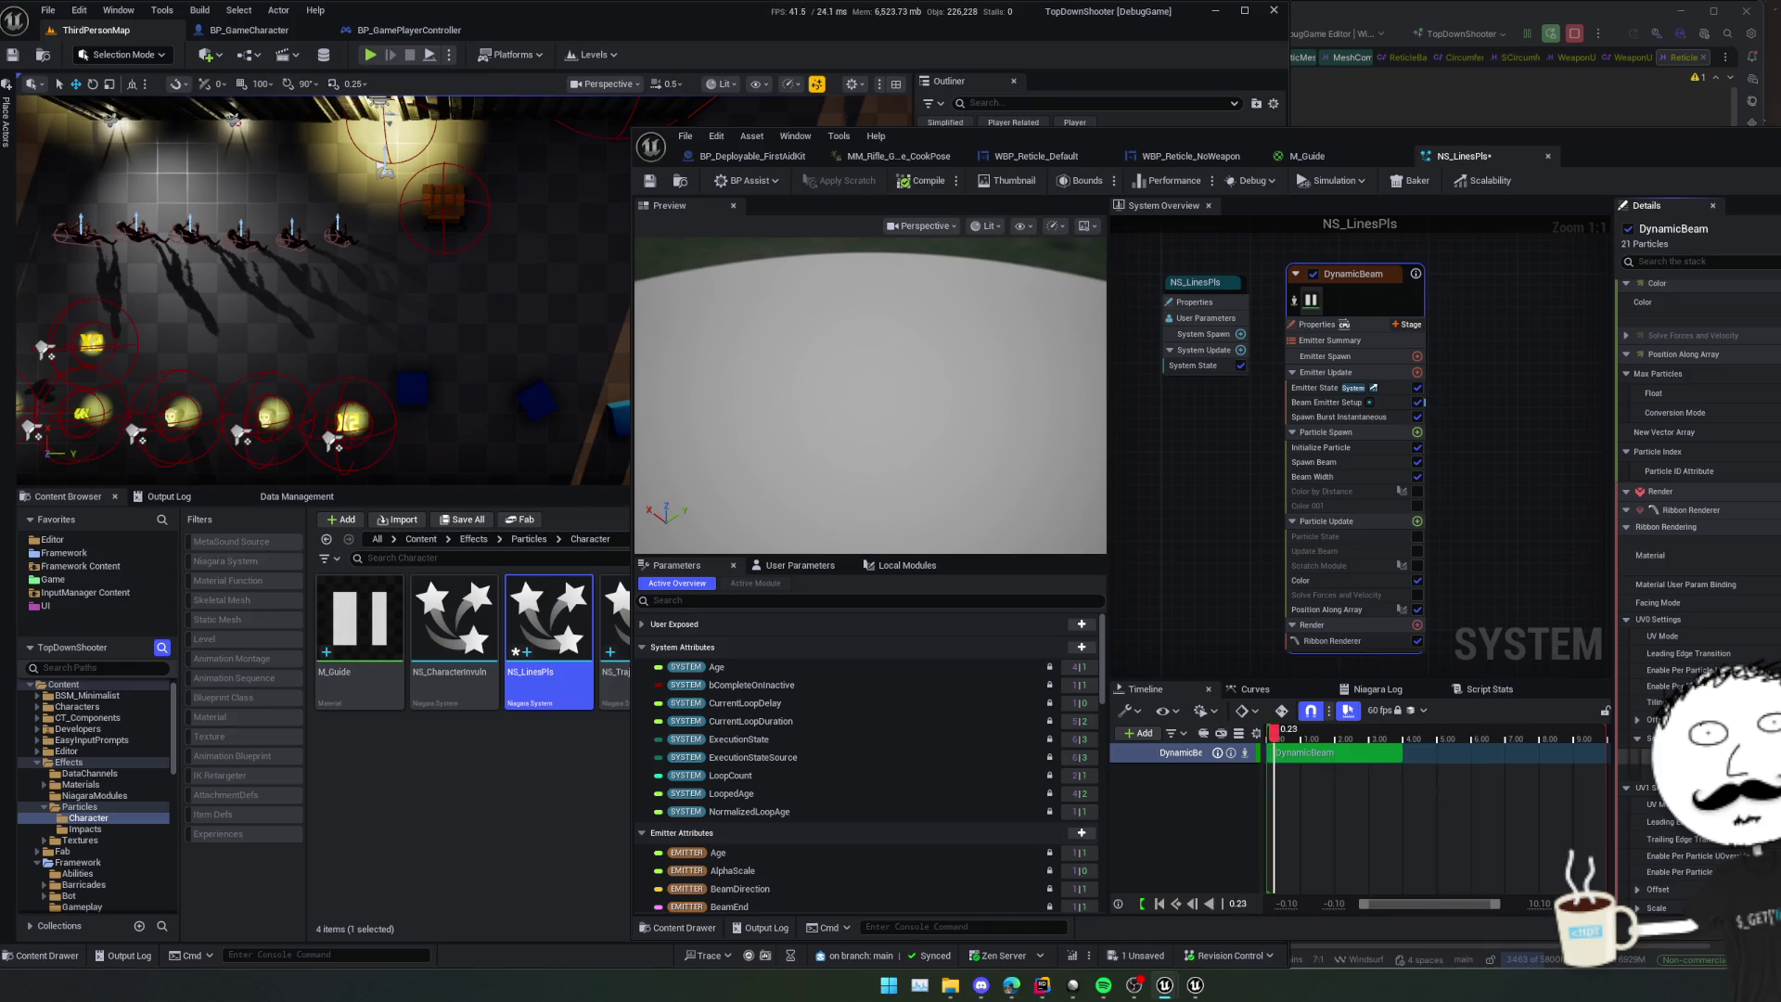
left_click_drag(872, 399, 872, 362)
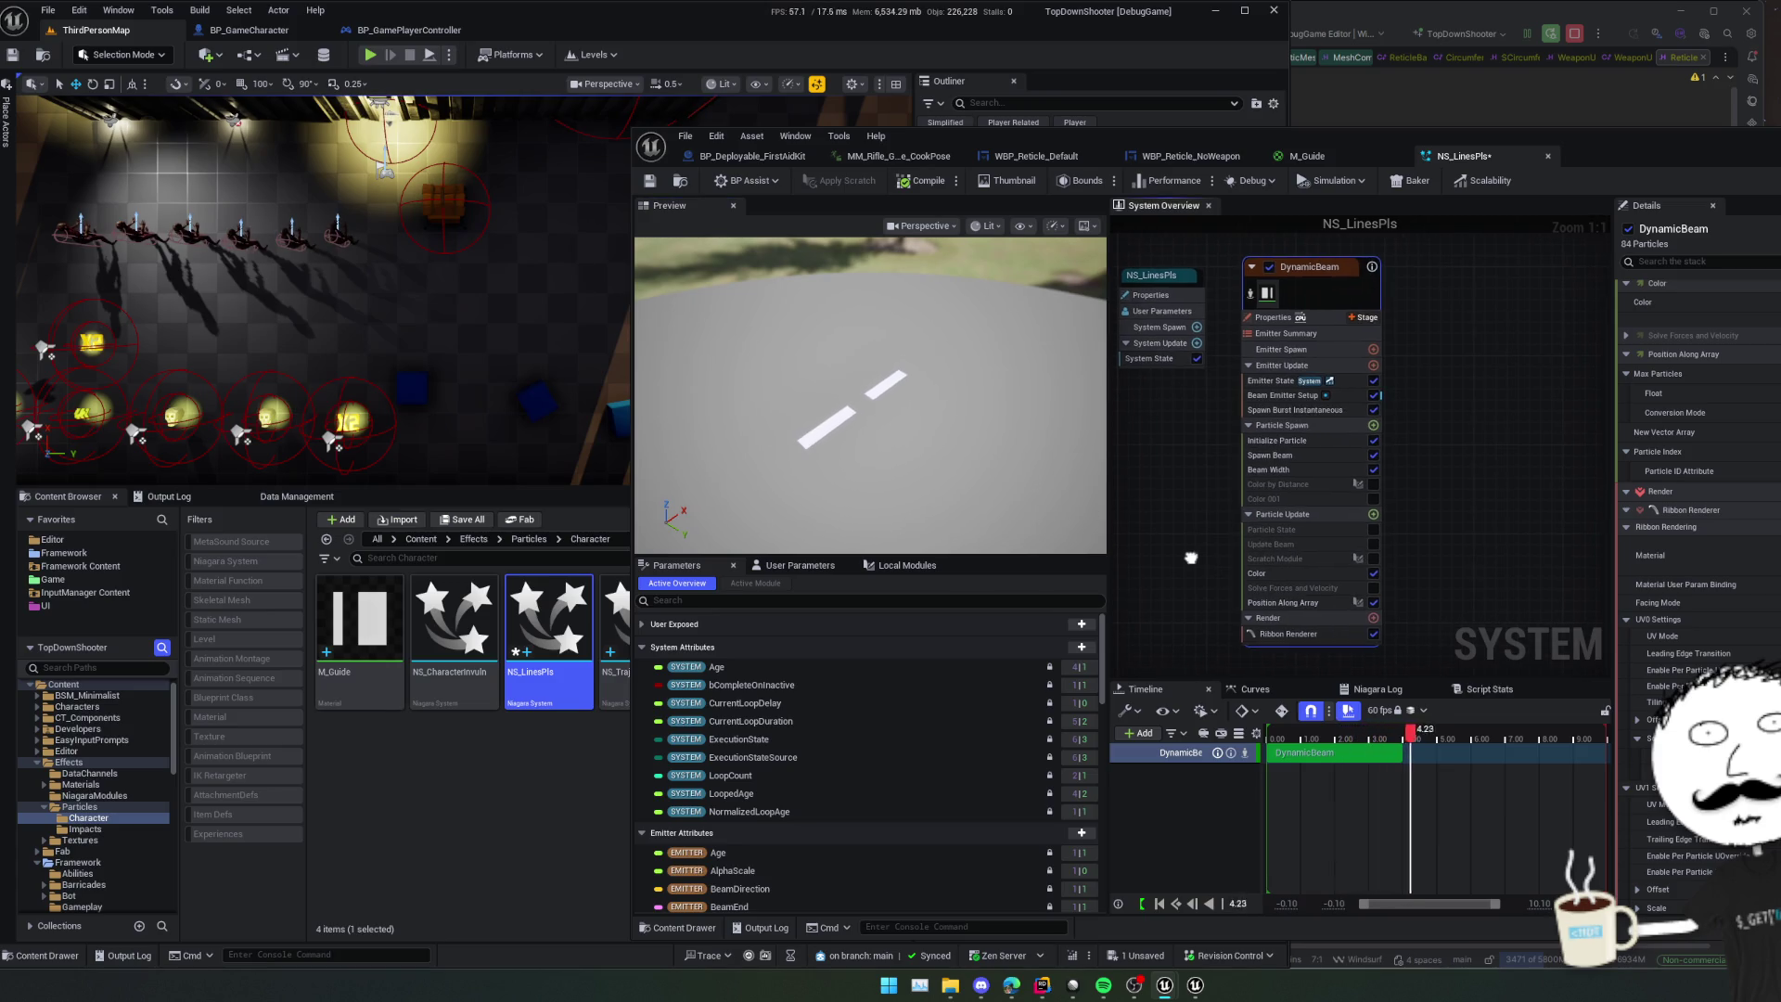
- Deselect DynamicBeam, save NS_LinesPls, and go up to the old project's Effects folder
left_click(1439, 453)
left_click_drag(1582, 141, 1212, 130)
key("ctrl+s")
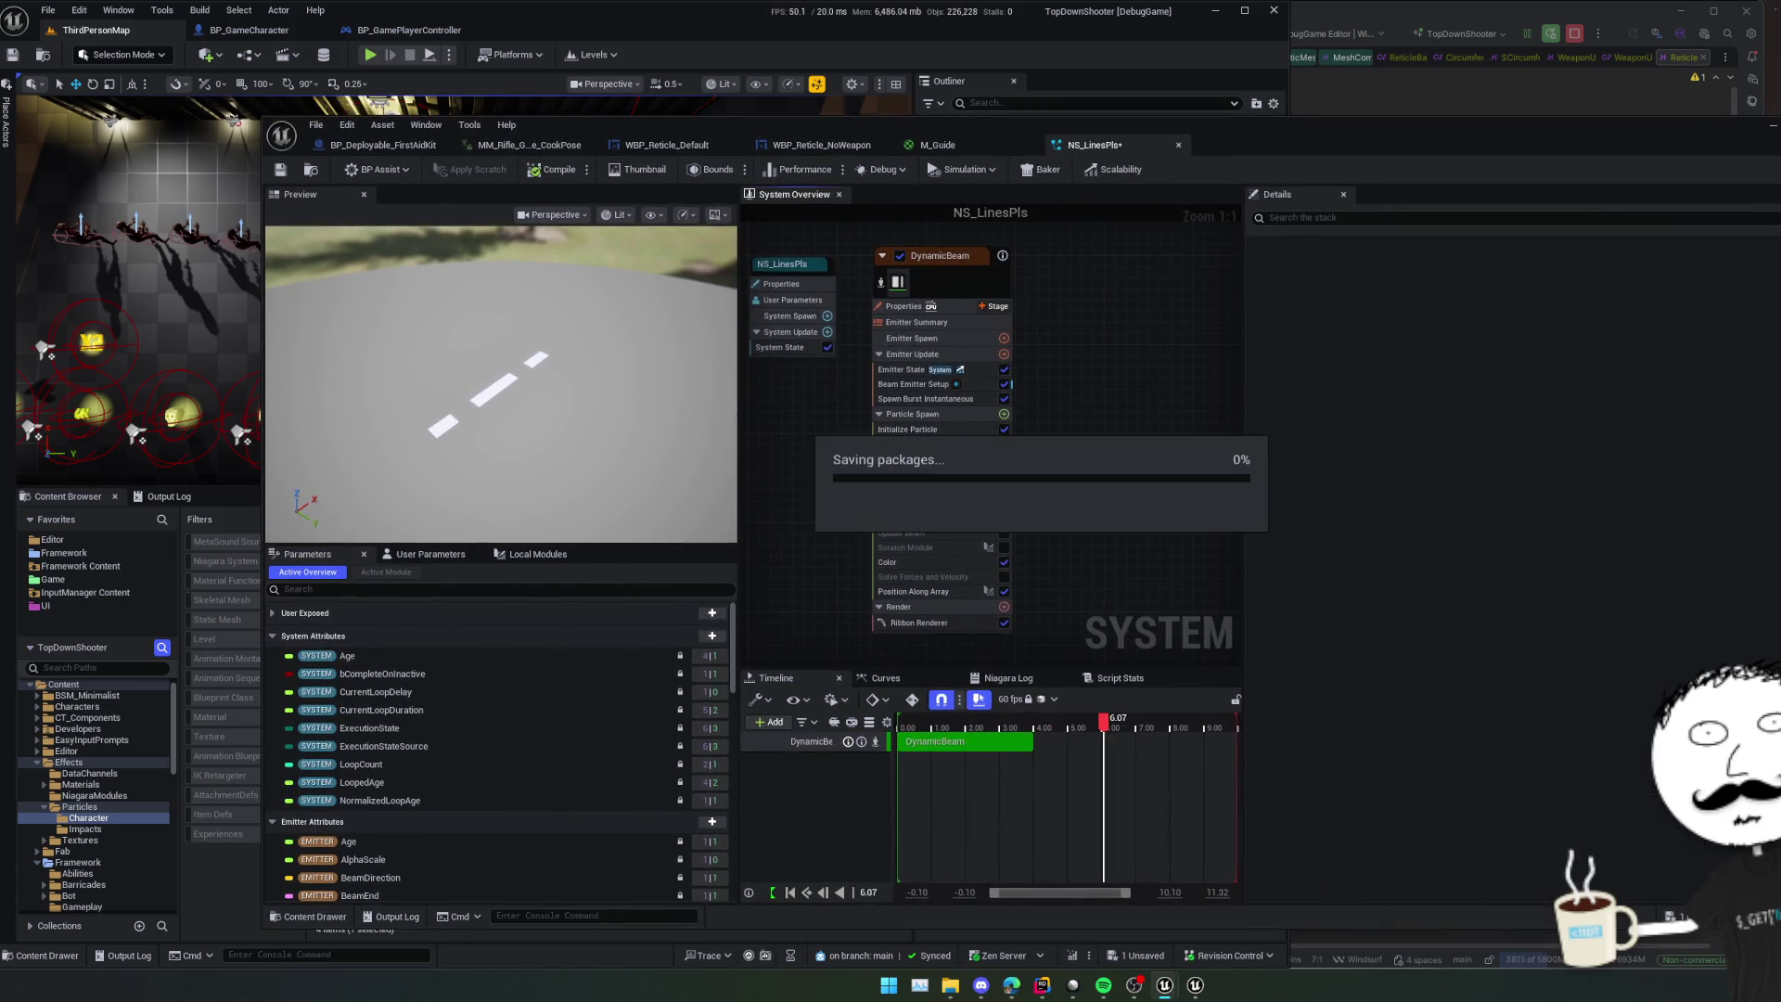
key("alt+Up")
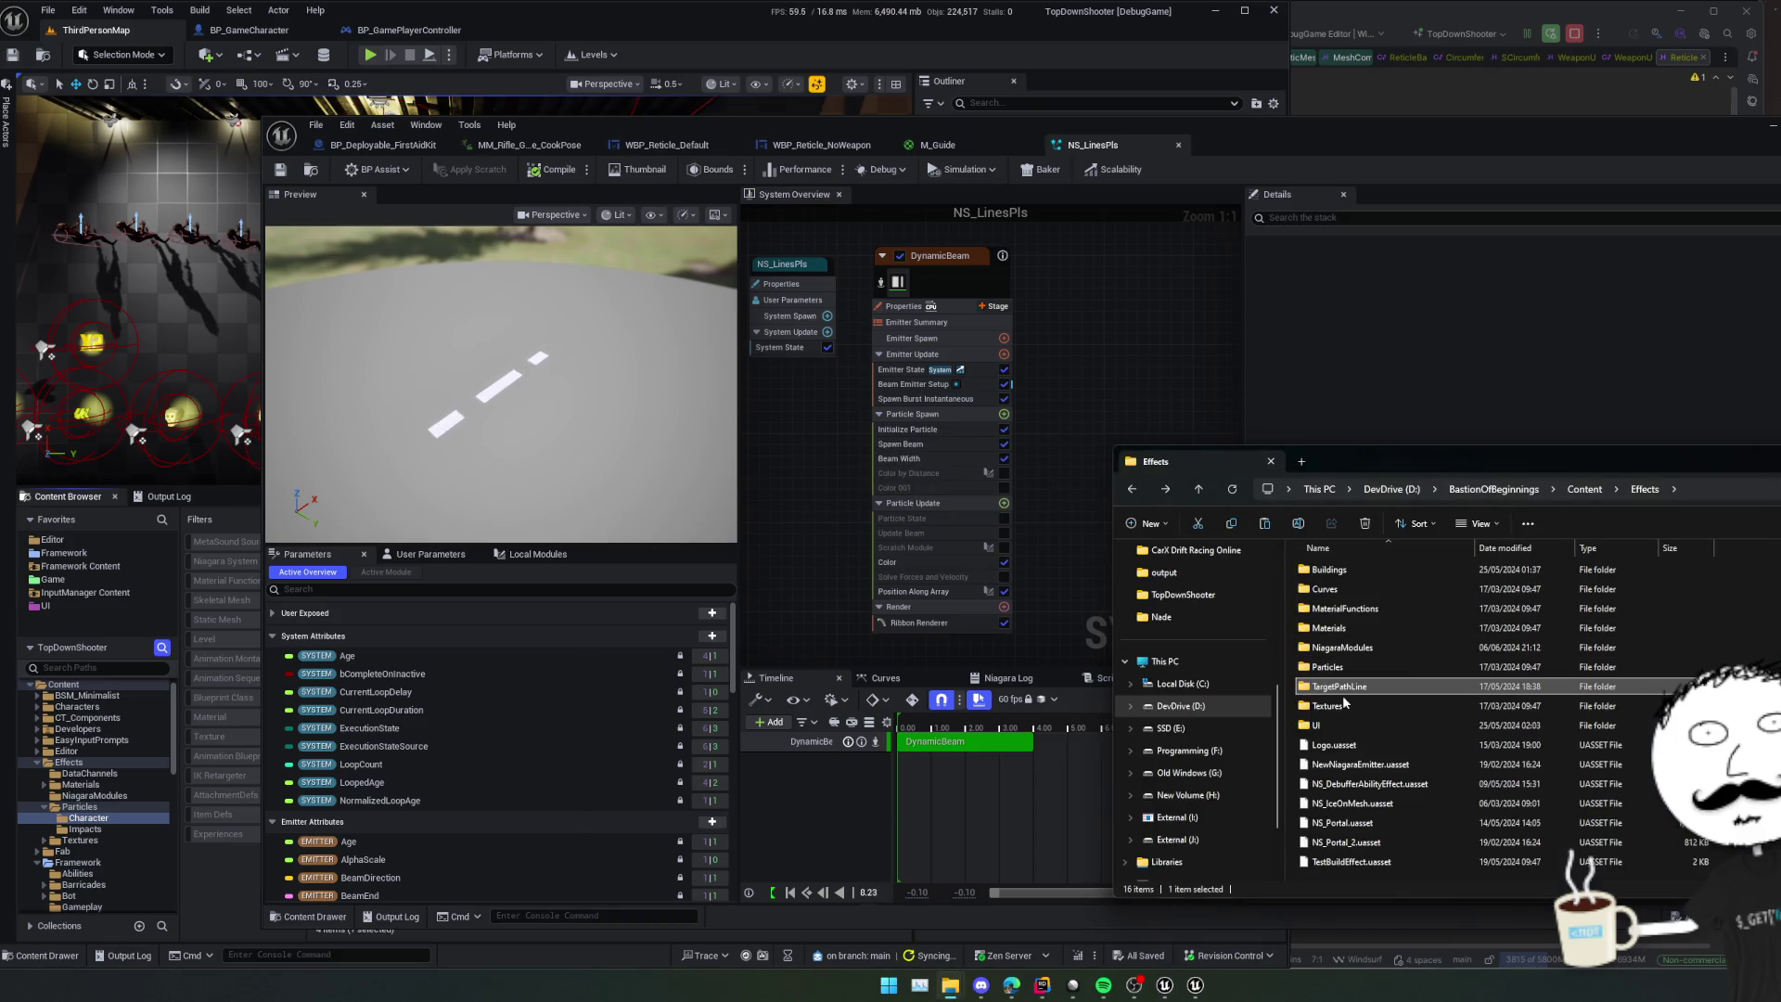
- Browse the NiagaraModules, Materials, MaterialFunctions, Curves and Buildings folders under Effects
double_click(1366, 649)
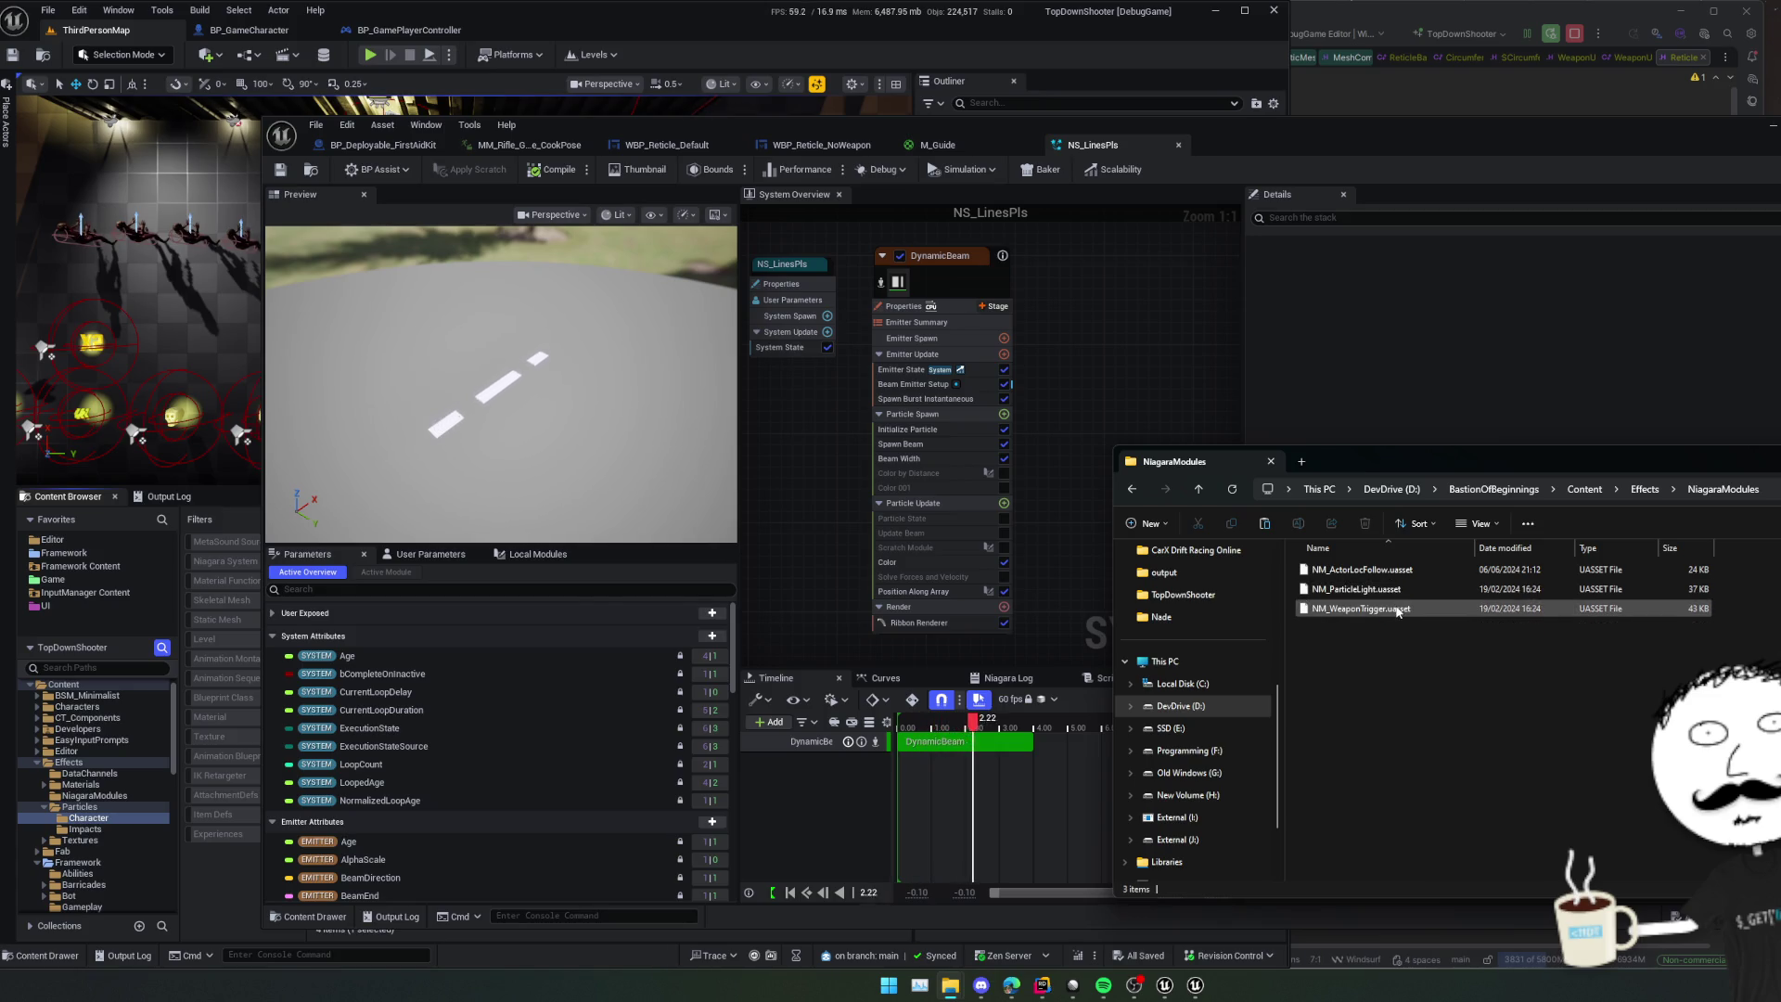
key("alt+Up")
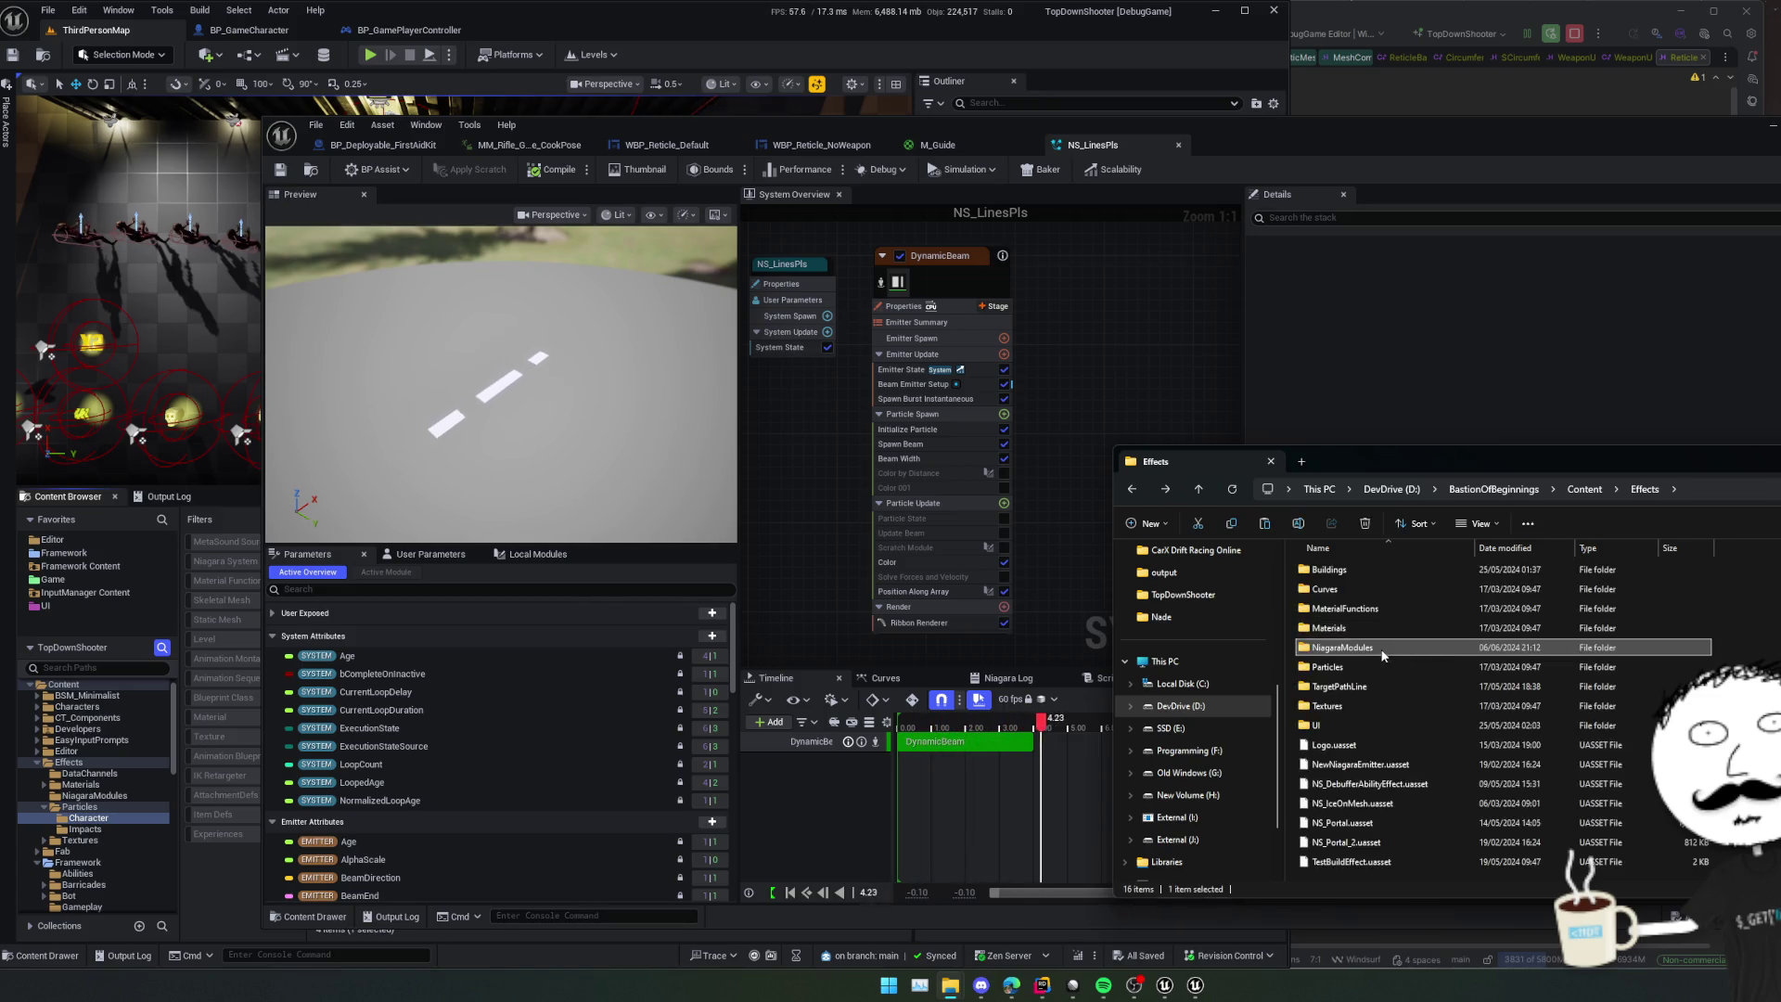
double_click(1365, 629)
key("alt+Up")
double_click(1377, 610)
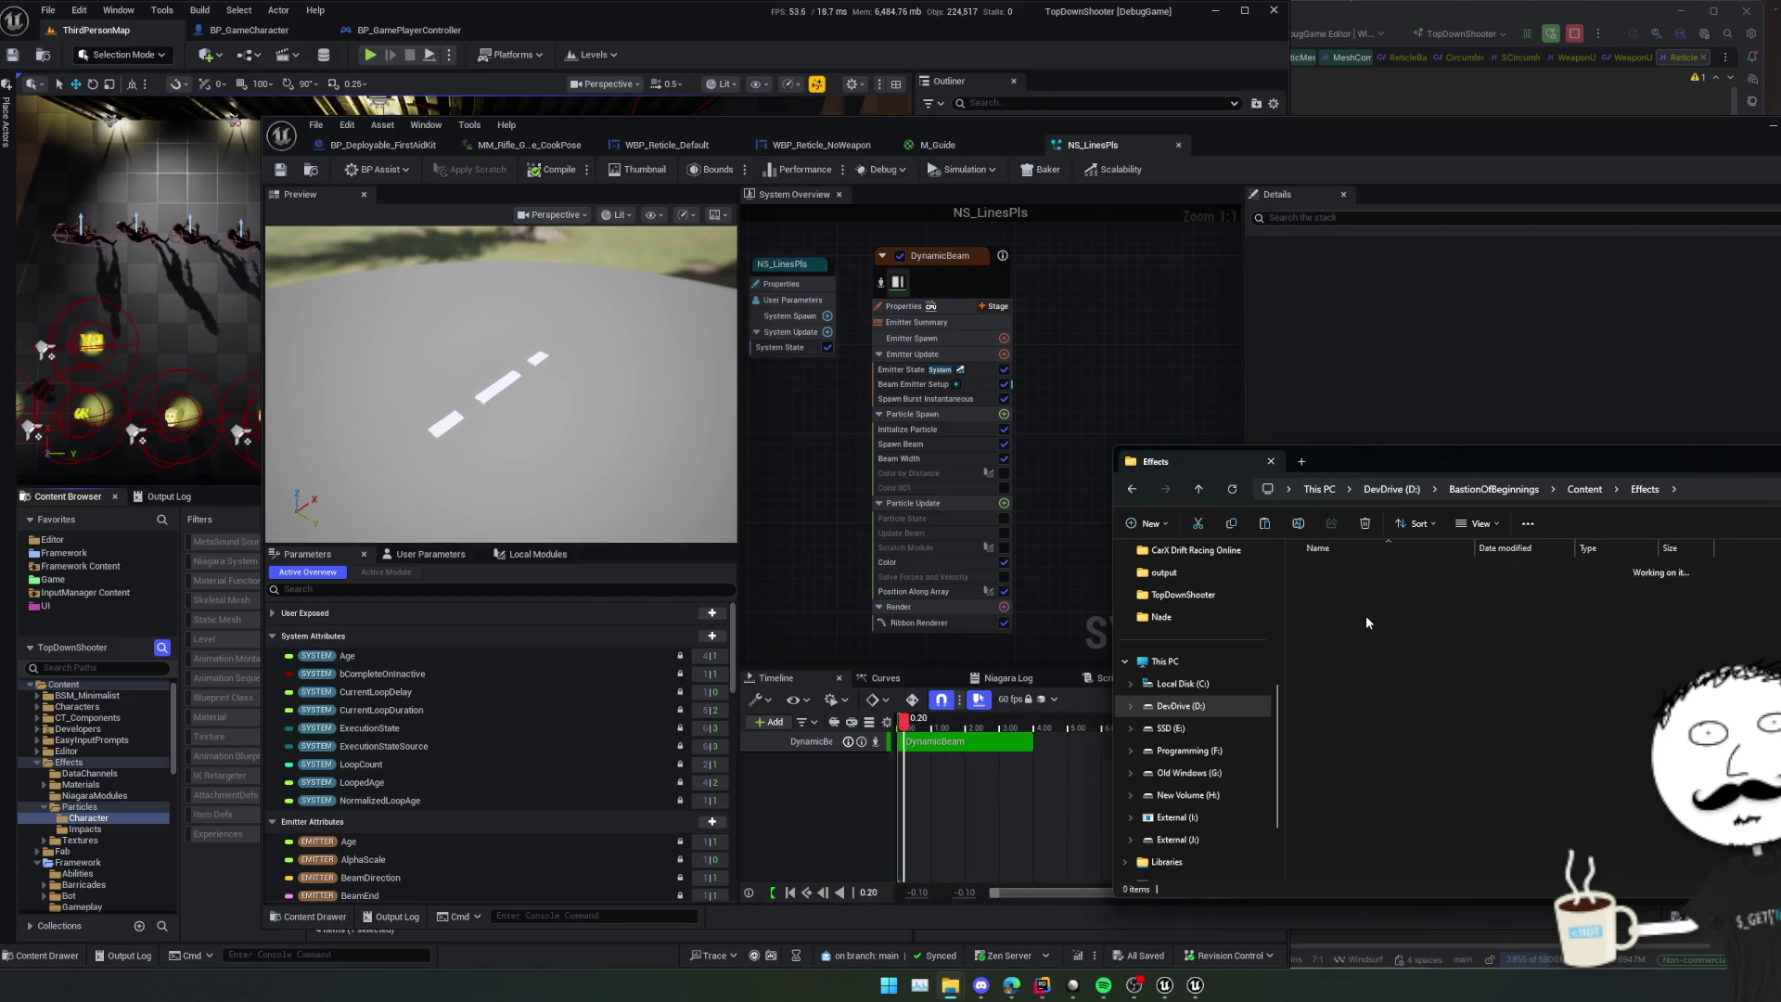
key("alt+Up")
double_click(1358, 592)
key("alt+Up")
double_click(1355, 571)
key("alt+Up")
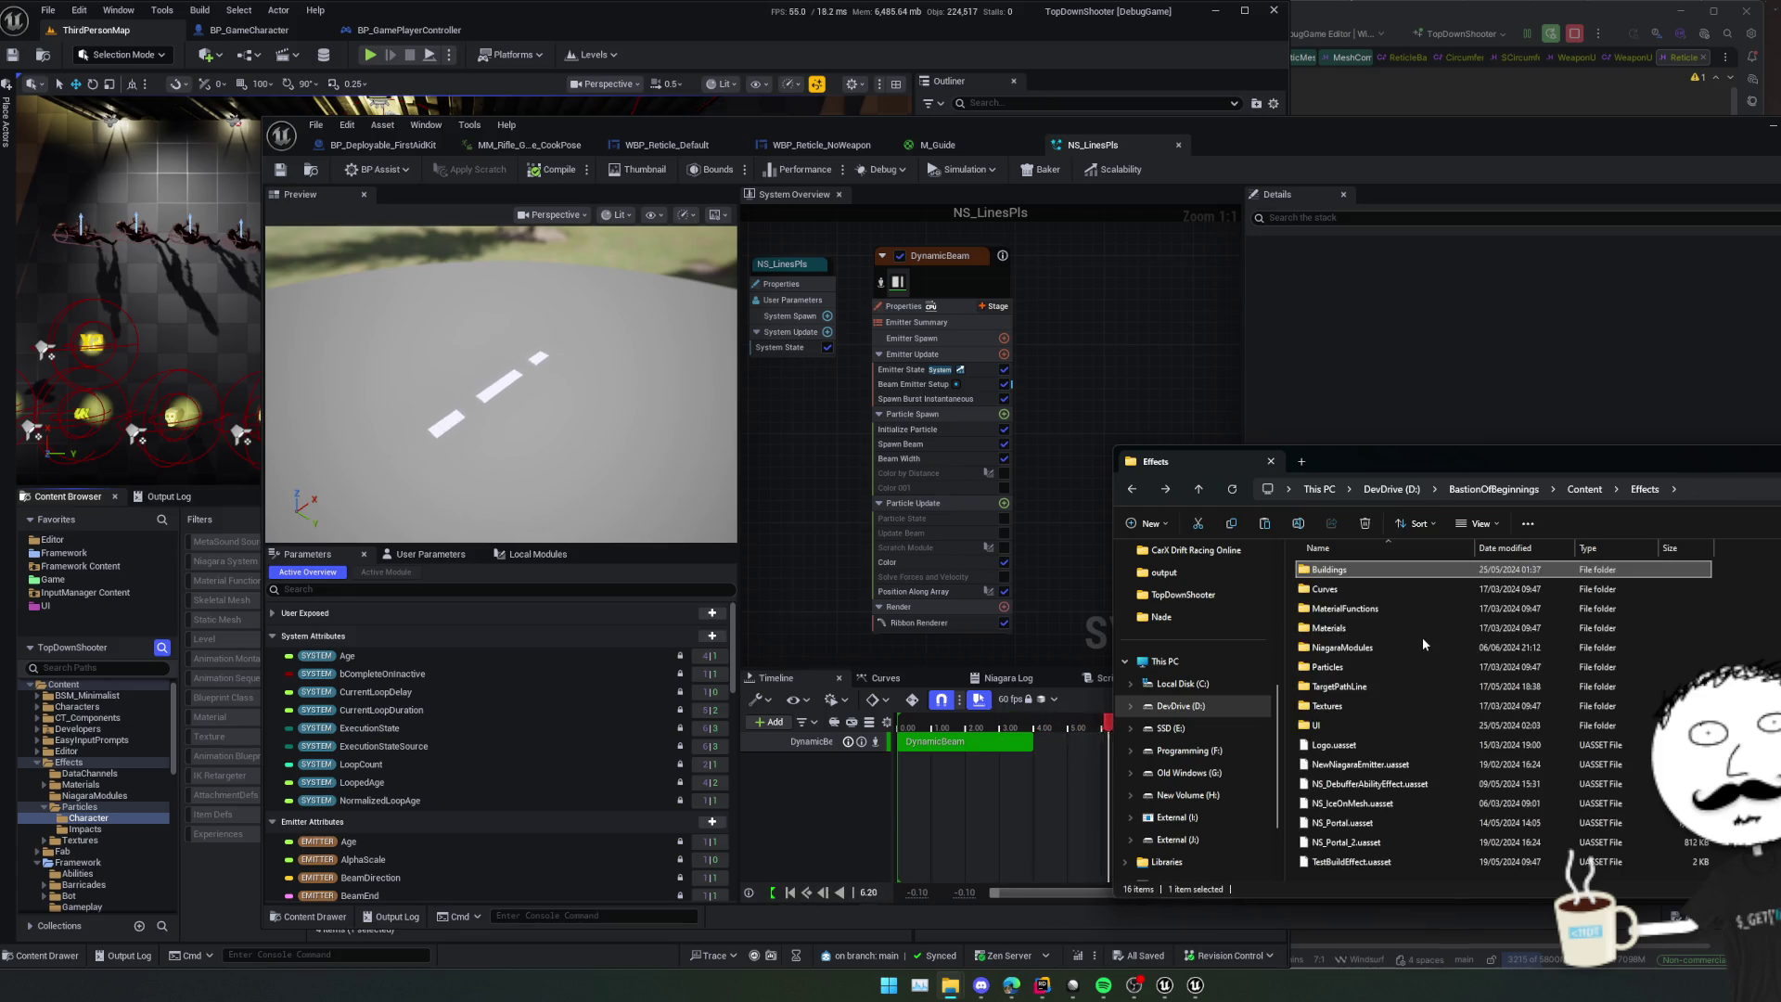
- Open the TargetPathLine folder and select NS_Target.uasset
left_click(1371, 705)
double_click(1371, 687)
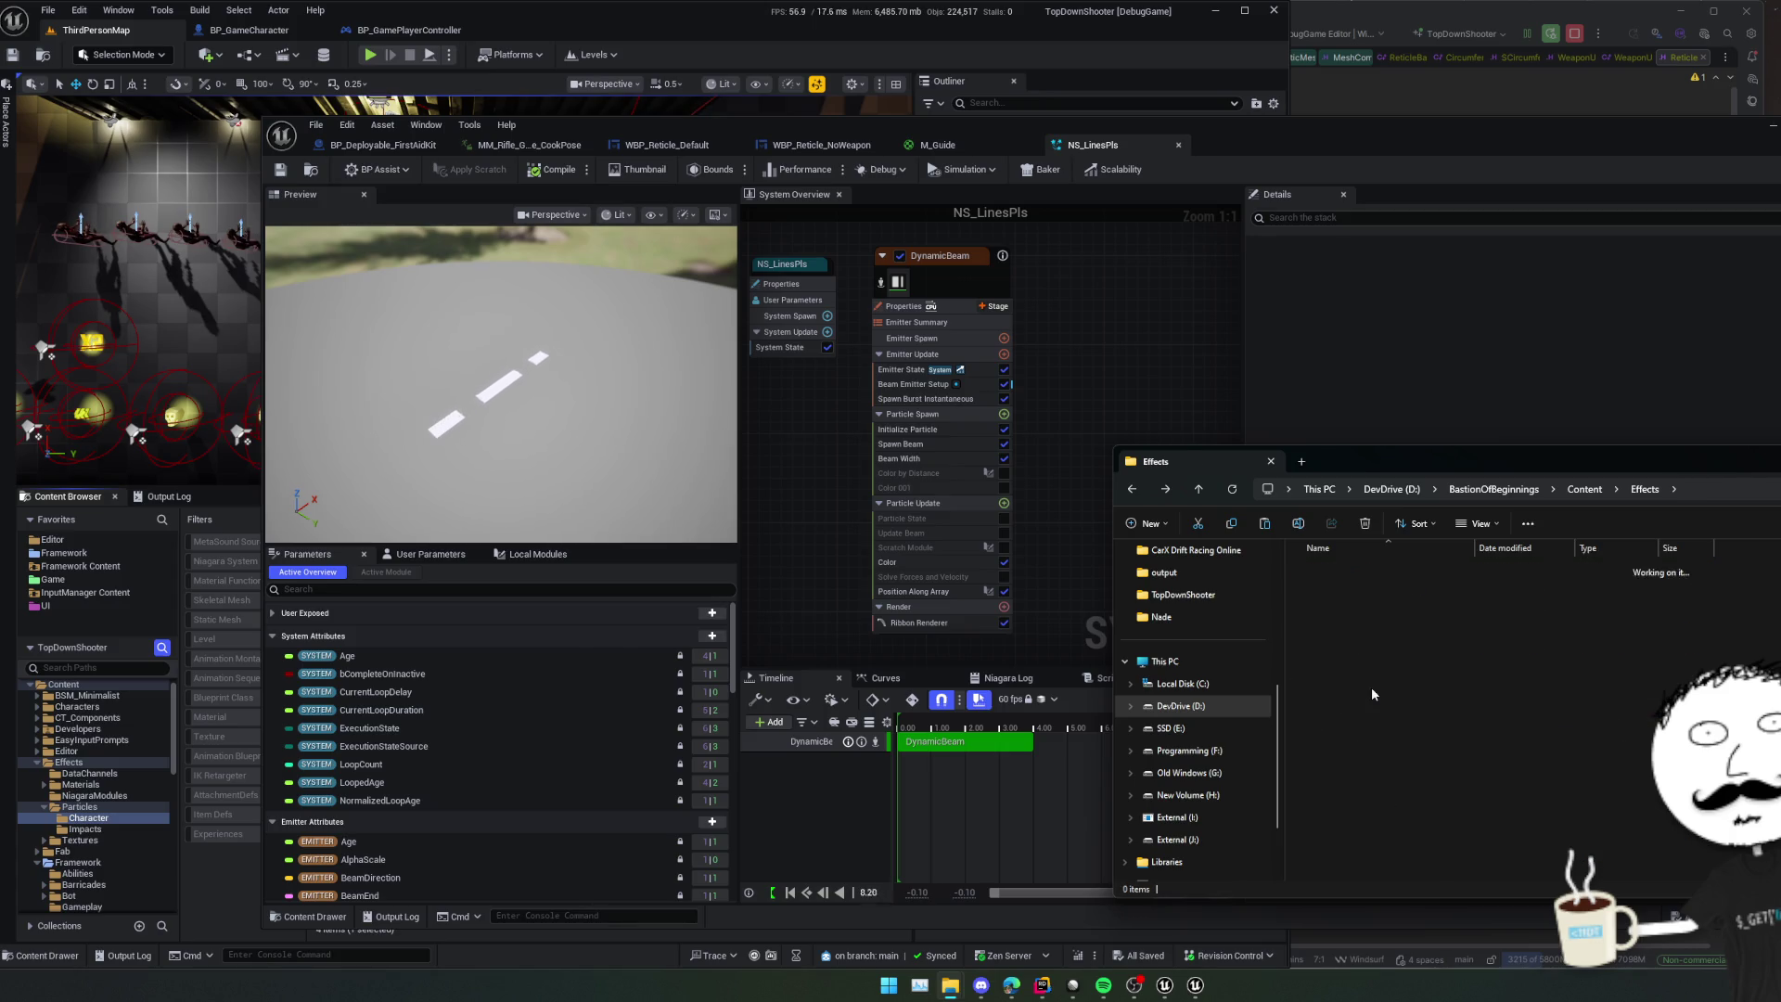
left_click_drag(1399, 715, 1377, 733)
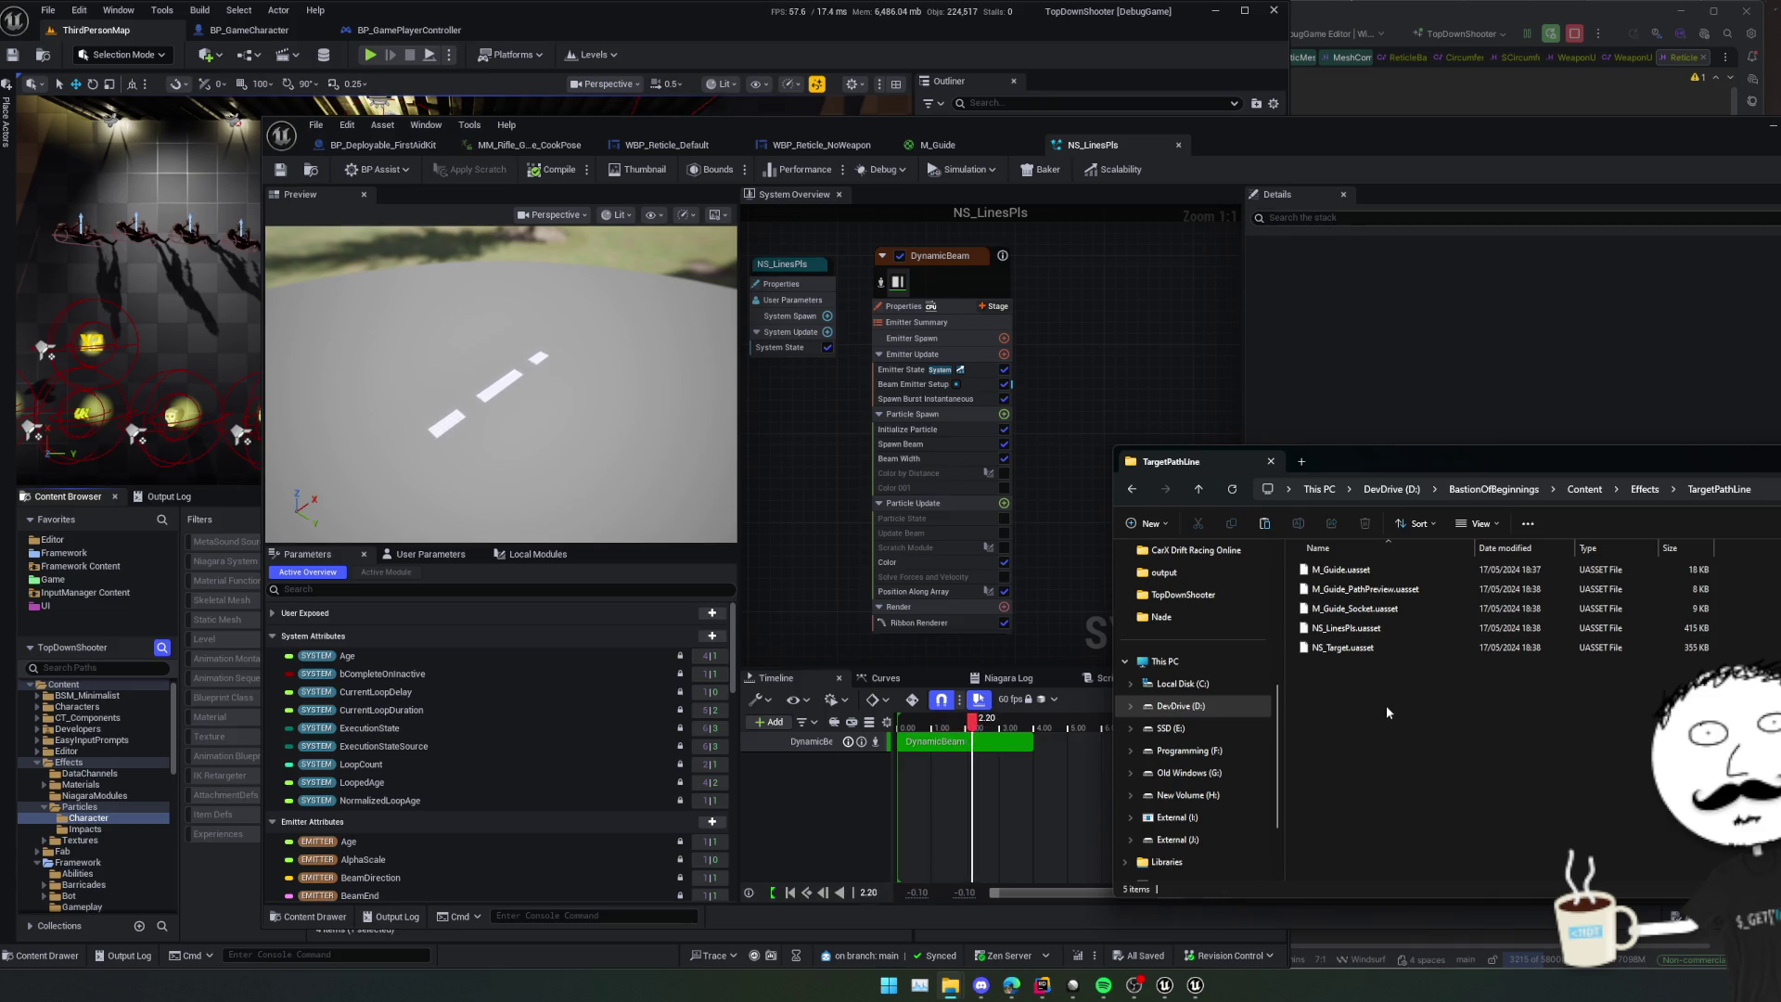
left_click(1360, 649)
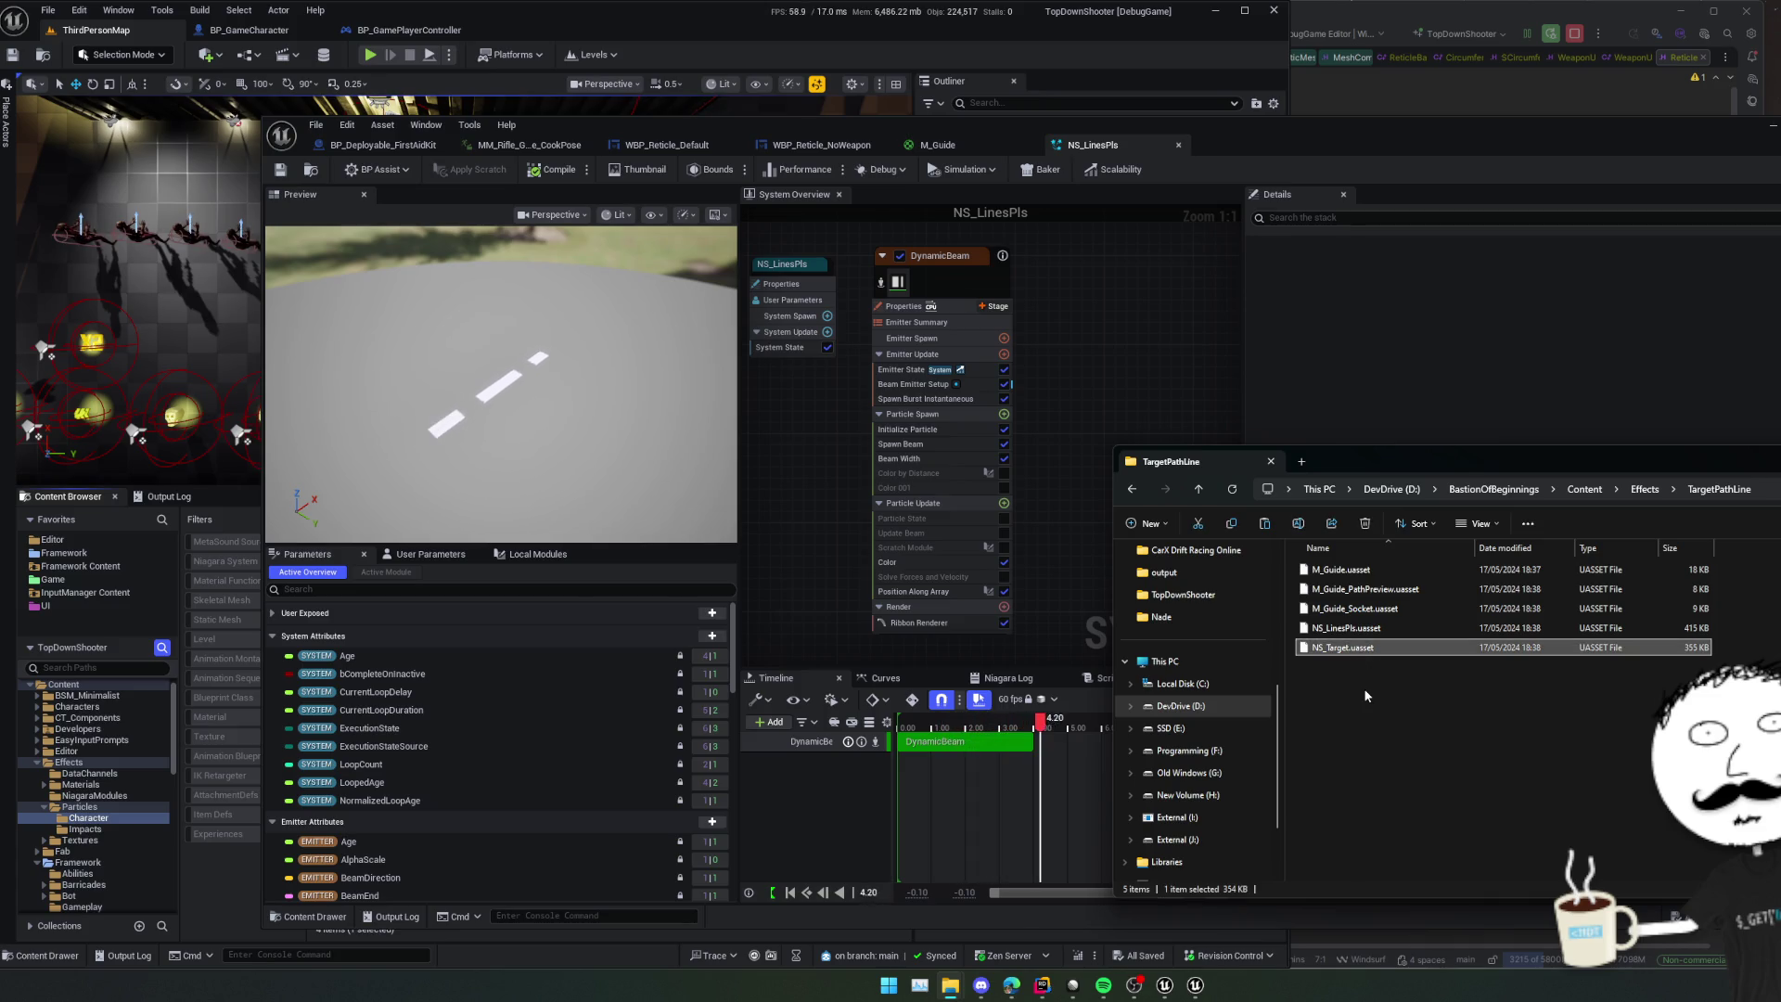
- Bring back the NS_LinesPls editor and show its local scratch modules list
left_click(1114, 542)
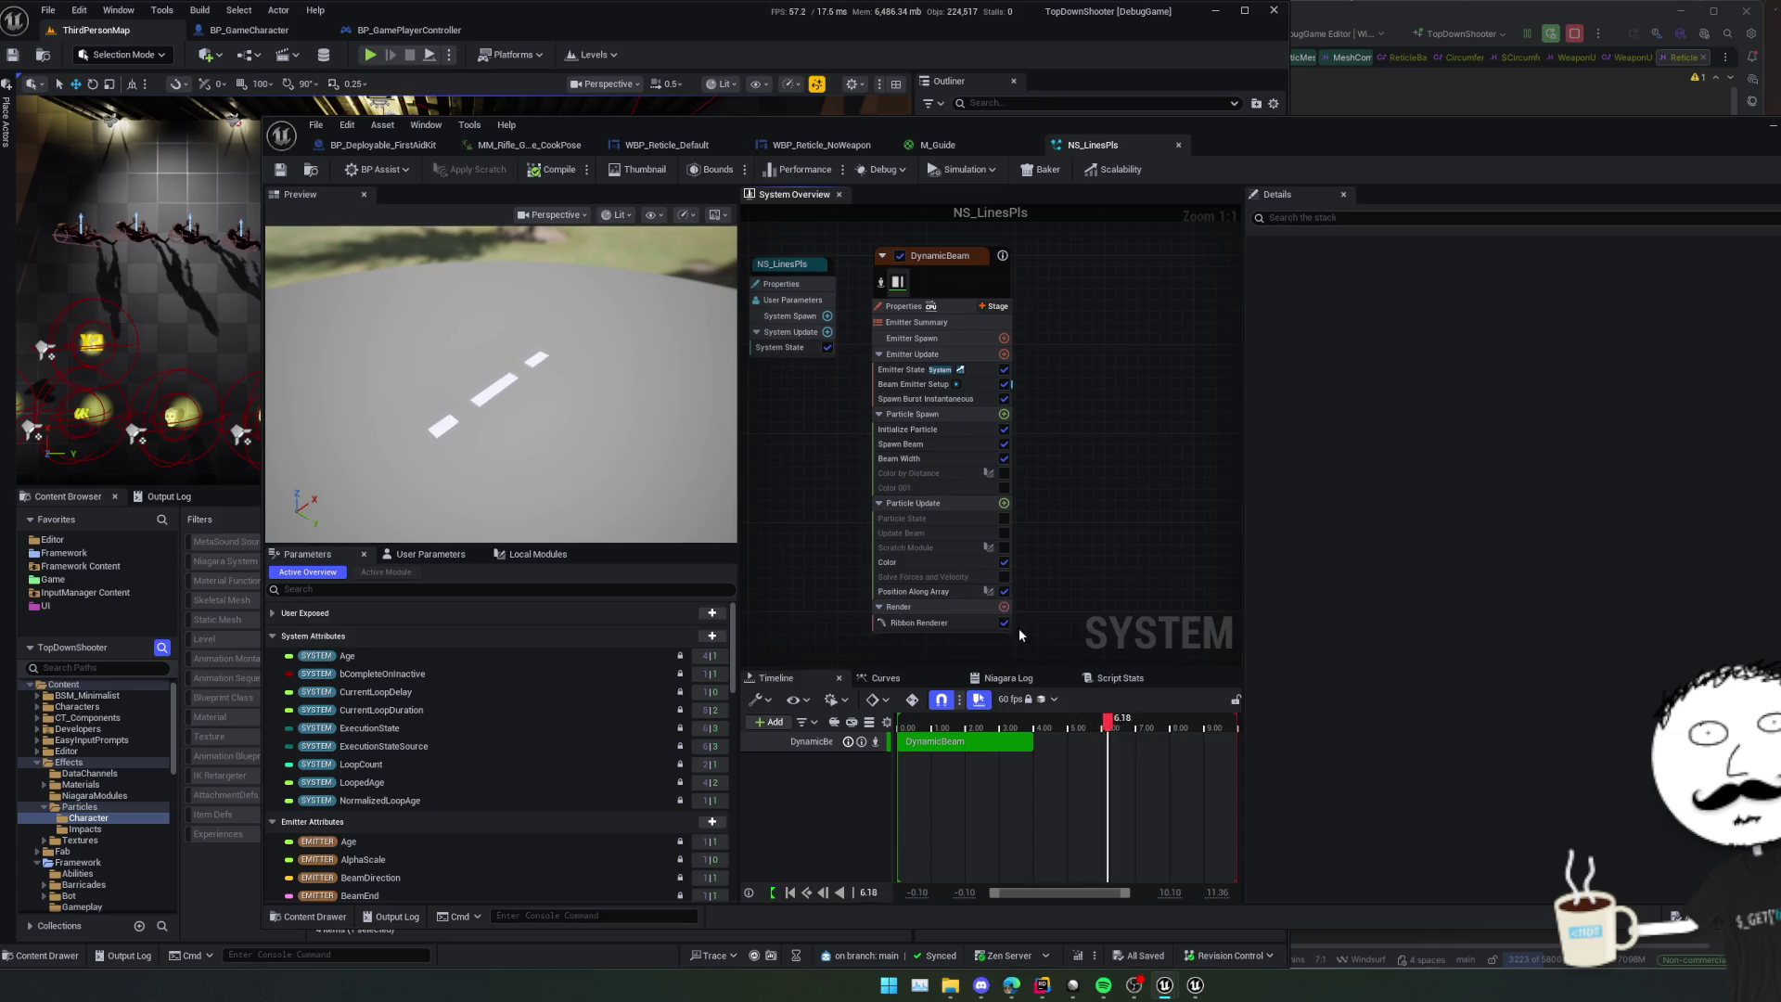
left_click(428, 554)
left_click(505, 554)
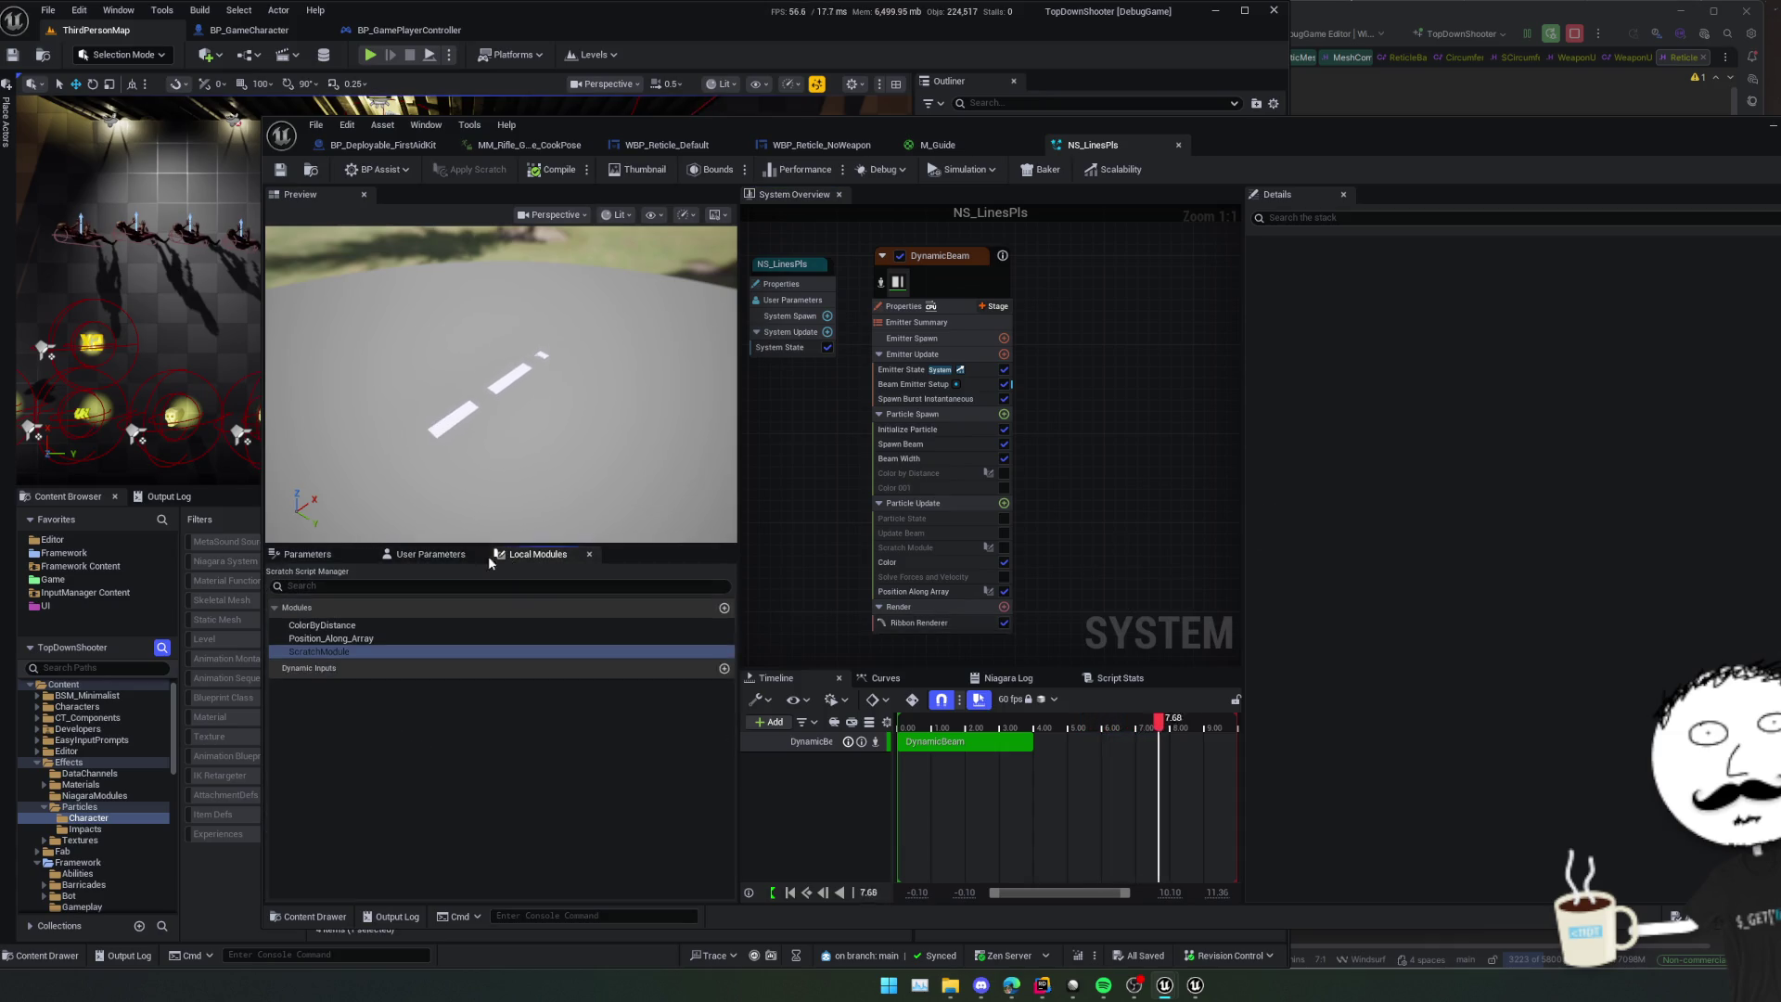
- Expand the TargetPath user parameter and raise Index [1] X and Y to lengthen and angle the beam
left_click(436, 557)
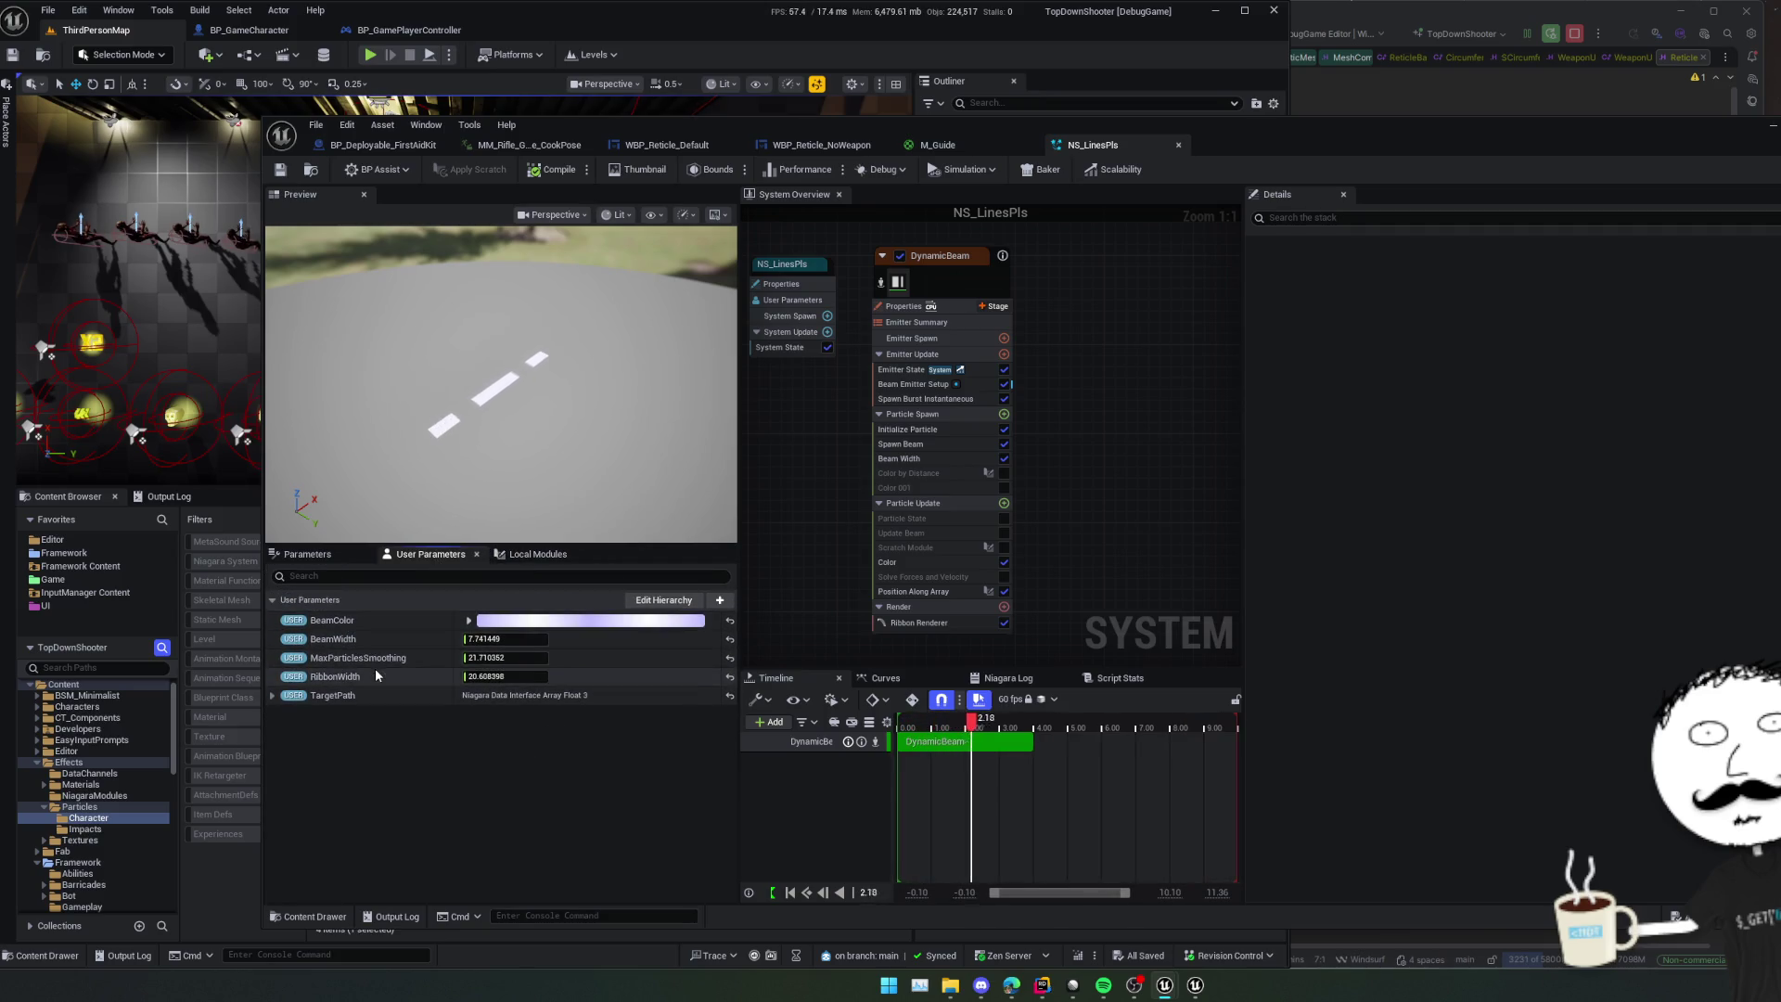
left_click(272, 696)
left_click(284, 714)
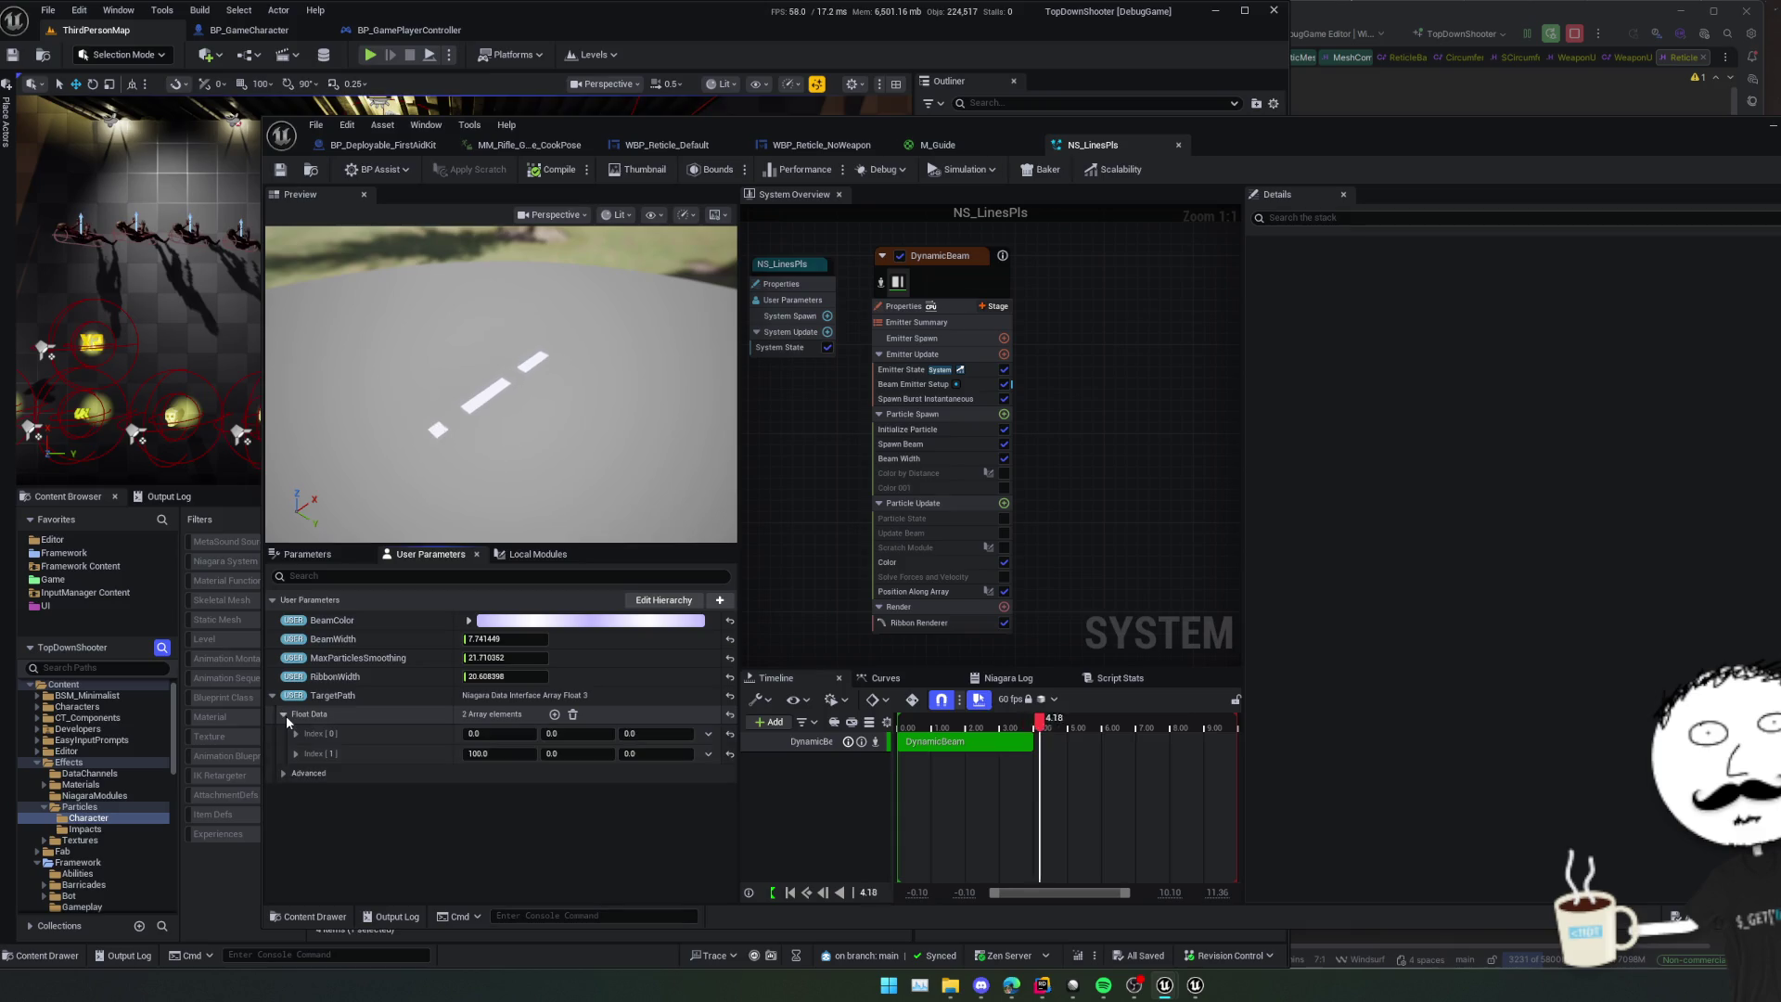
left_click_drag(492, 754, 557, 753)
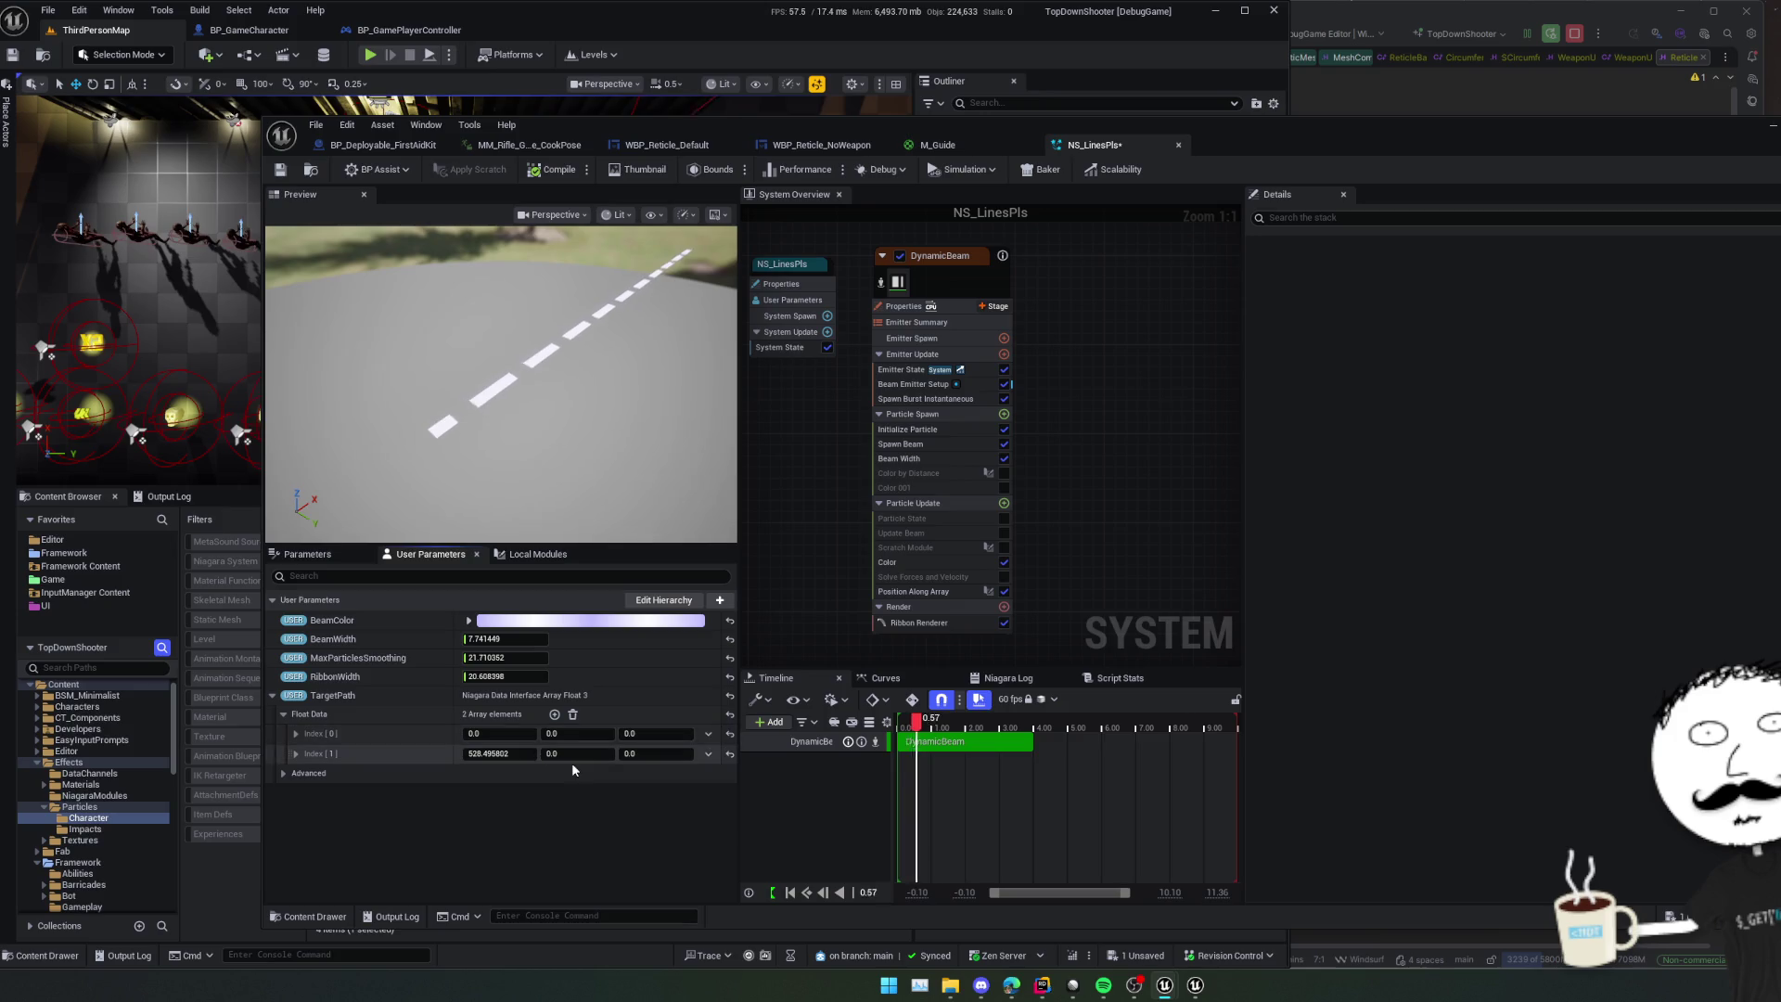
left_click_drag(575, 753, 613, 753)
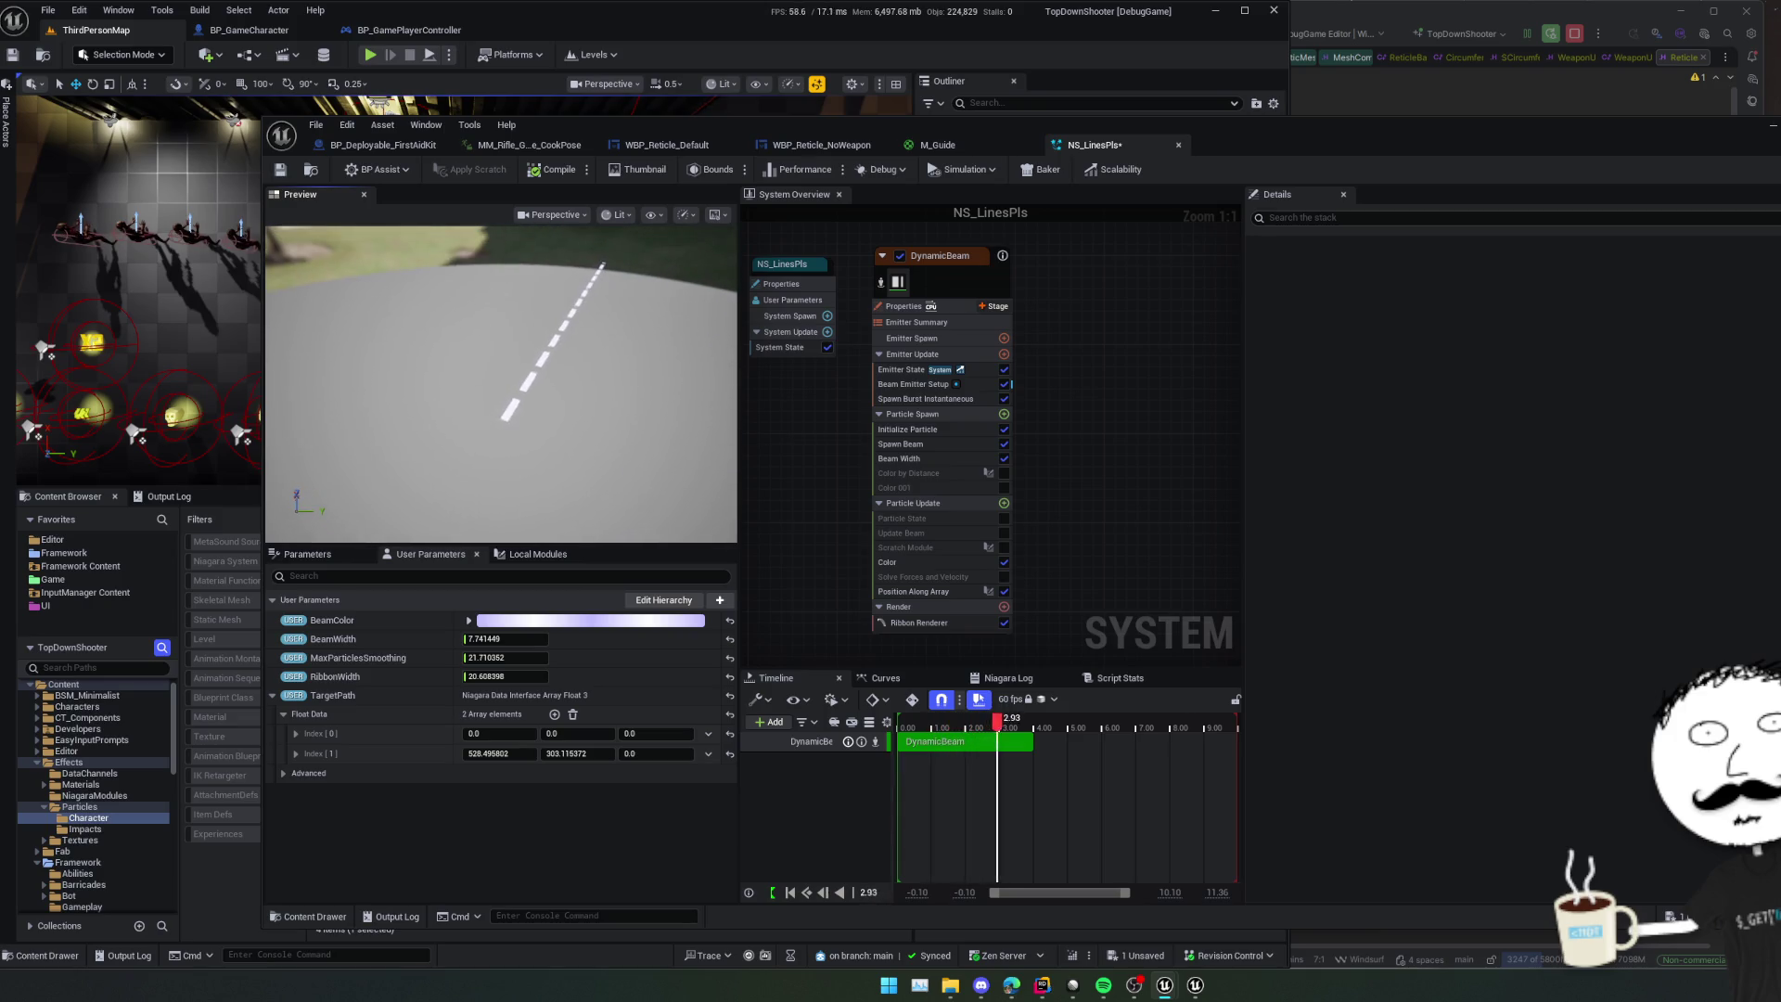
- Add a third TargetPath point with Index [1]'s values, then delete the middle point
left_click(554, 714)
right_click(456, 754, "shift")
left_click(386, 774, "shift")
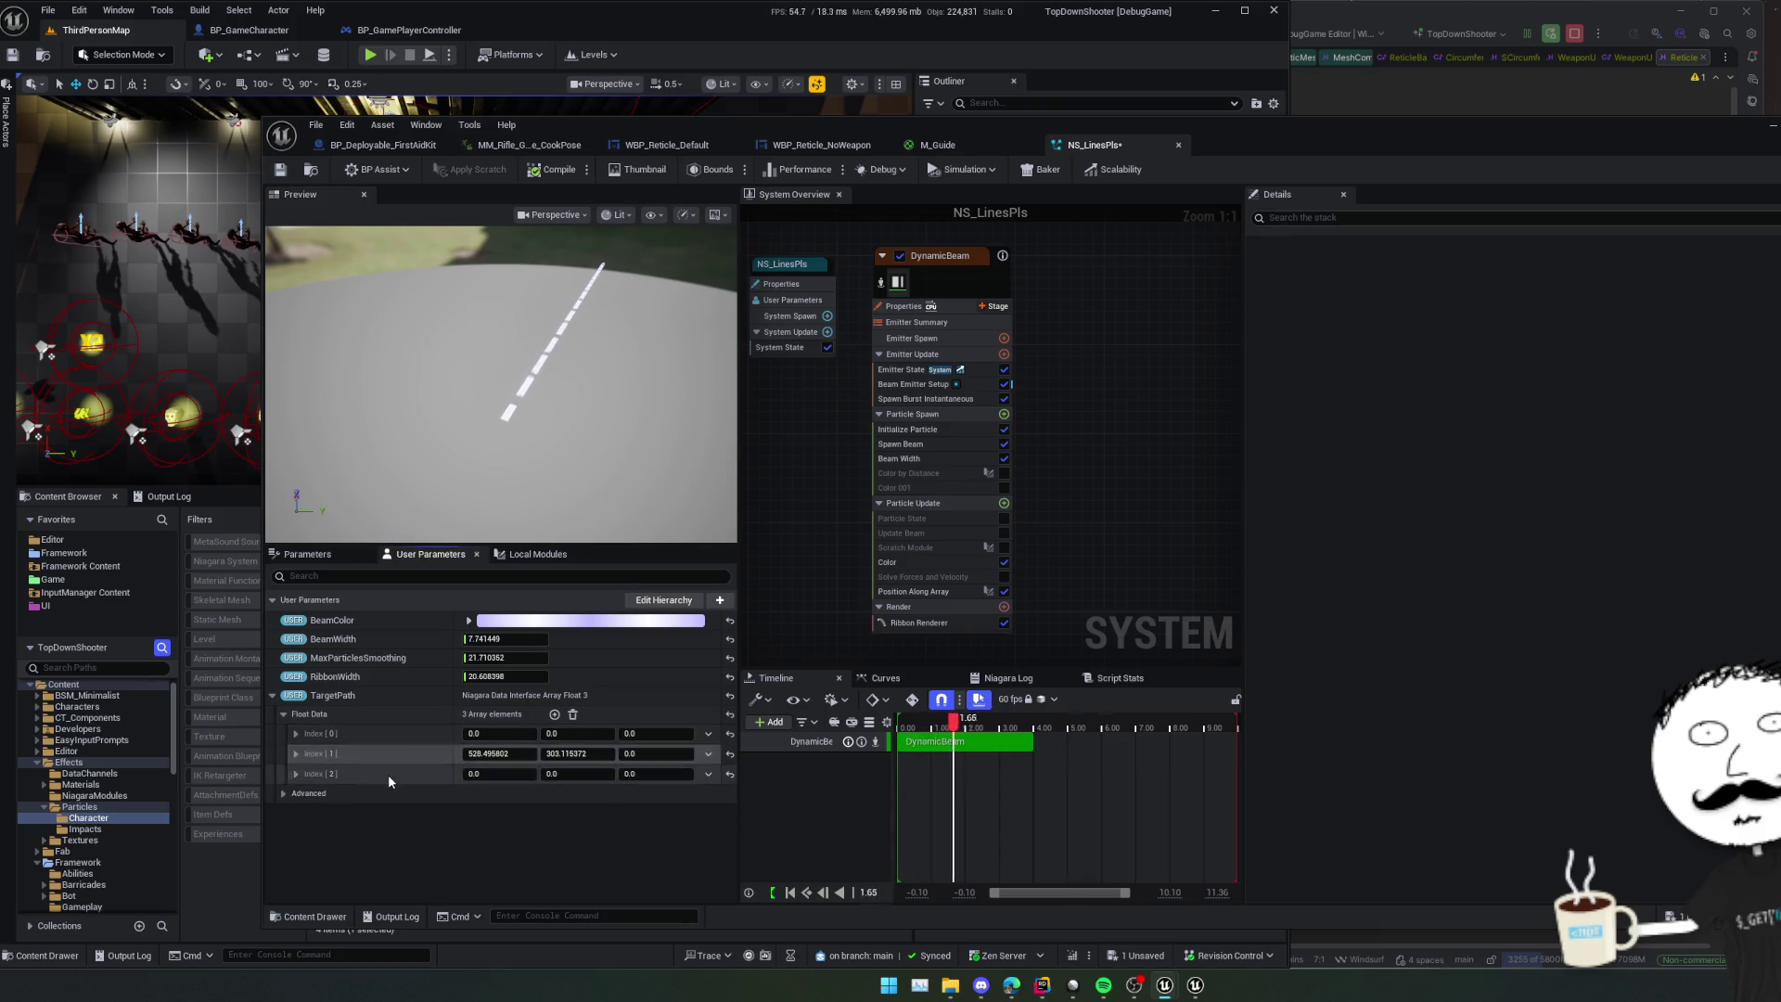
left_click(522, 754)
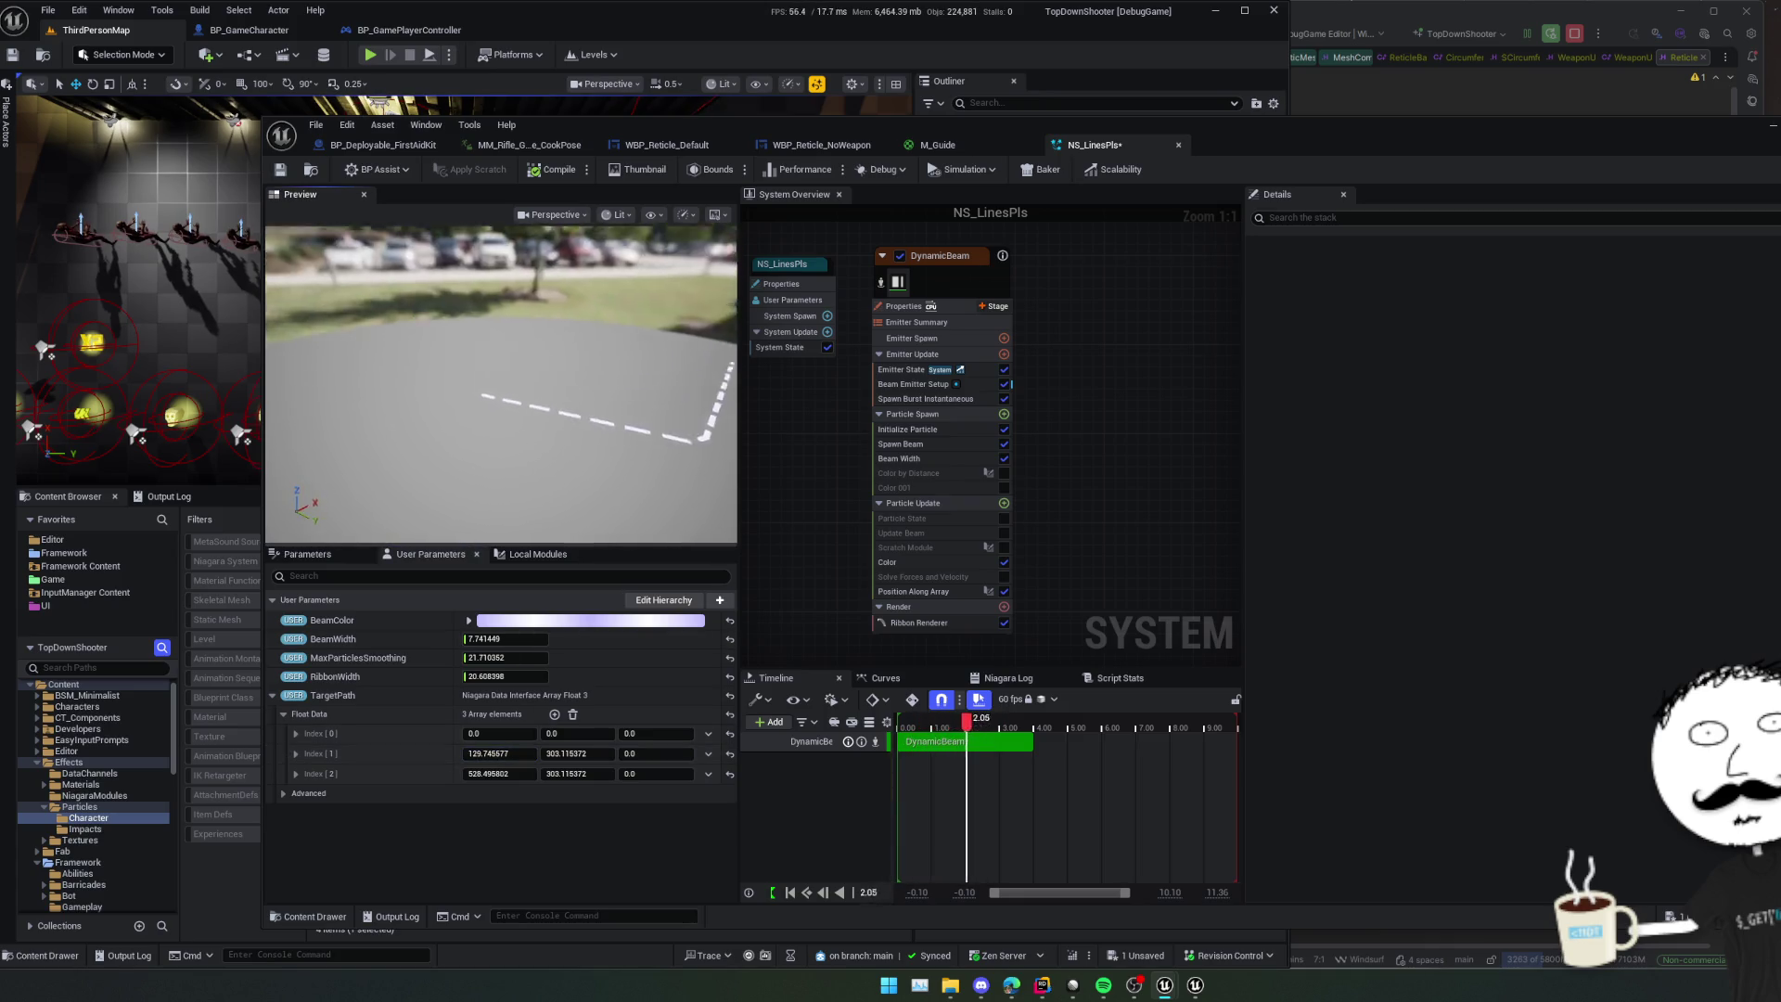
mouse_move(501, 380)
left_mouse_down()
mouse_move(562, 408)
mouse_move(579, 529)
left_mouse_up()
left_click(708, 753)
left_click(729, 786)
left_click_drag(650, 452, 637, 453)
- Save NS_LinesPls, close the M_Guide tab, and minimize the Niagara editor
key("ctrl+s")
mouse_move(1206, 120)
left_mouse_down()
mouse_move(1083, 130)
mouse_move(1101, 107)
left_mouse_up()
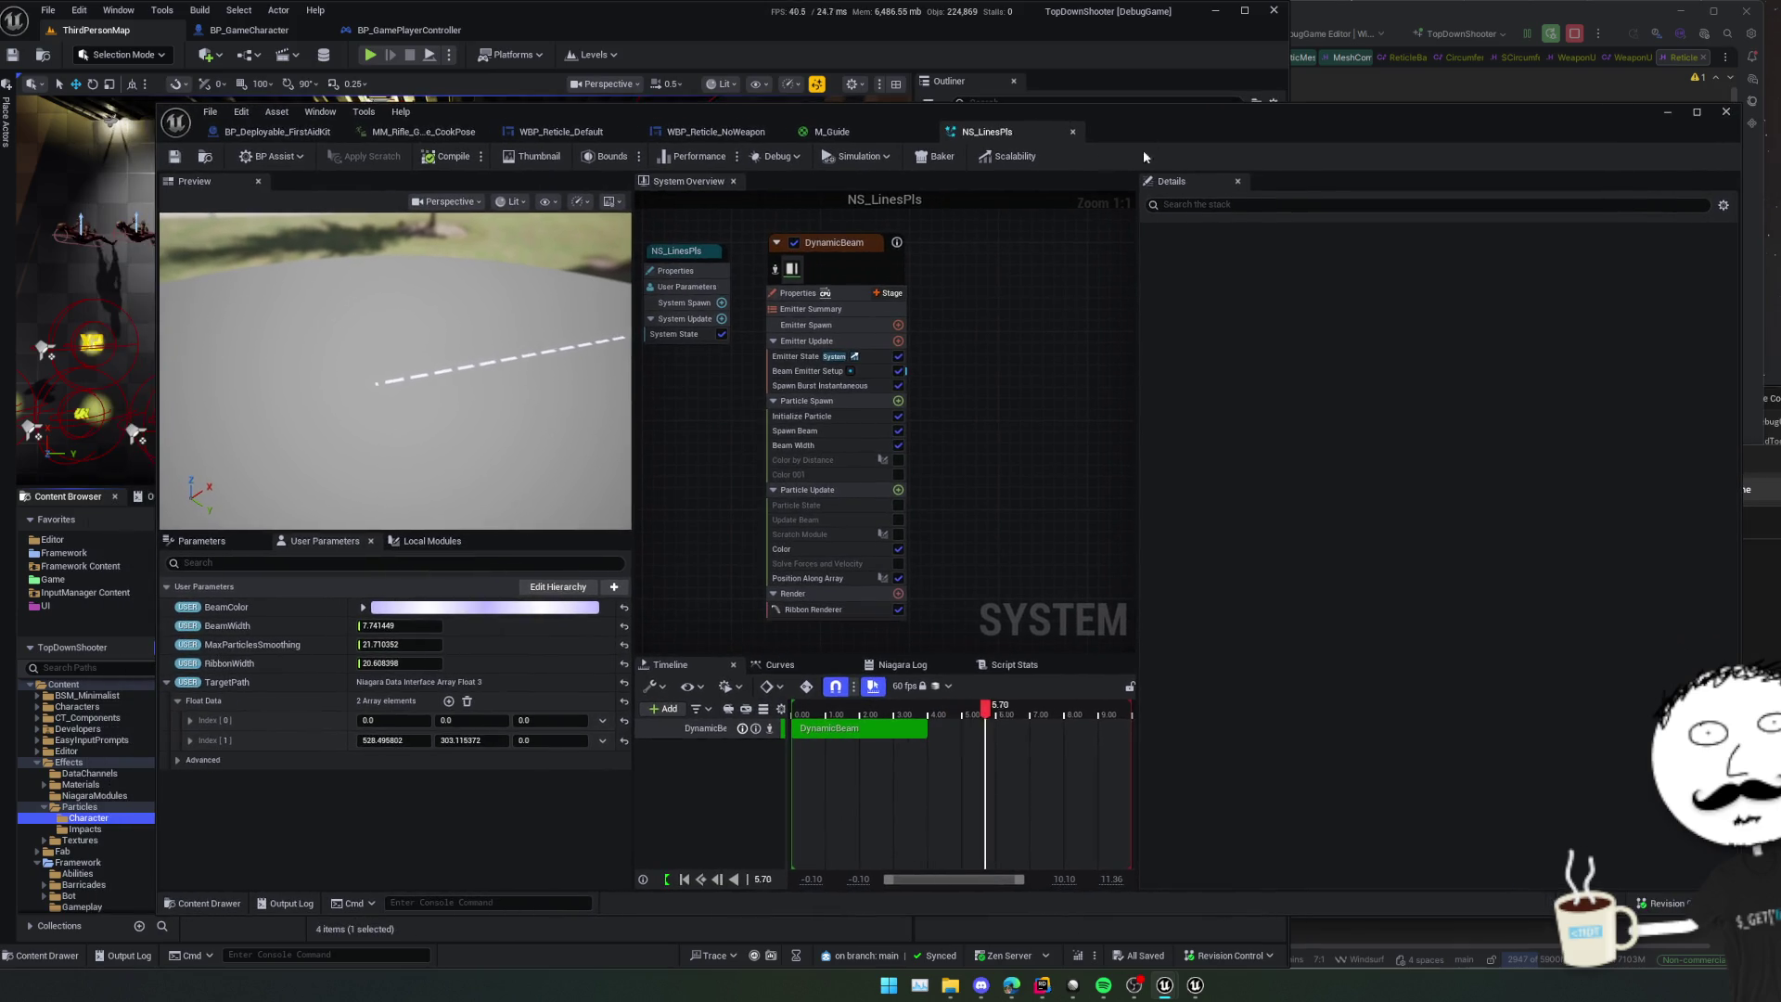
middle_click(841, 132)
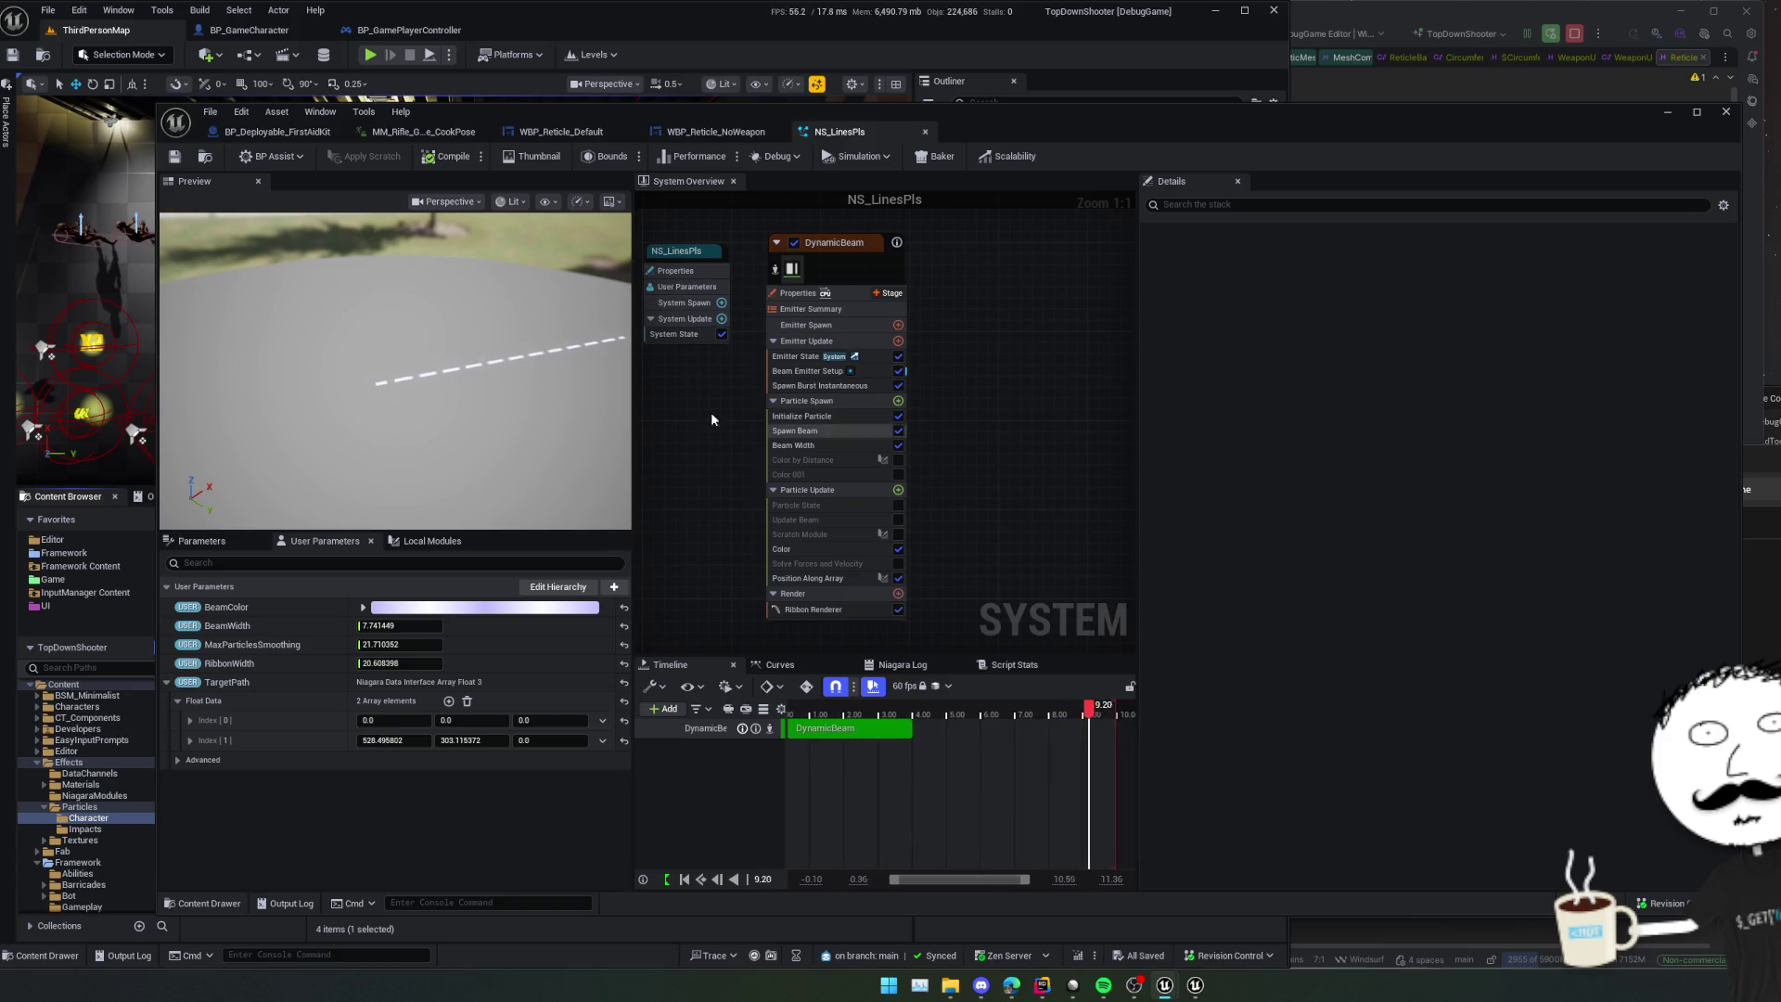
mouse_move(743, 419)
left_mouse_down()
mouse_move(784, 426)
mouse_move(821, 398)
mouse_move(781, 399)
mouse_move(813, 397)
mouse_move(787, 427)
left_mouse_up()
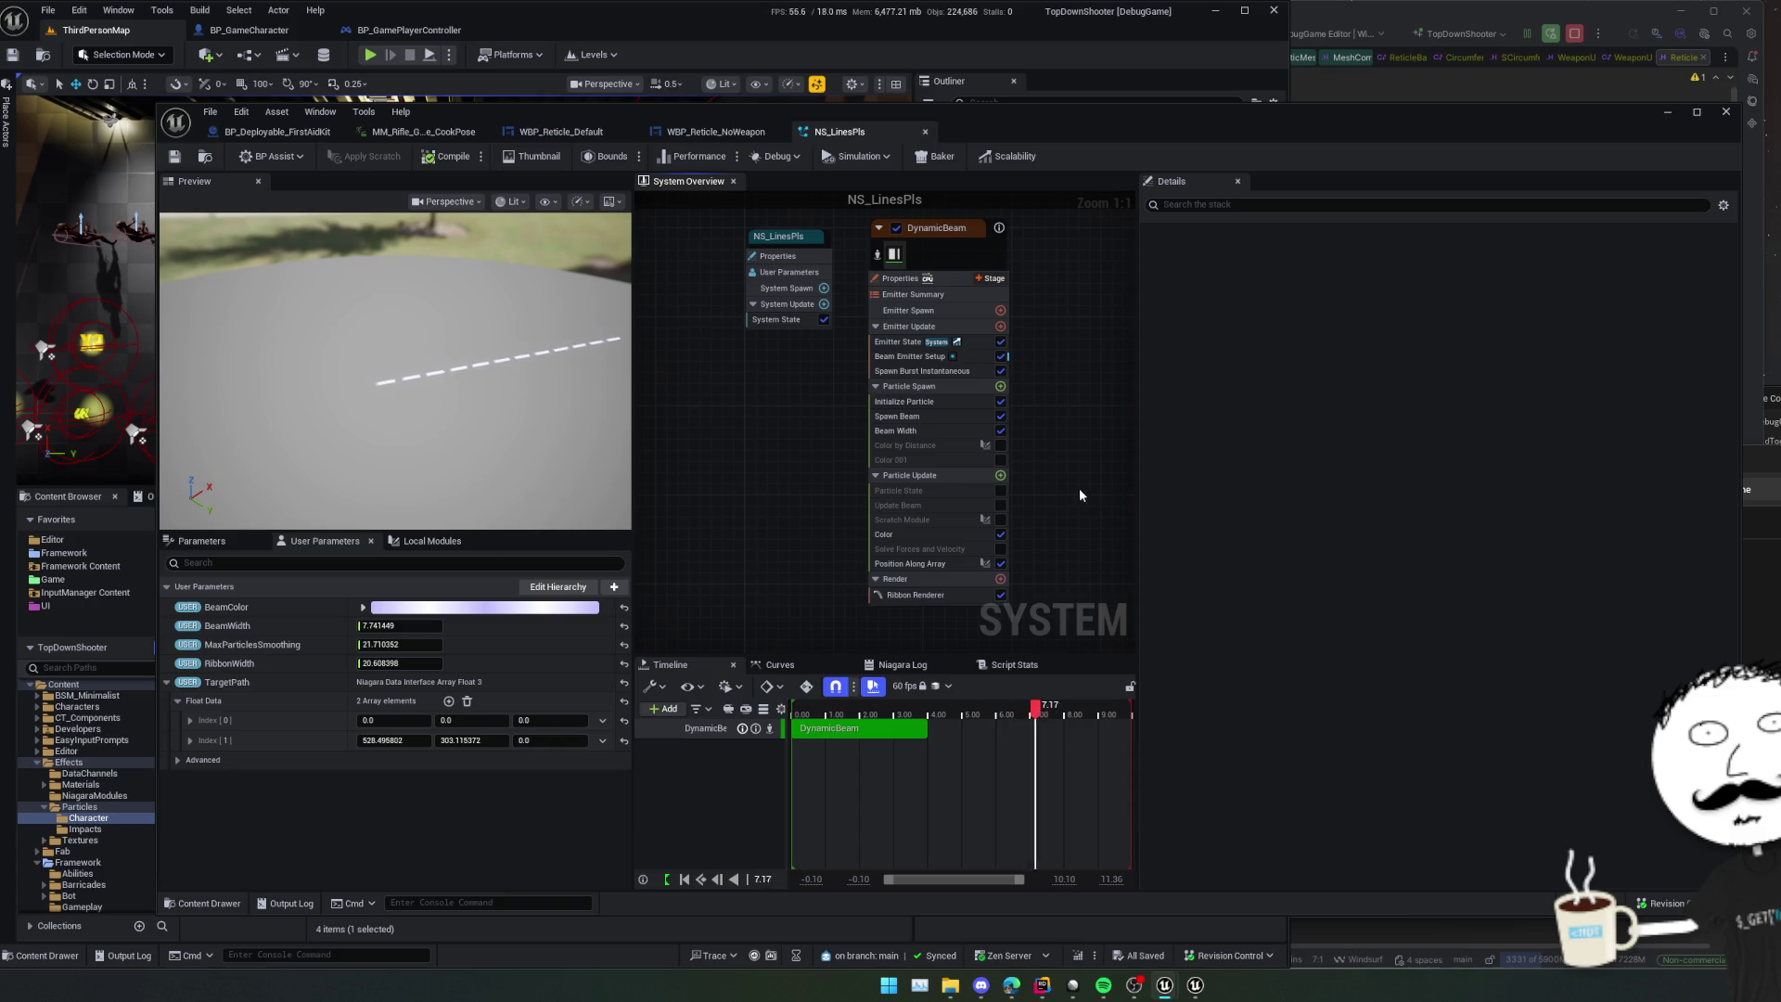
left_click(1668, 111)
- In Rider, close the unneeded source tabs, including ReticleBase, MeshComponent and Deployable.cpp
key("alt+Tab")
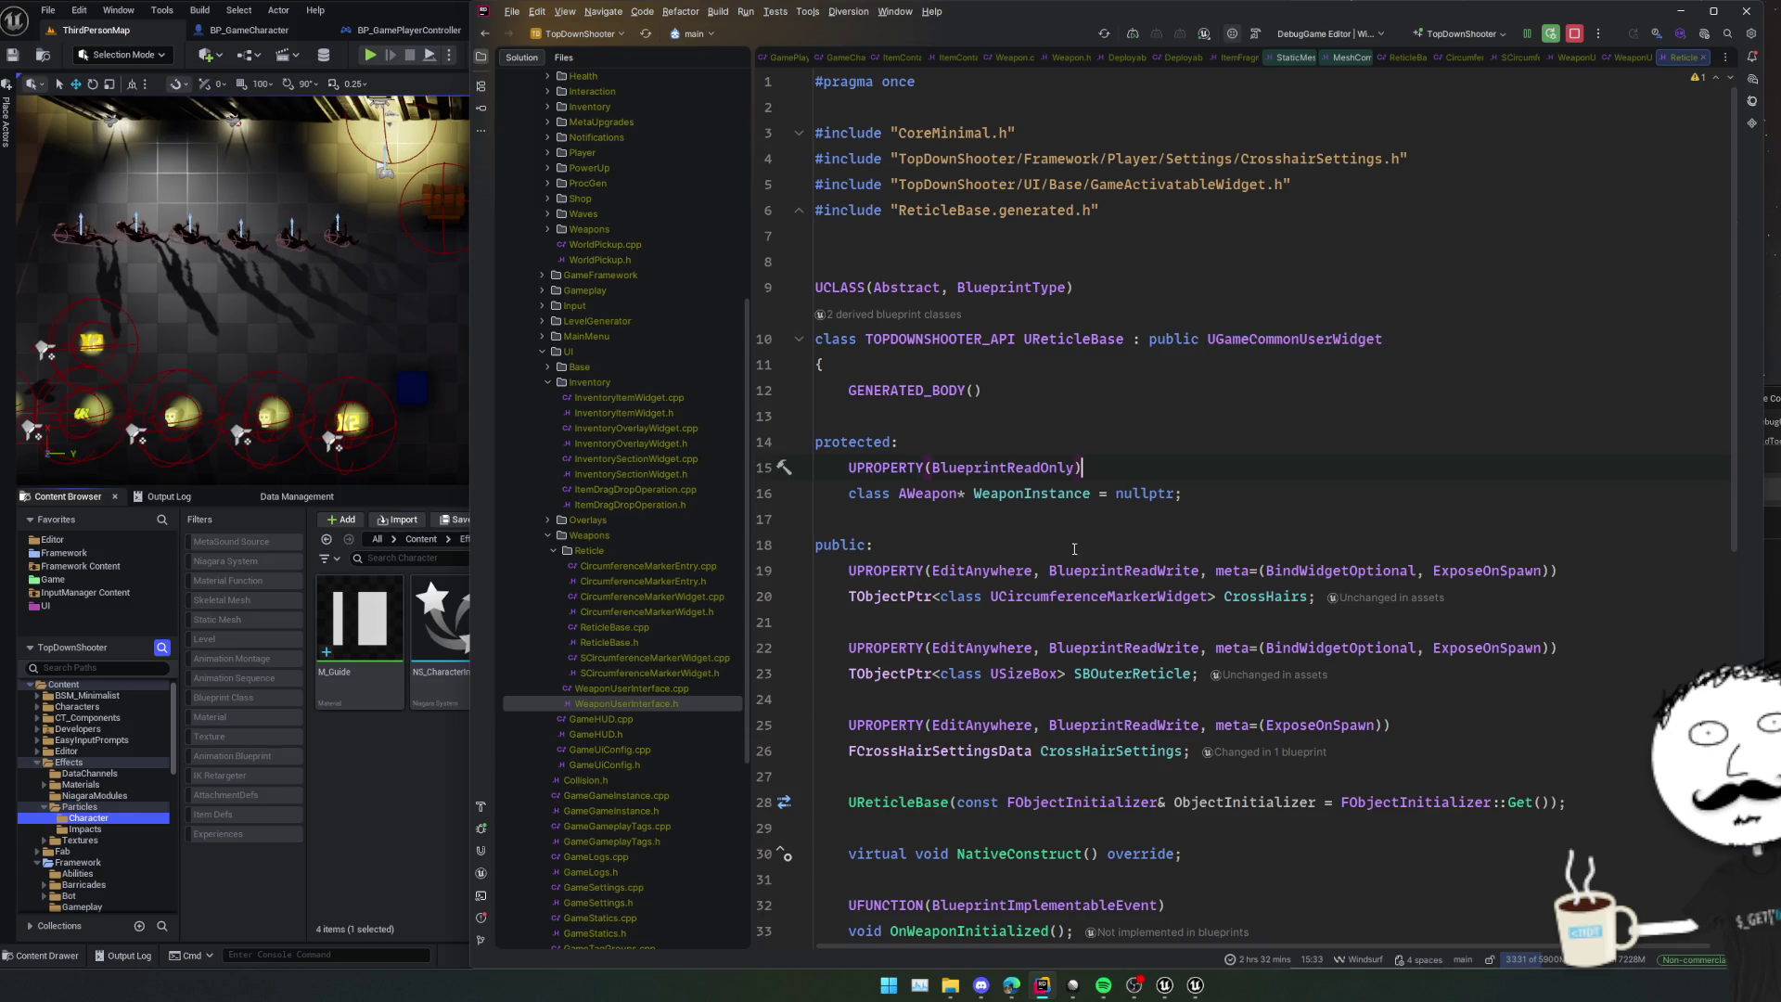
left_click(1667, 59)
middle_click(1667, 60)
middle_click(1667, 59)
middle_click(1667, 60)
middle_click(1667, 59)
middle_click(1648, 59)
middle_click(1625, 58)
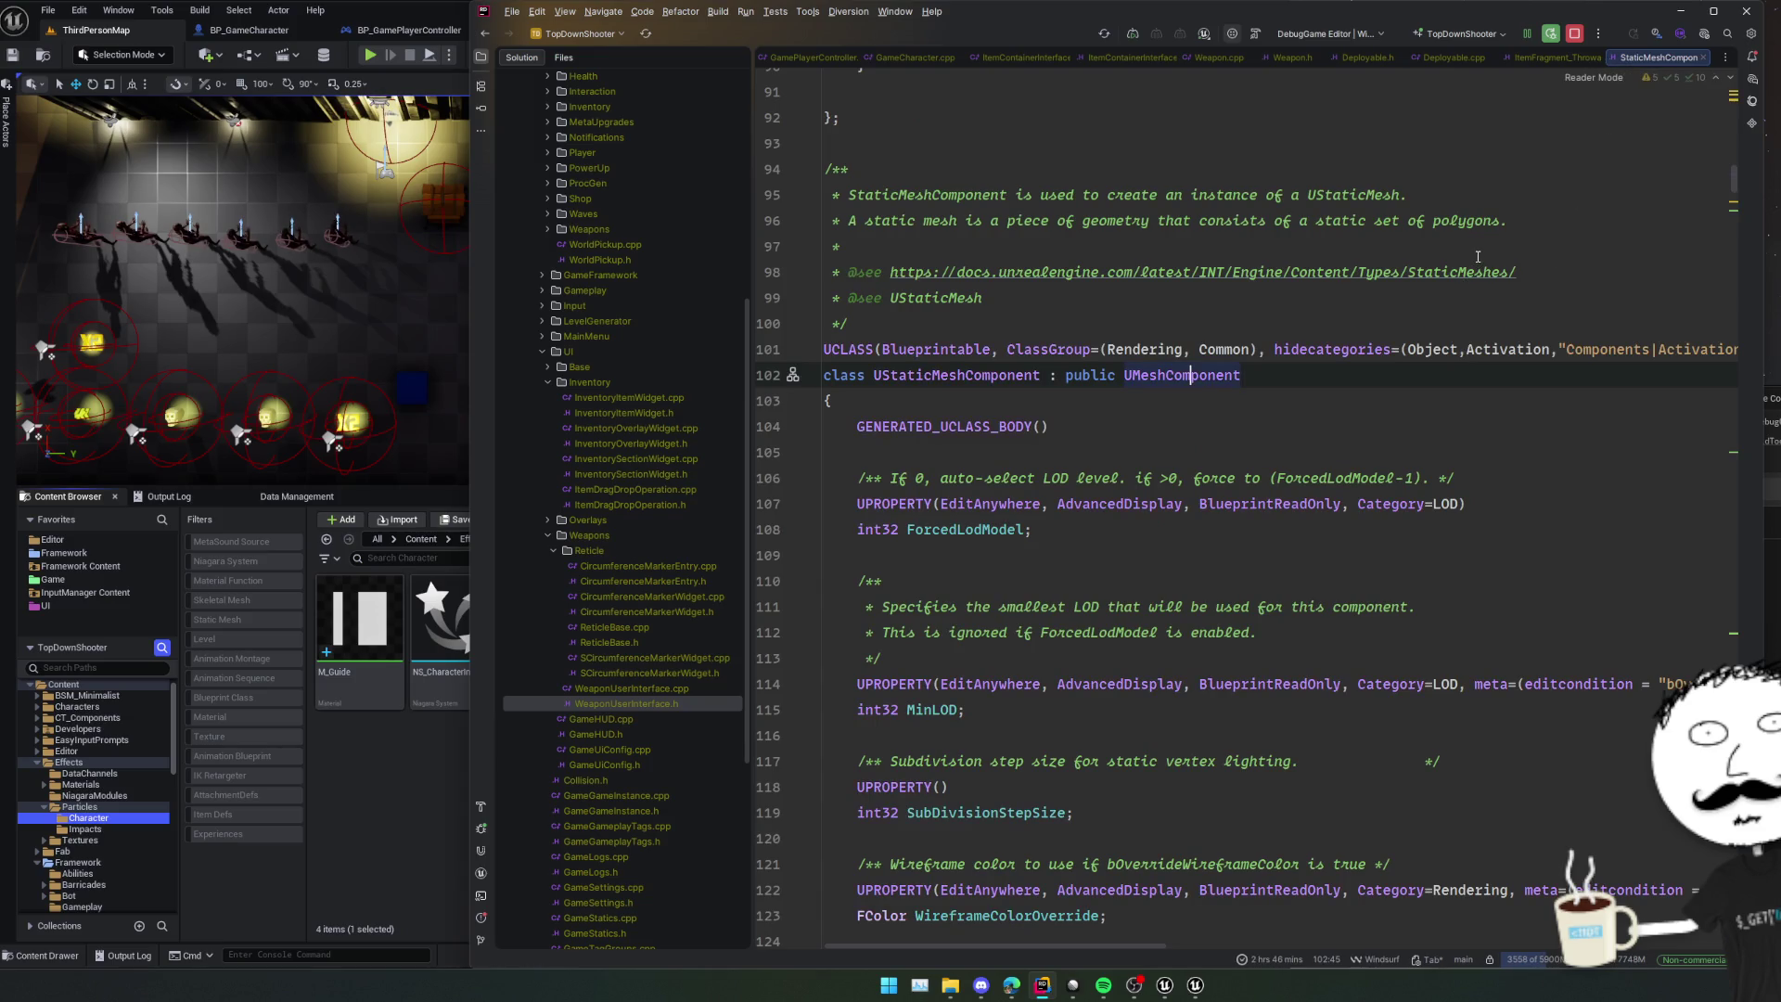
middle_click(1645, 58)
middle_click(1618, 58)
middle_click(1559, 58)
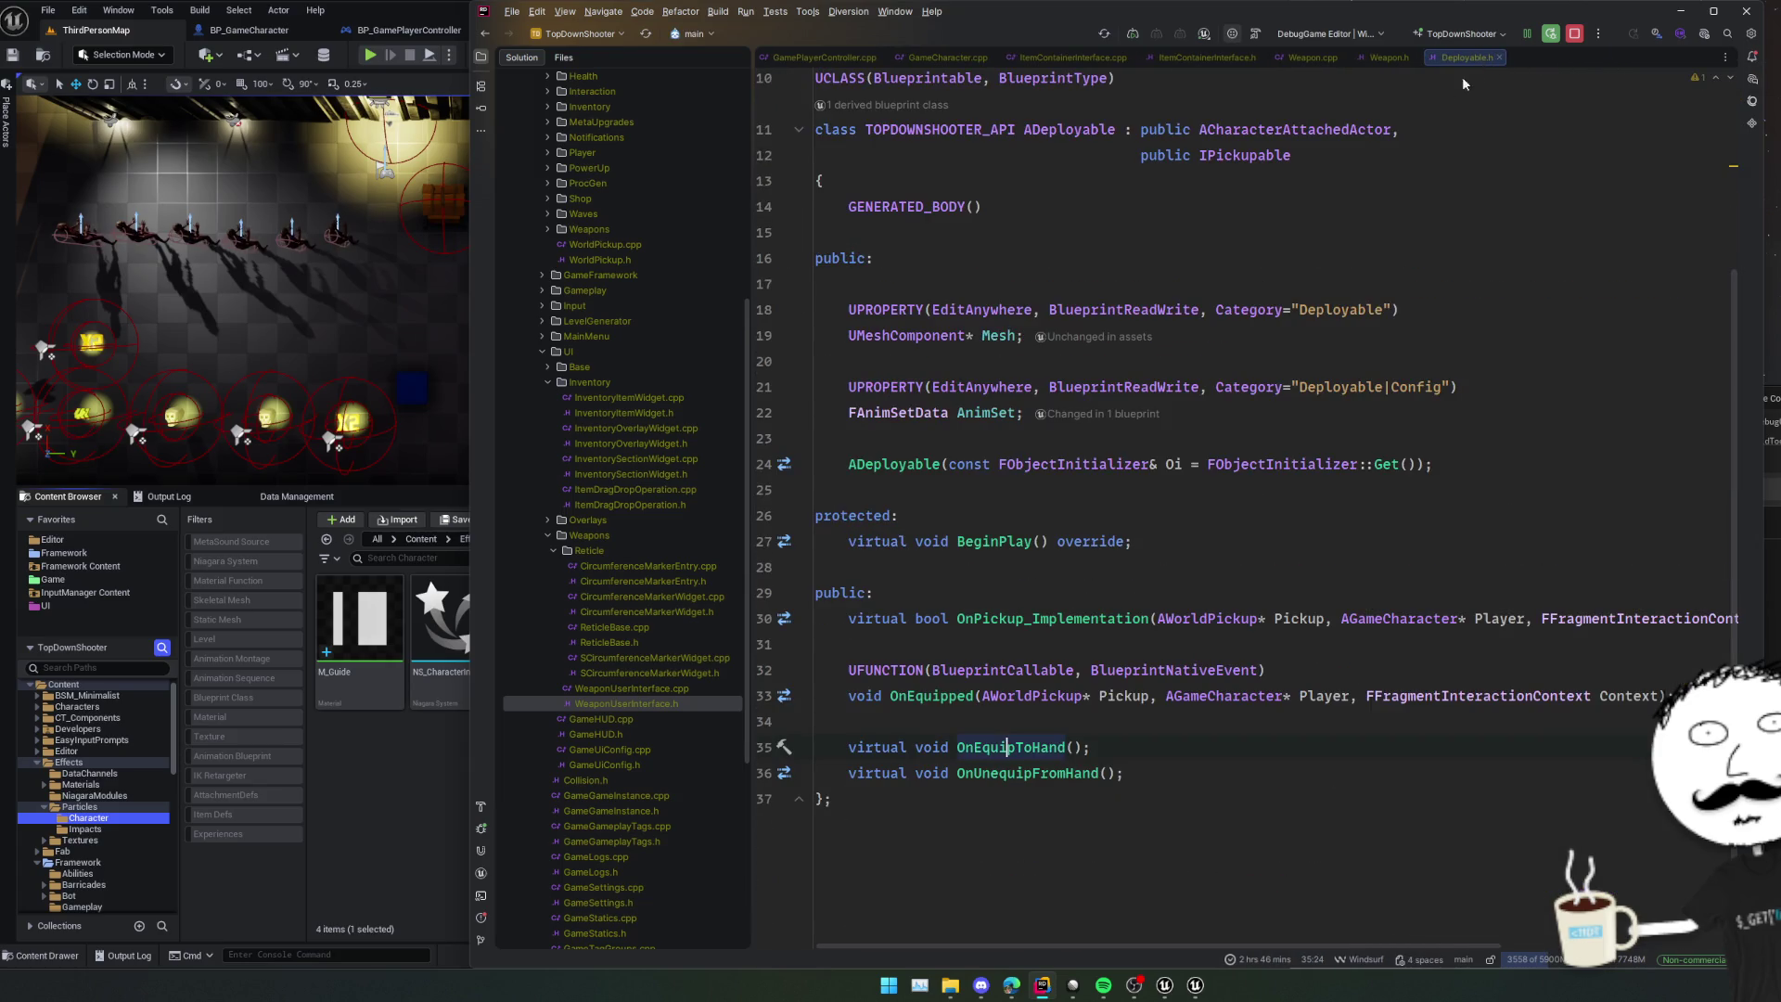
- Declare UFUNCTION(BlueprintCallable, BlueprintImplementableEvent) void K2_OnEquipToHand(); below OnEquipToHand
left_click(1073, 747)
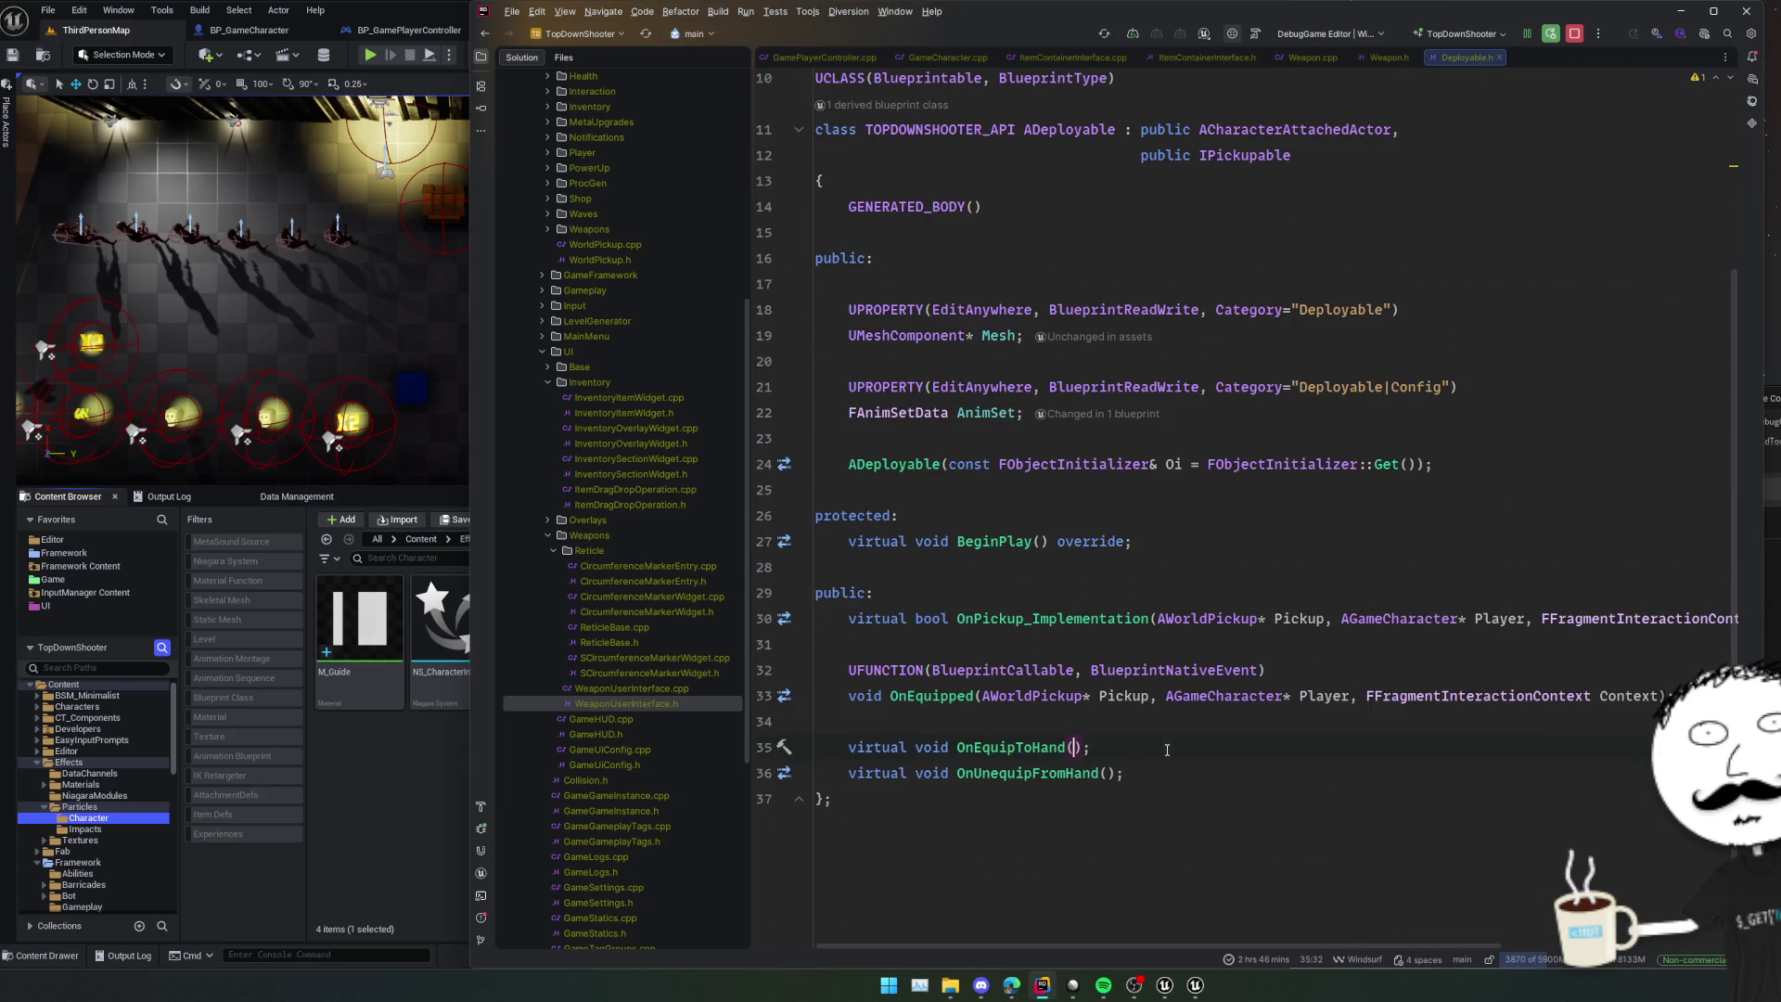
key("Return")
type("UFUNCTION(Bluepr")
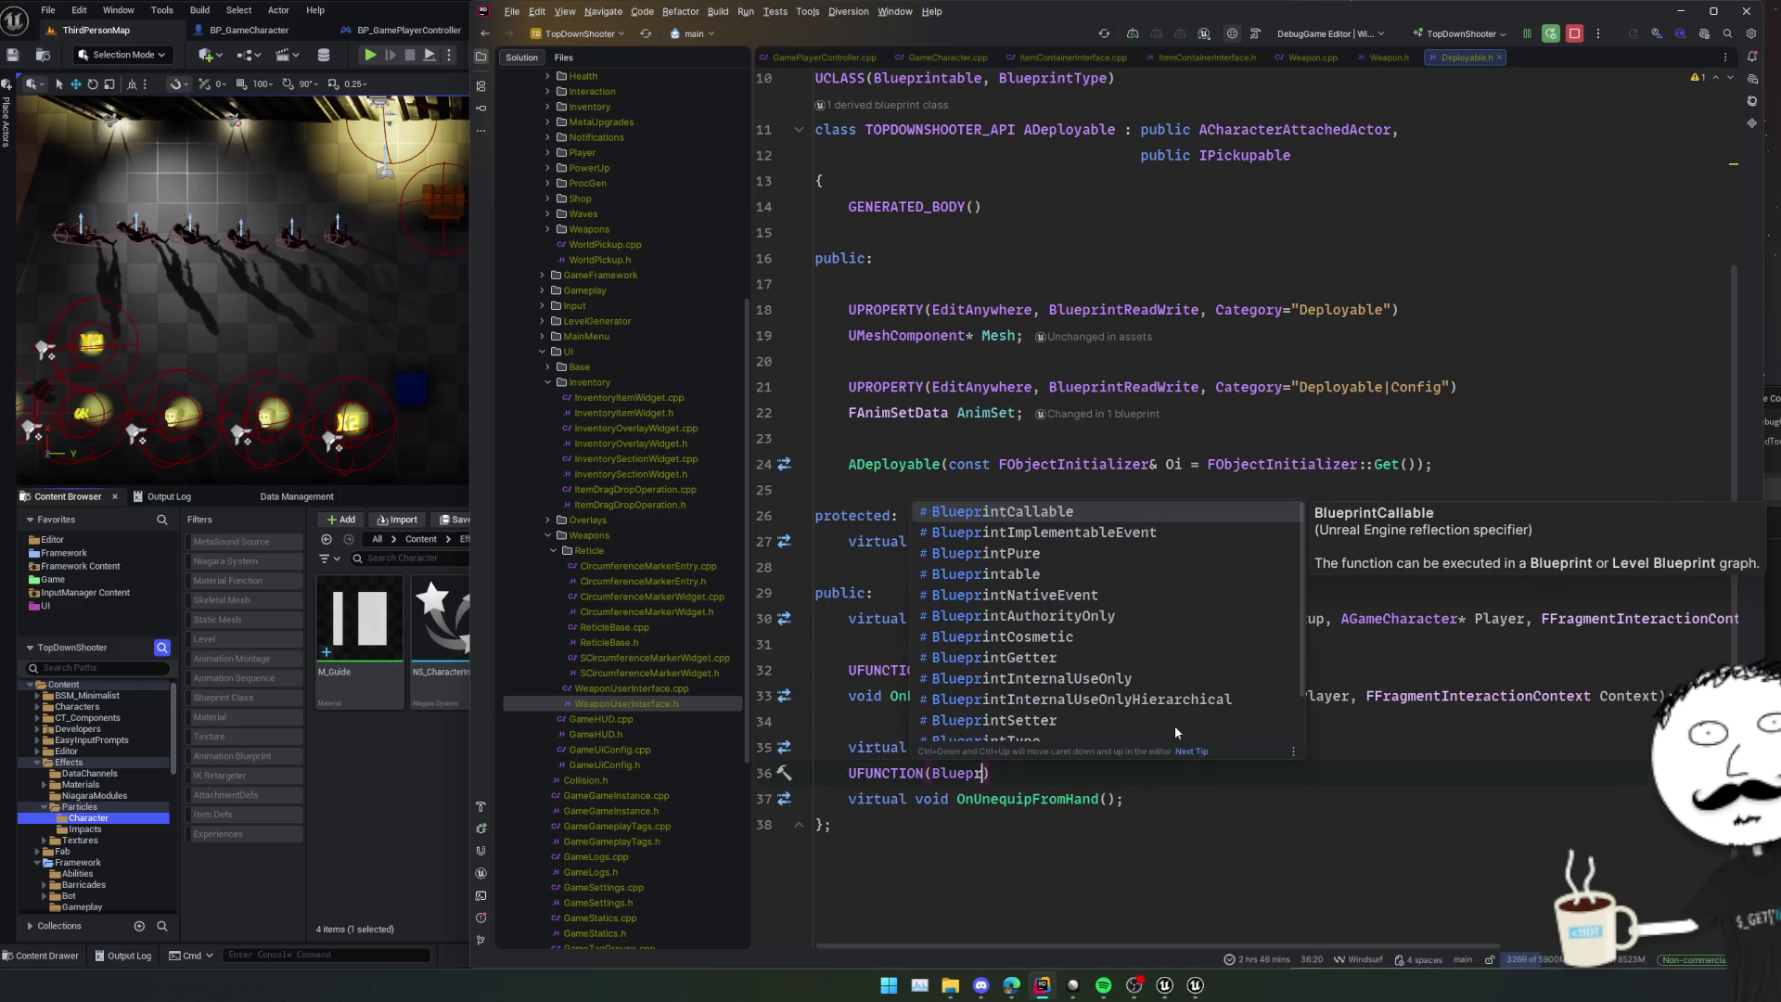
key("Return")
type(", Blueprint")
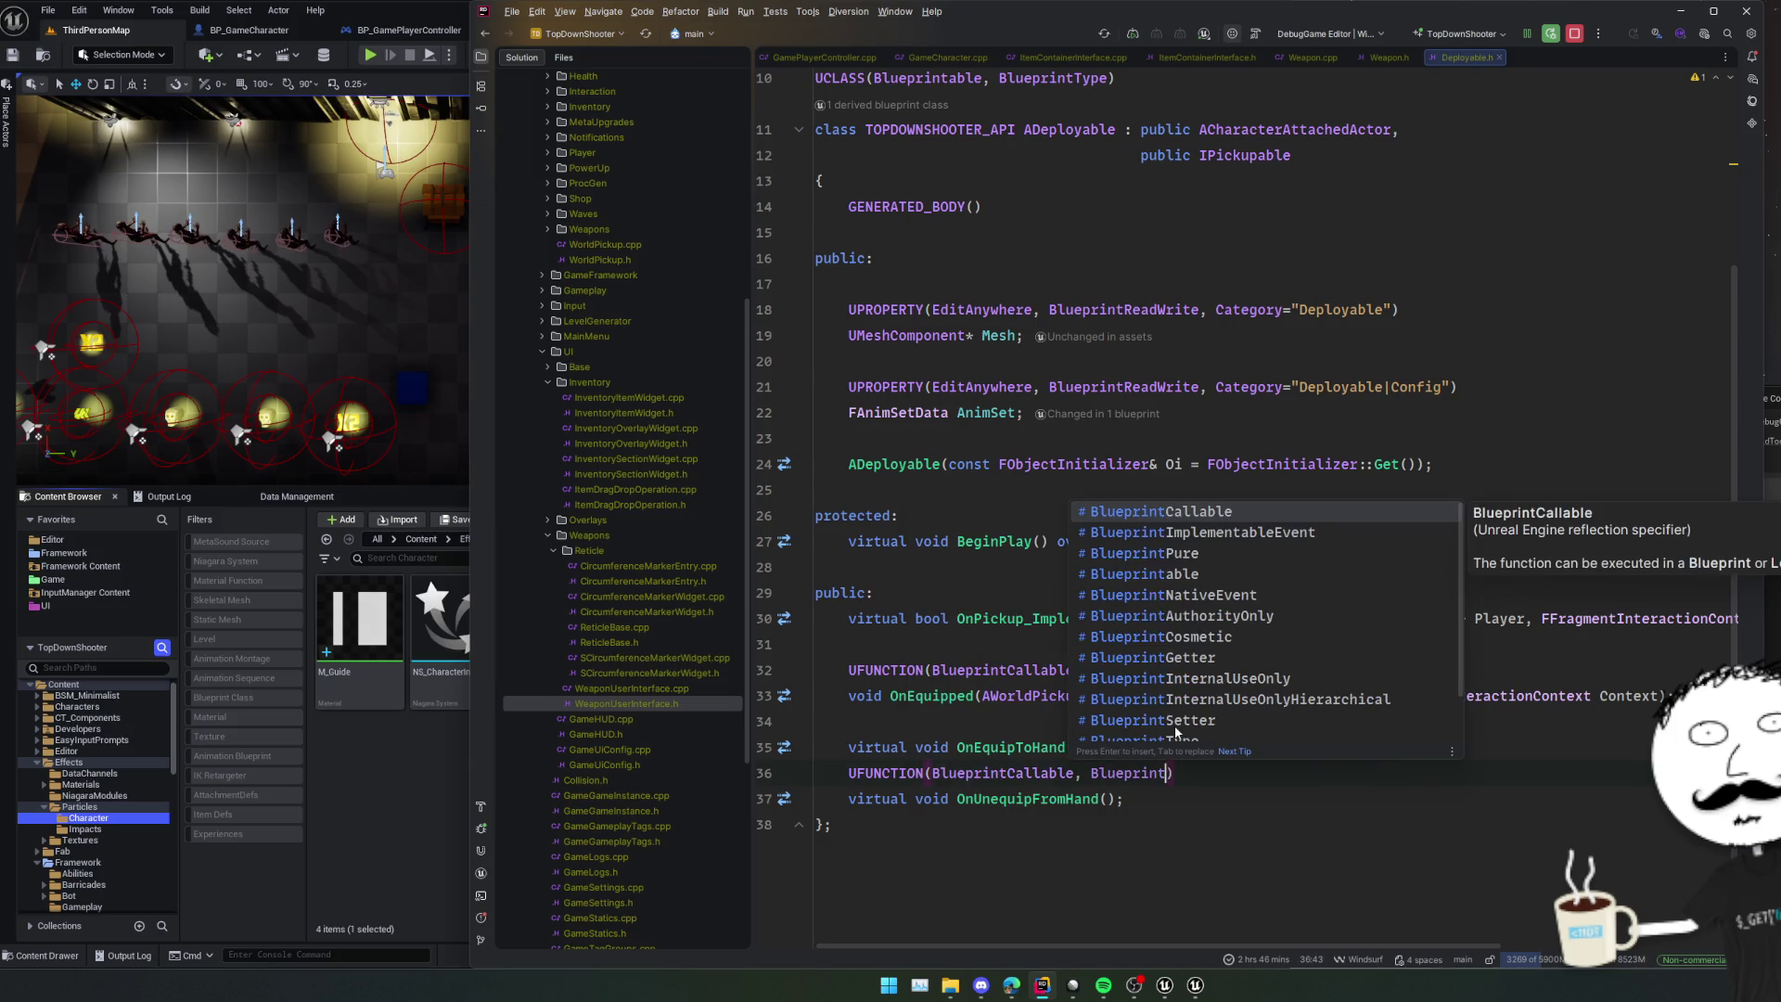
type("Im")
key("Return")
key("Return")
type("void On")
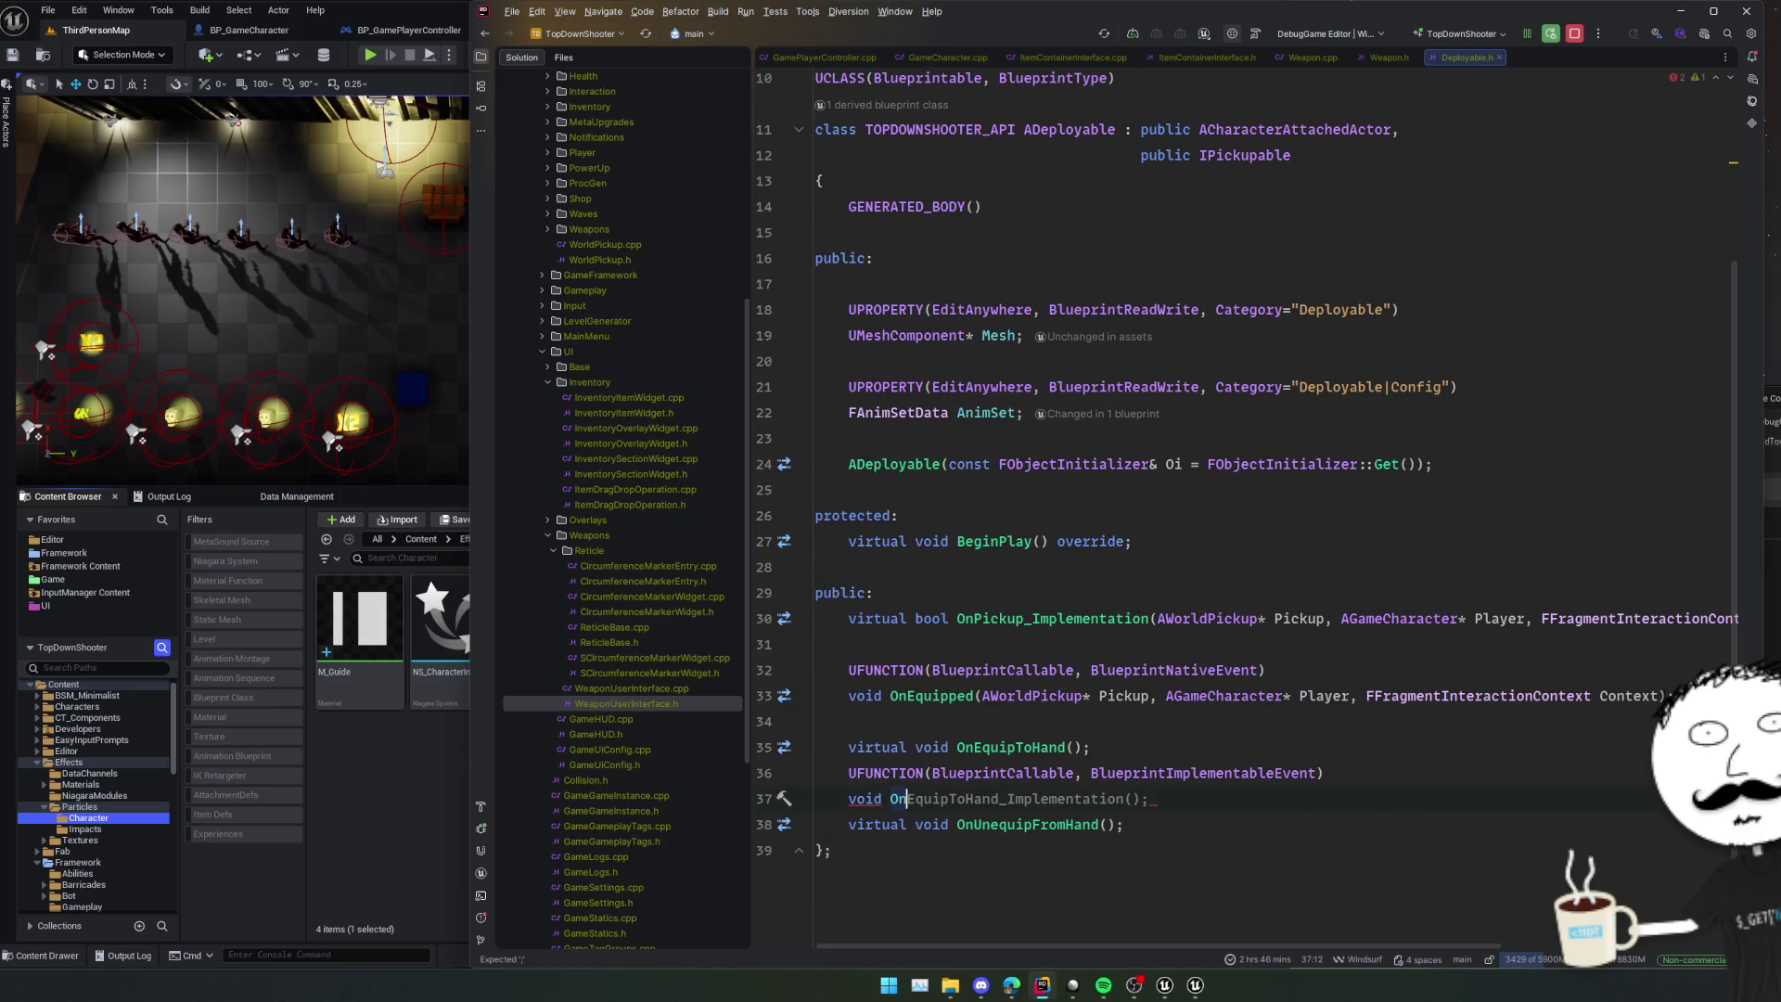
key("BackSpace")
key("BackSpace")
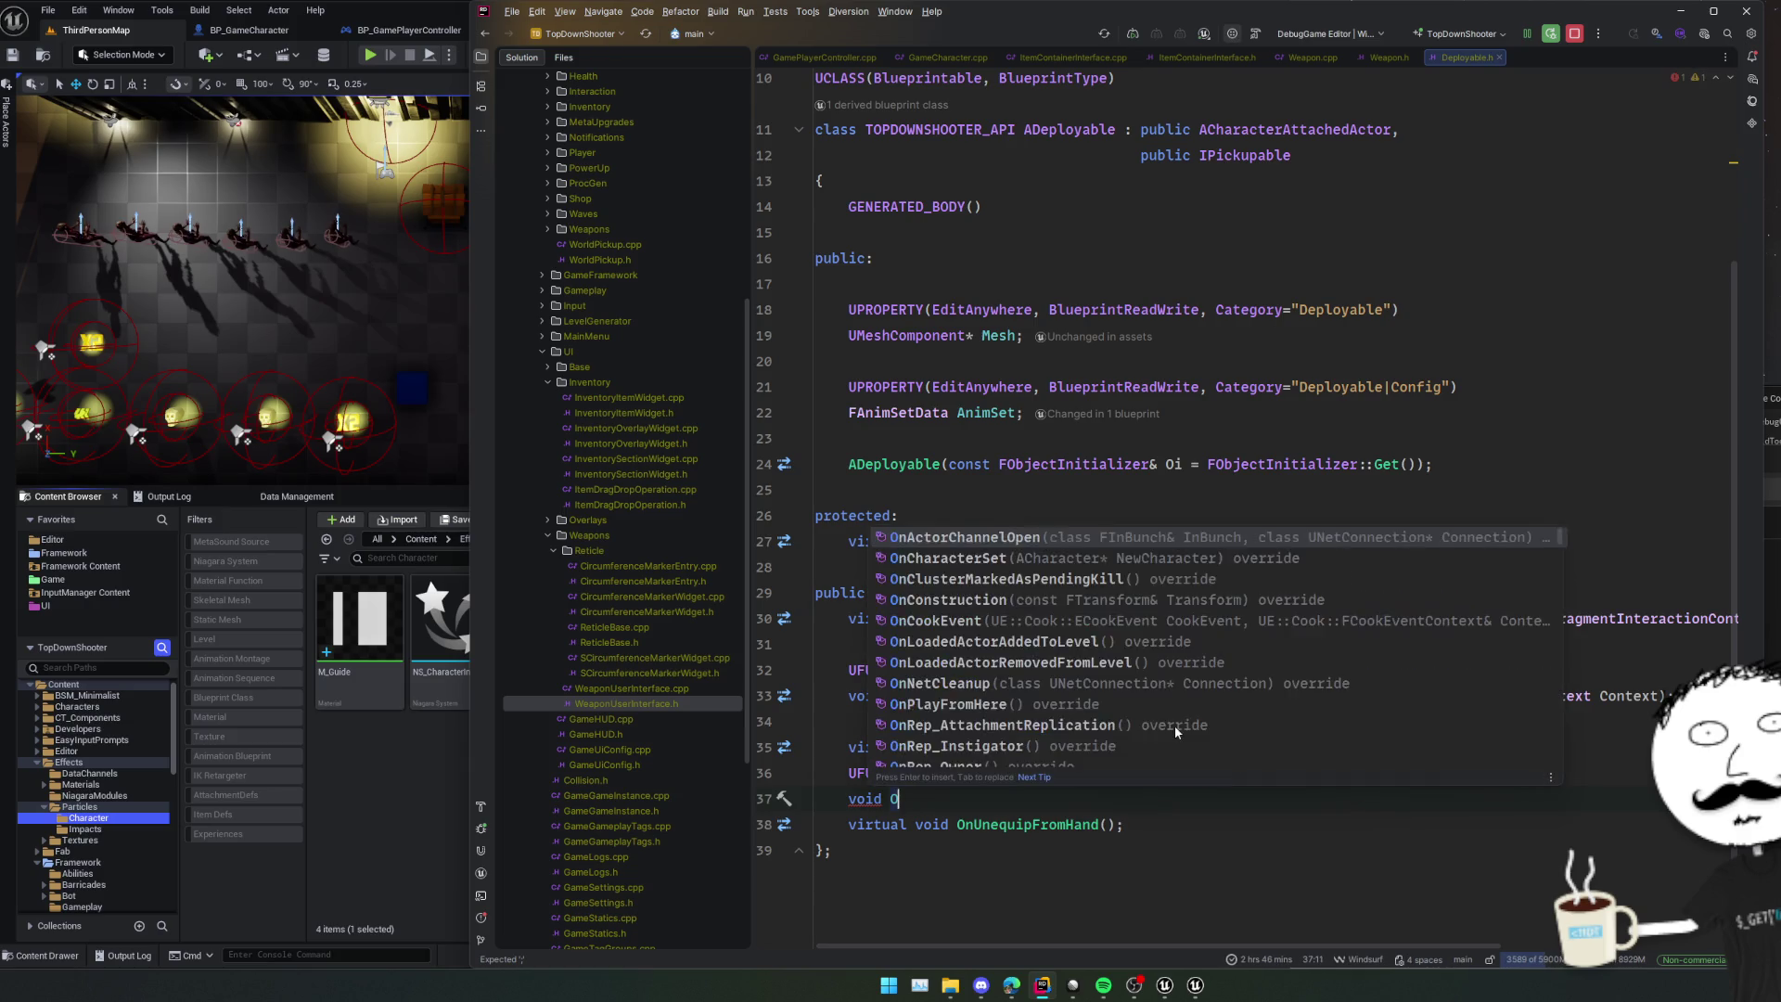
type("K2_On")
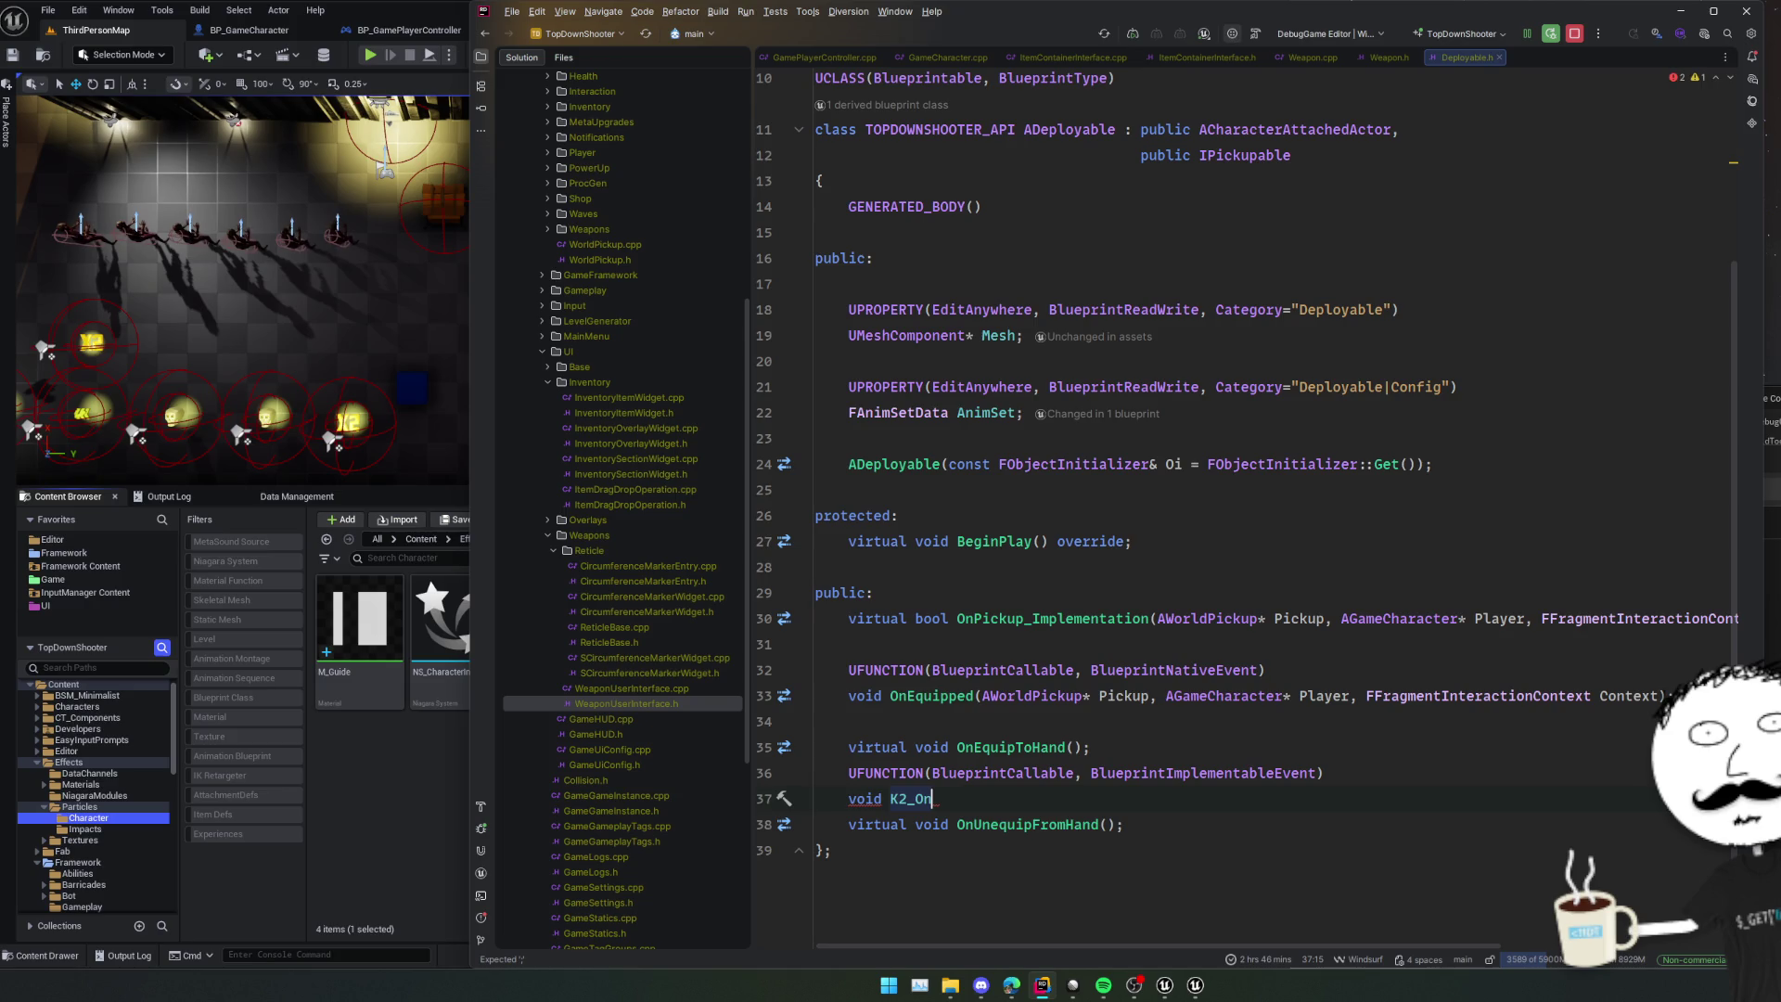
key("Tab")
type("();")
key("Return")
- Duplicate the declaration after OnUnequipFromHand and rename it K2_OnUnequipFromHand
key("shift+Up")
key("shift+Up")
key("ctrl+c")
key("Down")
key("Down")
key("Down")
key("End")
key("ctrl+v")
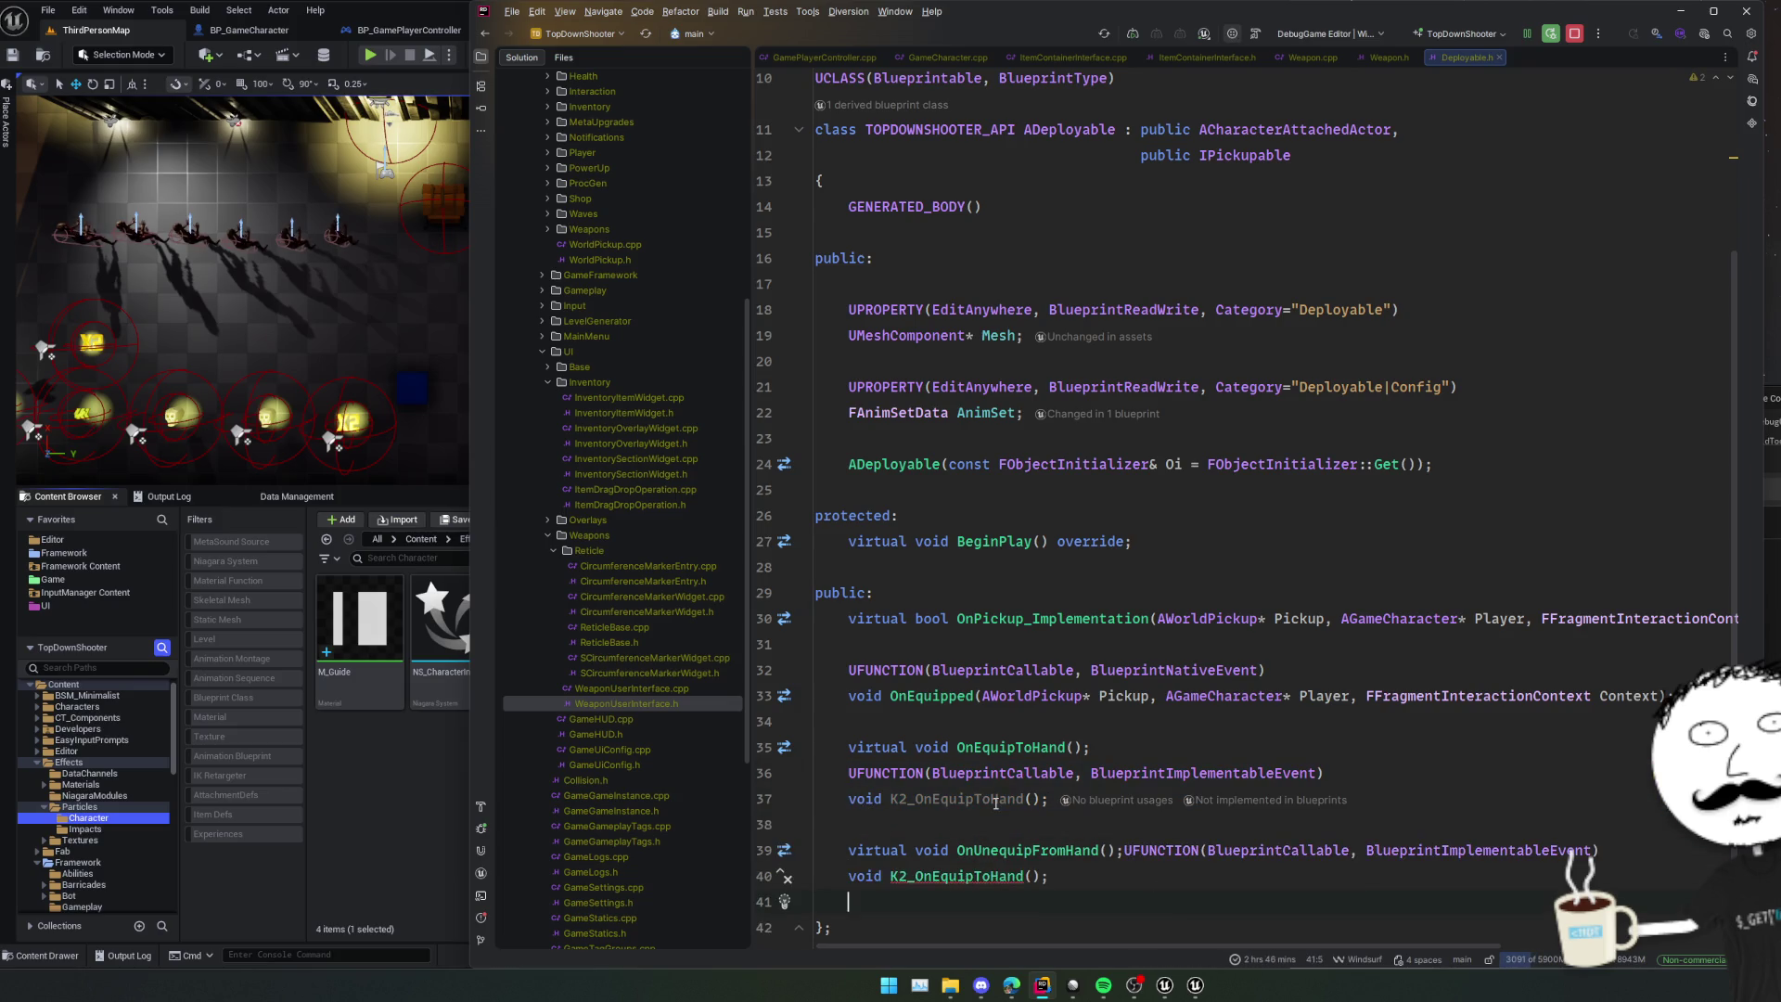
left_click(1124, 850)
key("Return")
double_click(985, 852)
key("ctrl+c")
double_click(965, 902)
key("ctrl+v")
key("Home")
- Select both K2 event names and jump to the Deployable.cpp implementation
scroll(965, 909, "down", 2)
left_click(968, 747)
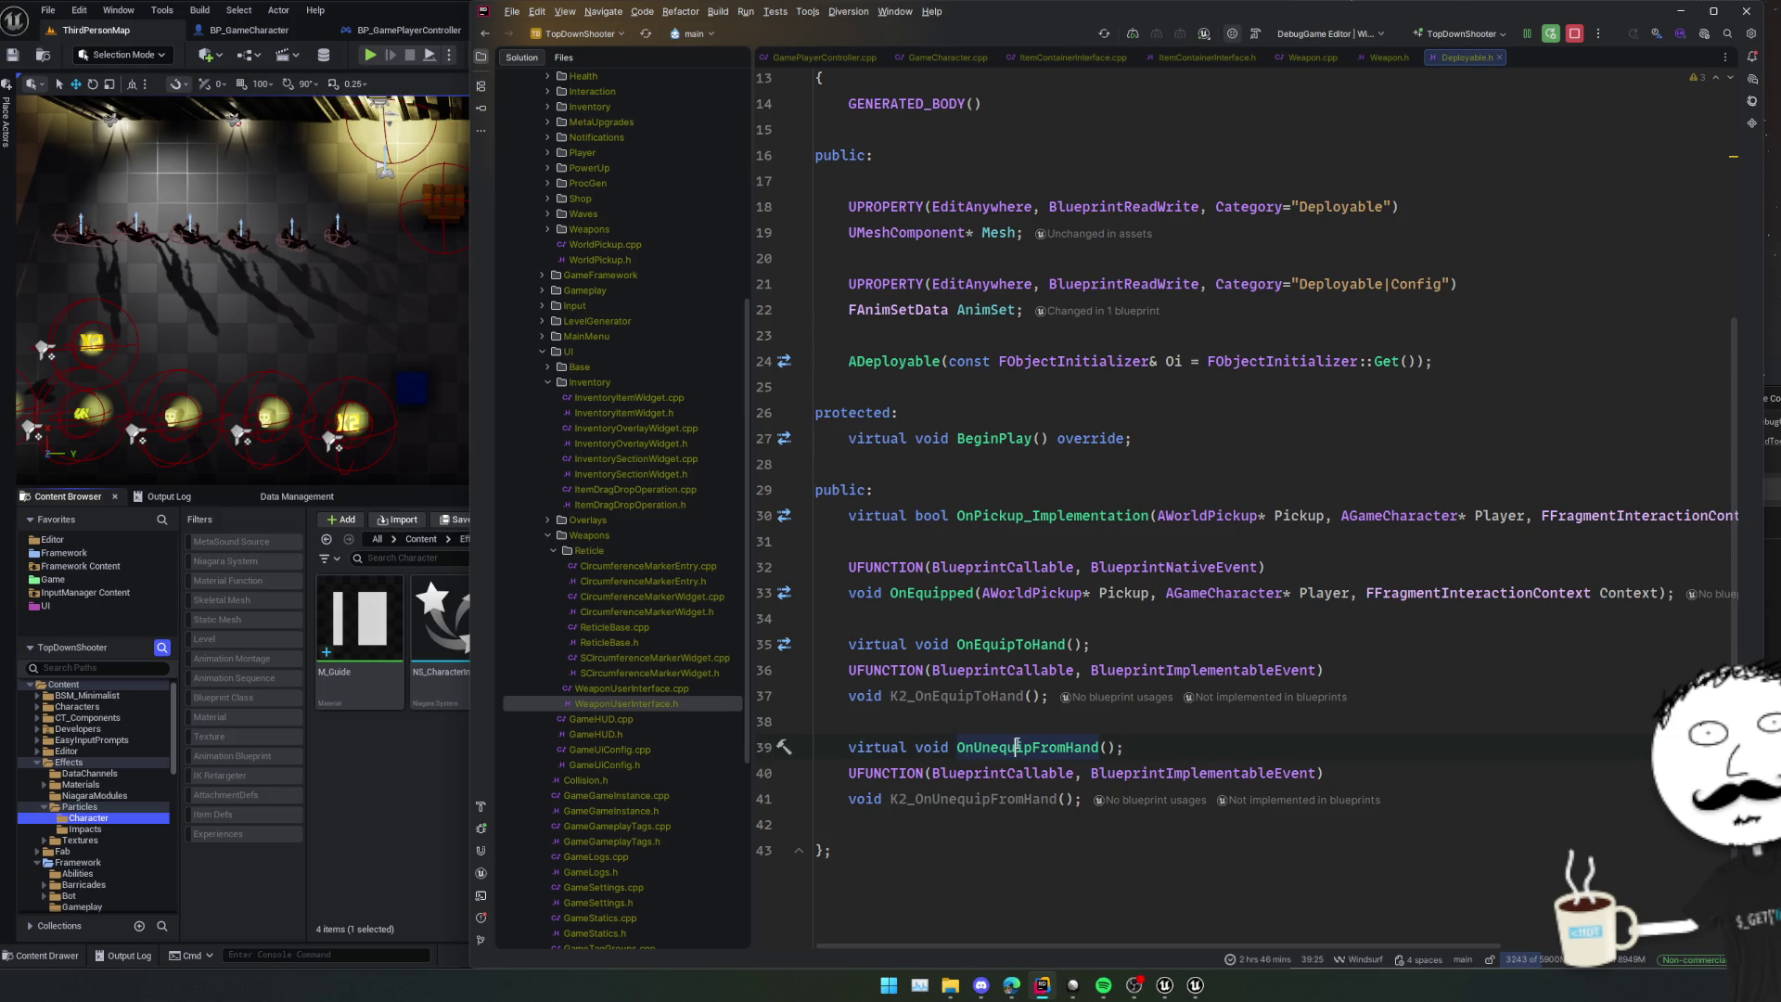
double_click(979, 696)
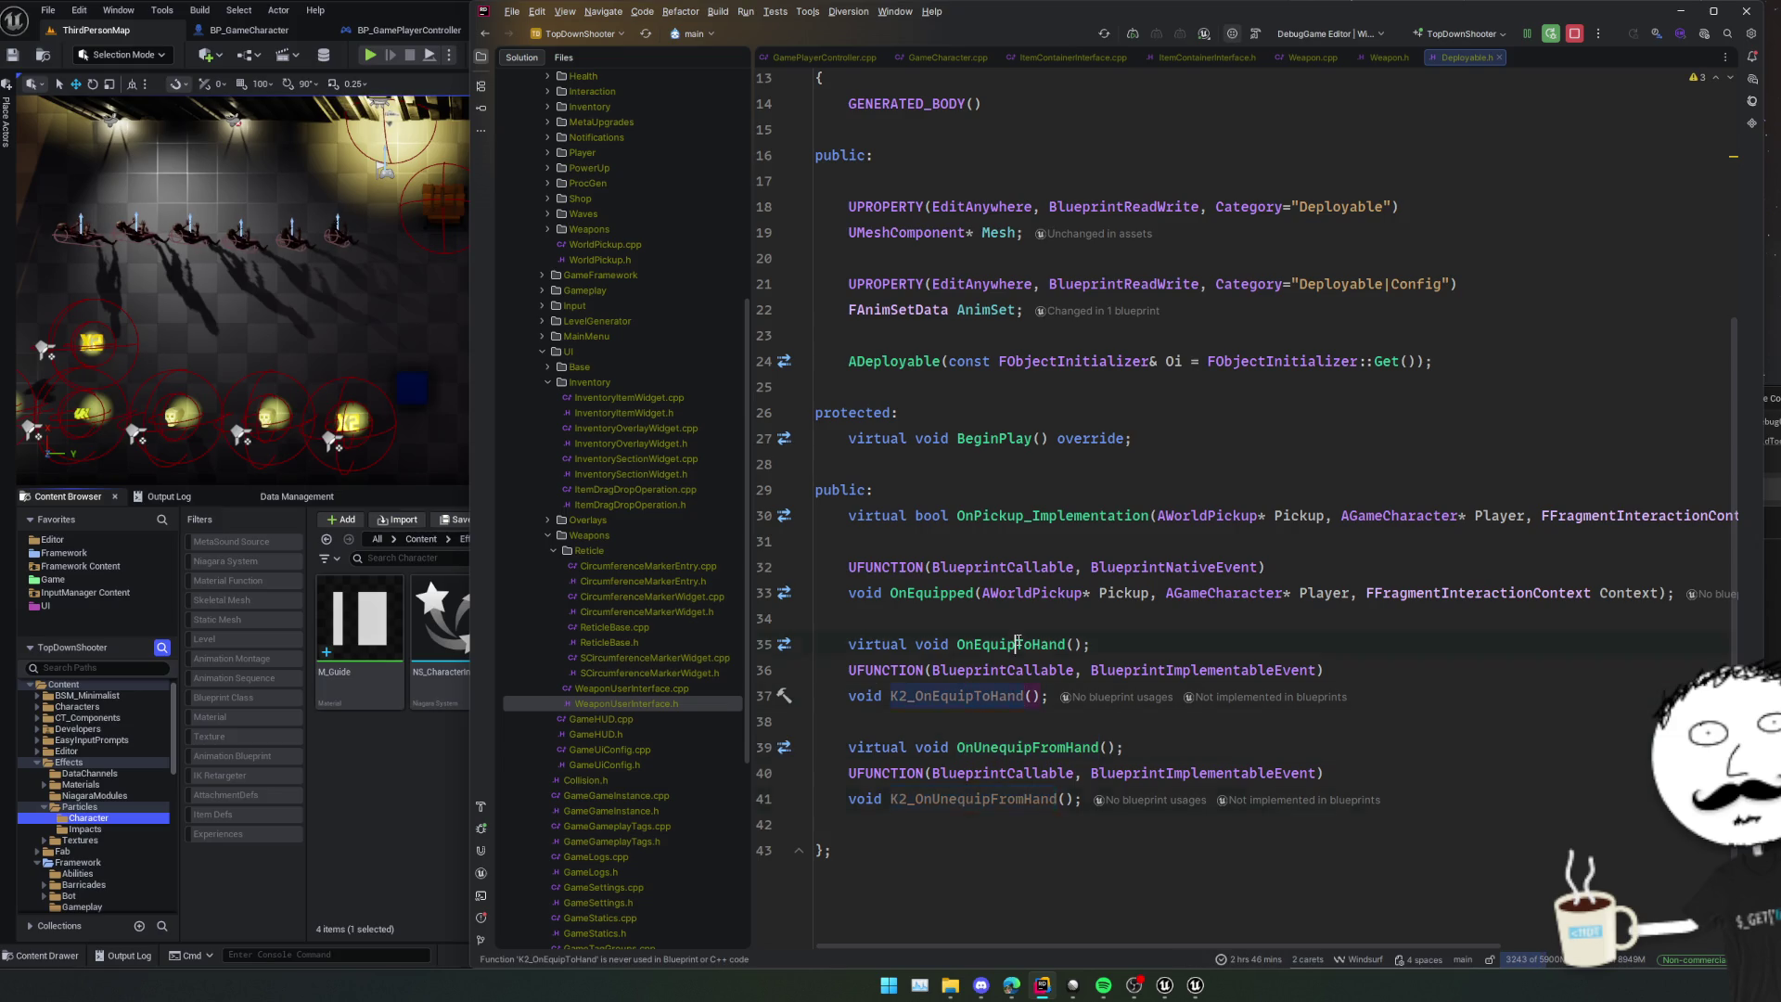
key("ctrl+alt+Home")
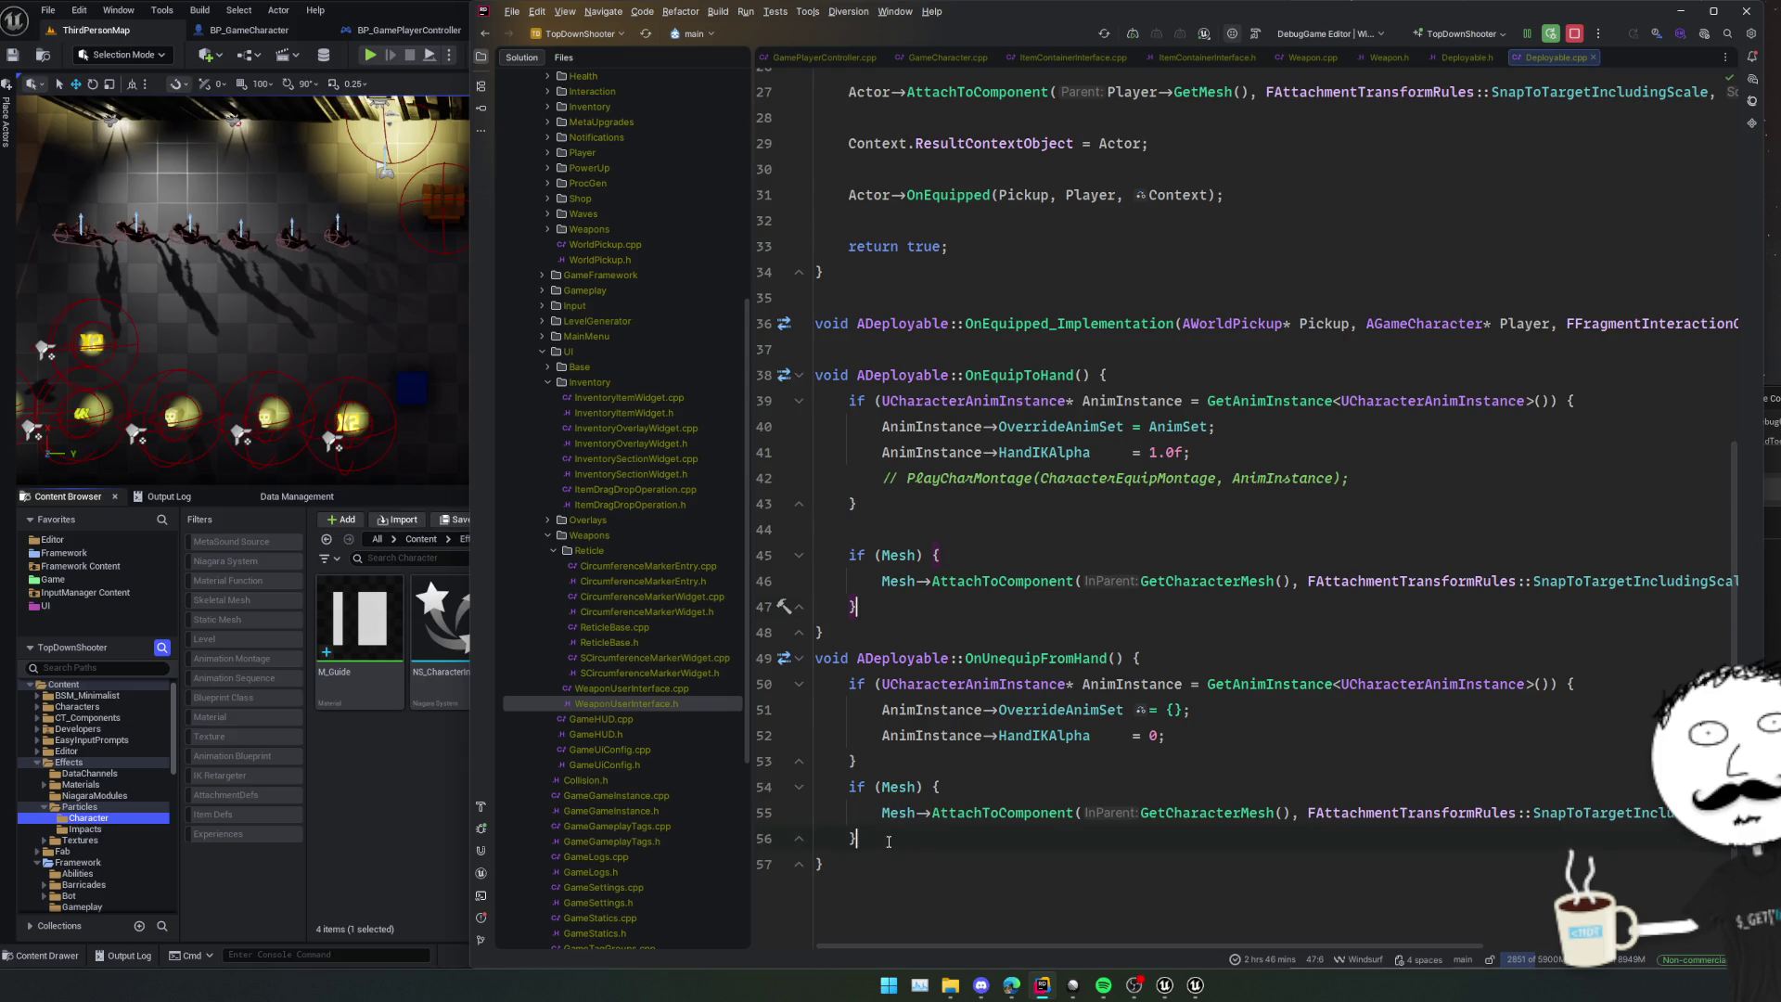
- Append K2_OnEquipToHand(); and K2_OnUnequipFromHand(); calls to both functions using two carets
key("Return")
key("ctrl+v")
type("();")
- Compile the changes with Live Coding (Ctrl+Alt+F11) and return to Unreal Editor
left_click(1050, 760)
key("ctrl+alt+F11")
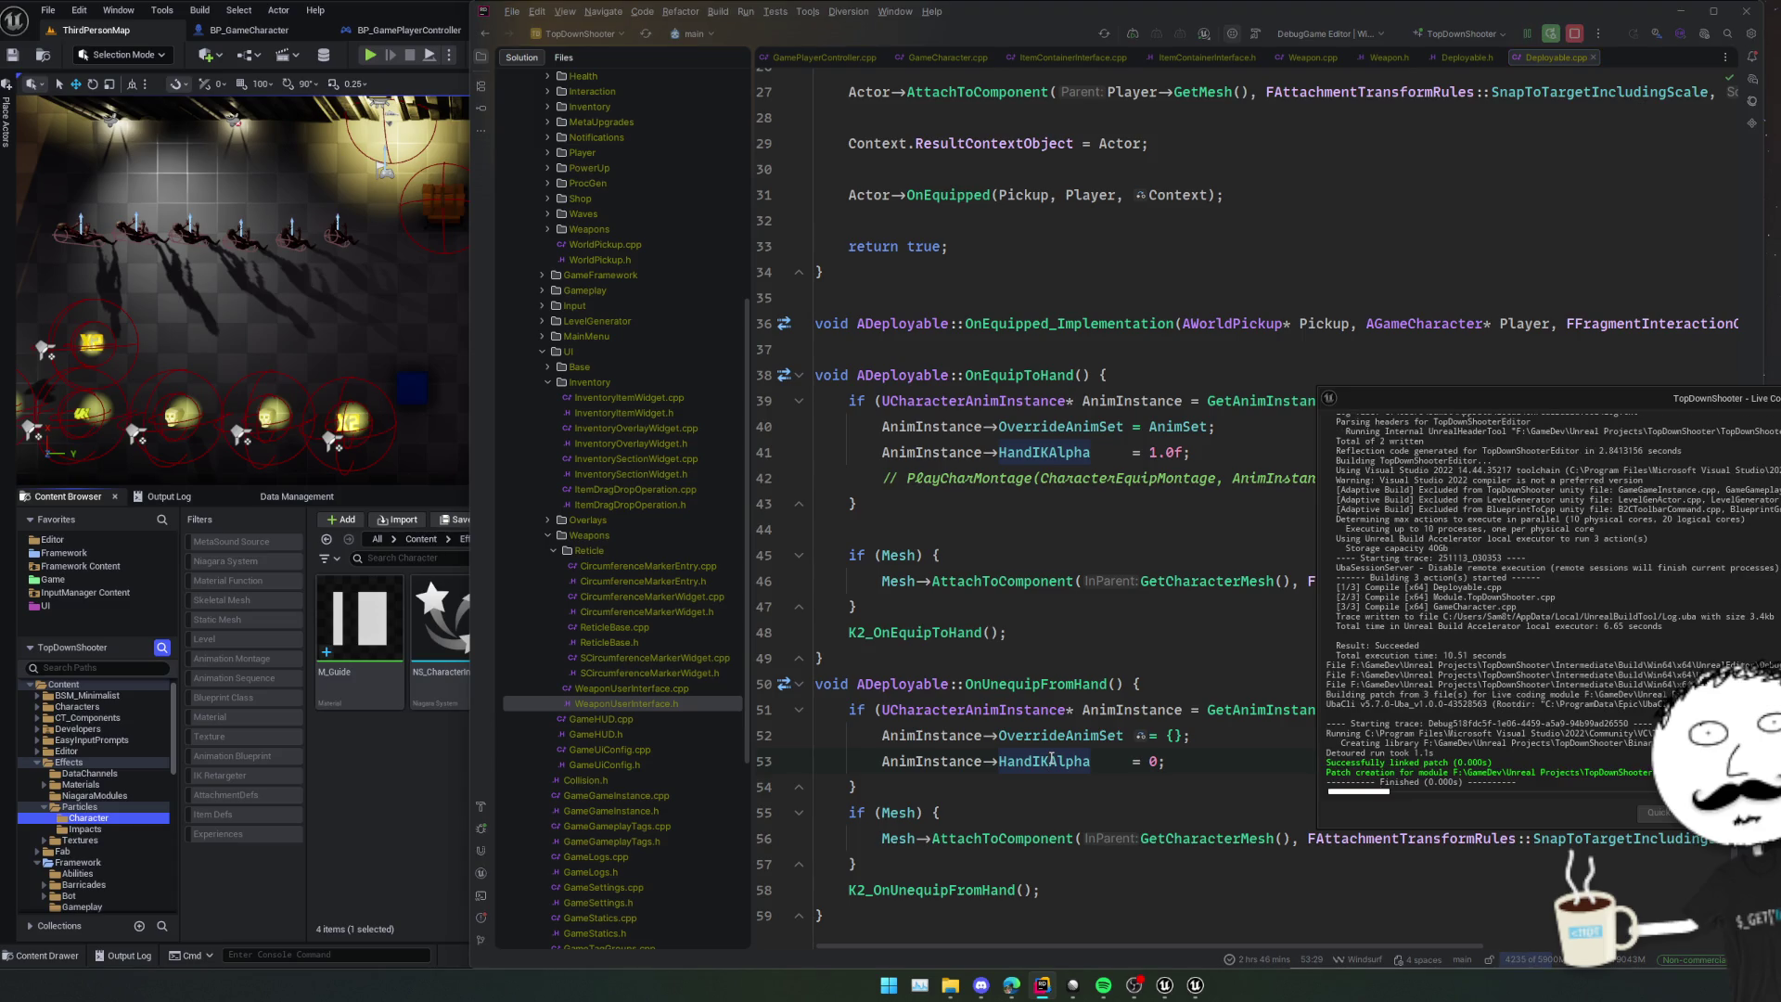
key("alt+Tab")
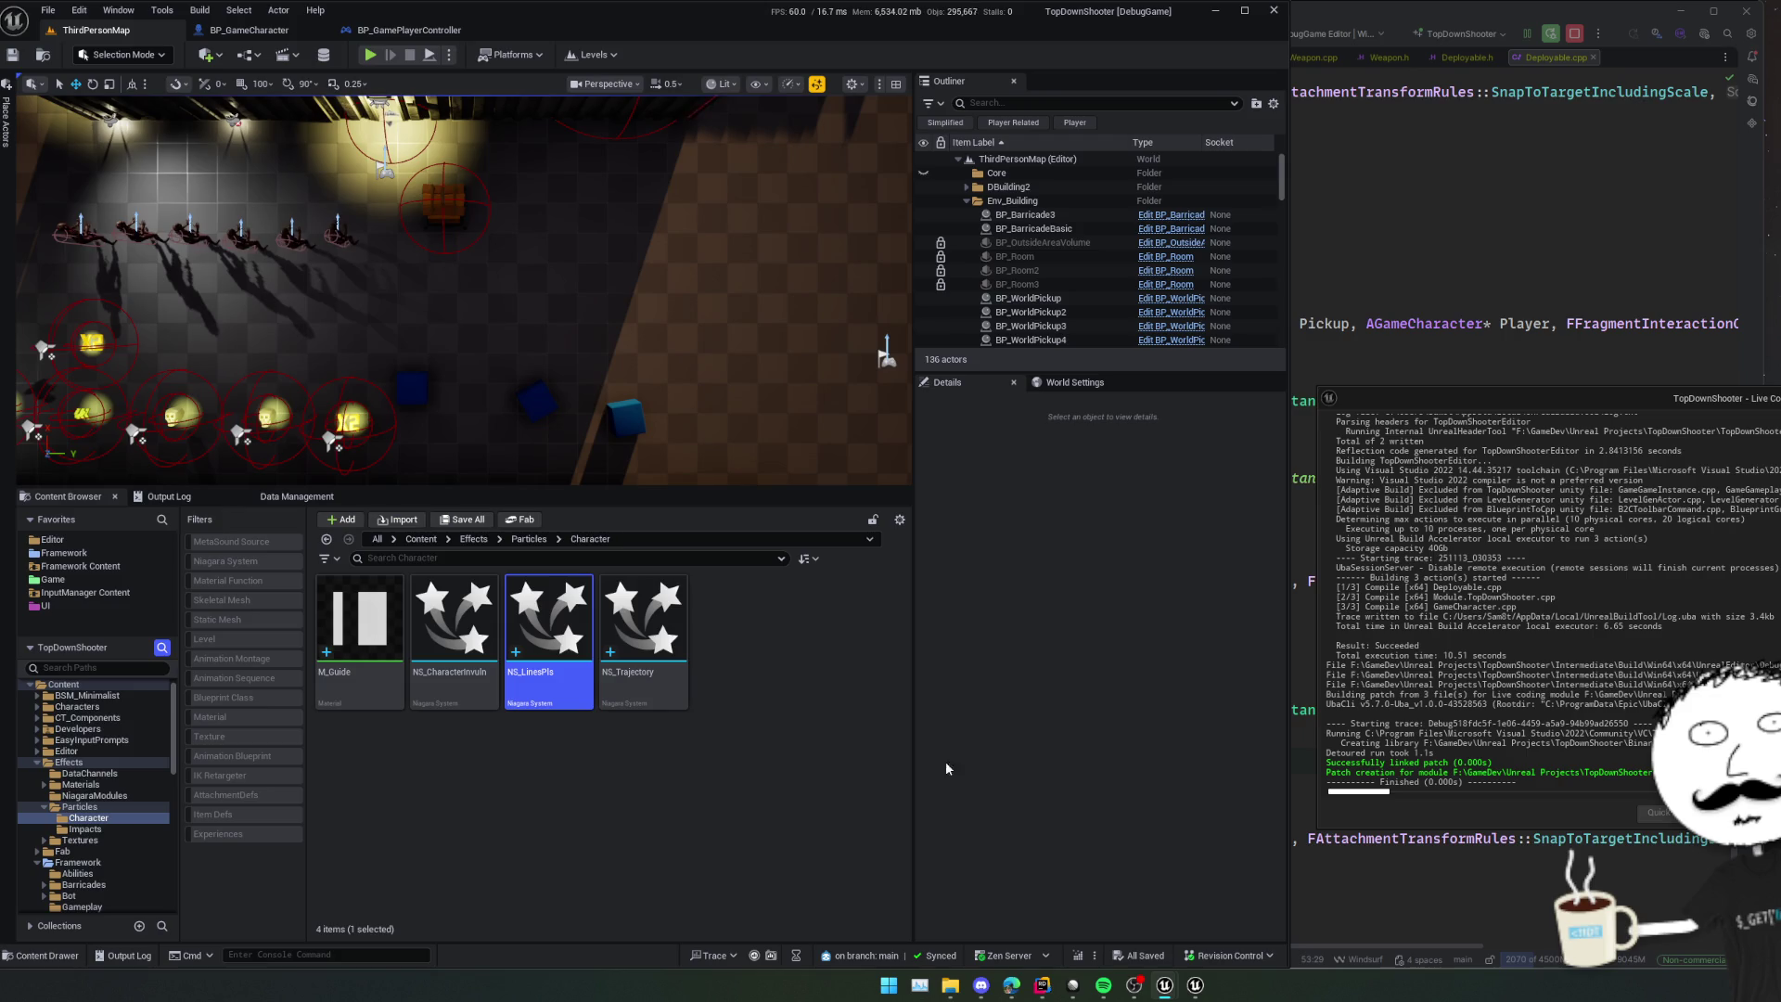
- From Data Management's ID_FIRSTAIDKIT entry, open its Pickup Class Blueprint BP_Deployable_FirstAidKit
key("alt+Left")
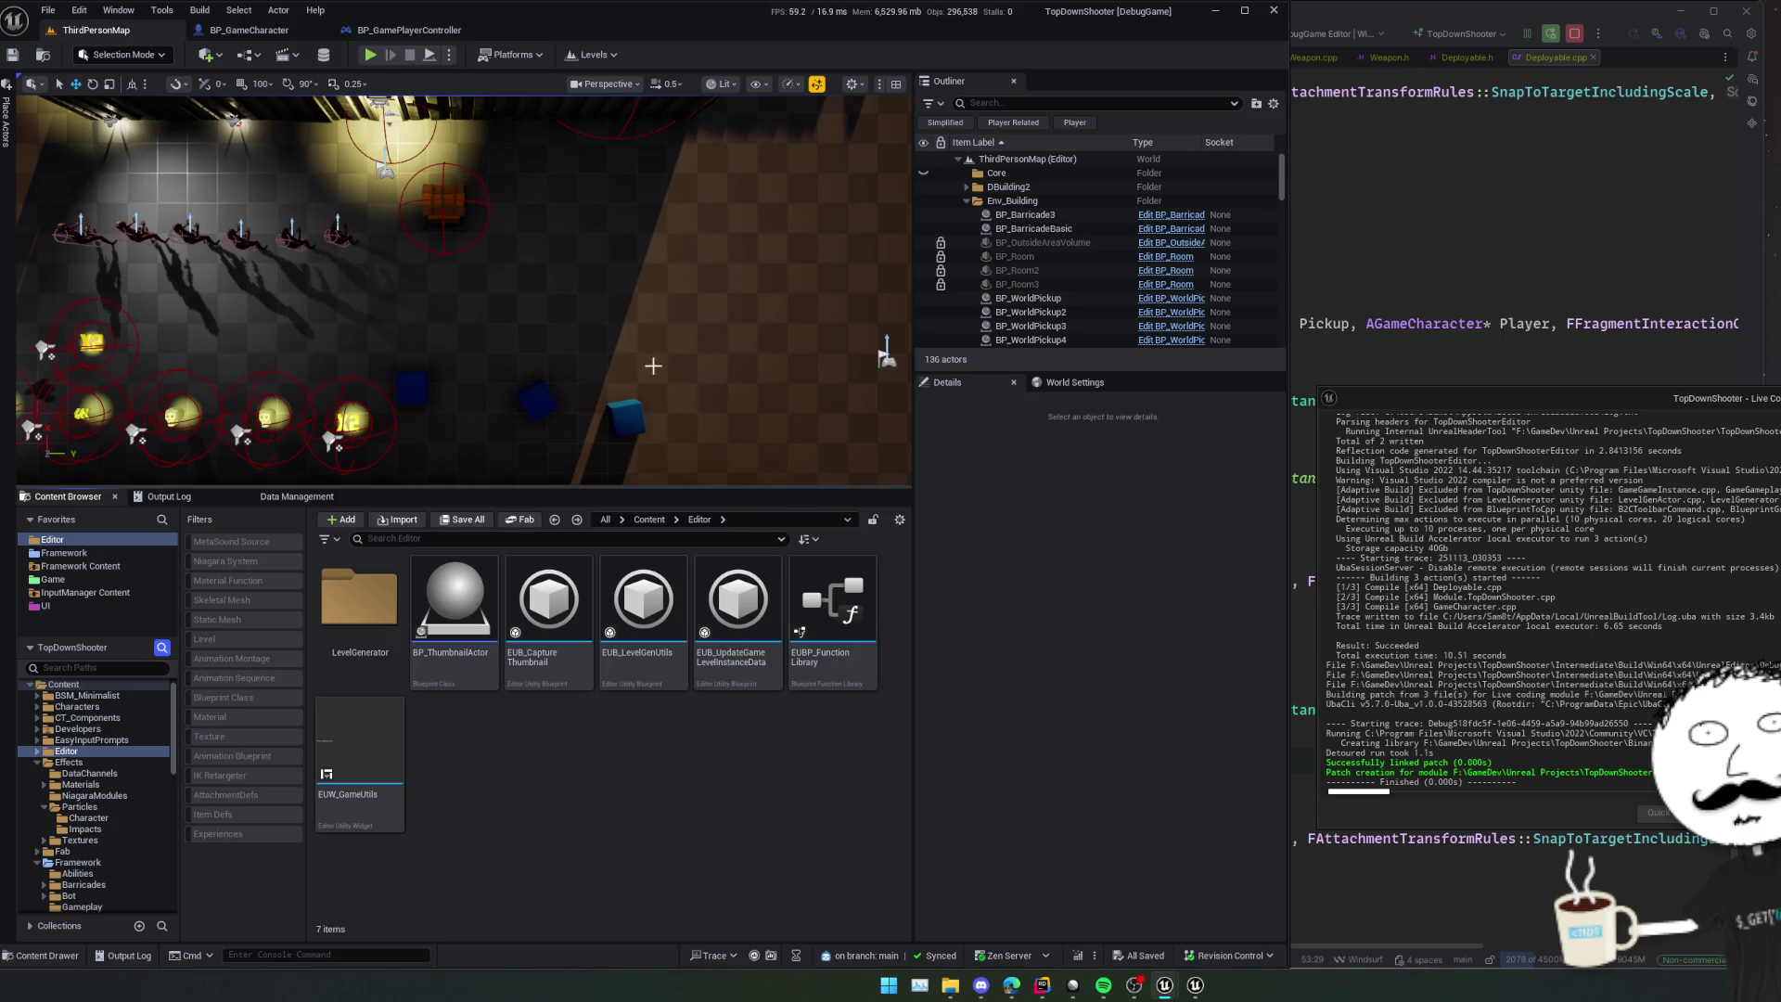
key("alt+Left")
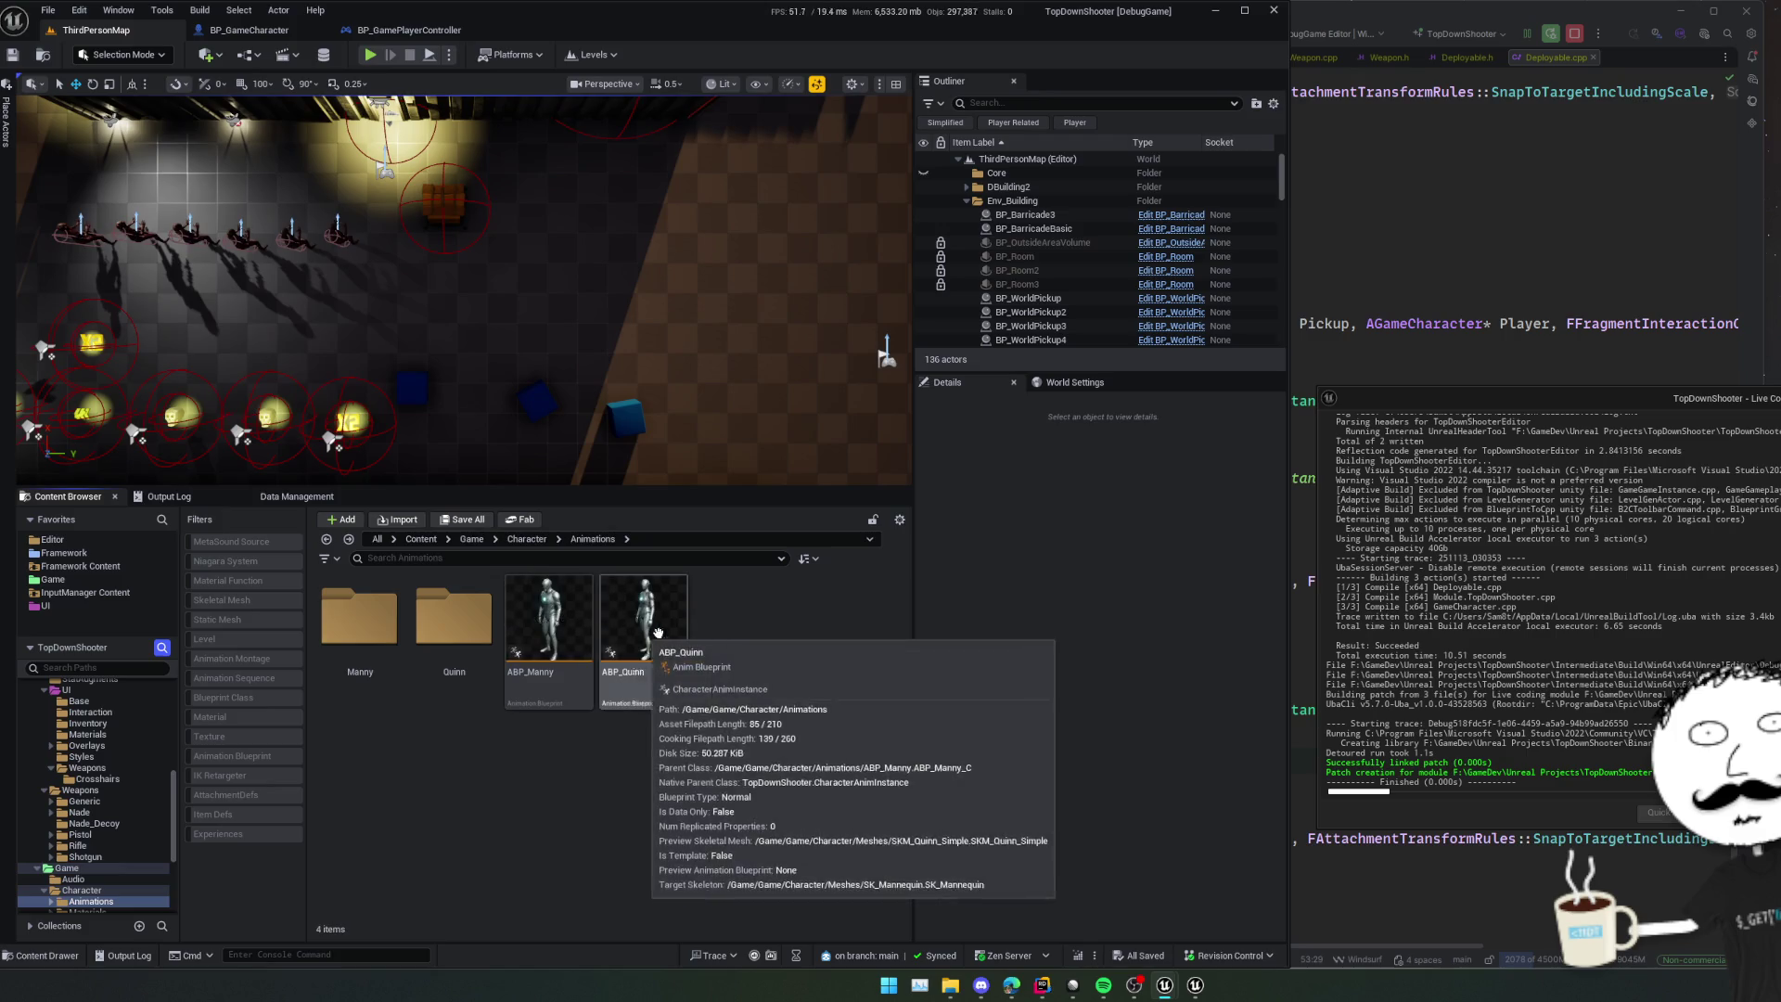
key("alt+Left")
left_click(297, 496)
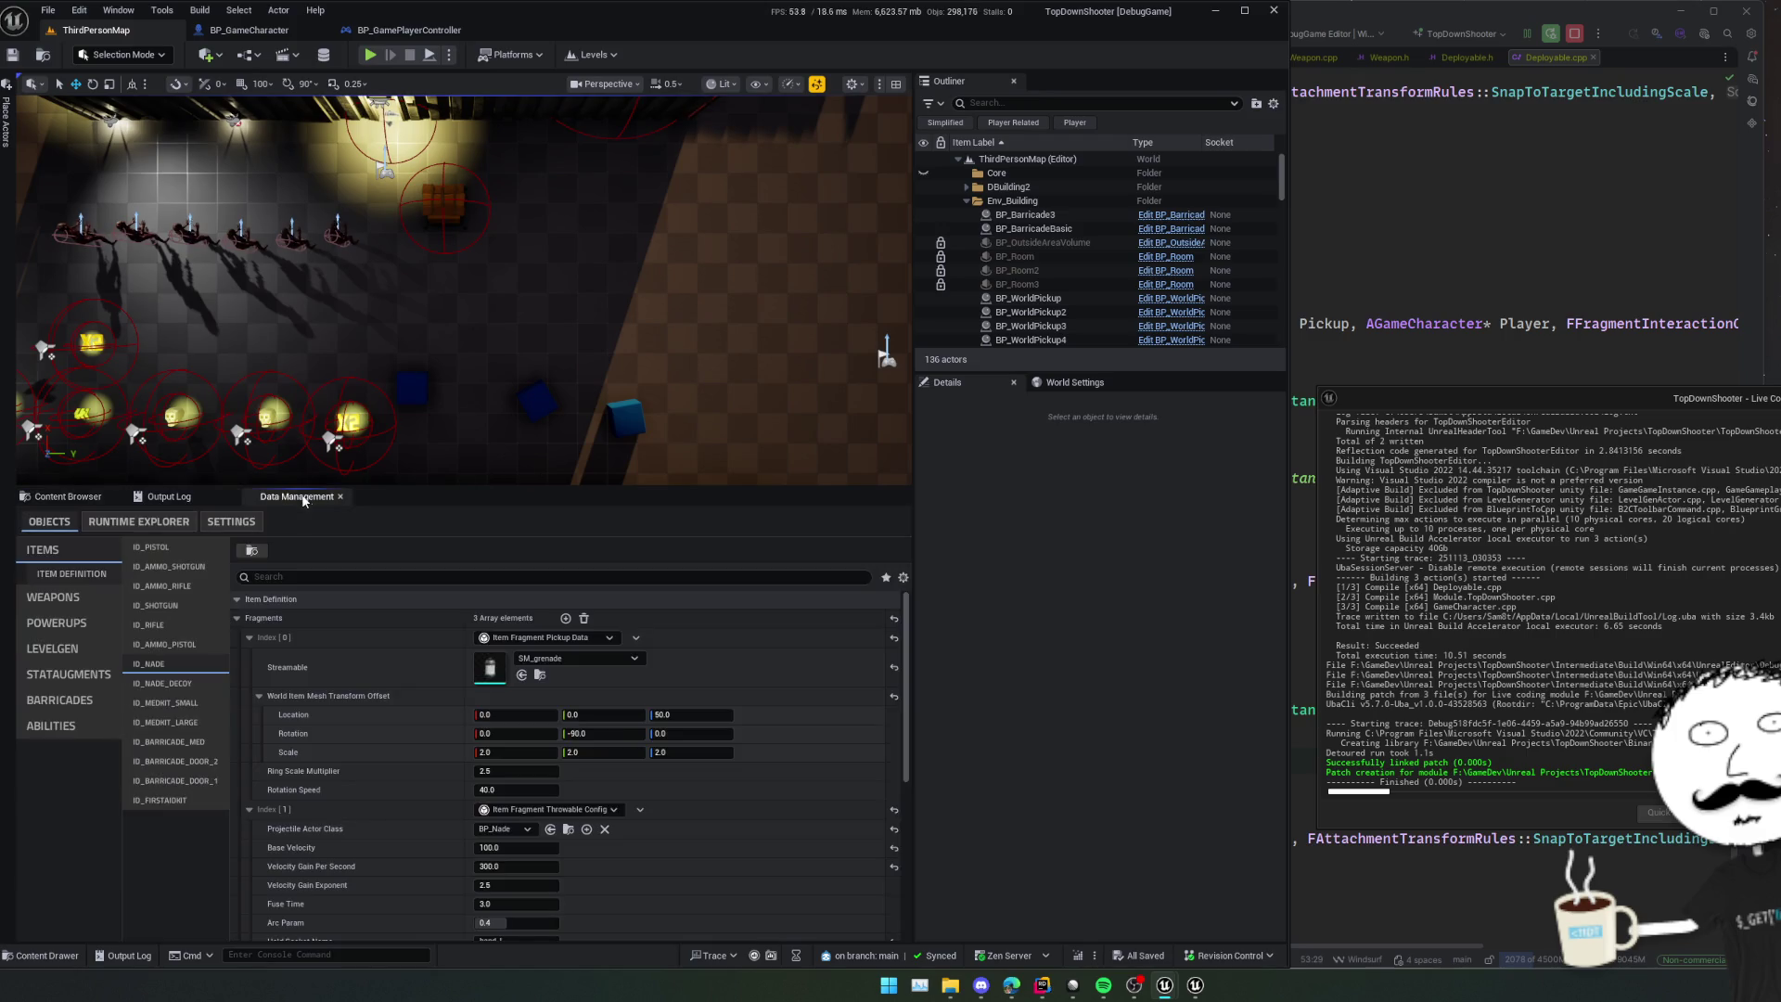
left_click(200, 803)
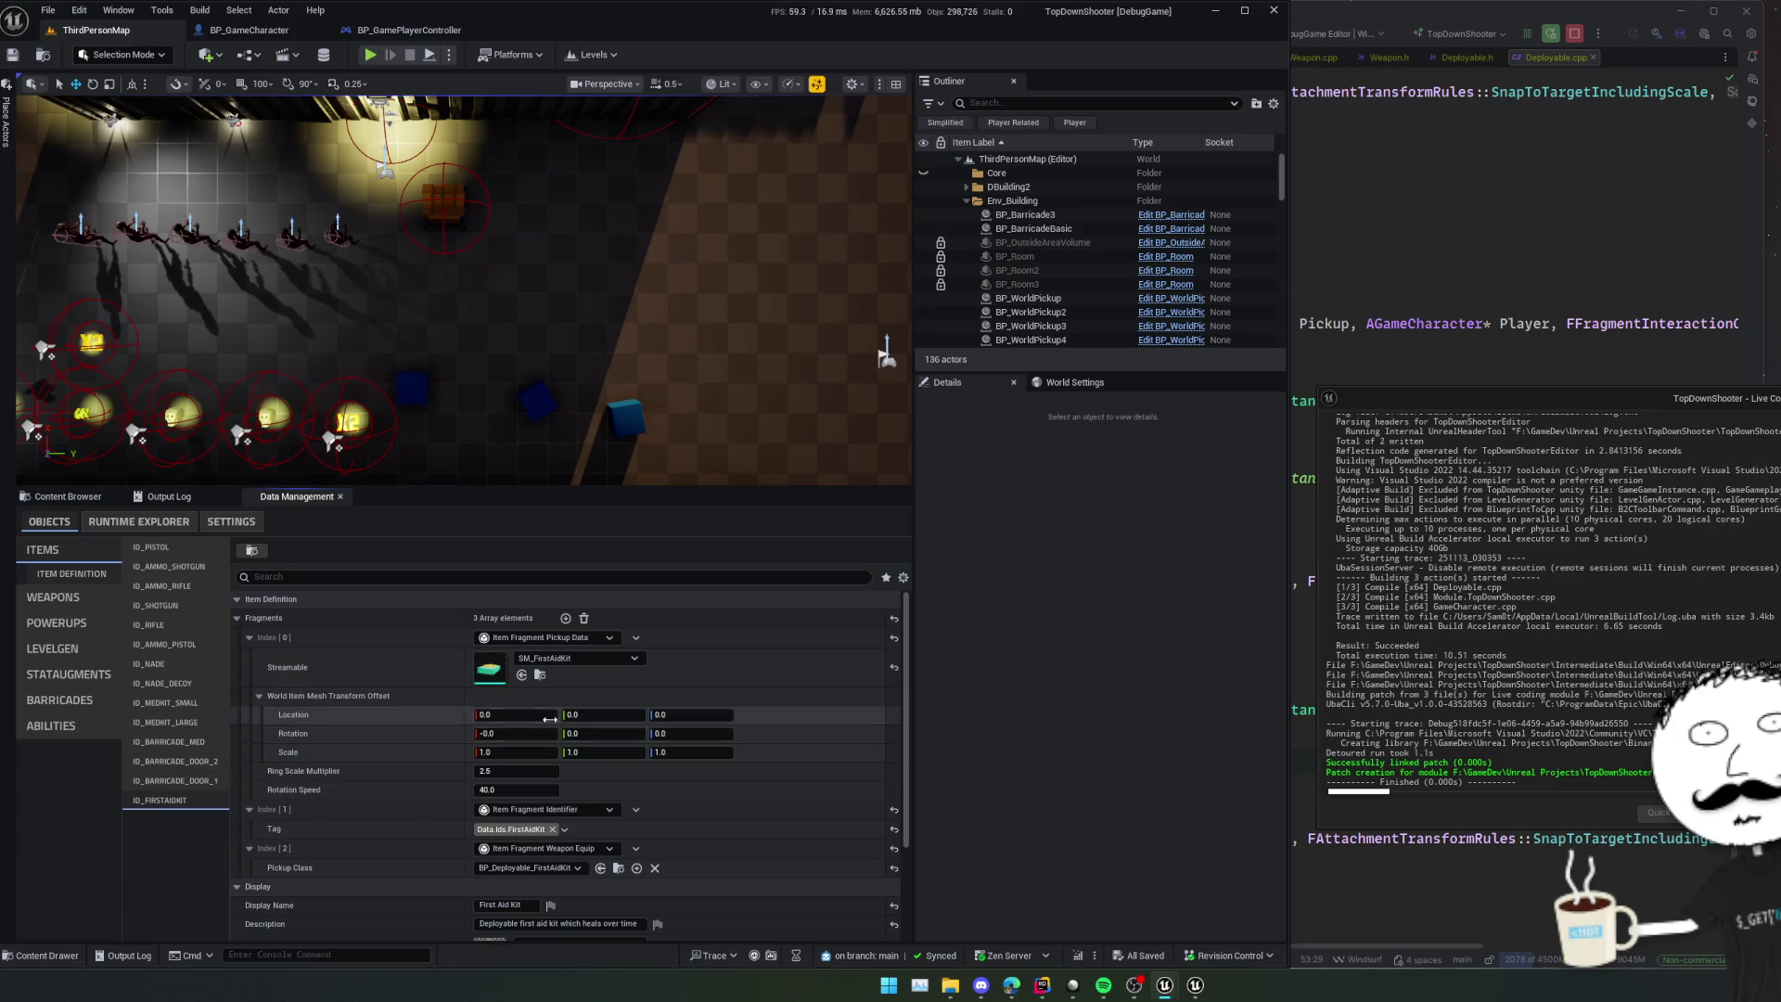
scroll(434, 715, "down", 3)
scroll(409, 674, "up", 1)
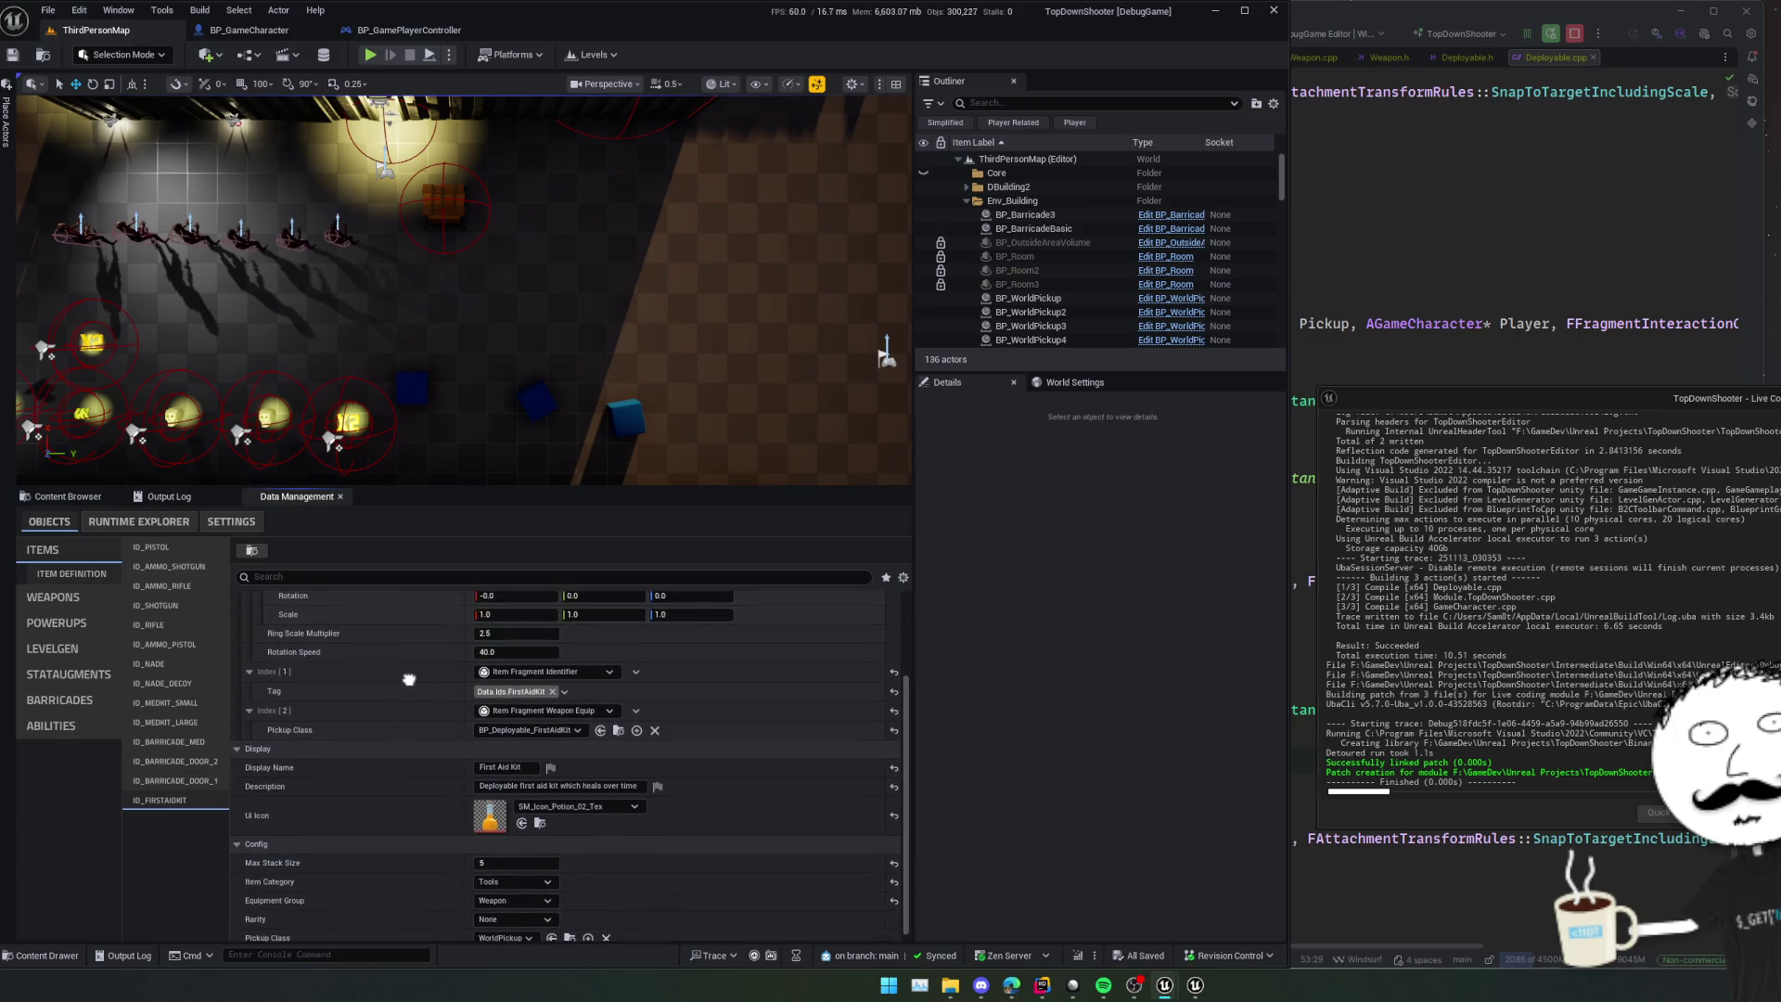
left_click(619, 738)
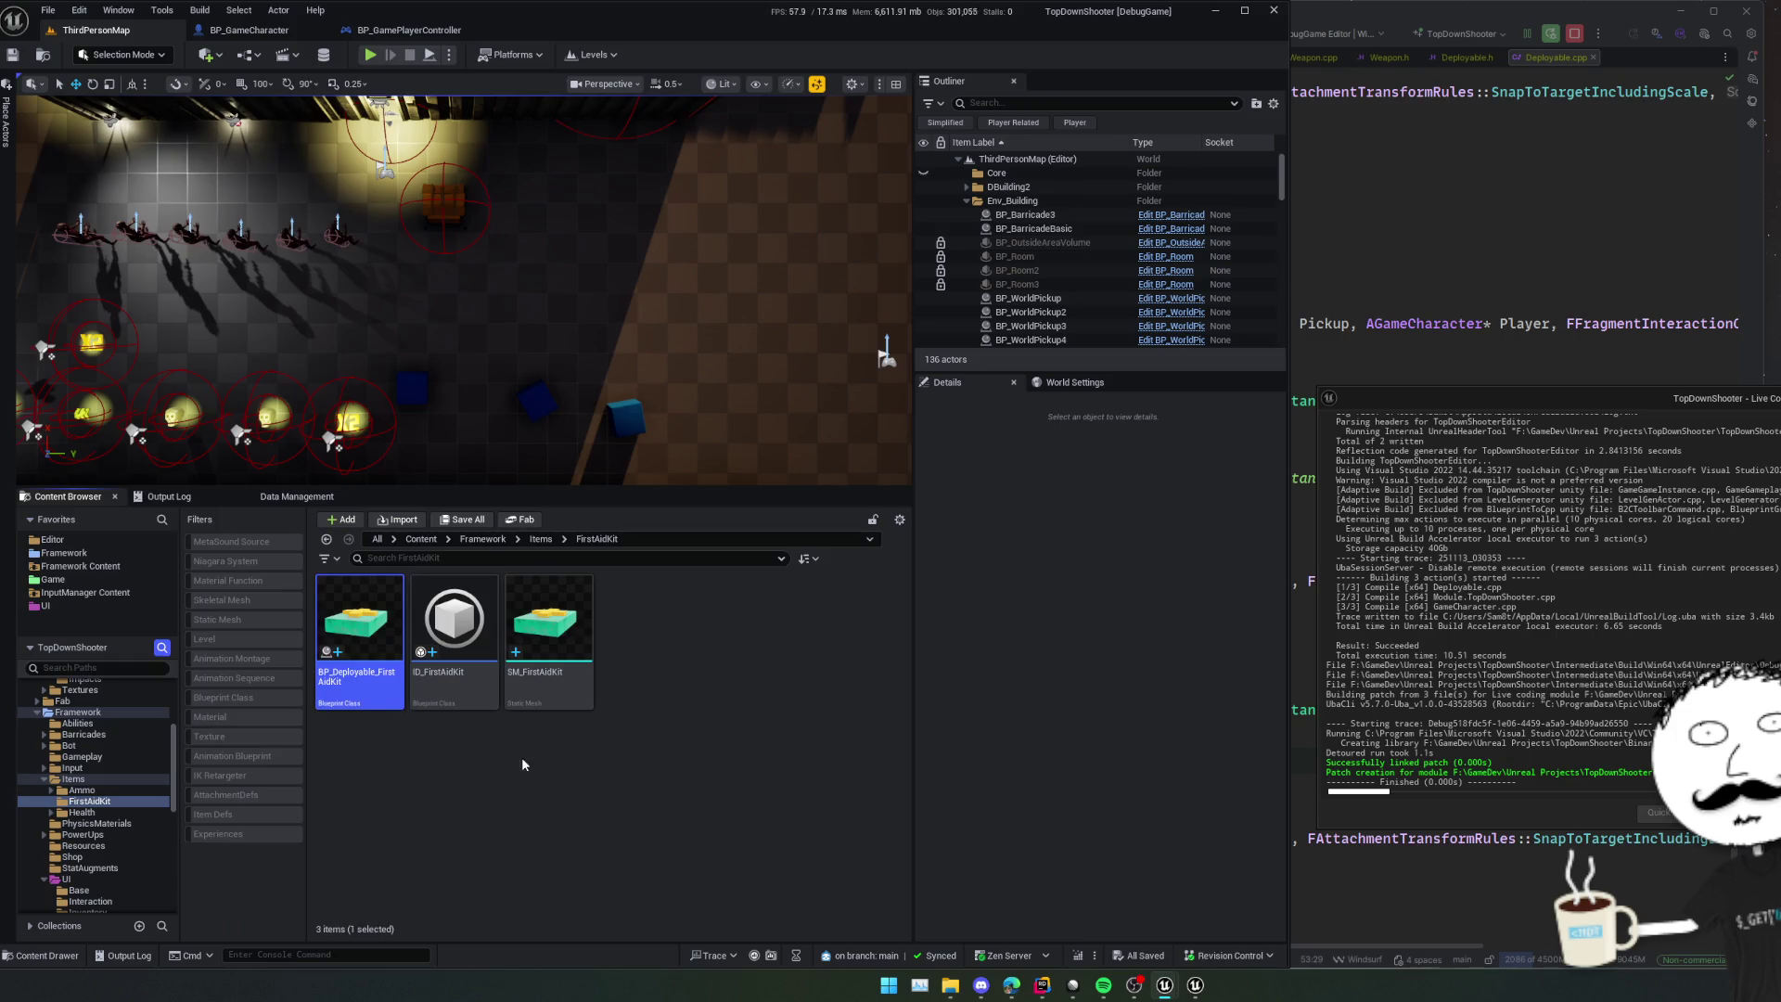
double_click(378, 690)
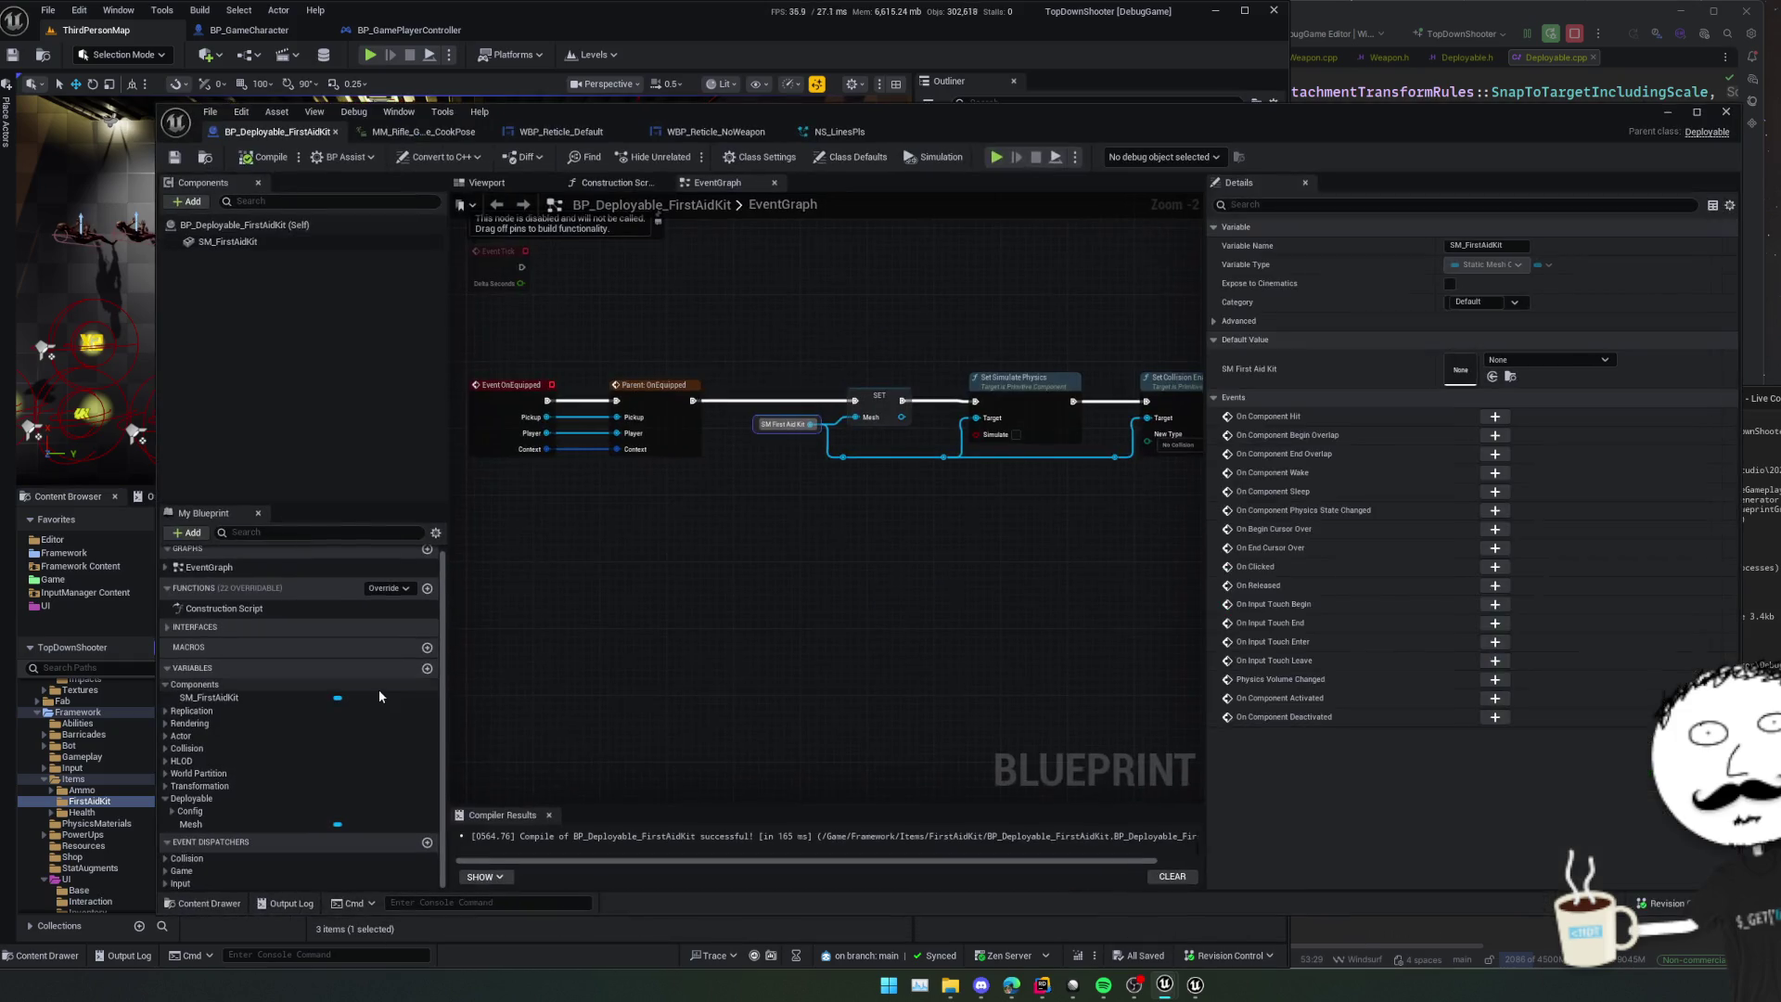
- Add K2_OnEquipToHand and K2_OnUnequipFromHand override events to the graph and save
scroll(796, 504, "down", 2)
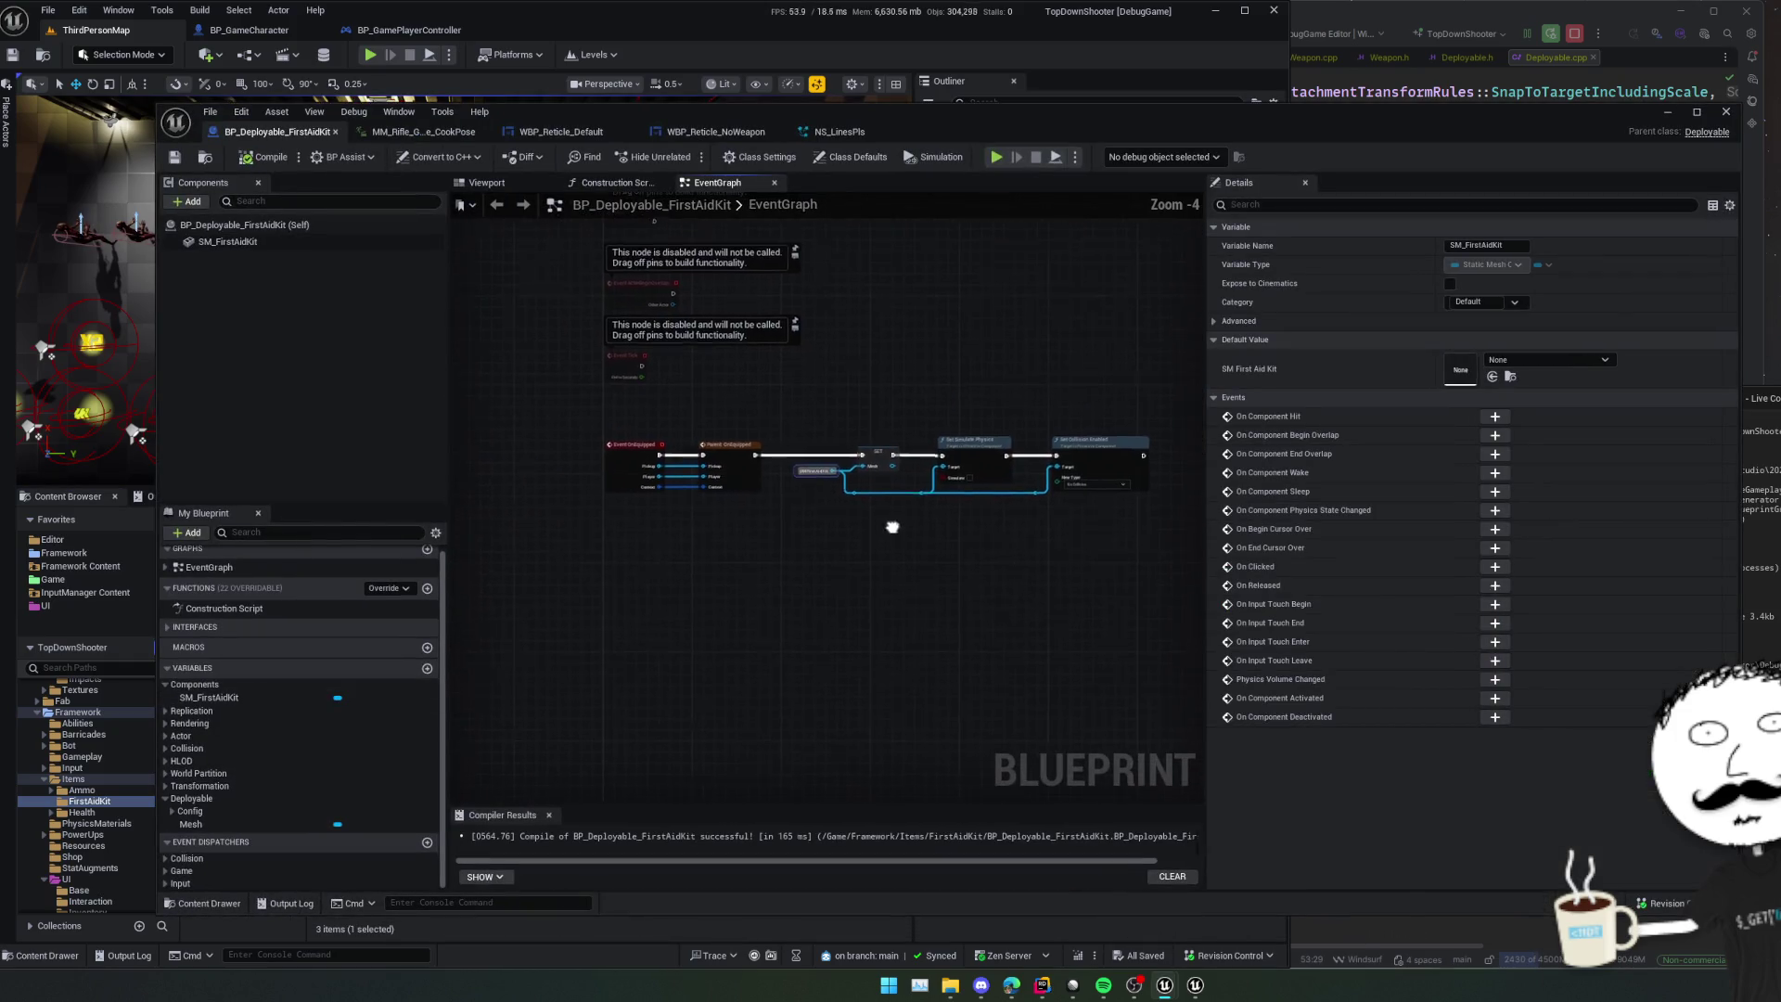
scroll(835, 463, "up", 1)
left_click(739, 558)
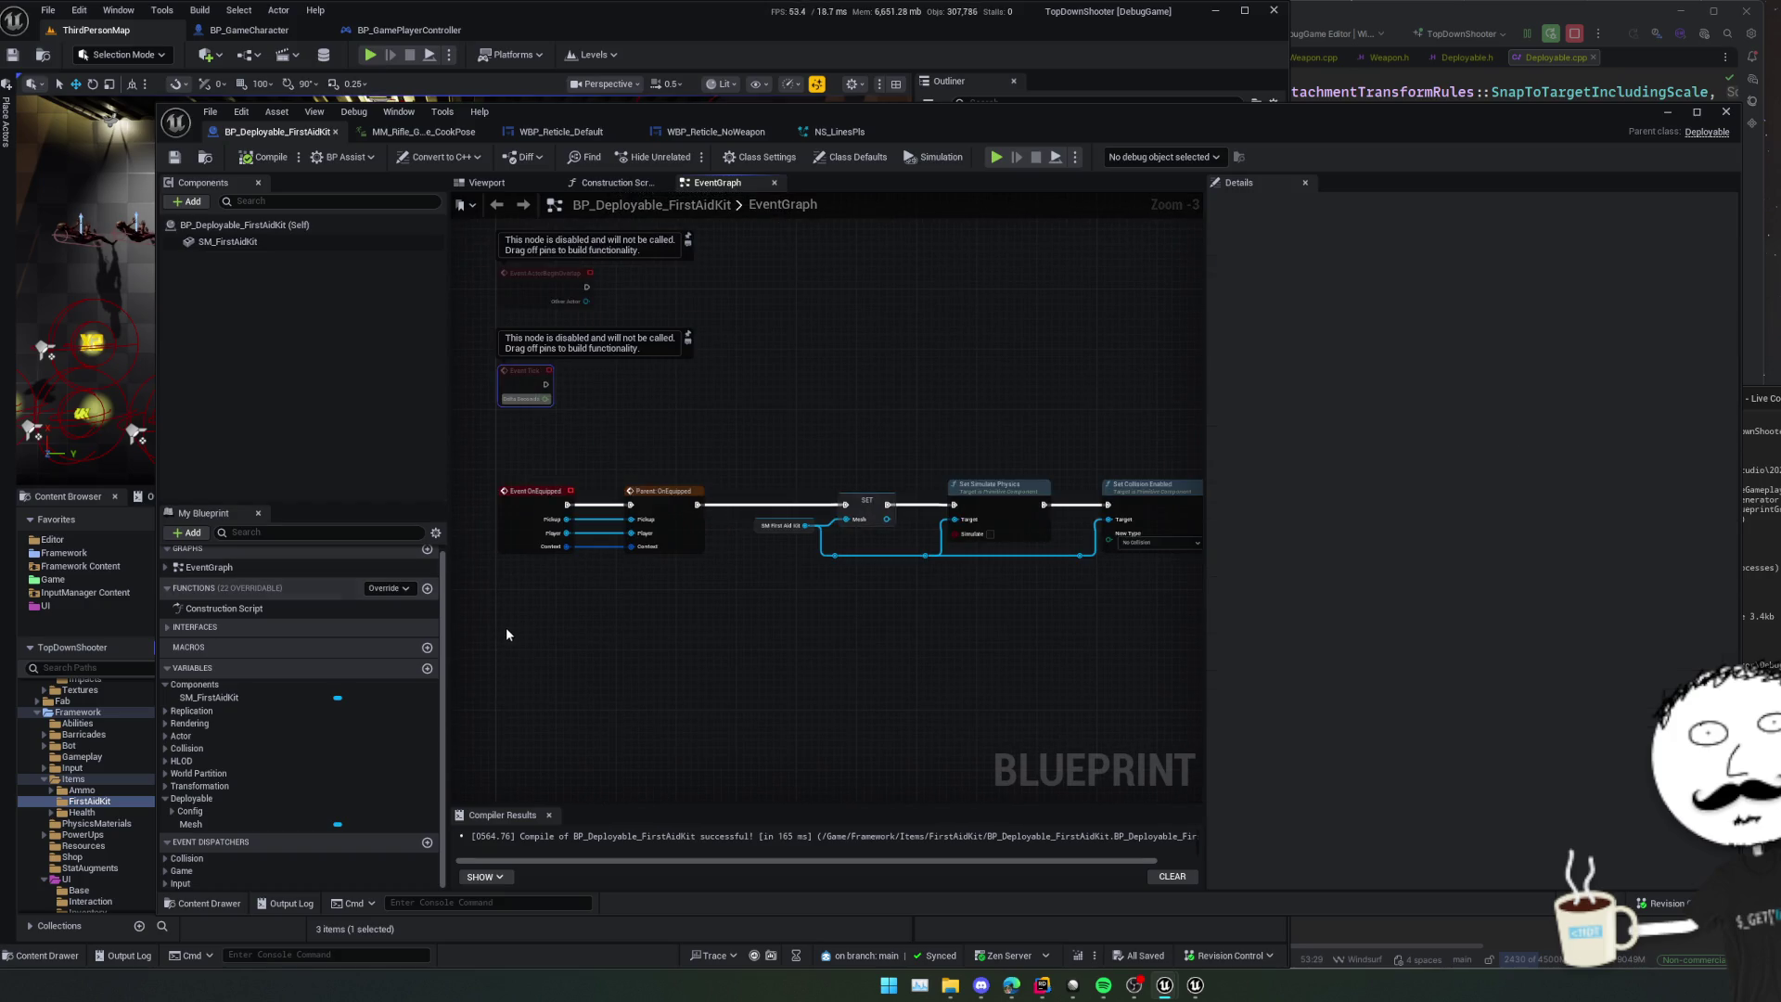
left_click(393, 595)
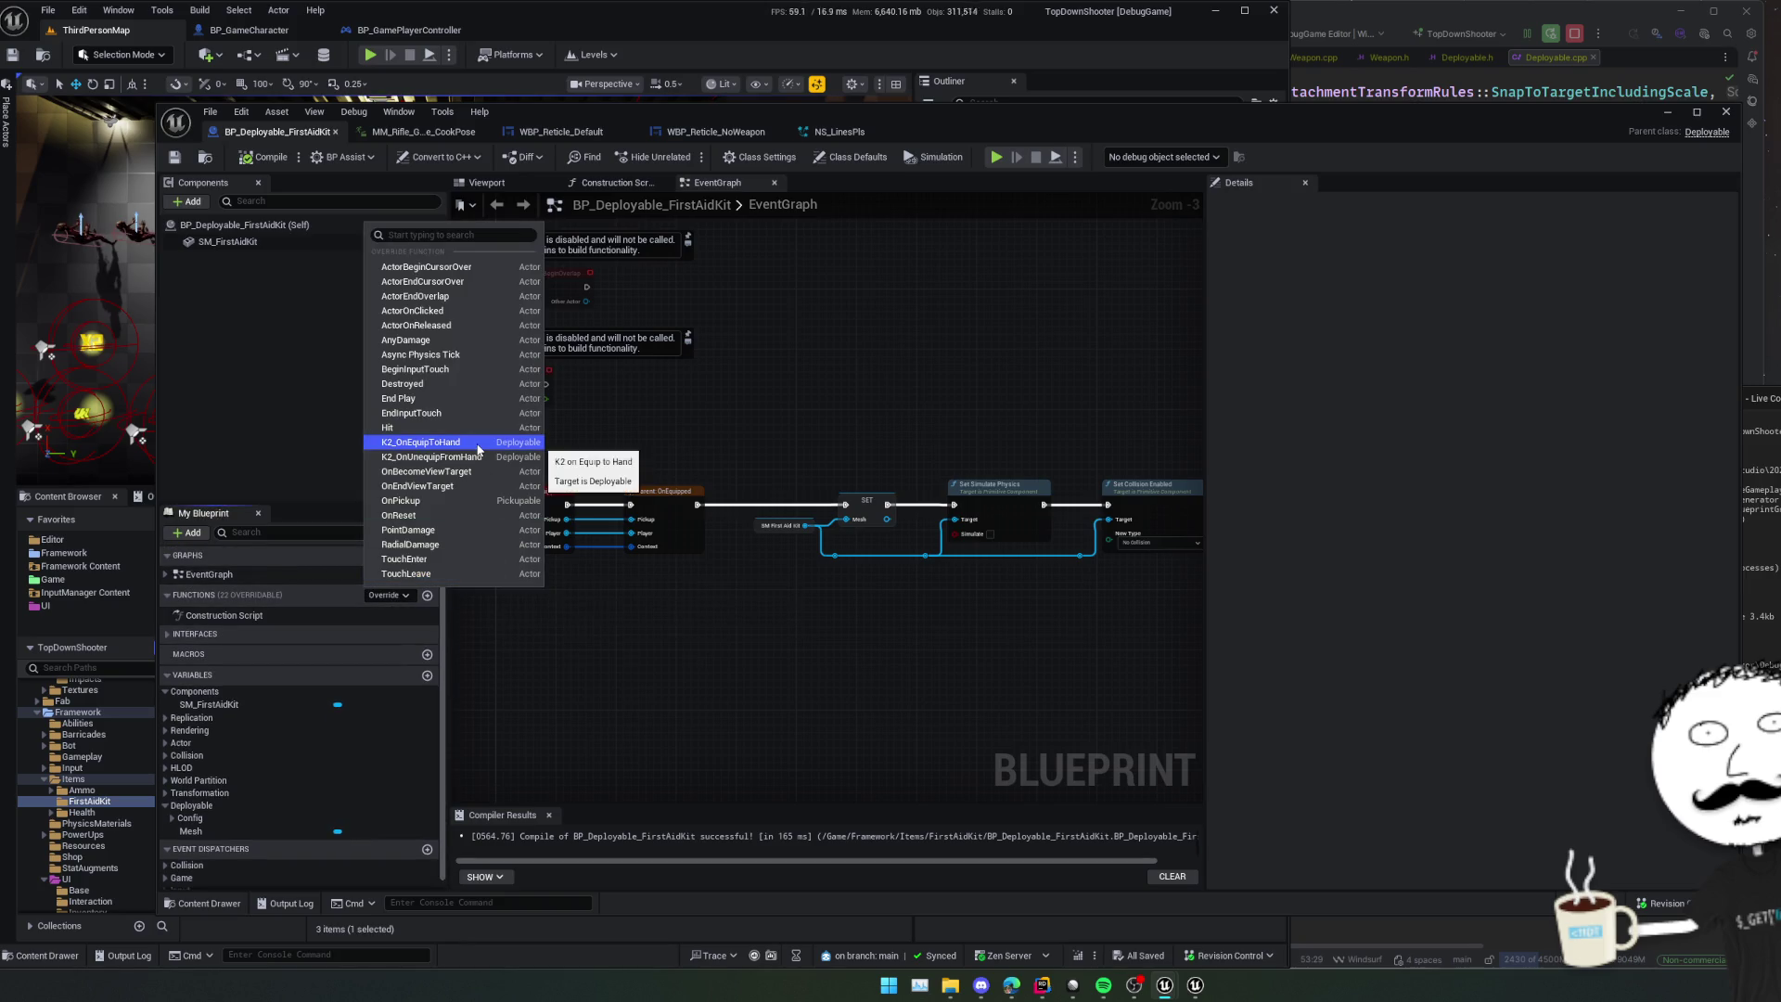
left_click(413, 442)
left_click(398, 595)
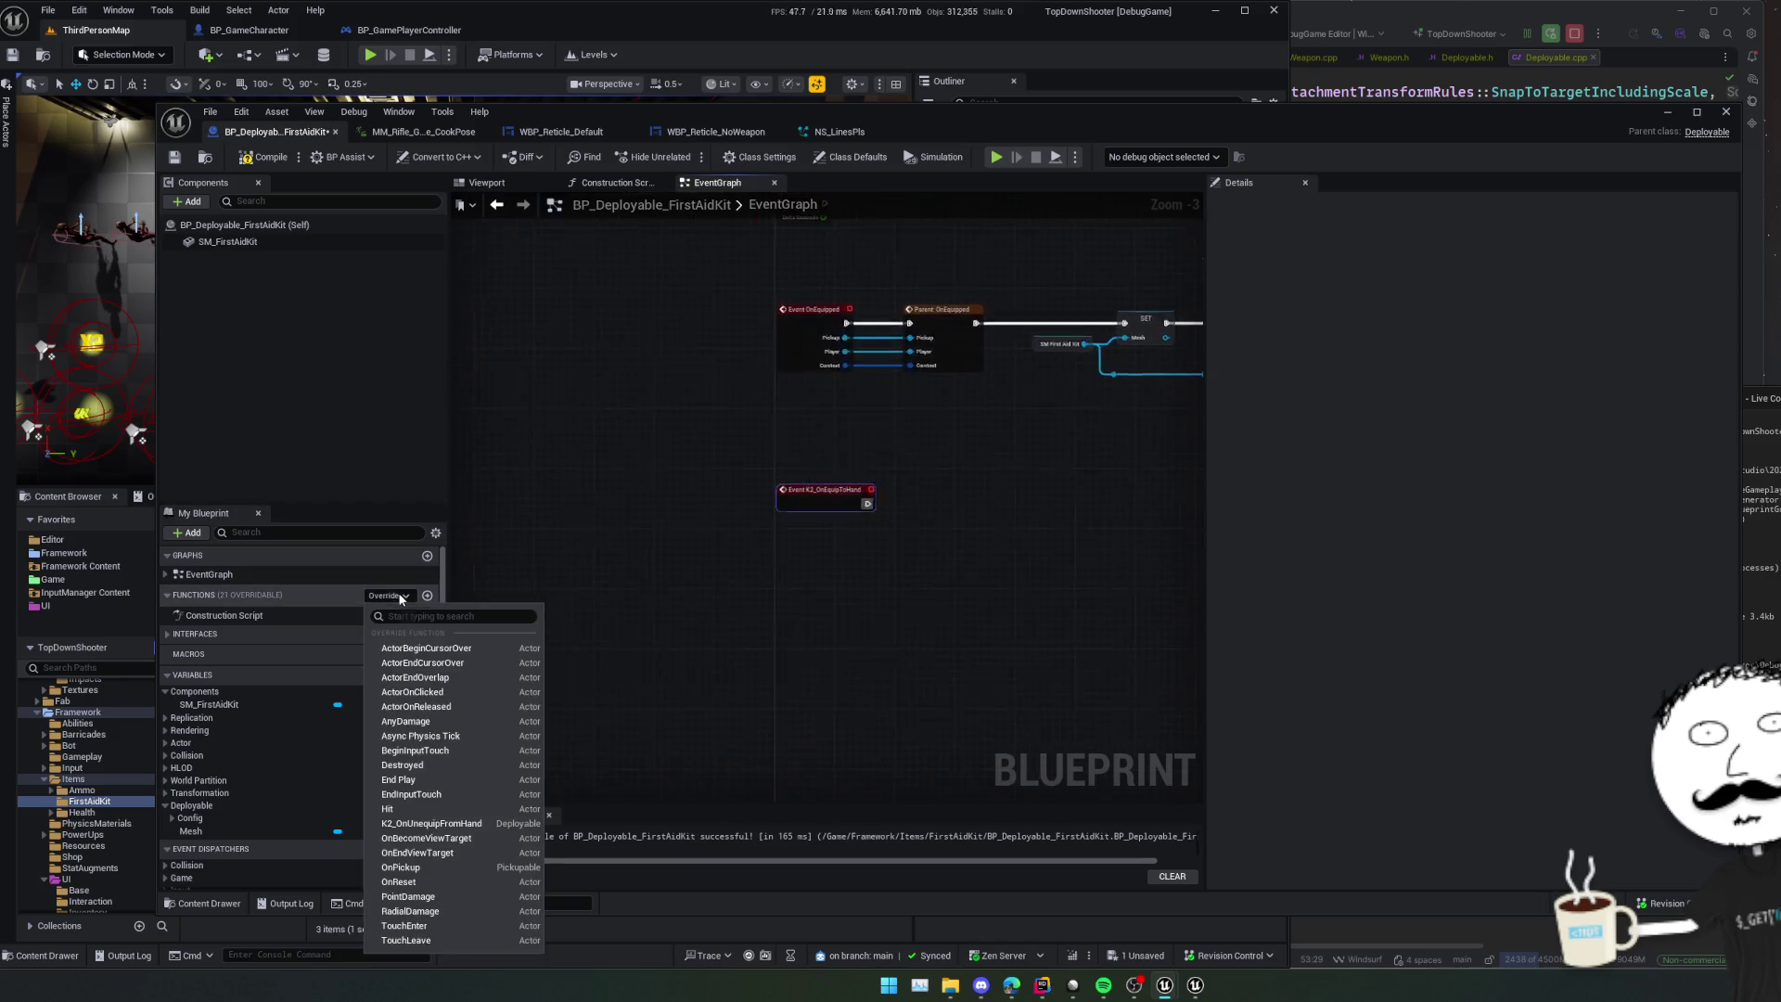
left_click(476, 821)
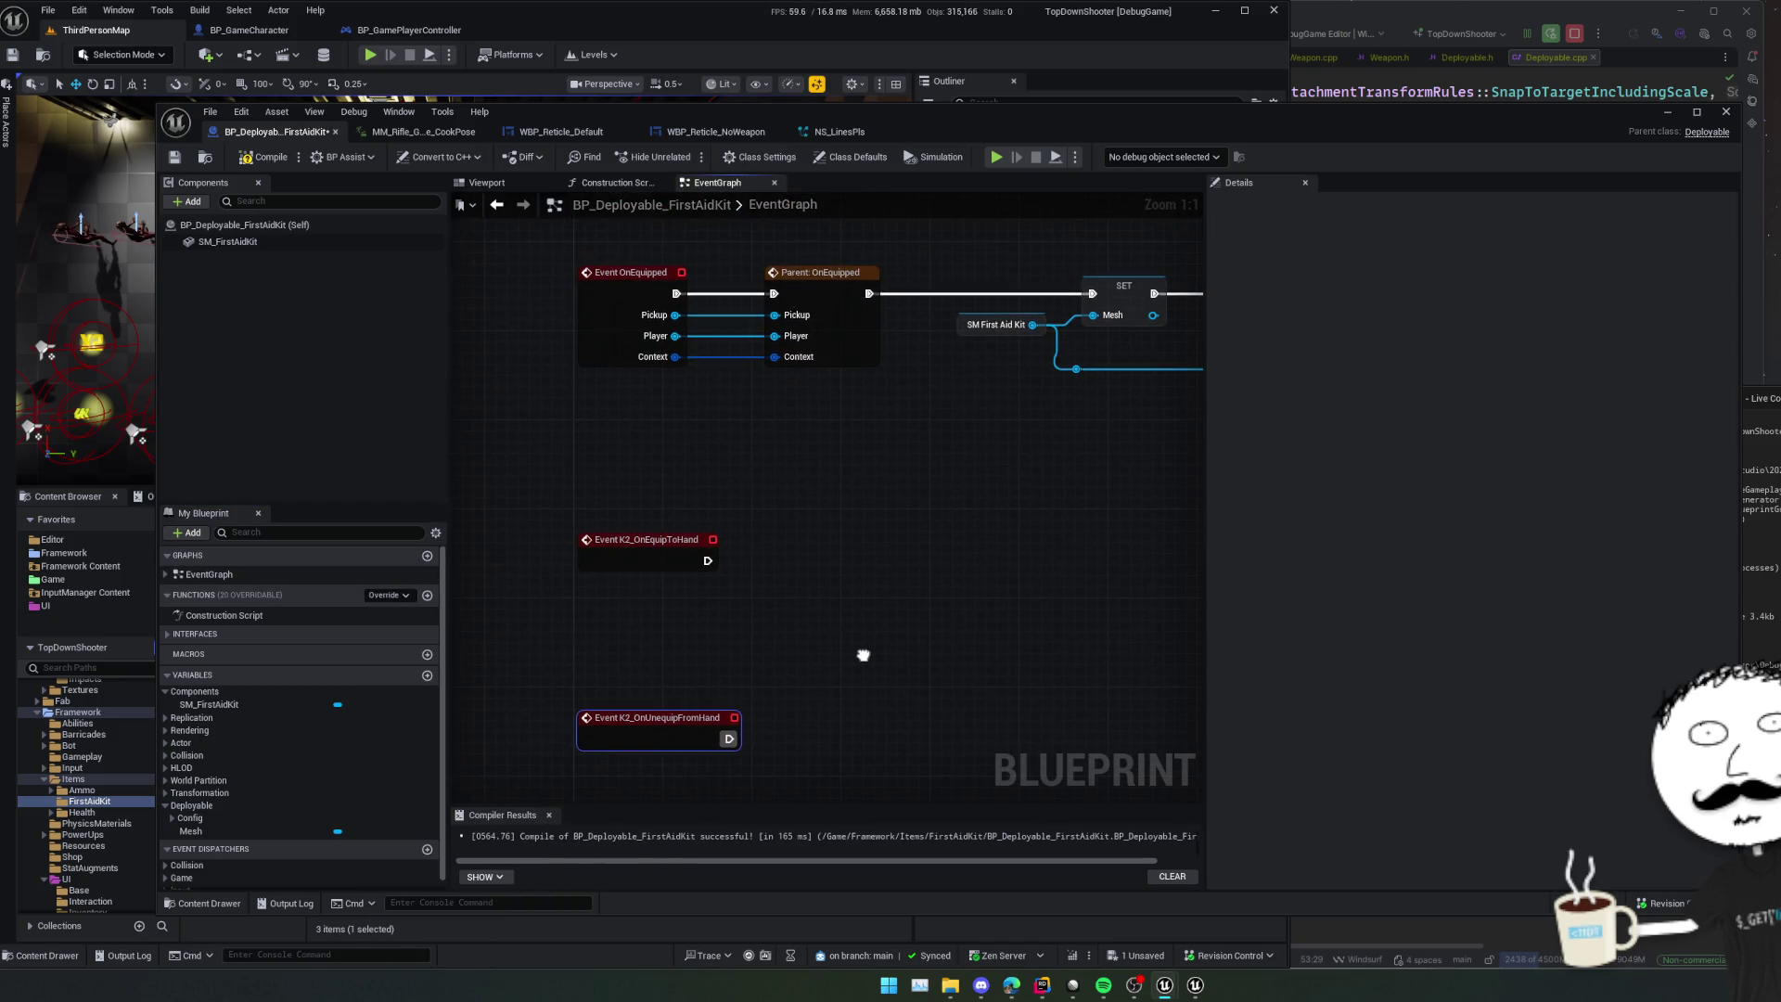
scroll(863, 655, "down", 1)
key("ctrl+s")
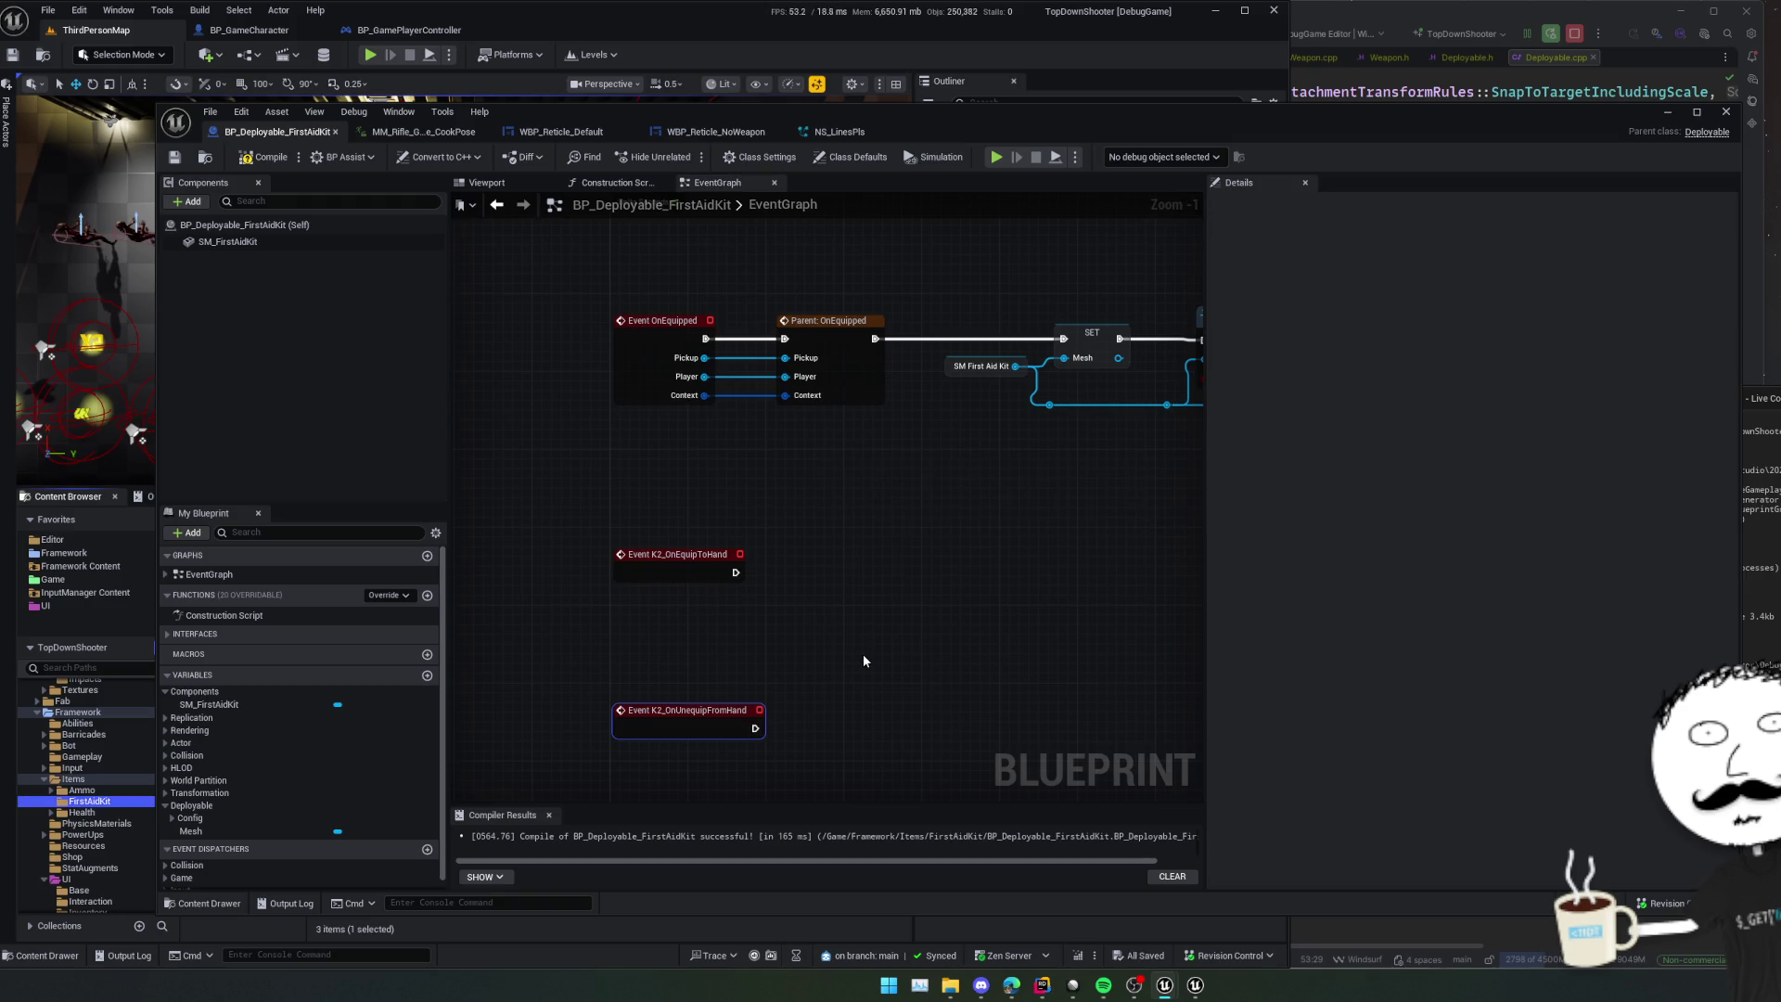
- Try a Spawn Emitter Attached node wired from OnEquipToHand, then delete it
mouse_move(886, 626)
left_mouse_down()
mouse_move(807, 593)
mouse_move(791, 553)
mouse_move(814, 581)
mouse_move(767, 580)
mouse_move(727, 621)
mouse_move(590, 619)
mouse_move(755, 606)
mouse_move(748, 551)
mouse_move(701, 587)
left_mouse_up()
scroll(767, 581, "down", 1)
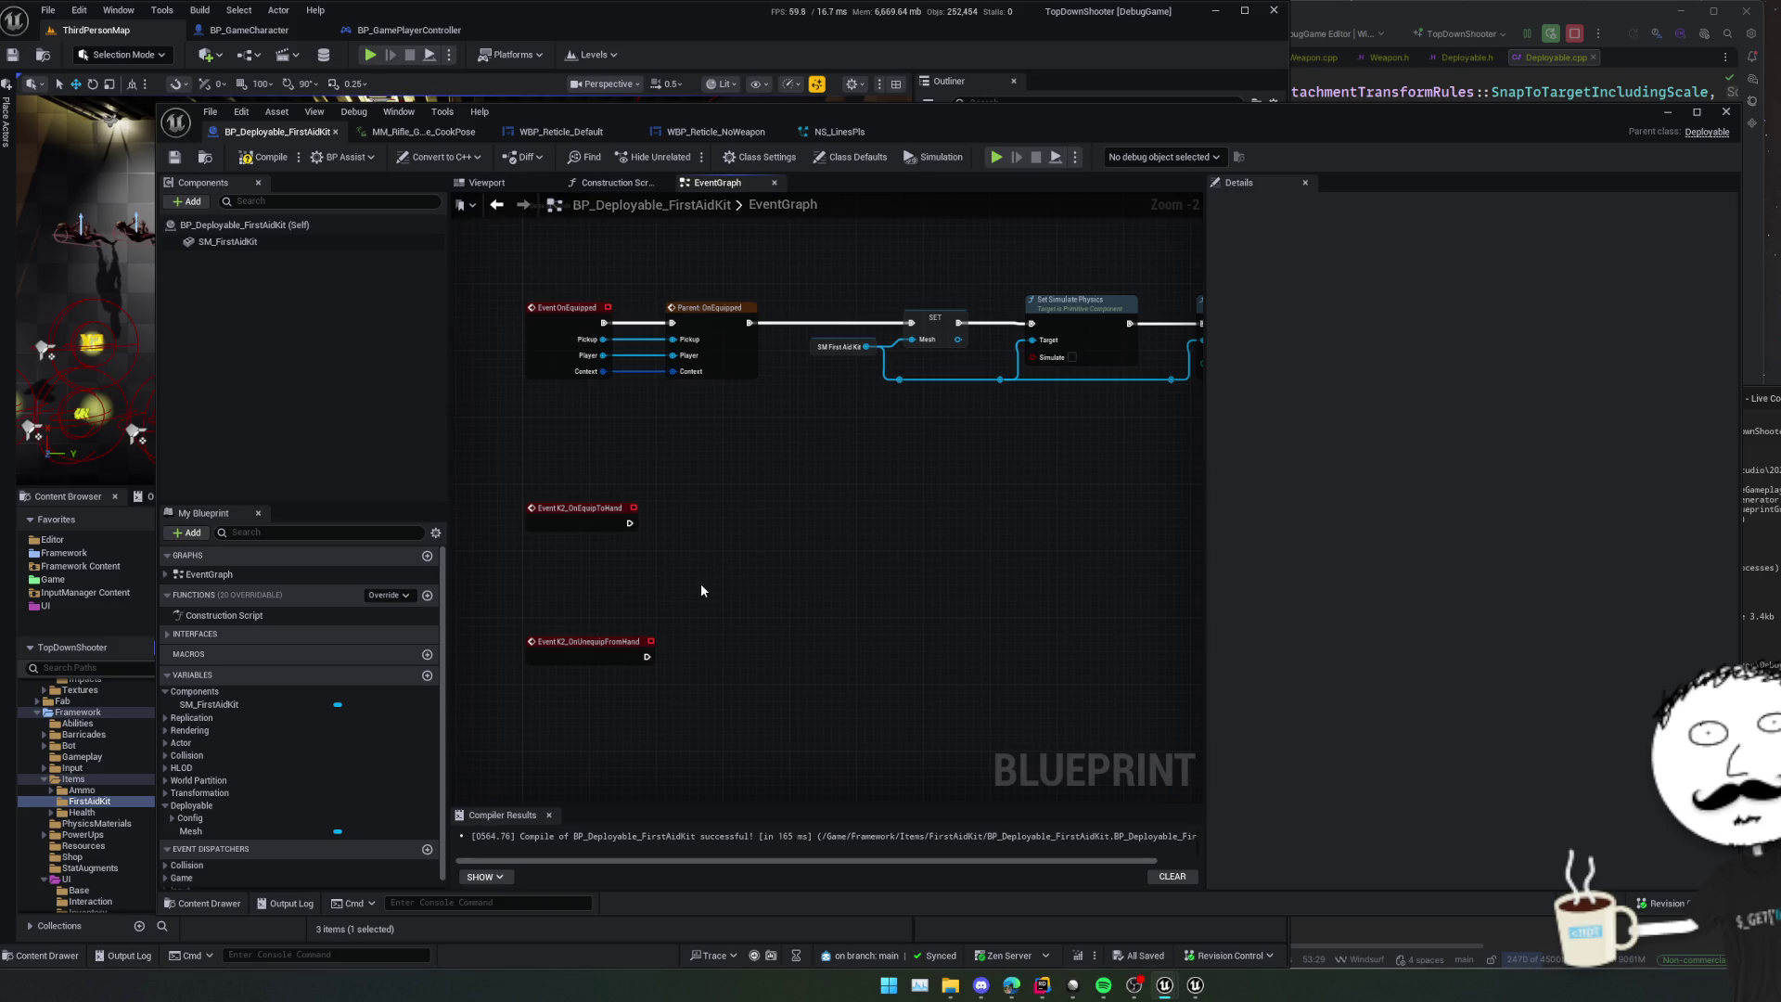
scroll(732, 509, "down", 2)
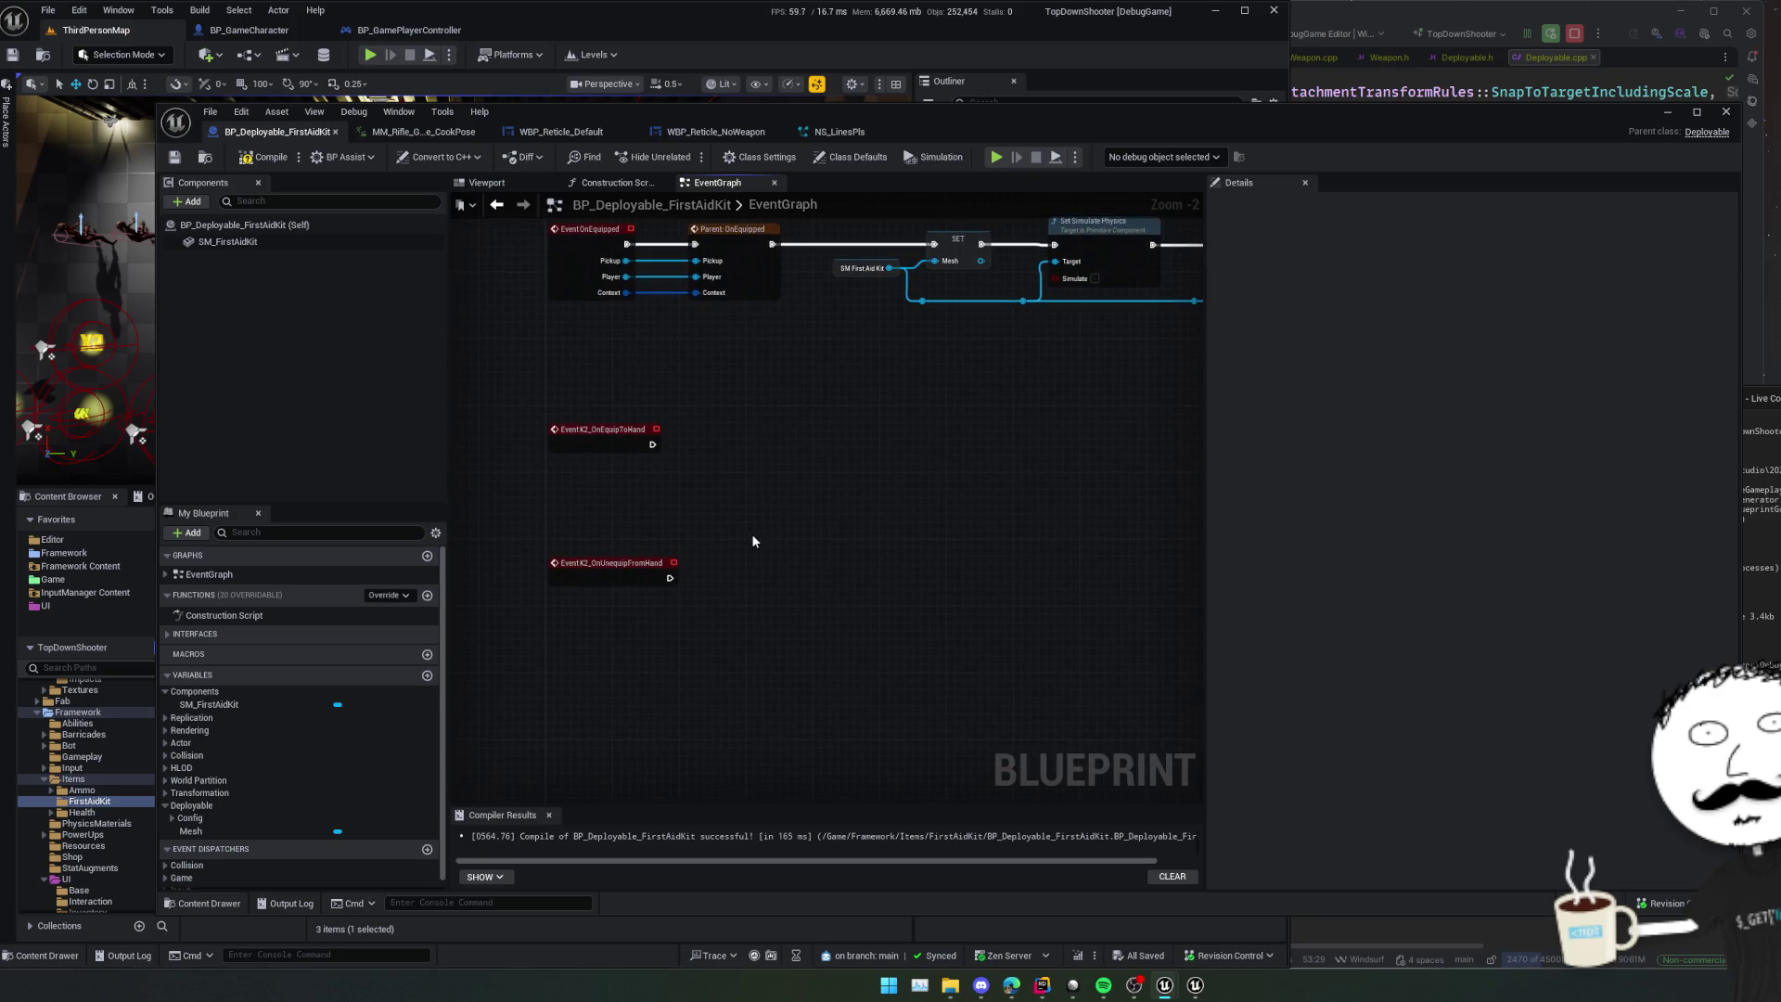
right_click(693, 517)
type("spawn emi")
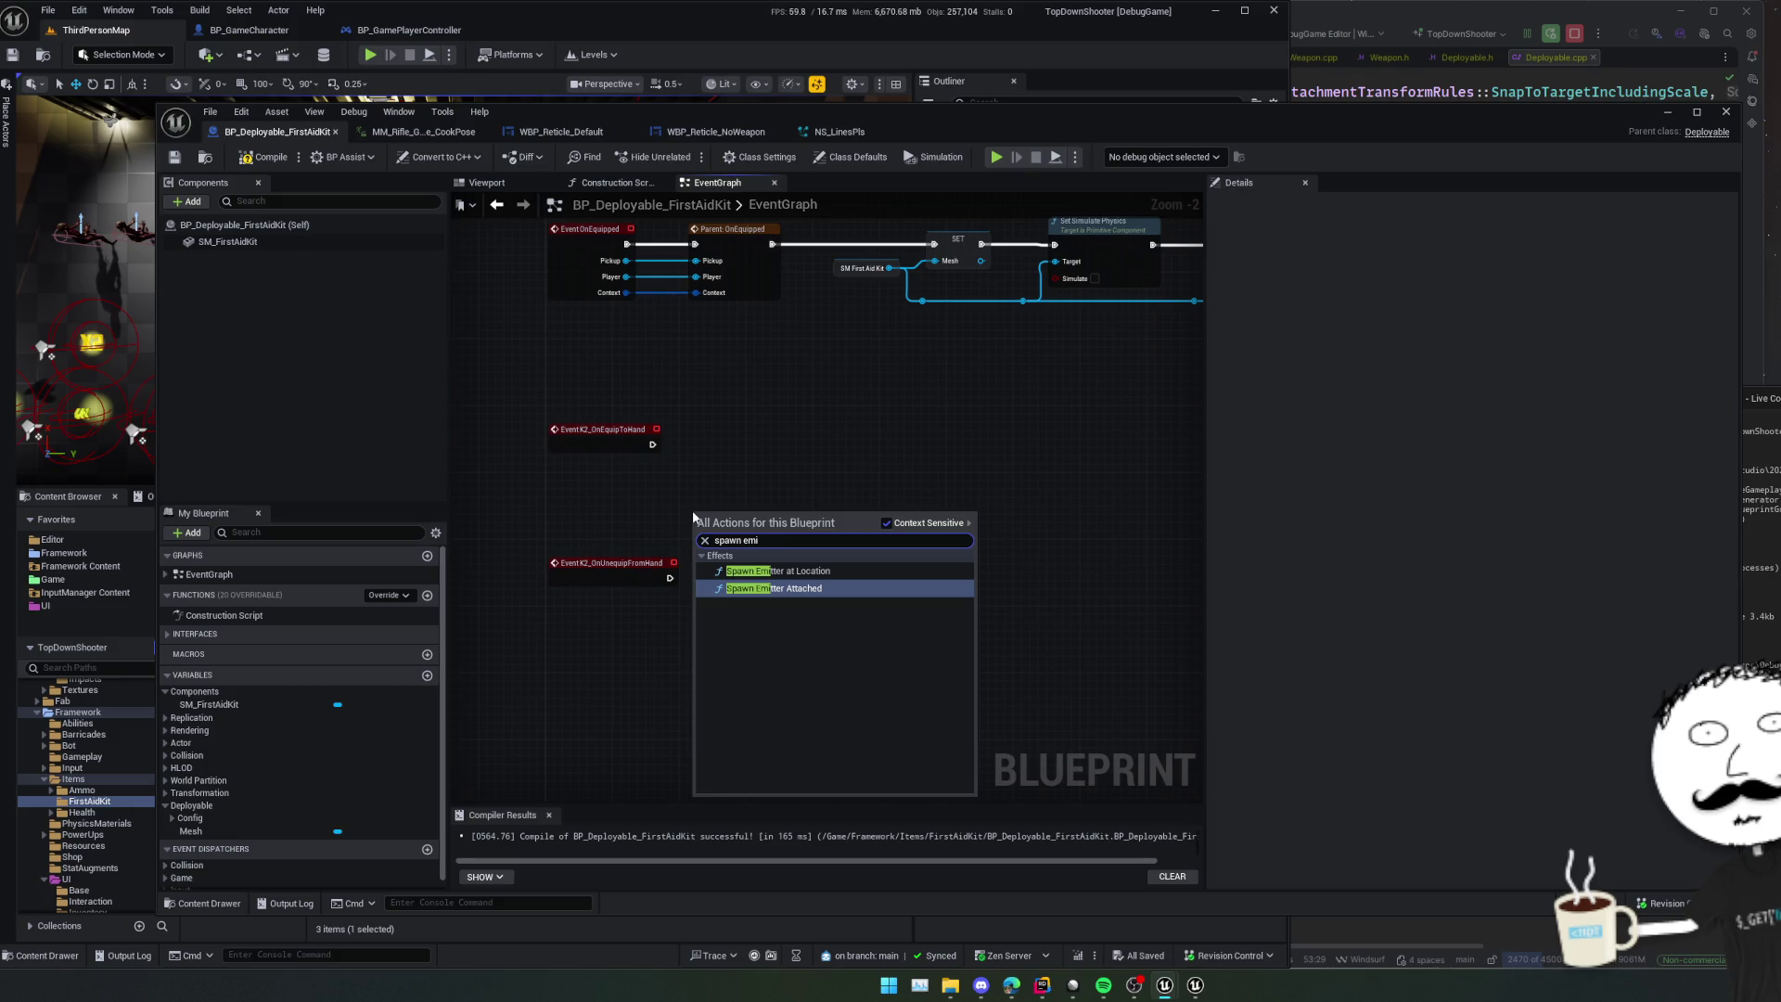
key("Return")
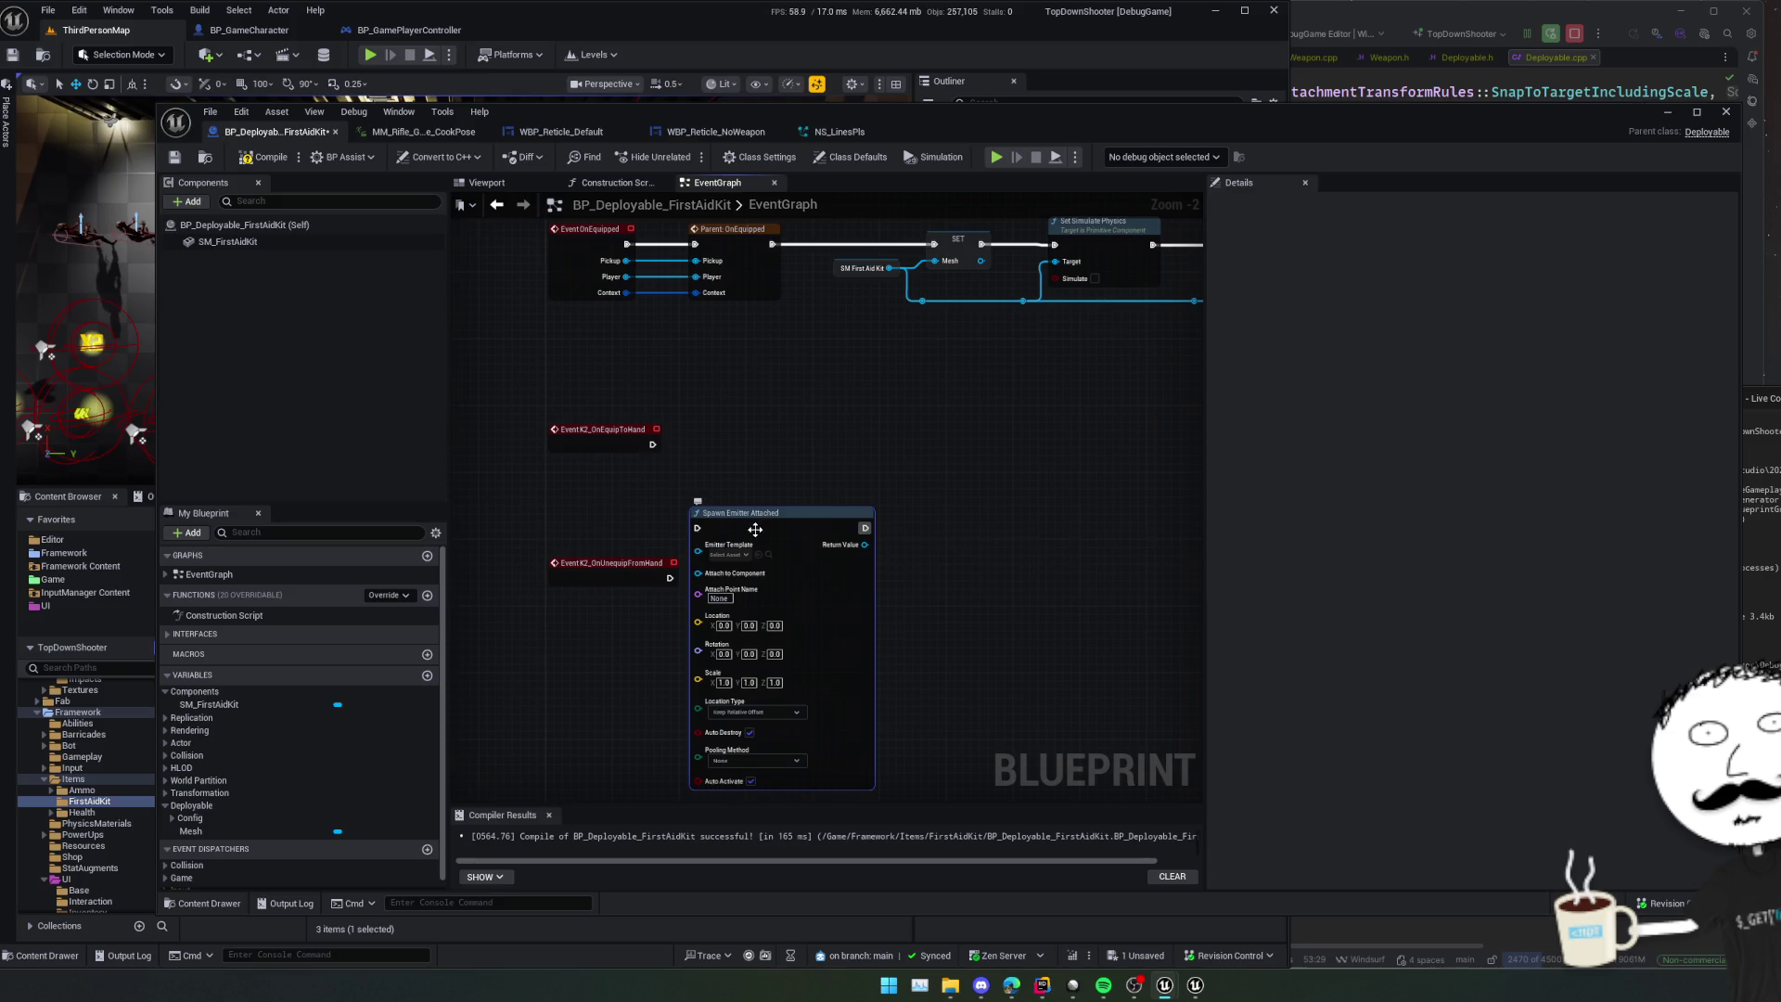
left_click_drag(748, 511, 796, 432)
mouse_move(653, 444)
left_mouse_down()
mouse_move(747, 444)
mouse_move(788, 565)
mouse_move(787, 654)
mouse_move(814, 585)
mouse_move(787, 581)
left_mouse_up()
scroll(743, 501, "up", 1)
left_click(869, 553)
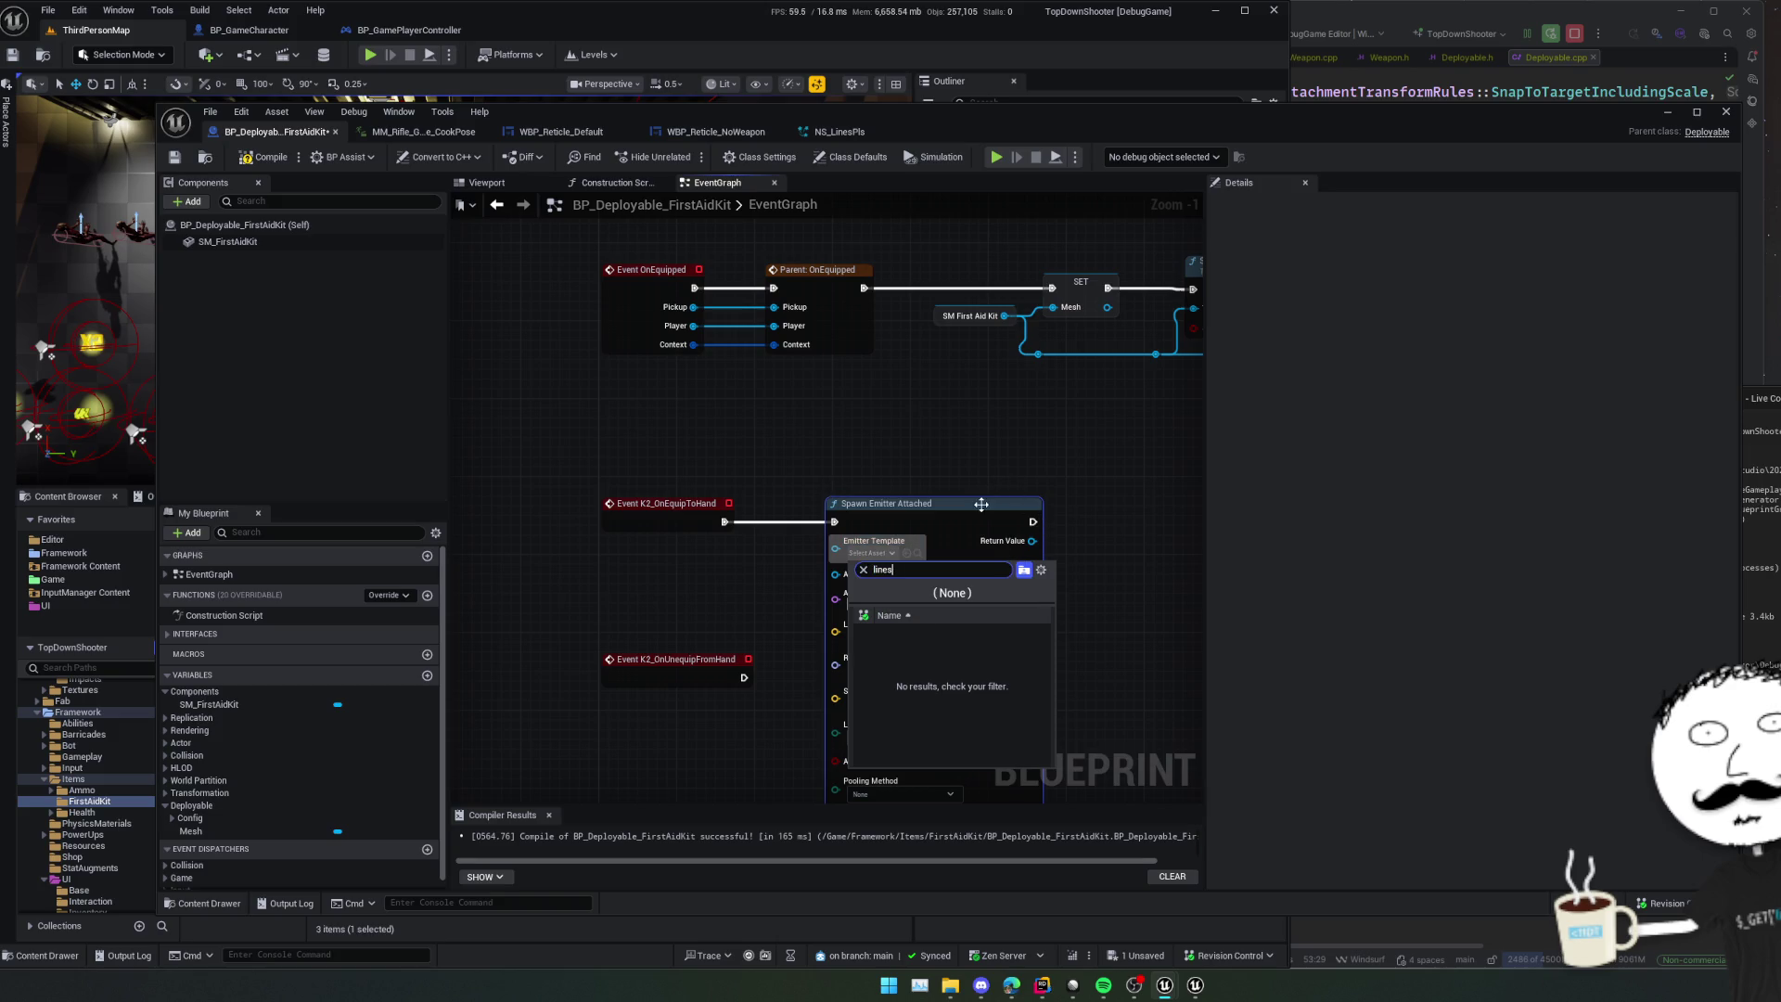
key("Escape")
key("Delete")
- Add a Spawn System Attached node with NS_LinesPls as its System Template
right_click(894, 531)
type("spawn system")
key("Return")
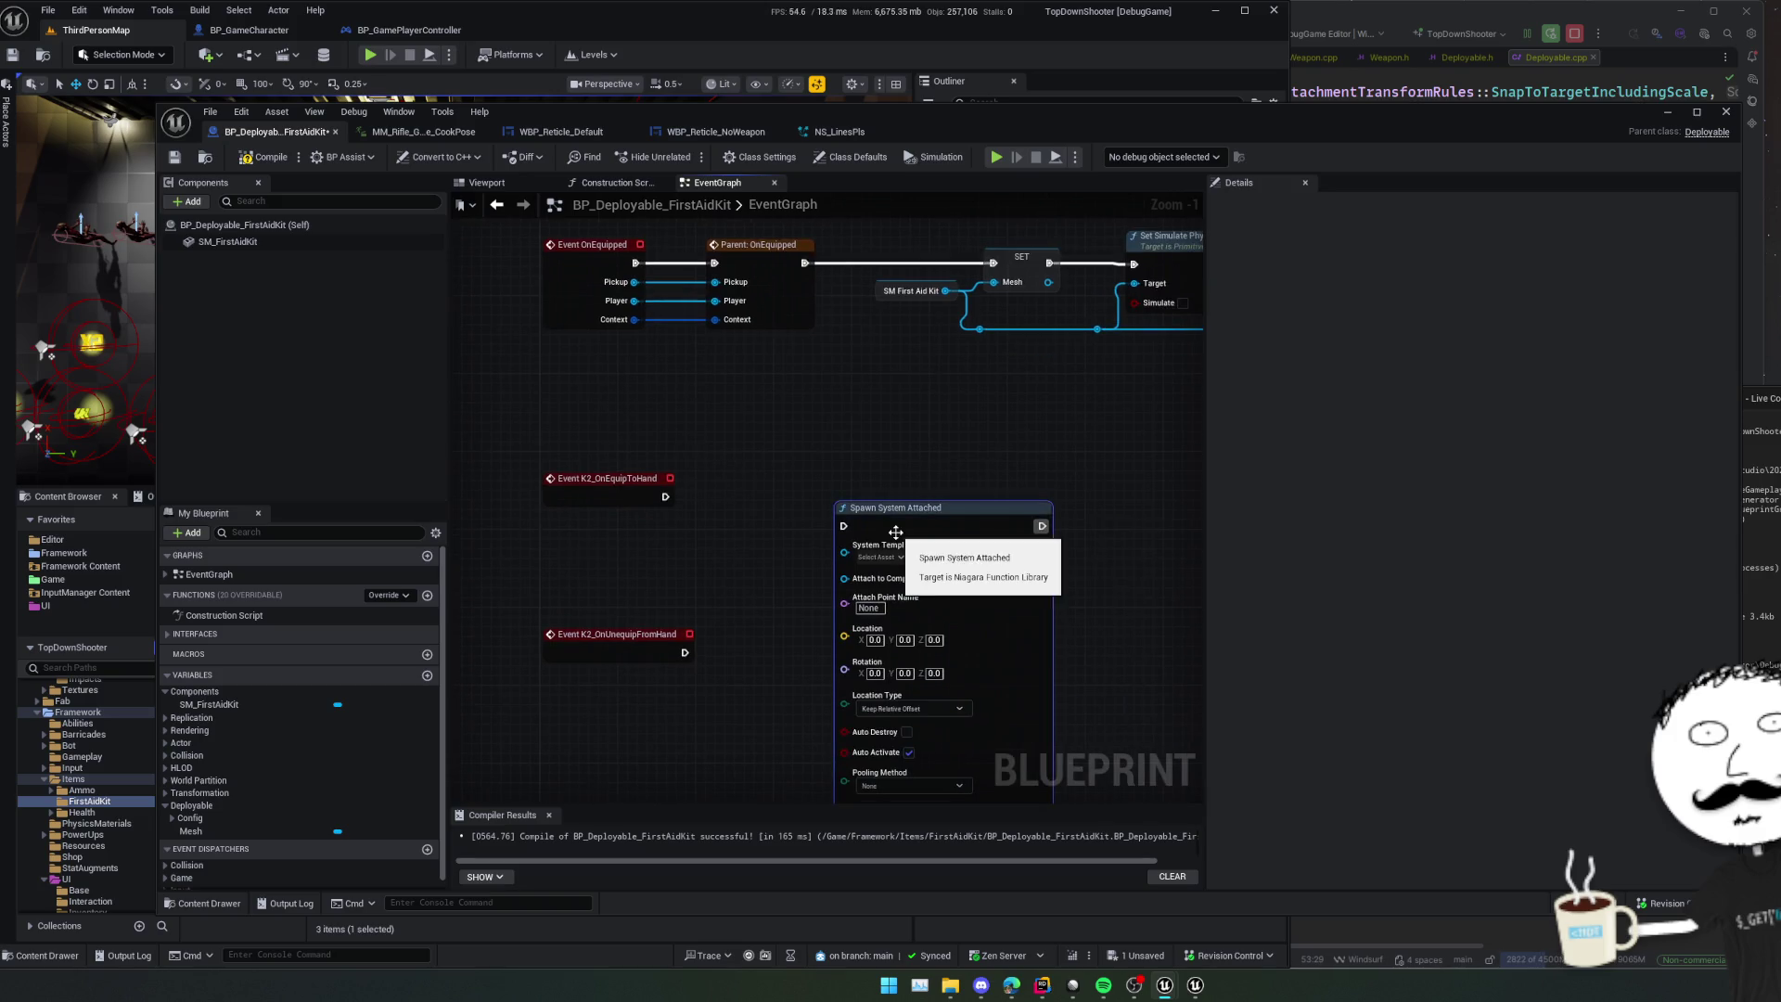
left_click(889, 558)
type("ns_")
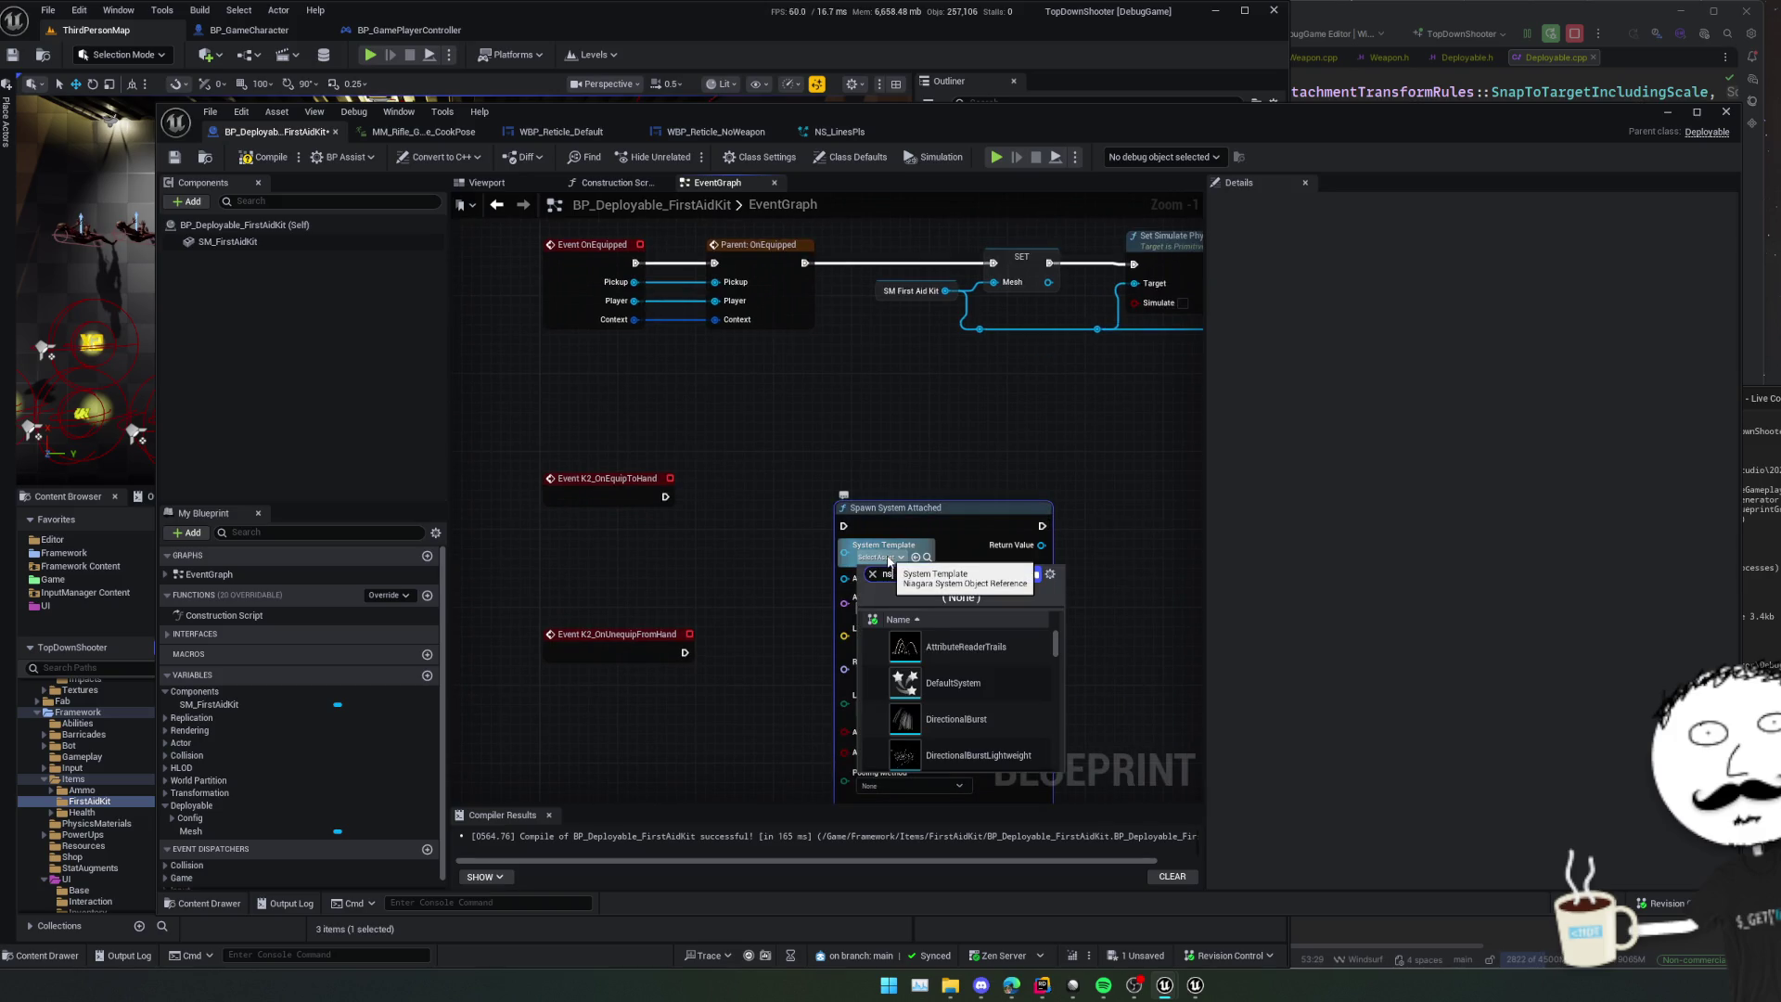
key("Return")
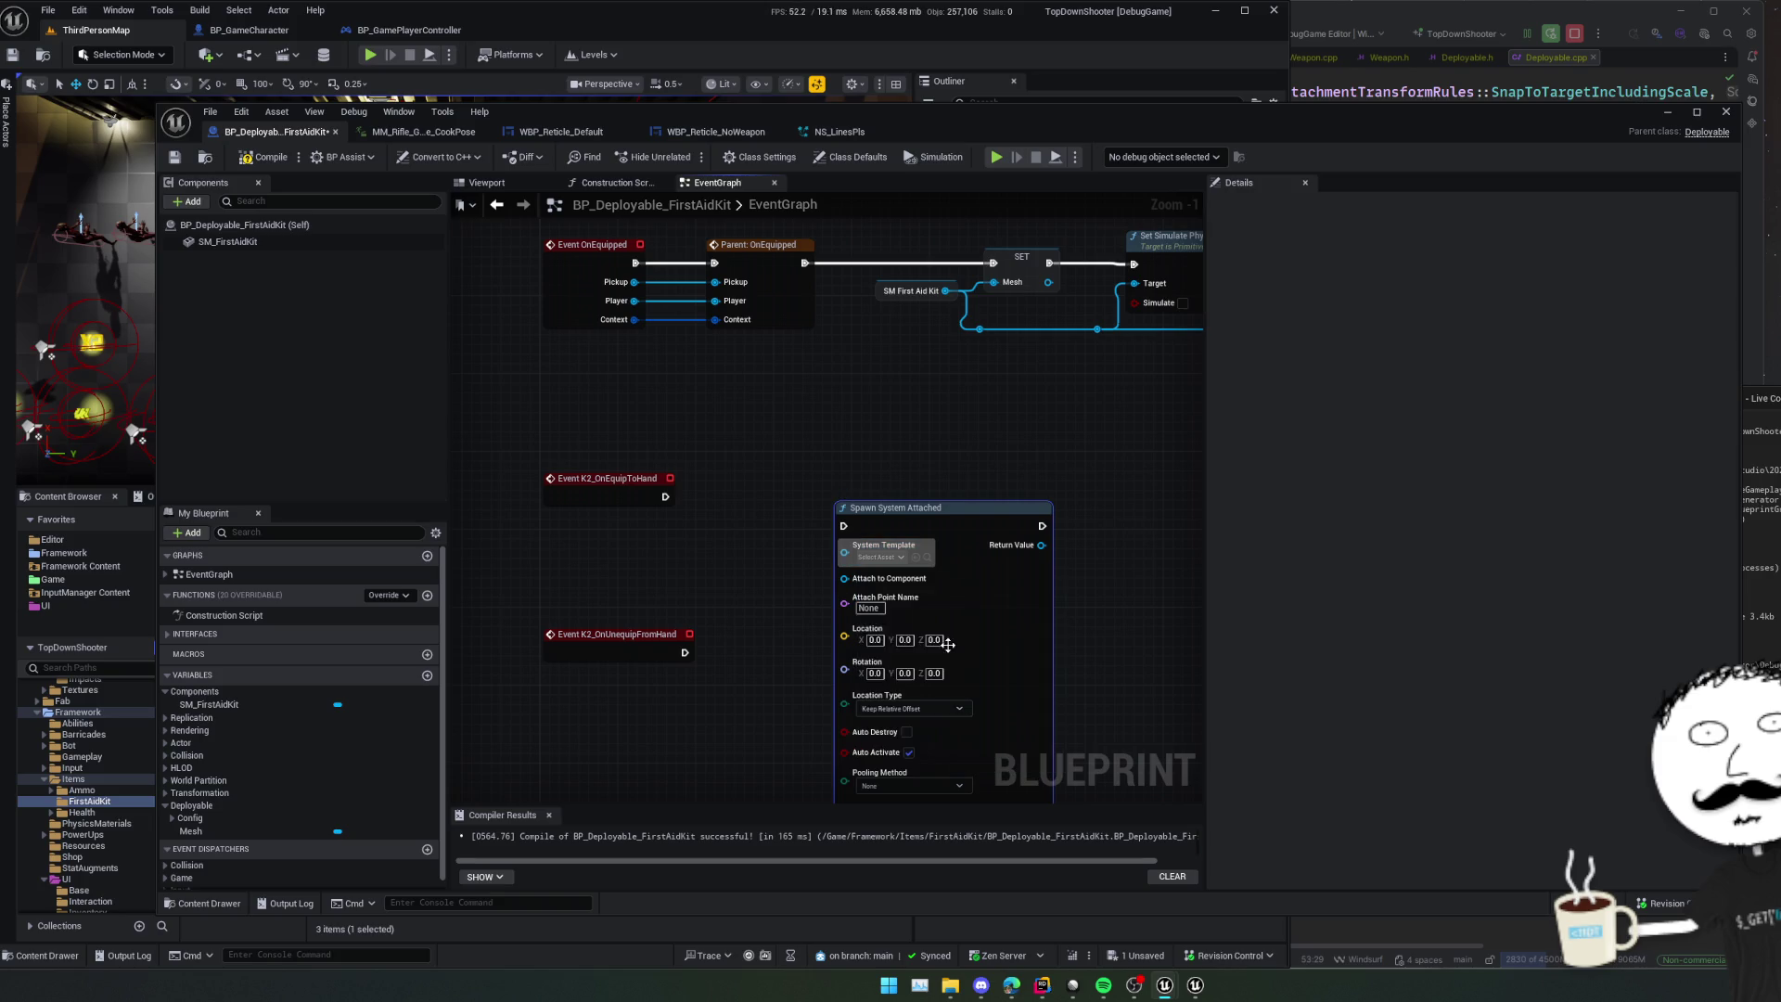
scroll(793, 571, "down", 1)
scroll(793, 571, "up", 1)
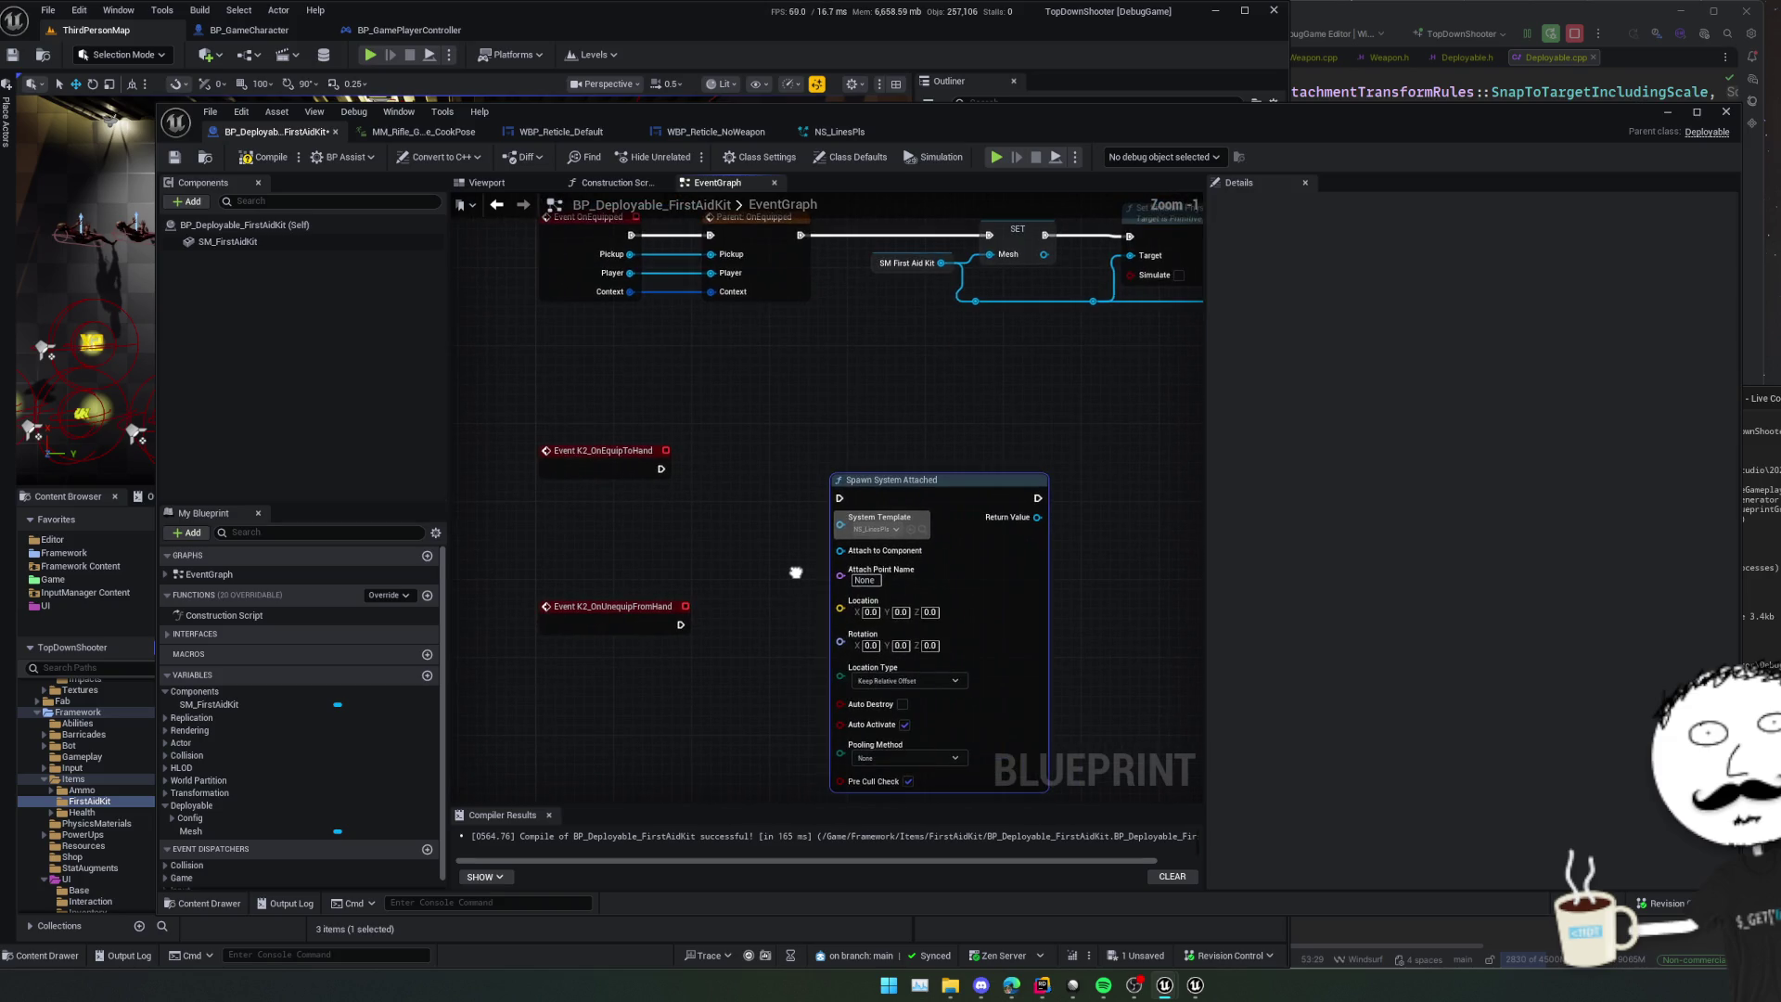
scroll(725, 482, "down", 1)
mouse_move(719, 485)
left_mouse_down()
mouse_move(834, 489)
mouse_move(730, 498)
mouse_move(756, 458)
mouse_move(728, 474)
mouse_move(767, 481)
mouse_move(791, 515)
mouse_move(774, 531)
left_mouse_up()
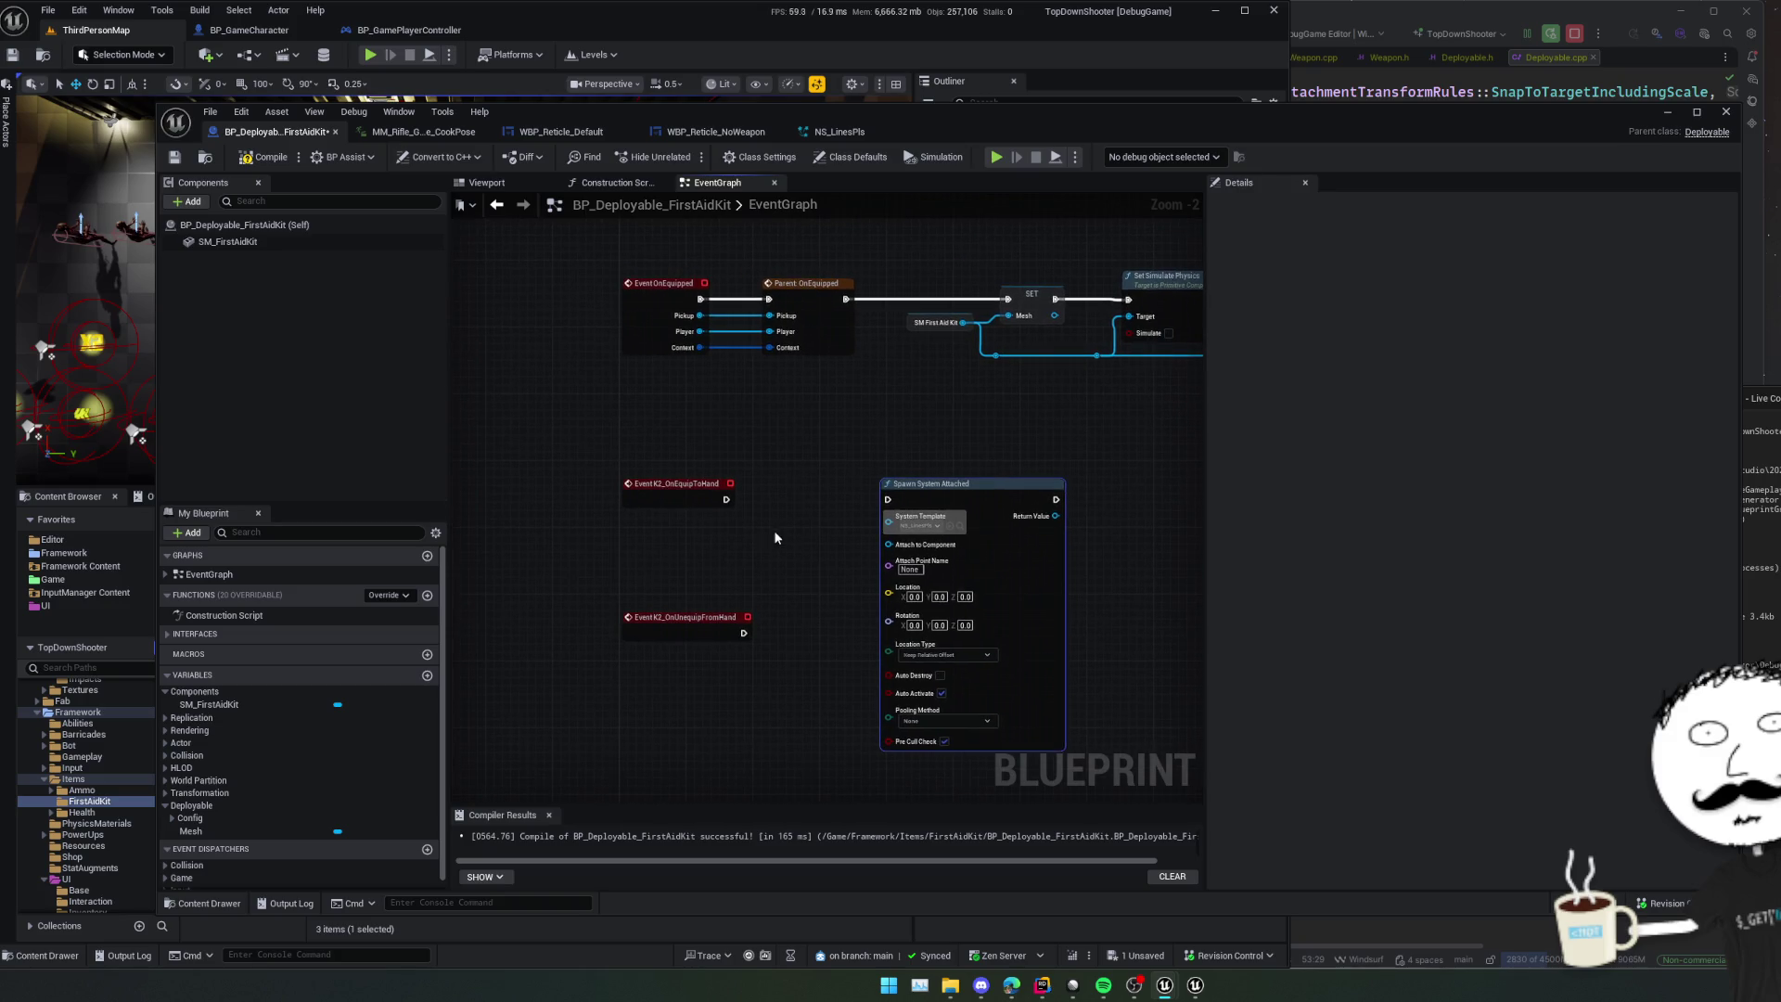
- Place a Get Owner node beside the Spawn System Attached node
right_click(774, 533)
type("get owni")
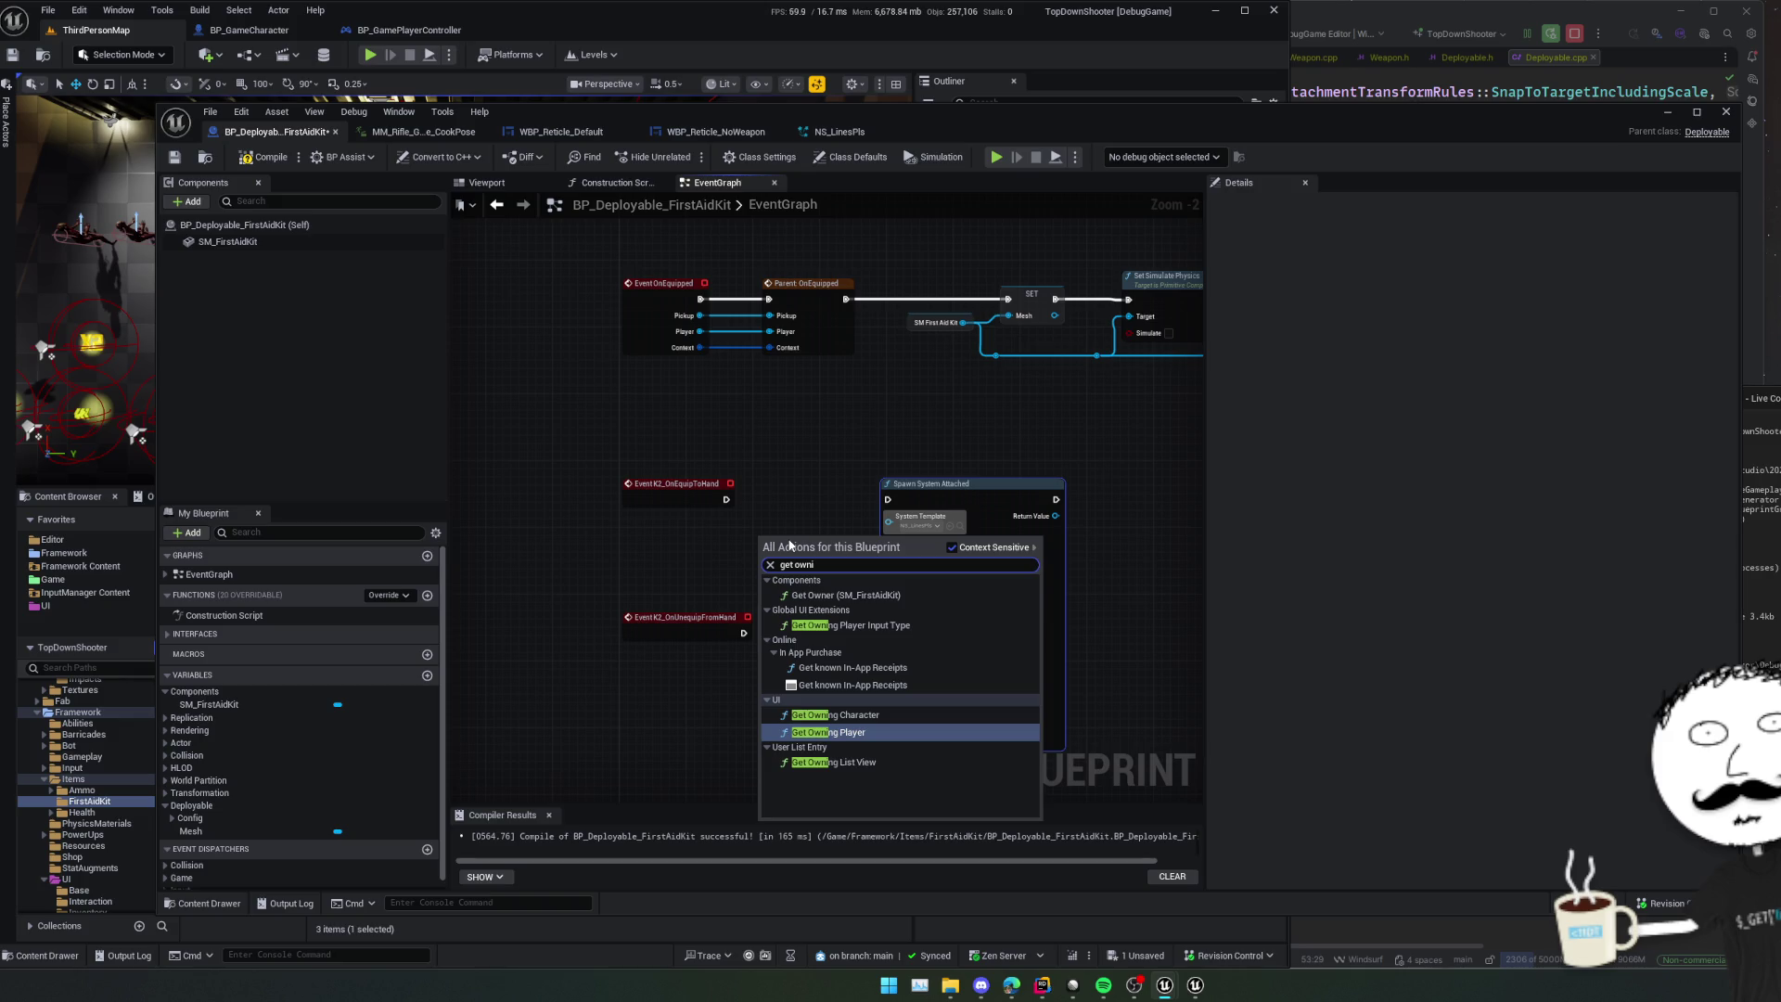
key("Up")
key("Up")
key("Up")
key("Up")
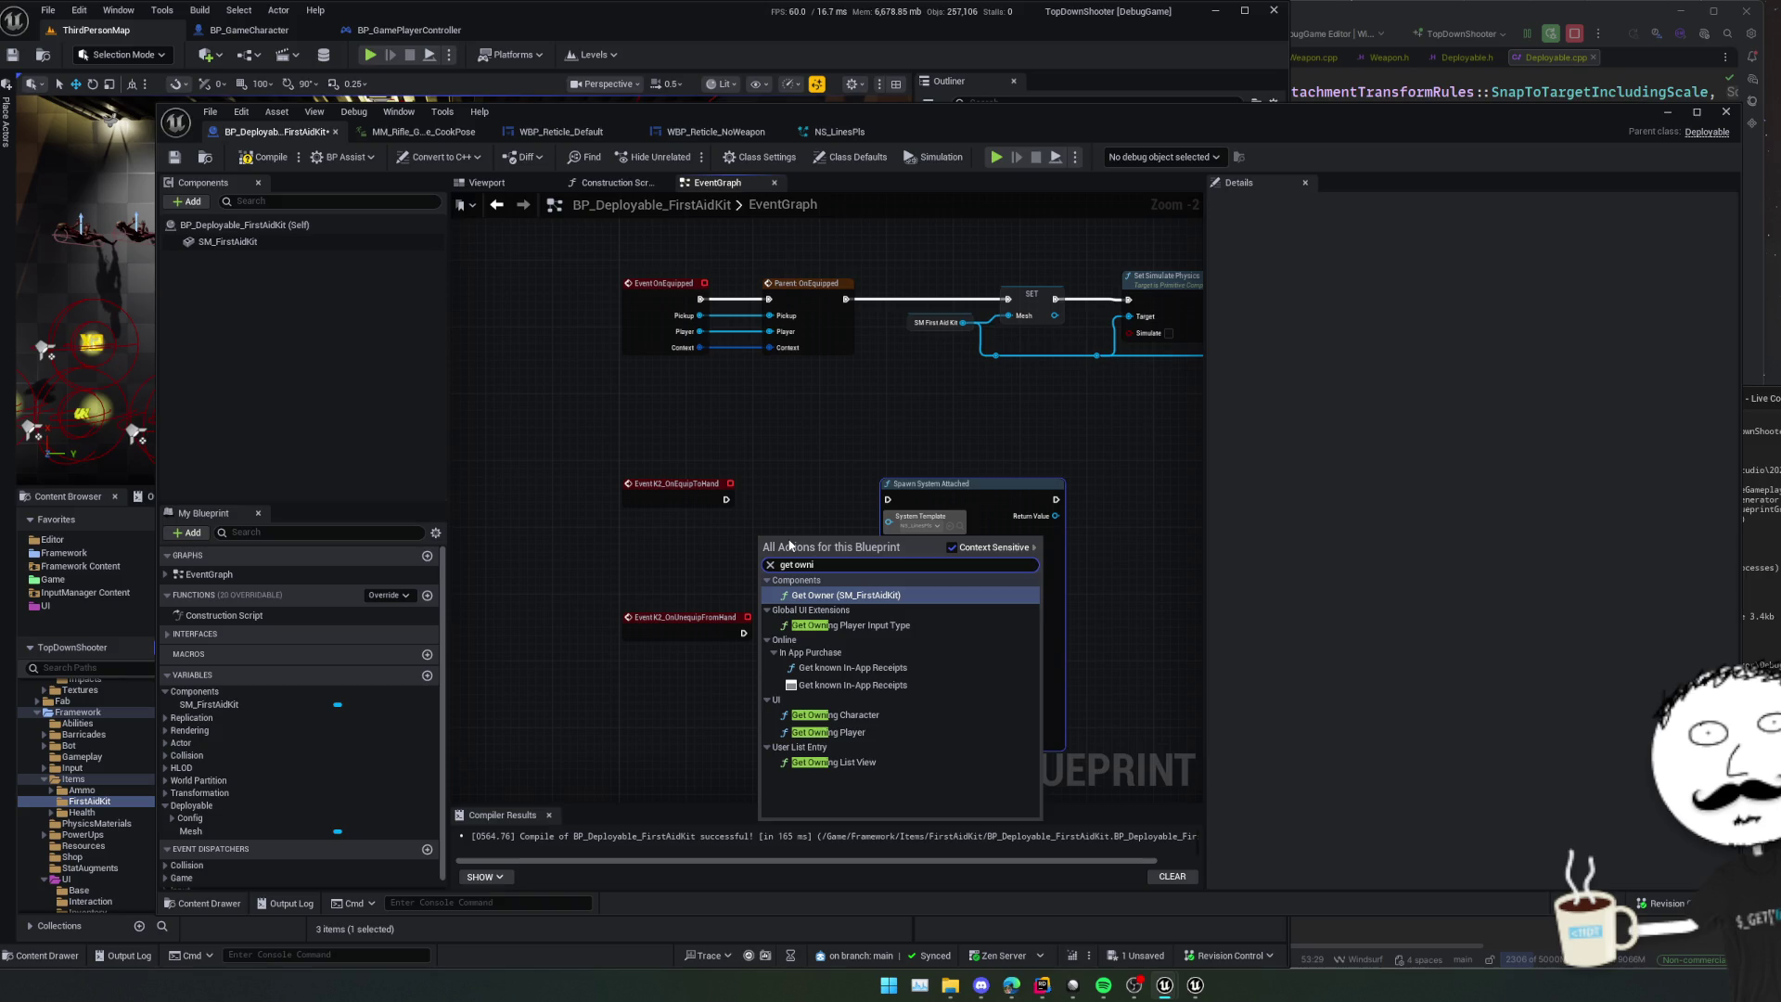
key("Return")
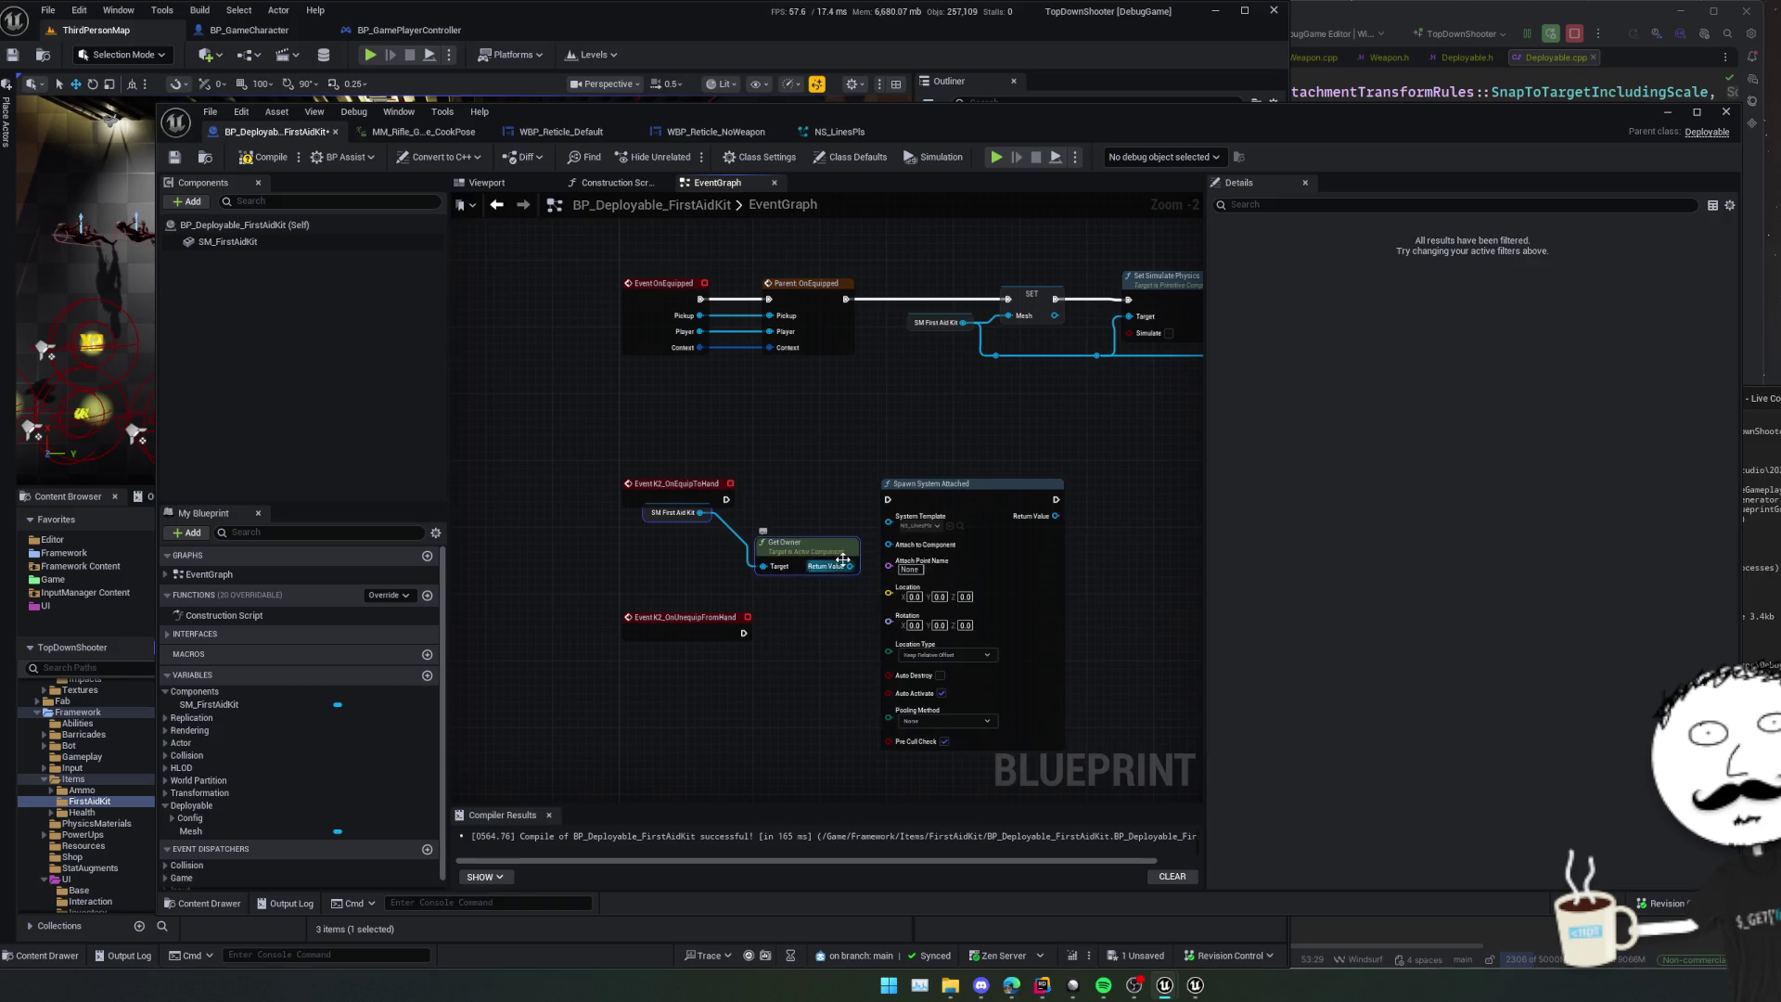
key("ctrl+z")
right_click(795, 564)
type("get owner")
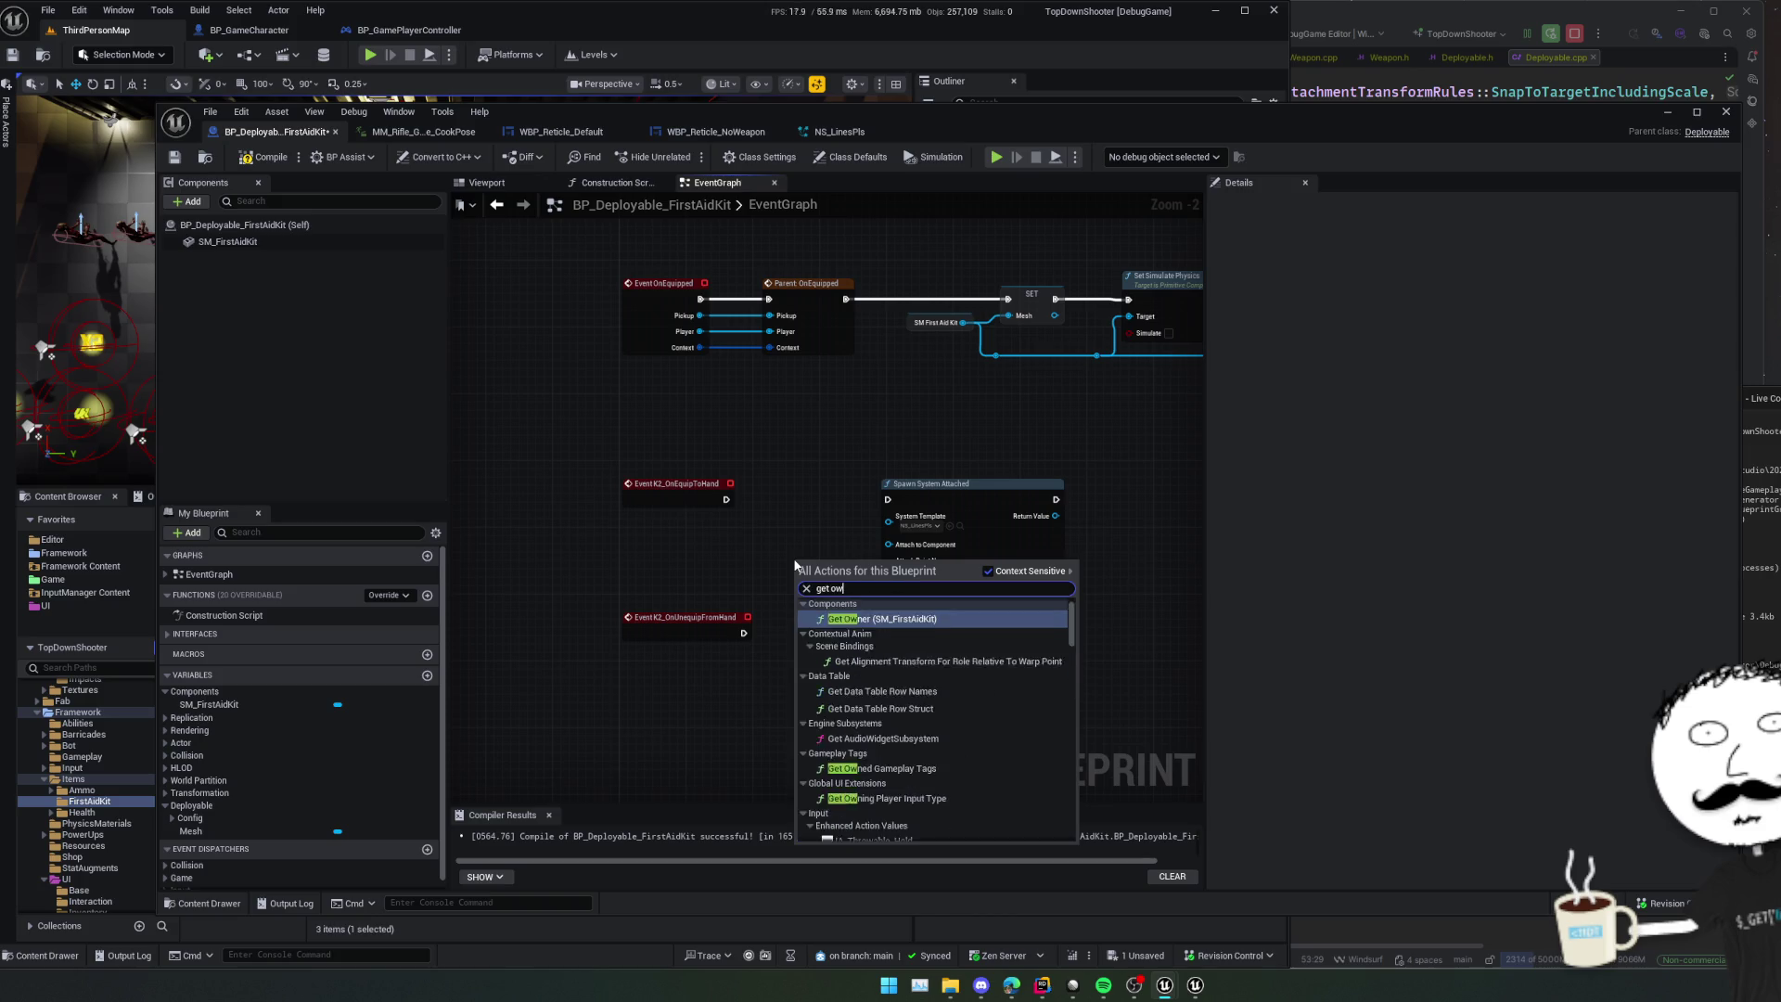
key("Return")
left_click_drag(844, 566, 789, 539)
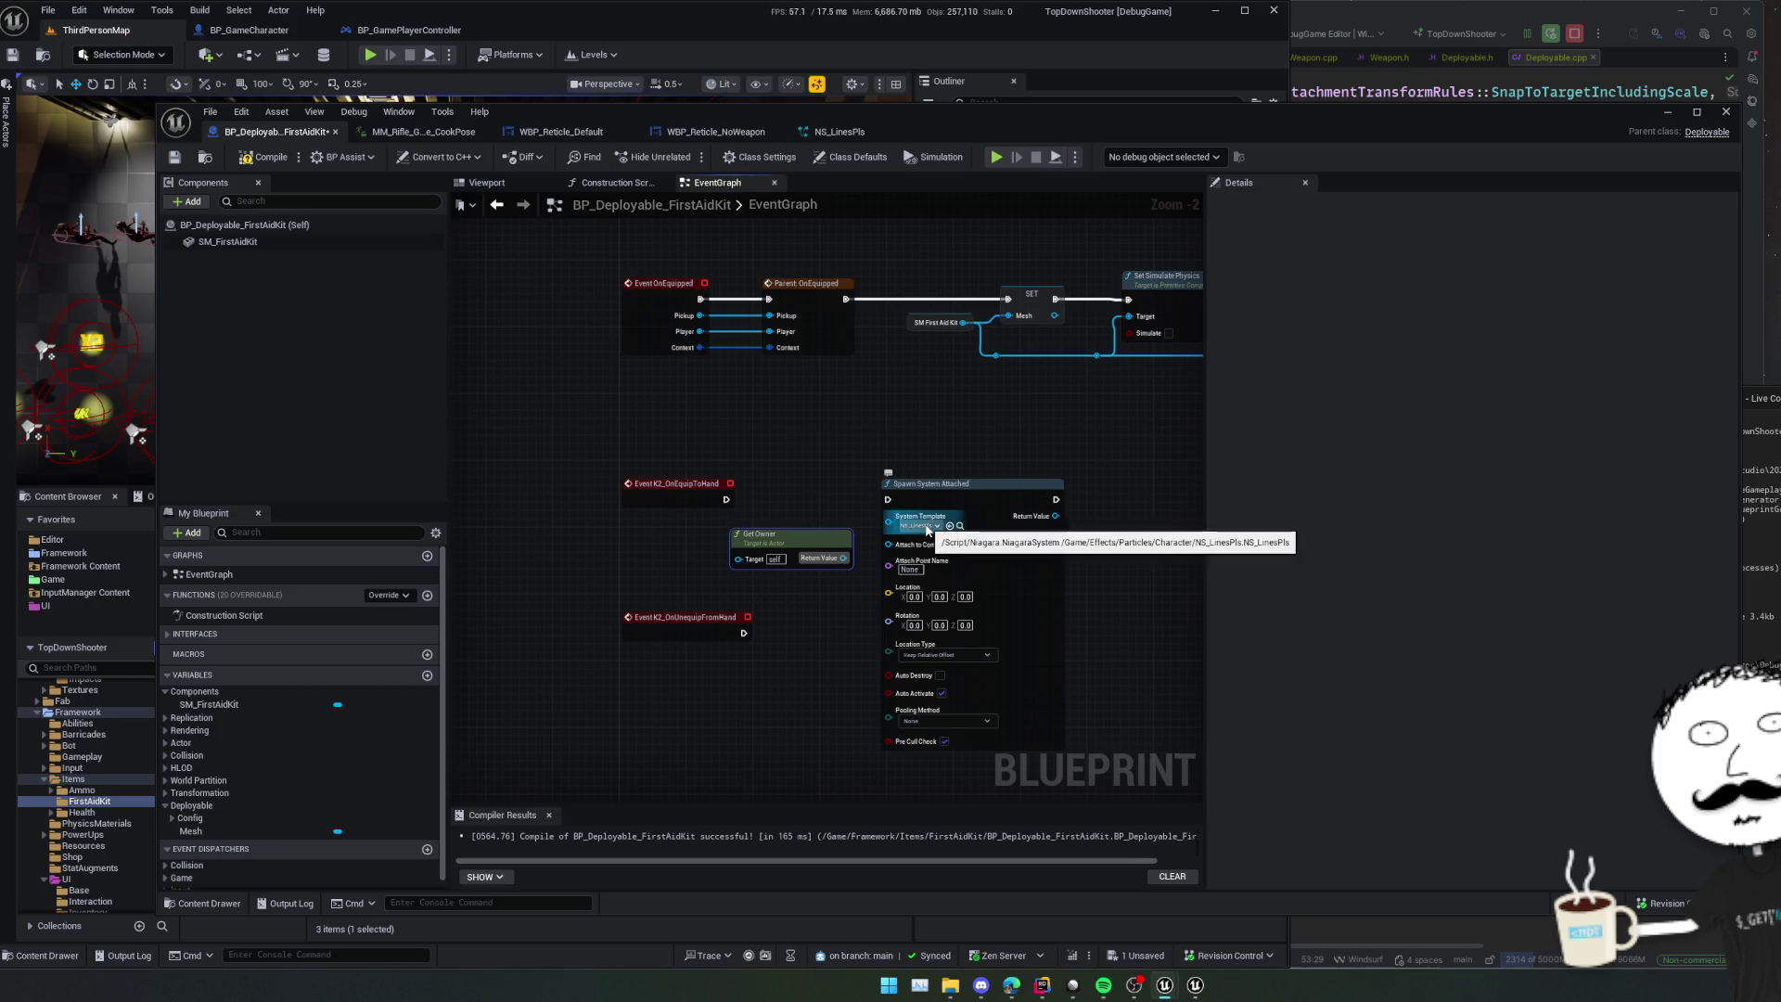
mouse_move(824, 546)
left_mouse_down()
mouse_move(732, 554)
mouse_move(784, 564)
left_mouse_up()
- Add Get Character Mesh wired into Attach to Component and move it left
type("get mesh")
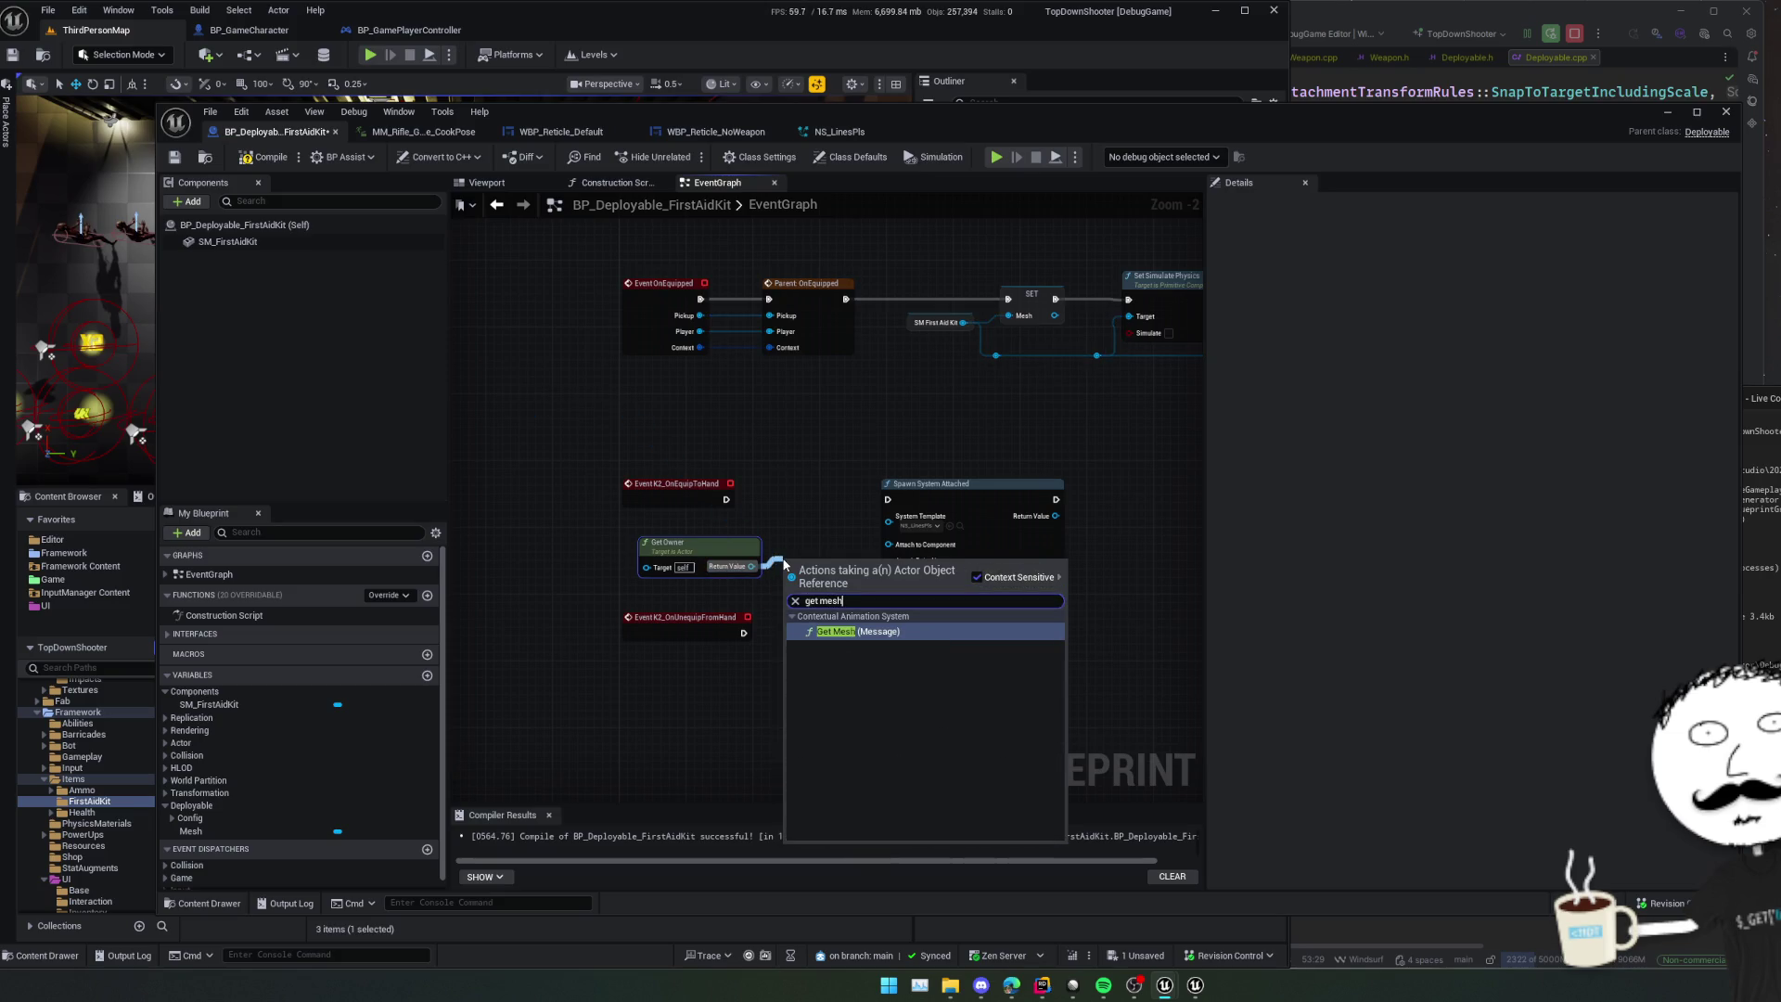
key("Escape")
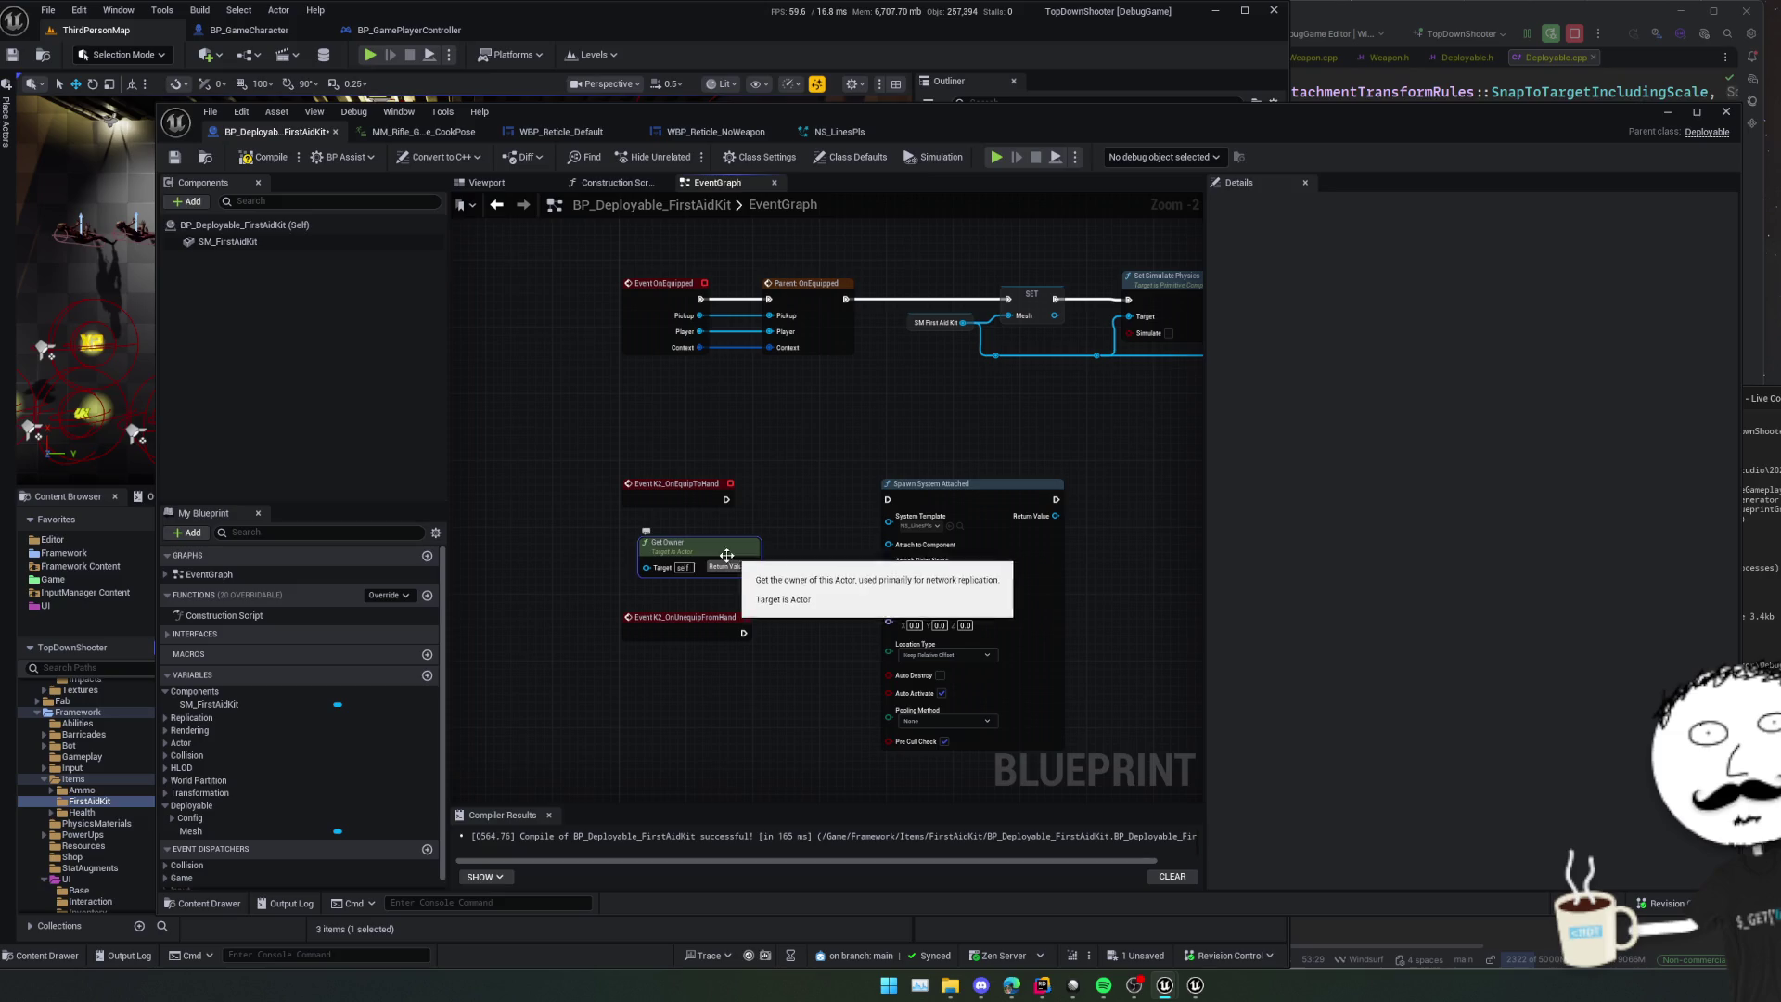
right_click(701, 555)
type("get stati")
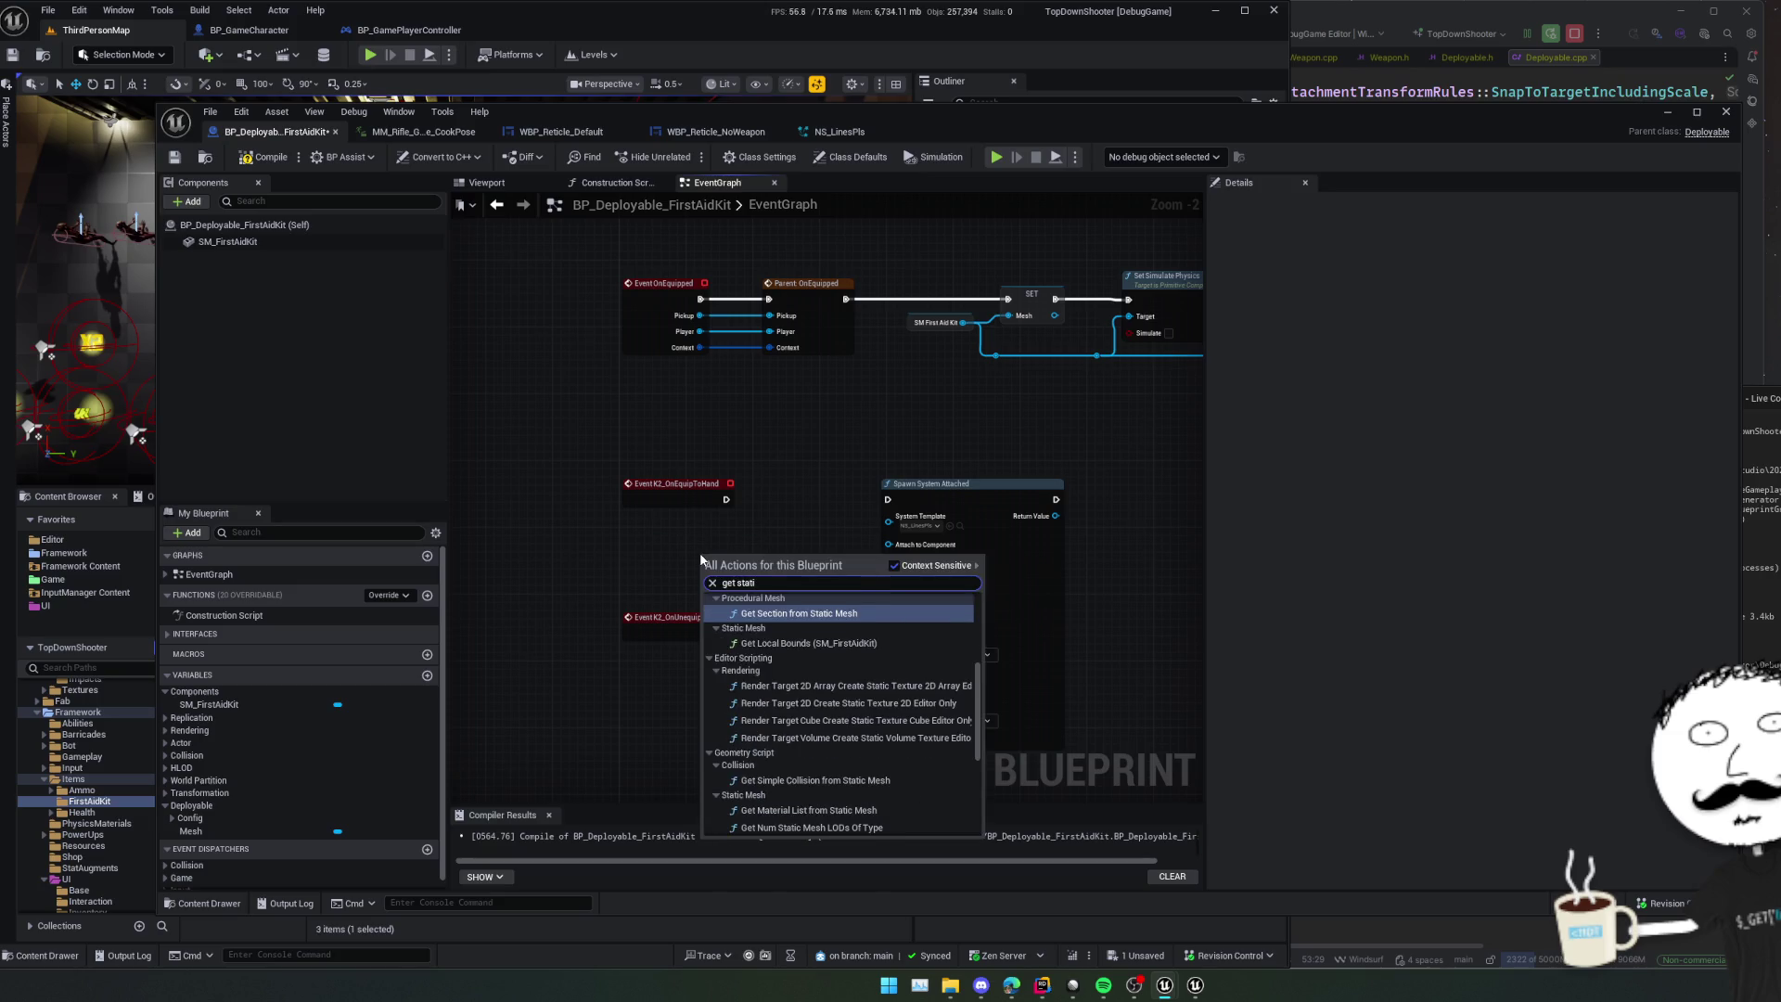
key("BackSpace")
key("BackSpace")
key("BackSpace")
key("BackSpace")
key("BackSpace")
type("mesh")
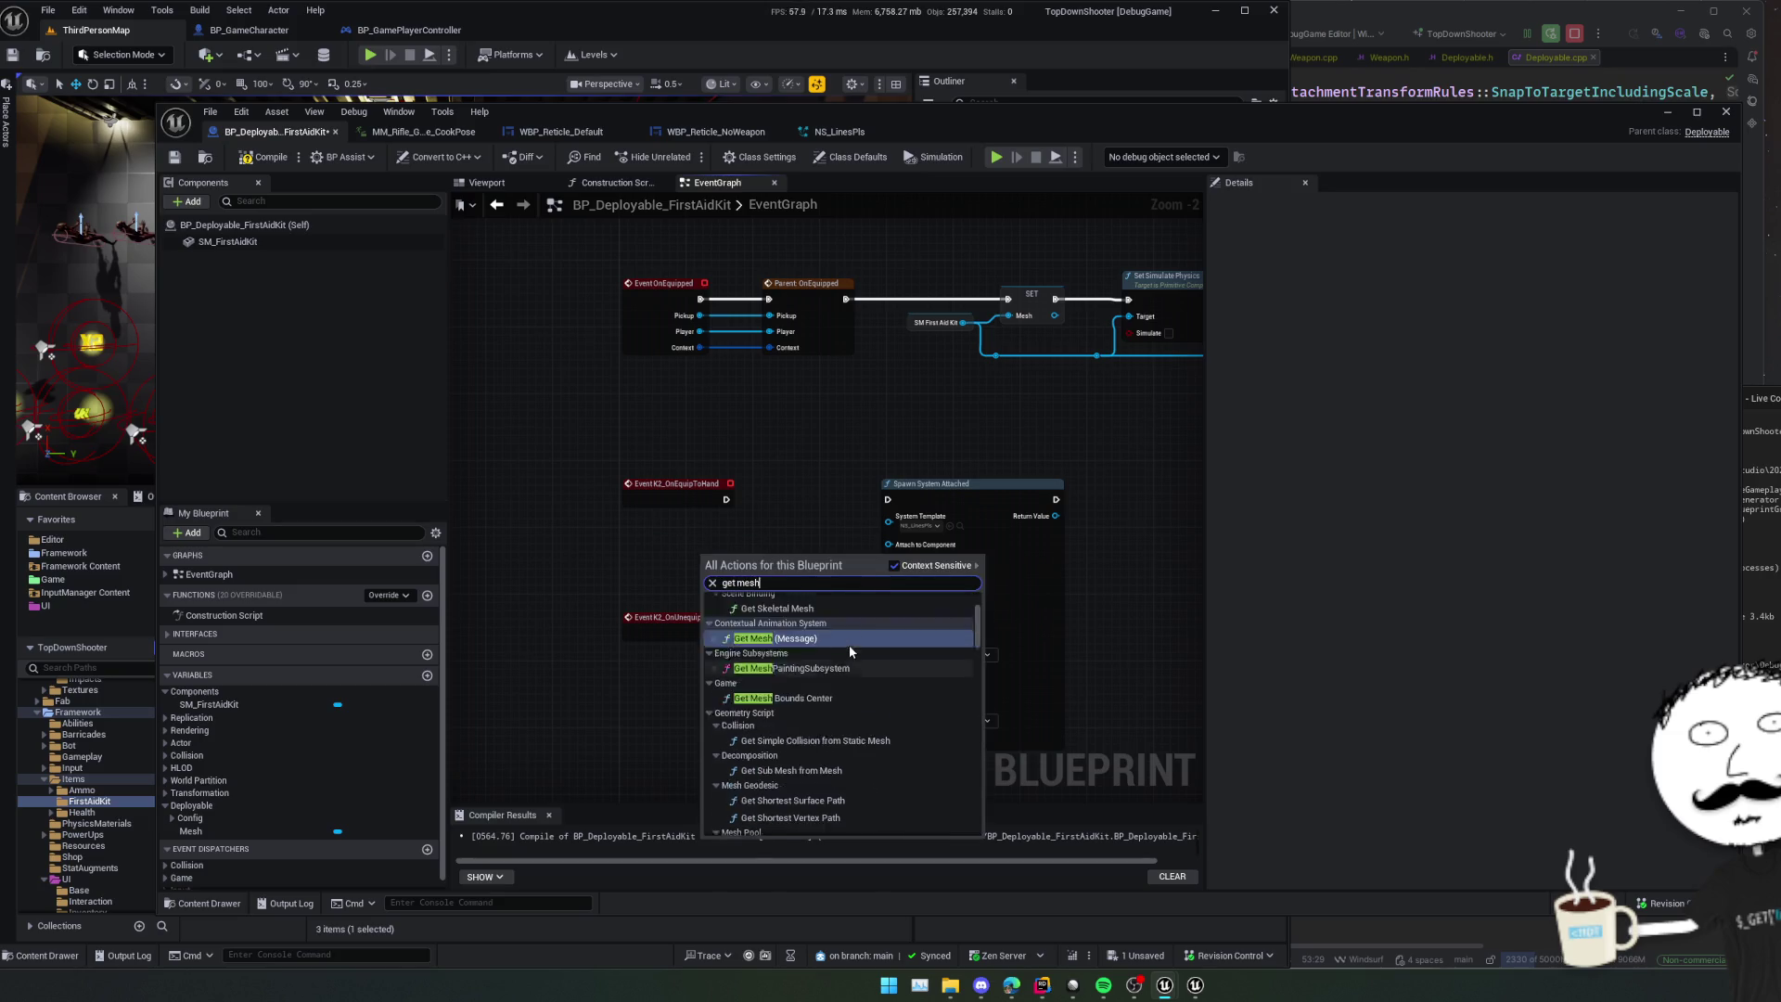
scroll(900, 678, "up", 3)
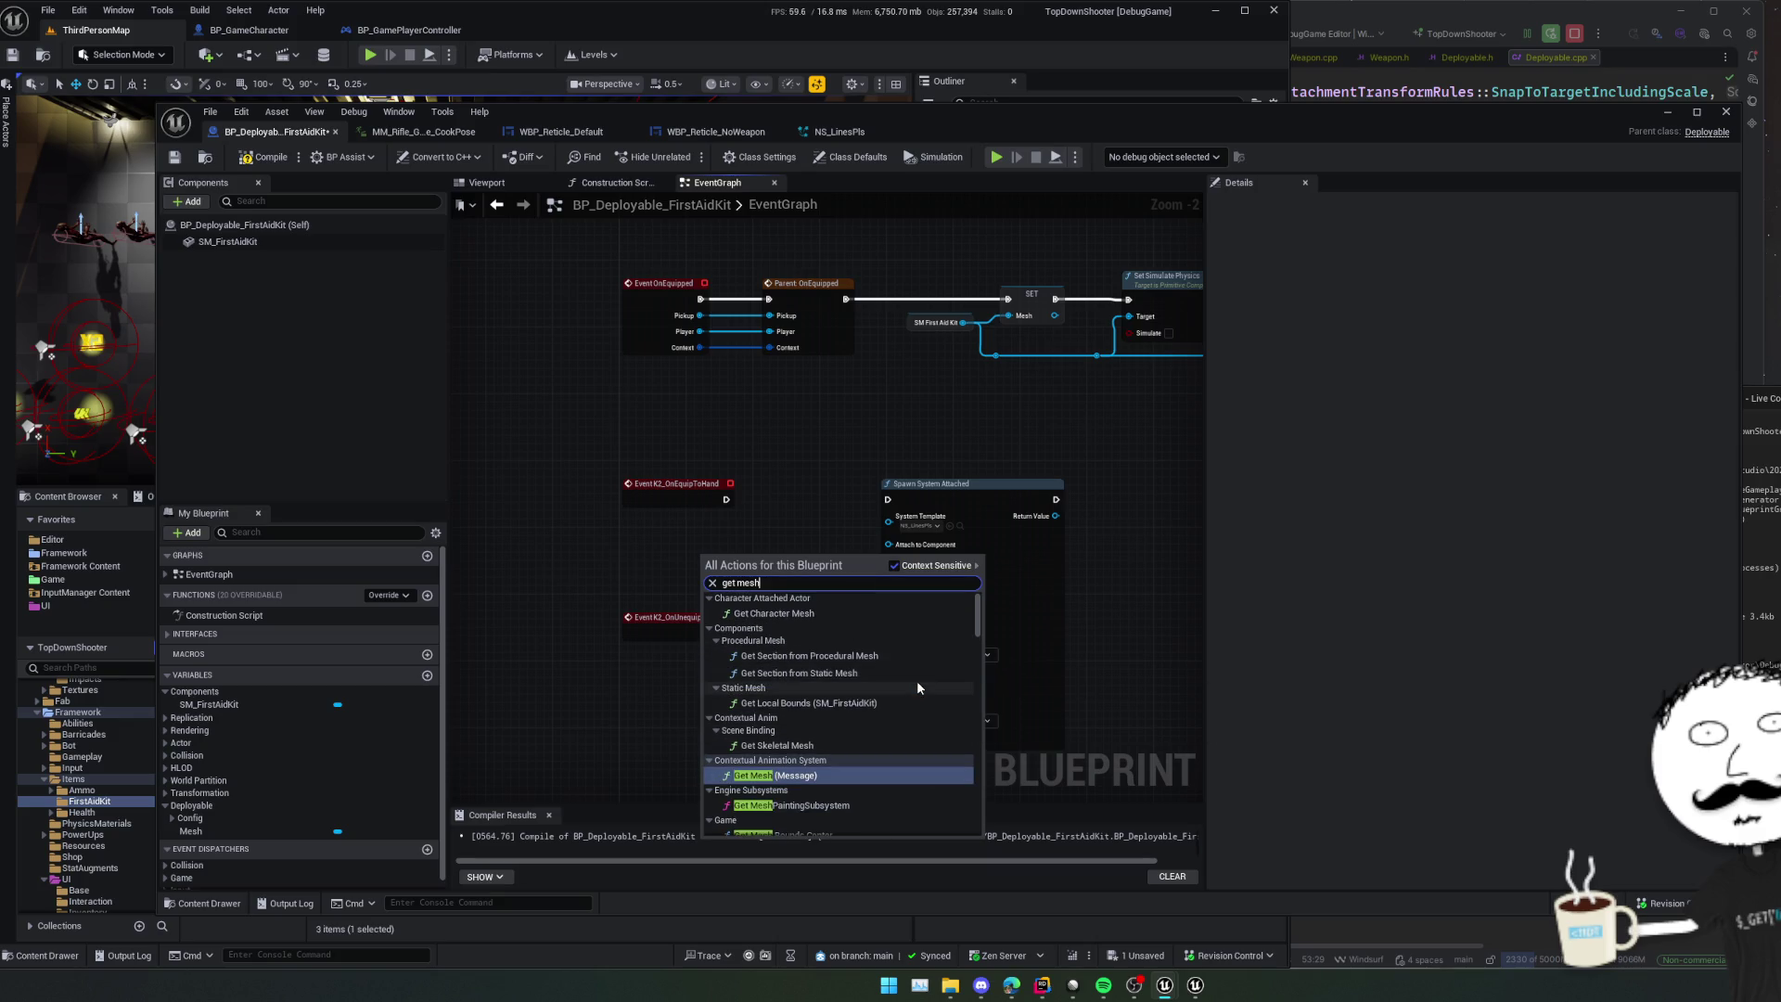
left_click(821, 614)
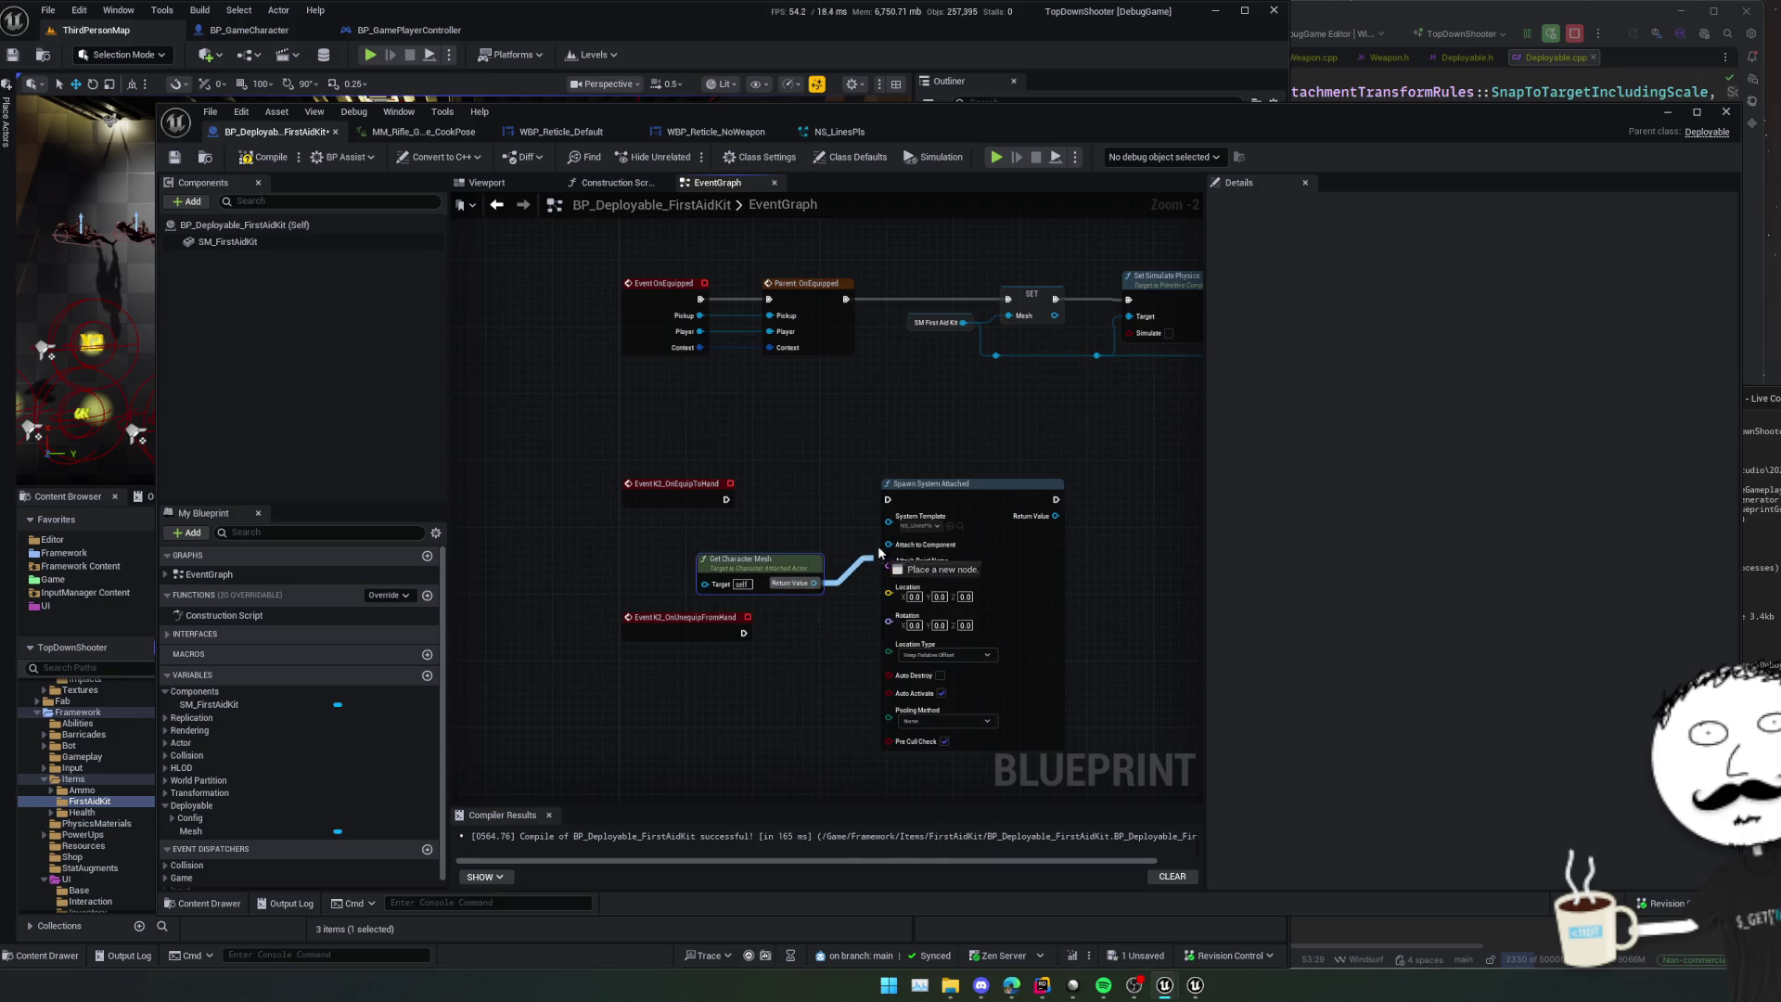
left_click_drag(757, 576, 688, 559)
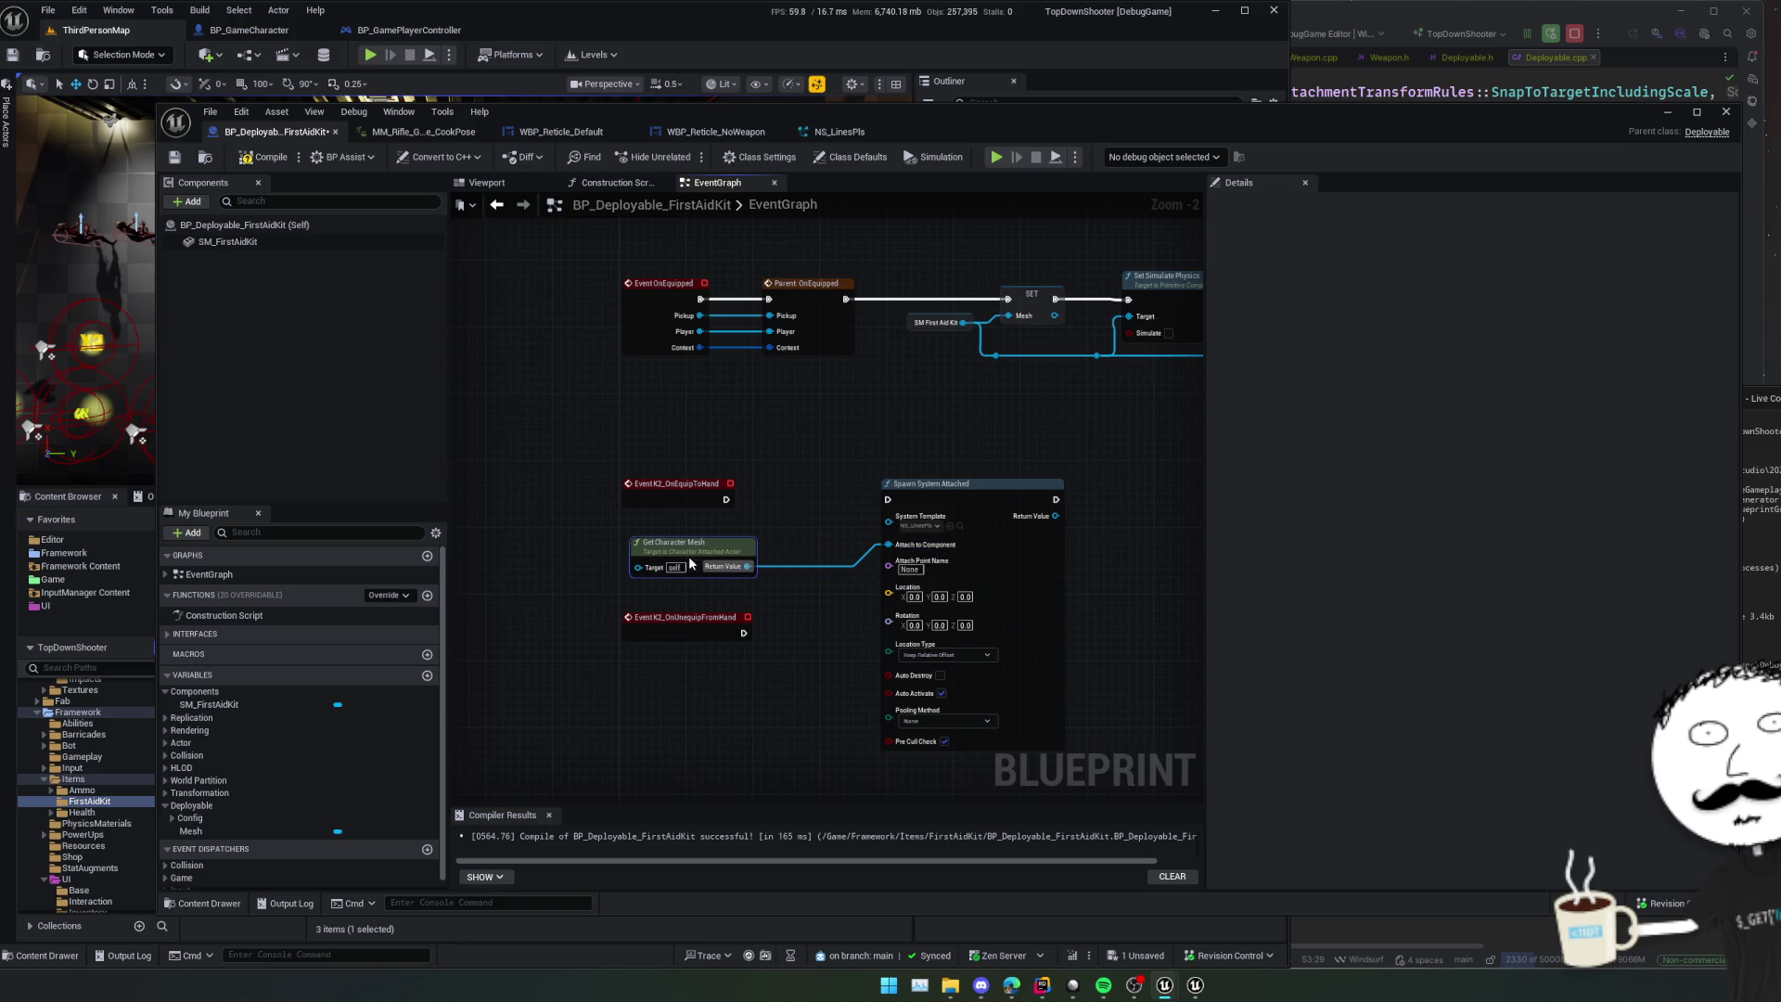
scroll(860, 569, "up", 2)
scroll(813, 572, "down", 1)
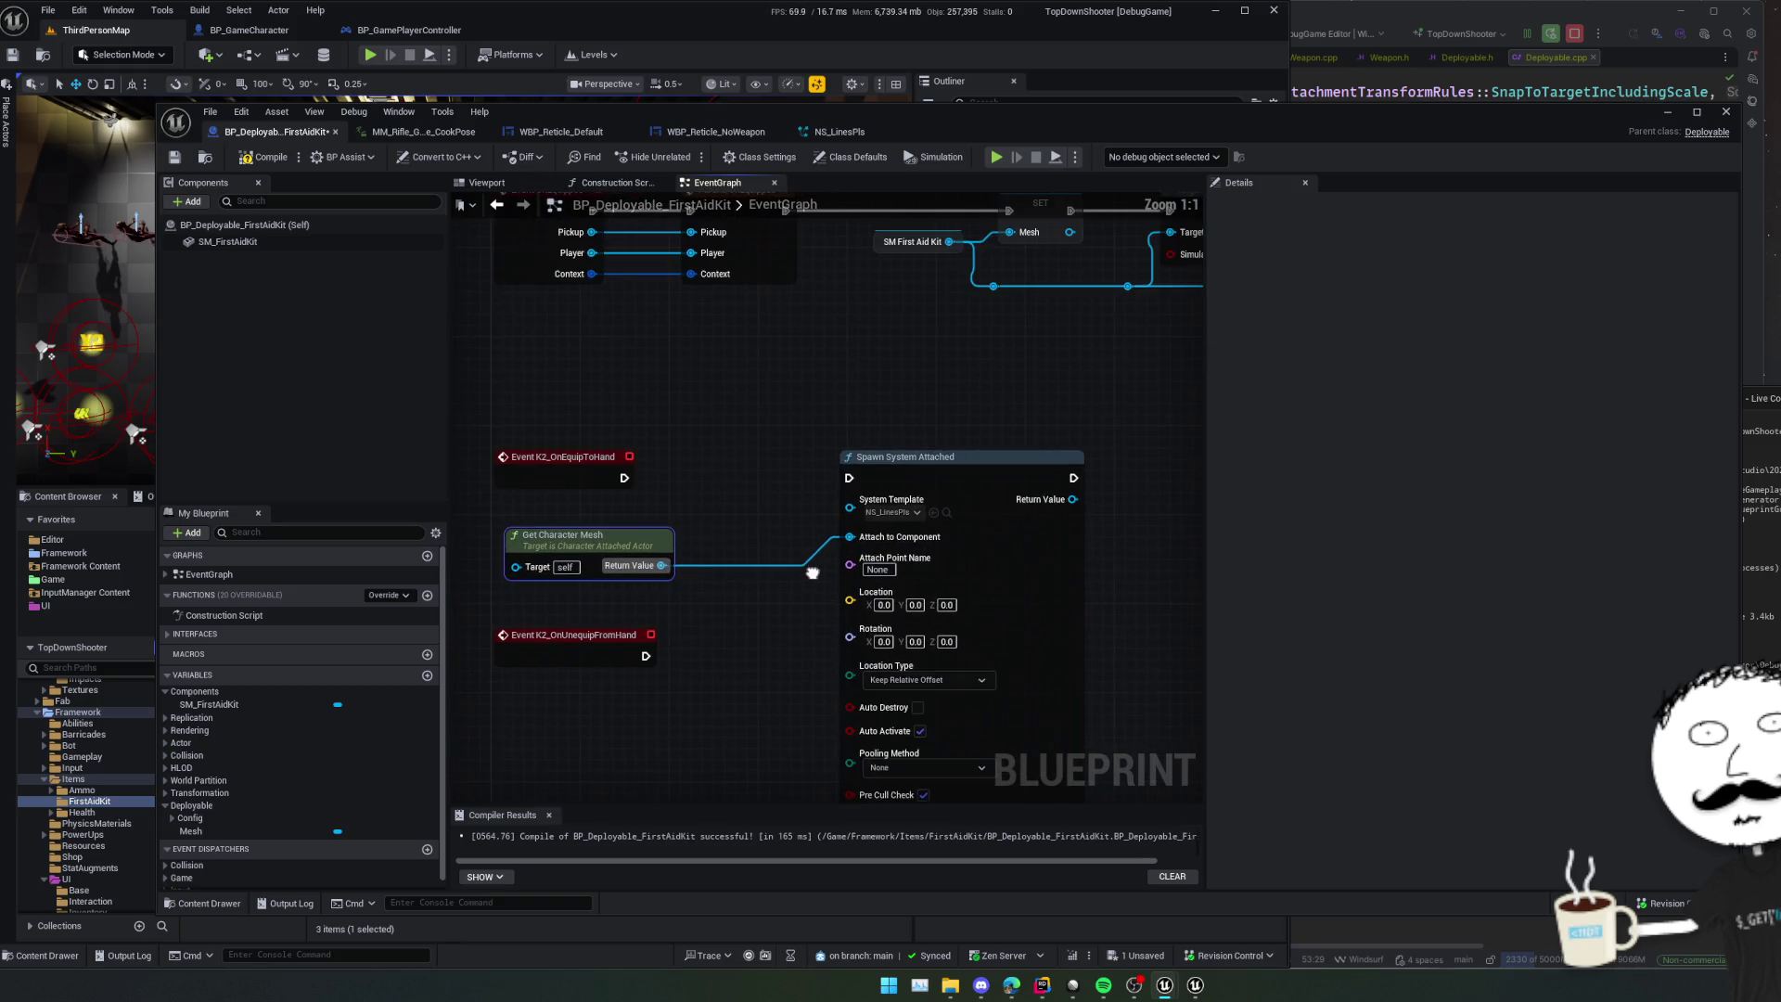
mouse_move(813, 572)
left_mouse_down()
mouse_move(807, 599)
mouse_move(854, 565)
mouse_move(798, 571)
mouse_move(821, 557)
mouse_move(835, 574)
mouse_move(728, 473)
left_mouse_up()
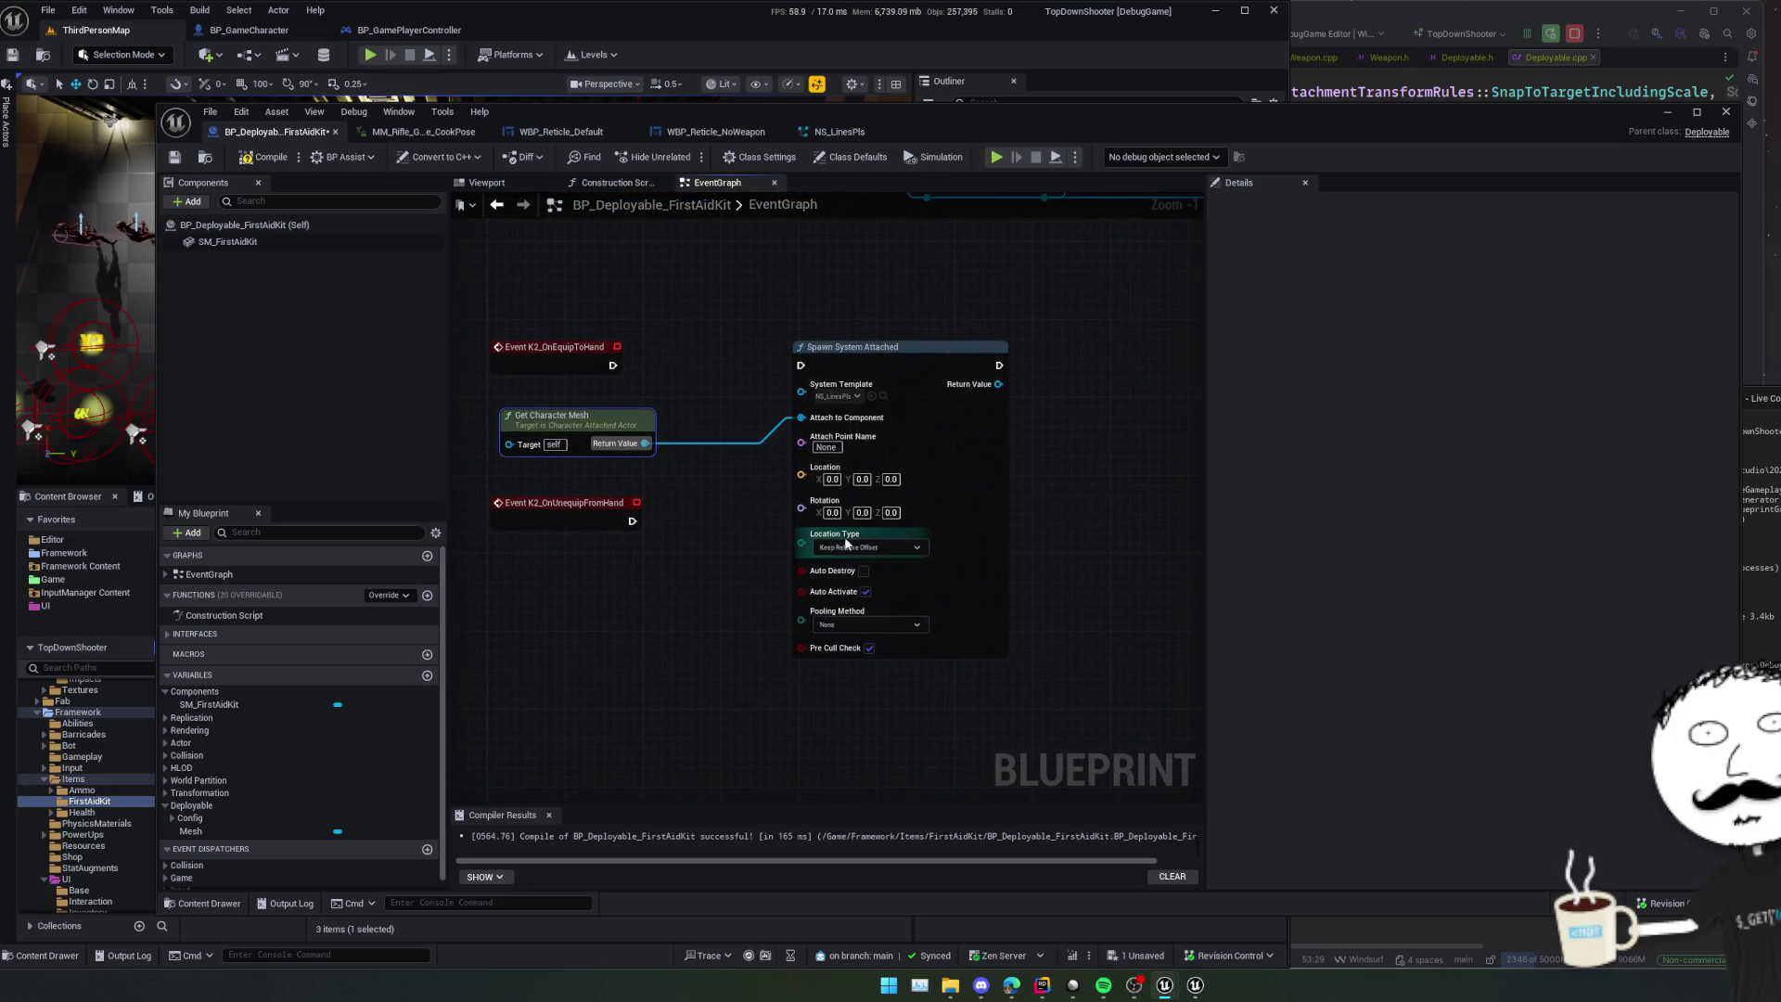
- Toggle Auto Destroy on the Spawn System Attached node, leaving it off
left_click(857, 554)
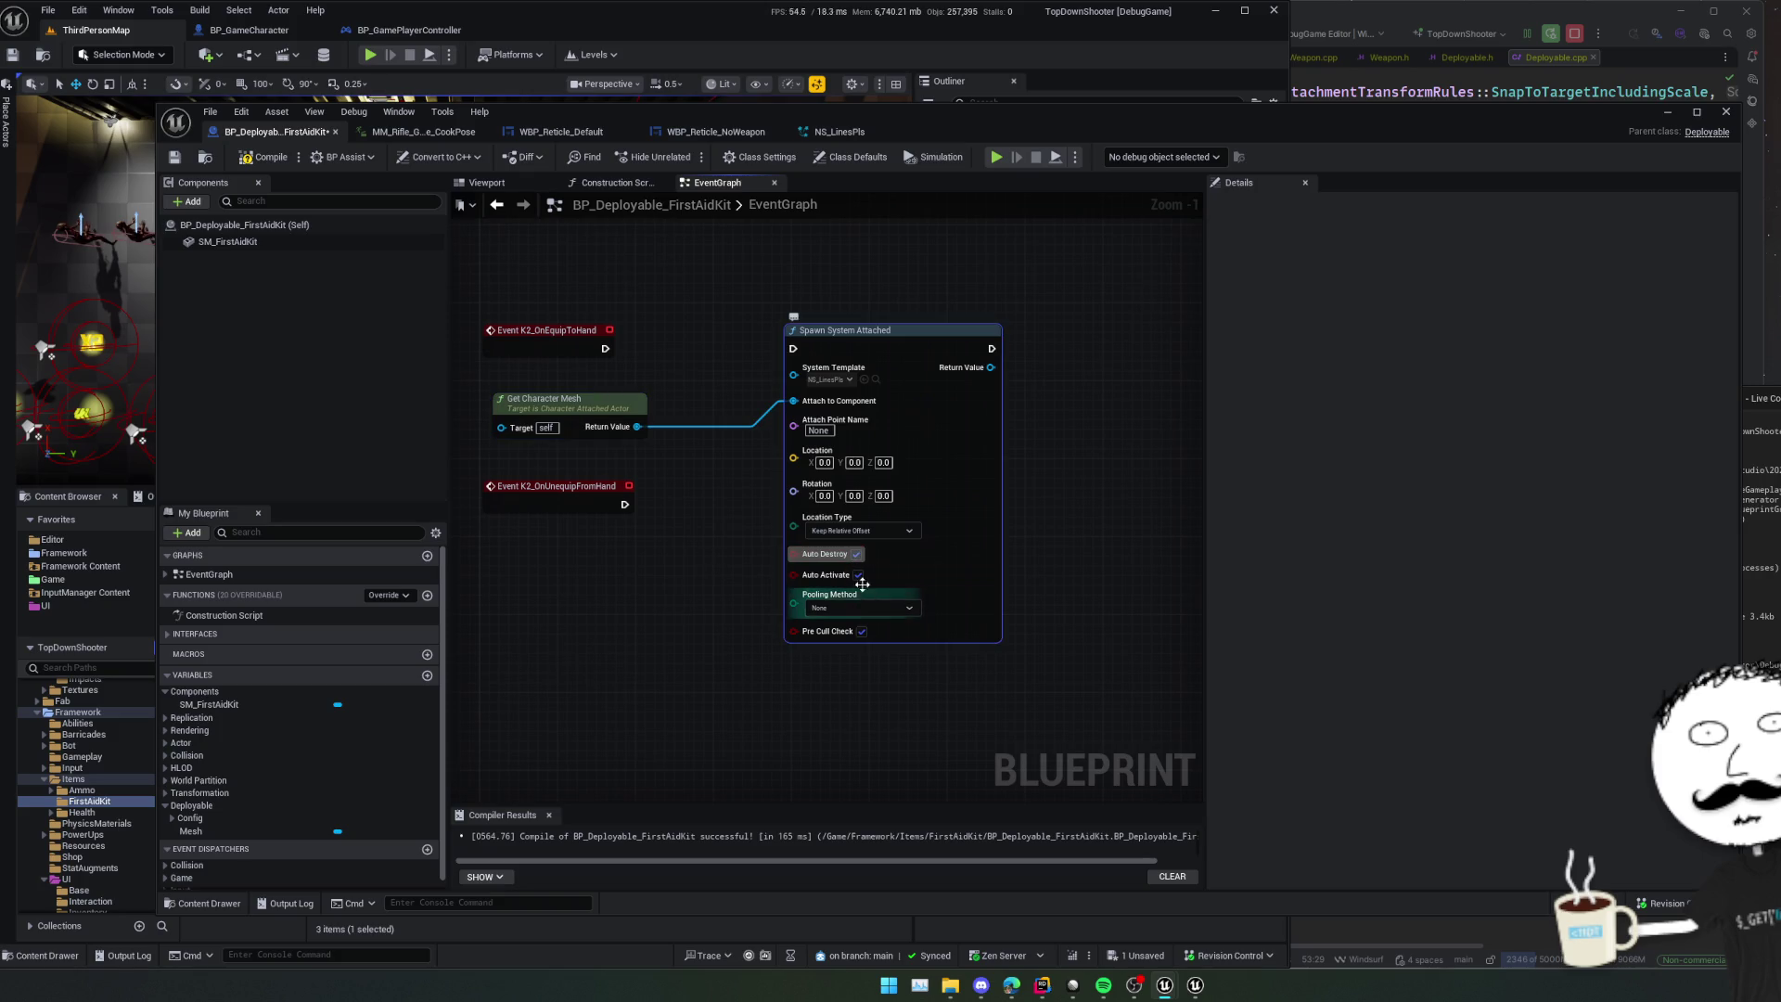
left_click_drag(754, 593, 754, 584)
scroll(755, 583, "down", 1)
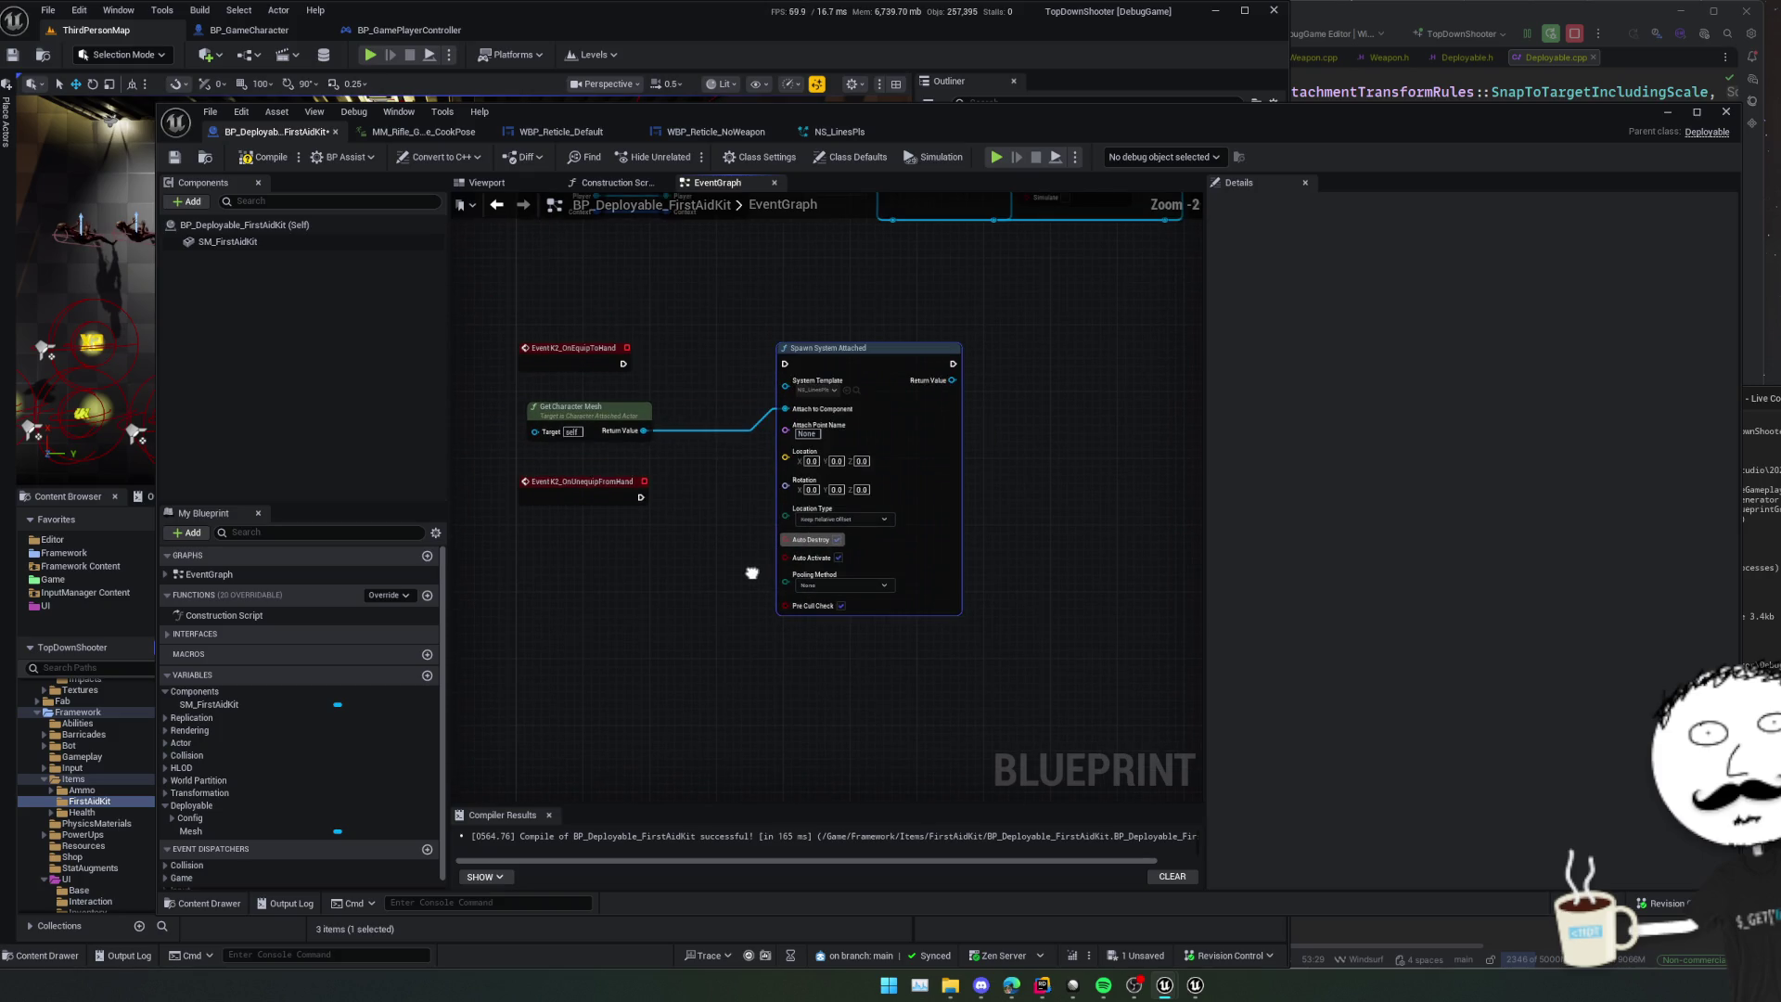
left_click(838, 544)
left_click_drag(740, 537, 773, 597)
- Store the spawned system's Return Value in a new LinesSystem variable and save
mouse_move(887, 435)
left_mouse_down()
mouse_move(777, 462)
mouse_move(976, 481)
left_mouse_up()
left_click(1033, 582)
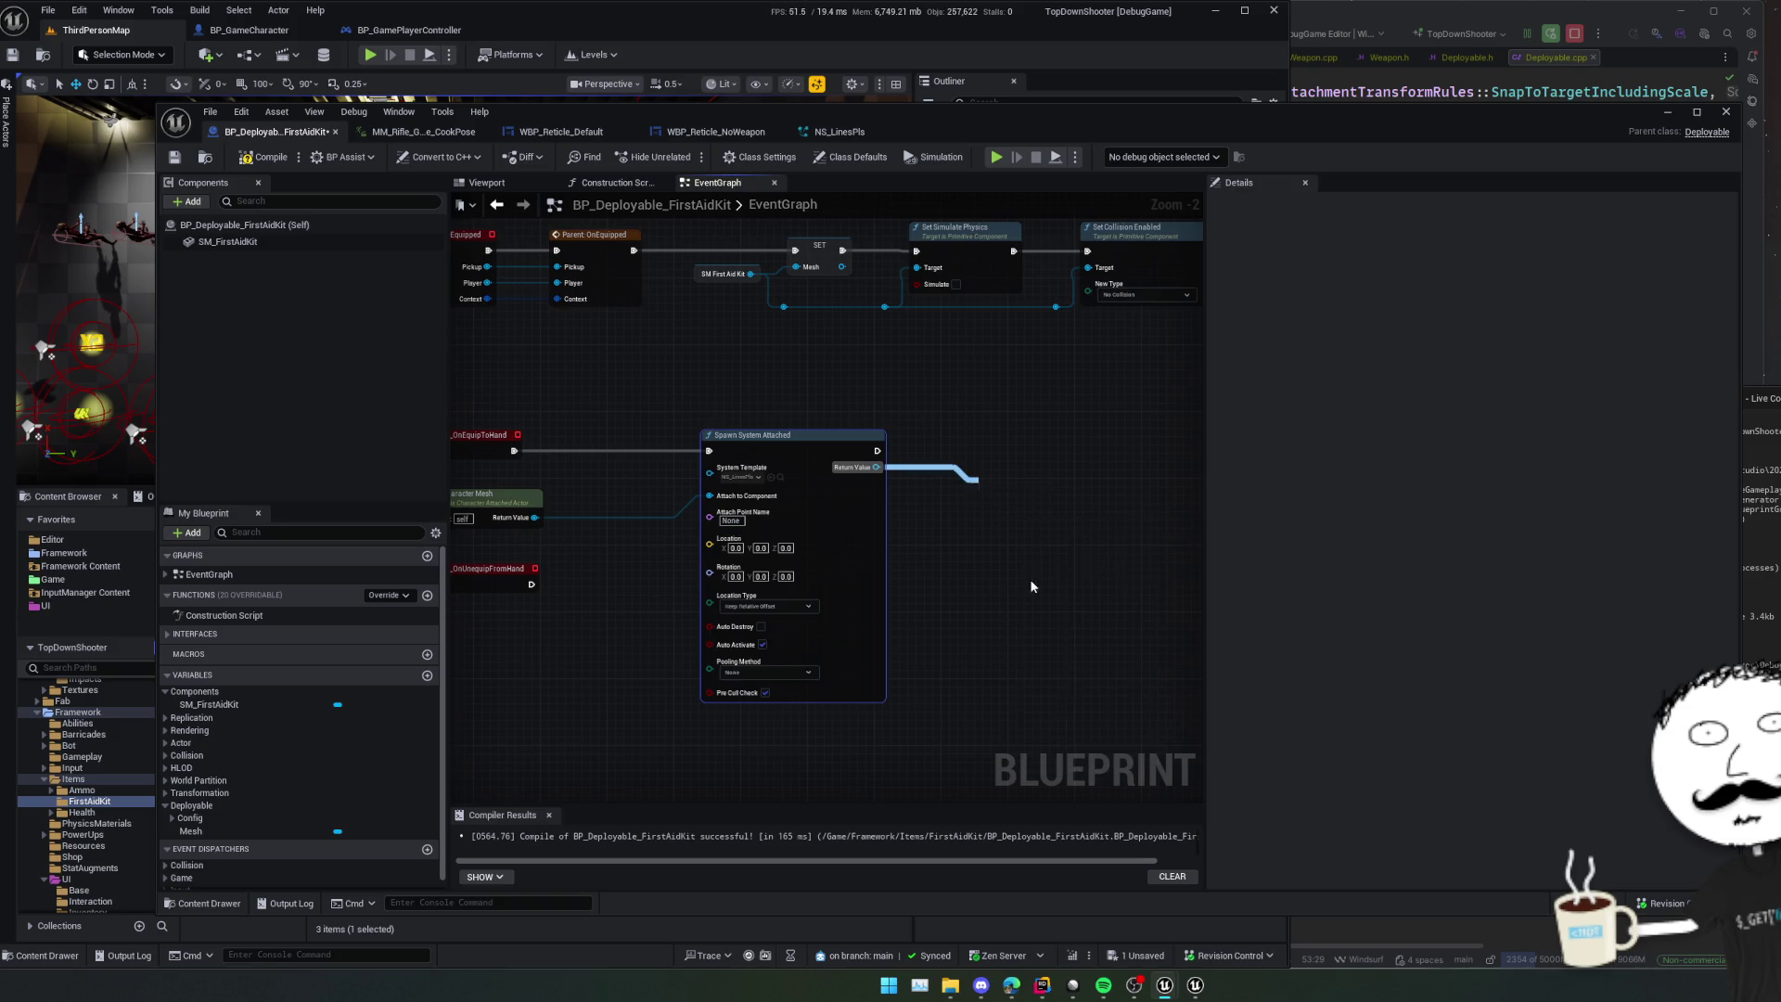
type("L")
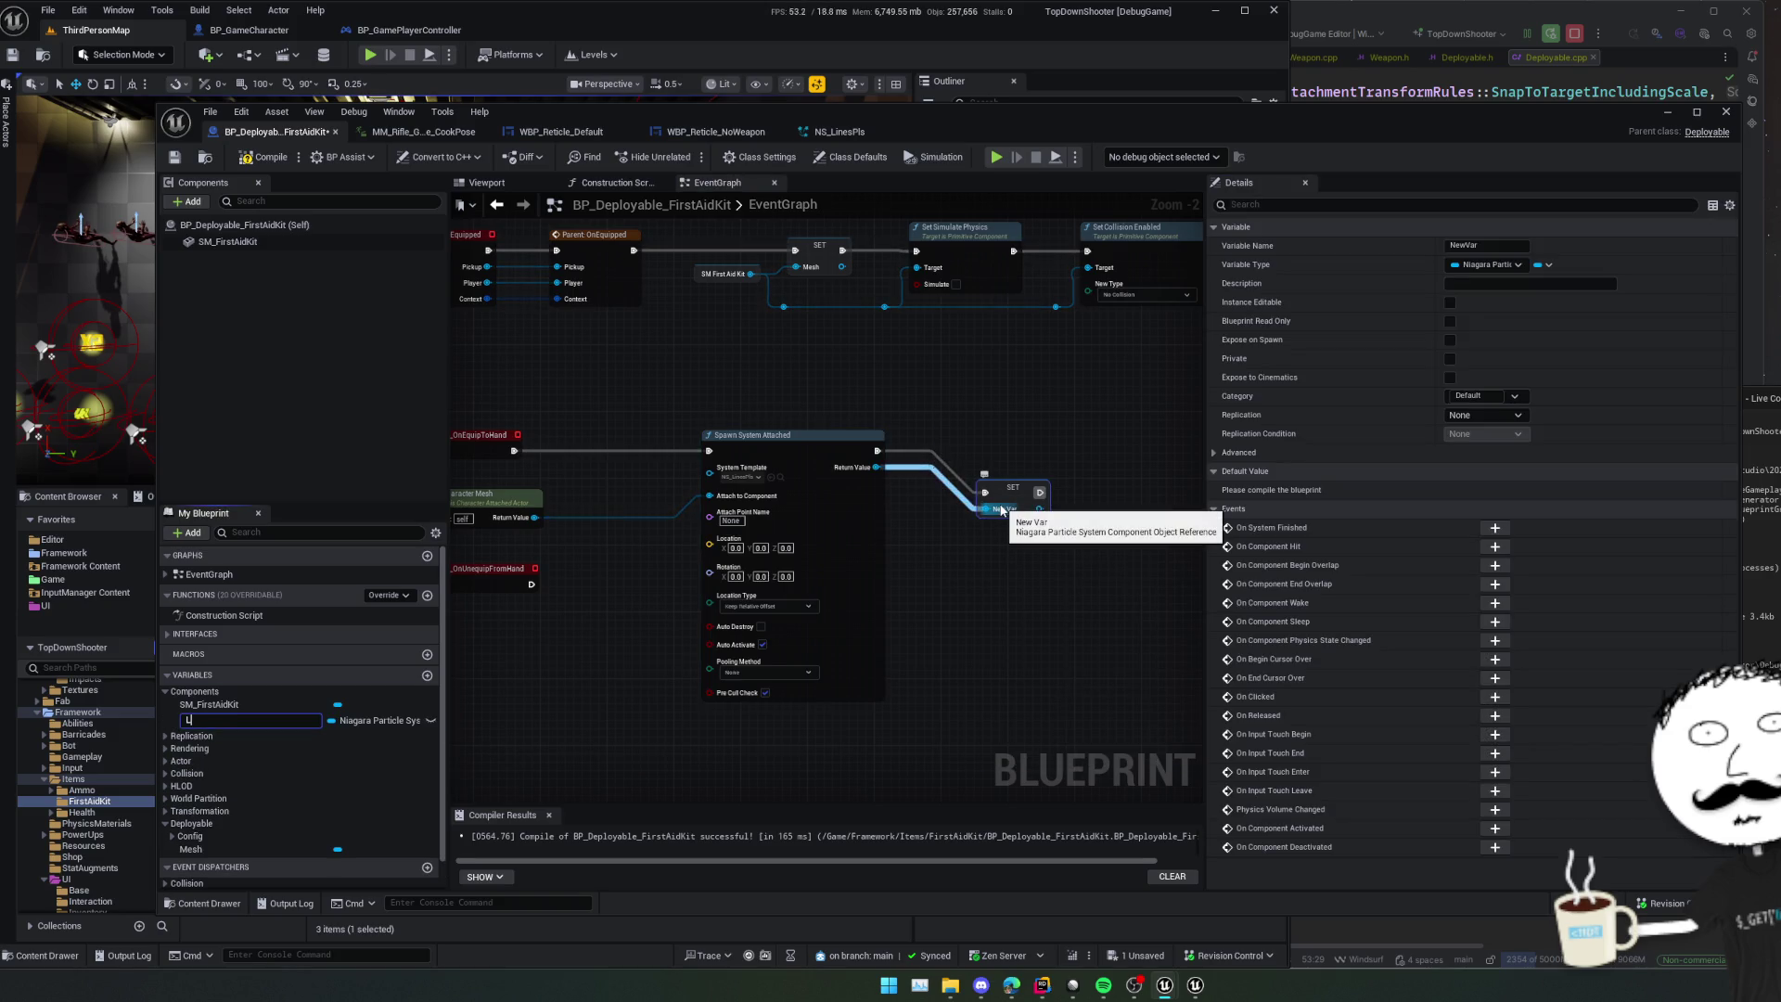
type("inesSystem")
key("Return")
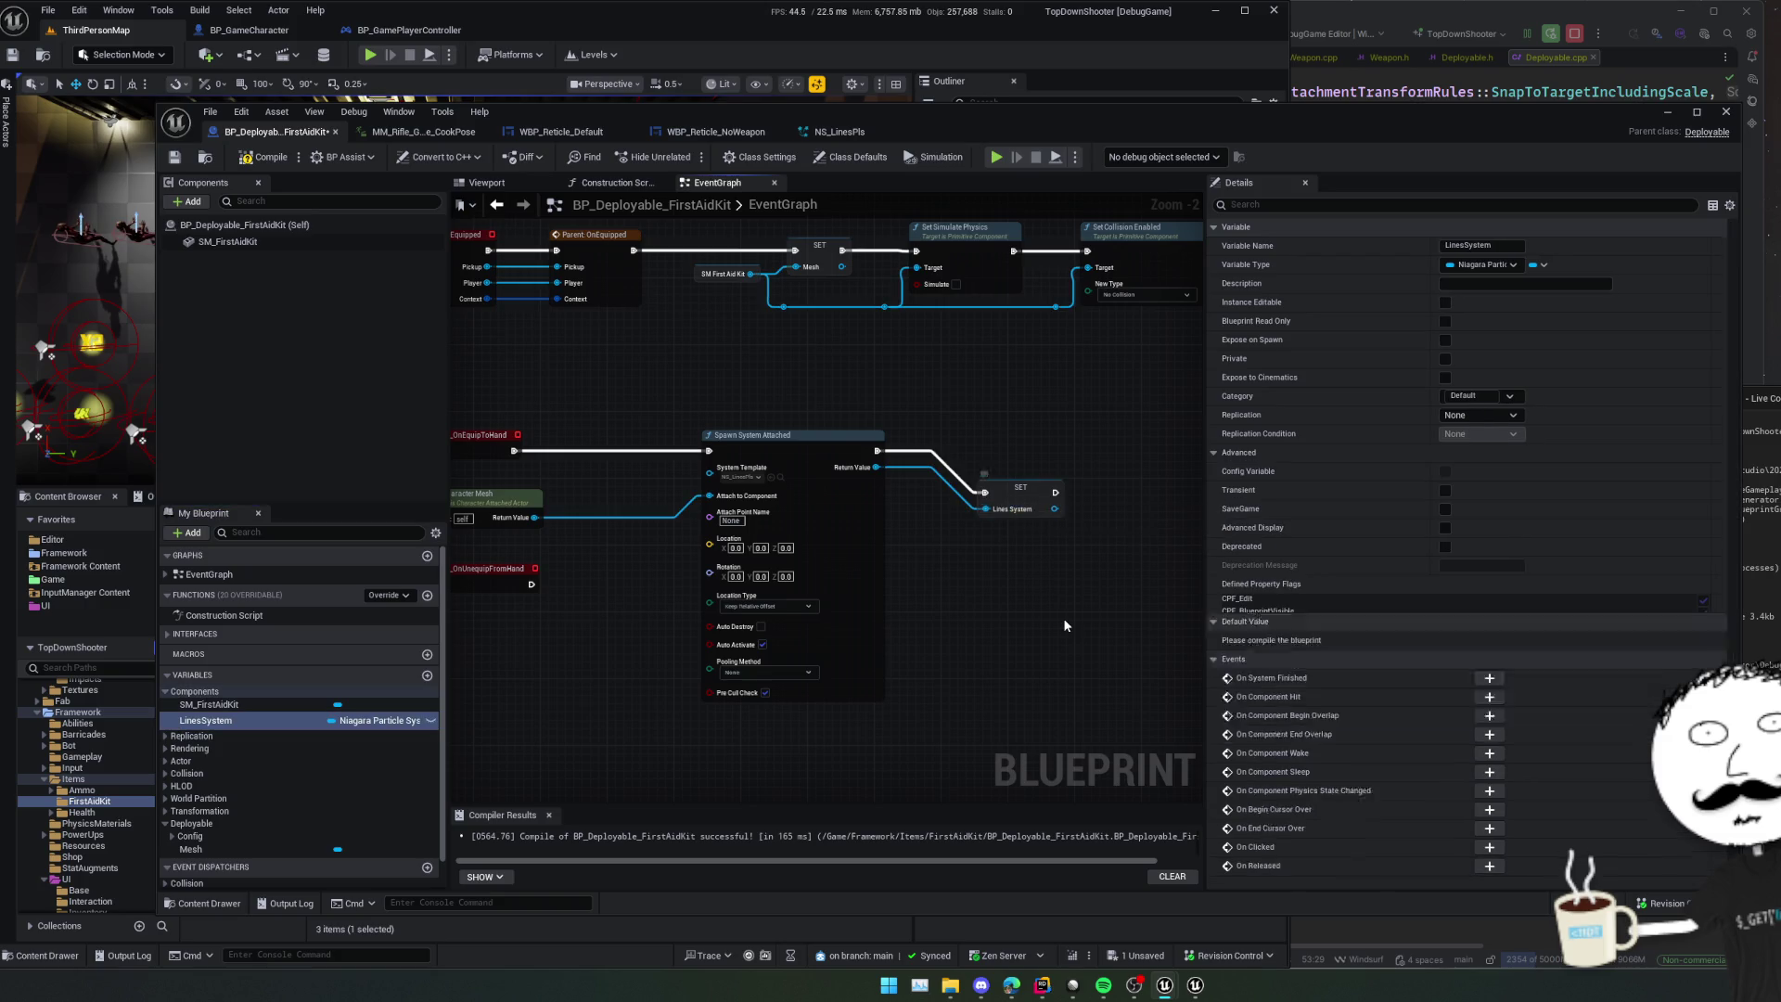
key("ctrl+s")
- Gate OnEquipToHand through a validated LinesSystem get, spawning only on Is Not Valid
mouse_move(248, 721)
left_mouse_down()
mouse_move(575, 631)
mouse_move(592, 648)
left_mouse_up()
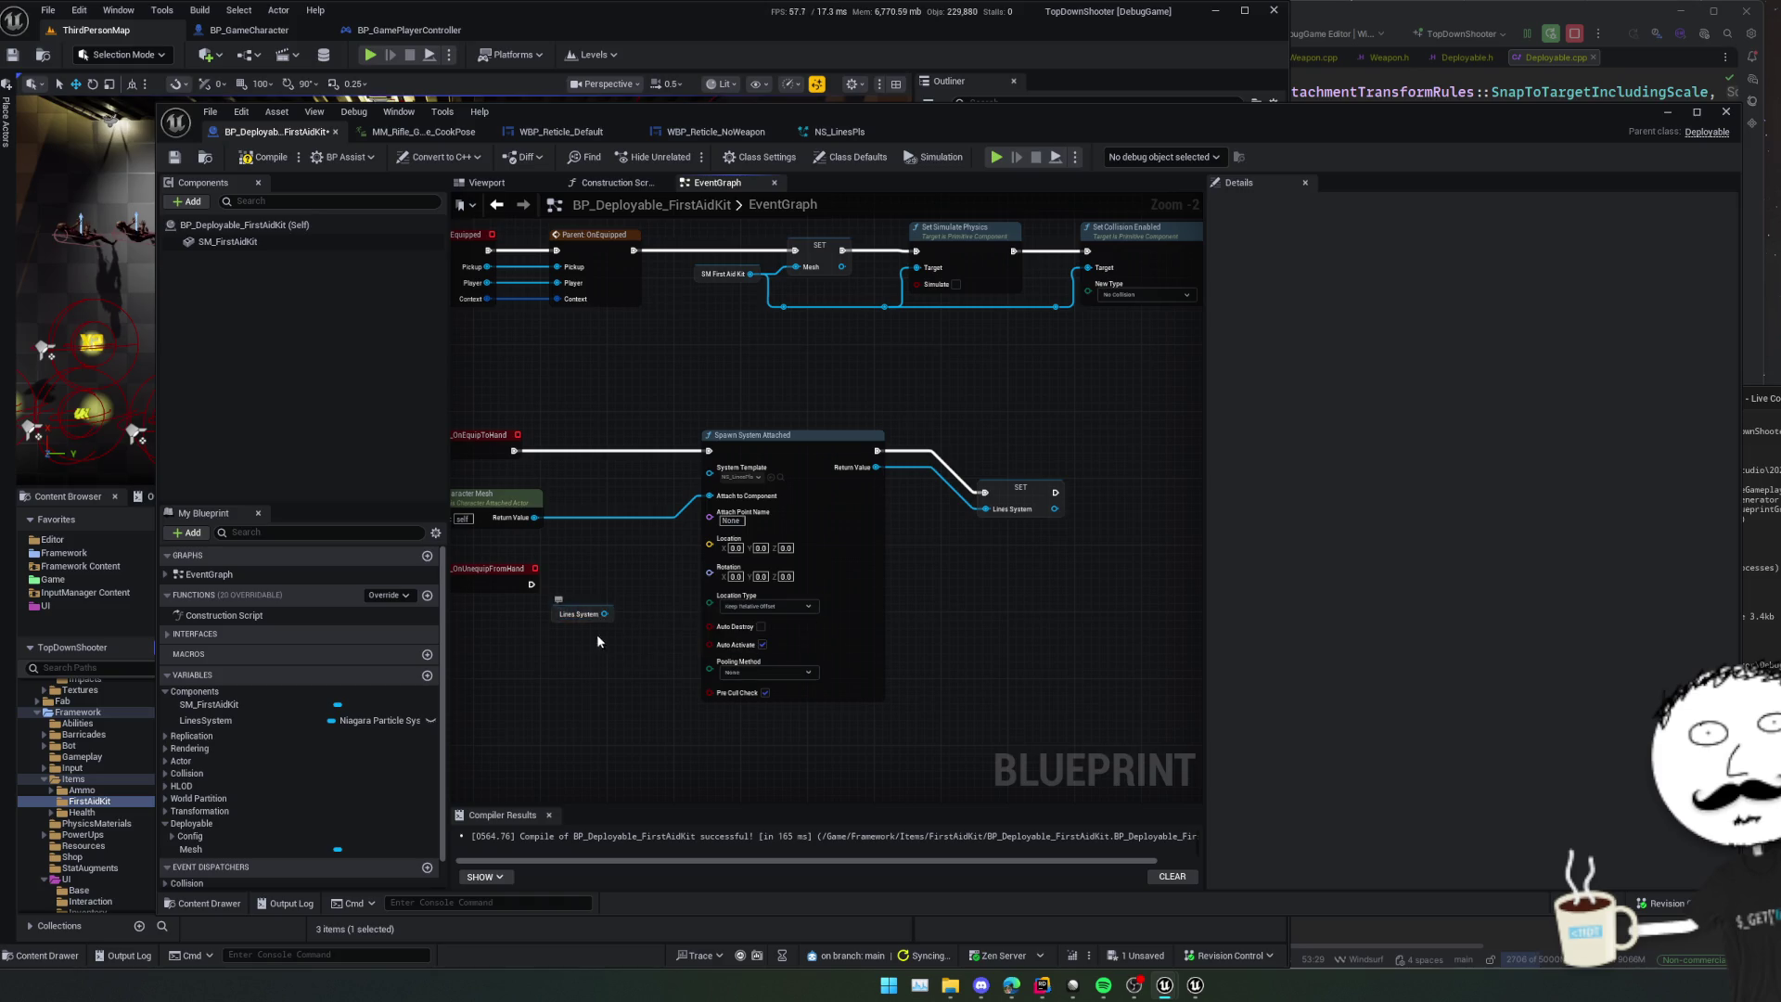
right_click(604, 615)
left_click(660, 770)
mouse_move(594, 615)
left_mouse_down()
mouse_move(596, 447)
mouse_move(576, 464)
mouse_move(514, 451)
left_mouse_up()
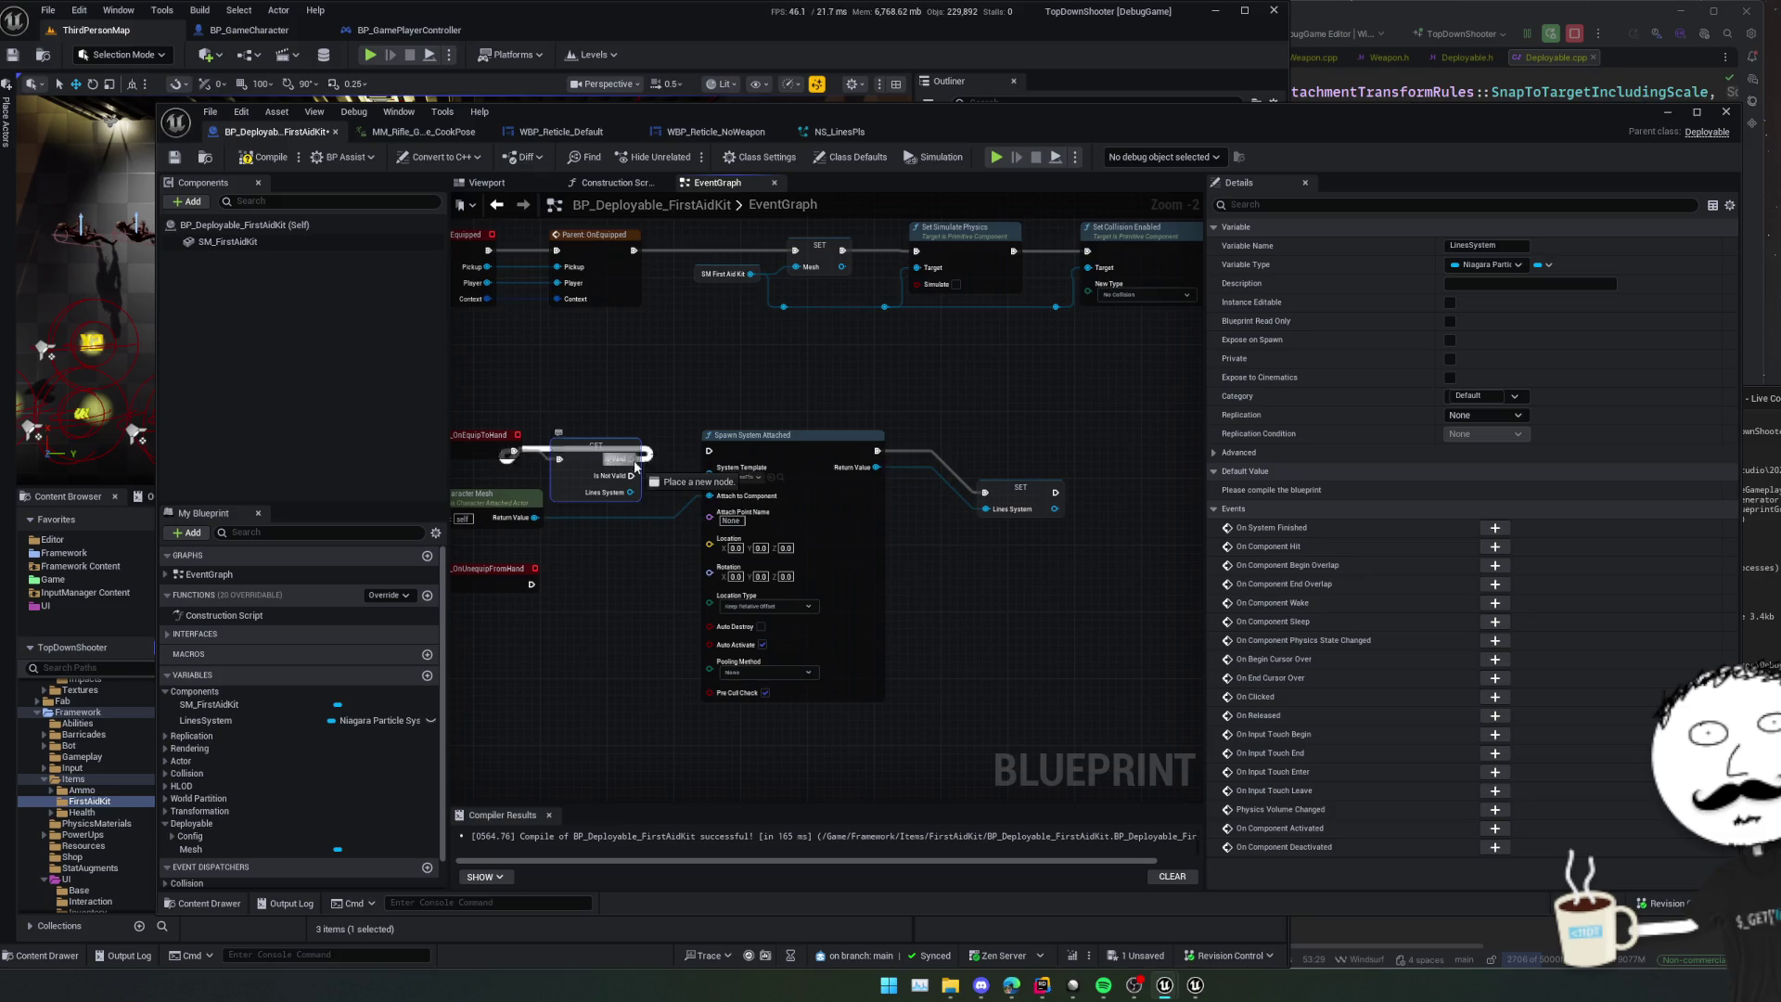
left_click_drag(631, 475, 708, 451)
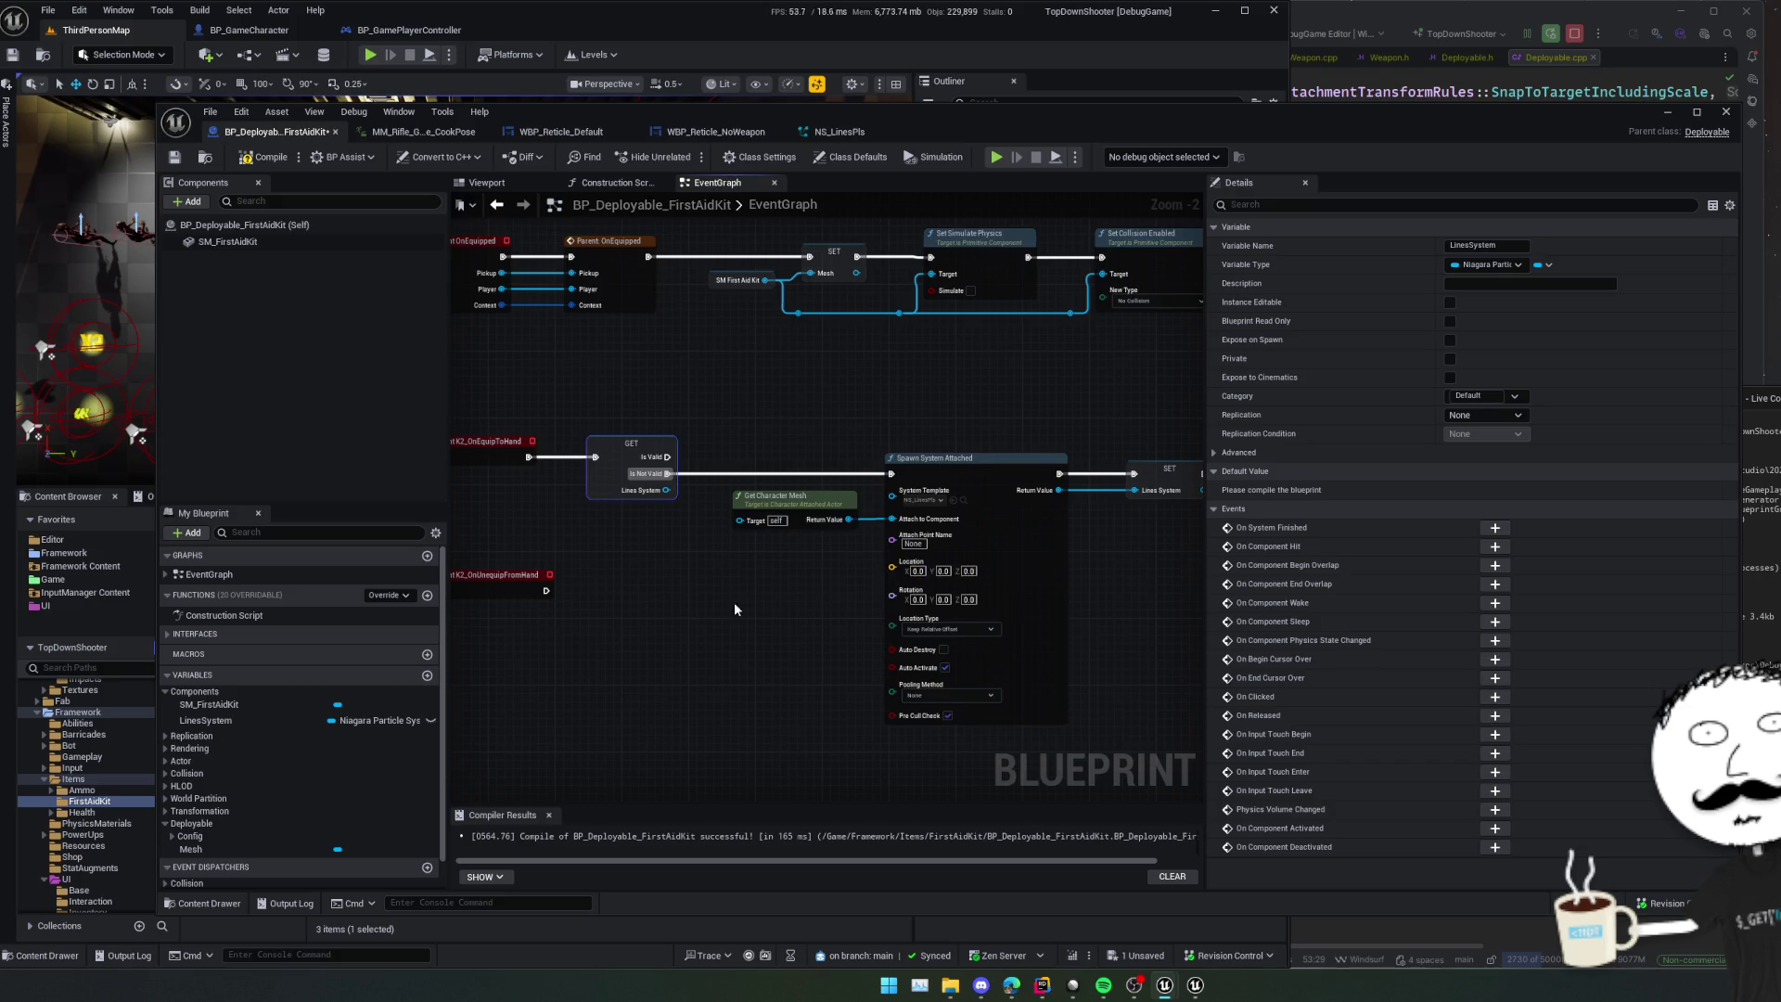
scroll(735, 609, "down", 1)
left_click(577, 573)
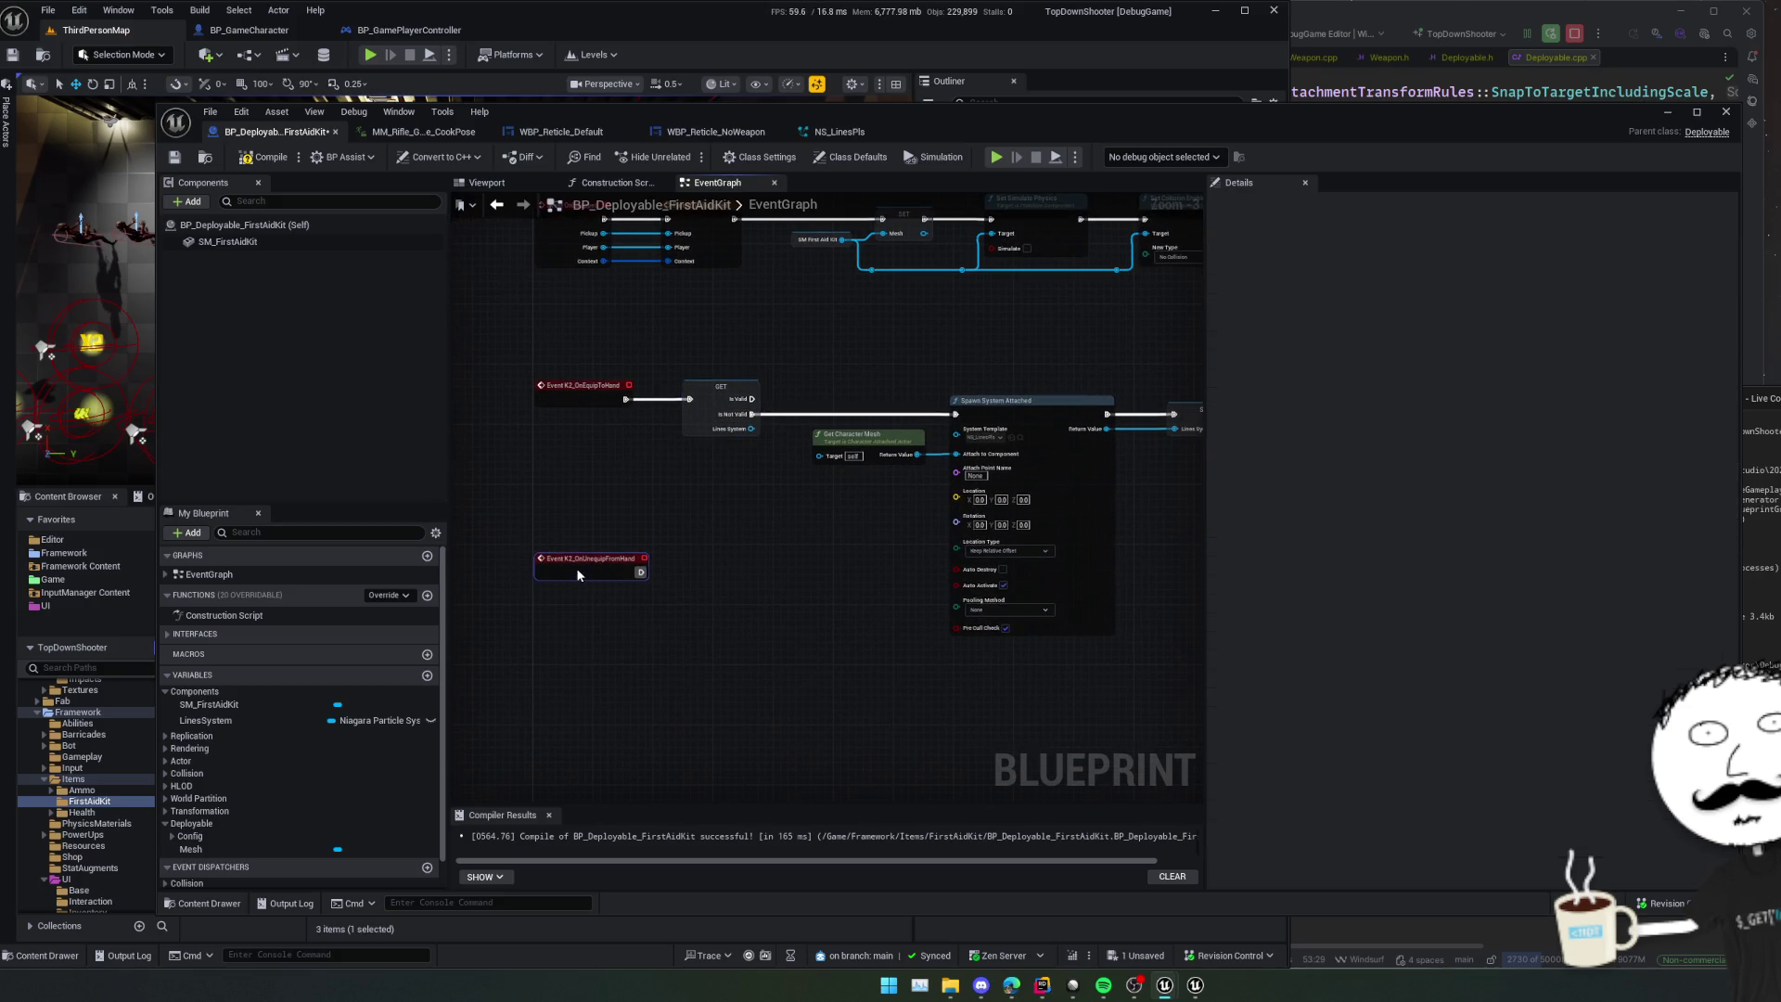
left_click(721, 388)
key("ctrl+c")
key("ctrl+v")
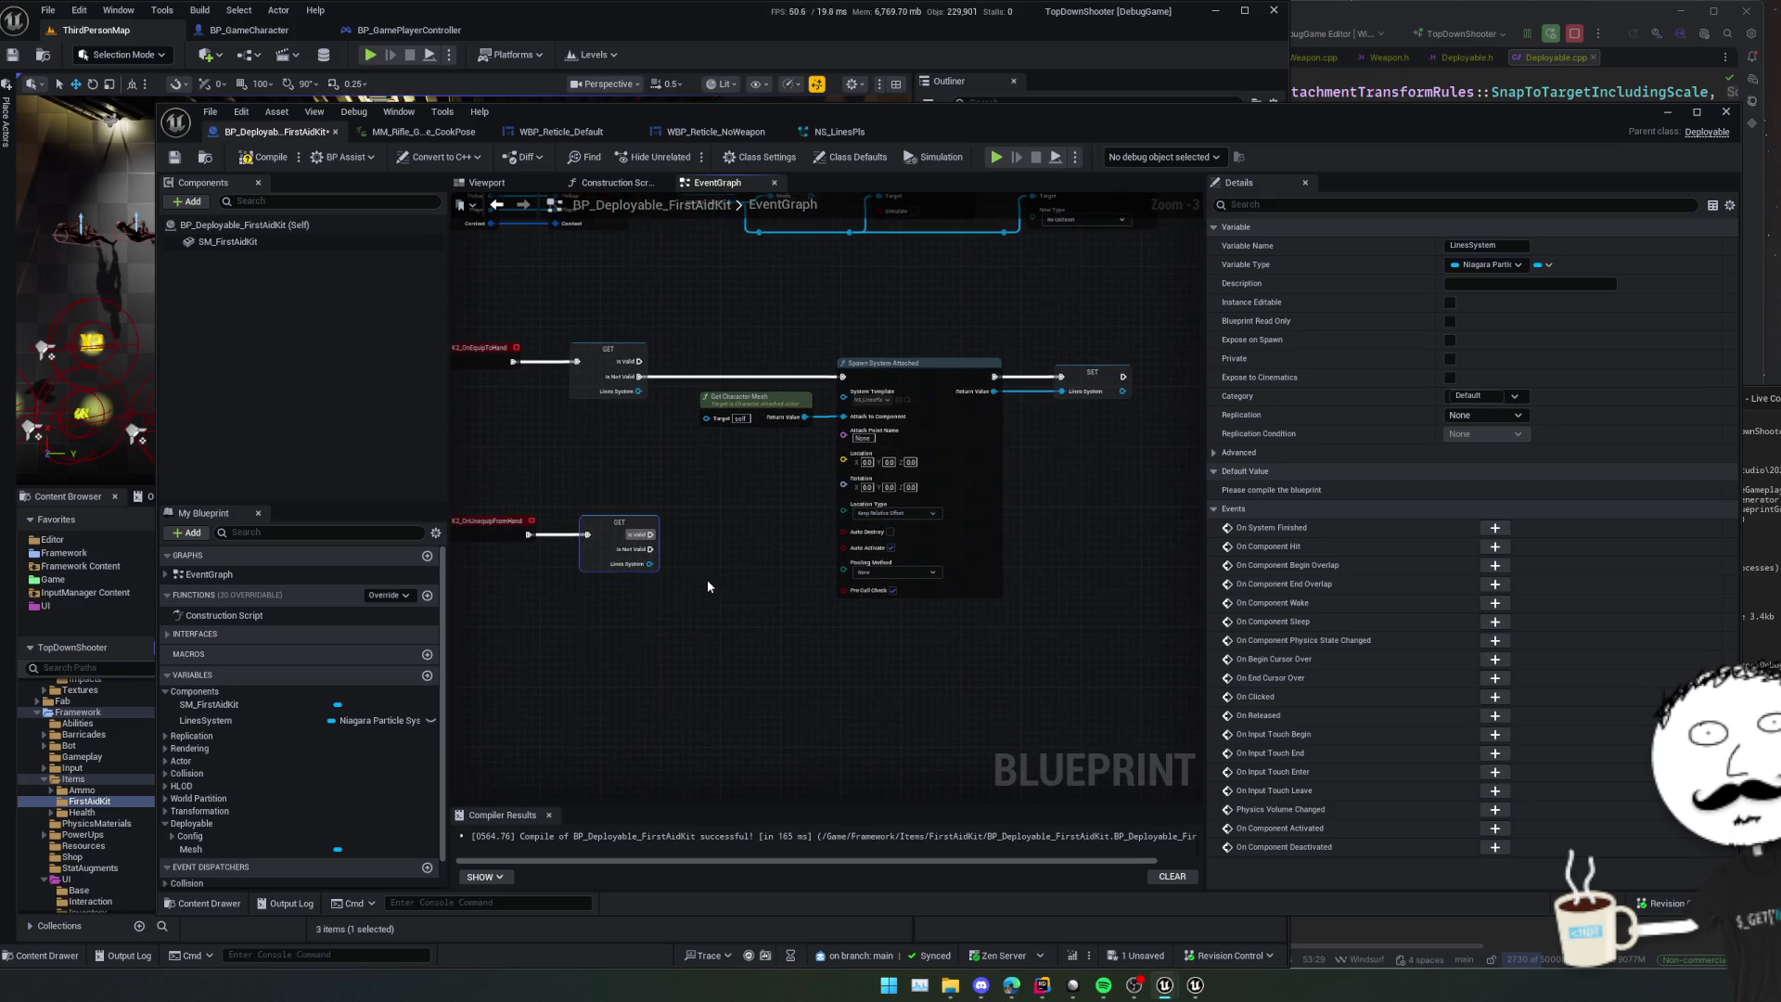
scroll(642, 563, "up", 1)
left_click_drag(643, 562, 678, 562)
type("destroy")
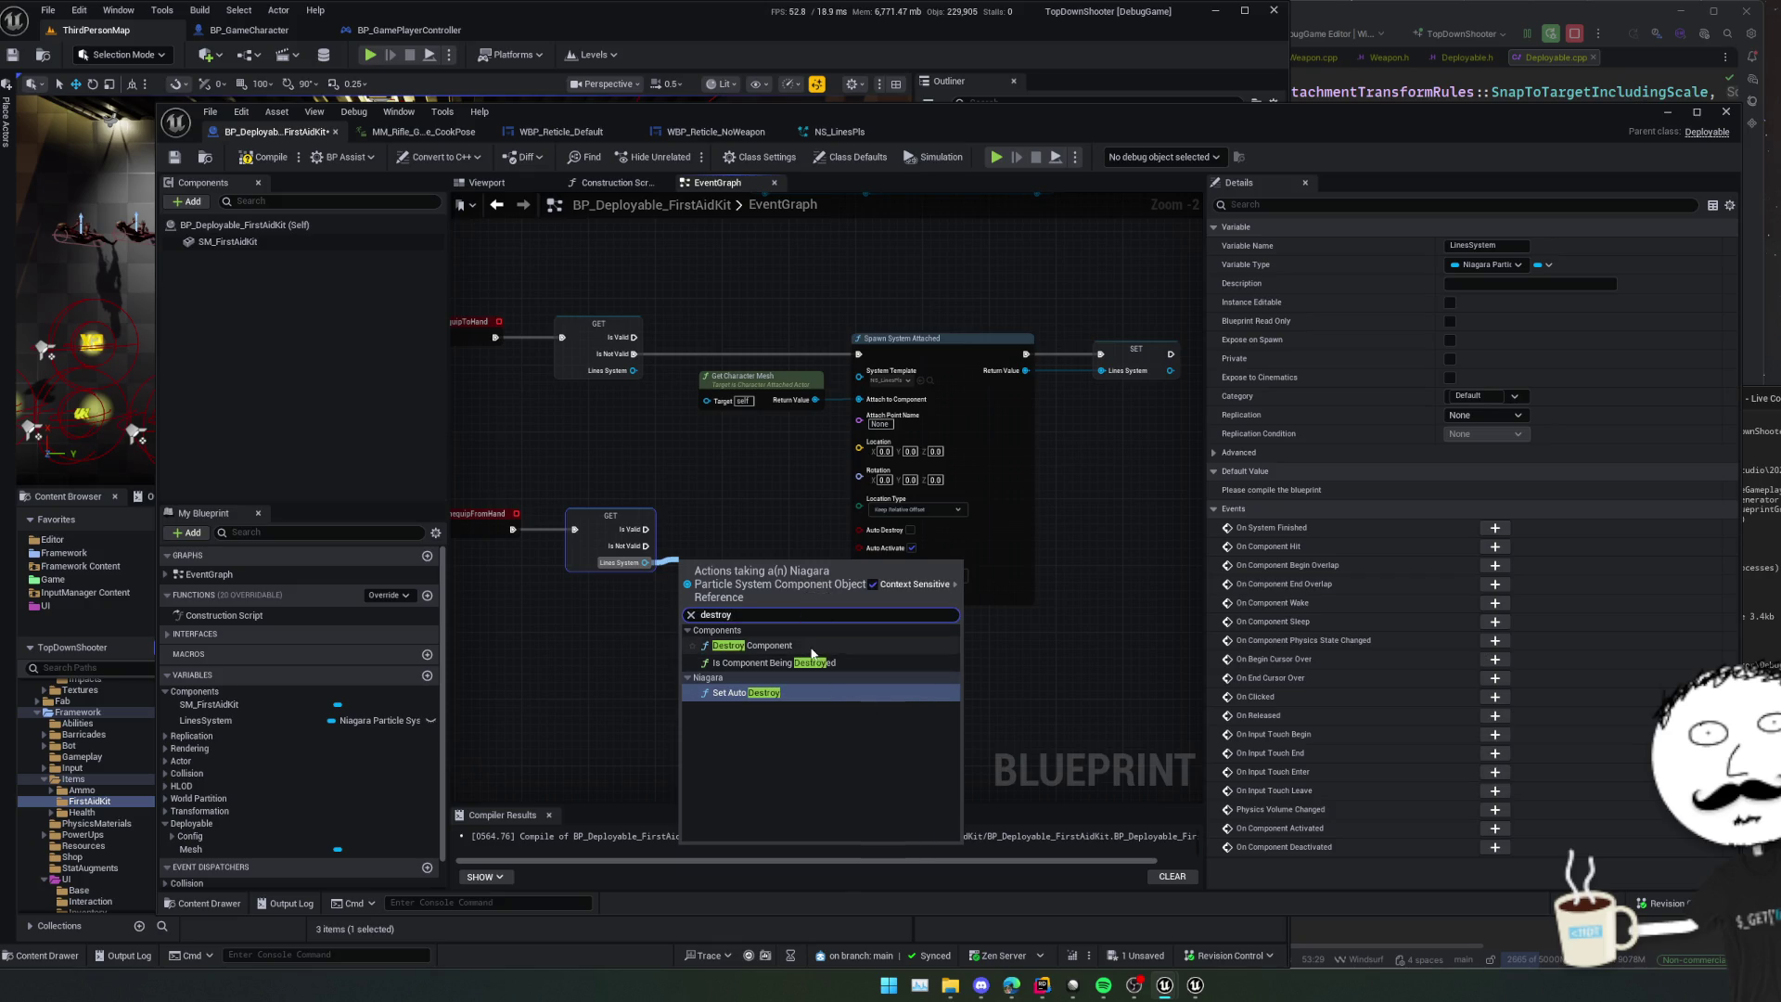
left_click(770, 645)
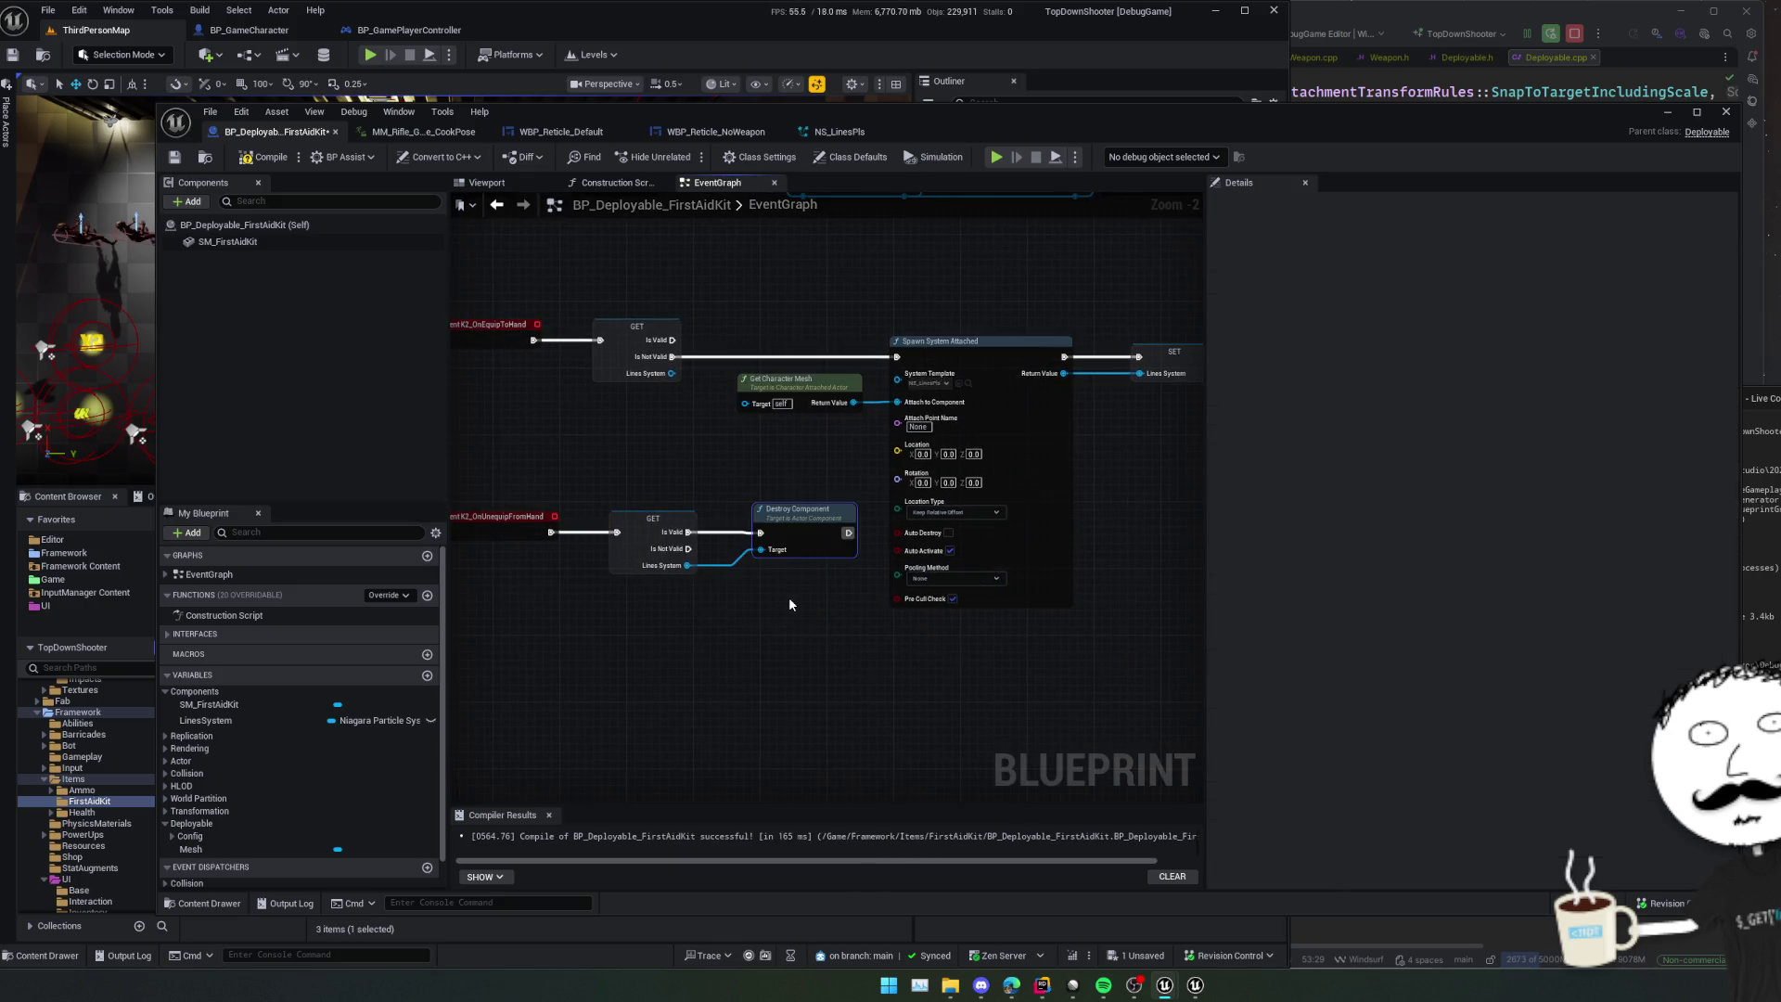
mouse_move(789, 604)
left_mouse_down()
mouse_move(760, 605)
mouse_move(778, 581)
mouse_move(764, 532)
mouse_move(873, 526)
left_mouse_up()
key("ctrl+c")
key("ctrl+v")
scroll(736, 517, "down", 1)
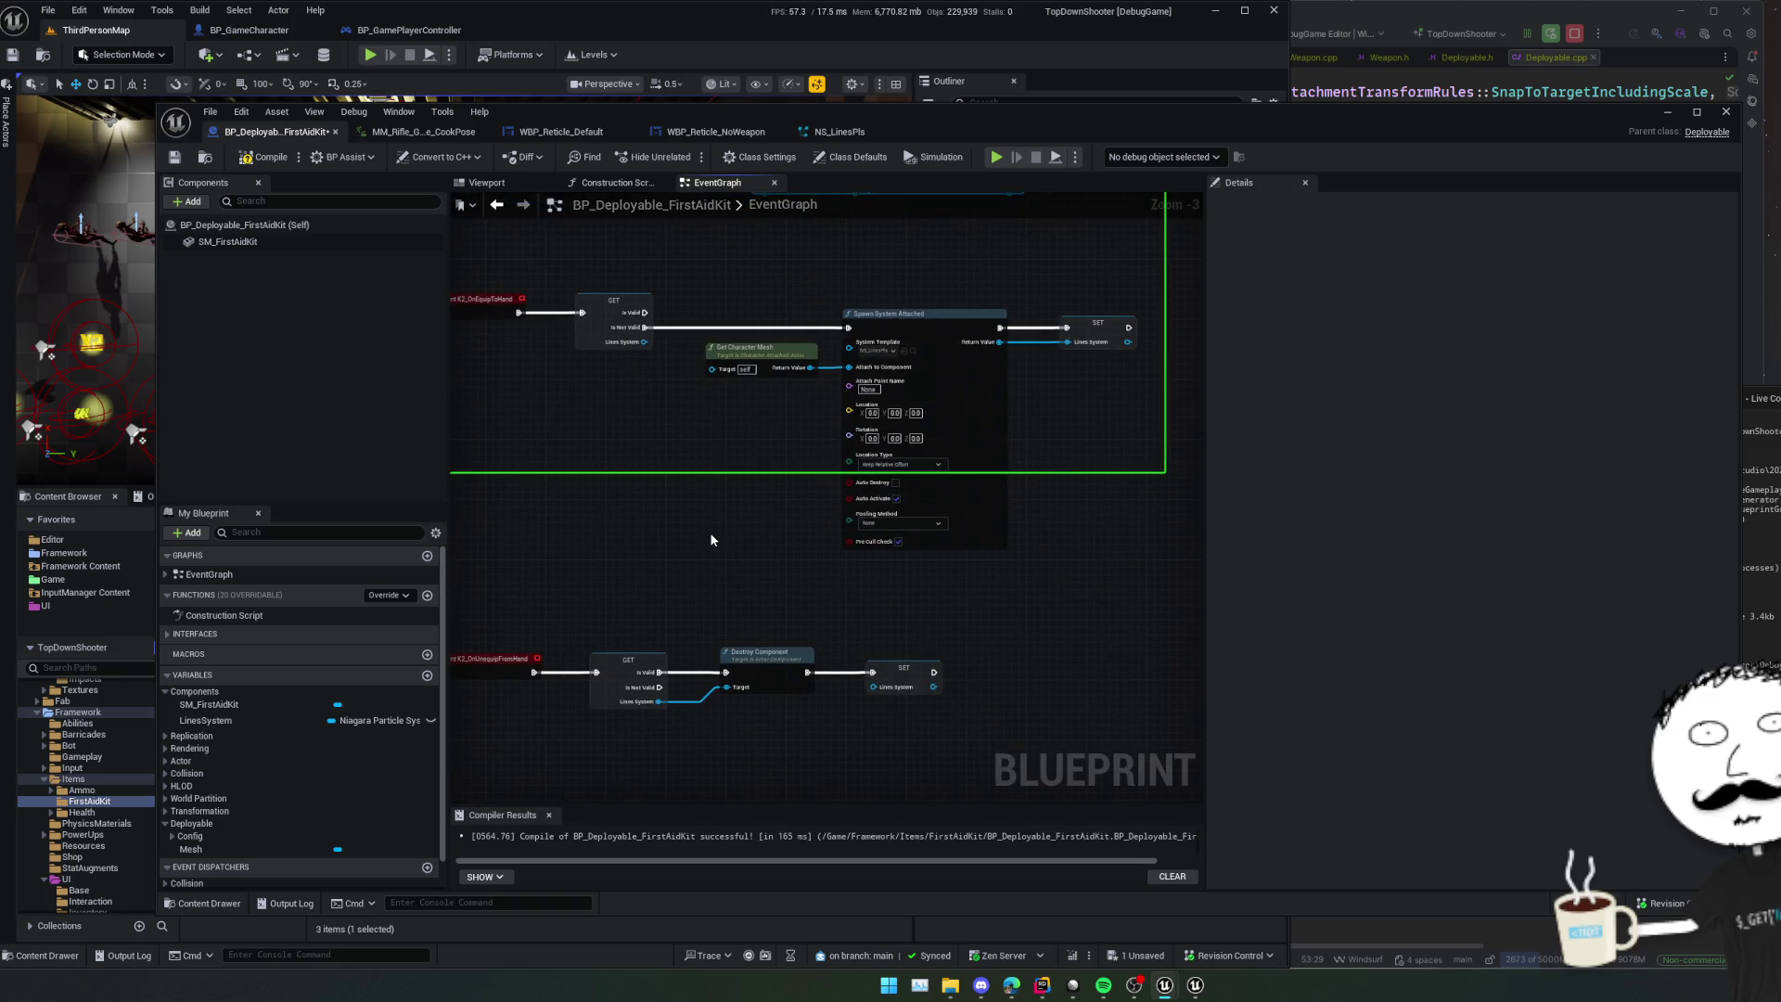
left_click_drag(799, 573, 974, 569)
scroll(803, 629, "down", 1)
mouse_move(803, 629)
left_mouse_down()
mouse_move(783, 548)
mouse_move(792, 711)
mouse_move(821, 467)
left_mouse_up()
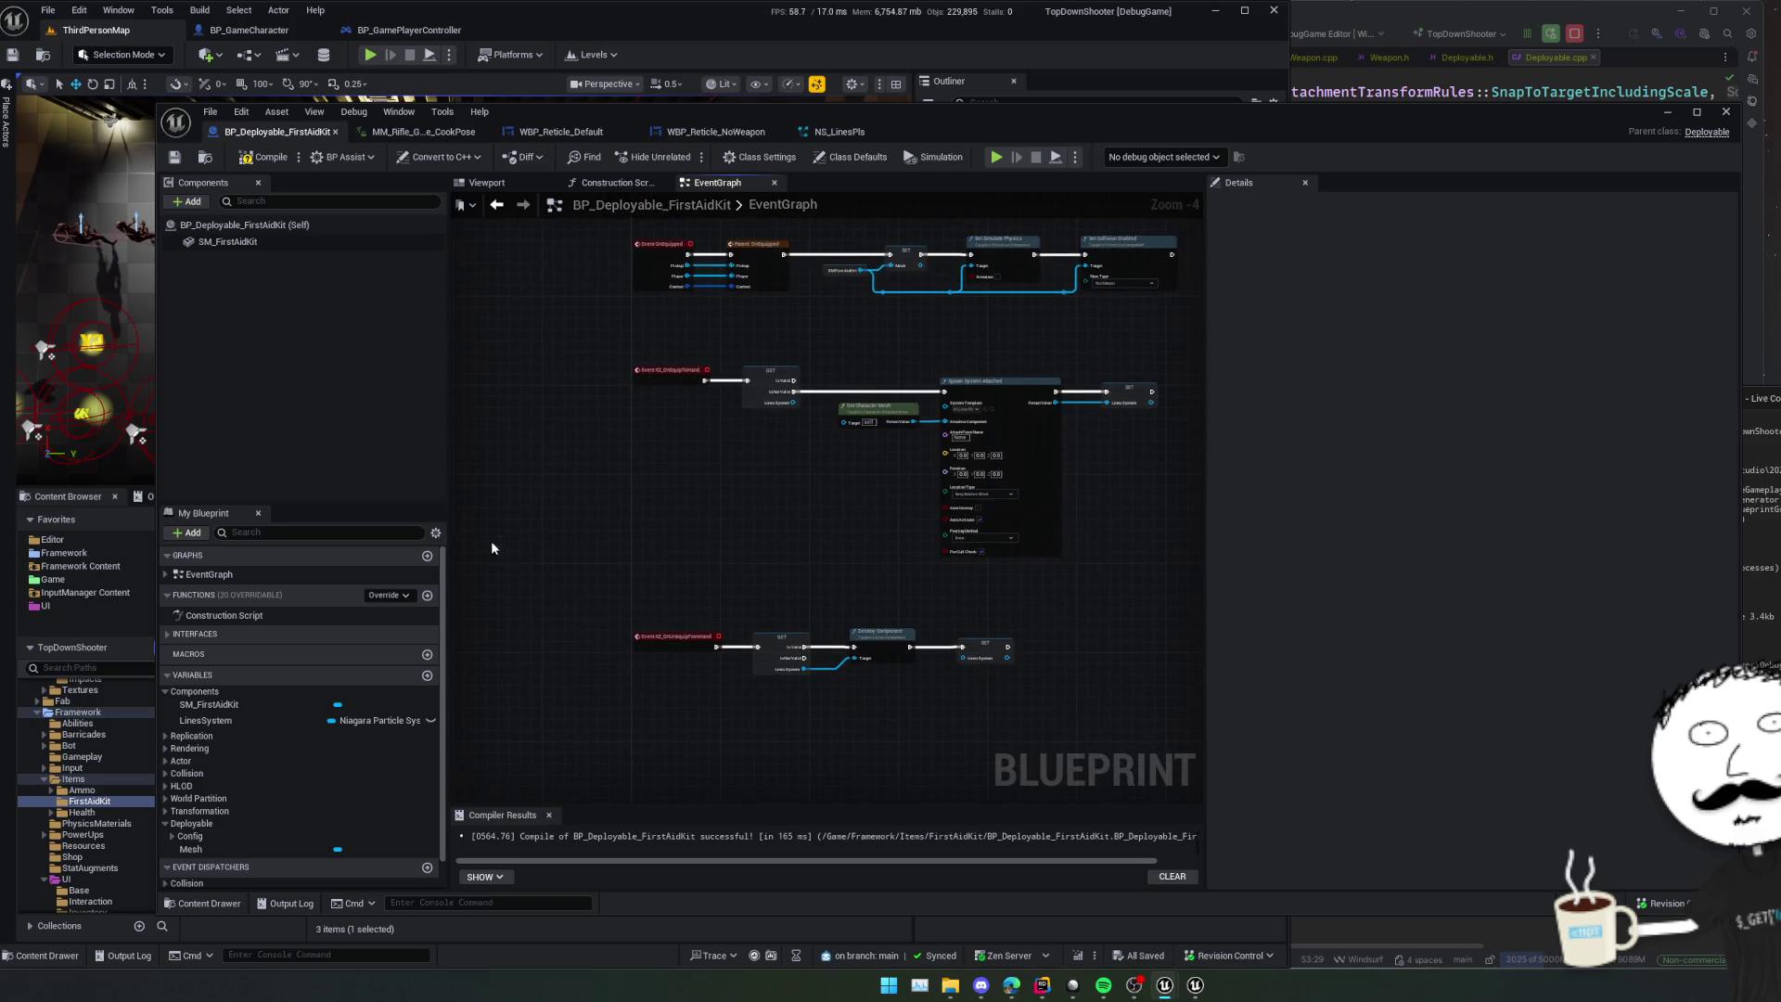
left_click(386, 597)
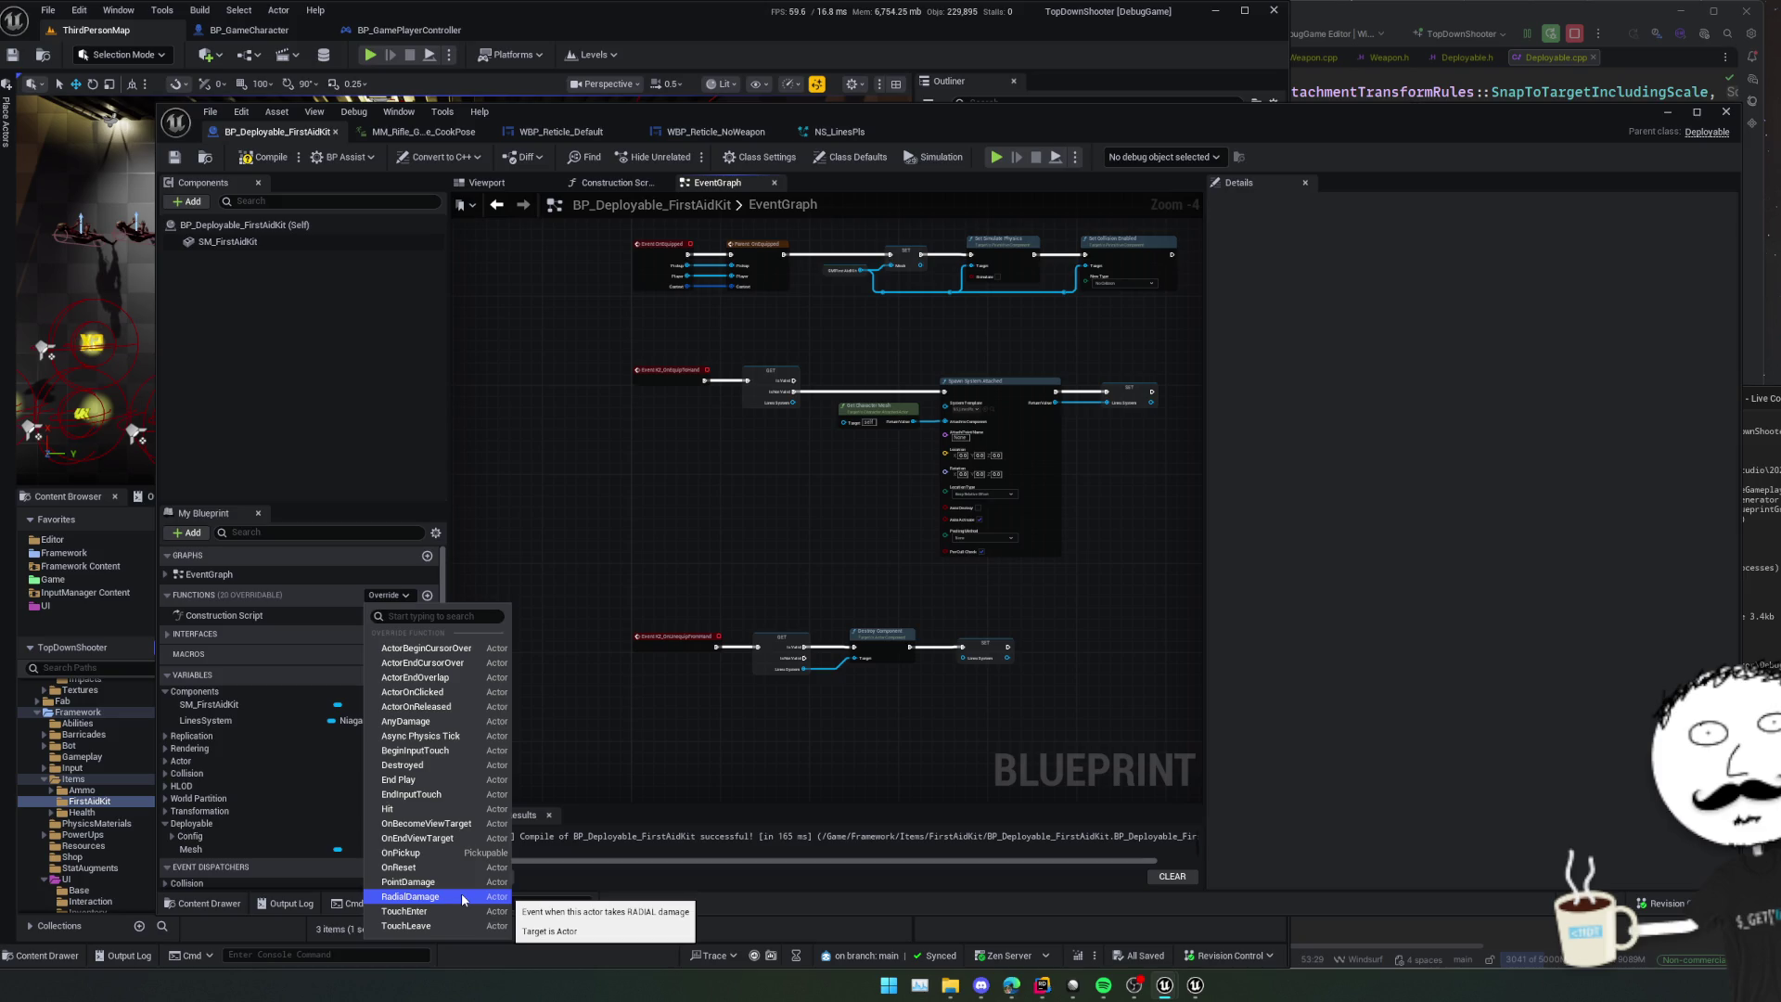
- Wire a new Event Tick into a pasted LinesSystem validated get, then save and compile
right_click(644, 744)
type("tick")
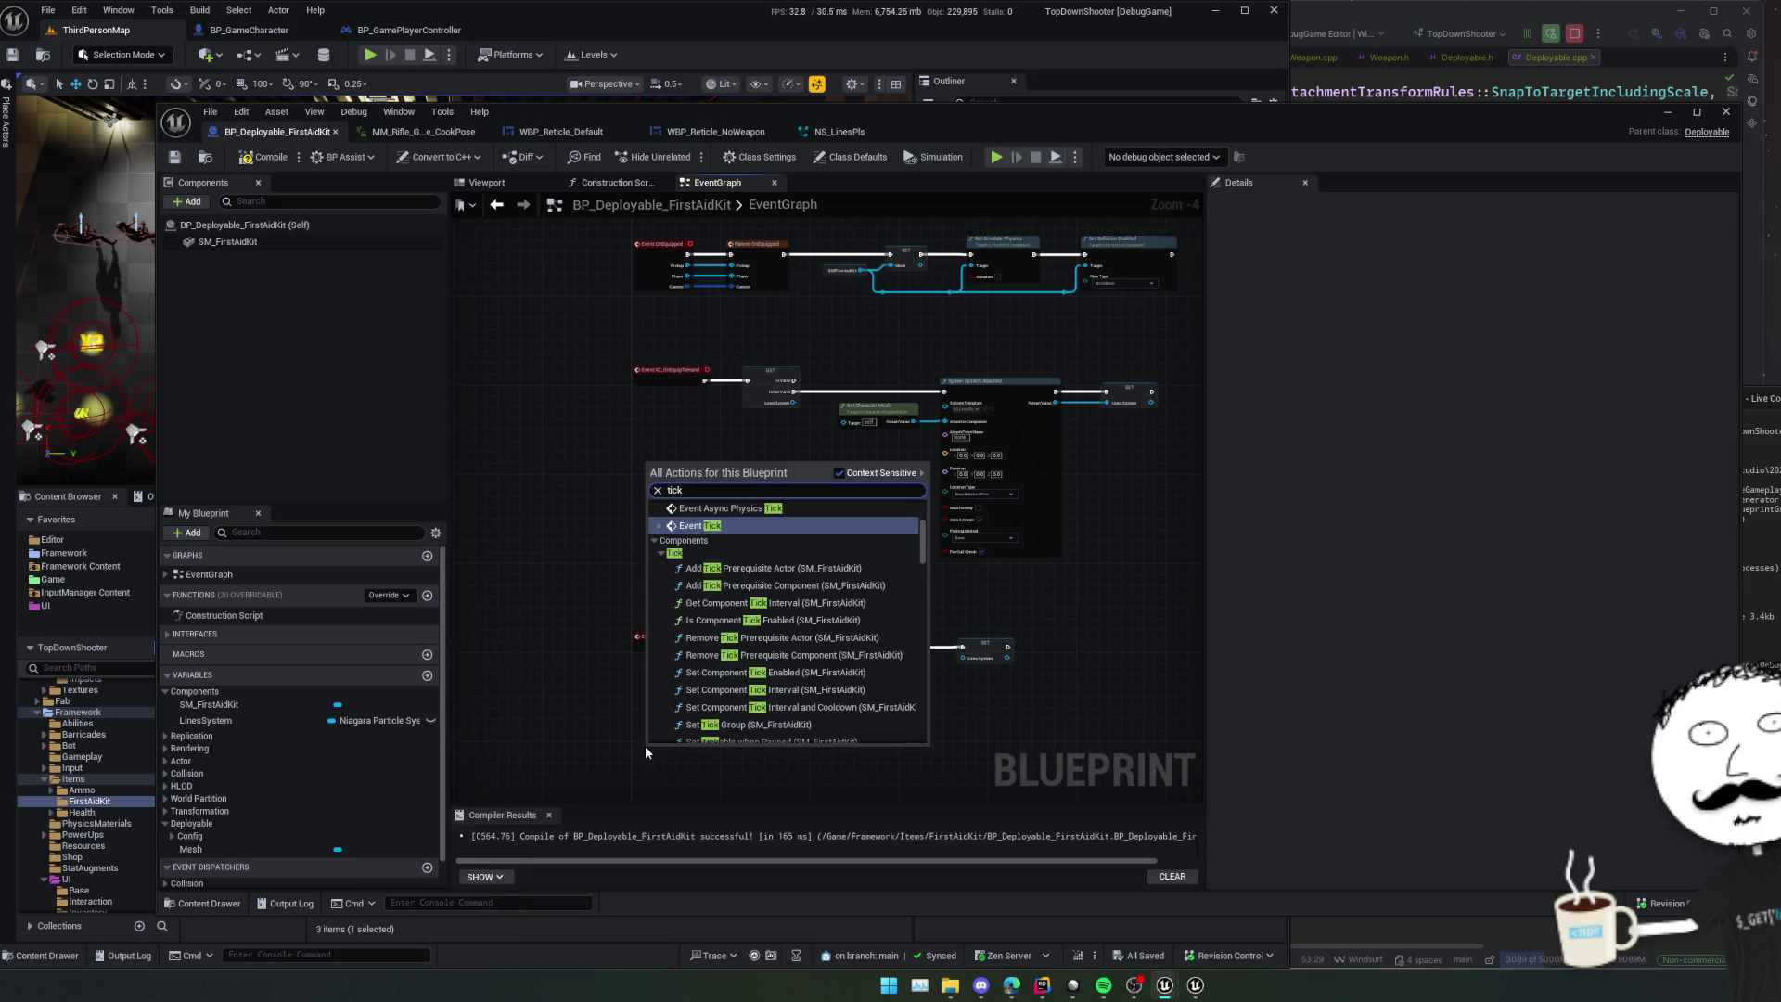
left_click(771, 523)
scroll(739, 668, "up", 2)
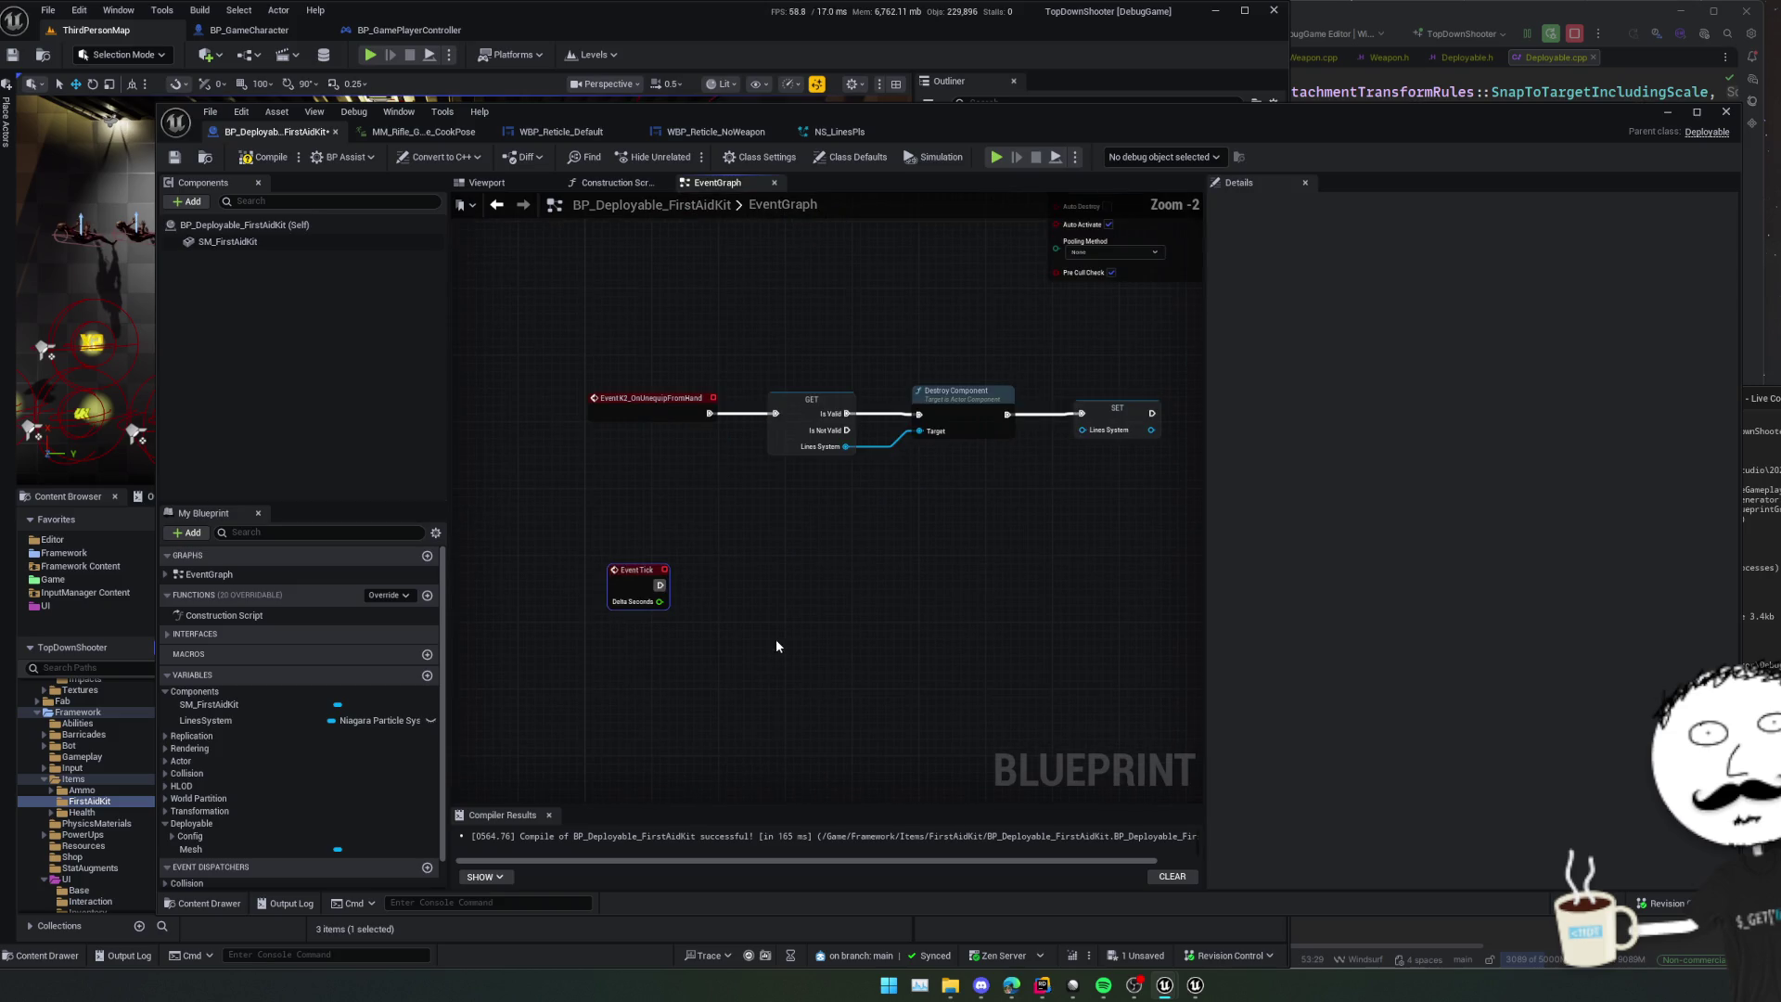
left_click(782, 406)
key("ctrl+c")
key("ctrl+v")
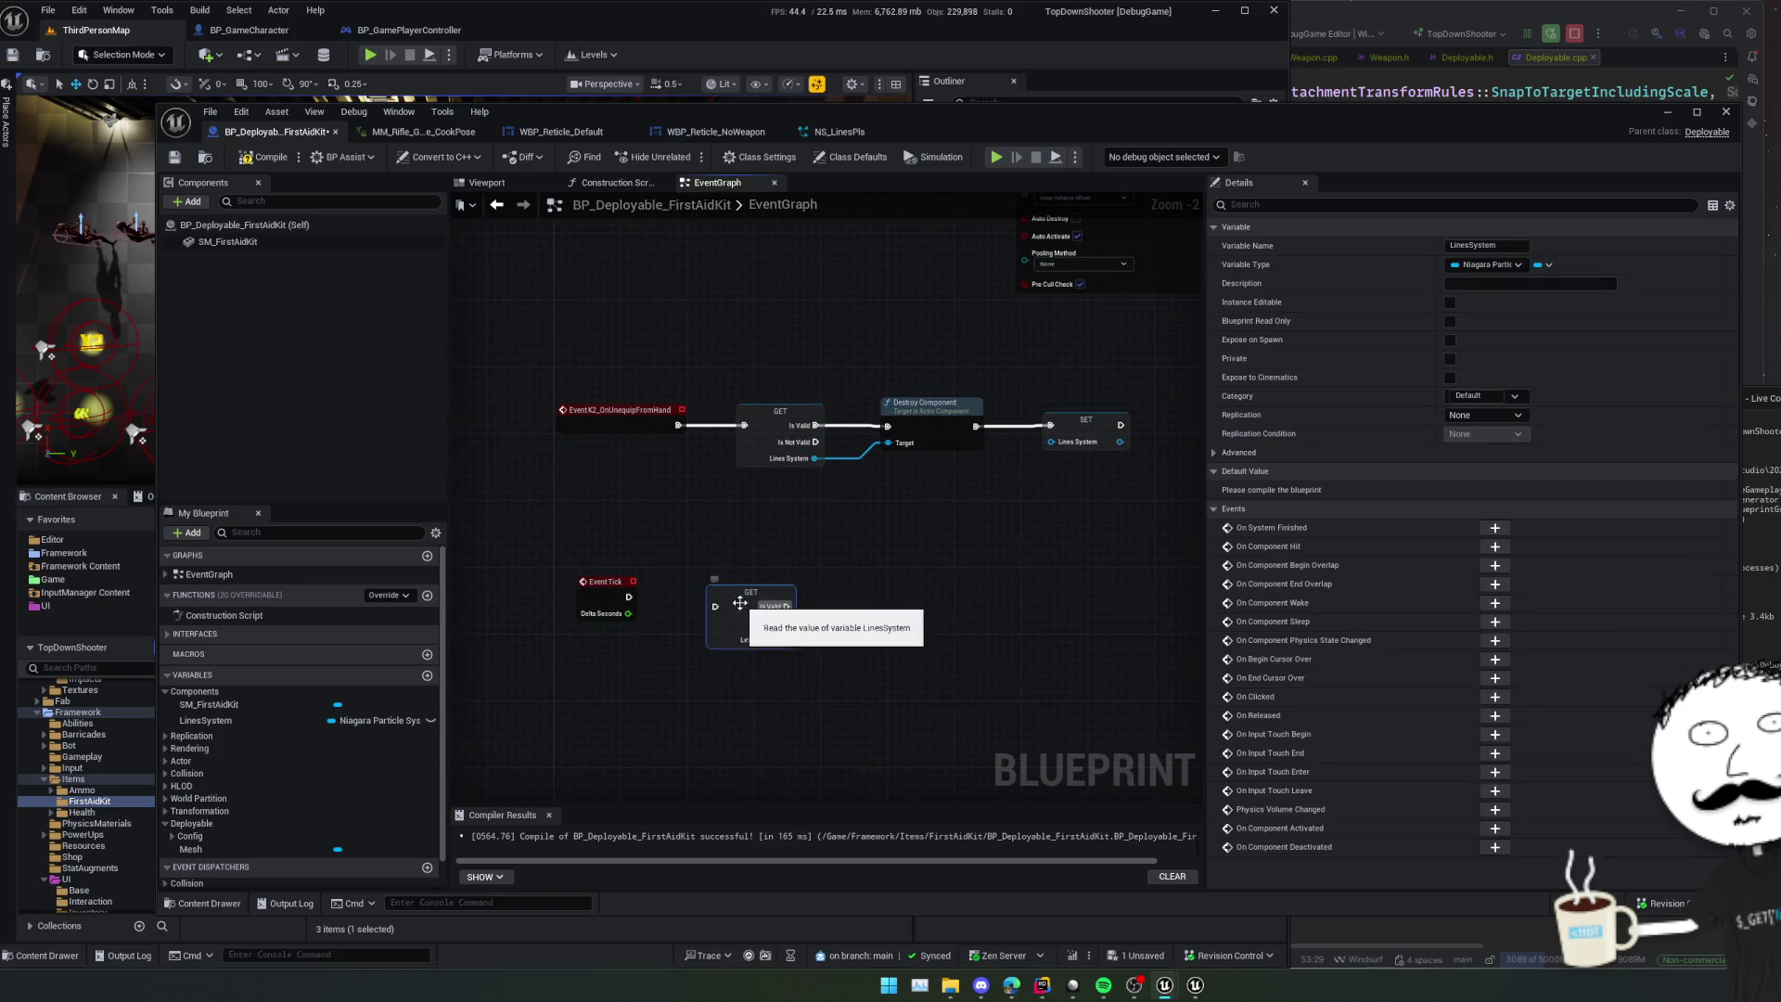
mouse_move(629, 597)
left_mouse_down()
mouse_move(715, 606)
mouse_move(727, 628)
left_mouse_up()
key("ctrl+s")
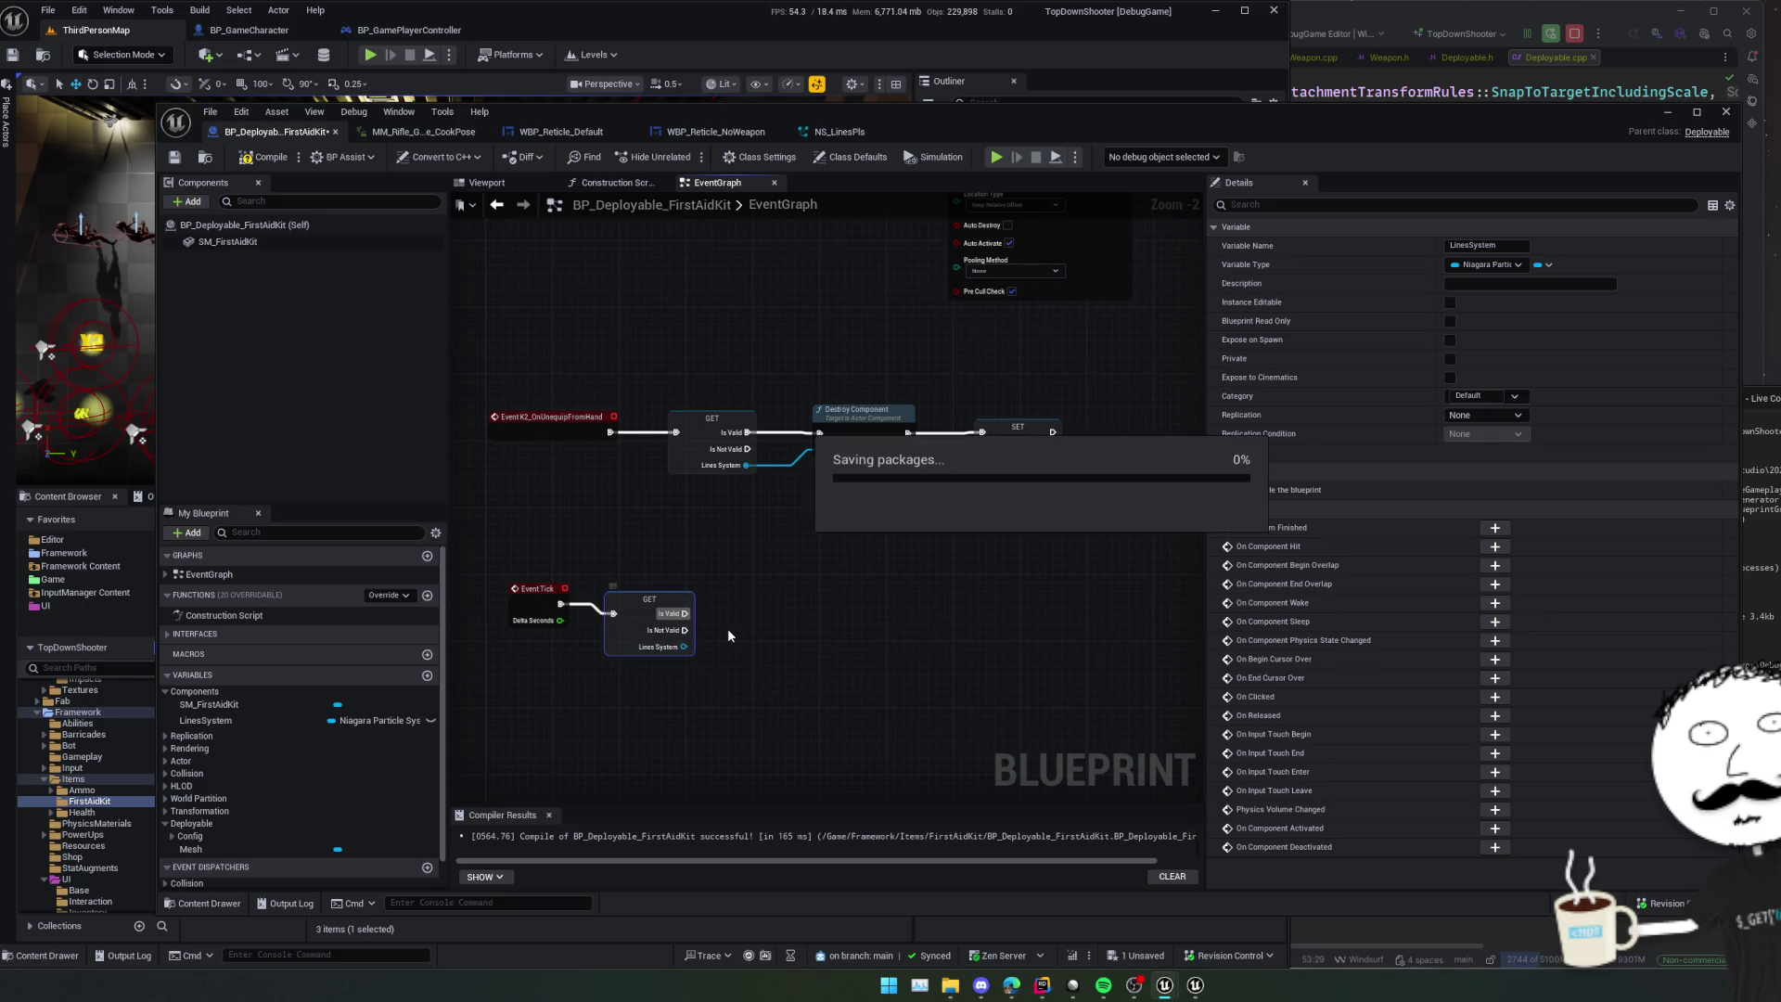
scroll(742, 622, "down", 1)
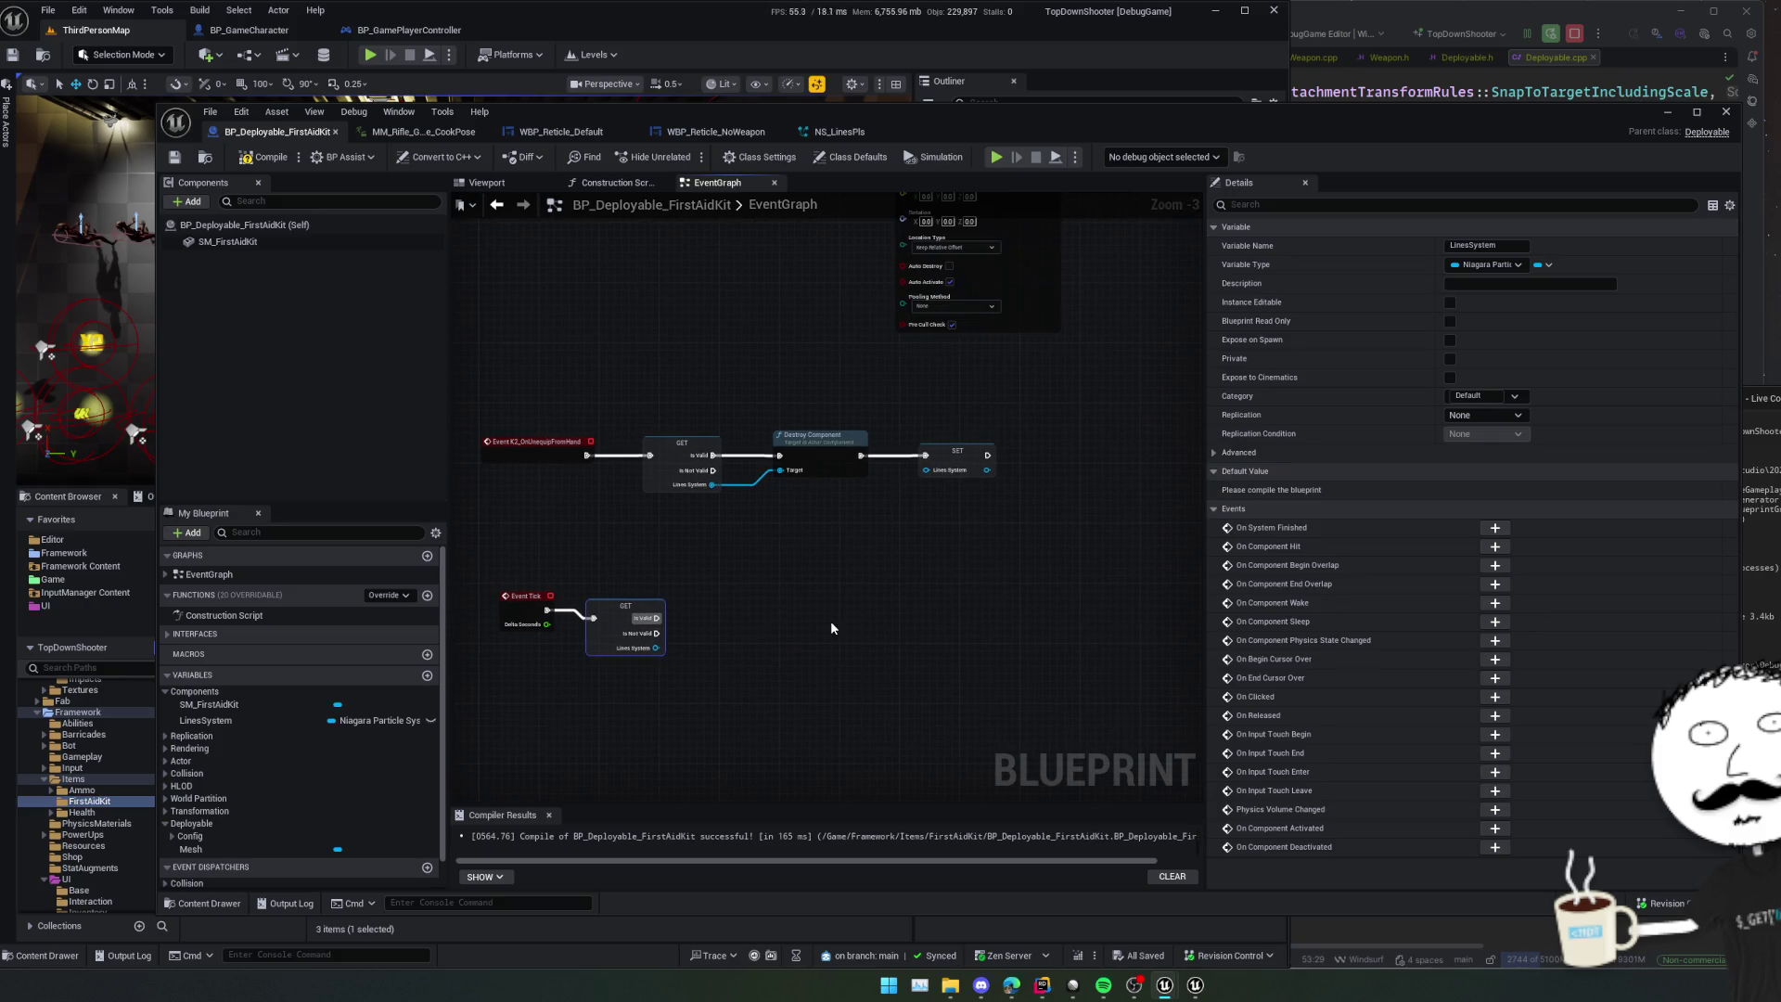
left_click(261, 160)
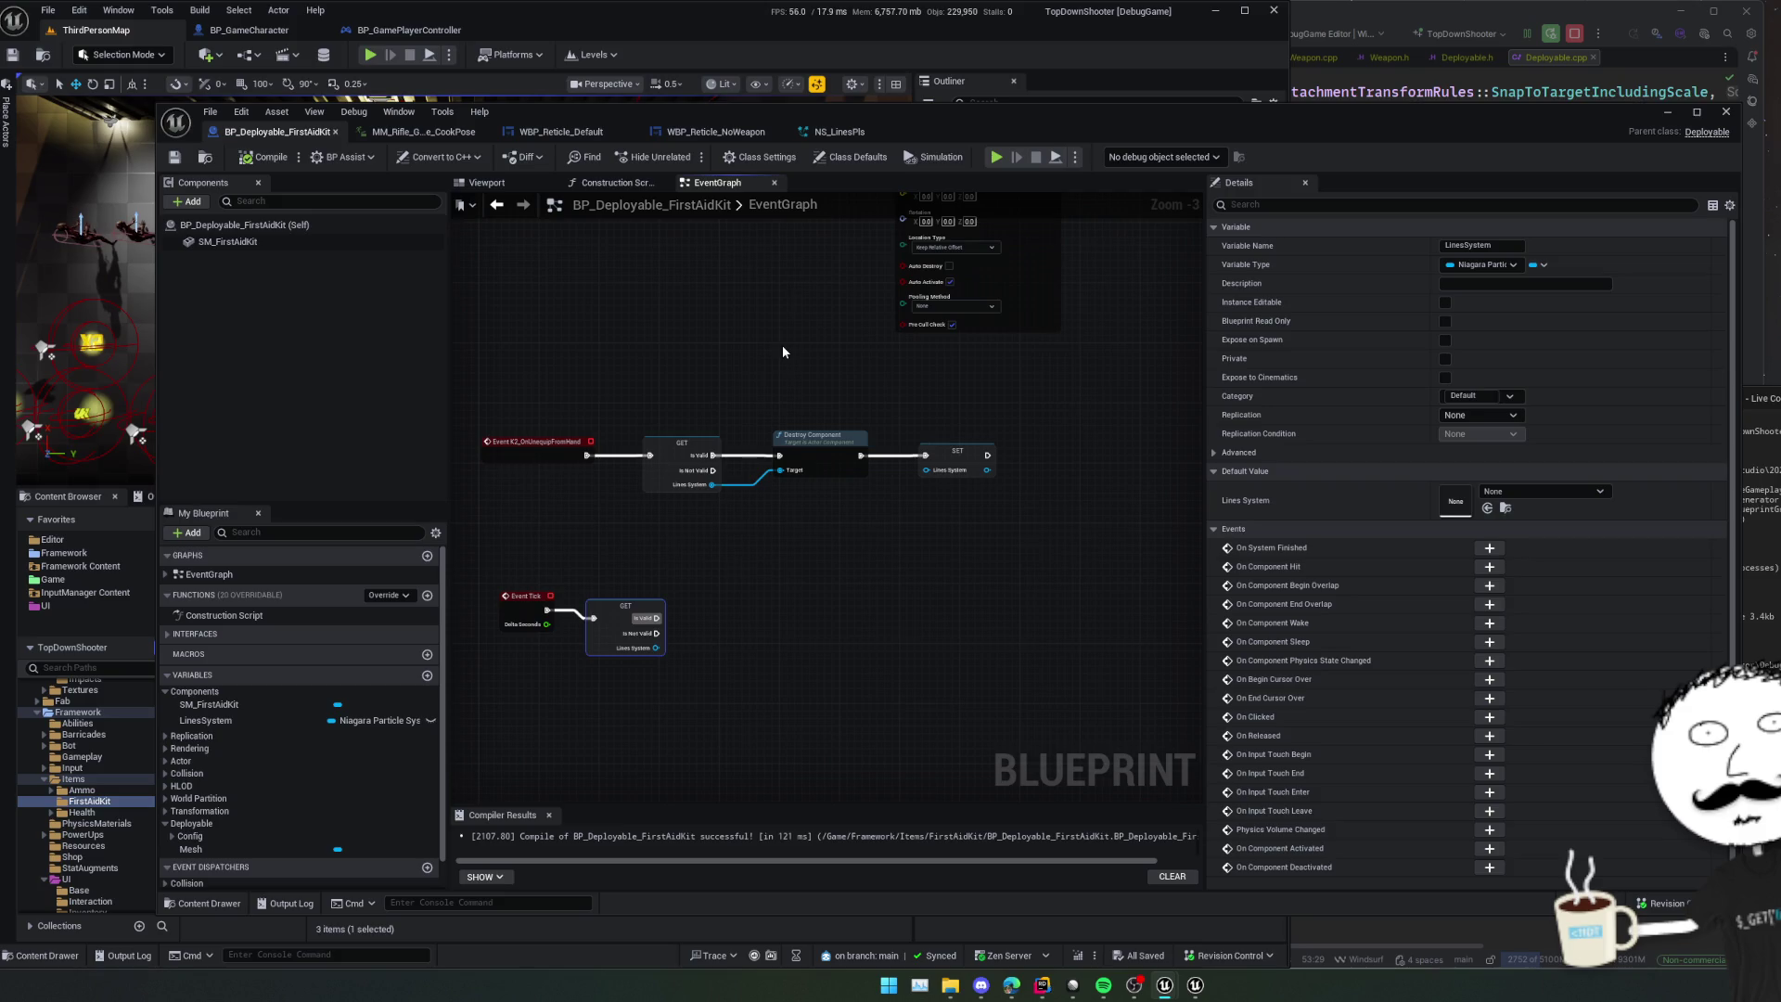
- Check Deployable.cpp in Rider scrolled to the top, then return to the Blueprint graph
left_click_drag(1141, 107, 980, 159)
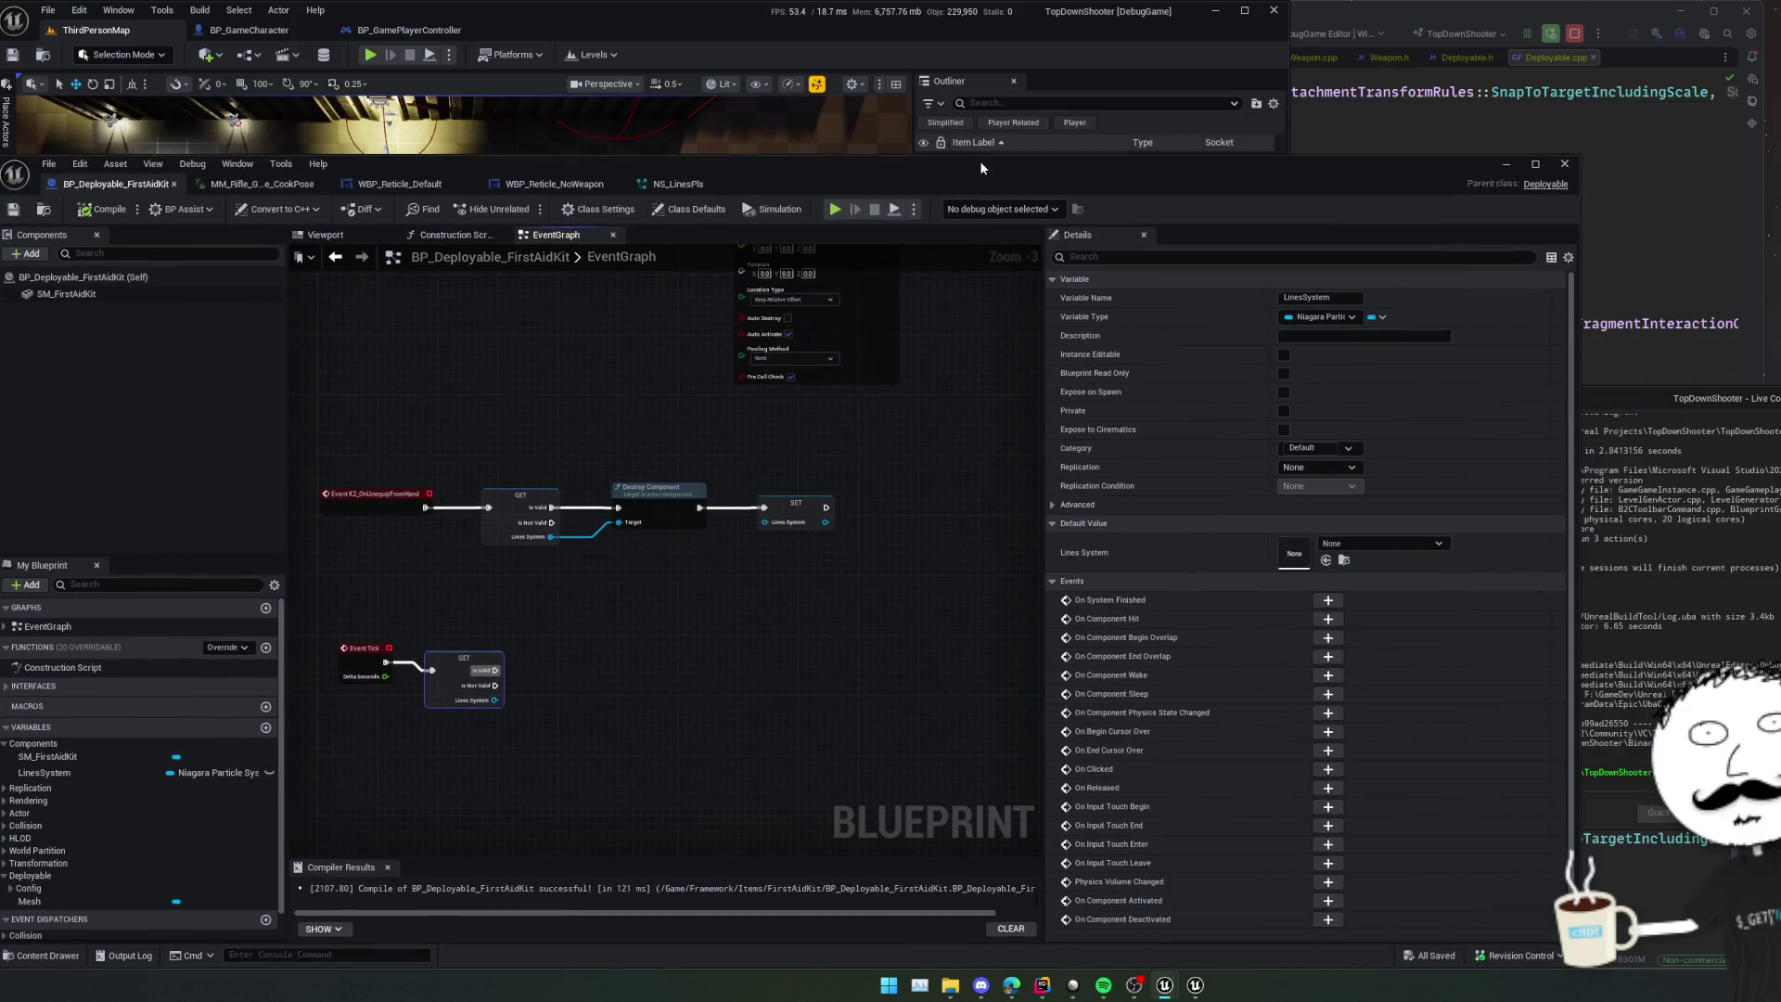
left_click(1408, 149)
scroll(1236, 393, "up", 3)
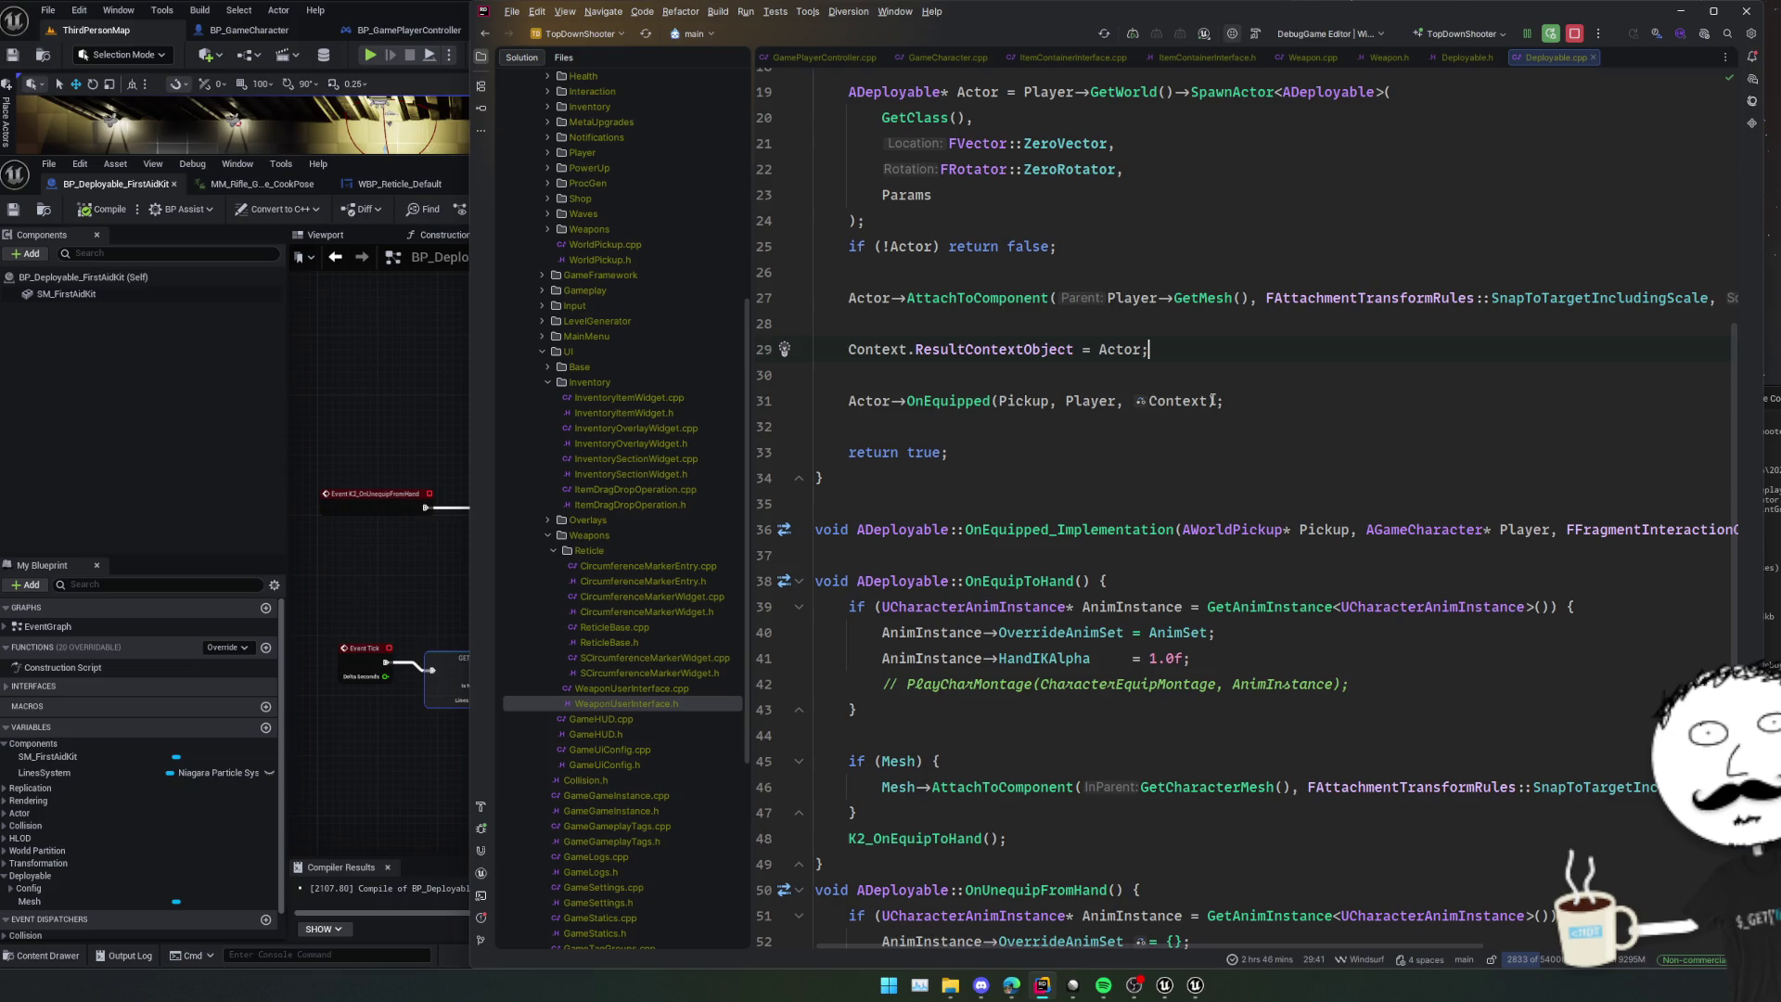
scroll(1095, 457, "up", 6)
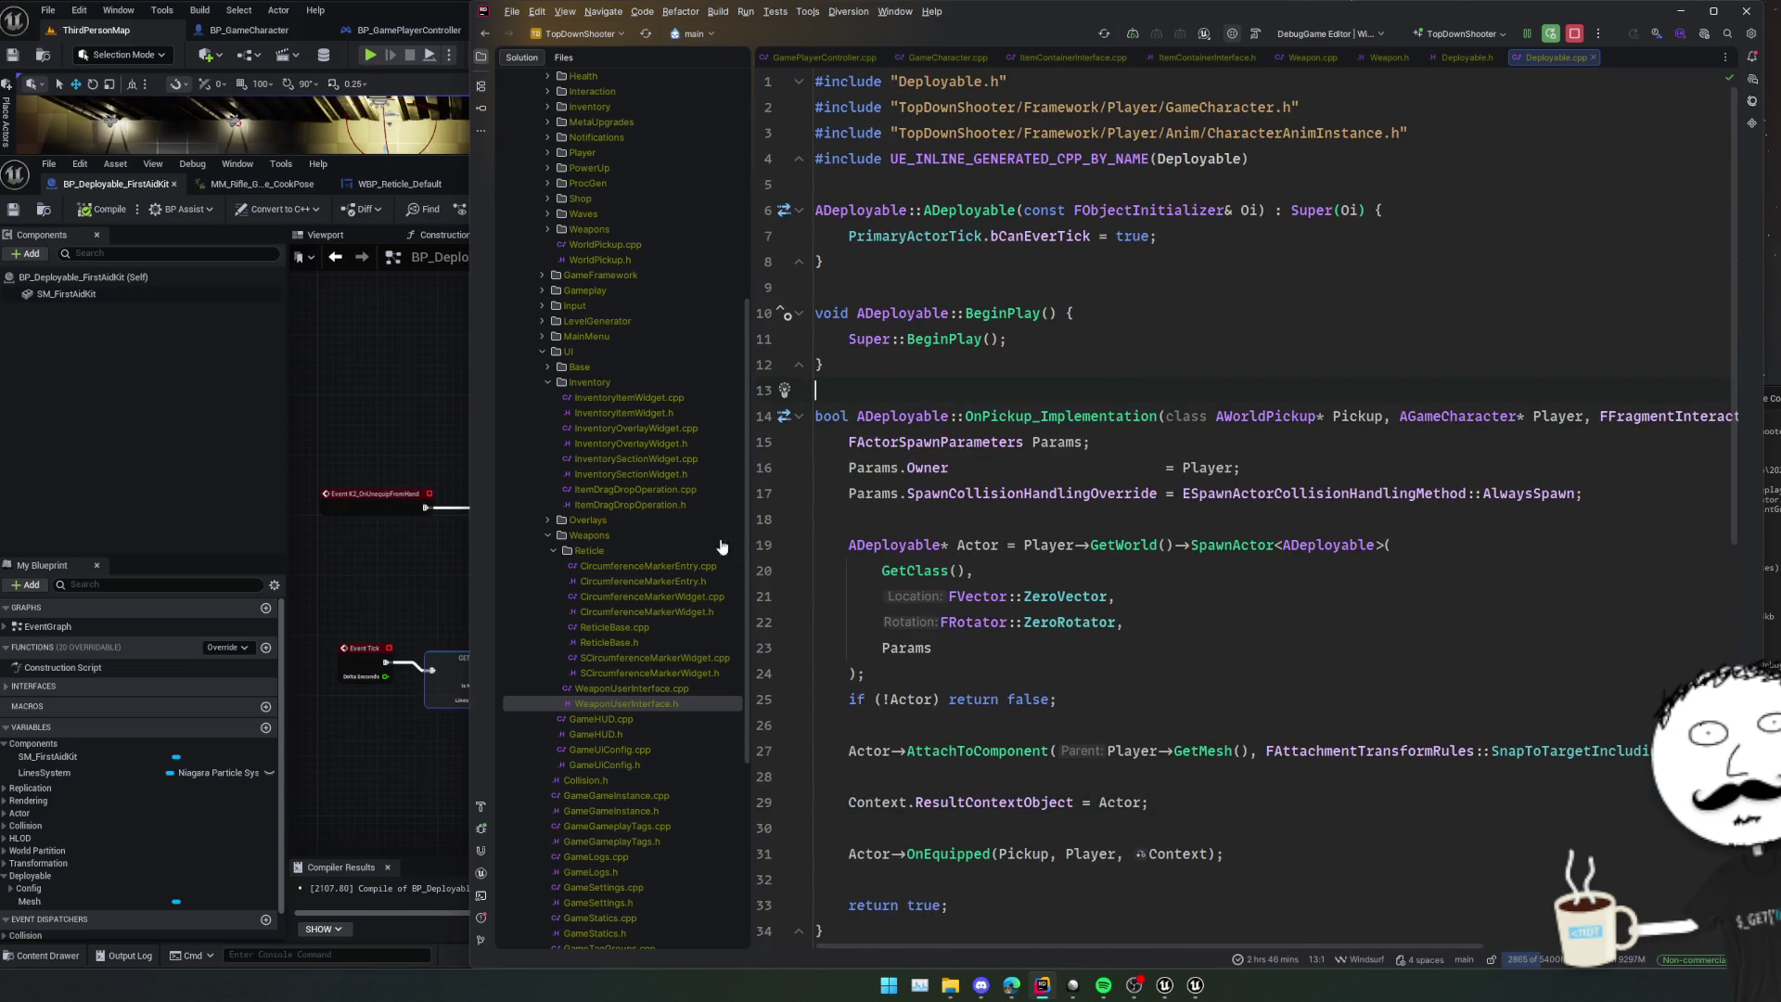
left_click(443, 576)
right_click(550, 665)
- Add Get Aim Processor after Is Valid, with Get Owner feeding its Obj input
type("aim proce")
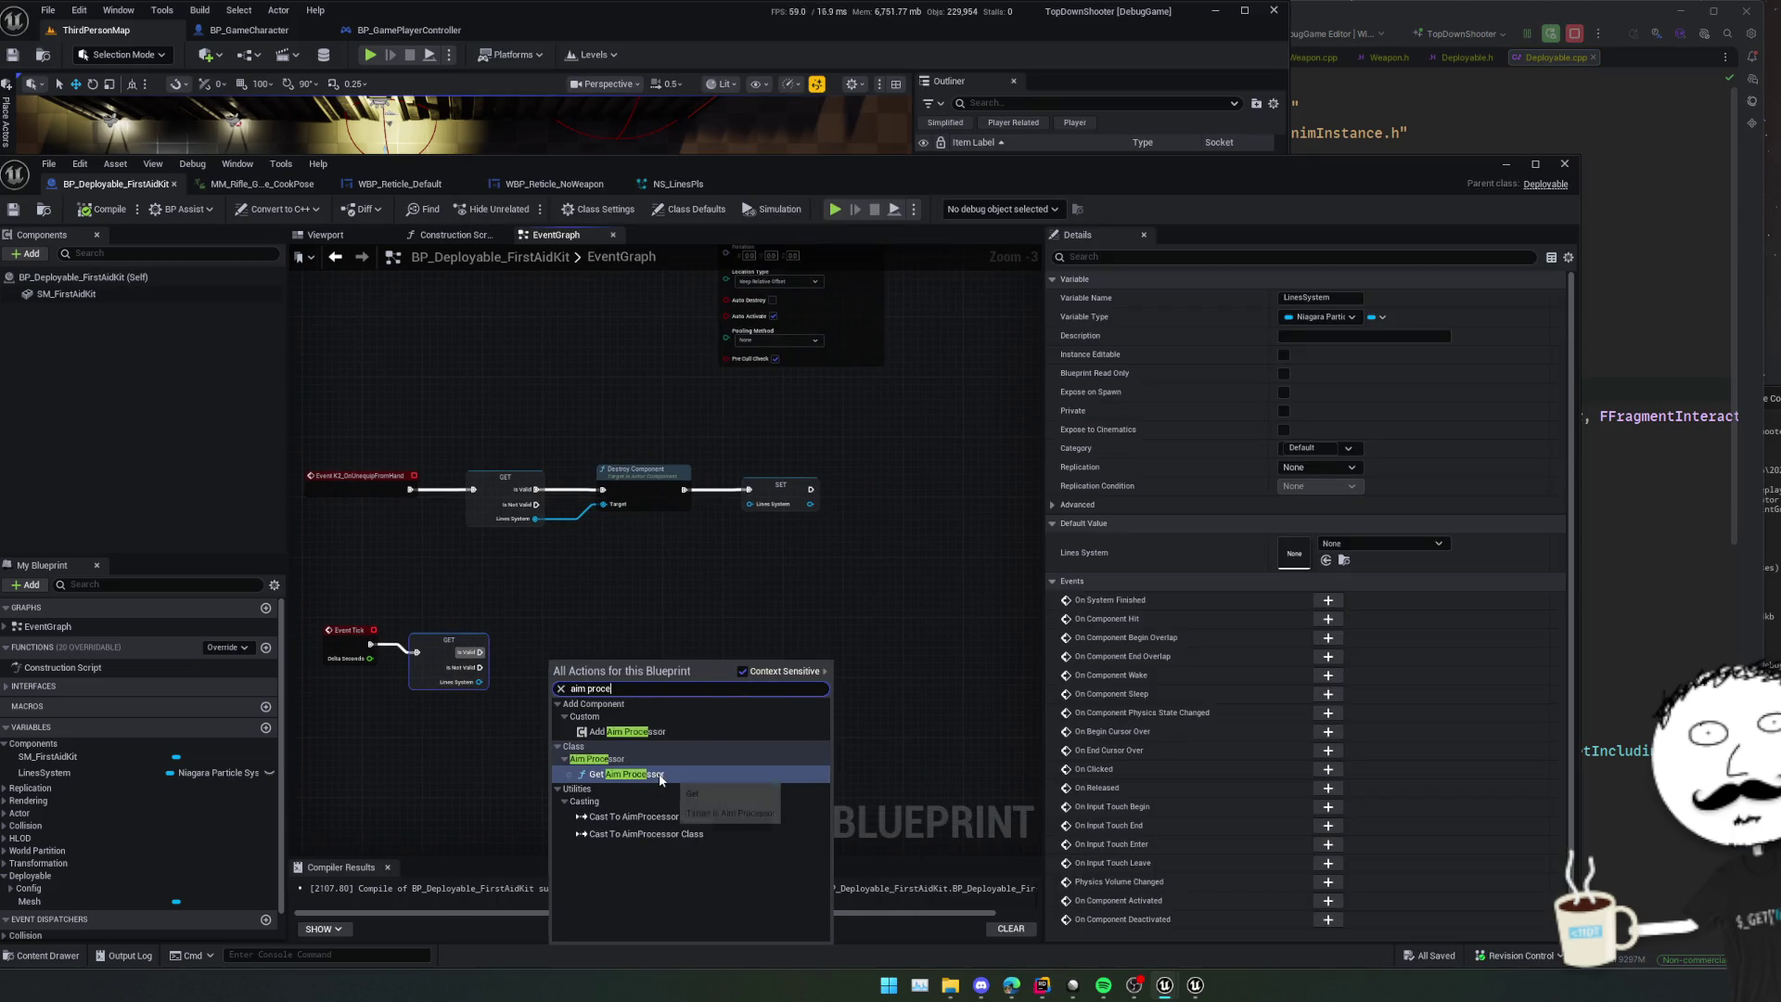
left_click(626, 774)
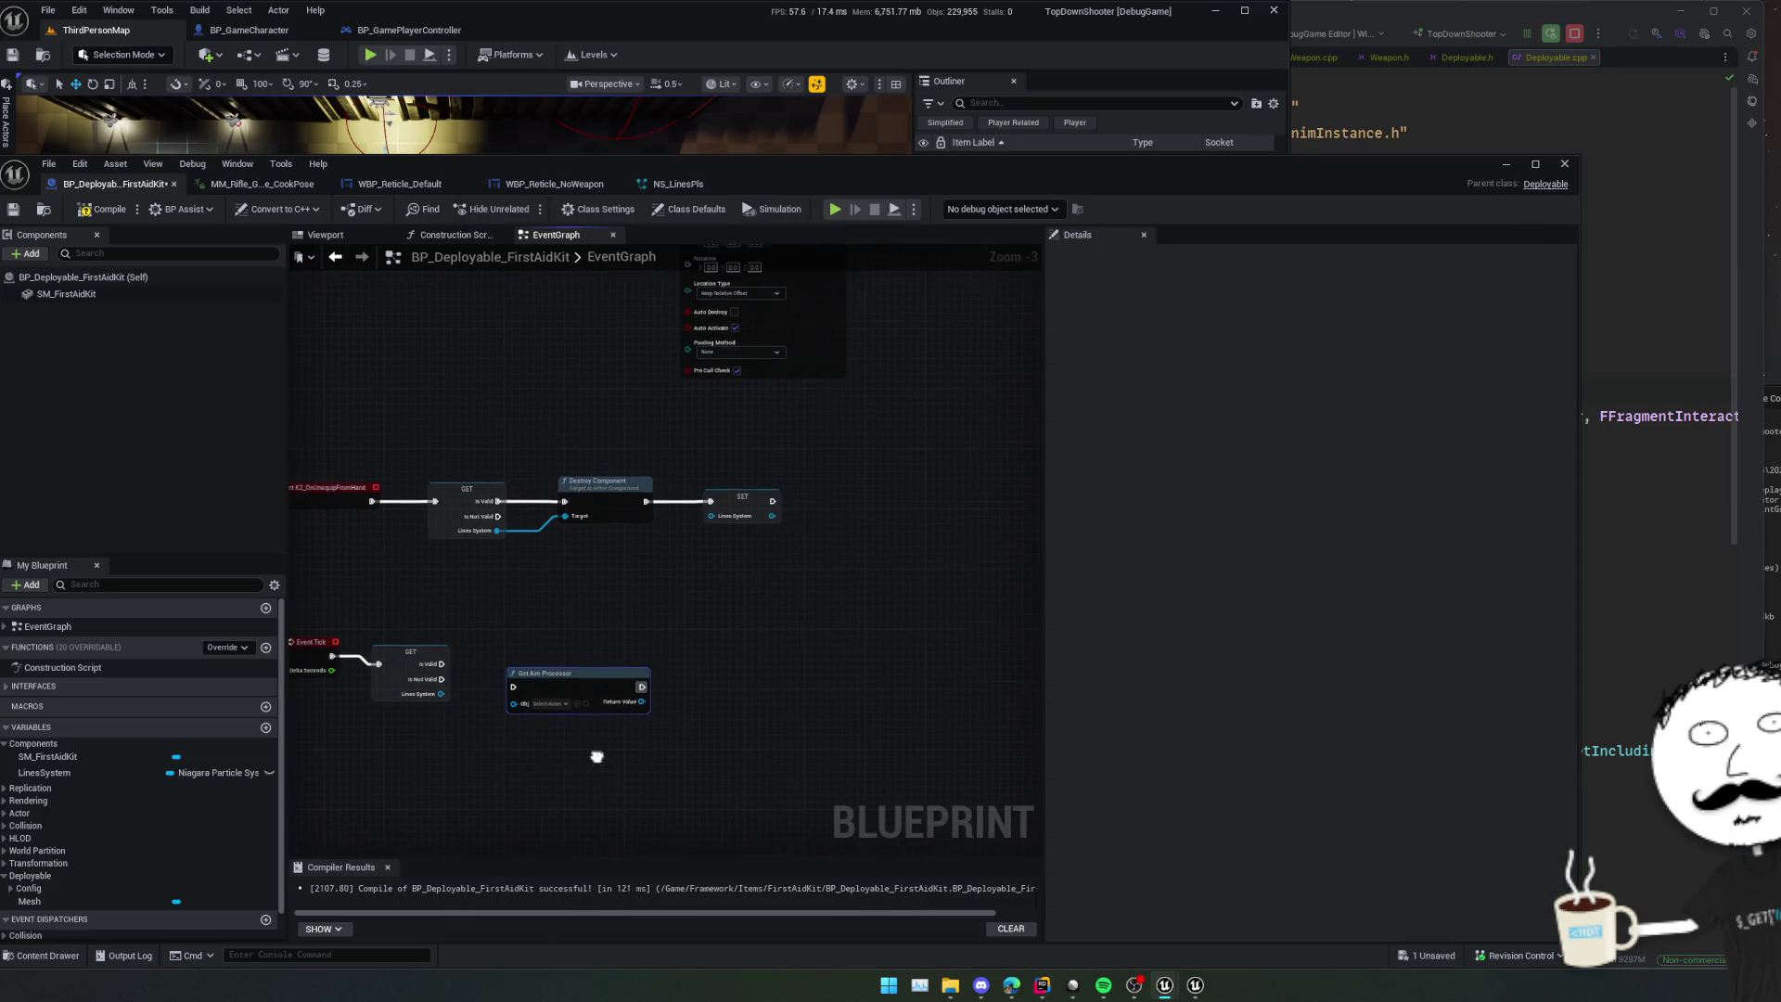
scroll(522, 706, "up", 2)
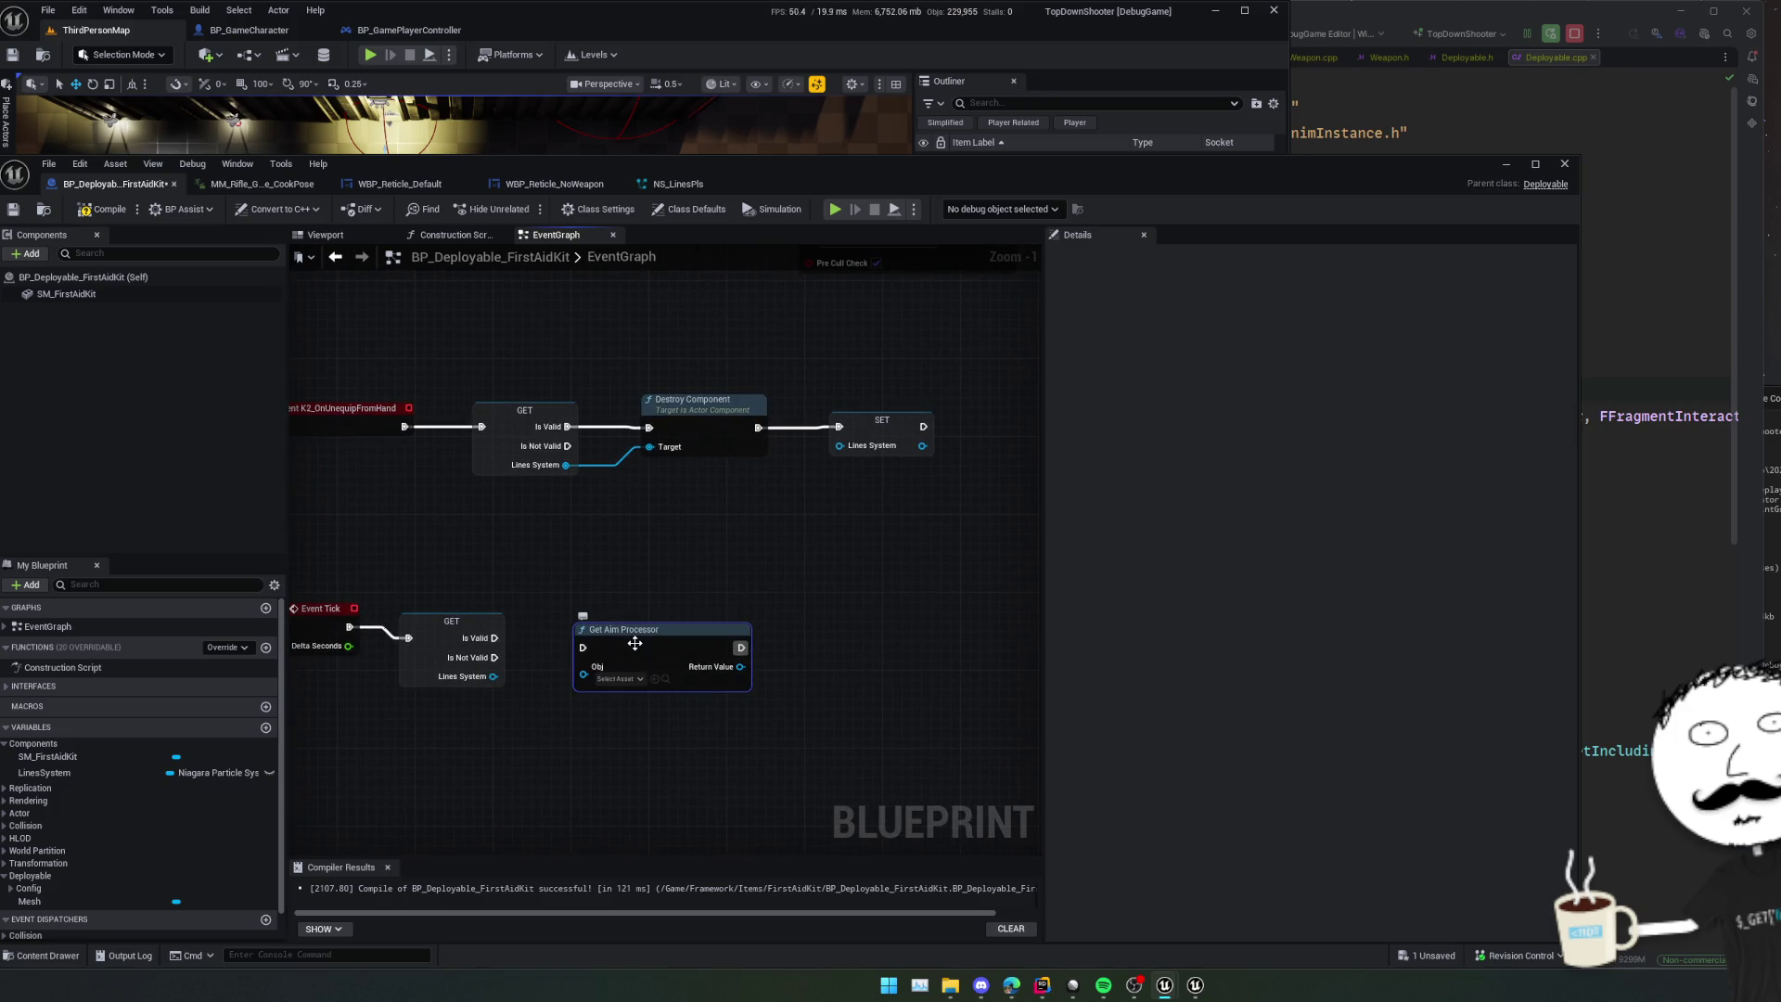
mouse_move(494, 638)
left_mouse_down()
mouse_move(583, 647)
mouse_move(614, 689)
left_mouse_up()
type("ge")
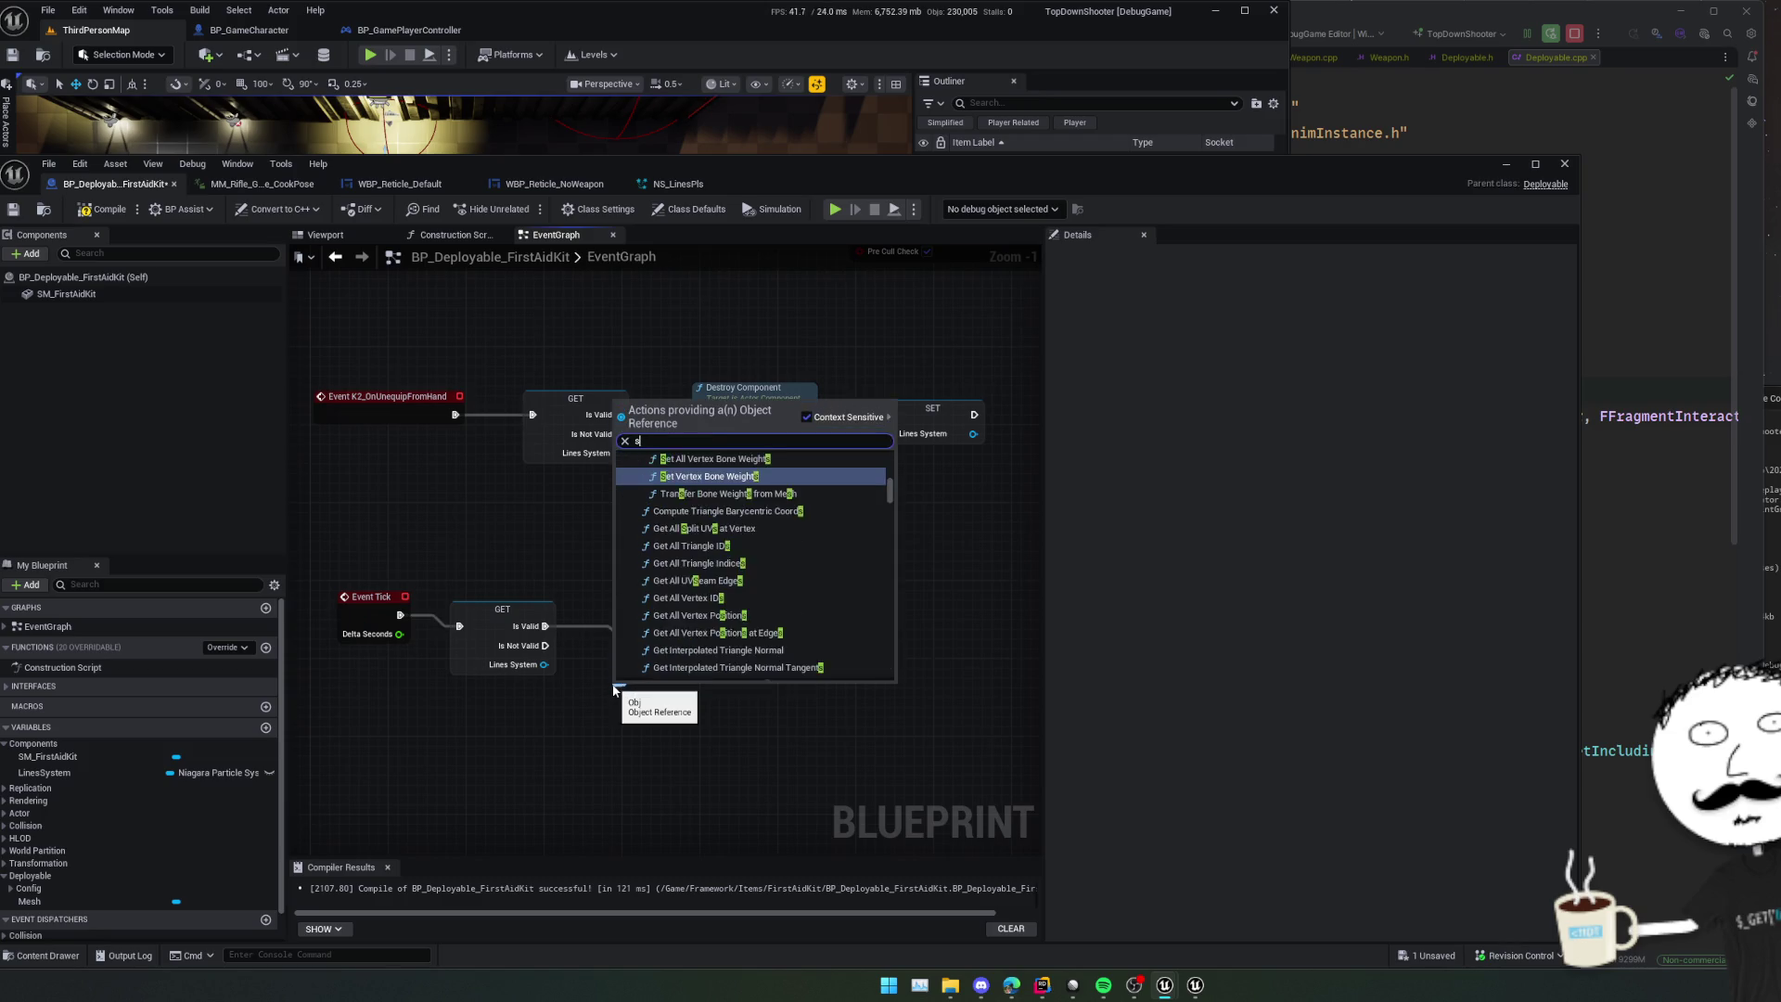
type("t owner")
left_click(699, 633)
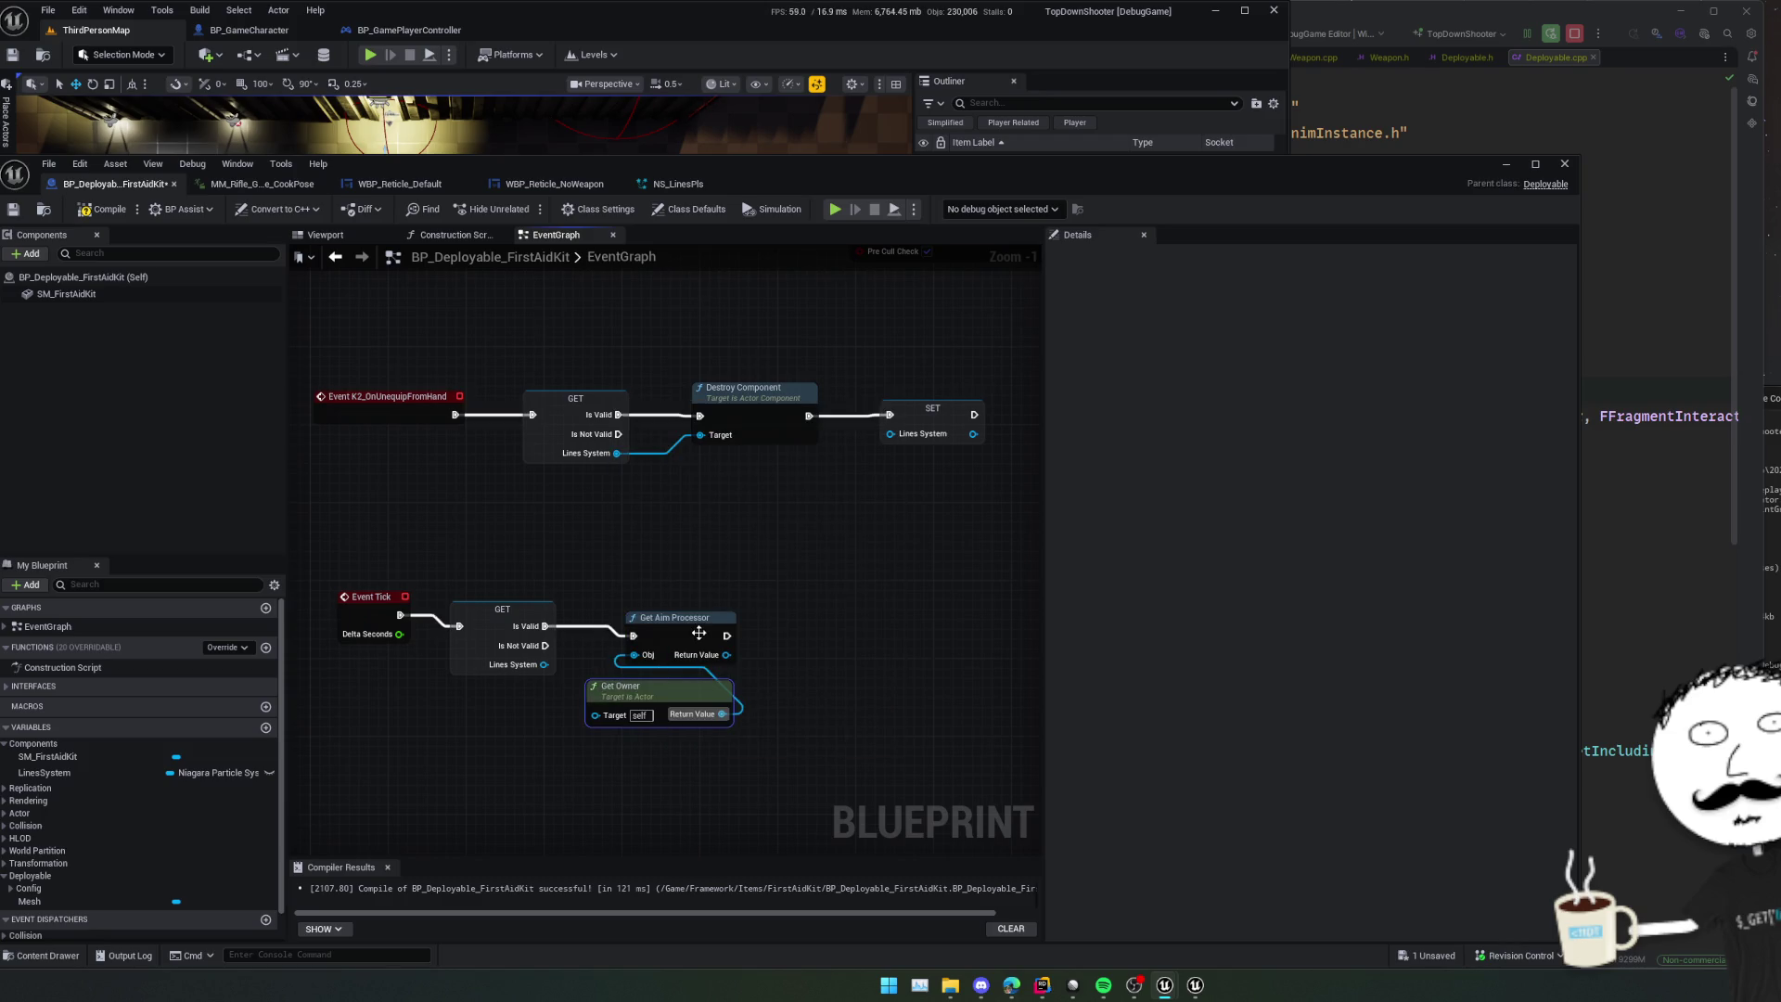
- Add Get Mouse World Position from the Aim Processor's Return Value and save
mouse_move(824, 656)
left_mouse_down()
mouse_move(700, 628)
mouse_move(598, 635)
mouse_move(664, 631)
left_mouse_up()
scroll(755, 637, "down", 1)
type("mouse")
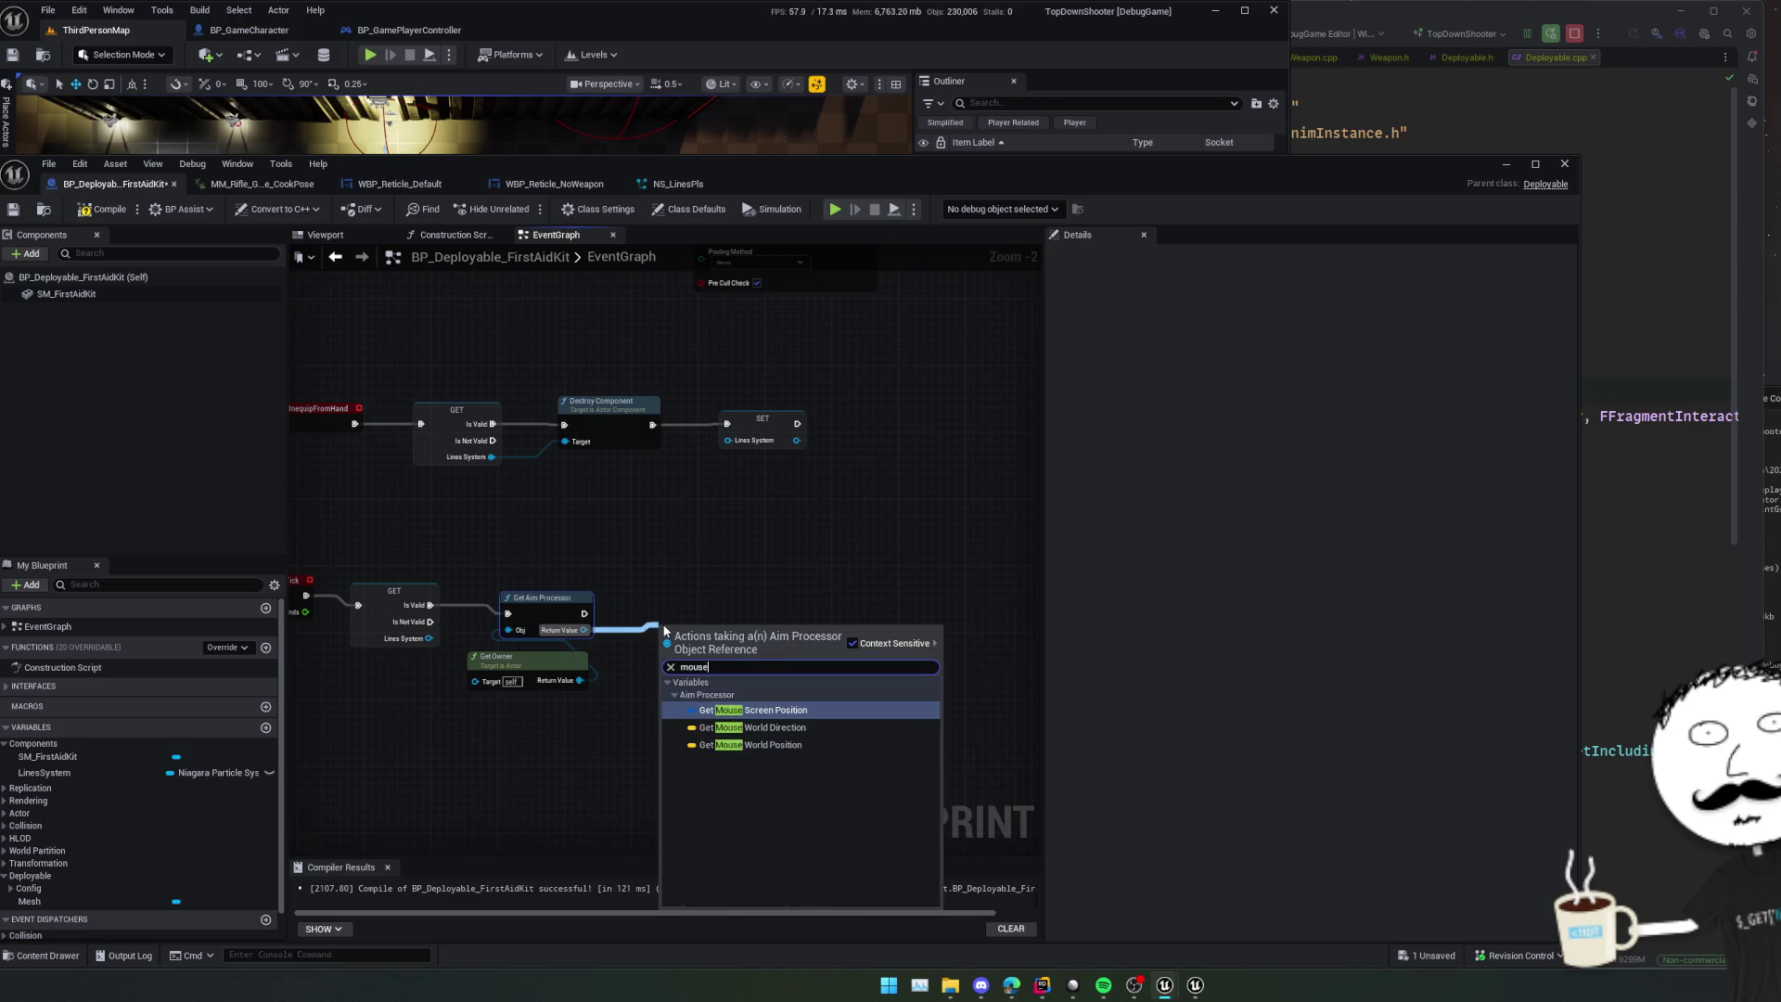
key("Down")
key("Down")
key("Return")
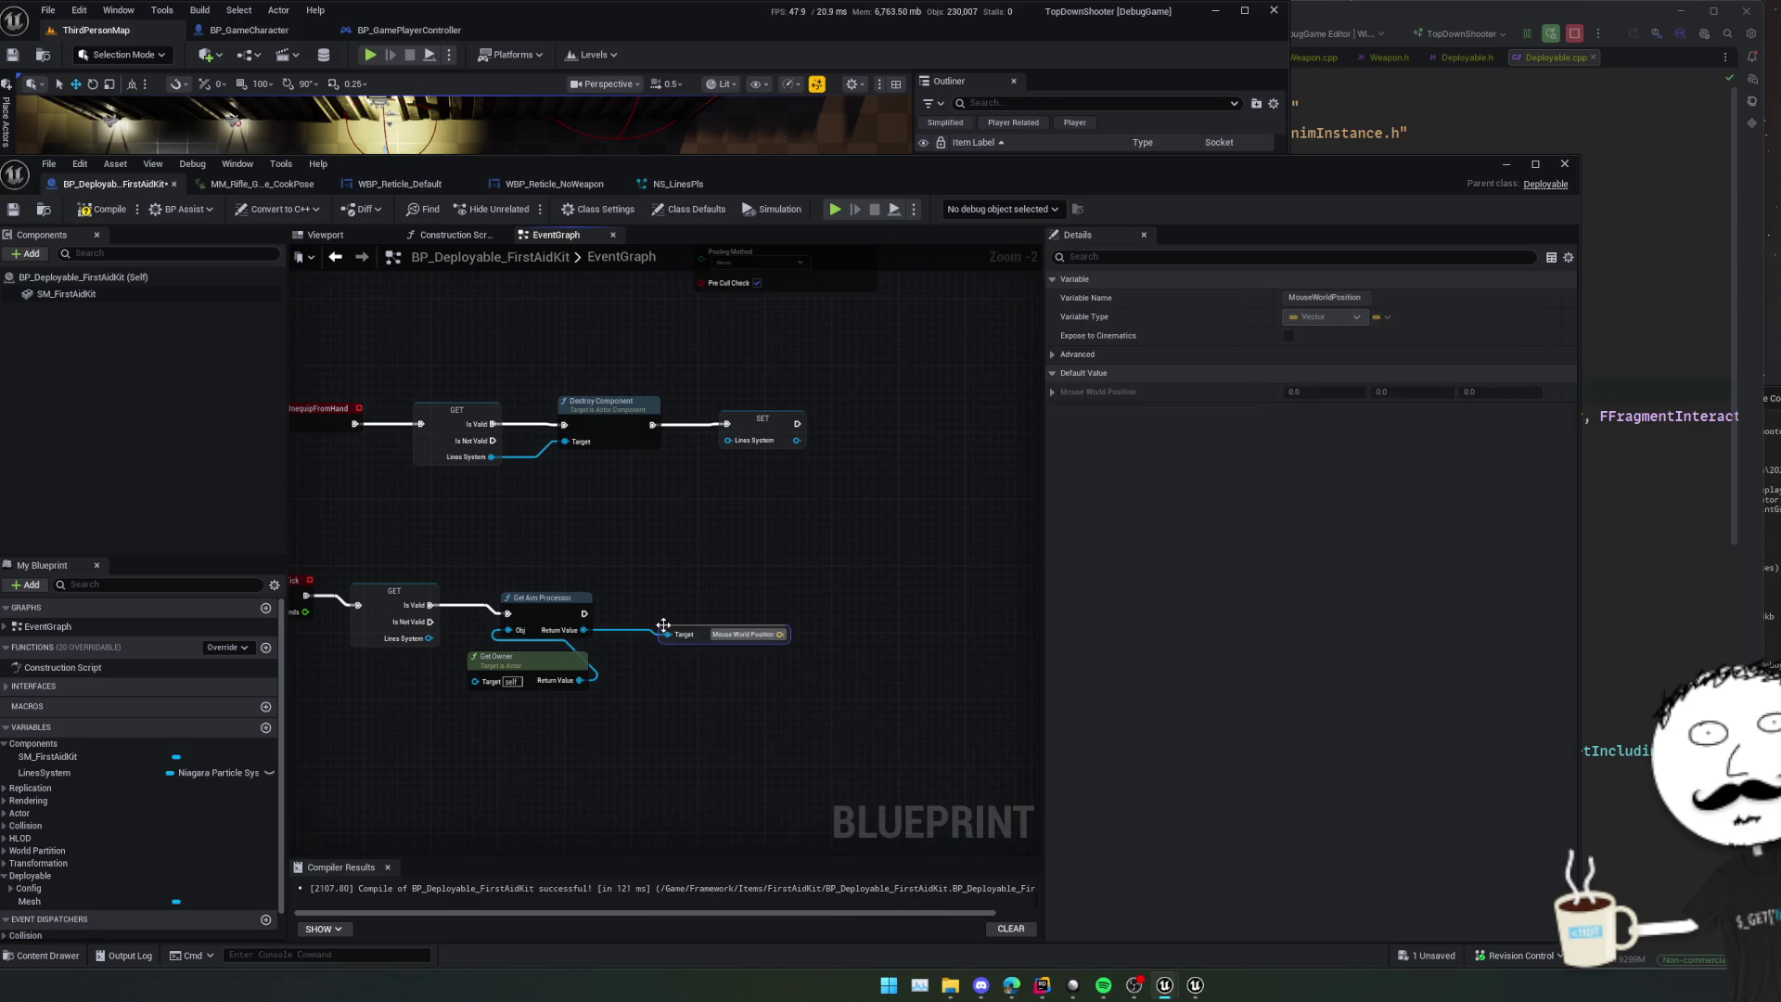
scroll(800, 646, "down", 1)
mouse_move(800, 646)
left_mouse_down()
mouse_move(727, 581)
mouse_move(882, 581)
mouse_move(867, 644)
mouse_move(777, 706)
mouse_move(784, 656)
mouse_move(742, 686)
mouse_move(811, 624)
mouse_move(807, 648)
mouse_move(854, 589)
mouse_move(767, 648)
mouse_move(779, 664)
mouse_move(811, 601)
mouse_move(749, 683)
mouse_move(687, 644)
mouse_move(779, 633)
mouse_move(787, 649)
mouse_move(811, 628)
mouse_move(765, 588)
left_mouse_up()
scroll(777, 705, "down", 1)
key("ctrl+s")
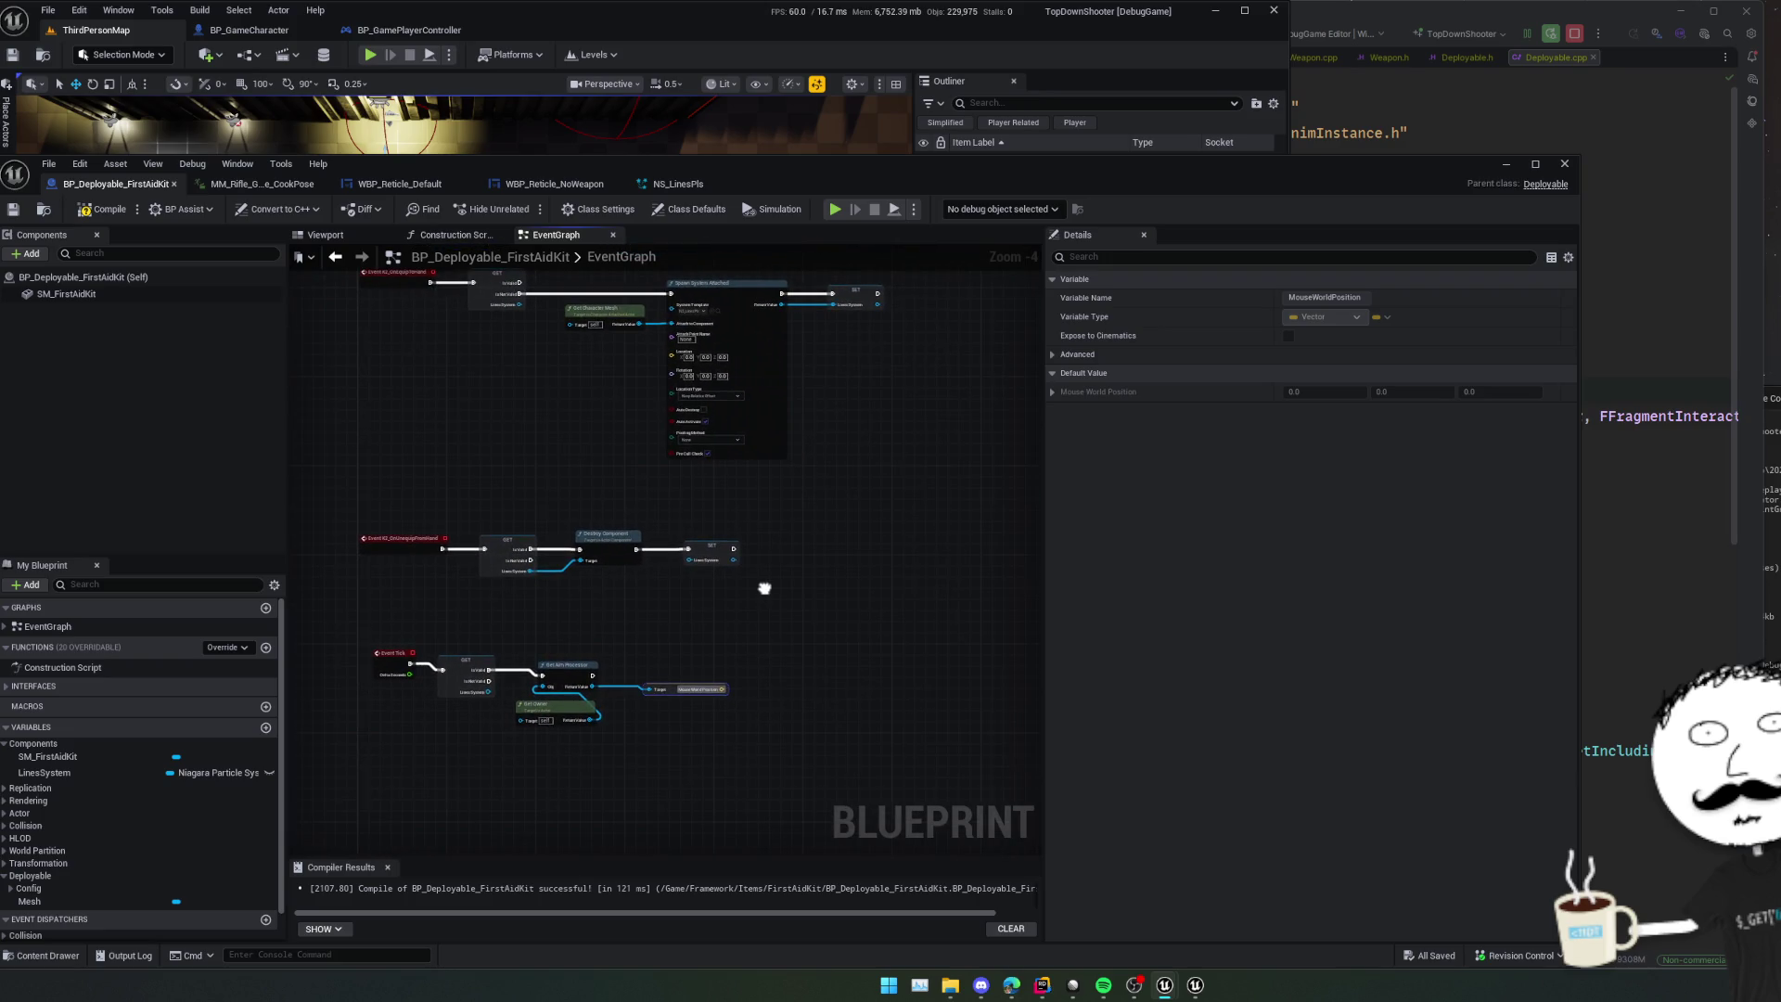
scroll(764, 589, "up", 2)
- Add a Niagara Set Vector Array node with Array Data promoted to LocationData
mouse_move(728, 485)
left_mouse_down()
mouse_move(684, 589)
mouse_move(635, 581)
mouse_move(701, 549)
left_mouse_up()
type("set")
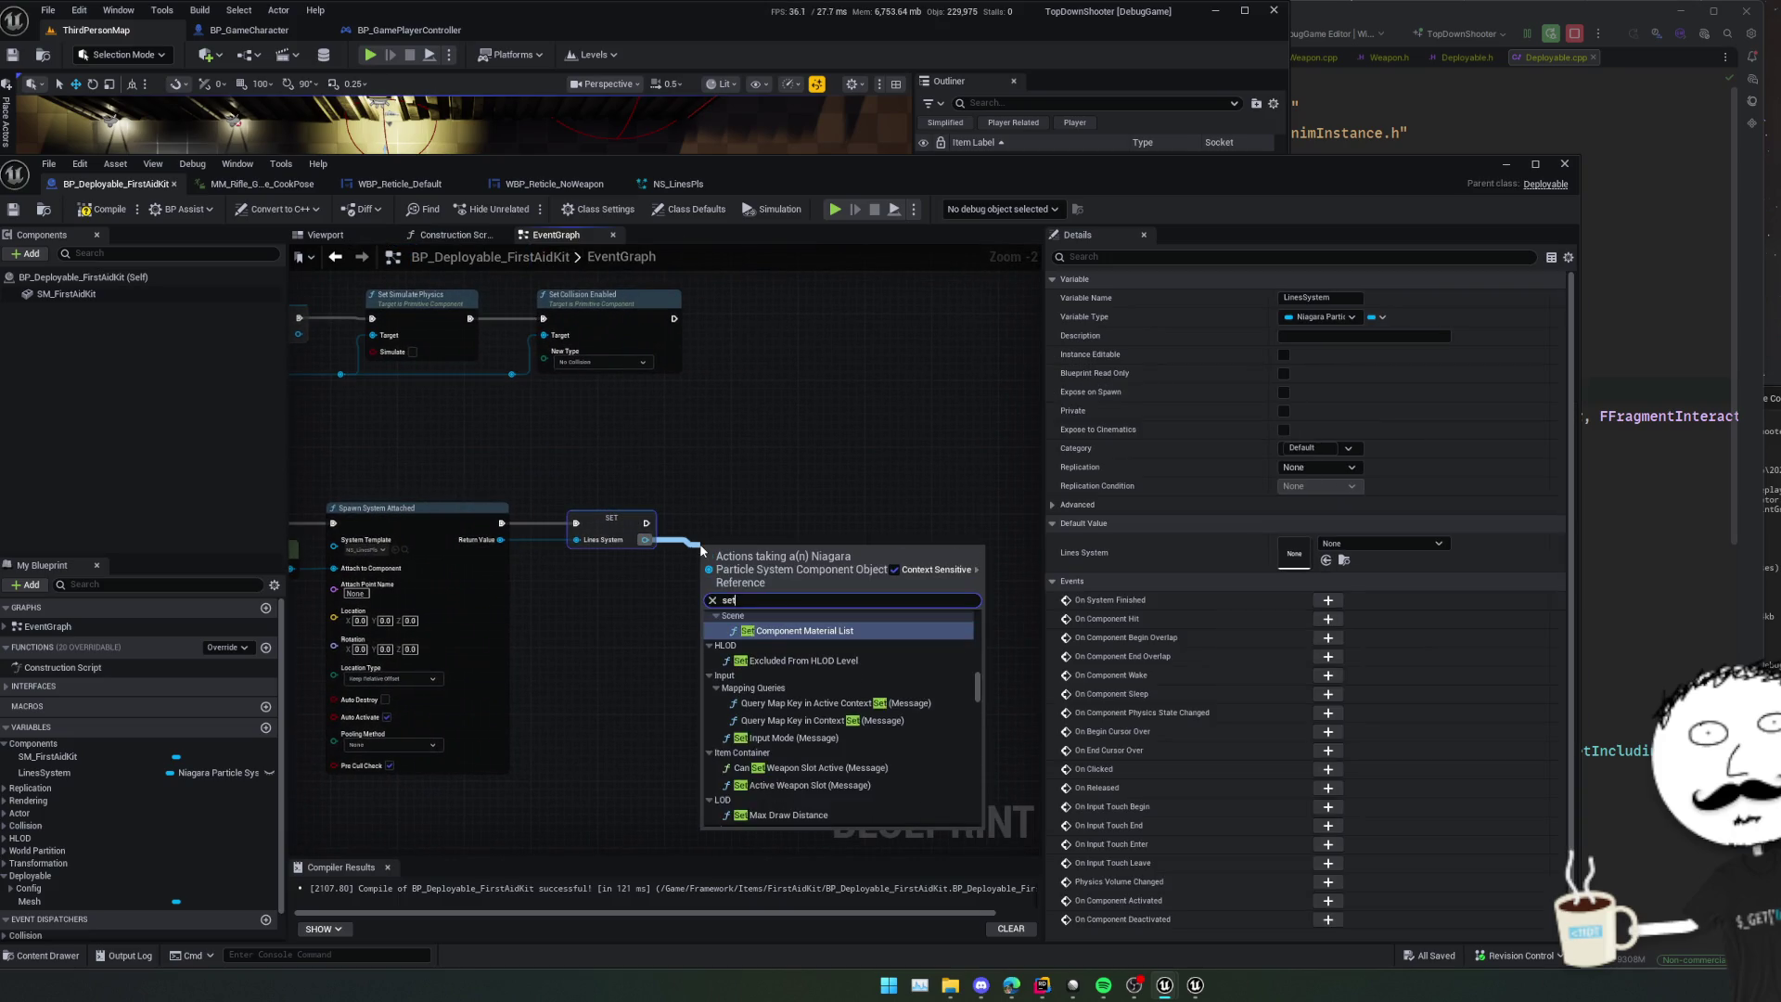
type(" vector")
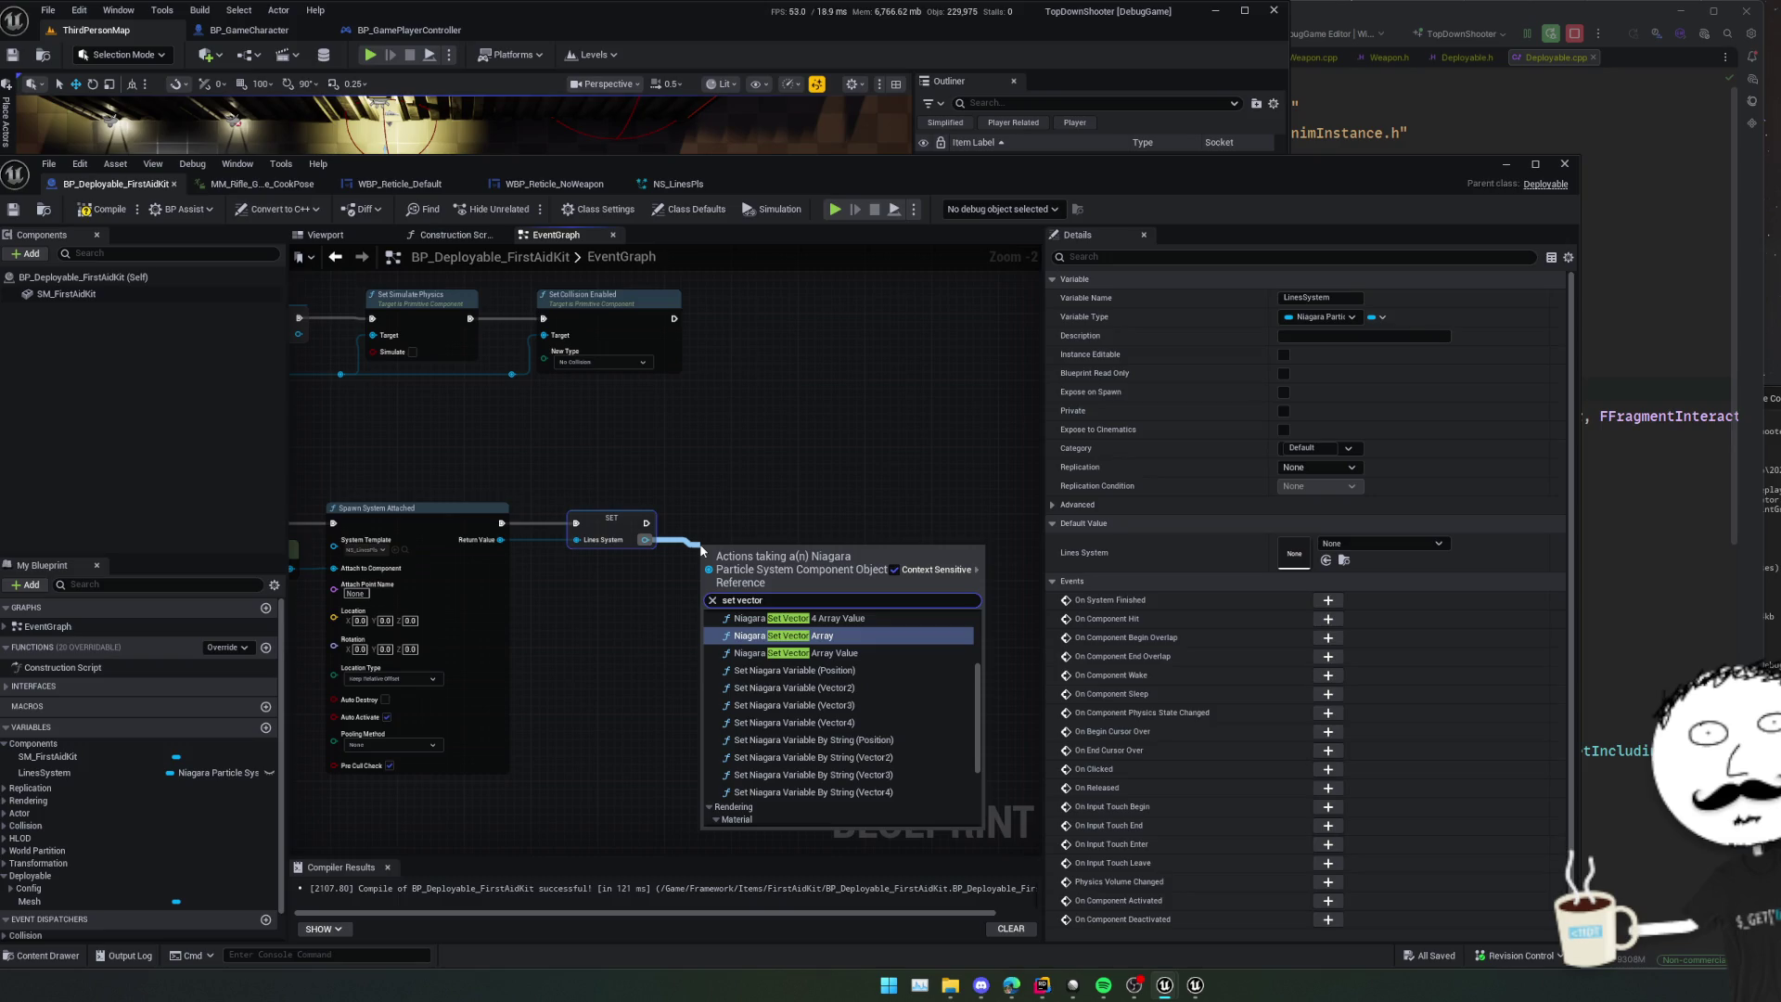
key("Return")
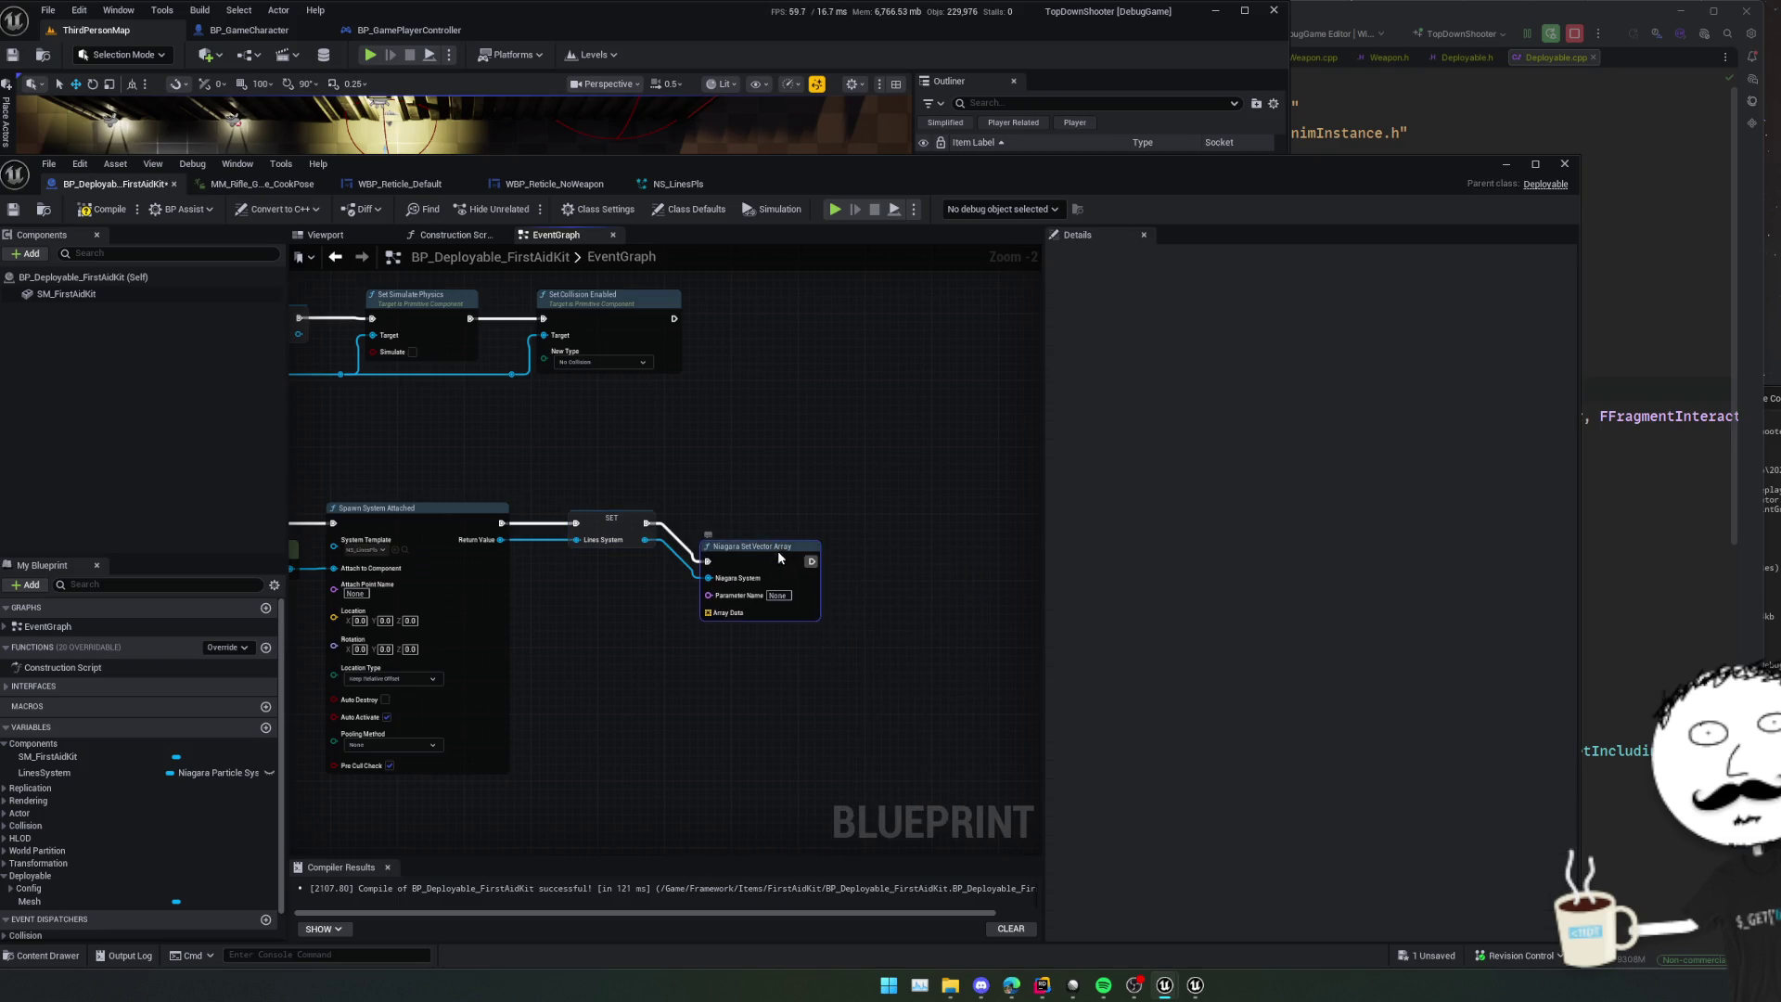
left_click_drag(778, 553, 789, 514)
right_click(738, 577)
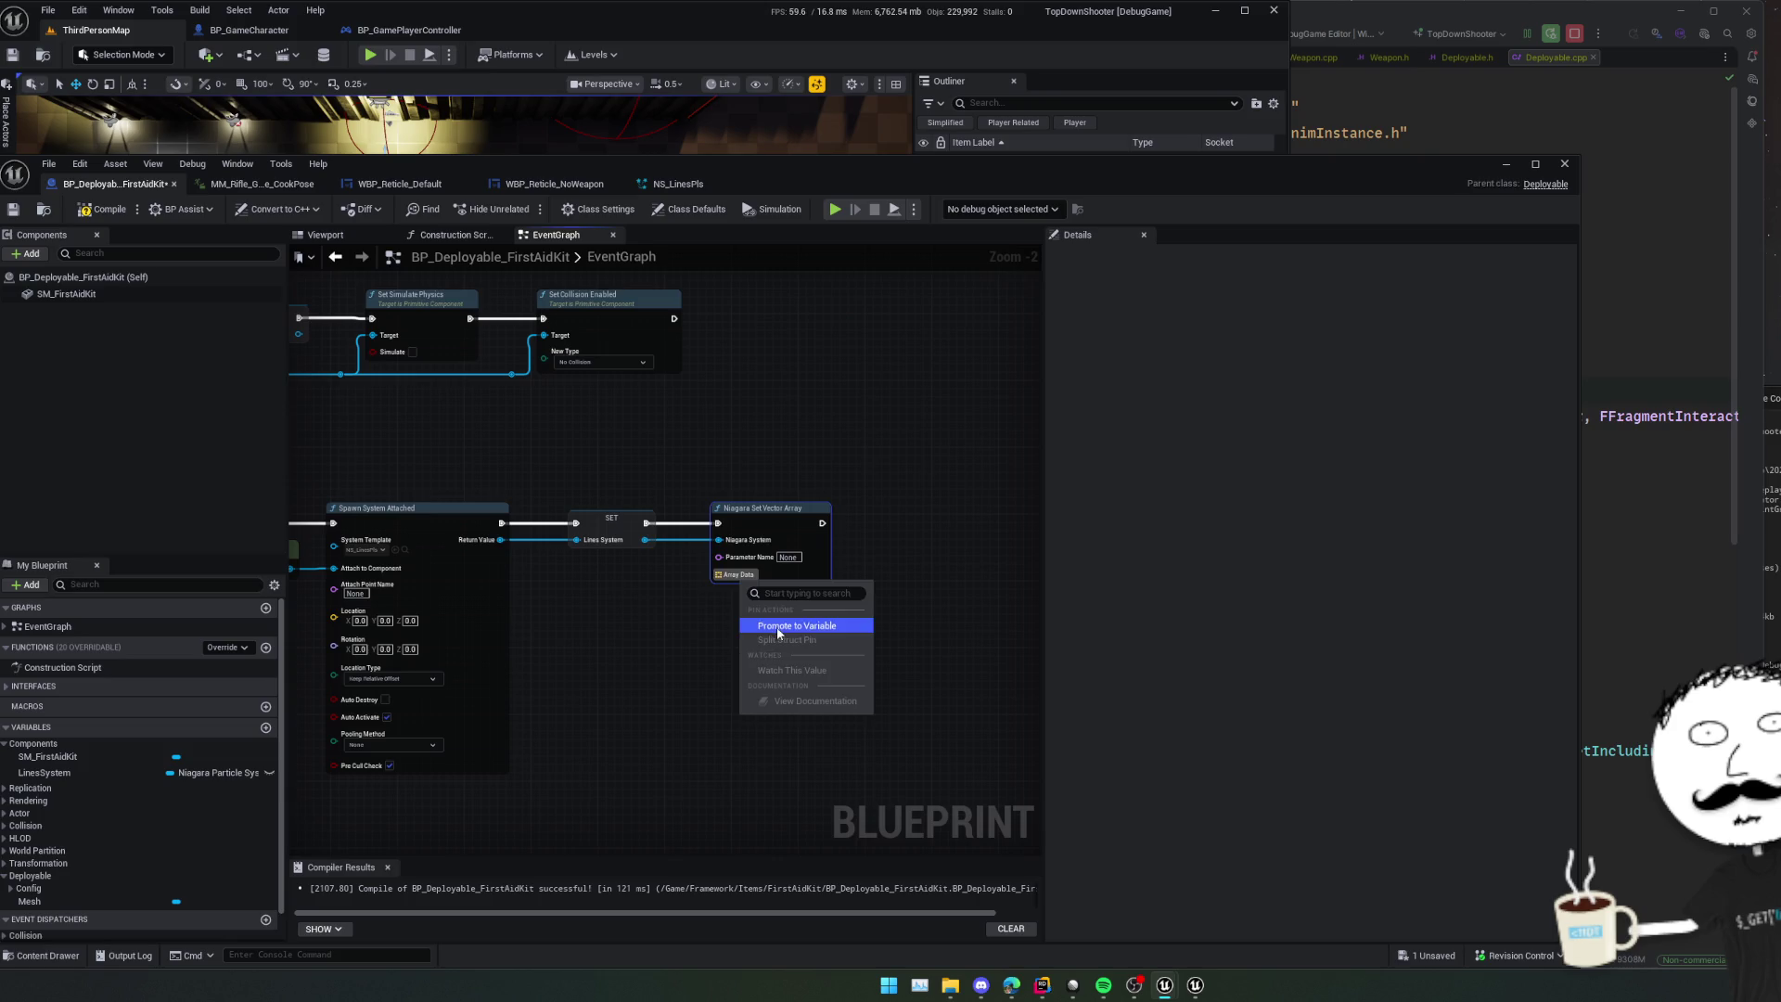
left_click(779, 627)
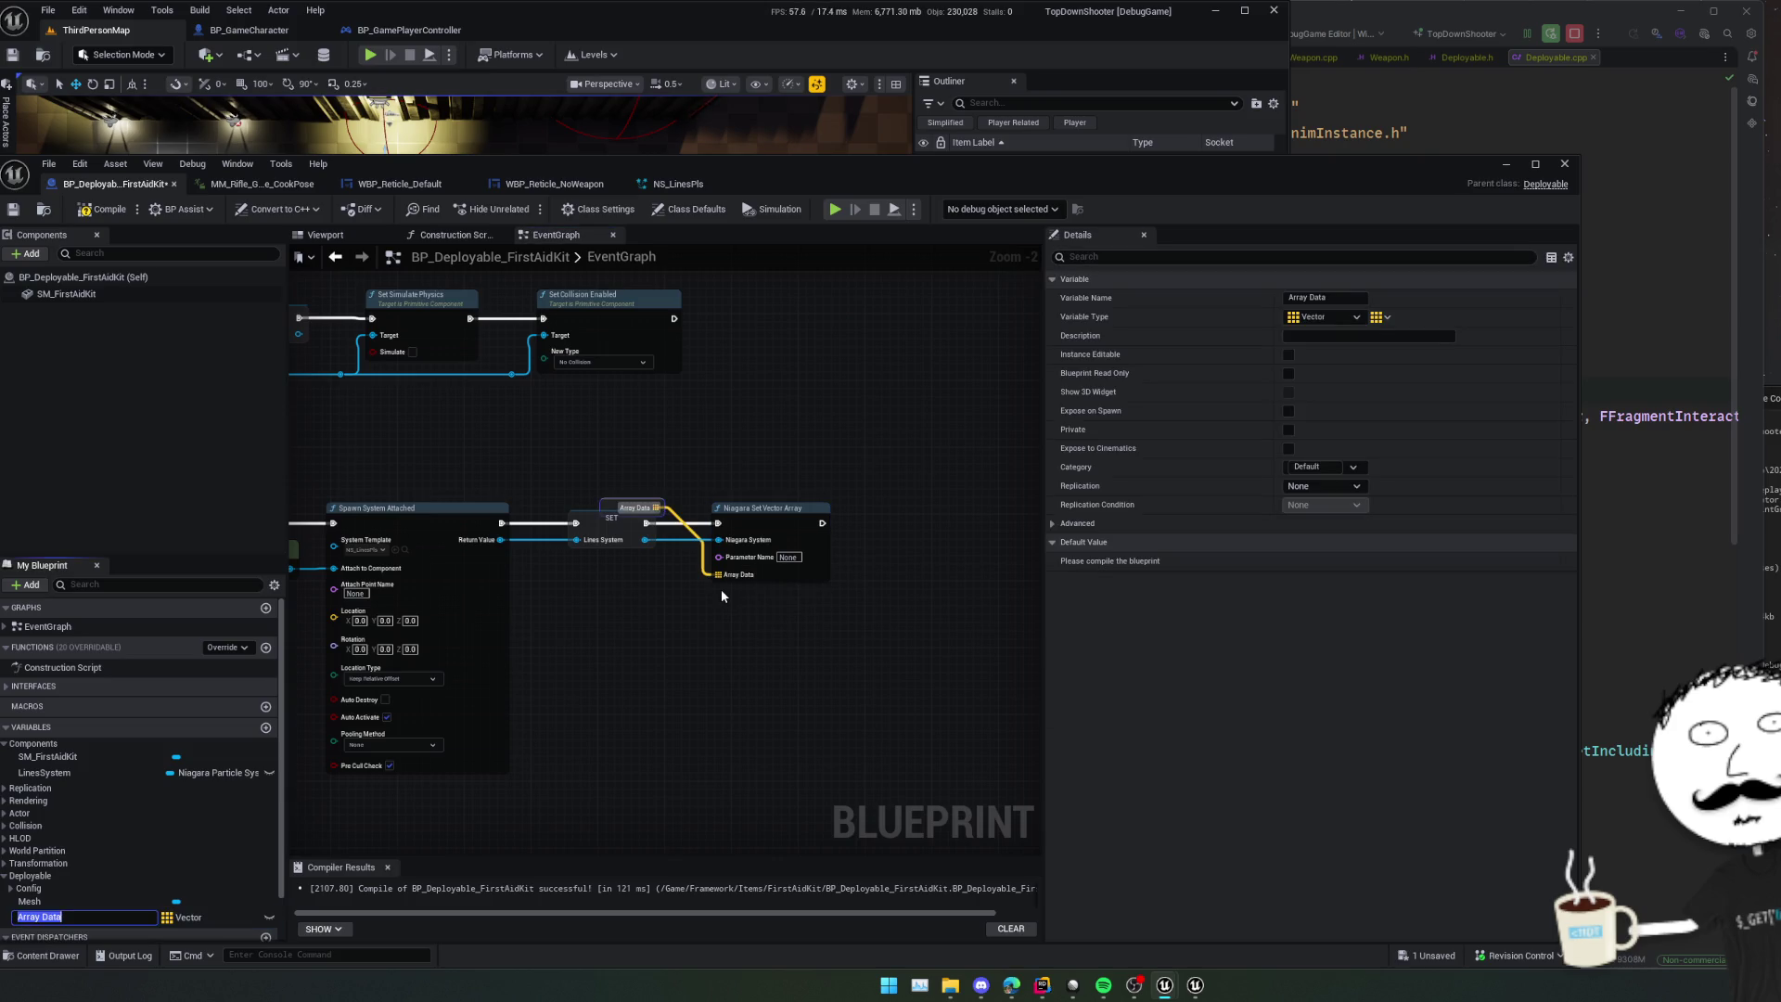
type("LocationDat")
key("Return")
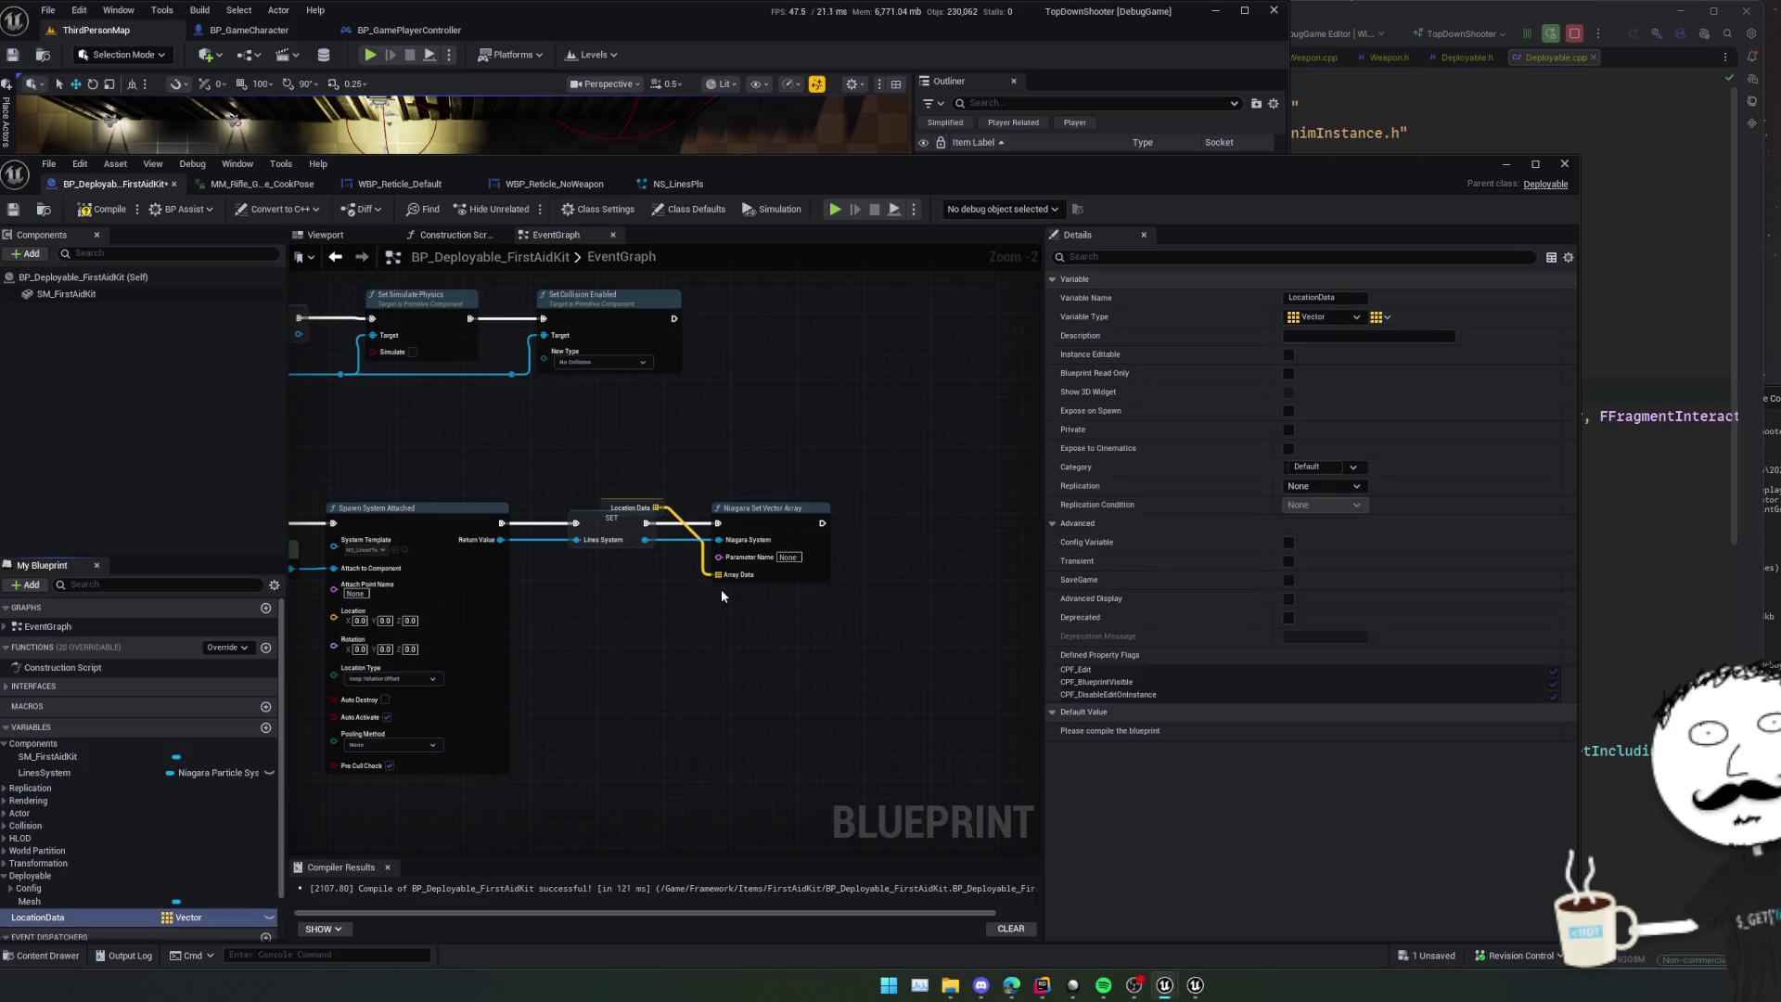
left_click_drag(636, 507, 768, 600)
key("ctrl+s")
- Edit the node's Parameter Name, then open the NS_LinesPls Niagara system
left_click(822, 550)
key("Return")
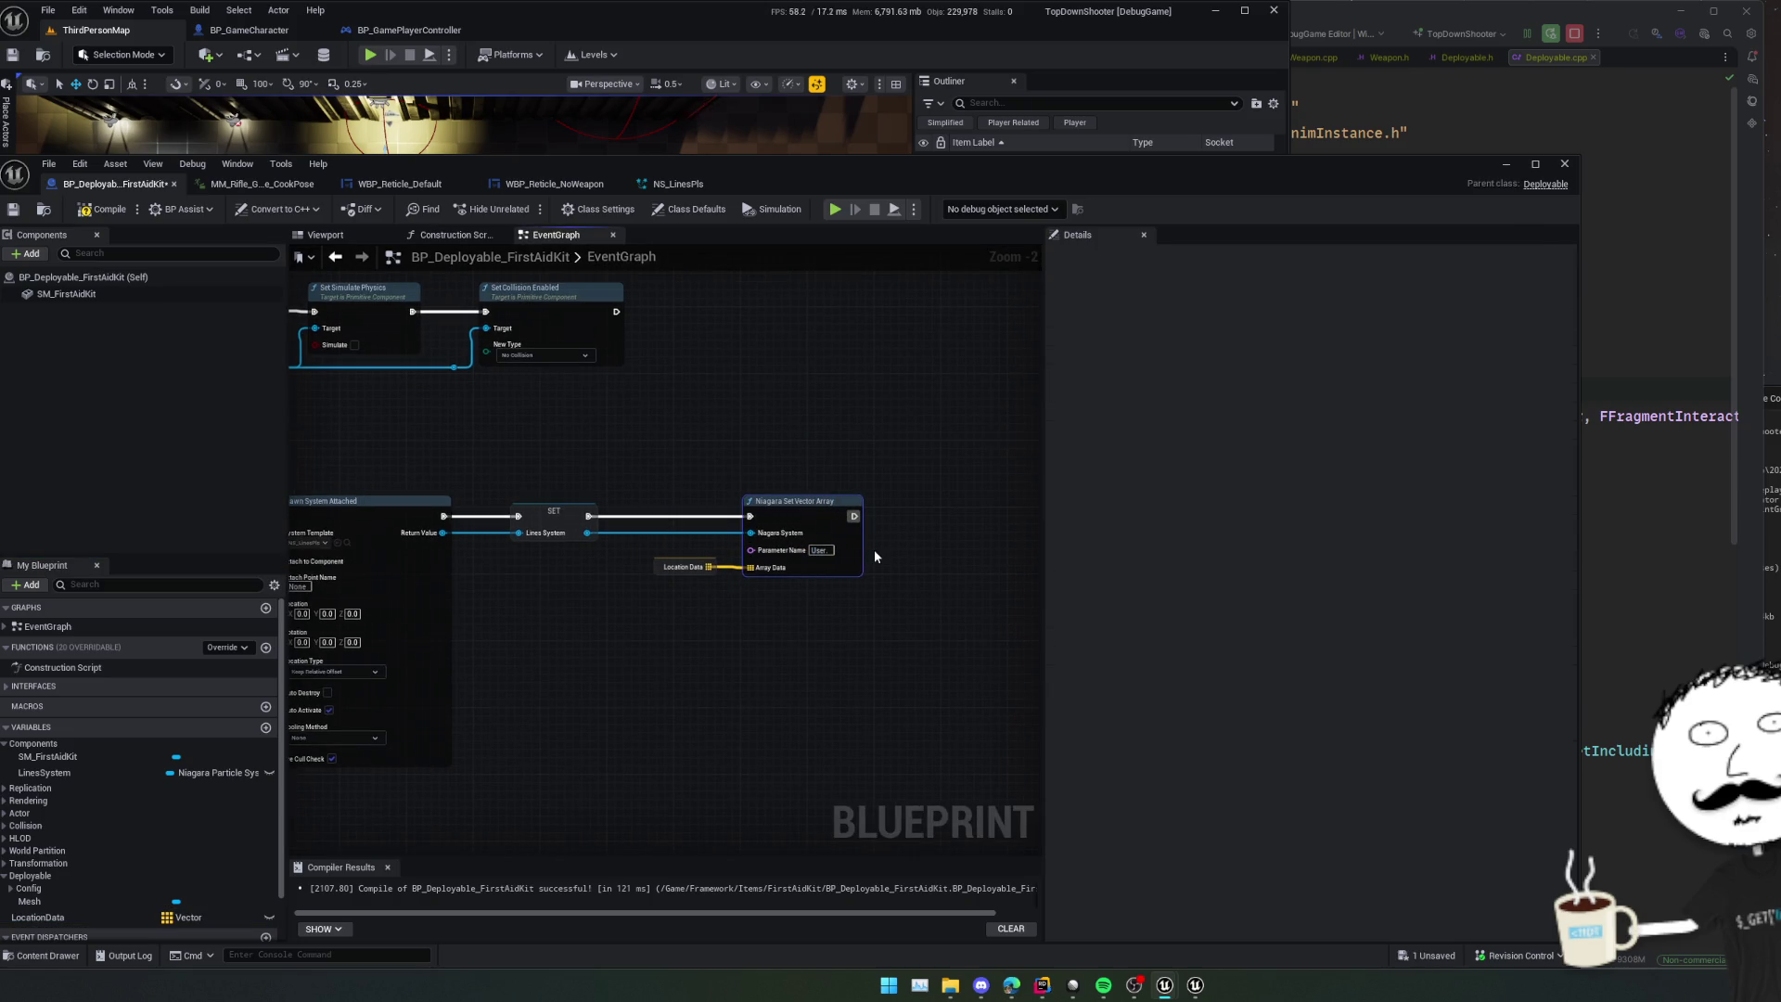
left_click(664, 180)
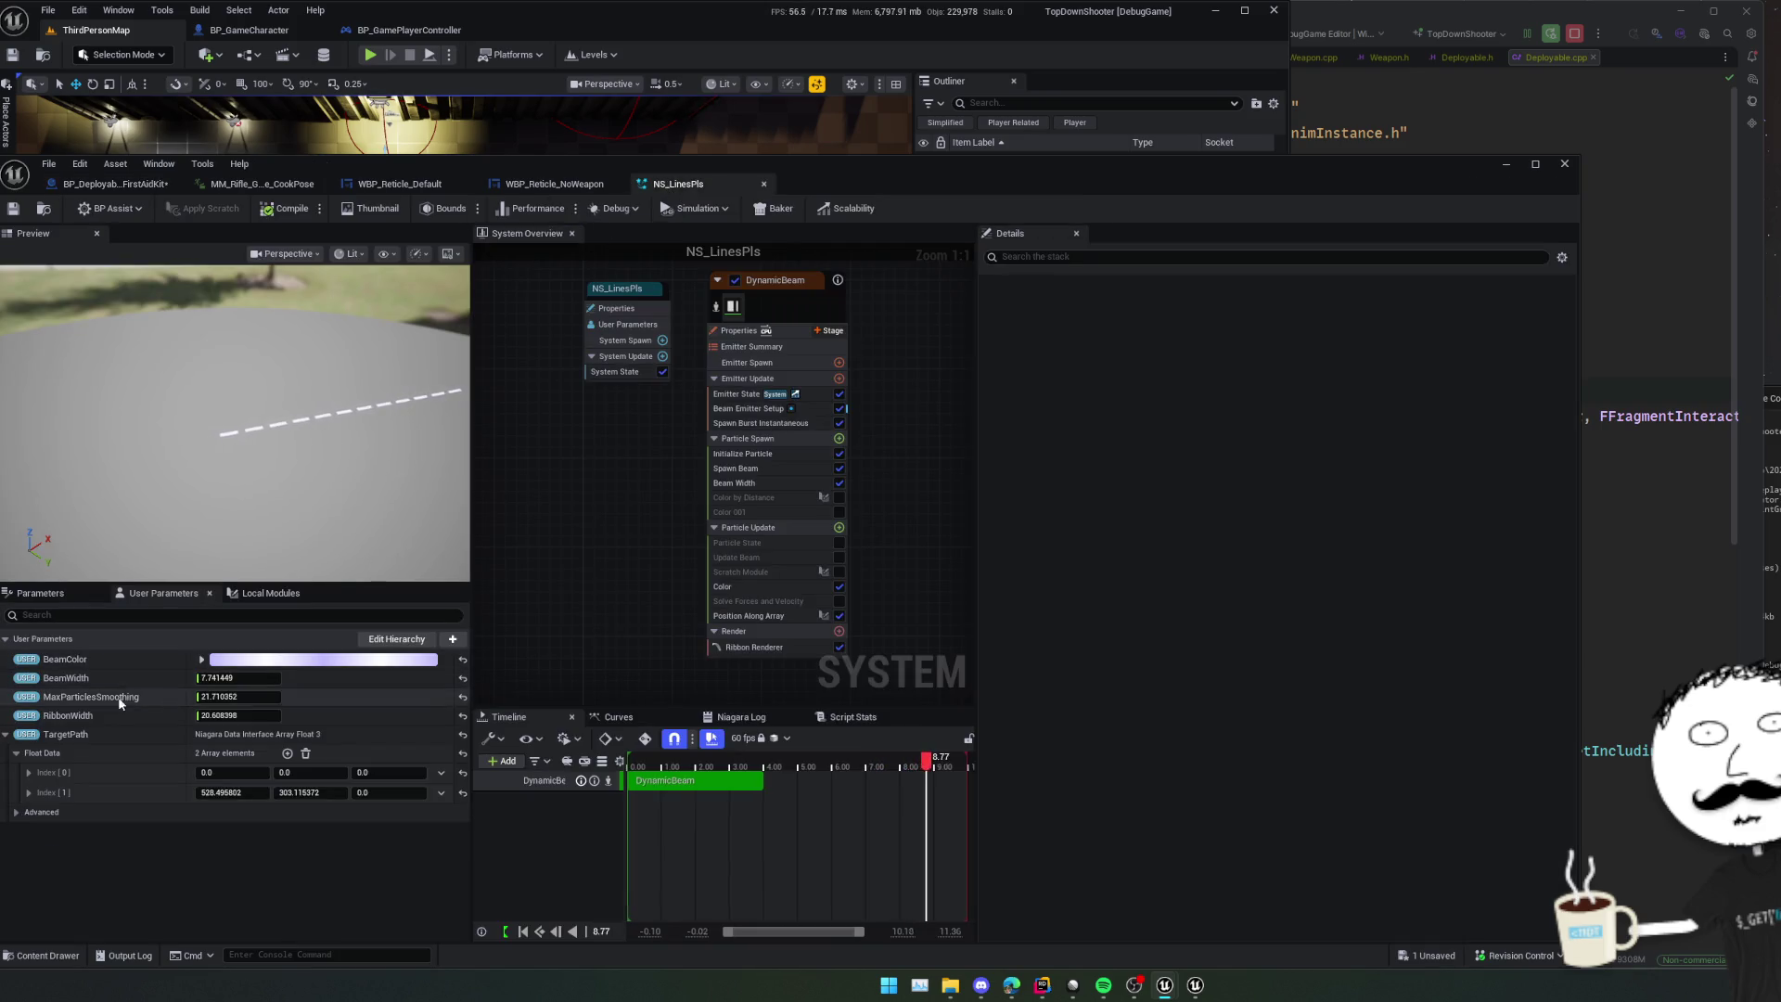
- Close the cook-pose animation and default and no-weapon reticle tabs, returning to BP_Deployable_FirstAidKit
left_click(599, 184)
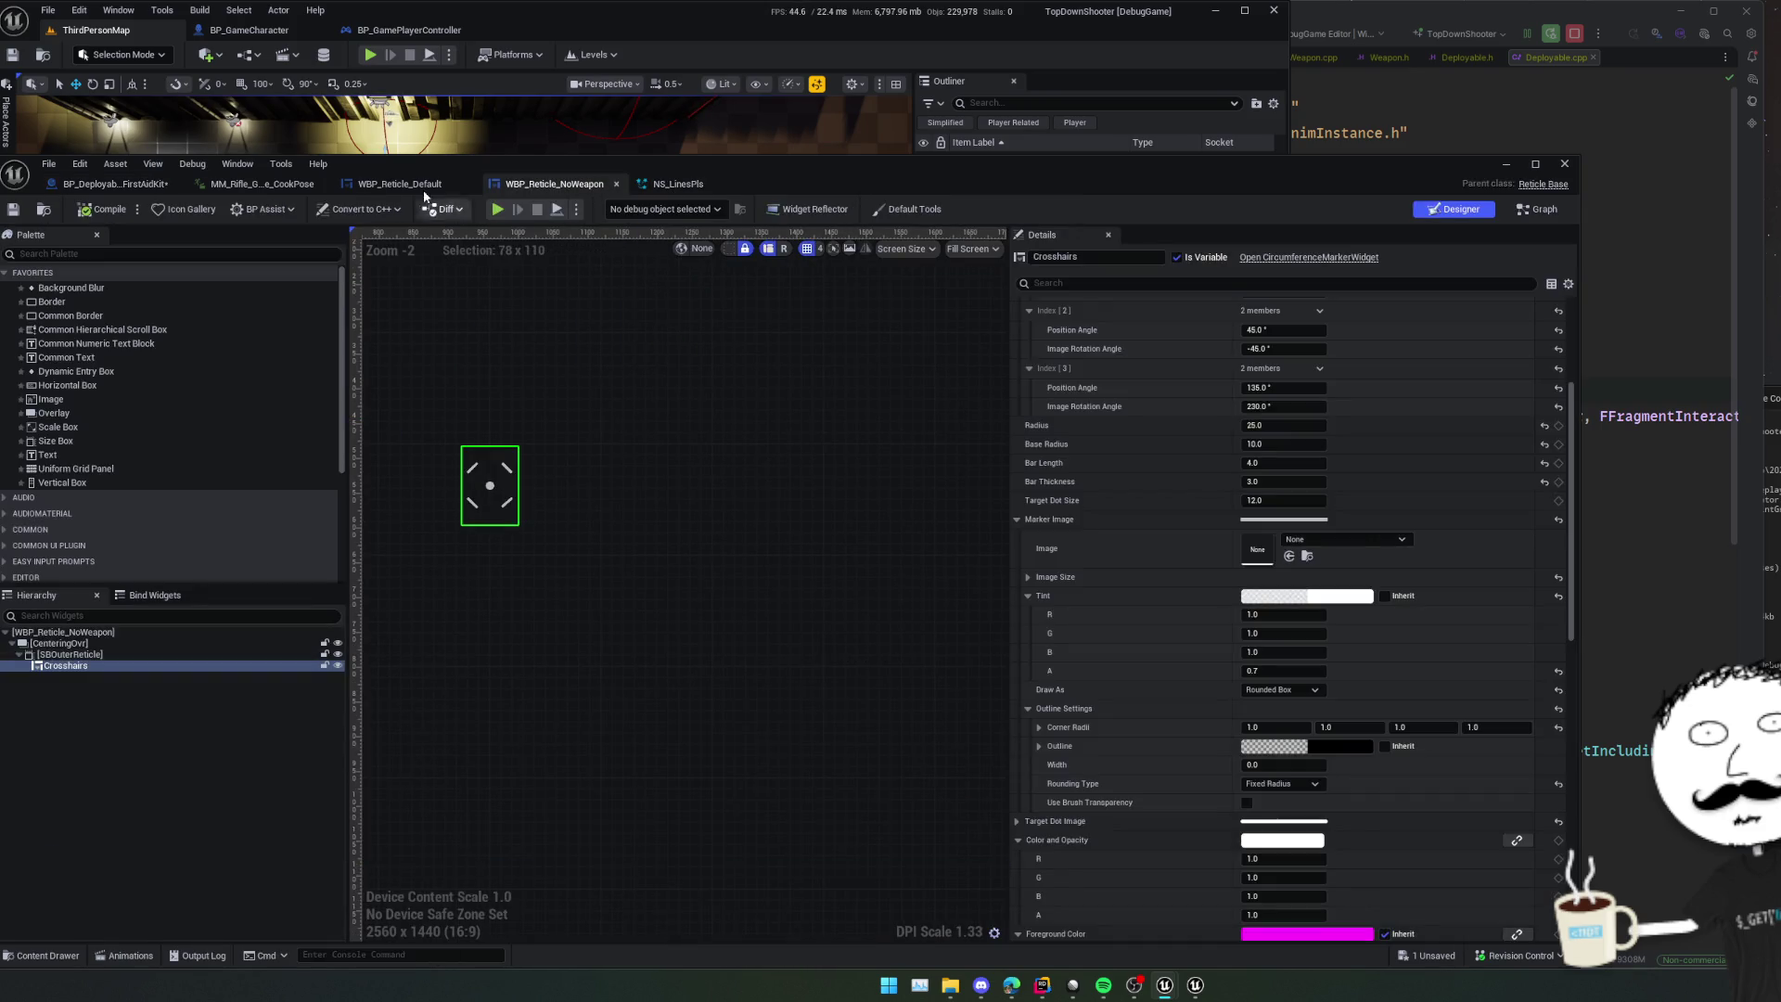
left_click(399, 183)
left_click(315, 184)
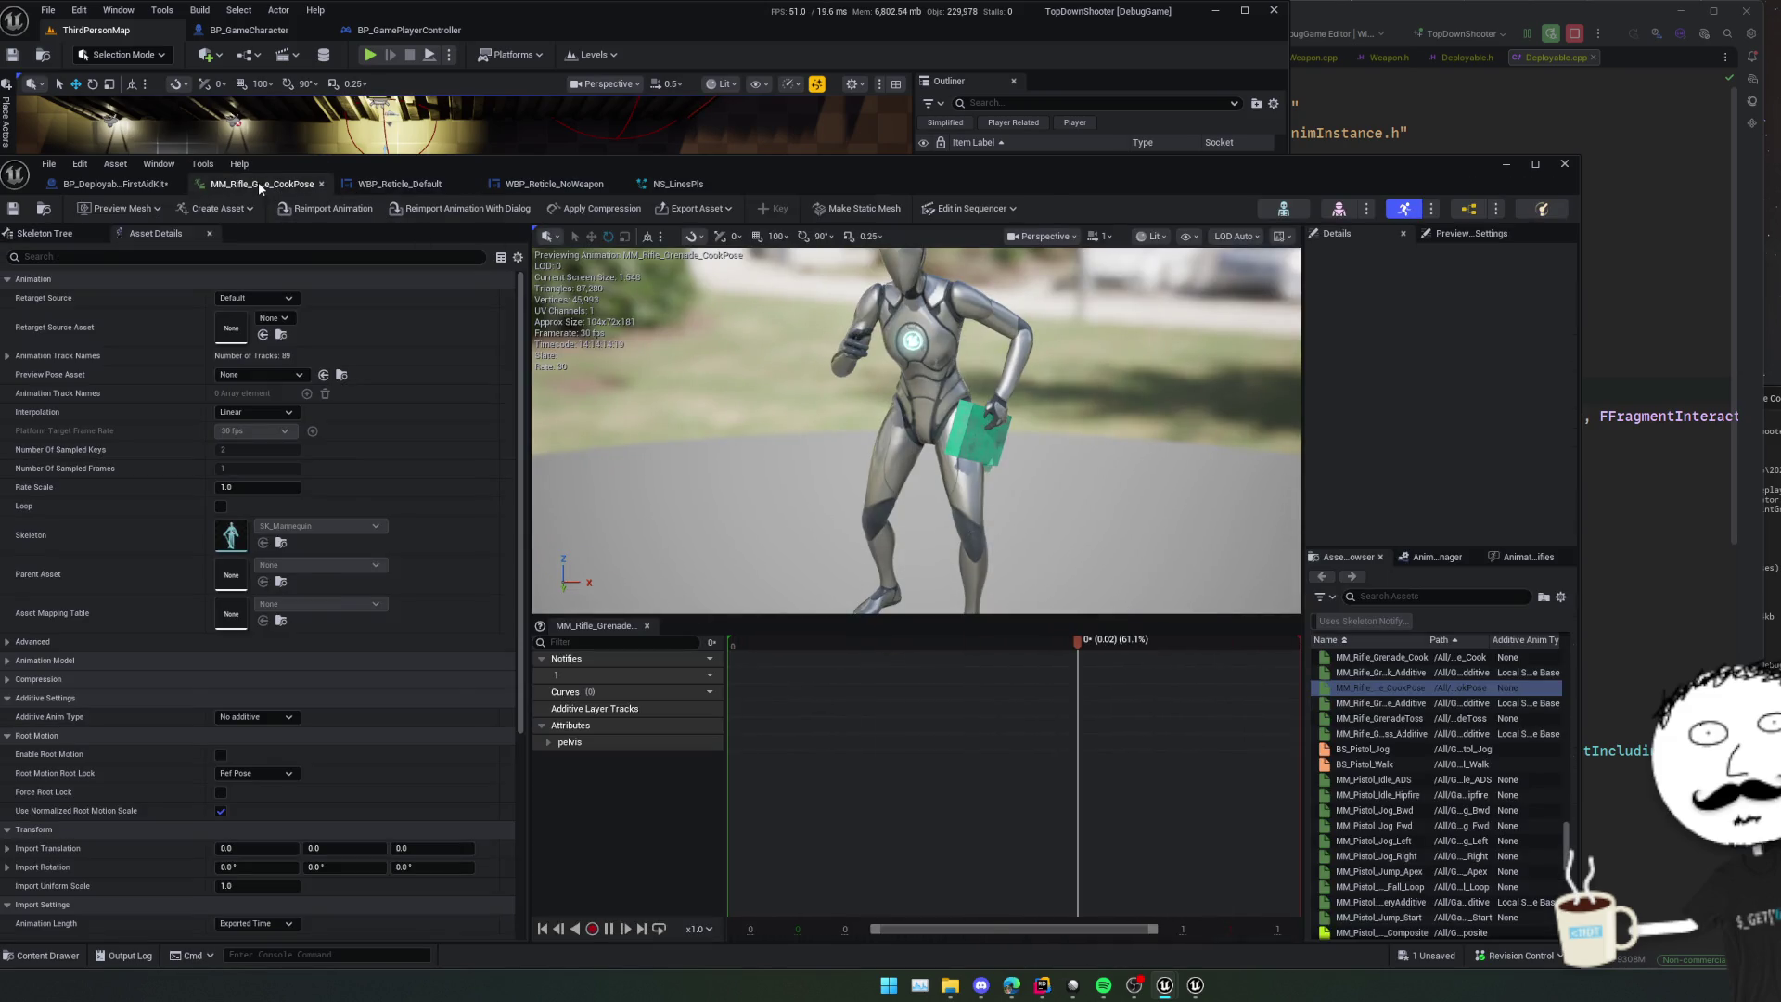
middle_click(258, 181)
middle_click(258, 182)
middle_click(260, 185)
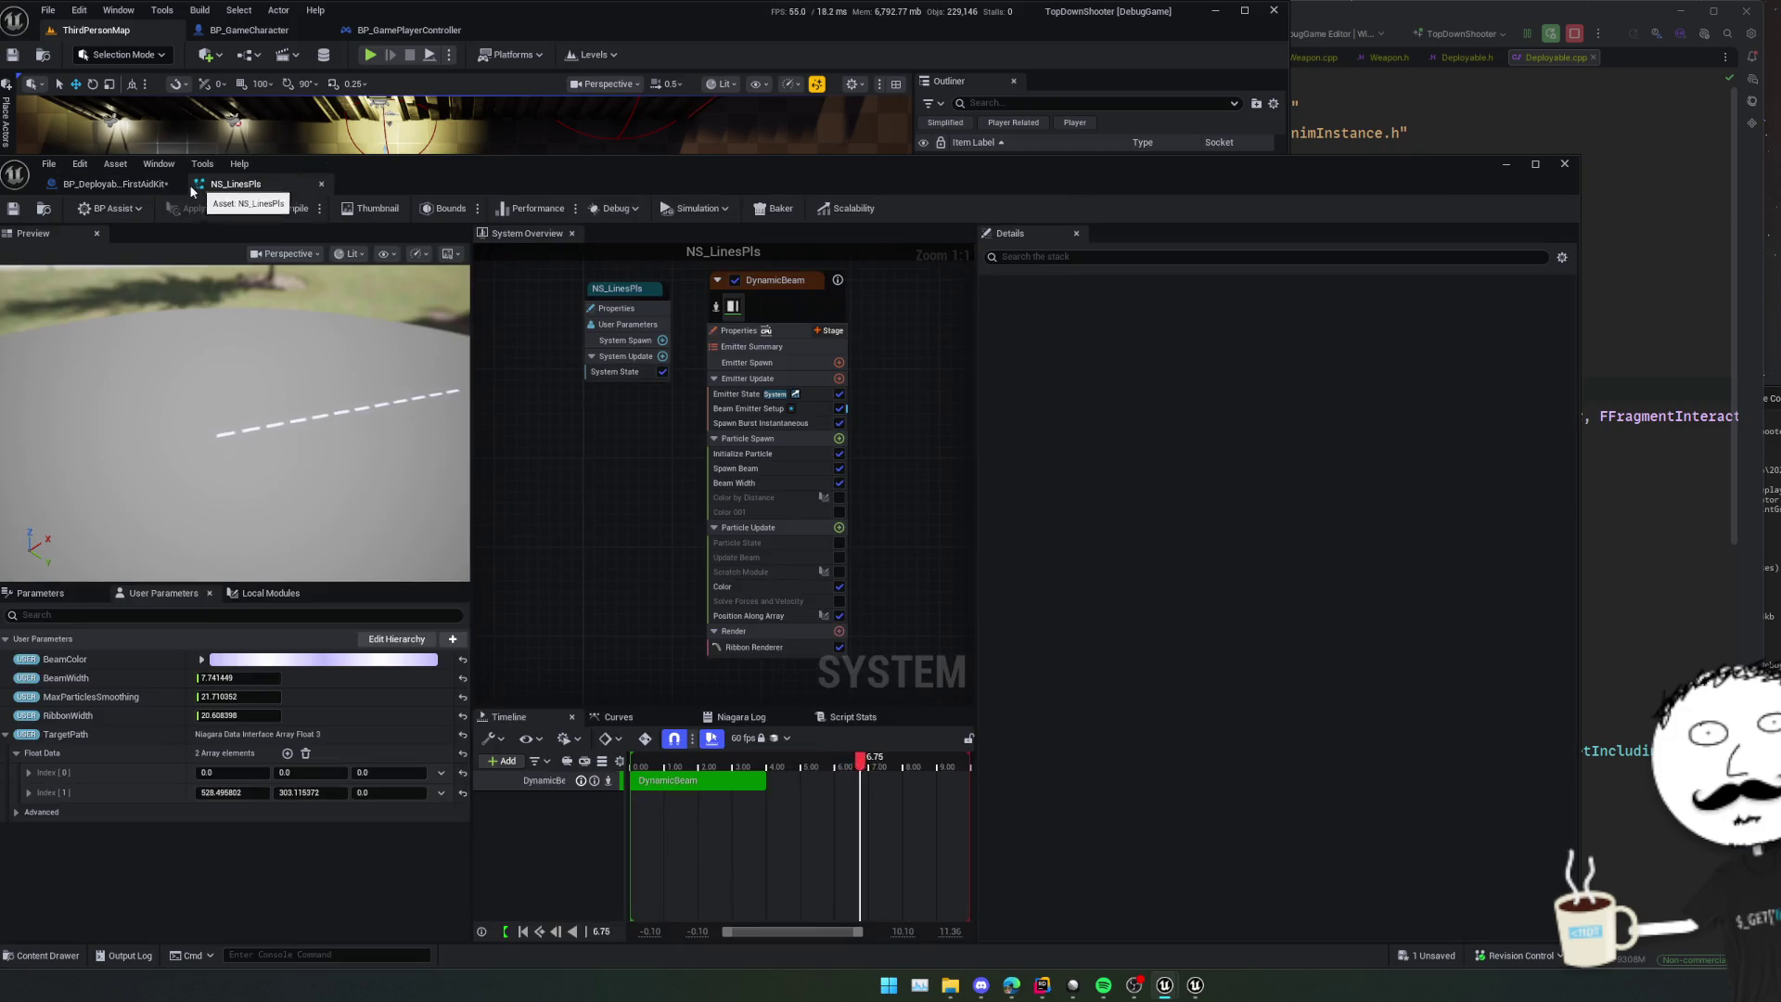
left_click(114, 184)
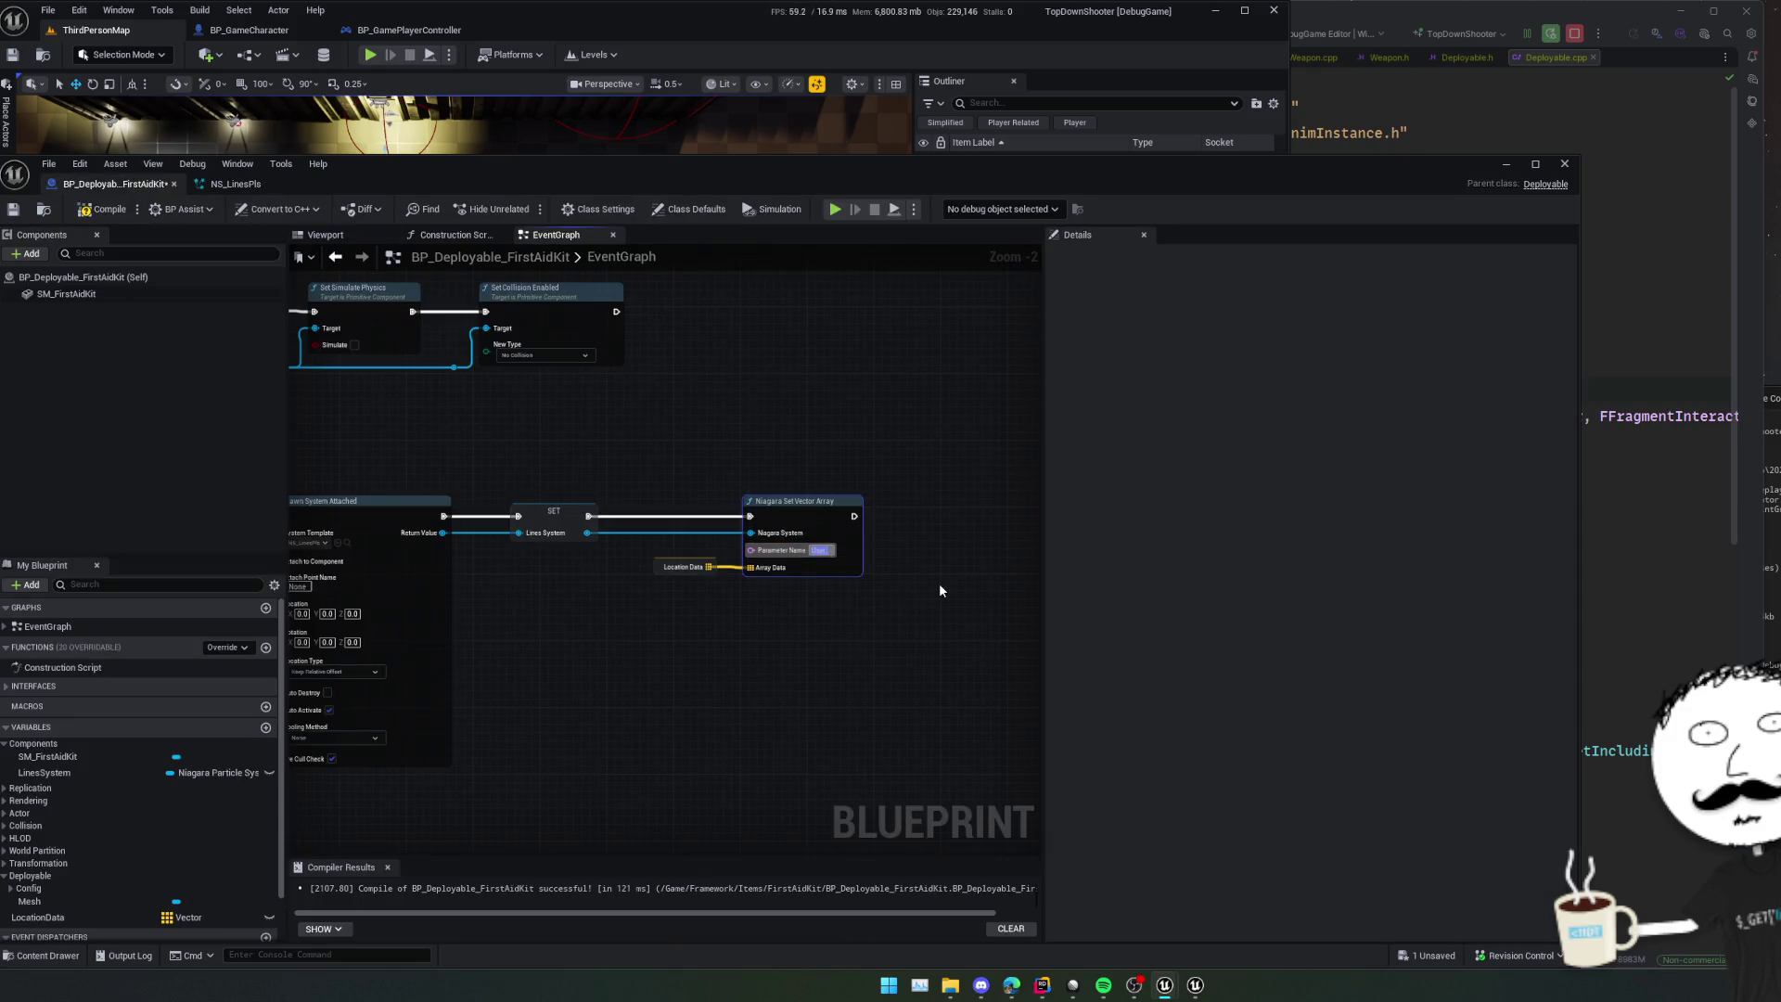
- Name the Niagara array parameter User.TargetPath and save the Blueprint
type("TargetPath")
key("Return")
scroll(726, 605, "up", 1)
scroll(700, 589, "down", 1)
key("ctrl+s")
- Paste a copy of the Niagara Set Vector Array node and run it after Get Aim Processor
left_click(809, 519)
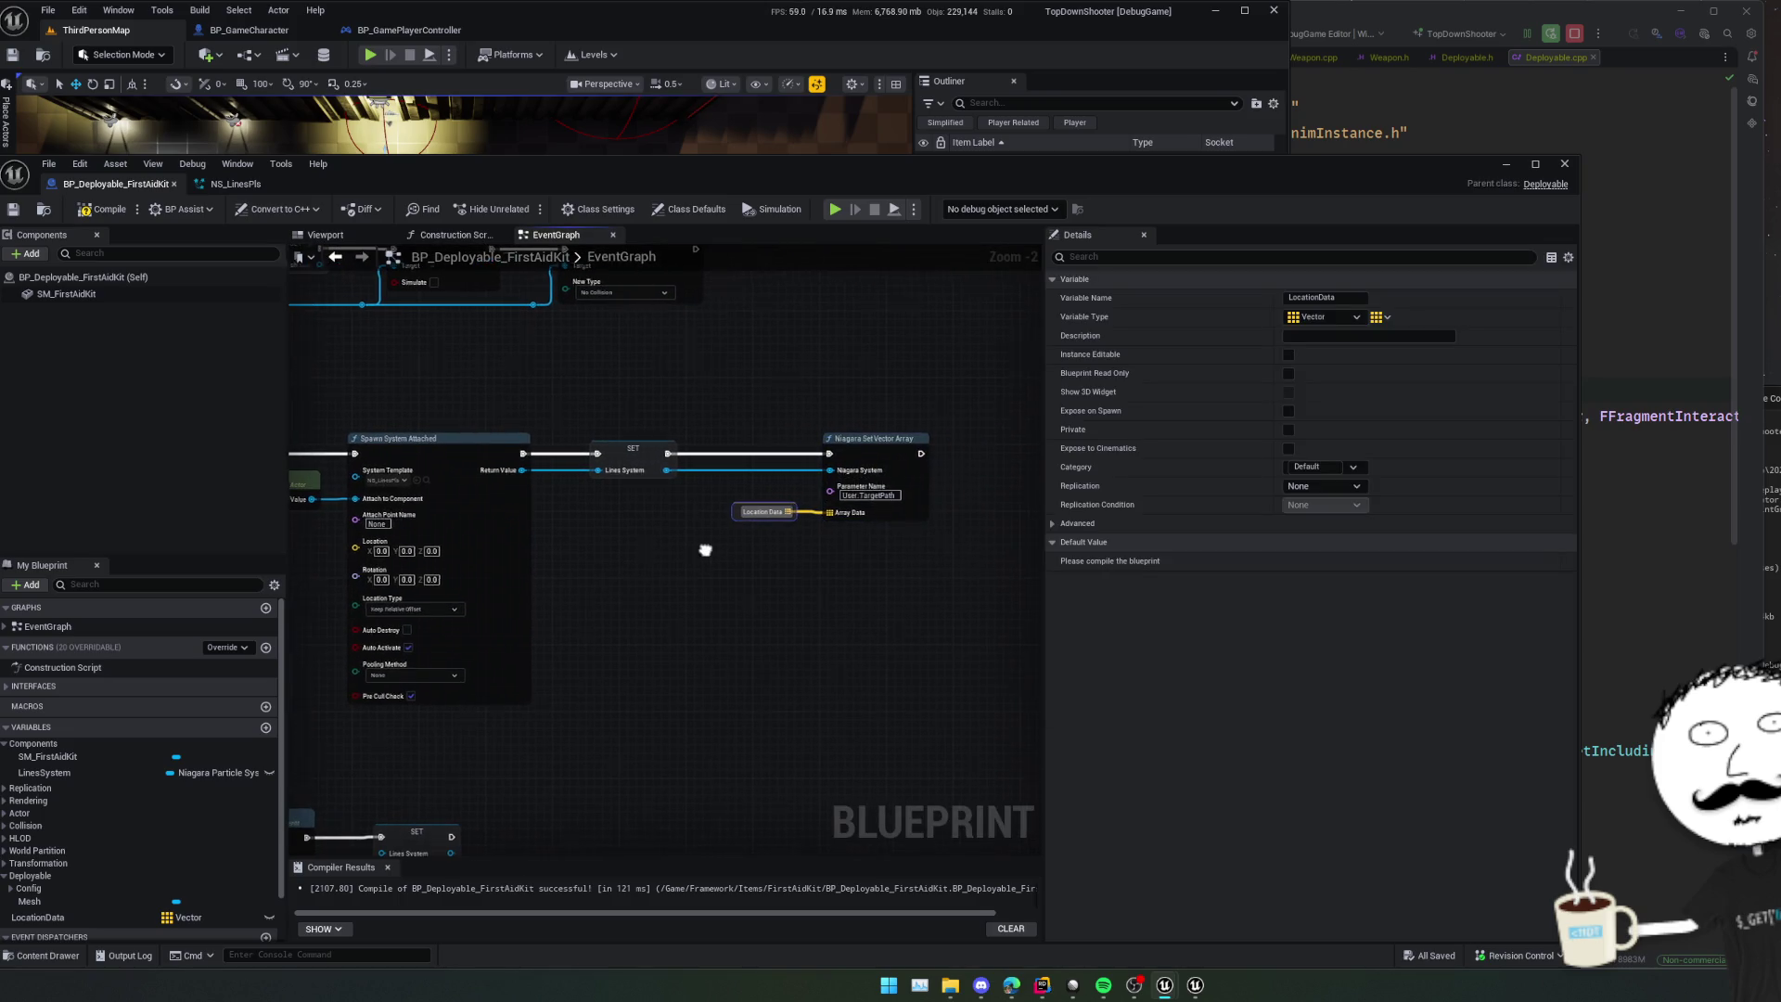
left_click_drag(809, 527, 737, 522)
left_click_drag(698, 632, 763, 547)
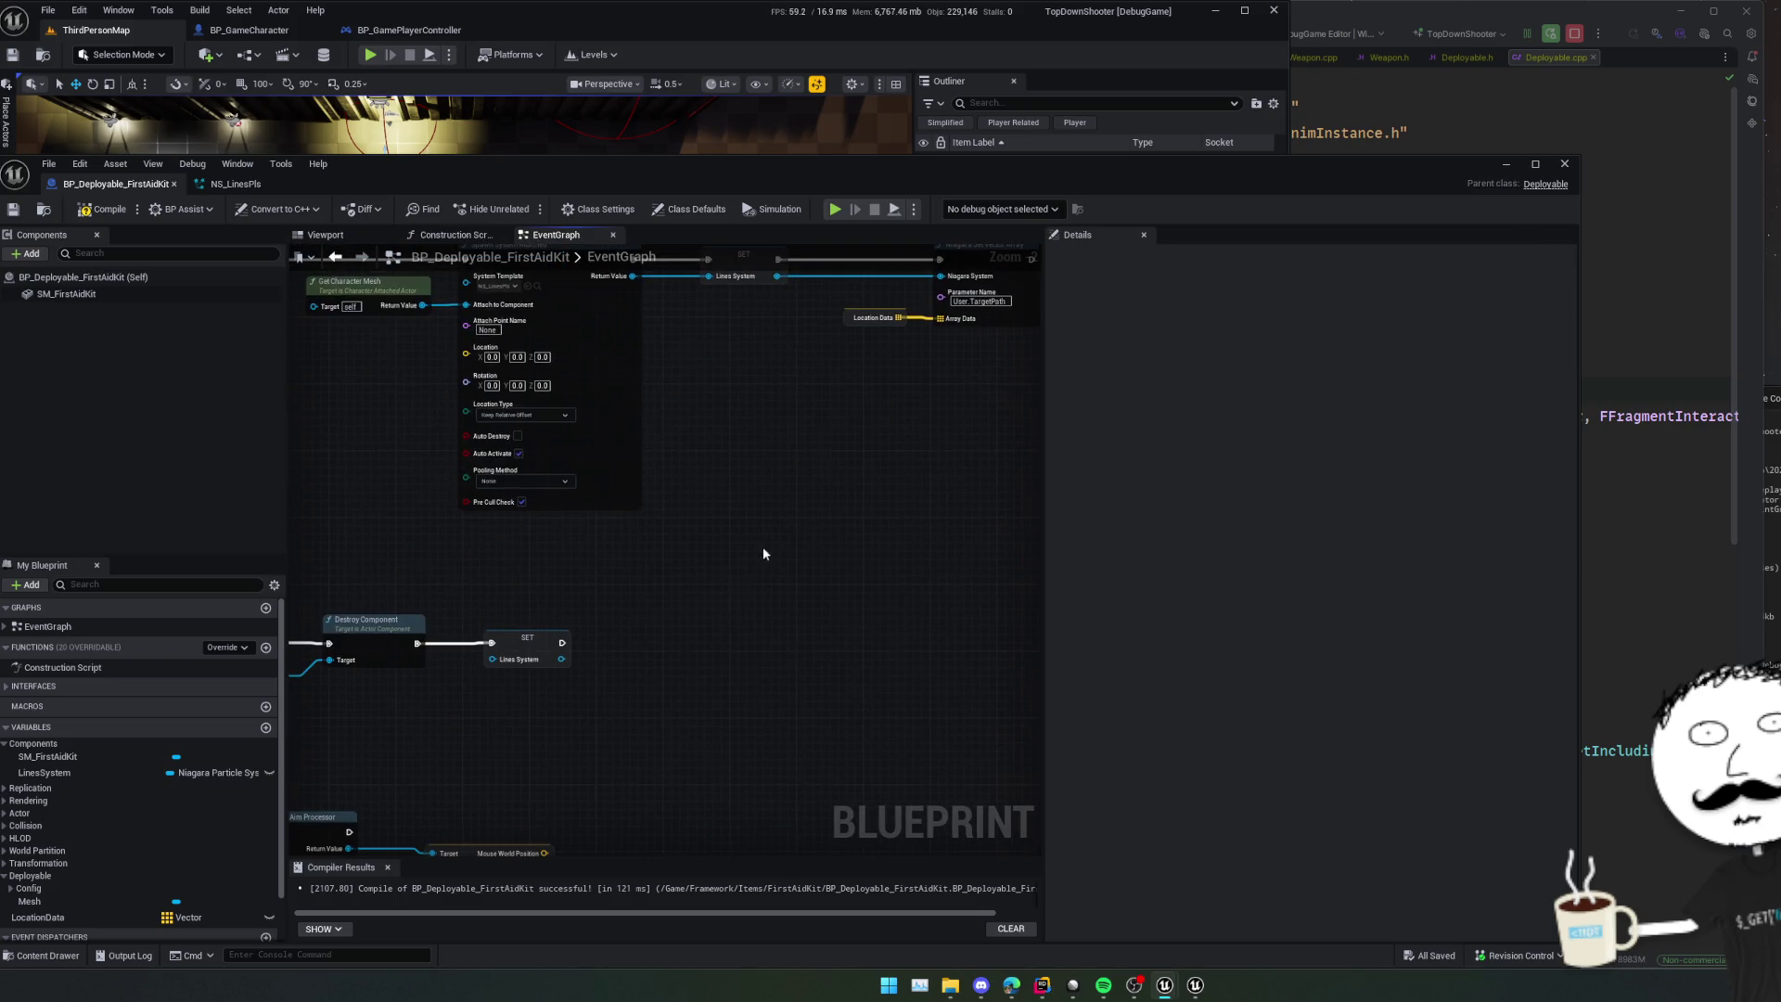
mouse_move(647, 628)
left_mouse_down()
mouse_move(688, 596)
mouse_move(741, 597)
left_mouse_up()
key("ctrl+v")
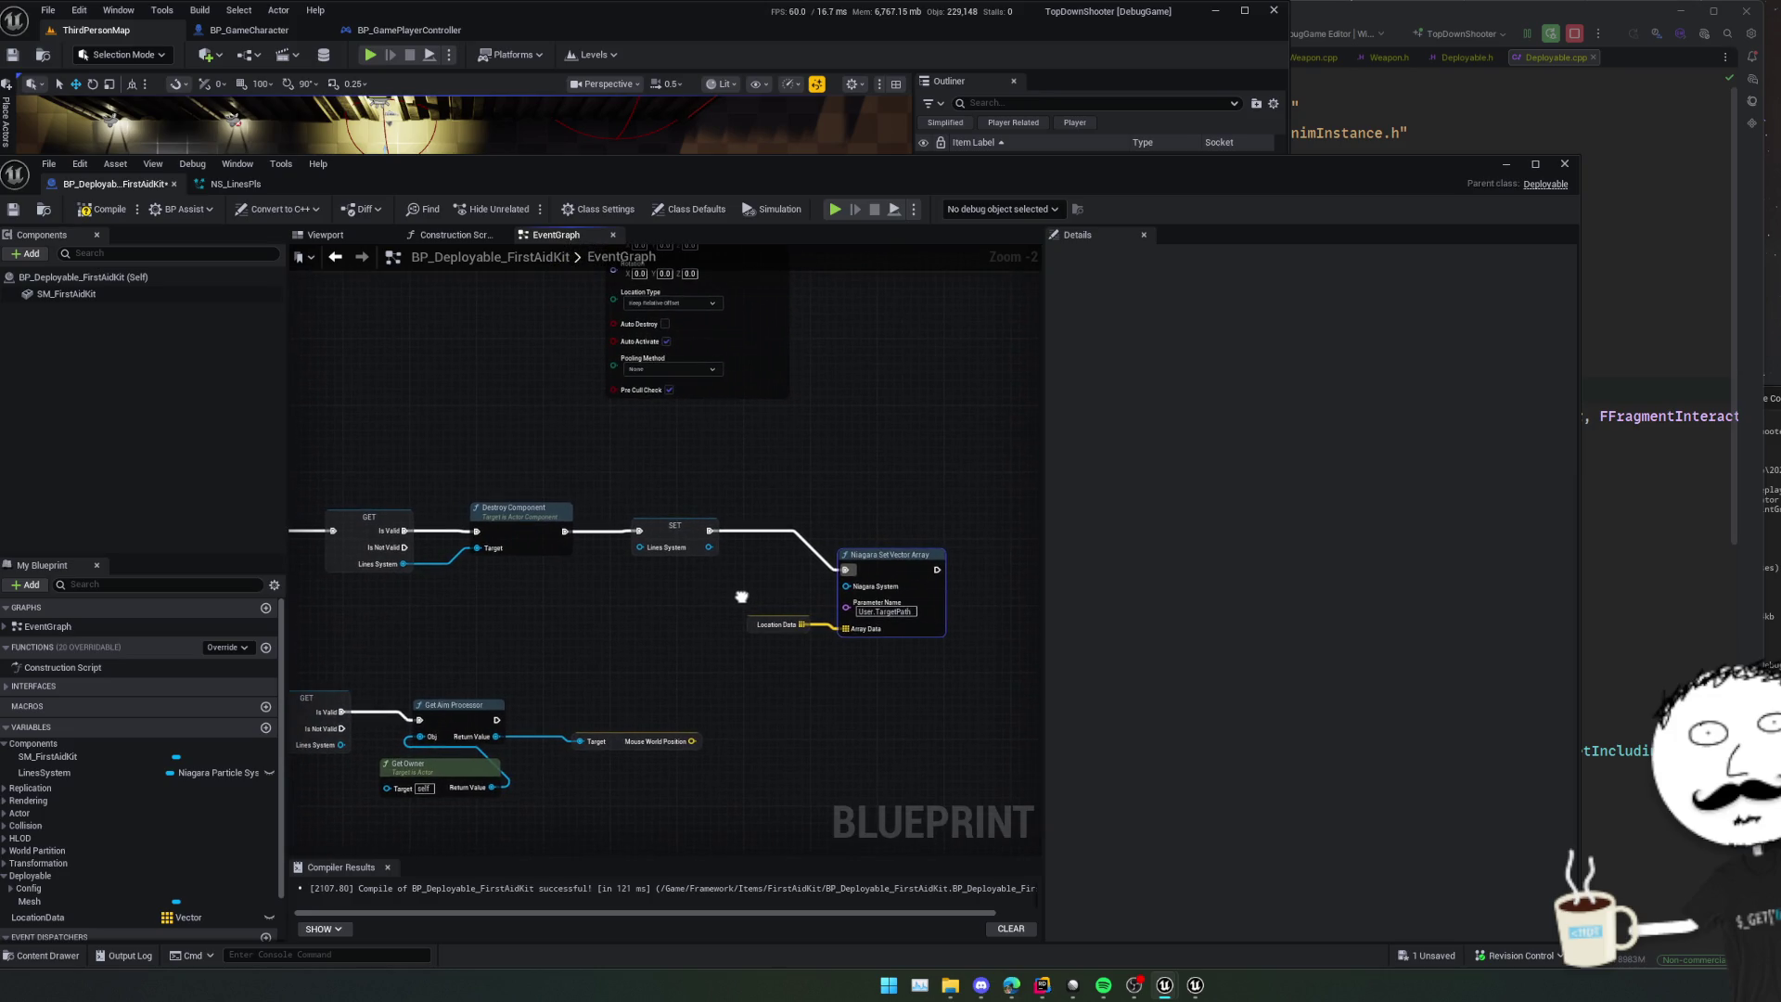
left_click_drag(709, 530, 672, 676)
left_click_drag(500, 721, 501, 721)
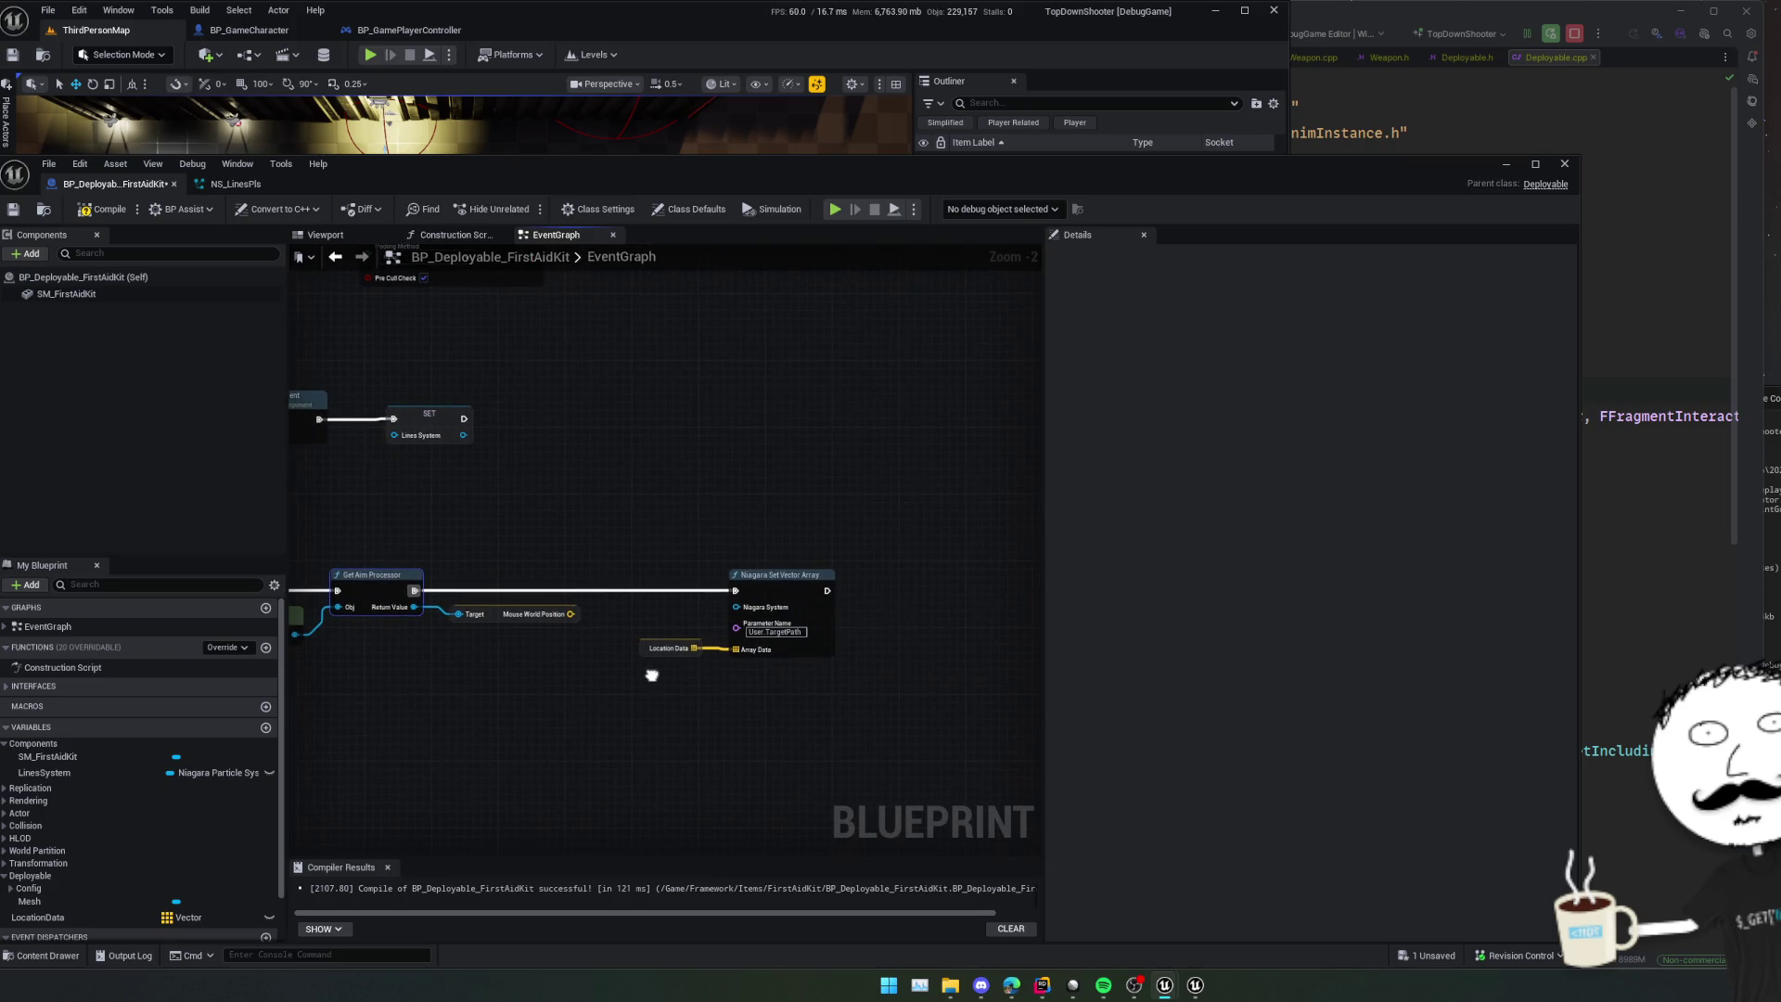
- Review the LocationData variable's settings
left_click(650, 653)
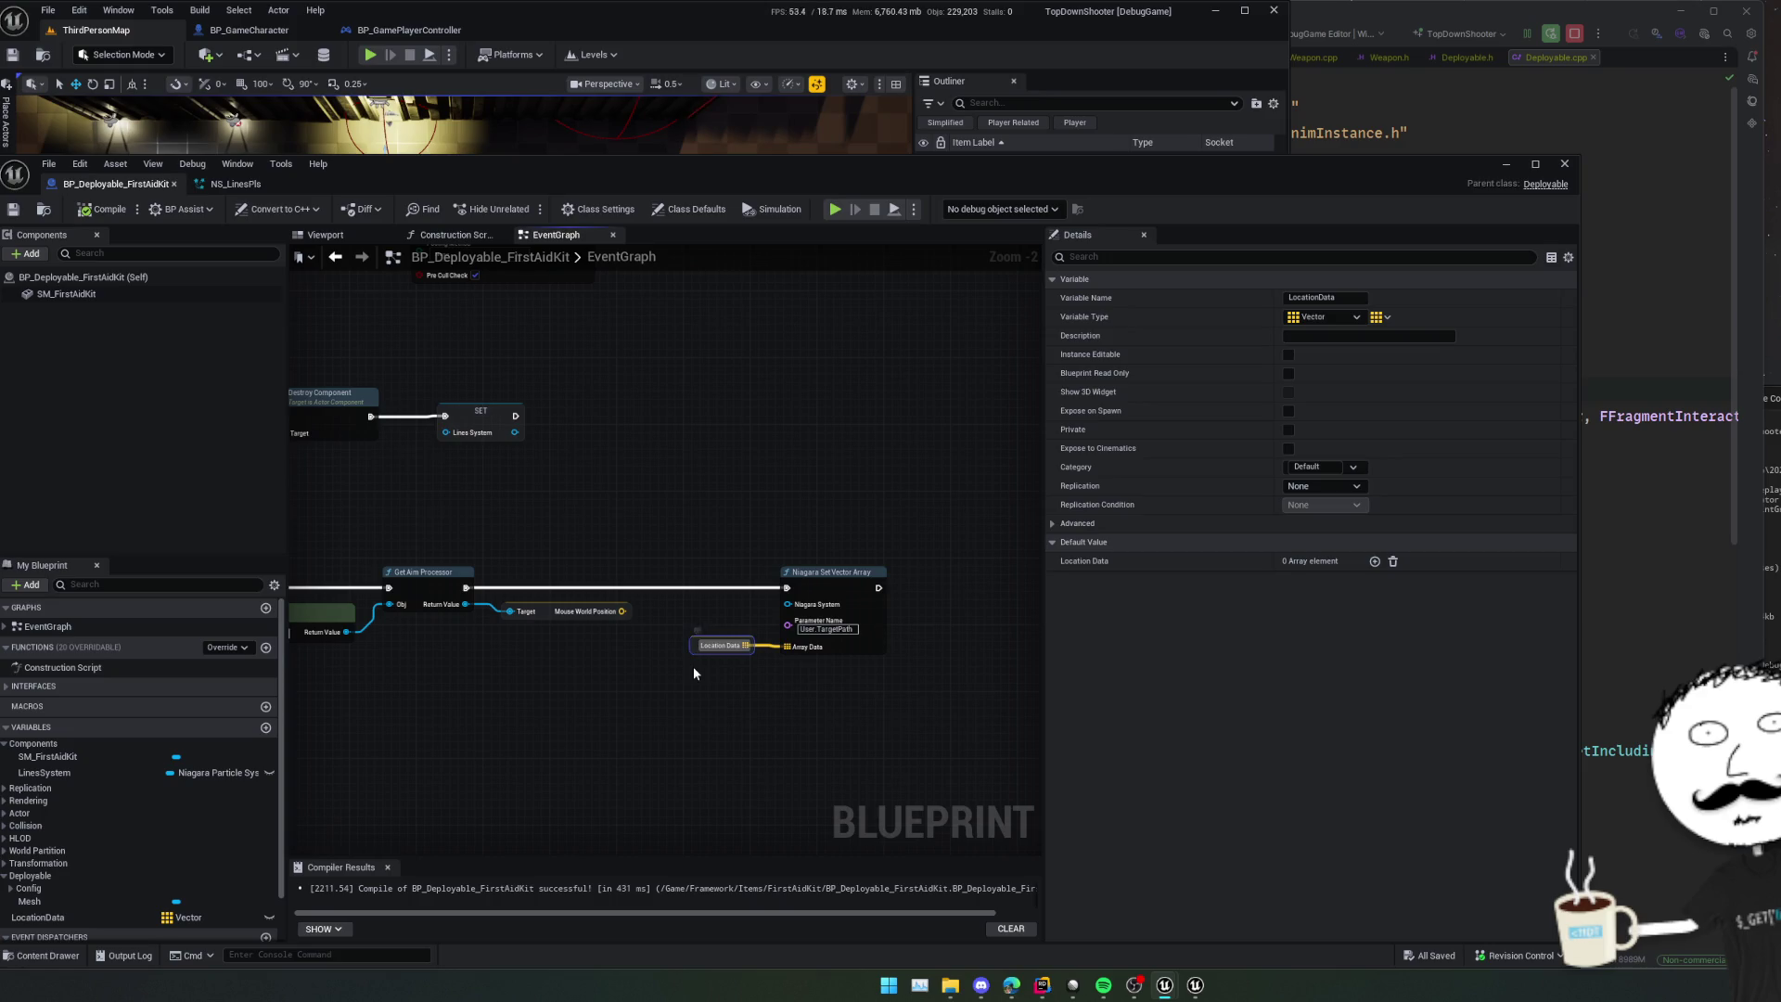
left_click_drag(657, 666, 659, 665)
scroll(835, 746, "down", 8)
scroll(822, 755, "up", 2)
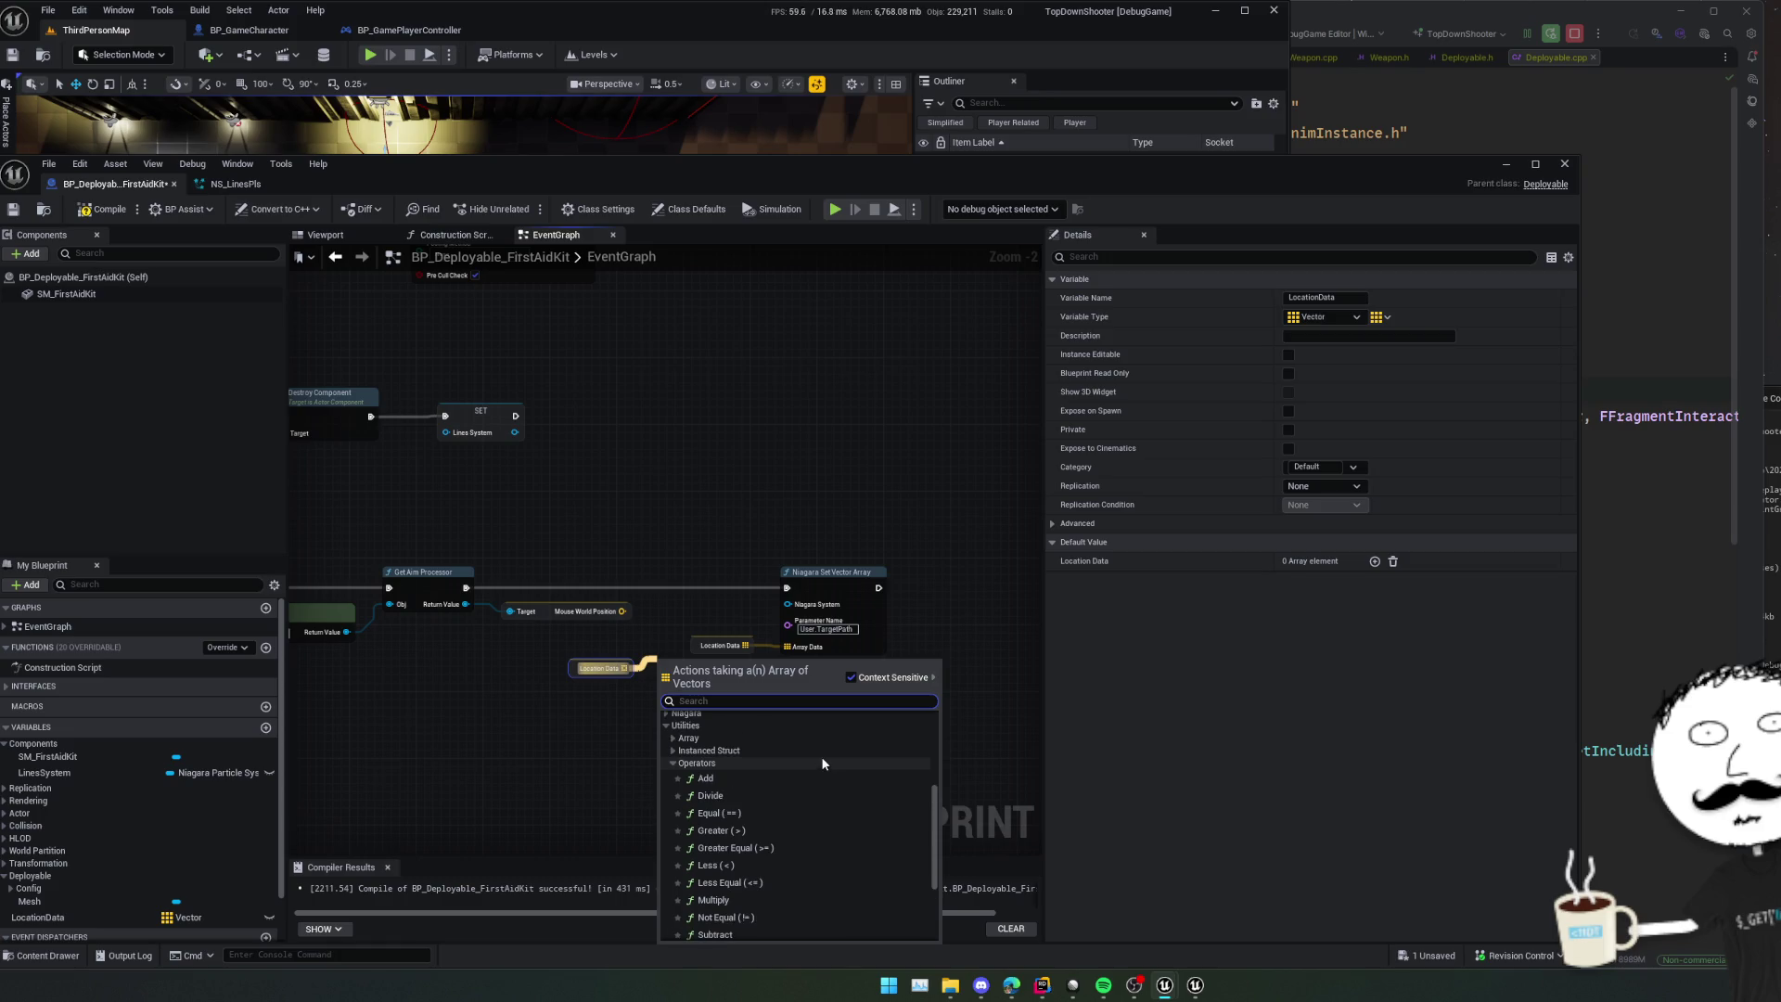
- Browse the array utility actions, then close the list without adding a node
left_click(713, 768)
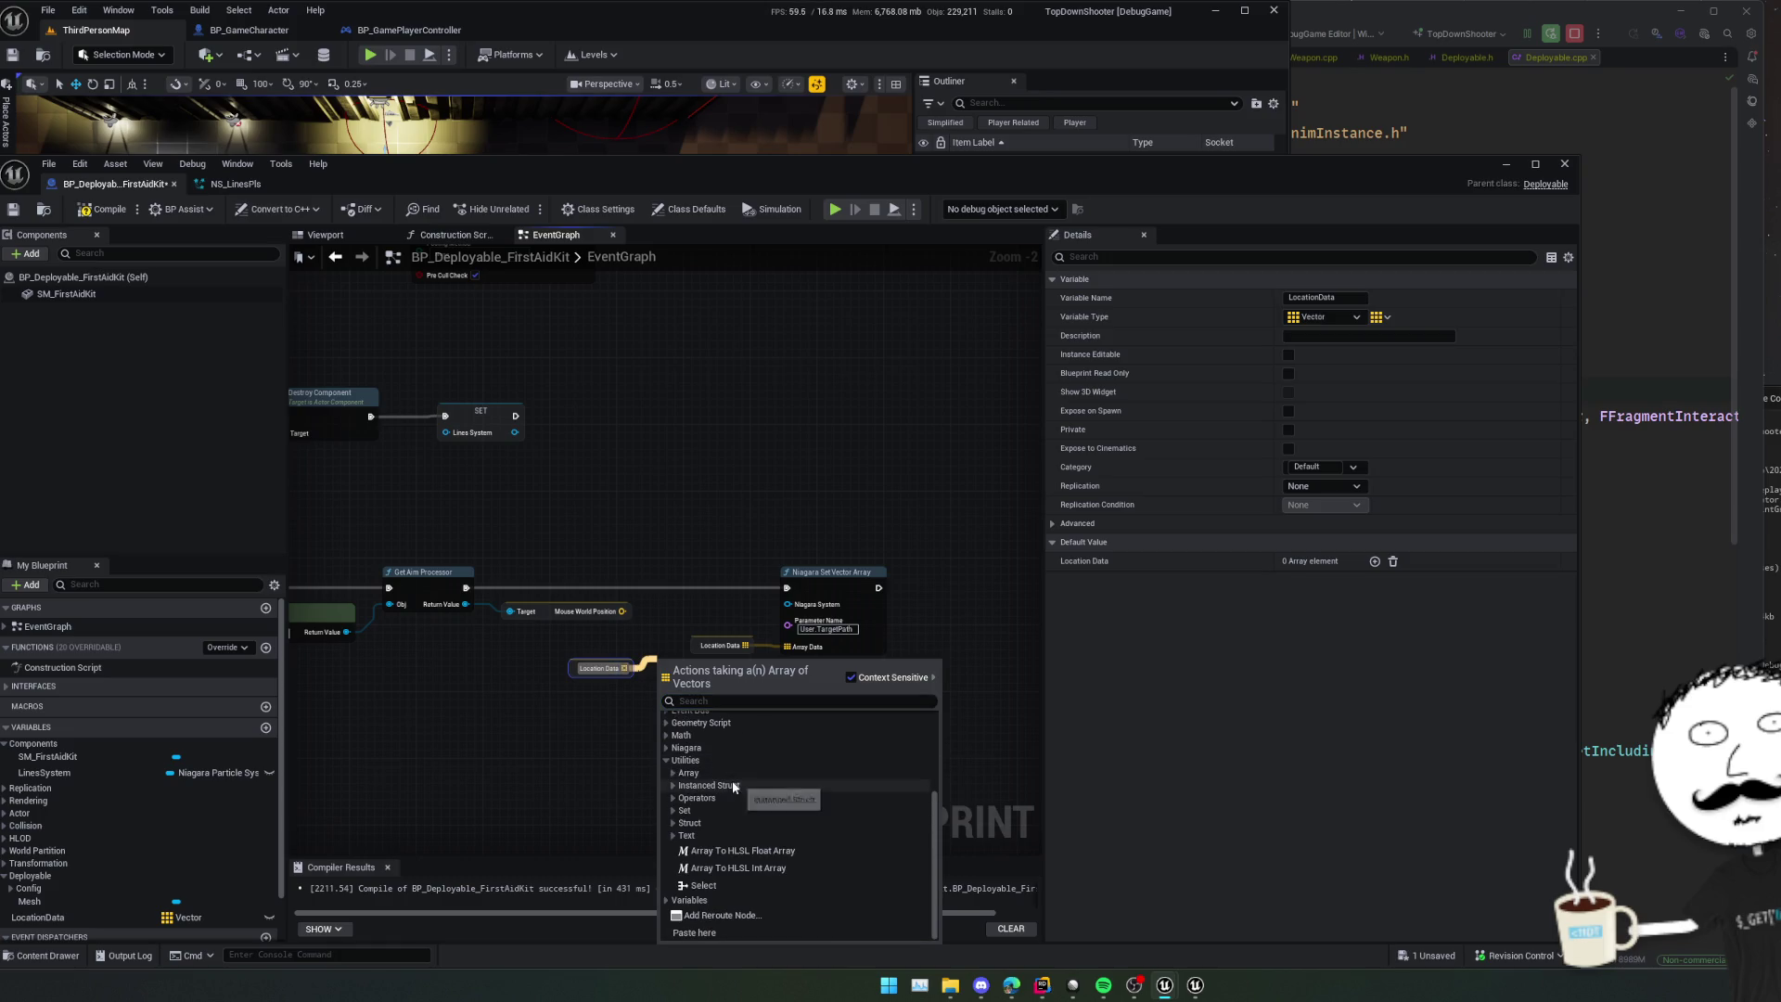
left_click(760, 775)
scroll(772, 783, "down", 1)
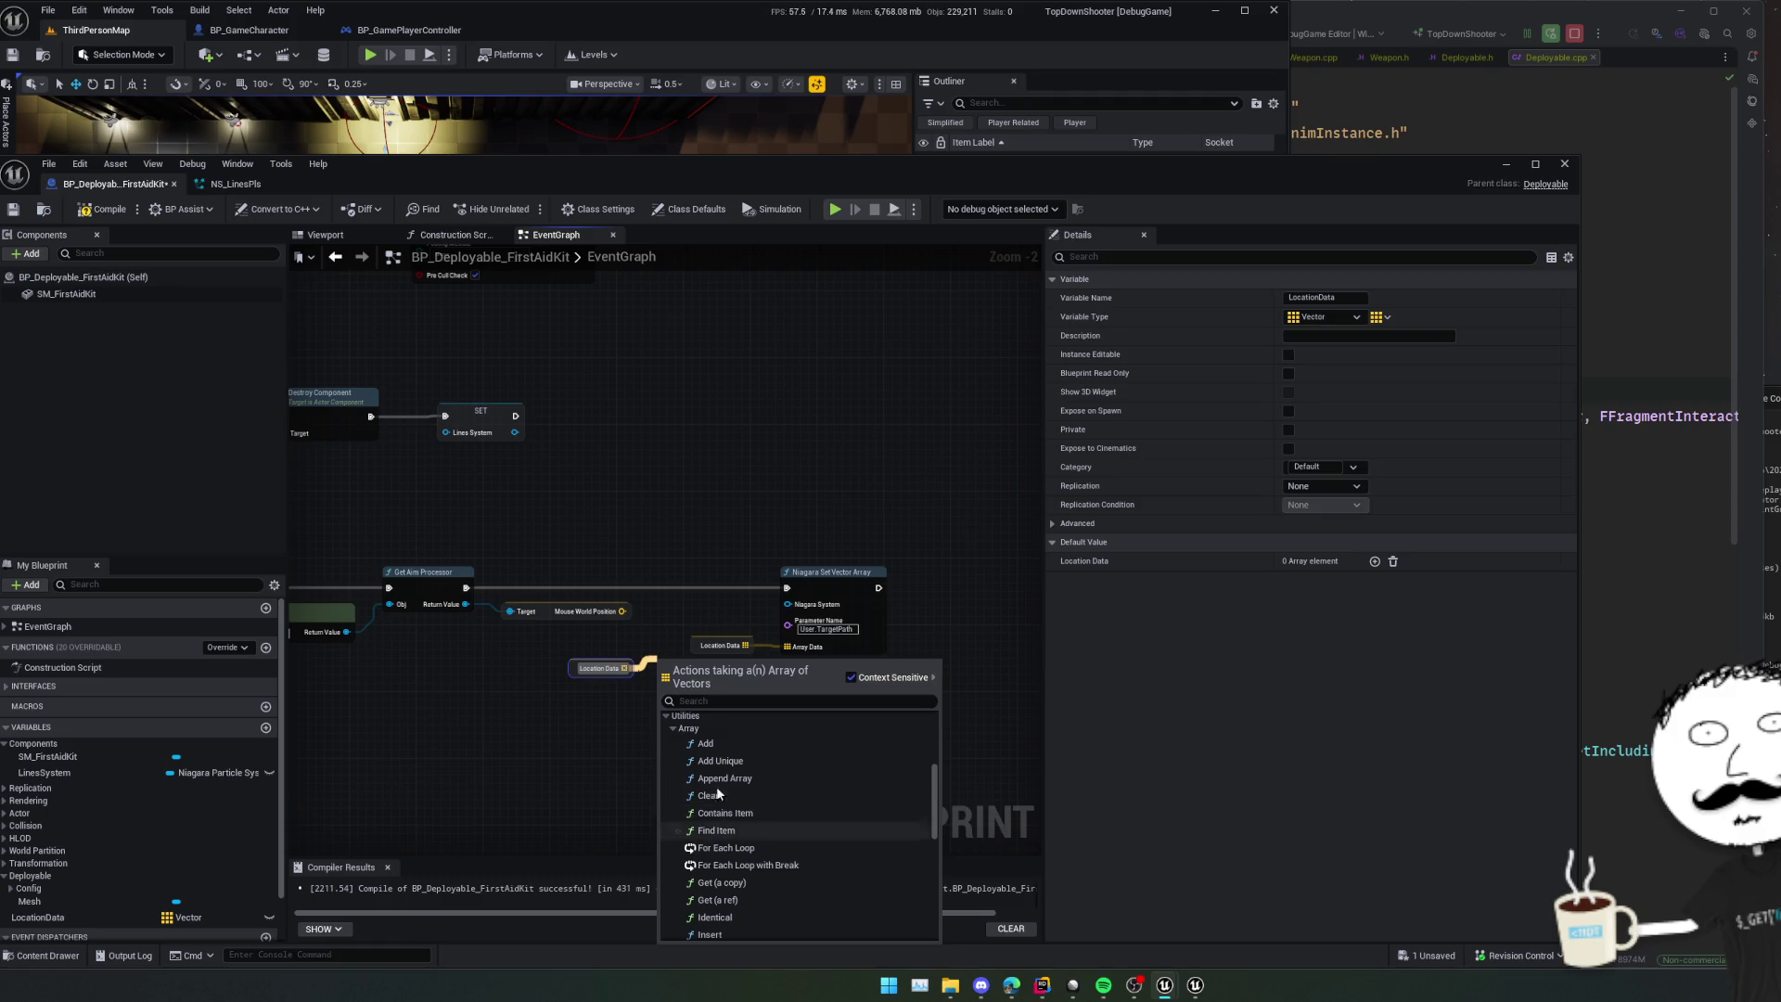
scroll(800, 779, "down", 1)
scroll(865, 799, "down", 4)
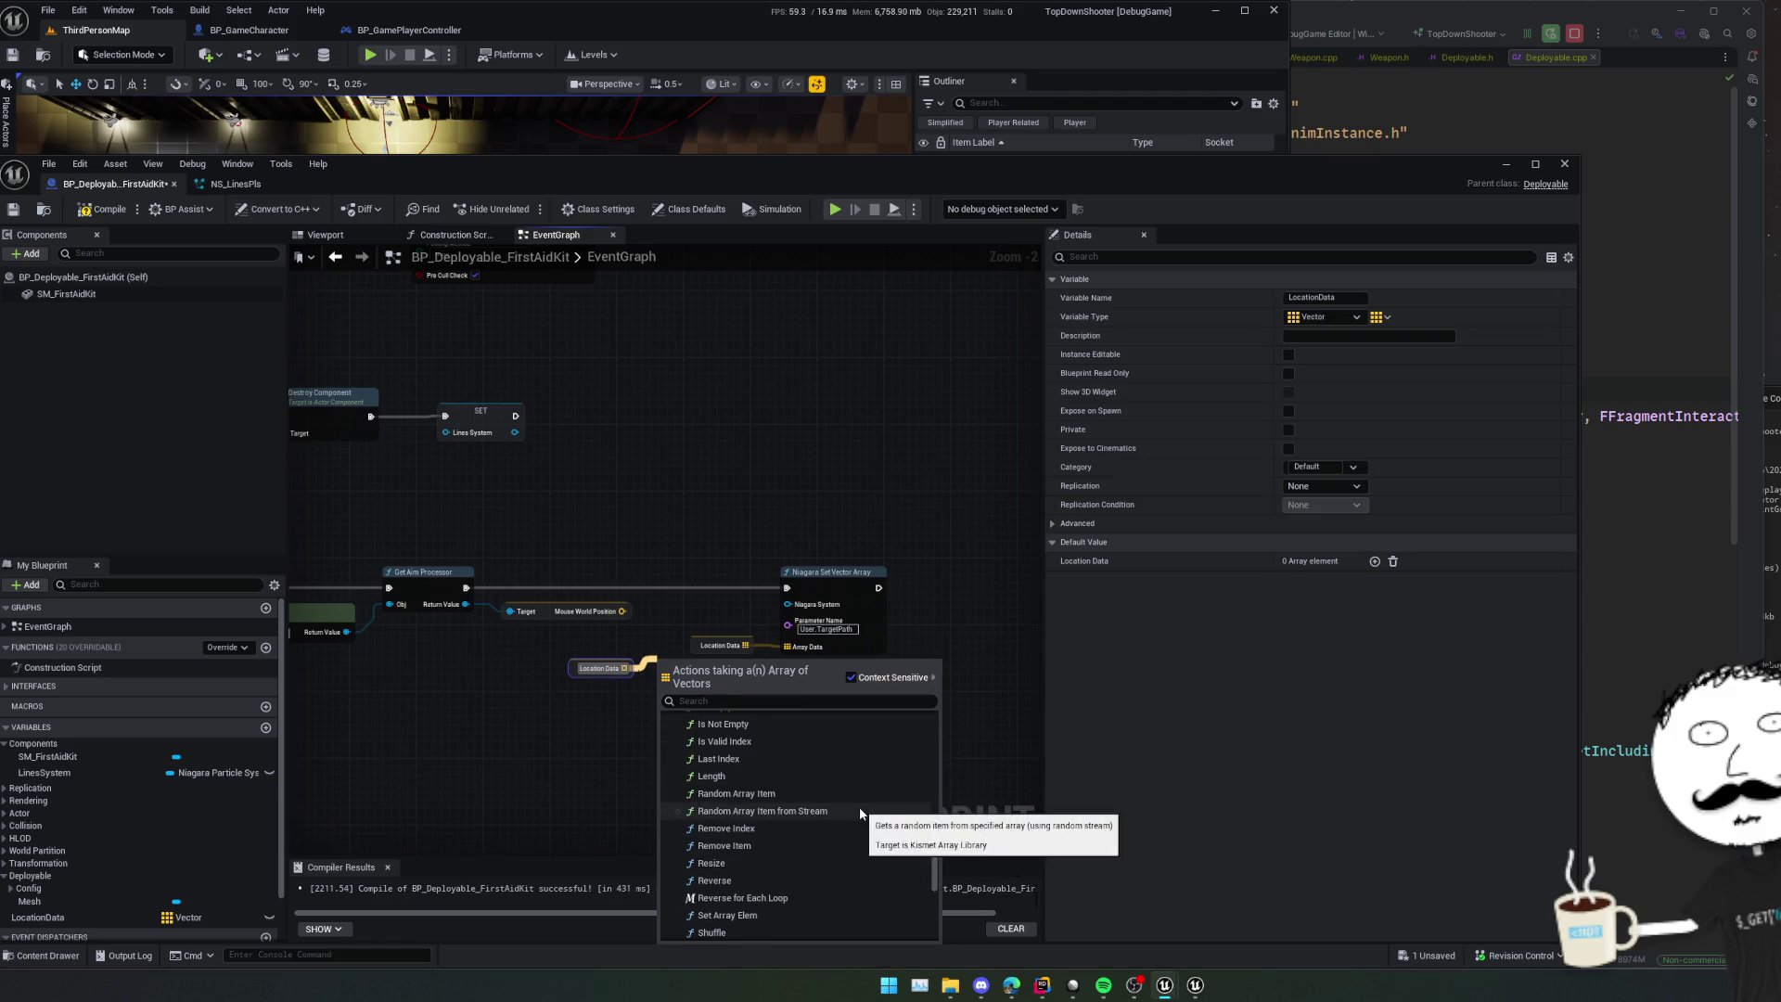
scroll(860, 807, "up", 2)
scroll(860, 807, "up", 3)
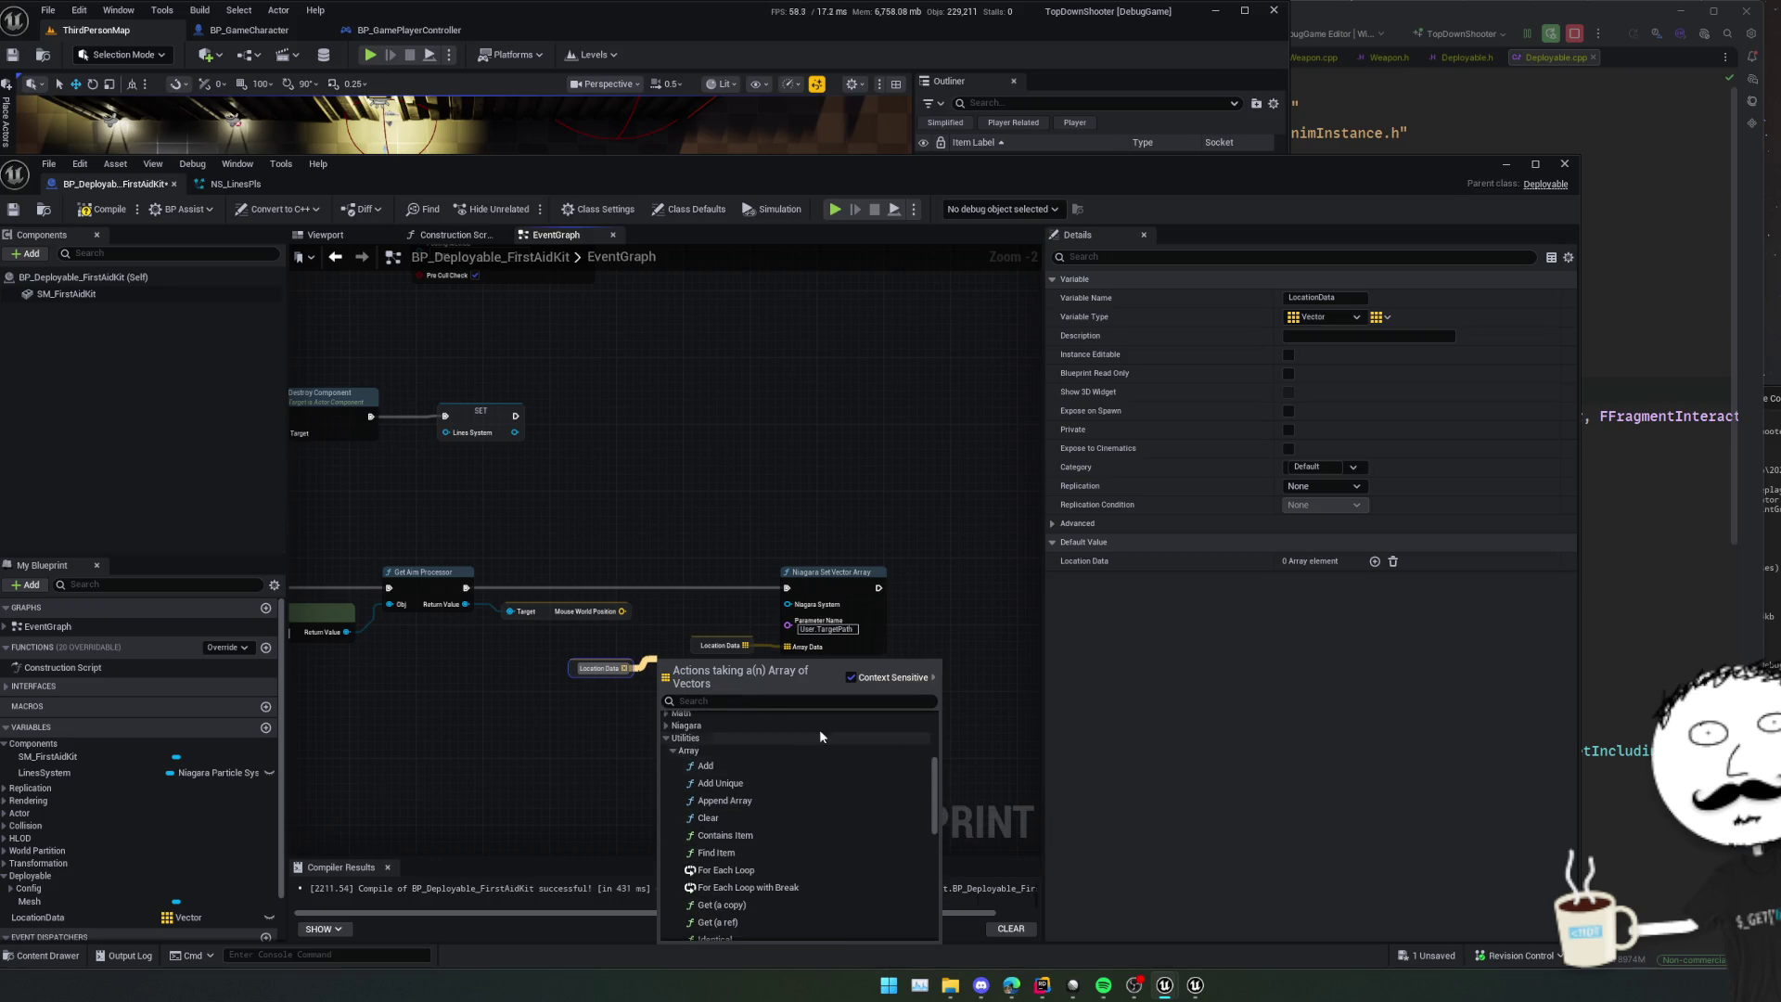
left_click(586, 734)
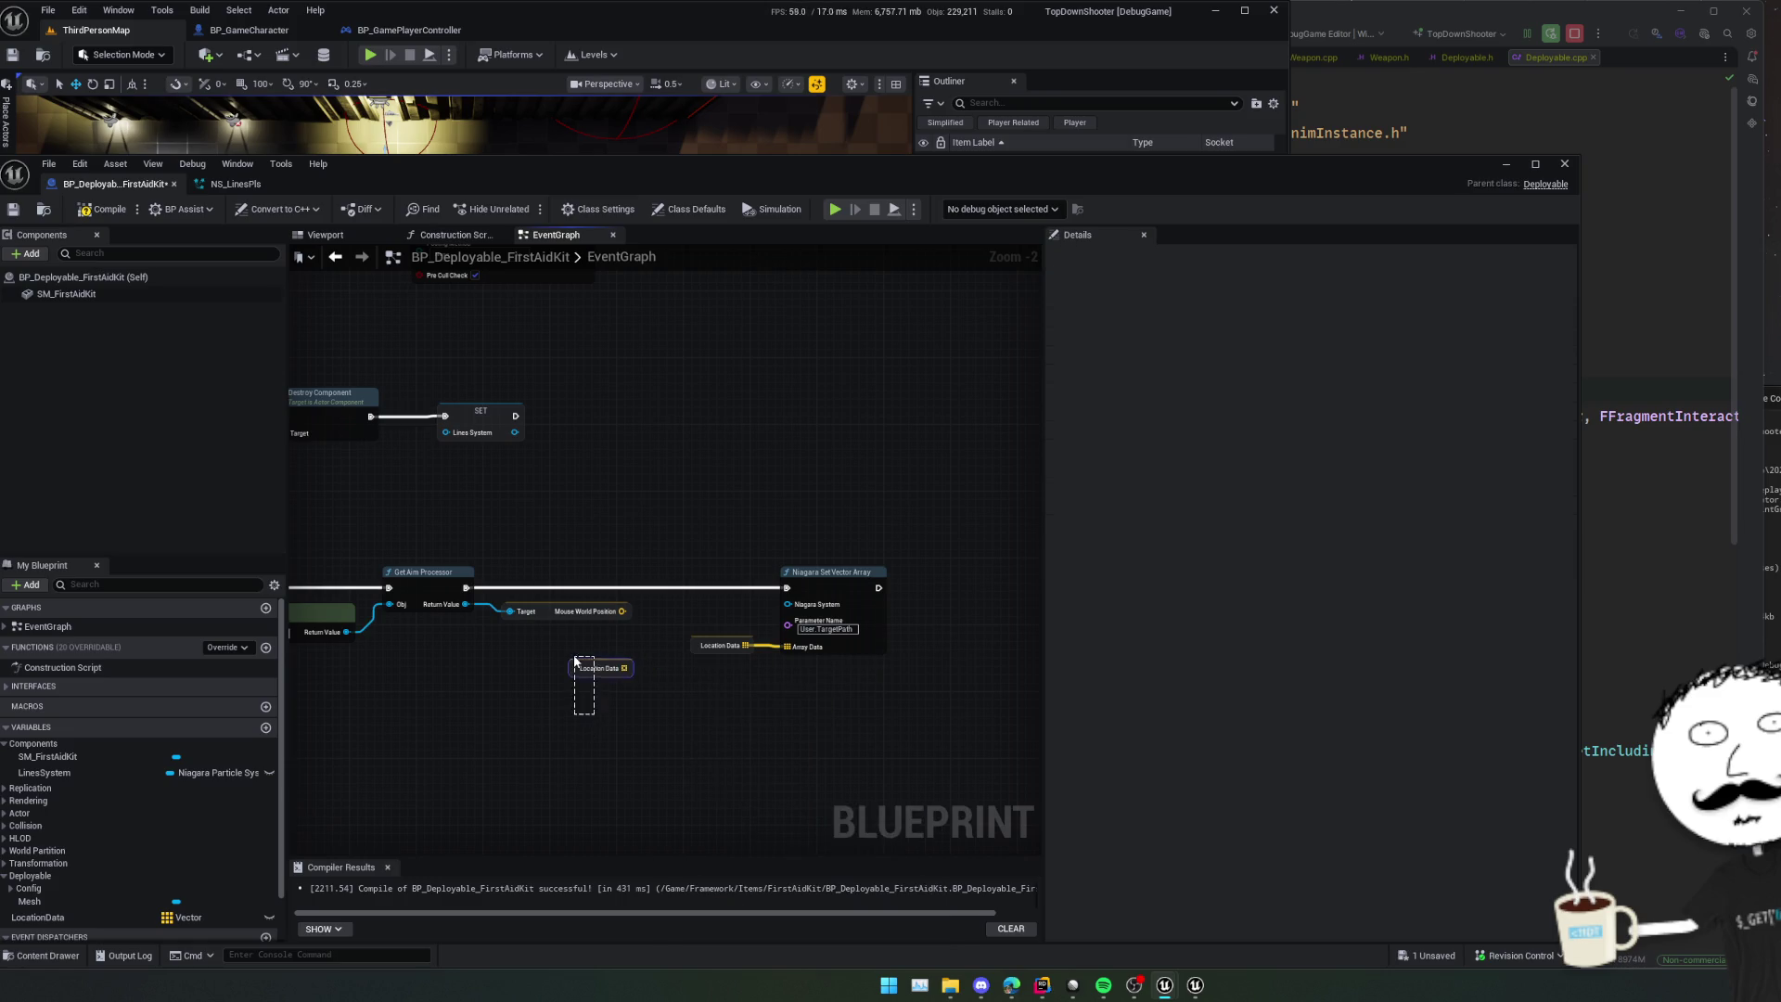
- Add a Clear node for Location Data and wire it into the execution chain
left_click_drag(676, 721, 726, 705)
mouse_move(458, 452)
left_mouse_down()
mouse_move(549, 548)
mouse_move(635, 595)
left_mouse_up()
left_click(562, 577)
scroll(559, 572, "up", 2)
type("cle")
key("Return")
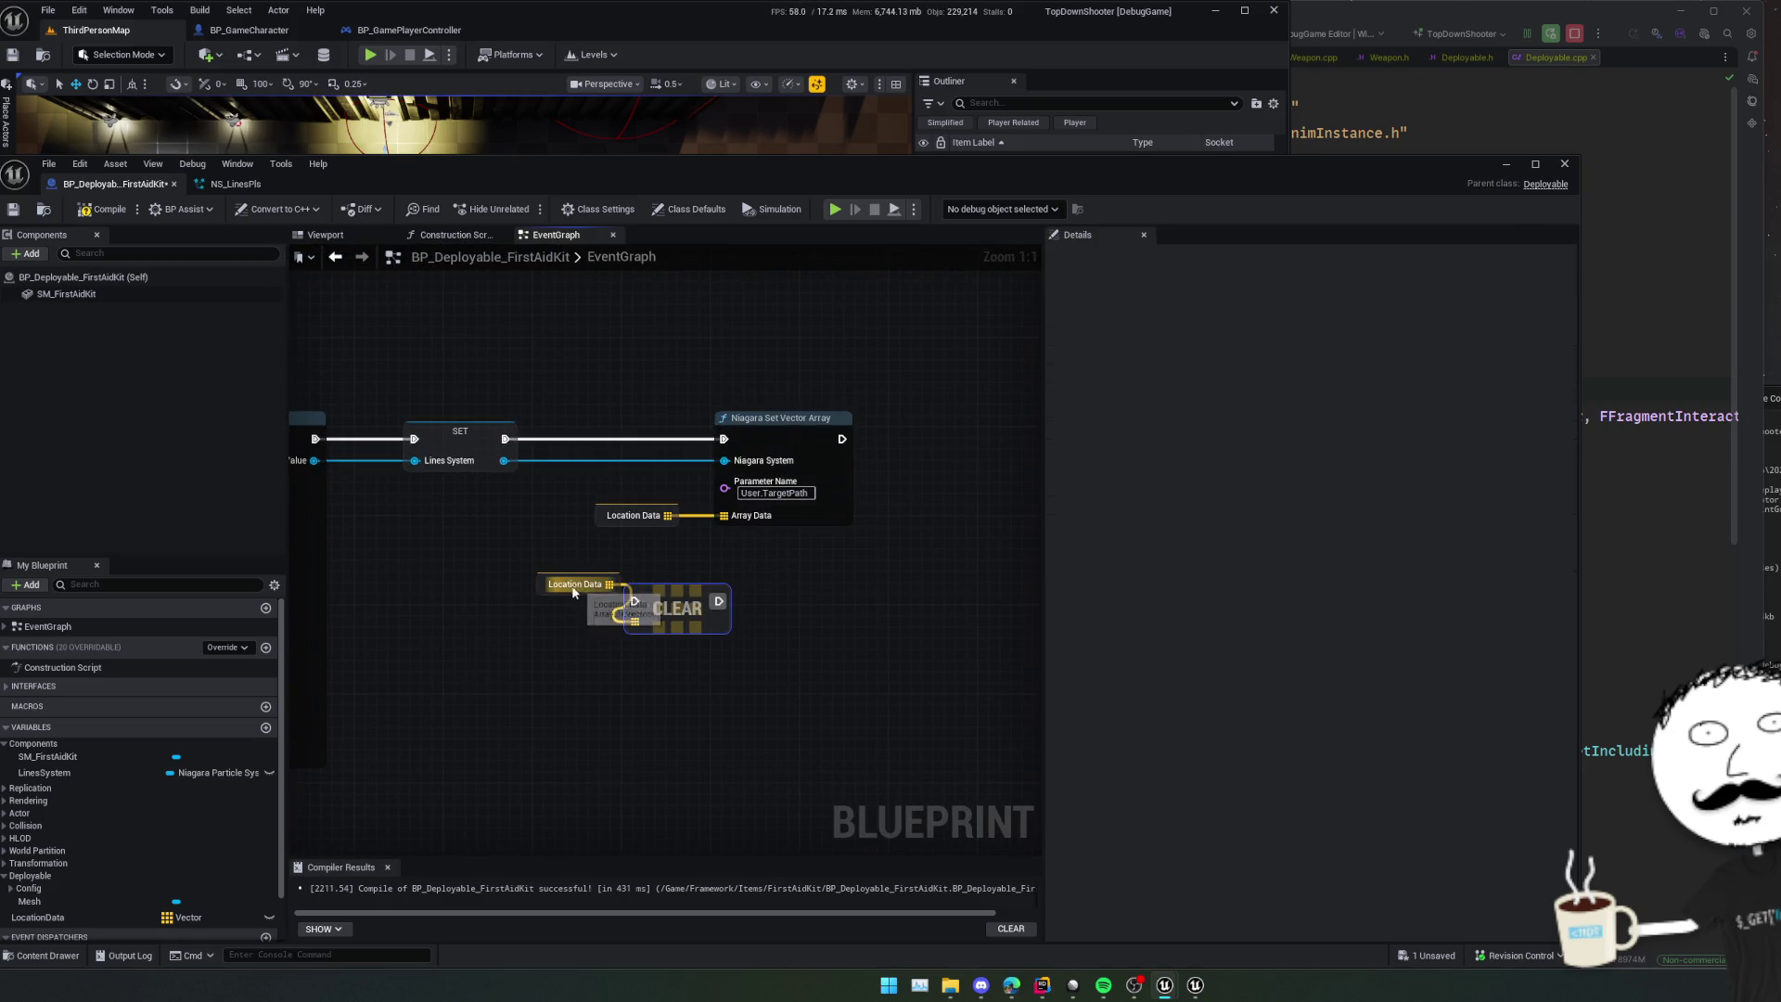
left_click_drag(554, 592, 464, 637)
mouse_move(634, 602)
left_mouse_down()
mouse_move(489, 437)
mouse_move(505, 439)
left_mouse_up()
left_click_drag(670, 610, 636, 612)
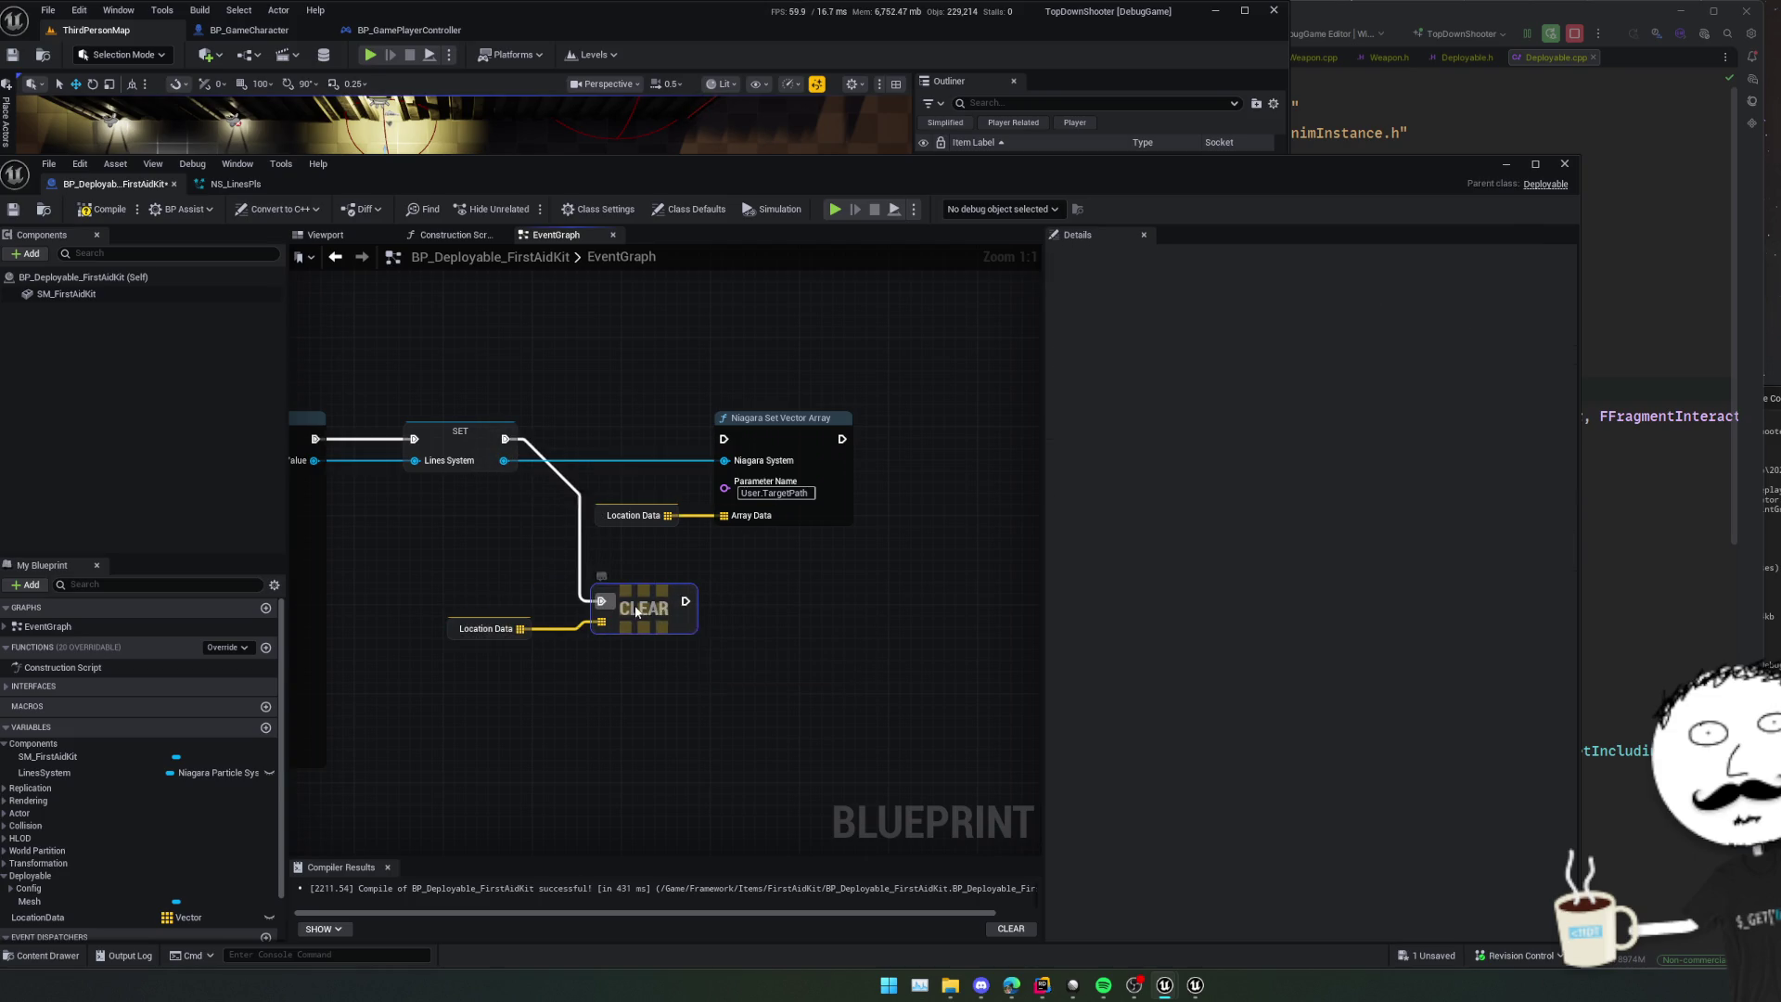
- Add an array Add node on Location Data and chain it after Clear
left_click(422, 630)
left_click_drag(456, 631, 652, 633)
type("add")
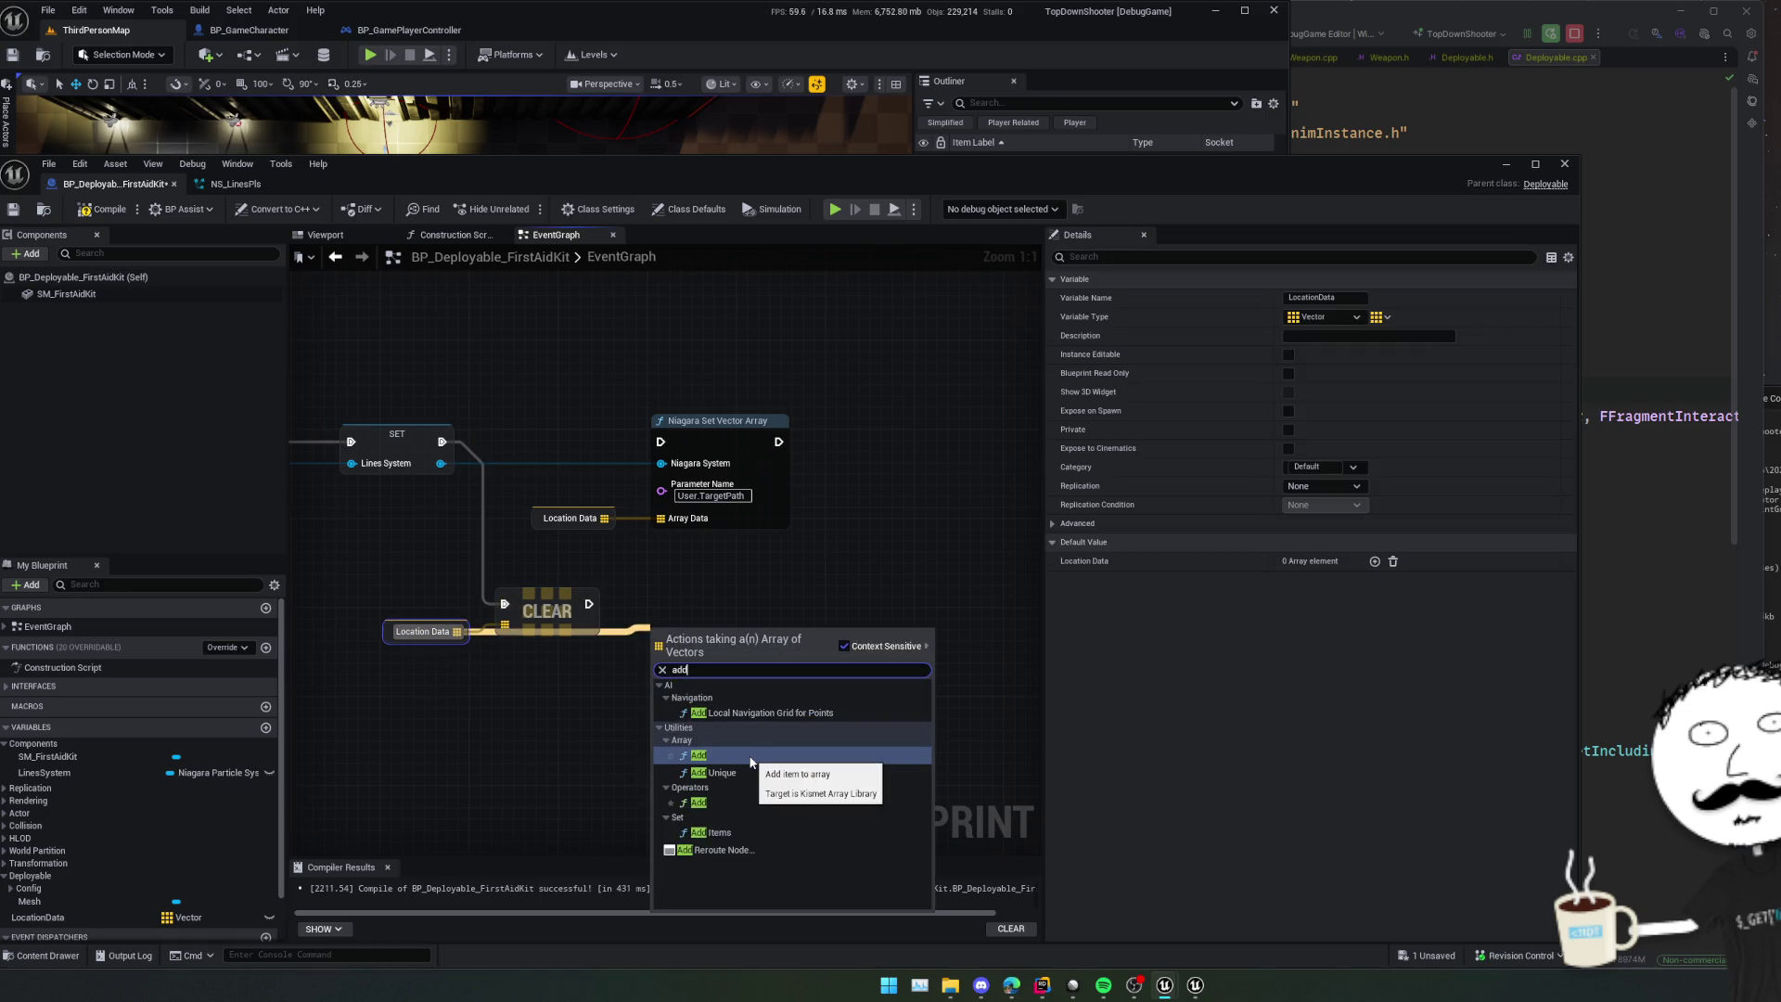
left_click(751, 757)
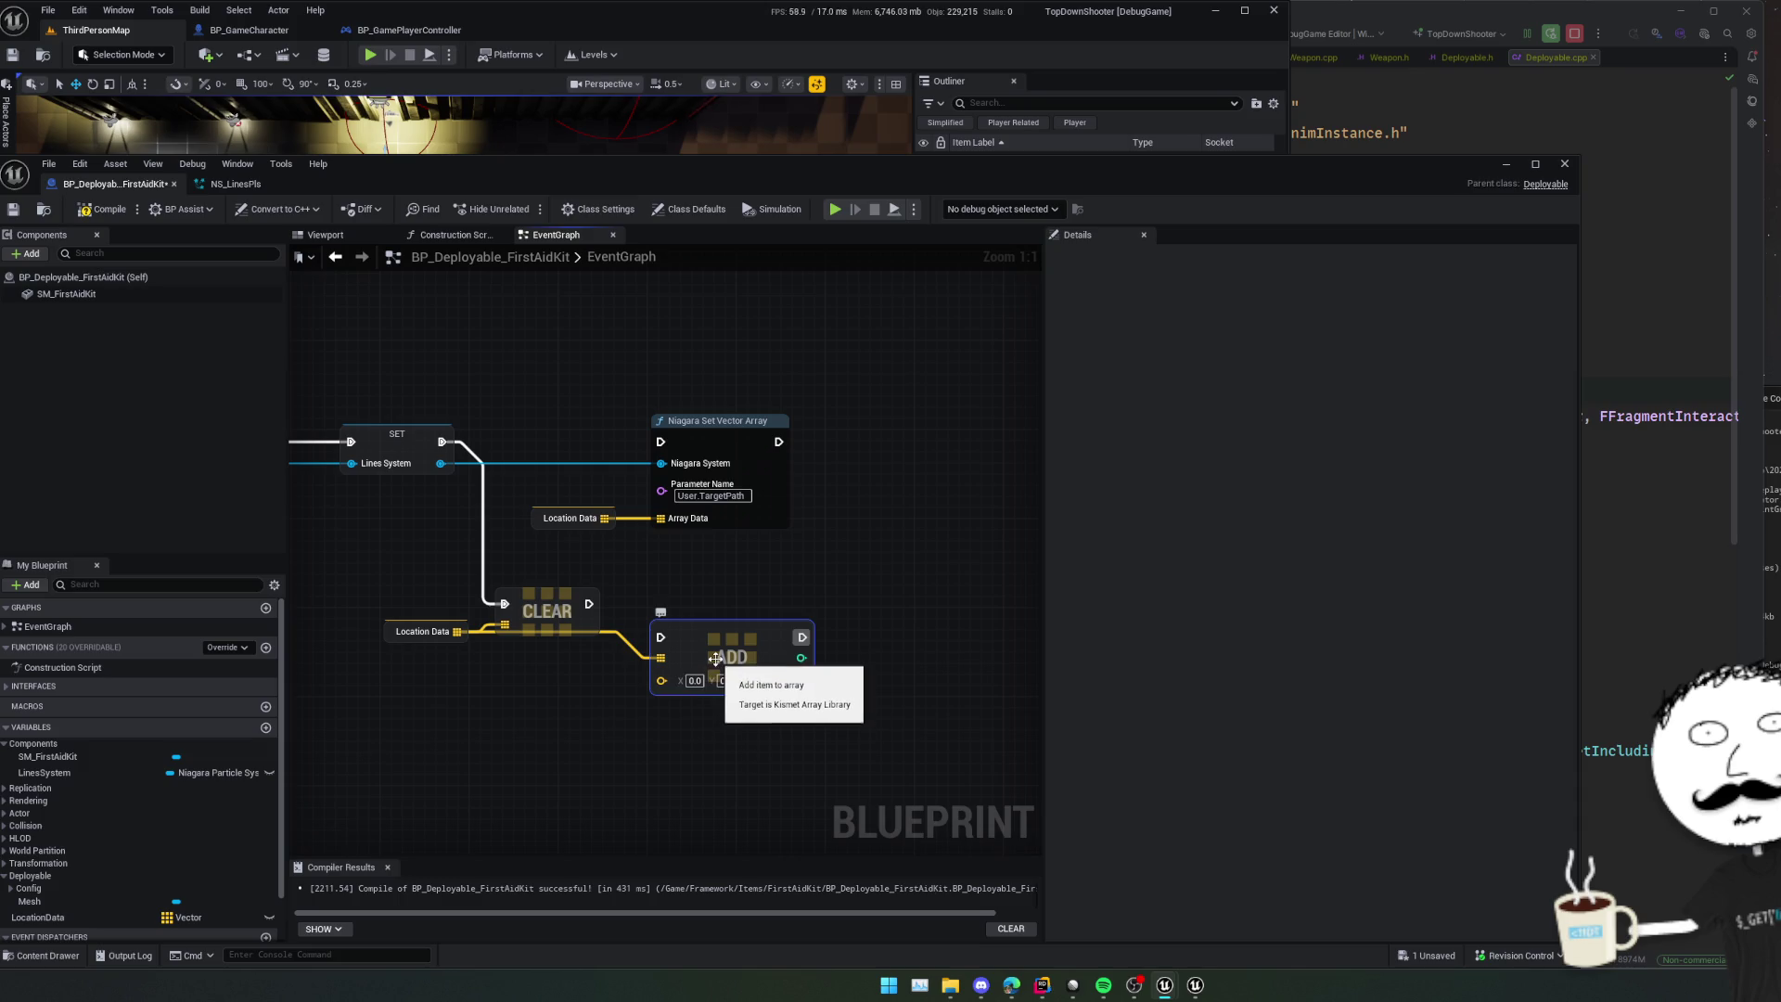
left_click_drag(715, 656, 692, 632)
left_click_drag(589, 604, 637, 614)
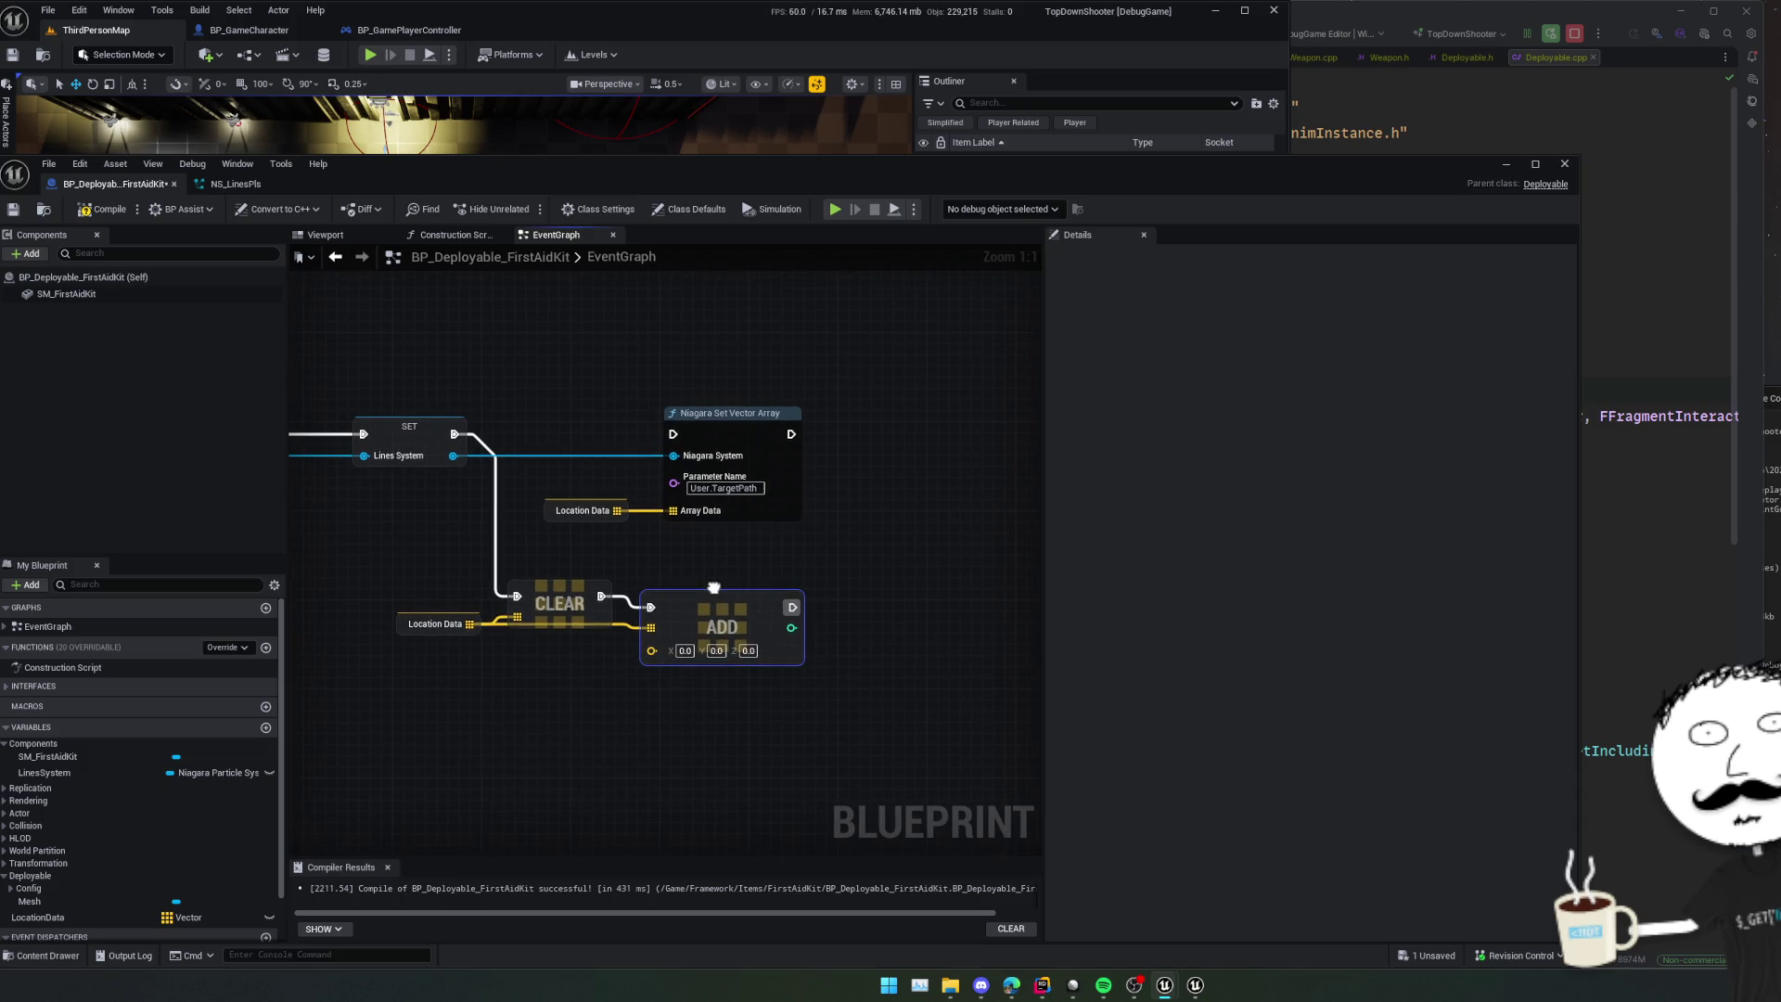
key("Delete")
left_click_drag(470, 625, 660, 623)
type("add")
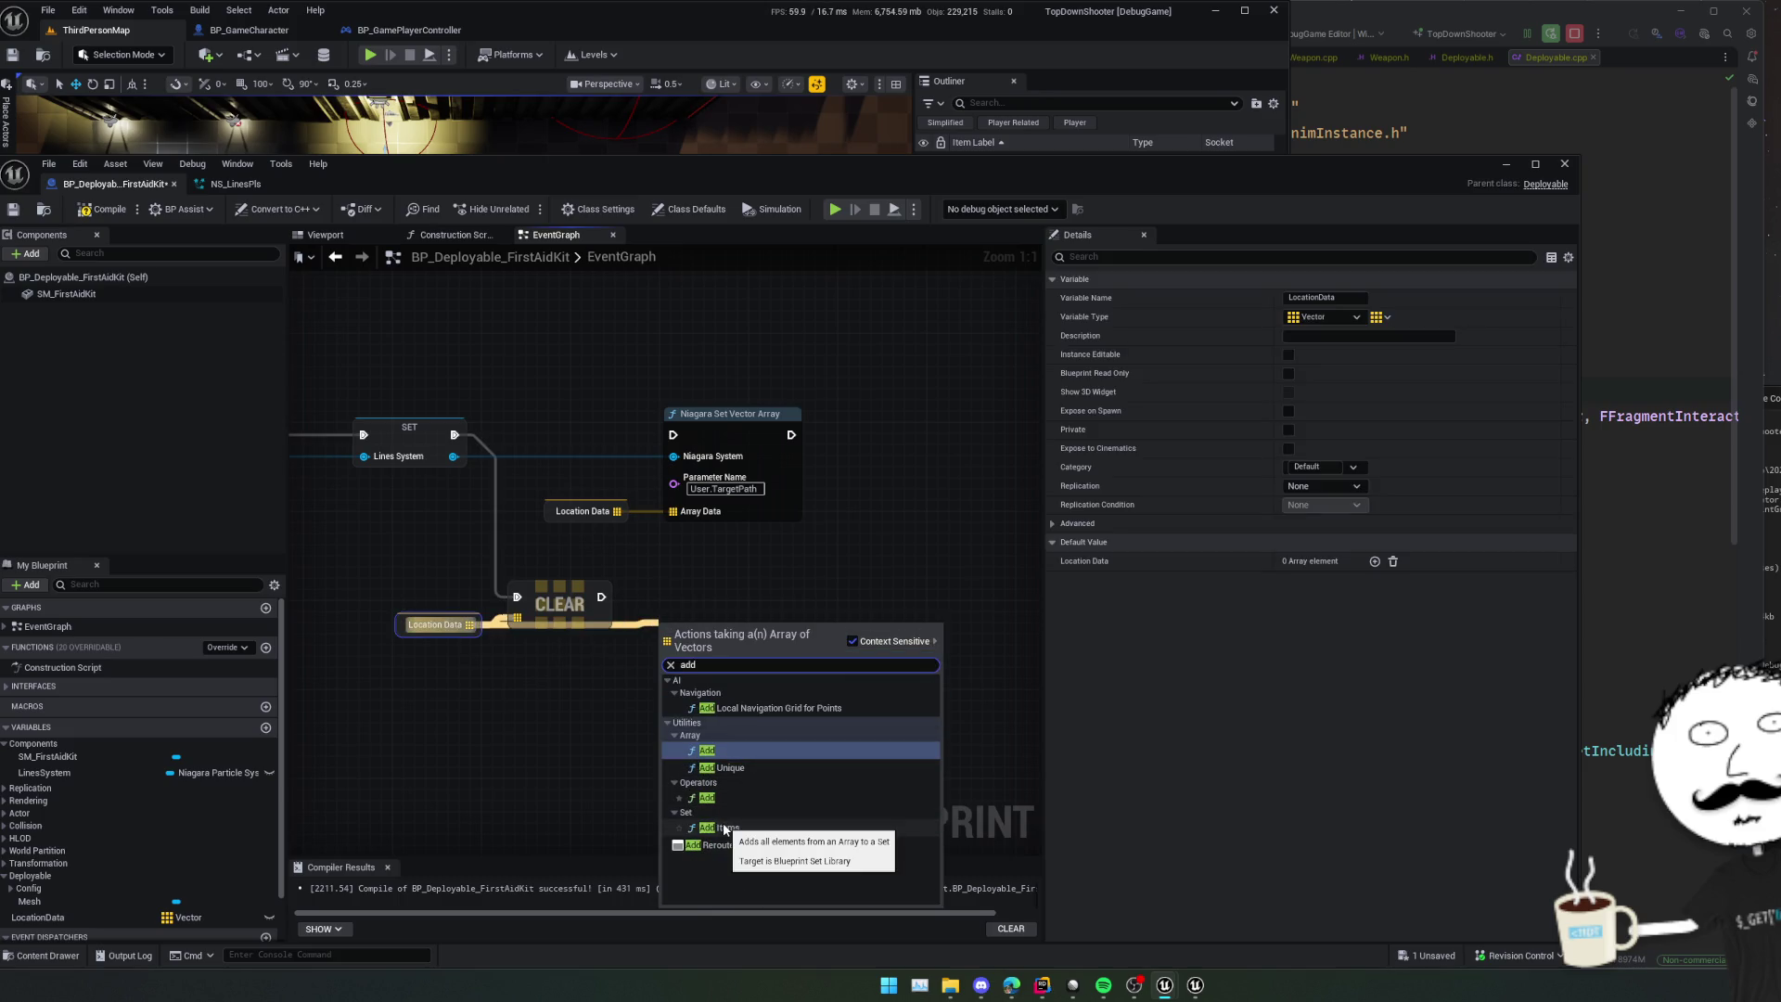
left_click(744, 751)
mouse_move(601, 597)
left_mouse_down()
mouse_move(661, 630)
mouse_move(759, 635)
mouse_move(759, 618)
left_mouse_up()
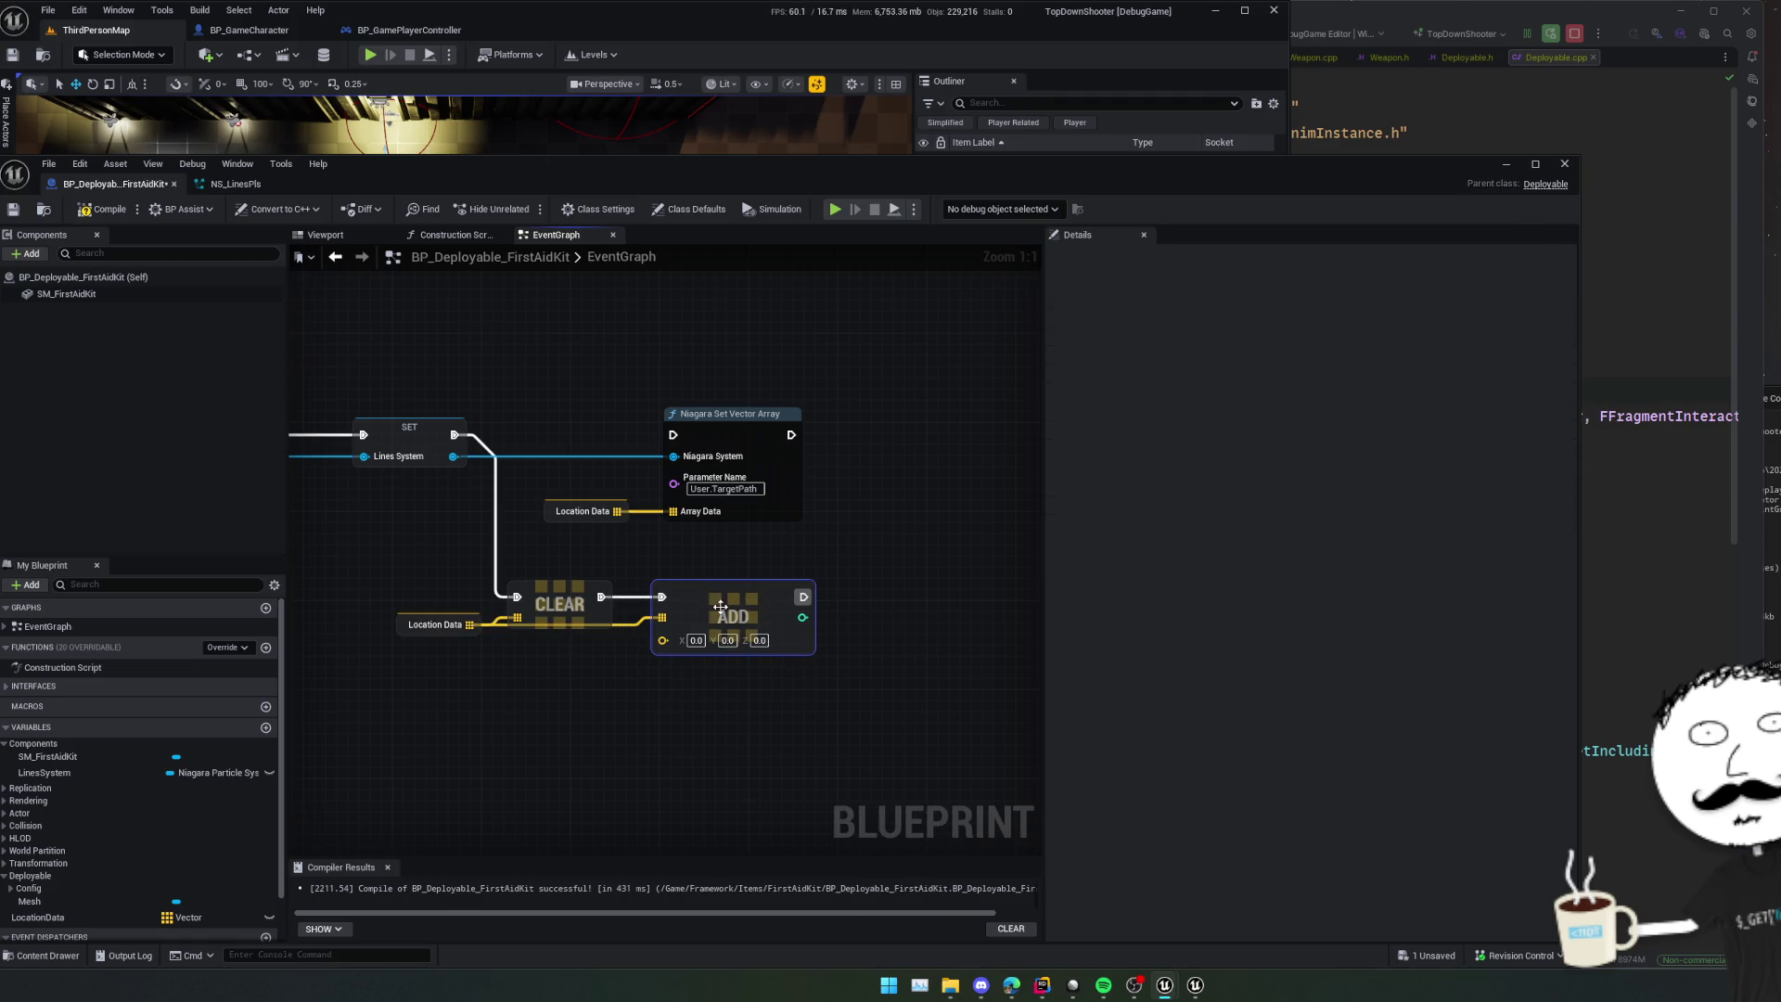
- Add elements to LocationData's default array, then delete the Add and Clear nodes
left_click(418, 620)
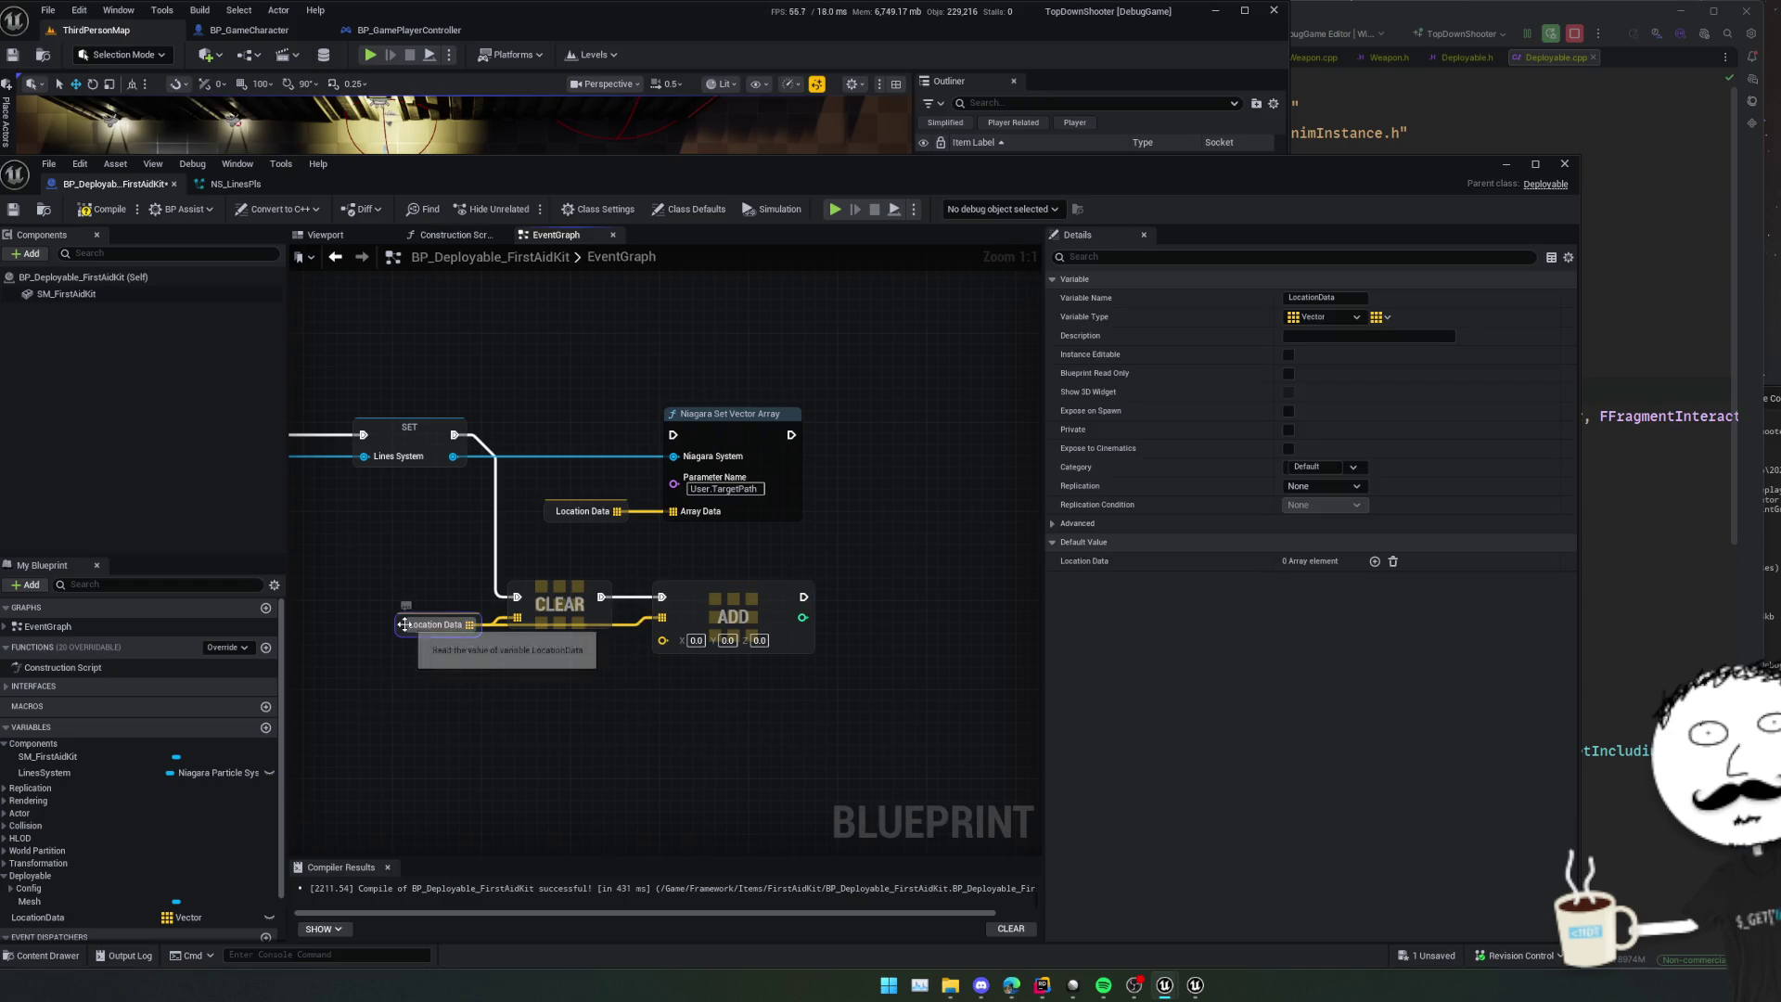
left_click(1375, 563)
left_click(733, 617)
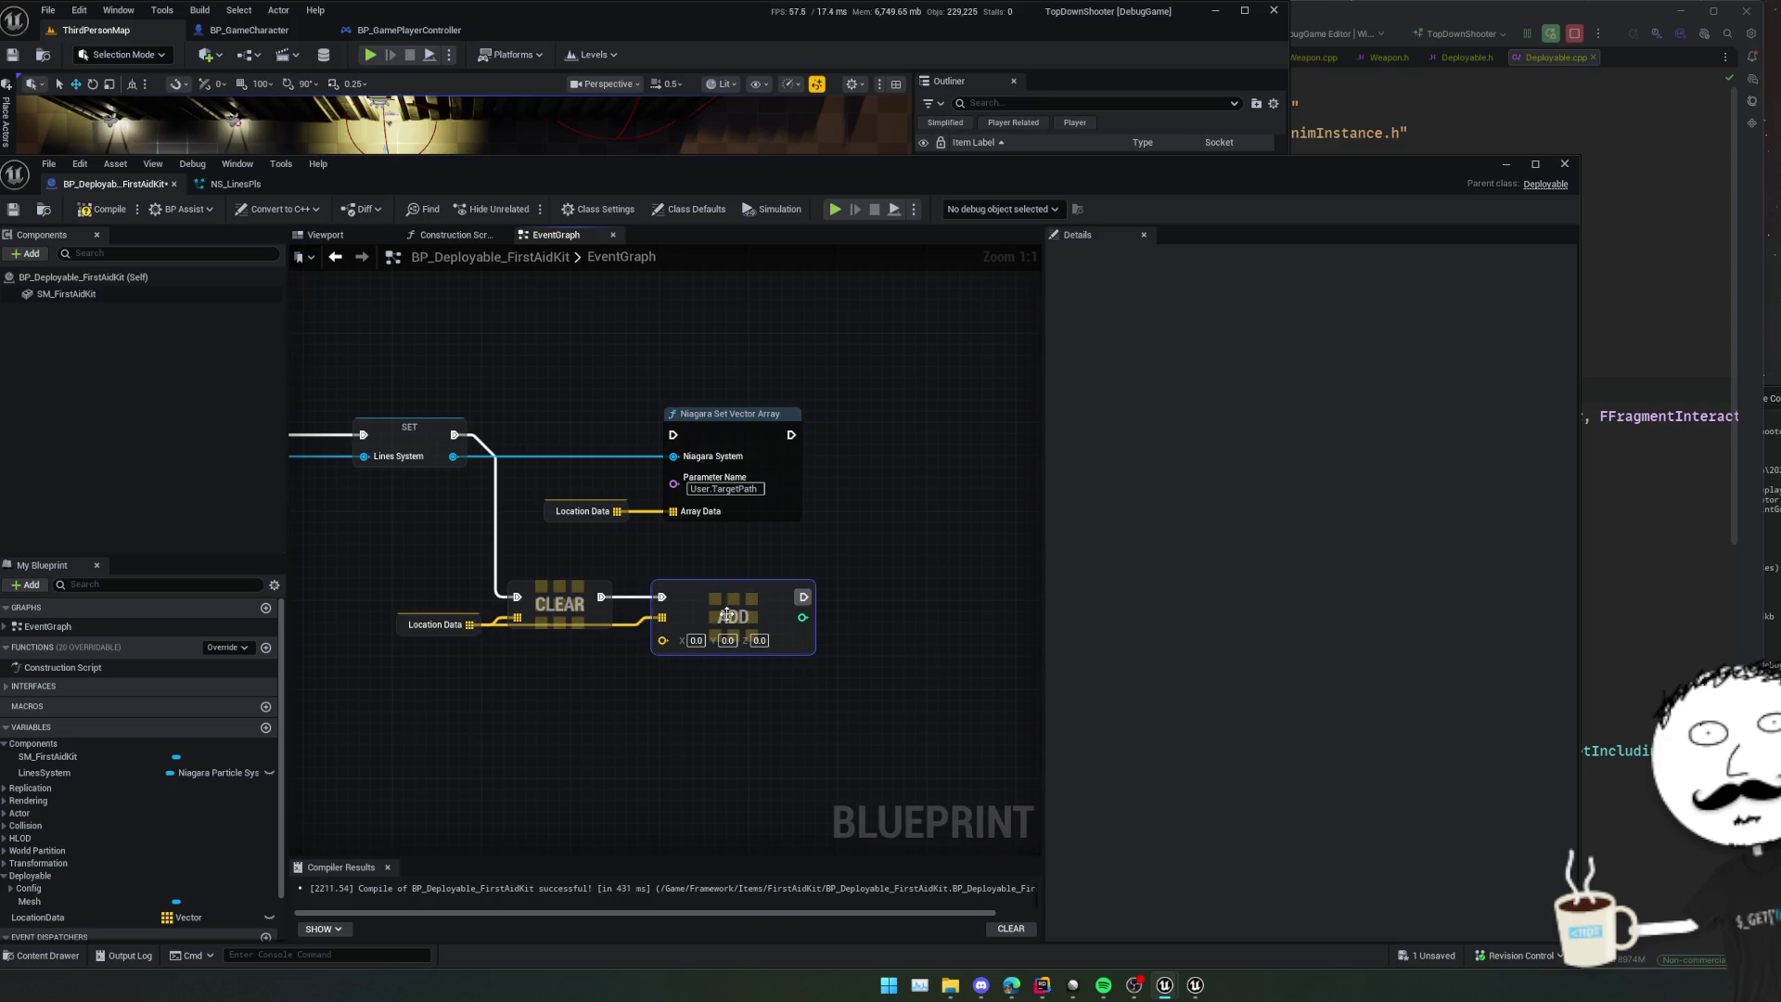
key("Delete")
left_click(541, 603)
key("Delete")
scroll(483, 585, "down", 2)
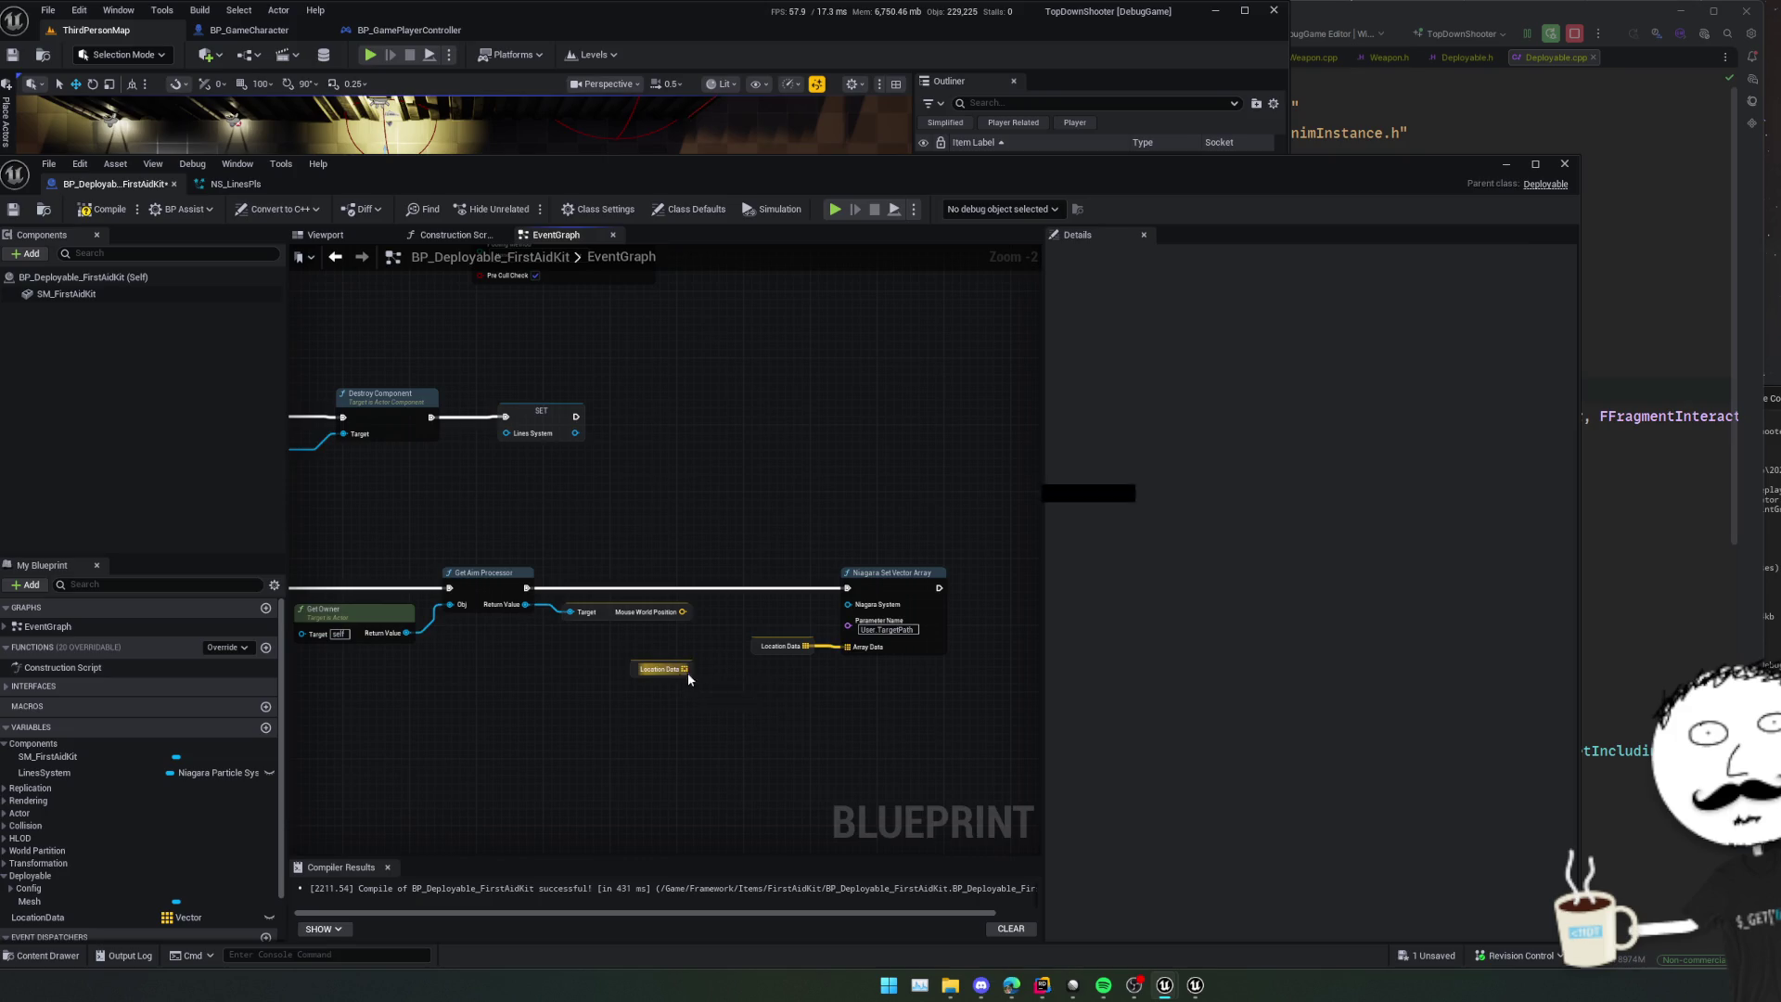
- Insert a Set Array Elem on Location Data index 1 fed by Mouse World Position, before the Niagara array node
left_click_drag(687, 672, 699, 671)
type("set")
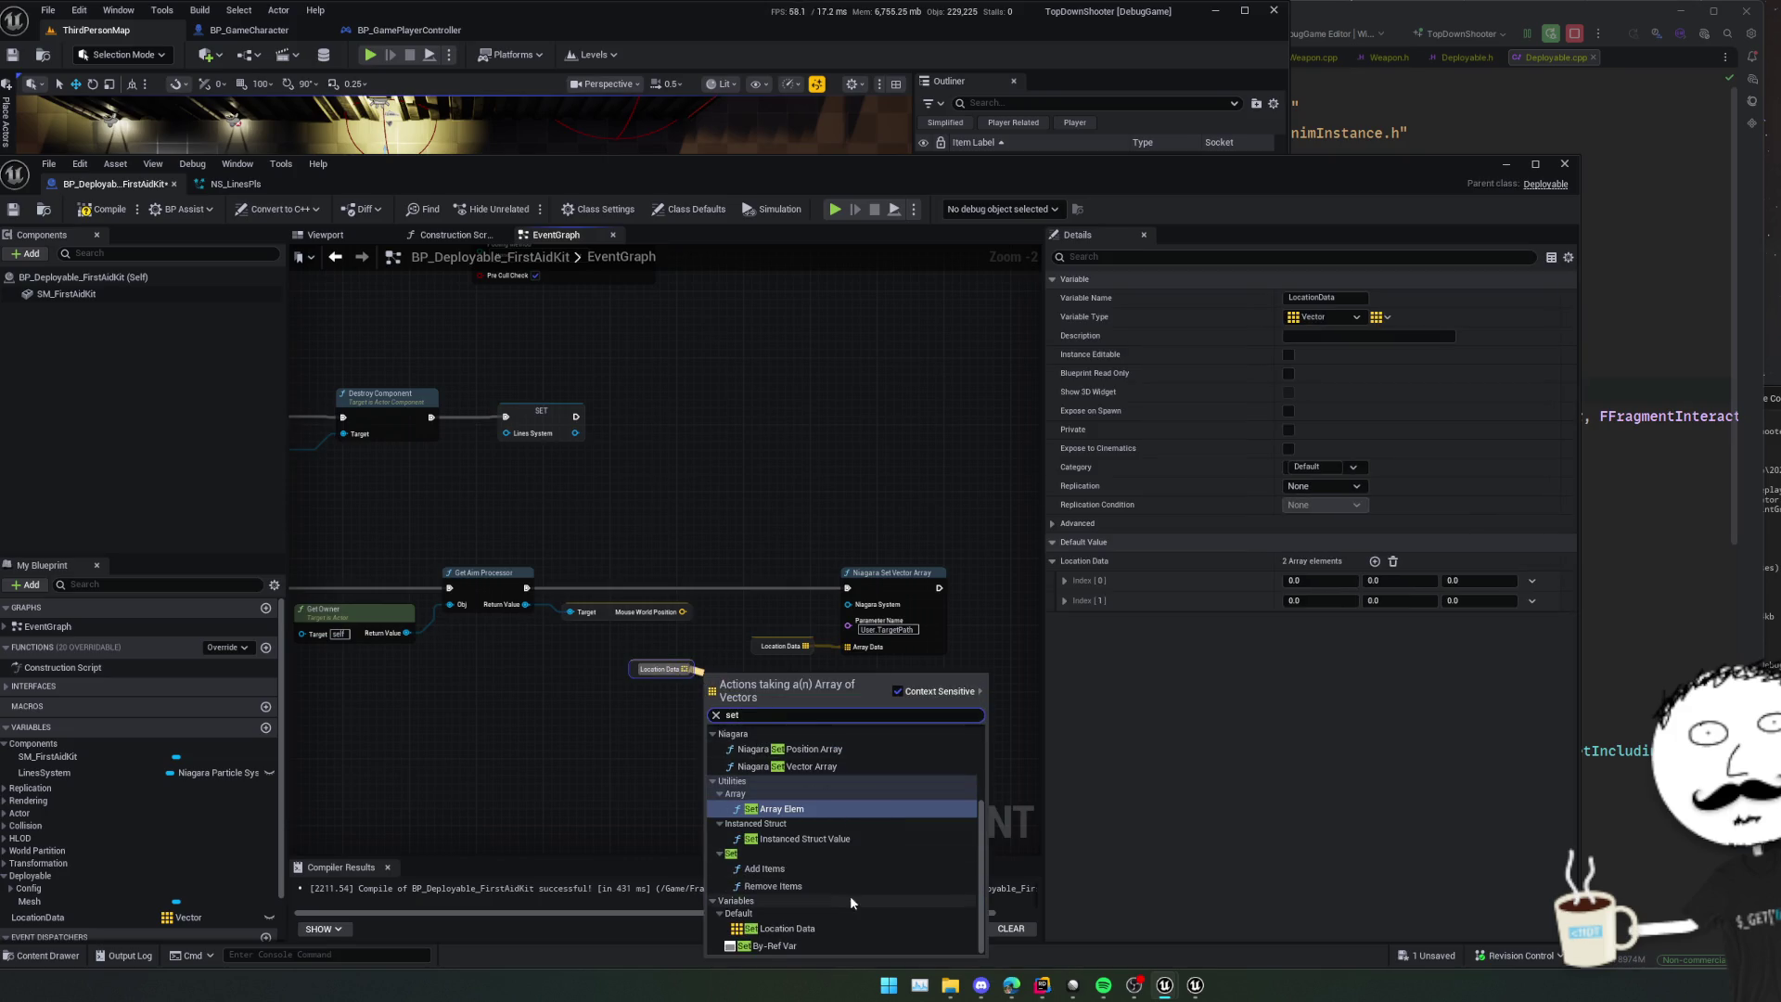
left_click(794, 810)
scroll(882, 760, "up", 3)
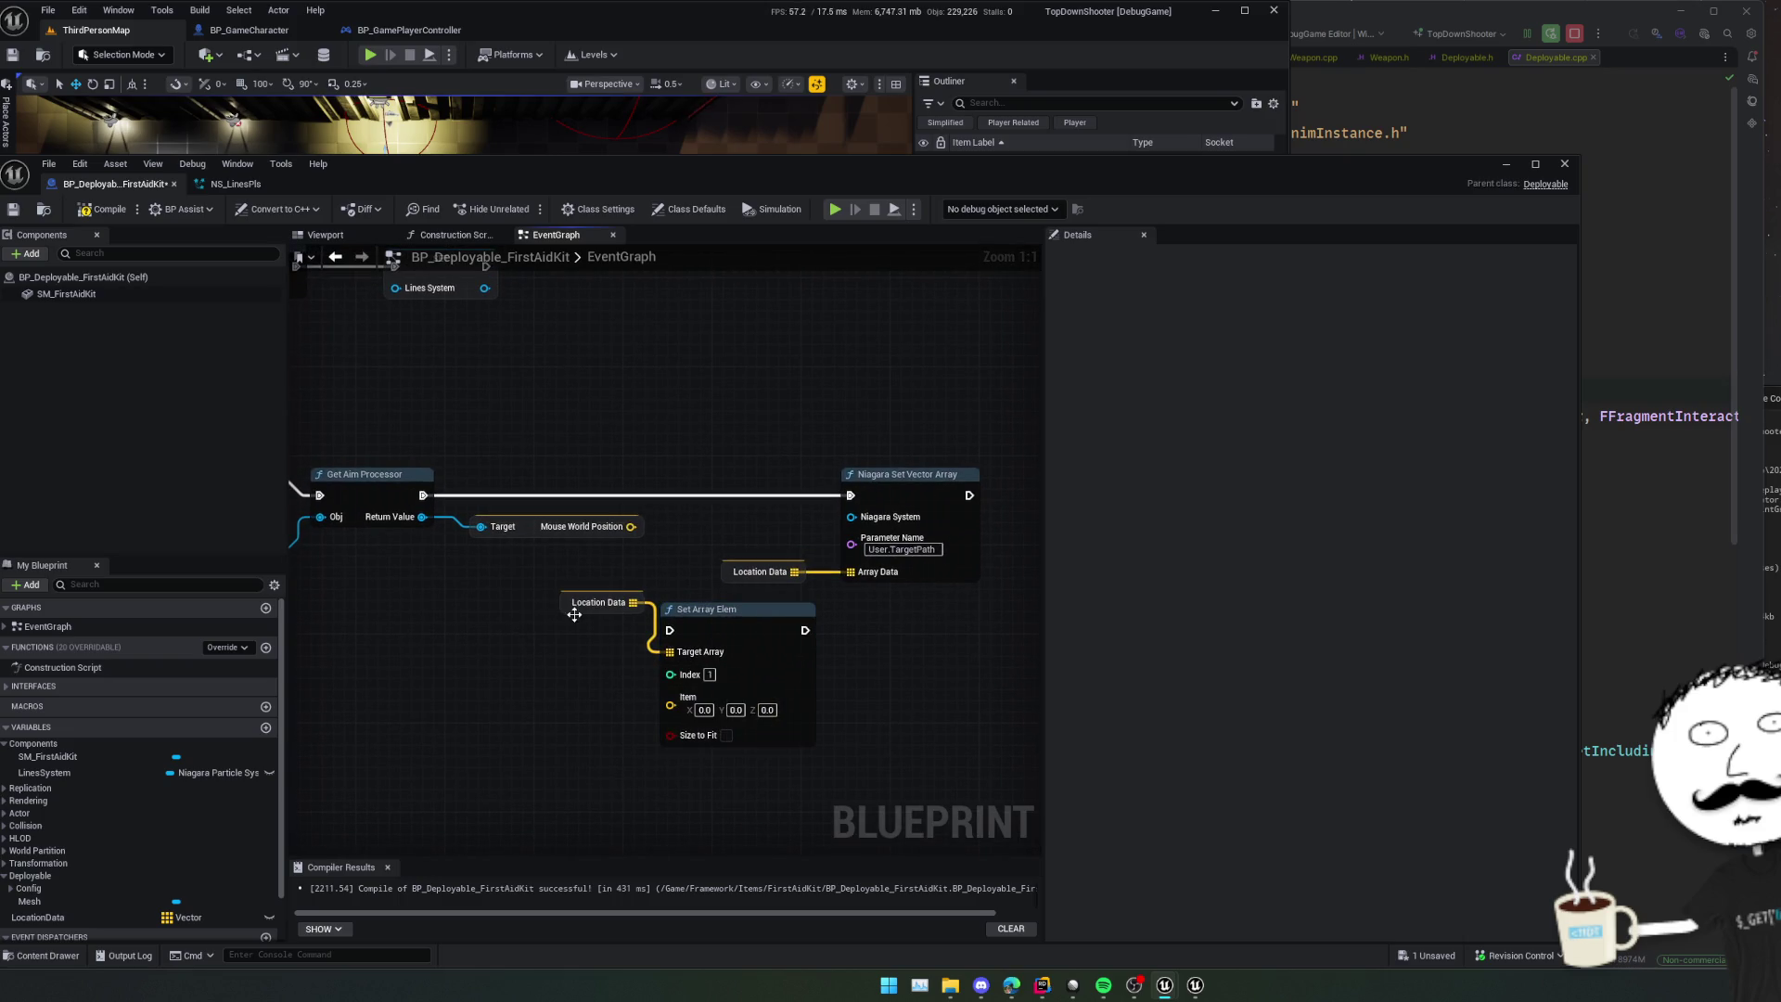
left_click_drag(594, 603, 536, 656)
left_click_drag(403, 501, 649, 636)
left_click_drag(785, 634, 838, 504)
left_click_drag(616, 533, 655, 710)
- Tidy the node layout and save the Blueprint
left_click_drag(826, 688, 758, 728)
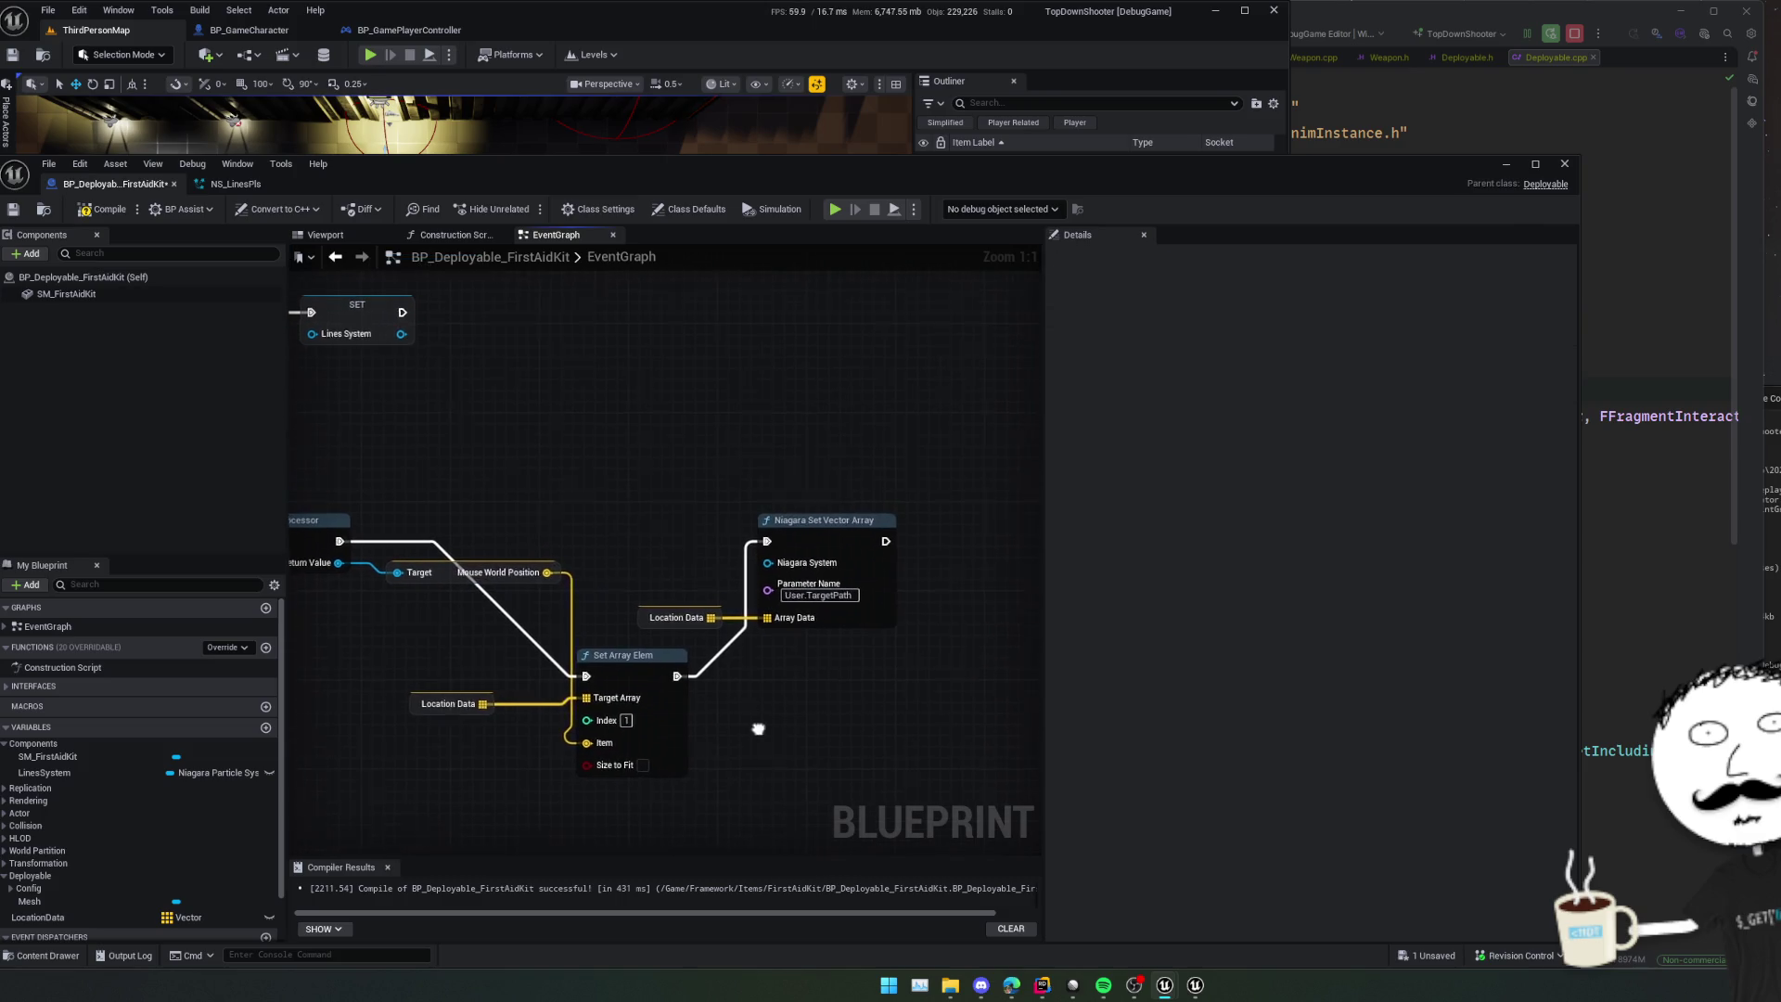
key("f")
scroll(689, 722, "down", 1)
key("ctrl+s")
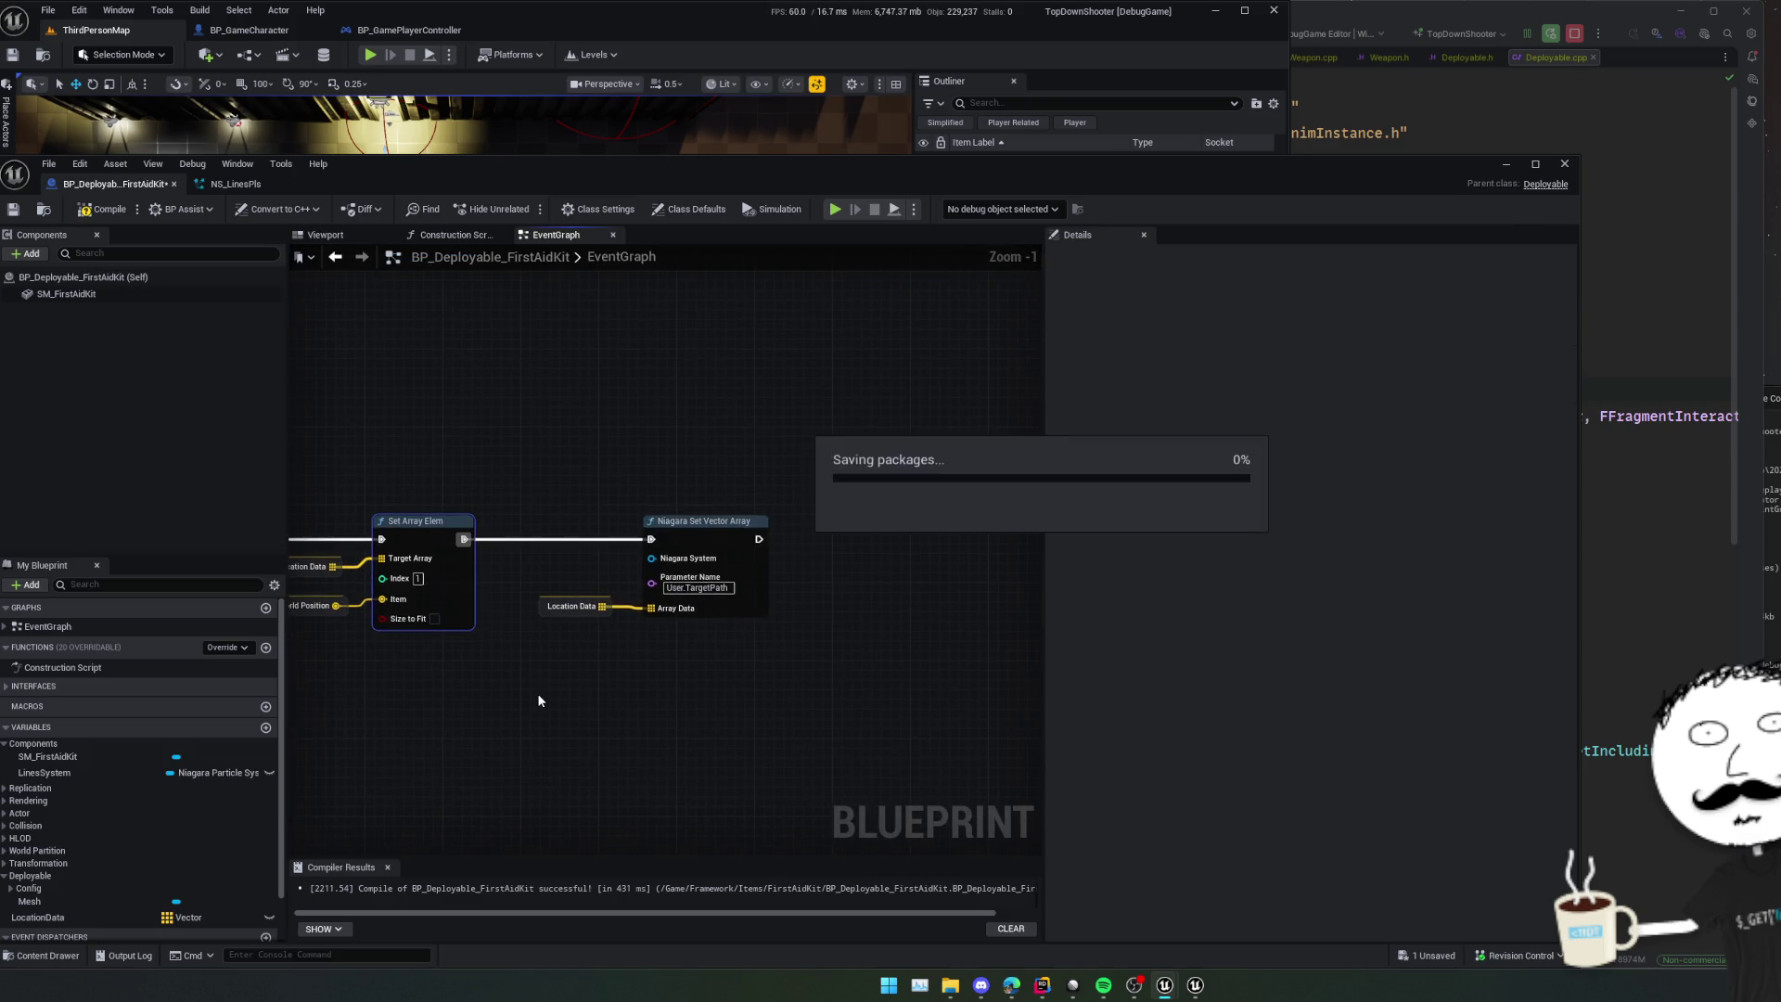
scroll(521, 704, "down", 1)
left_click_drag(521, 704, 664, 707)
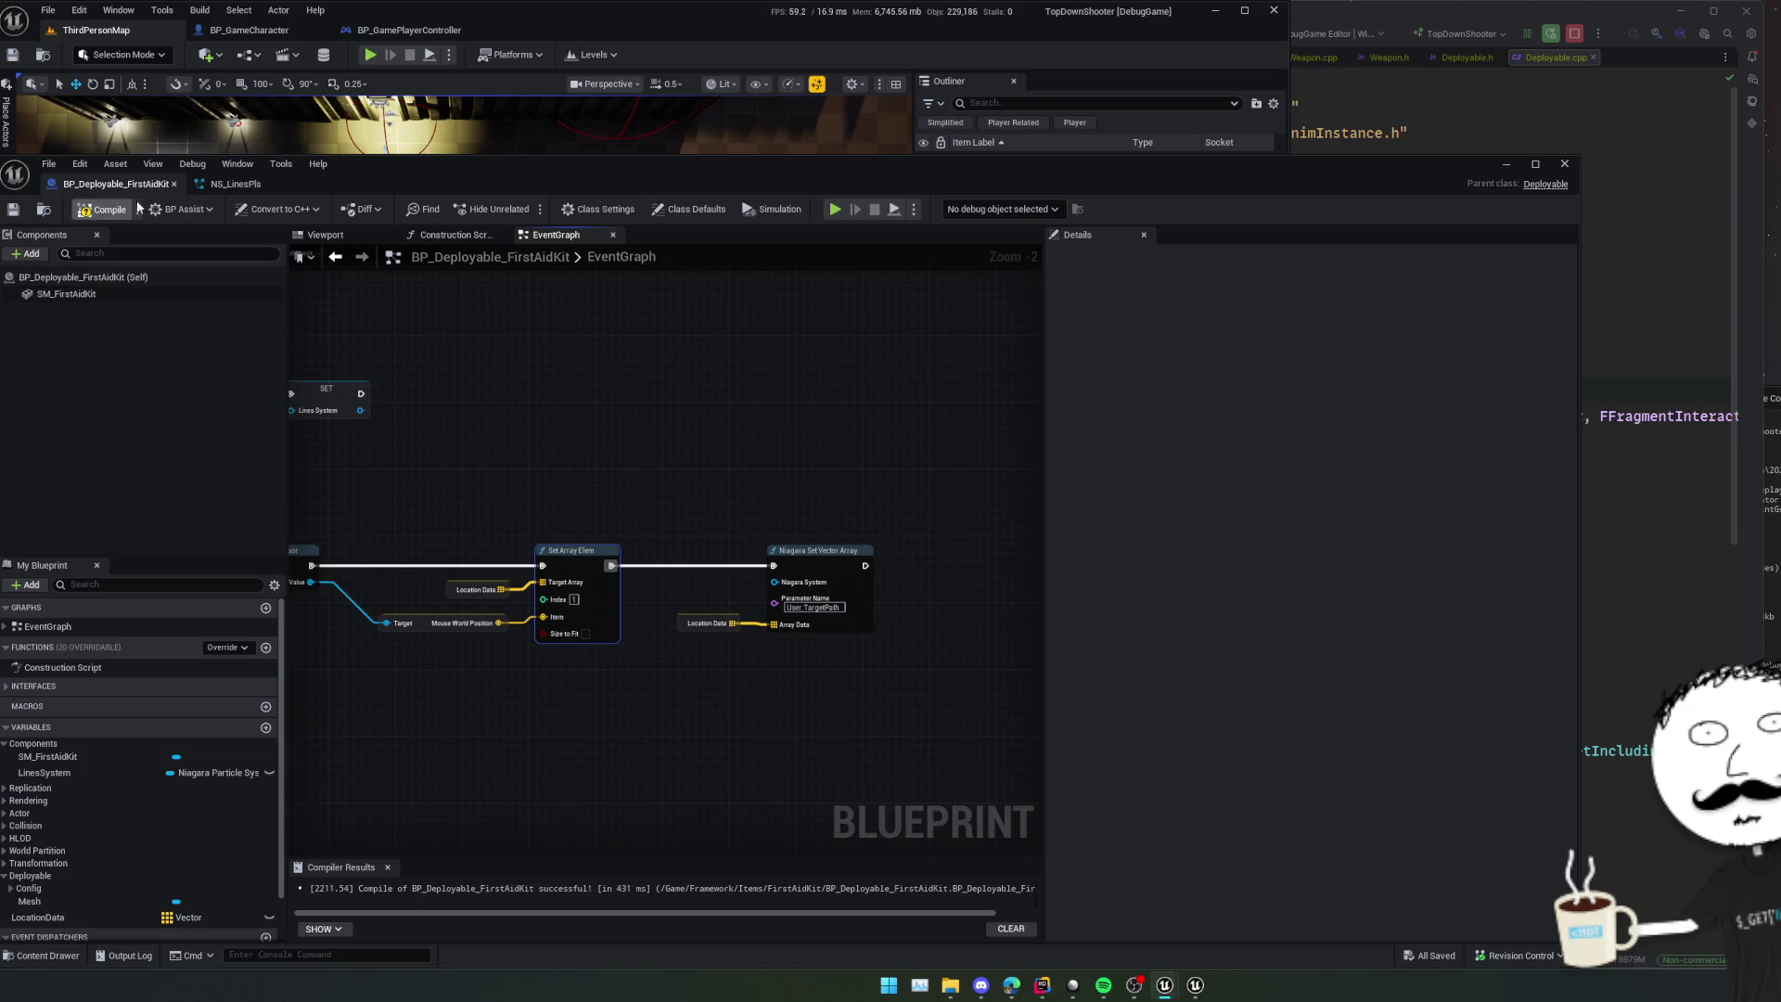
- Shrink the Blueprint editor, start Play-in-Editor and walk the character down and right
left_click_drag(1, 156, 822, 276)
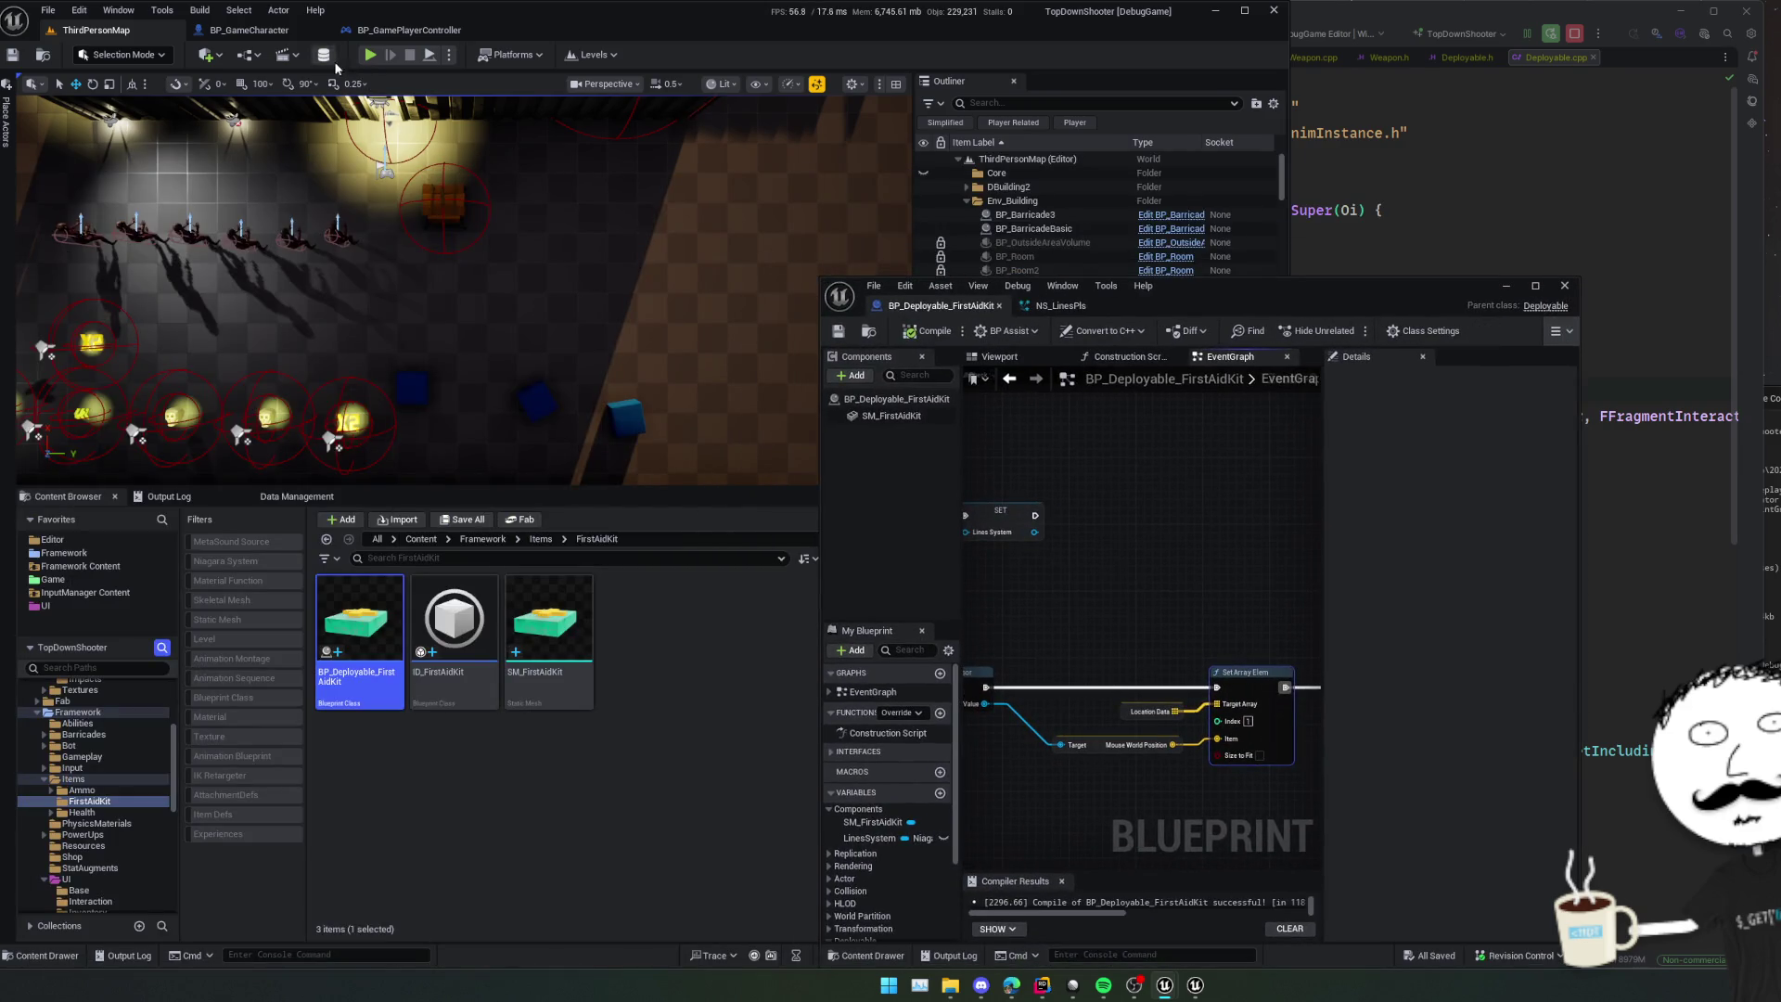
left_click_drag(516, 487, 481, 674)
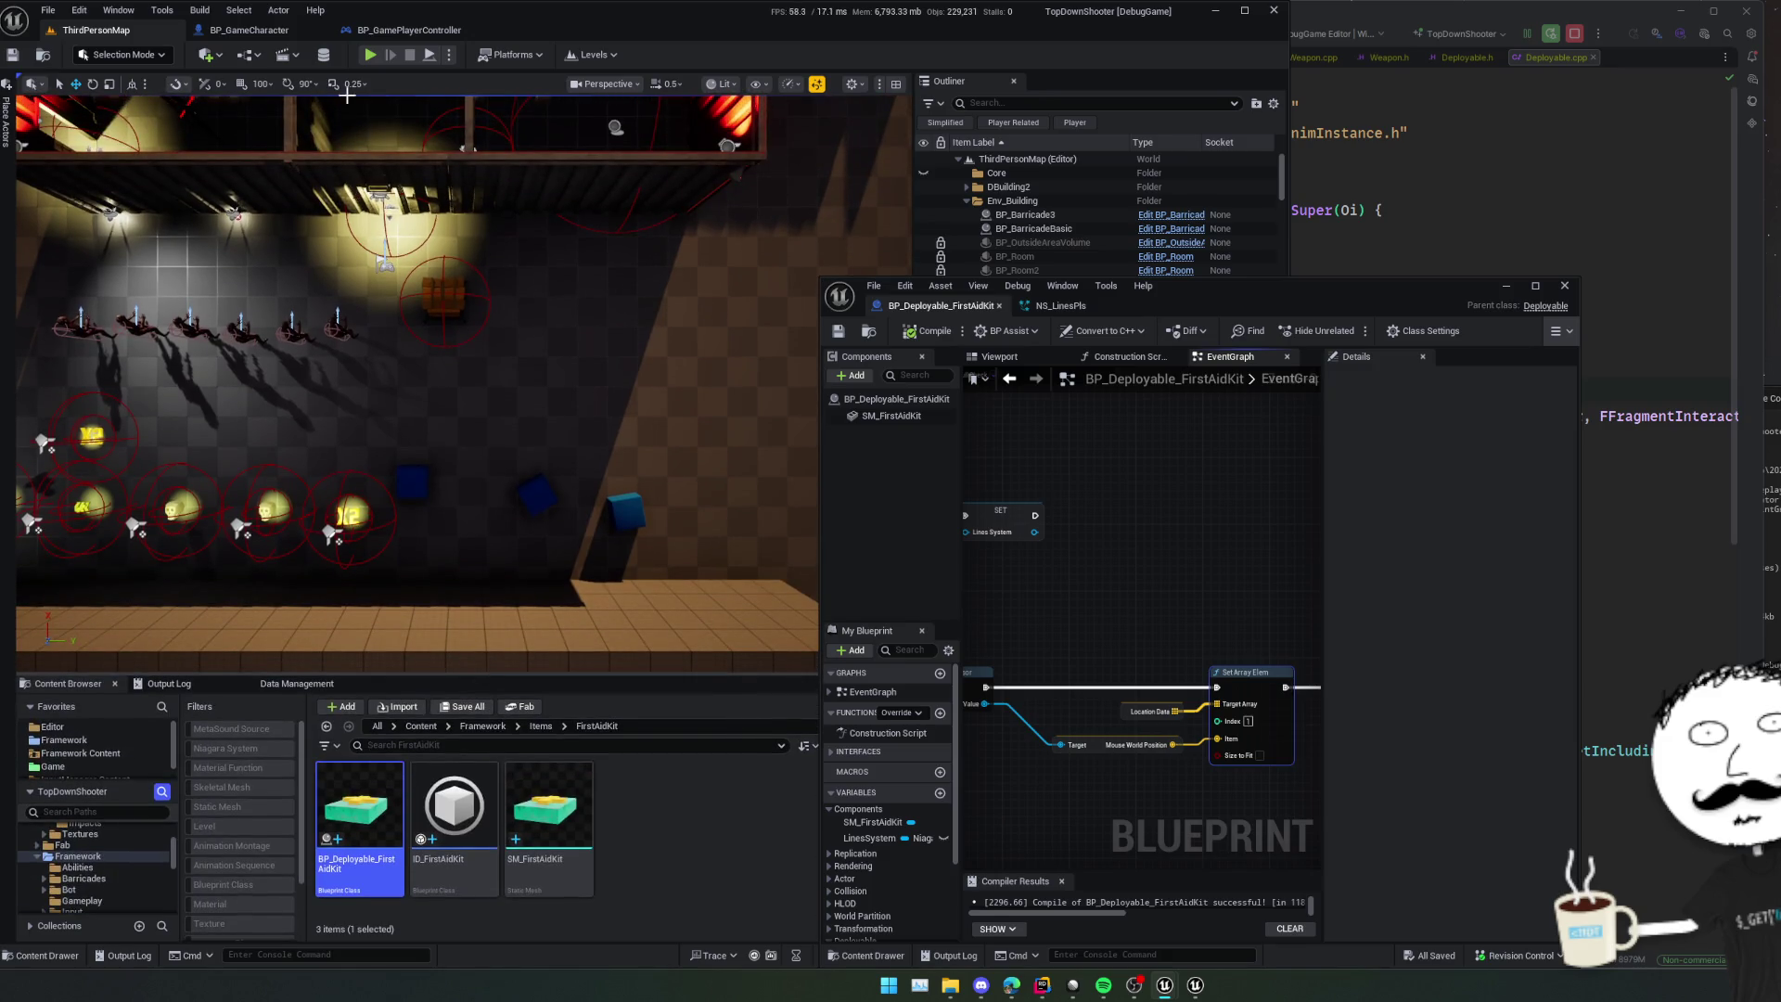
left_click(369, 54)
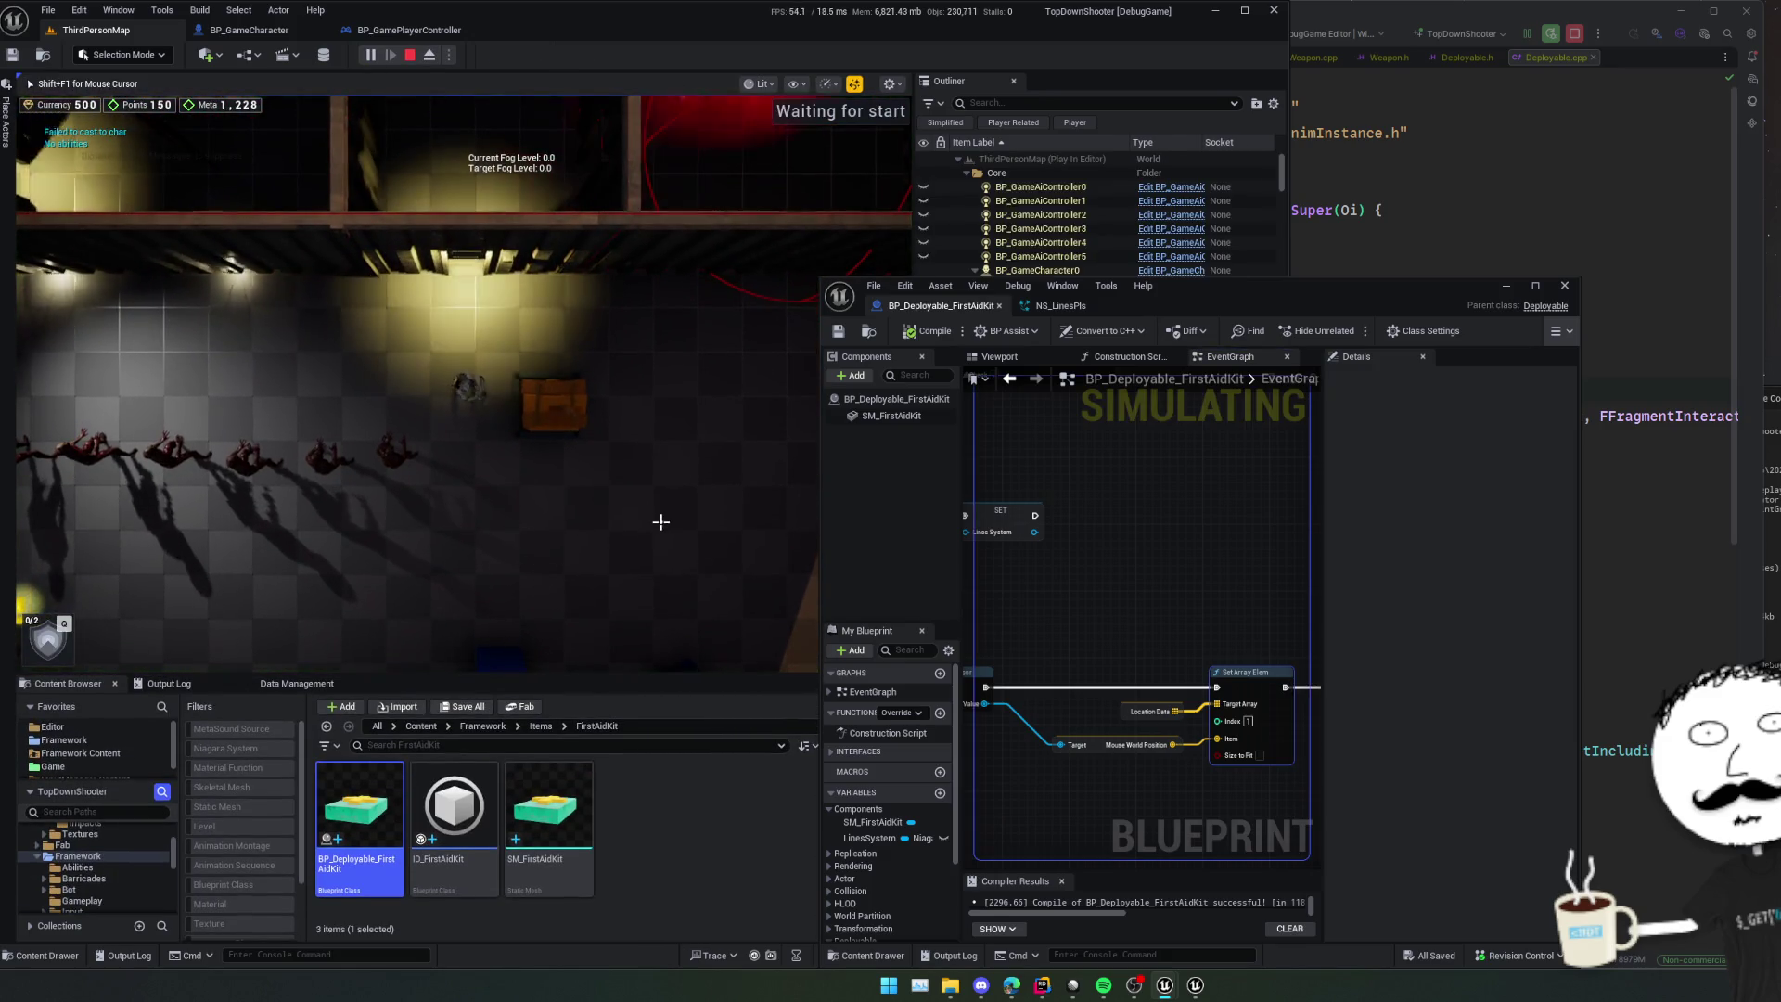
key("s")
key("d")
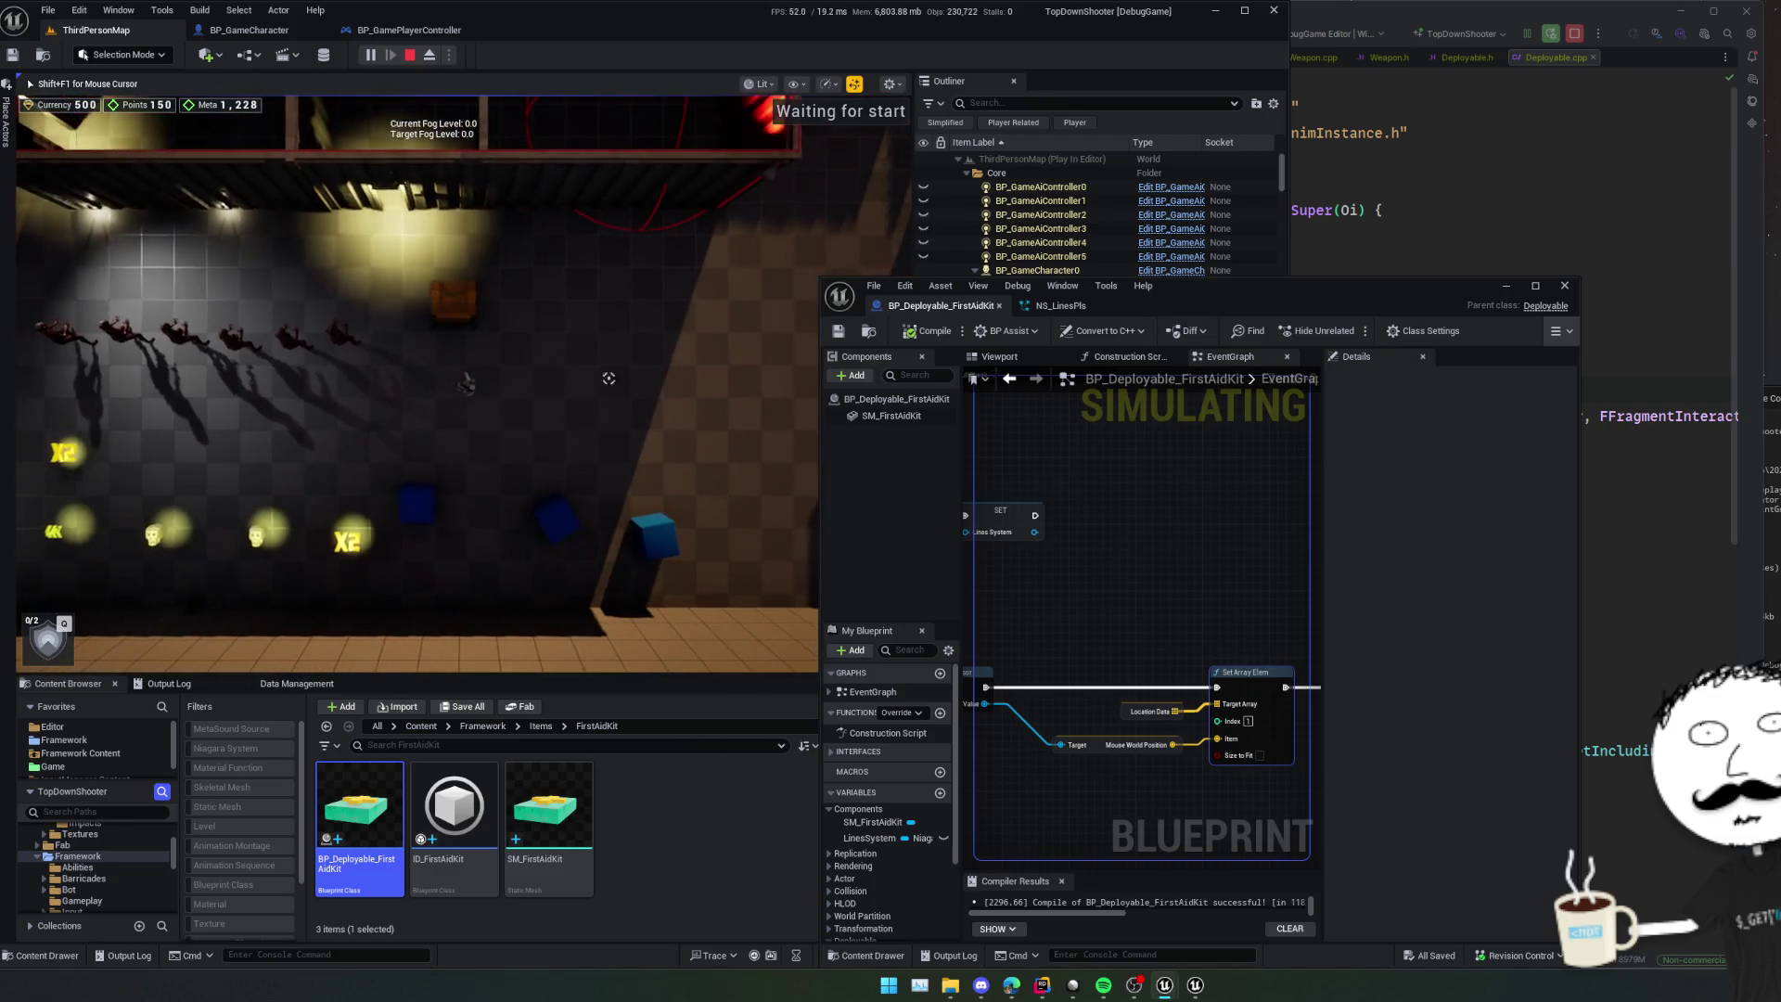
- Select the running first-aid kit actor and view its OnEquipToHand event in the graph
left_click_drag(1283, 303, 1661, 350)
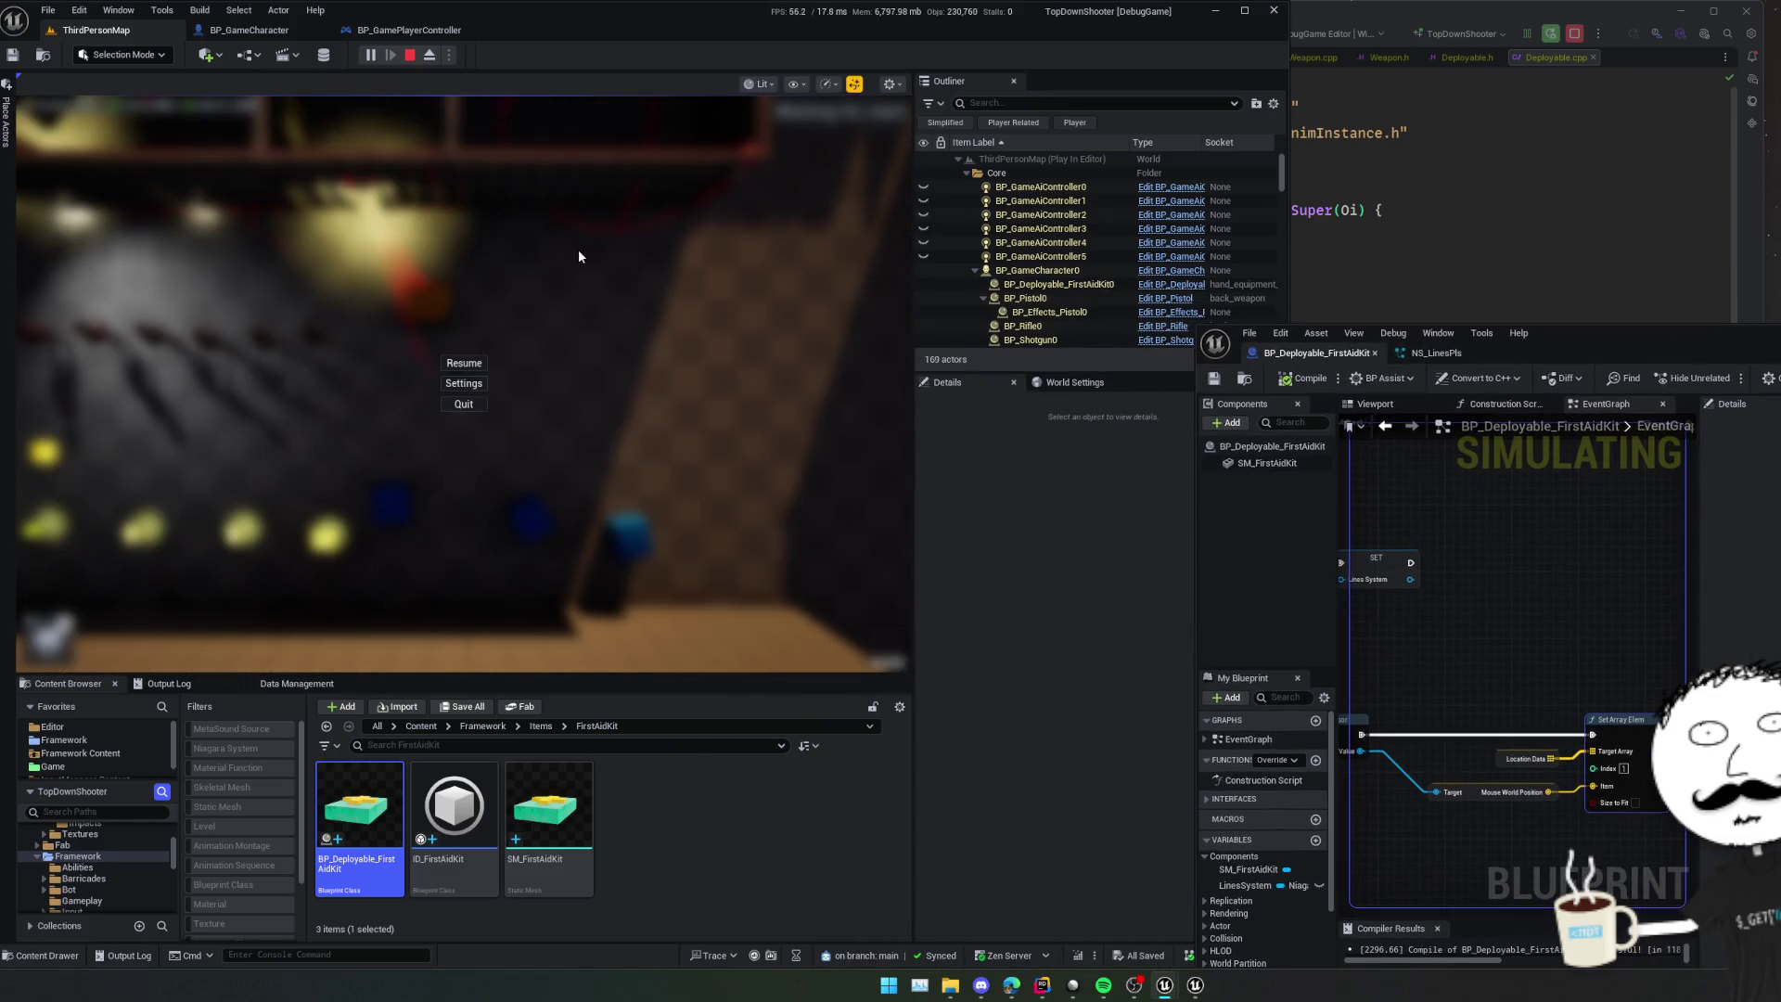
key("shift+F1")
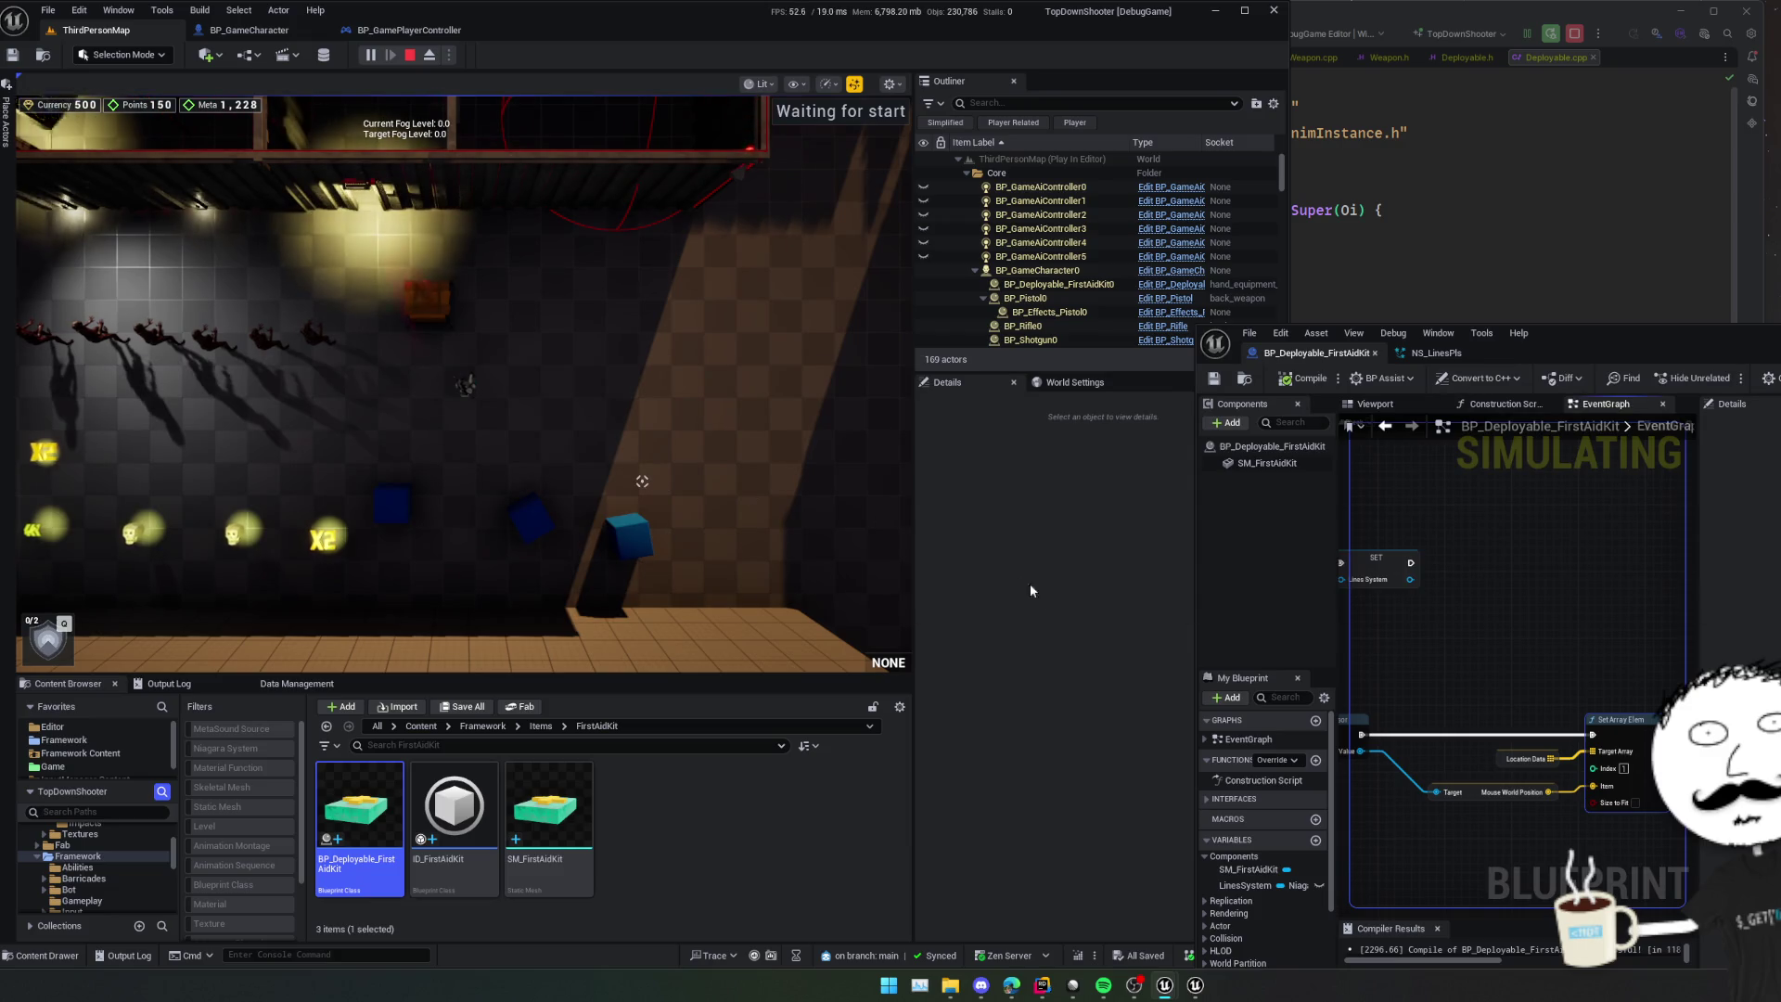
scroll(1106, 259, "down", 1)
left_click(1085, 267)
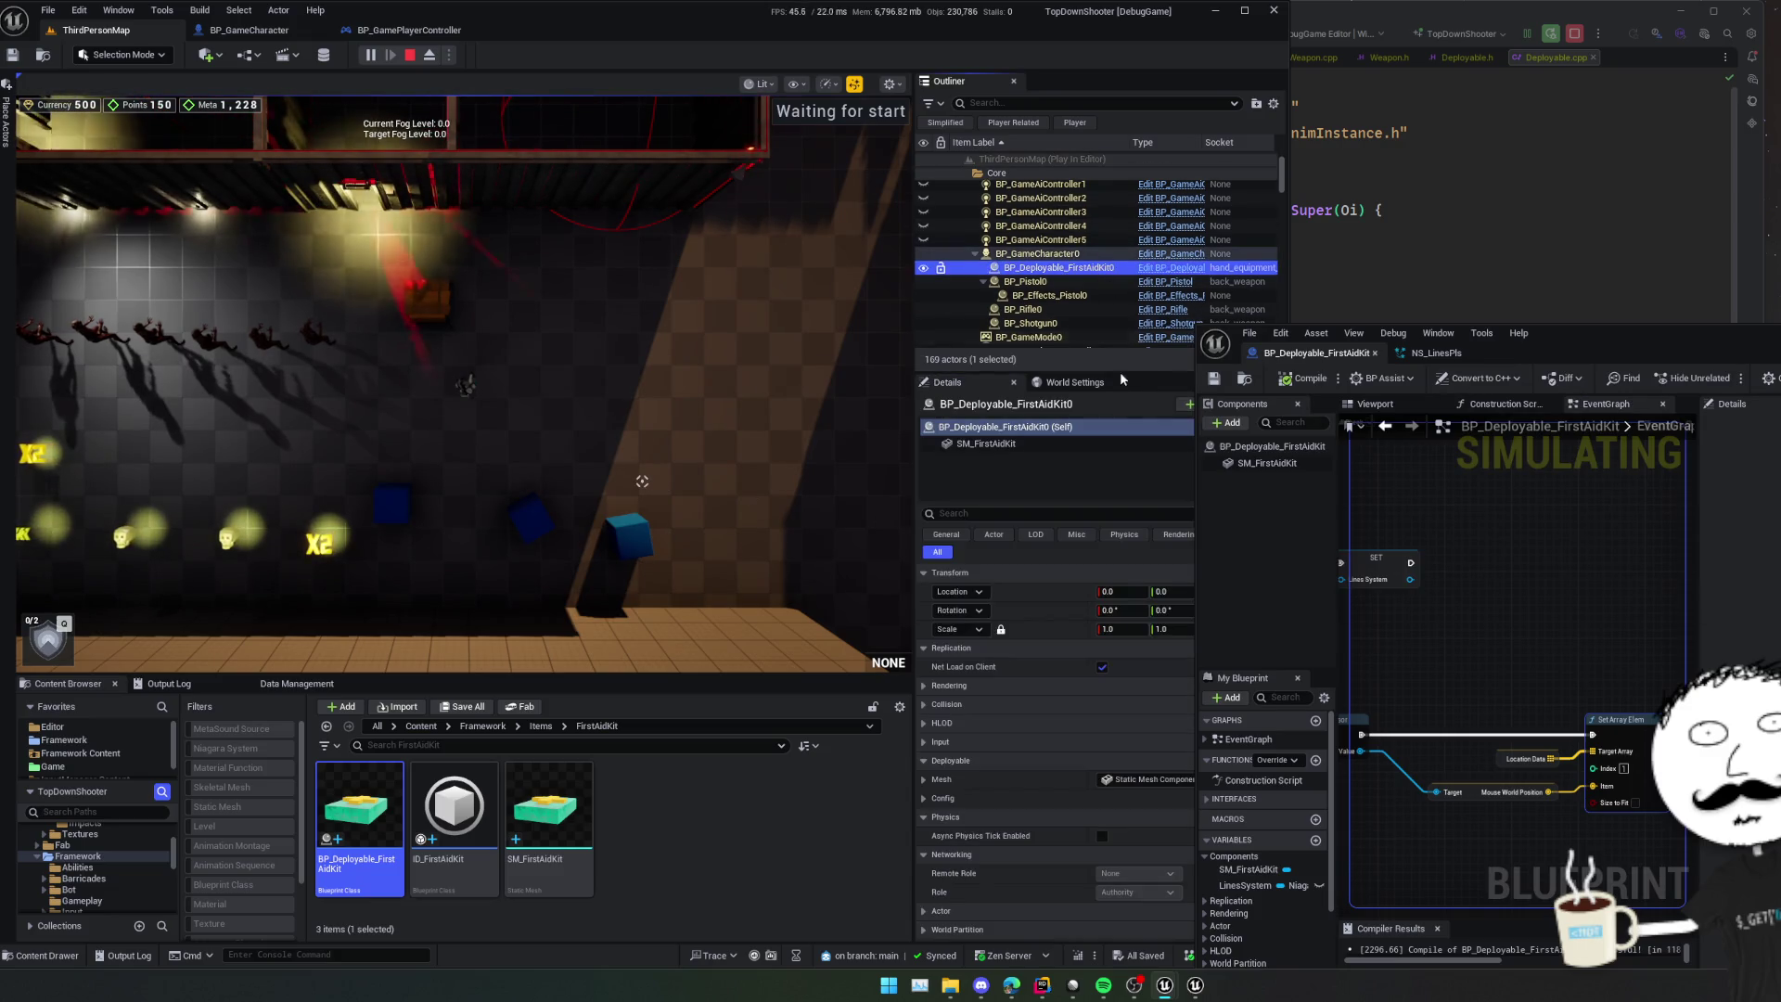
mouse_move(1422, 641)
left_mouse_down()
mouse_move(1550, 632)
mouse_move(1484, 625)
mouse_move(1533, 630)
left_mouse_up()
scroll(1533, 630, "down", 1)
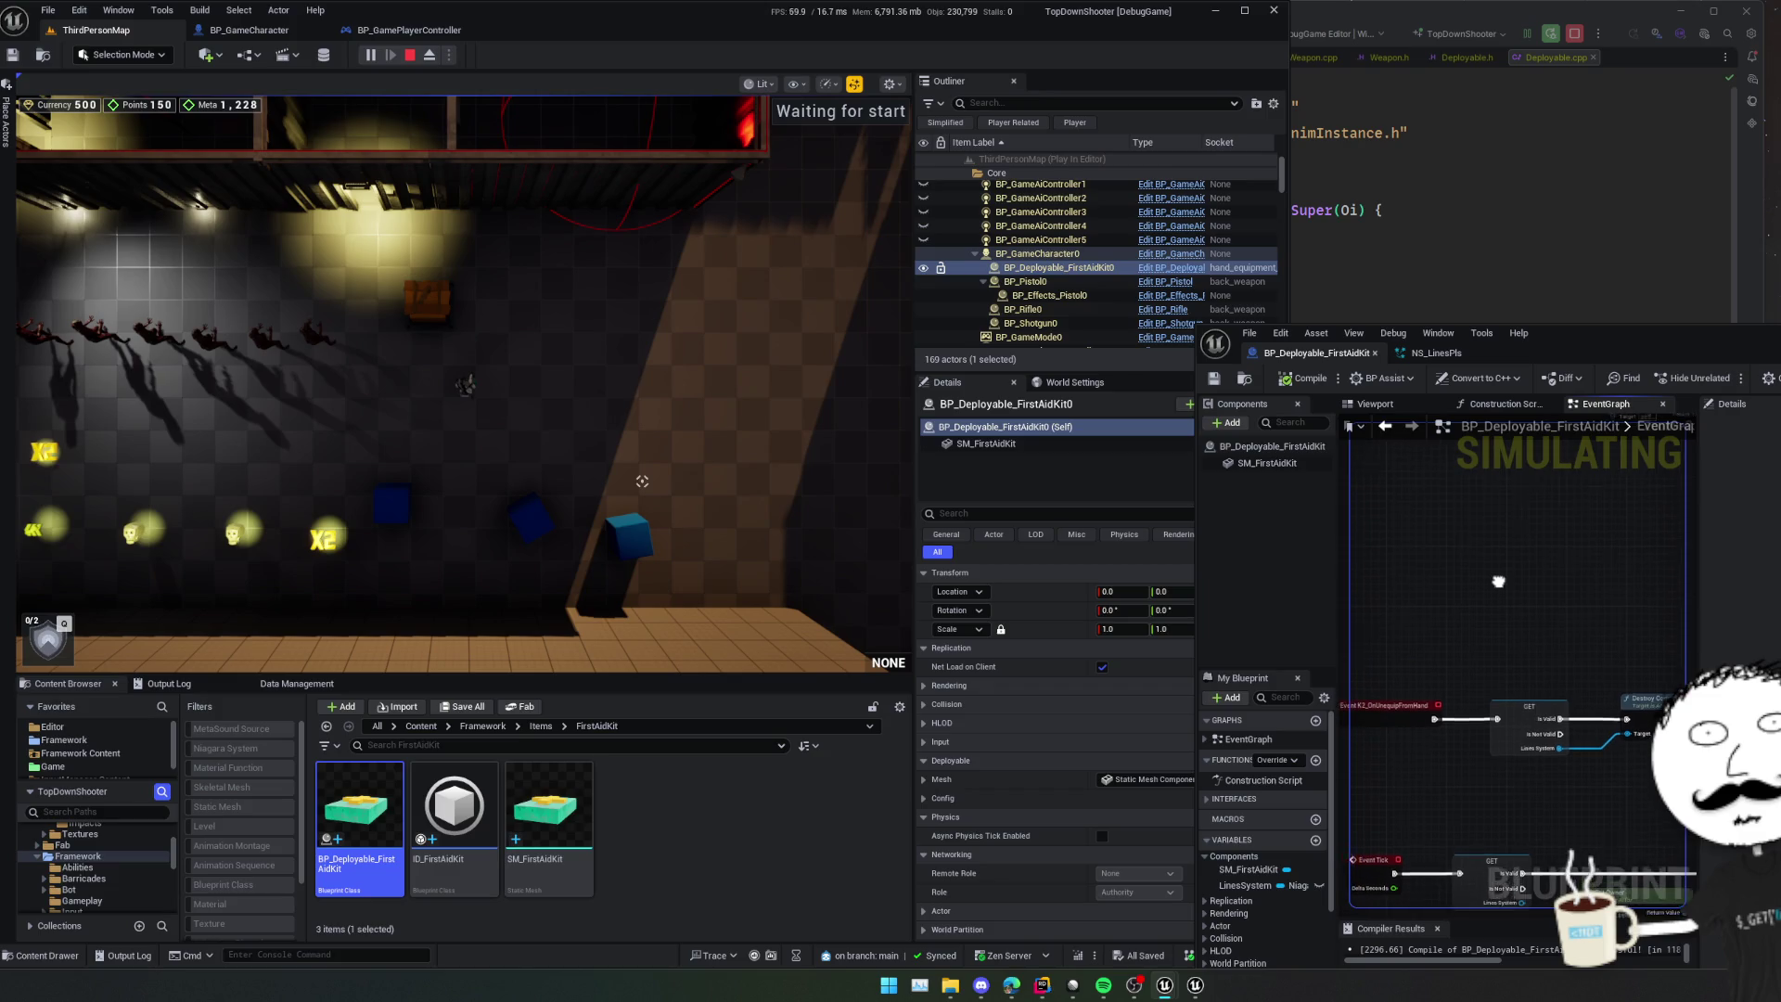
mouse_move(1505, 465)
left_mouse_down()
mouse_move(1417, 479)
mouse_move(1469, 652)
mouse_move(1512, 585)
left_mouse_up()
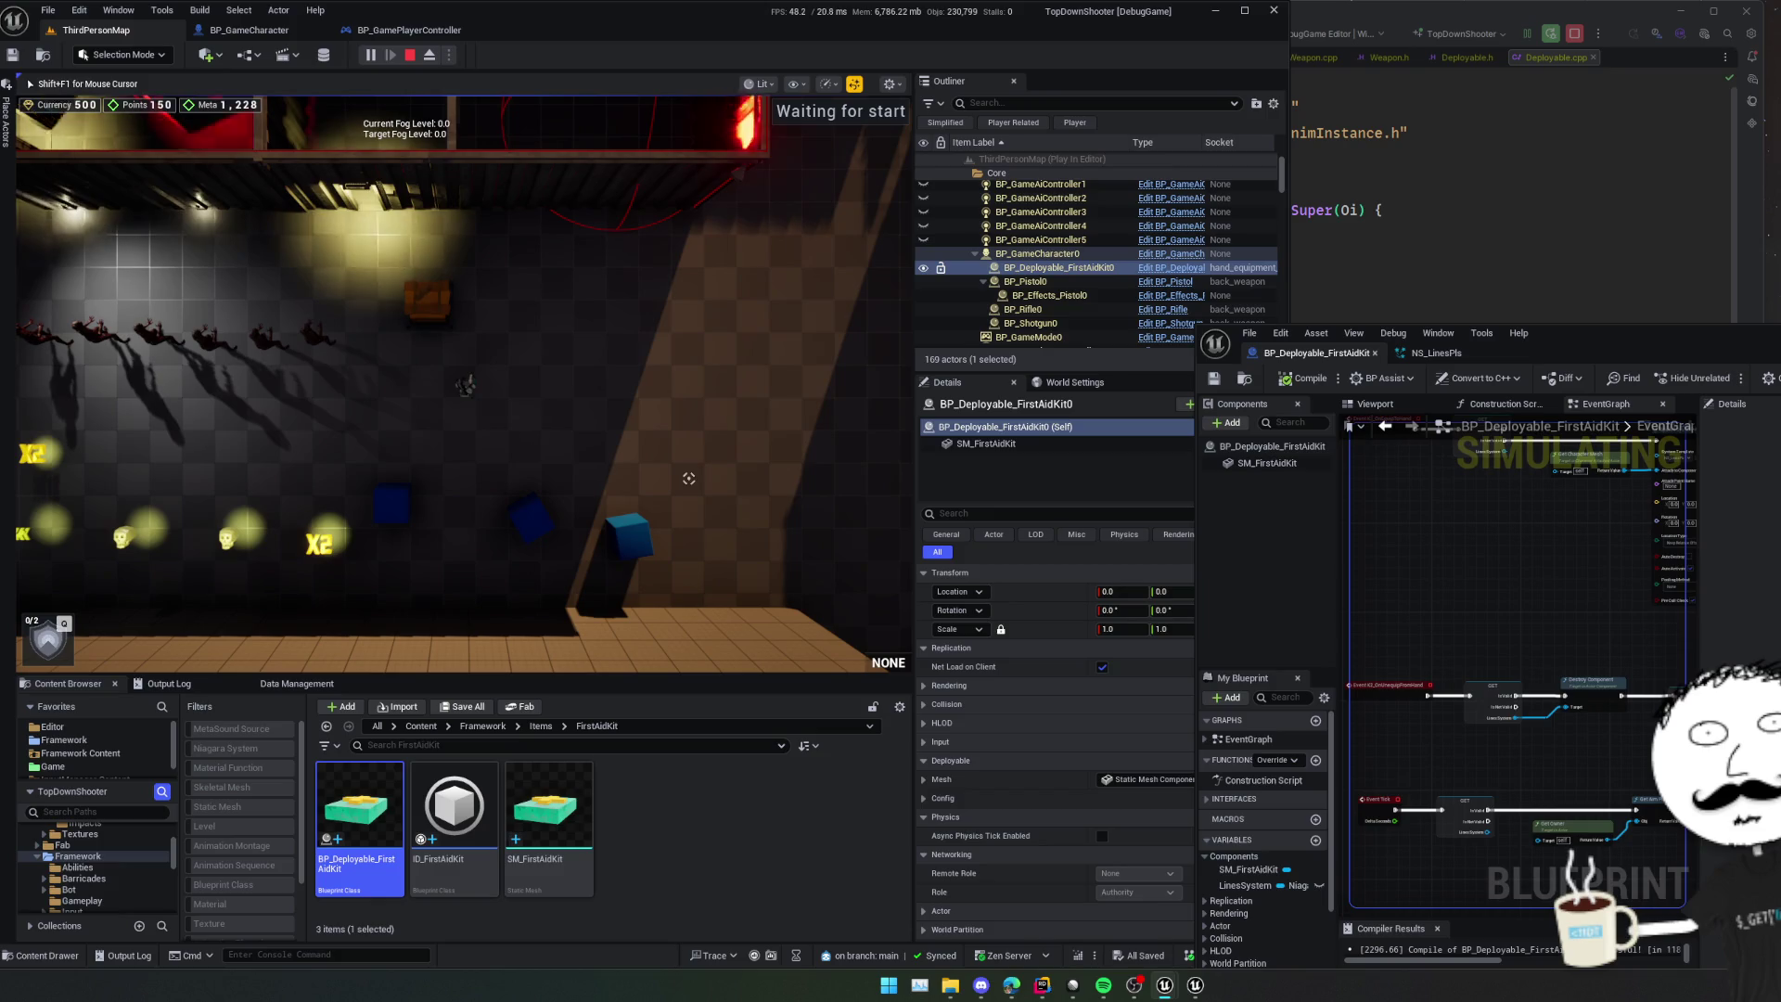
key("Escape")
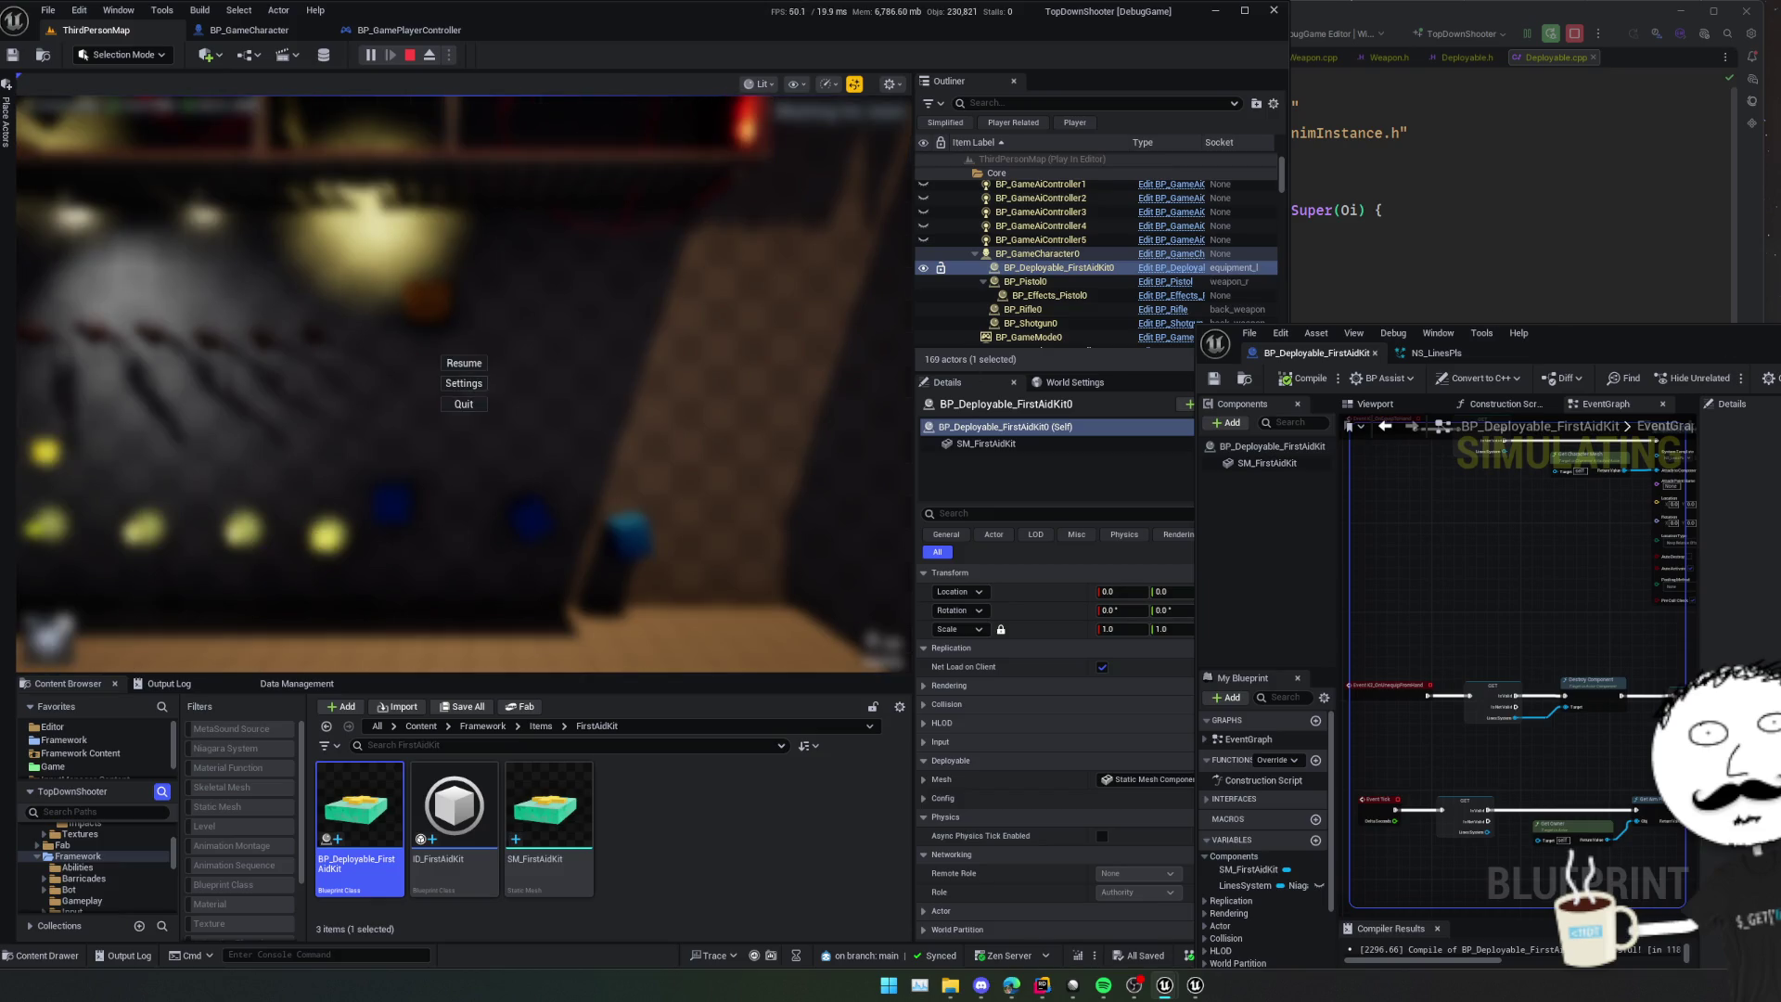
left_click_drag(1465, 620, 1505, 573)
- Widen the Blueprint editor, resume the game, inspect the Spawn System Attached node, then stop playing
left_click_drag(1195, 334, 829, 311)
left_click_drag(1567, 576, 1777, 576)
left_click(464, 362)
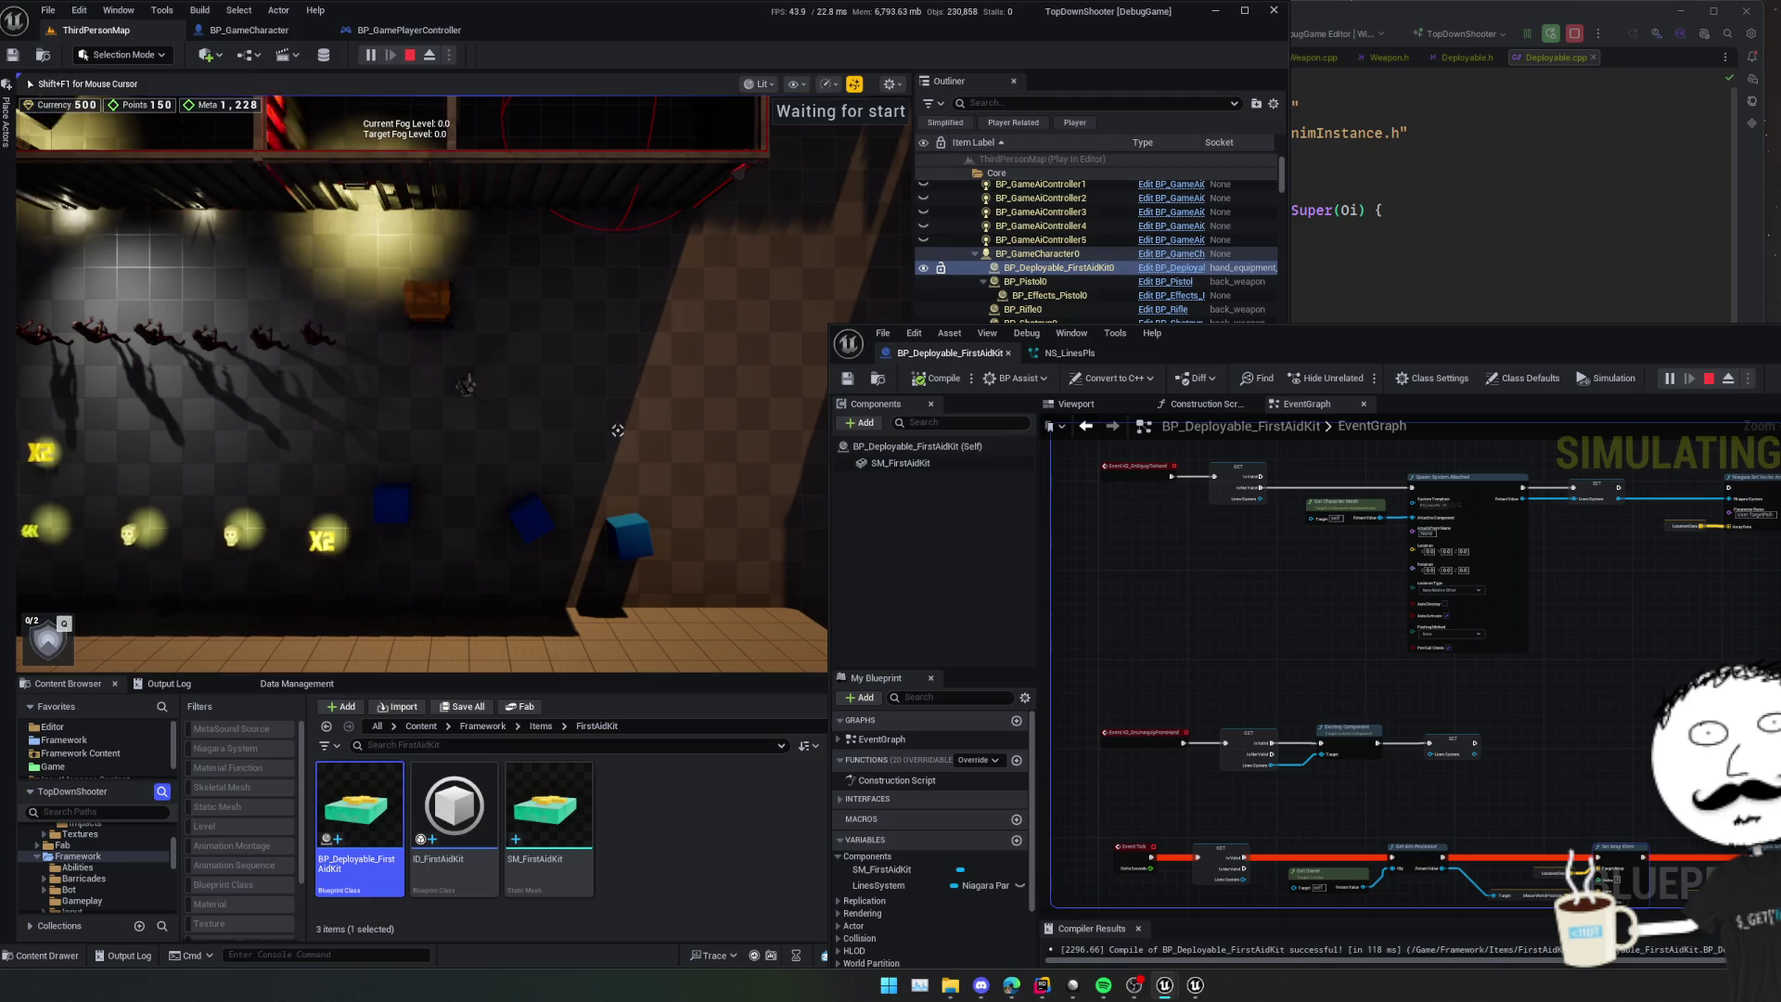
key("super")
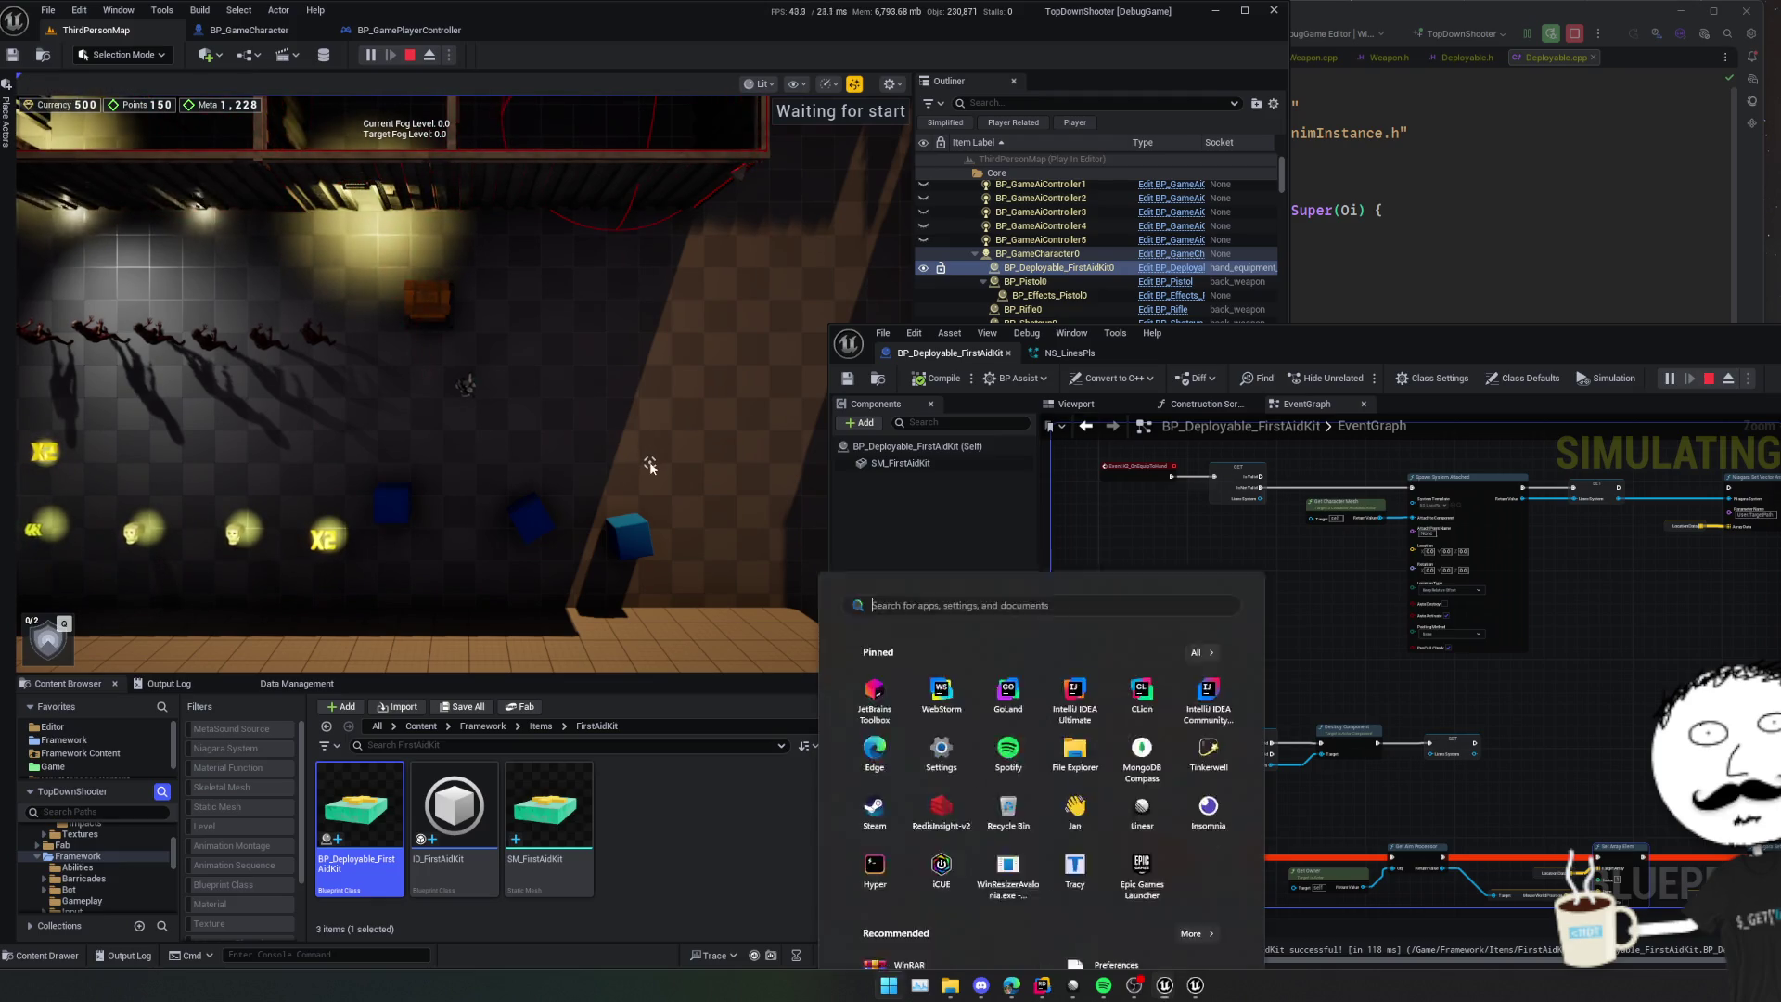
left_click_drag(1359, 563, 1324, 556)
scroll(1325, 557, "up", 3)
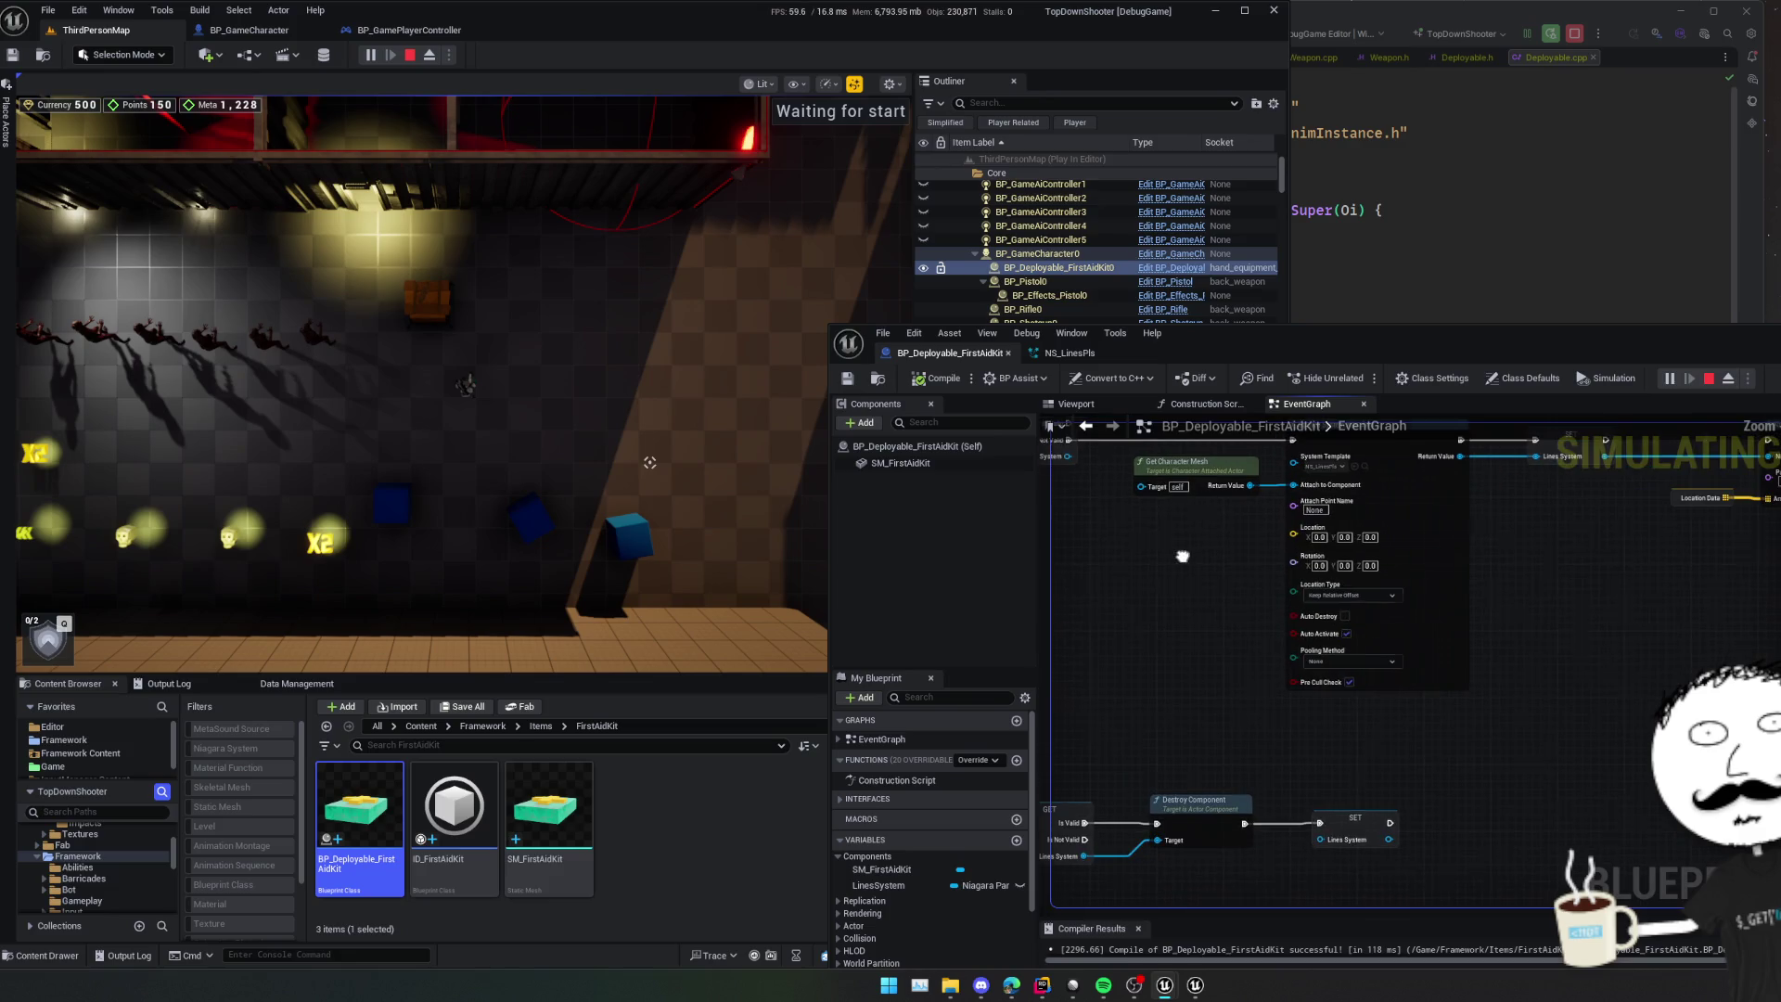
mouse_move(1183, 556)
left_mouse_down()
mouse_move(1186, 620)
mouse_move(1155, 633)
left_mouse_up()
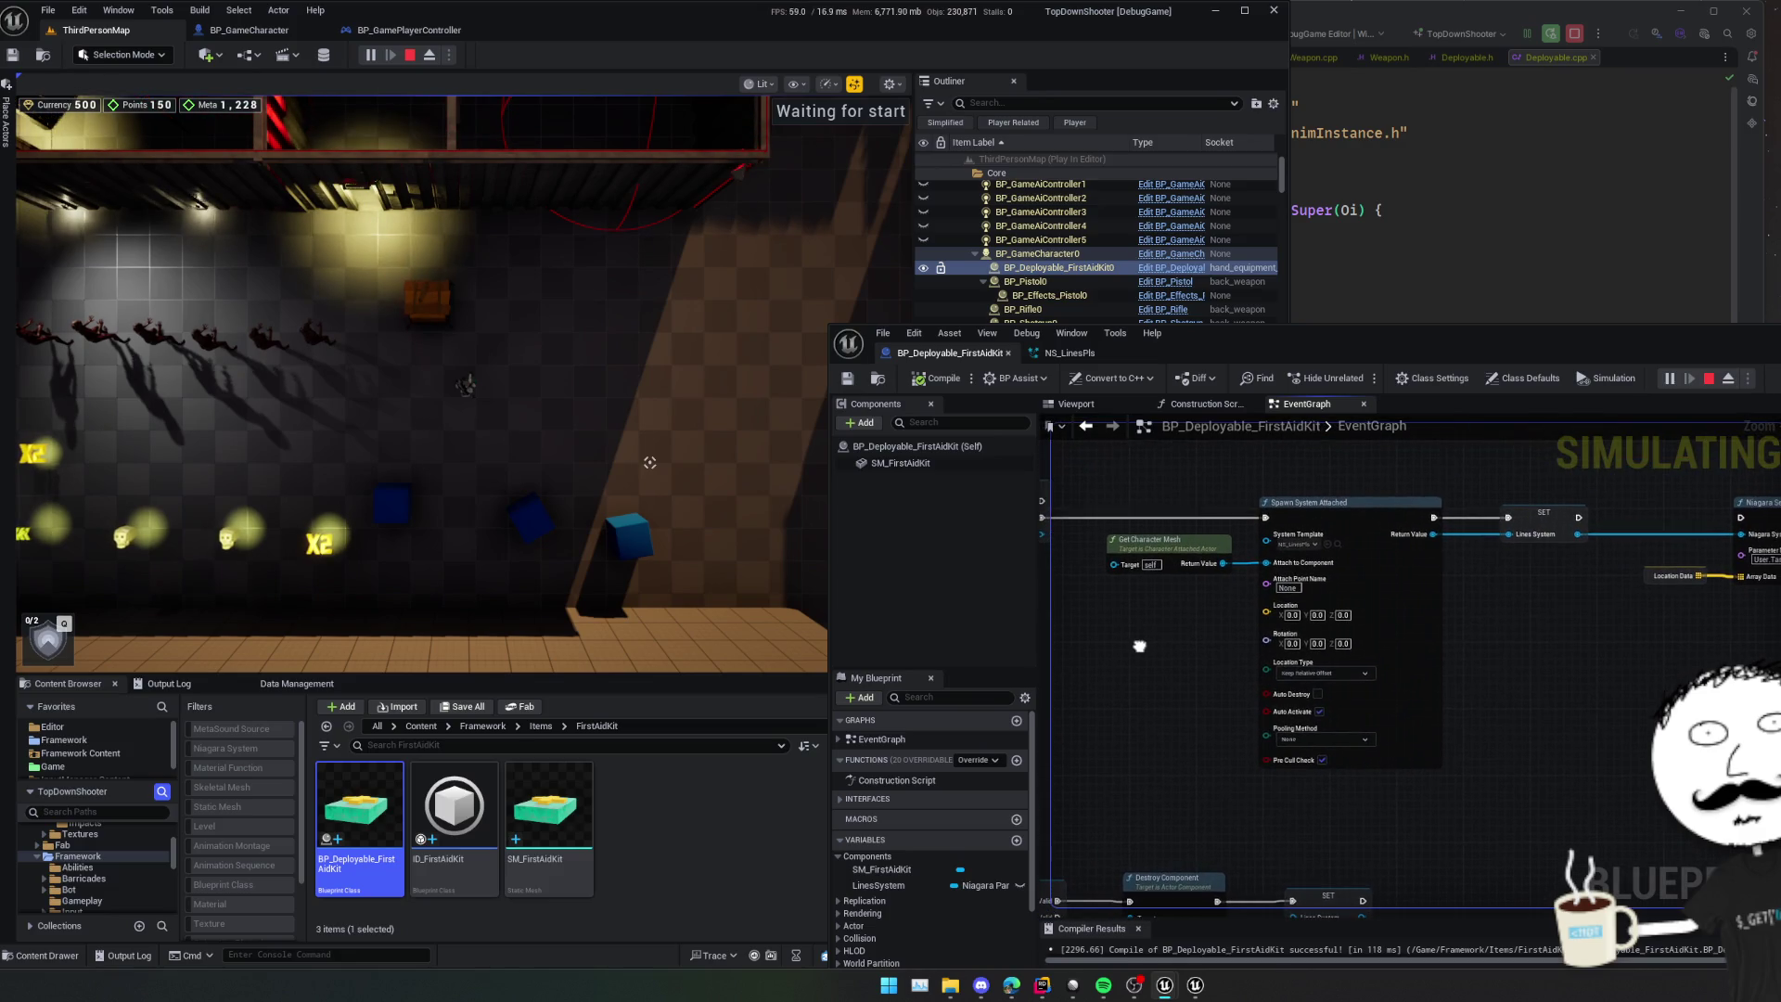
left_click_drag(1577, 631, 1578, 635)
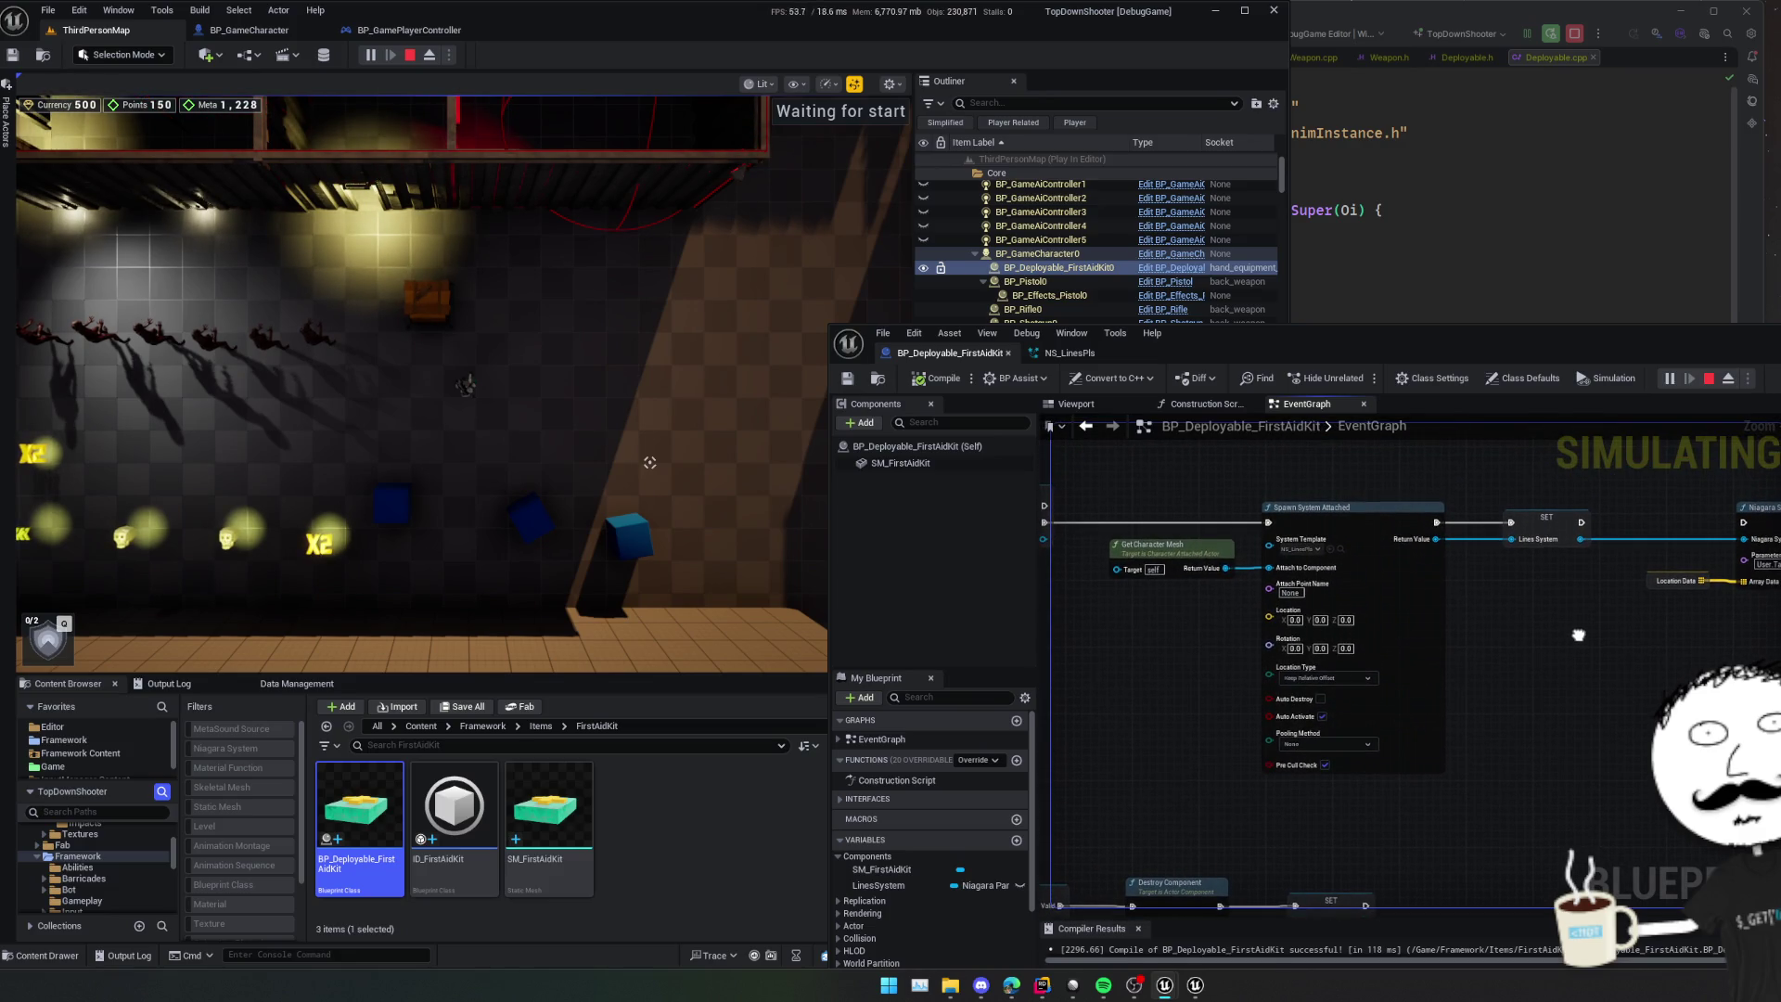
scroll(1580, 631, "up", 1)
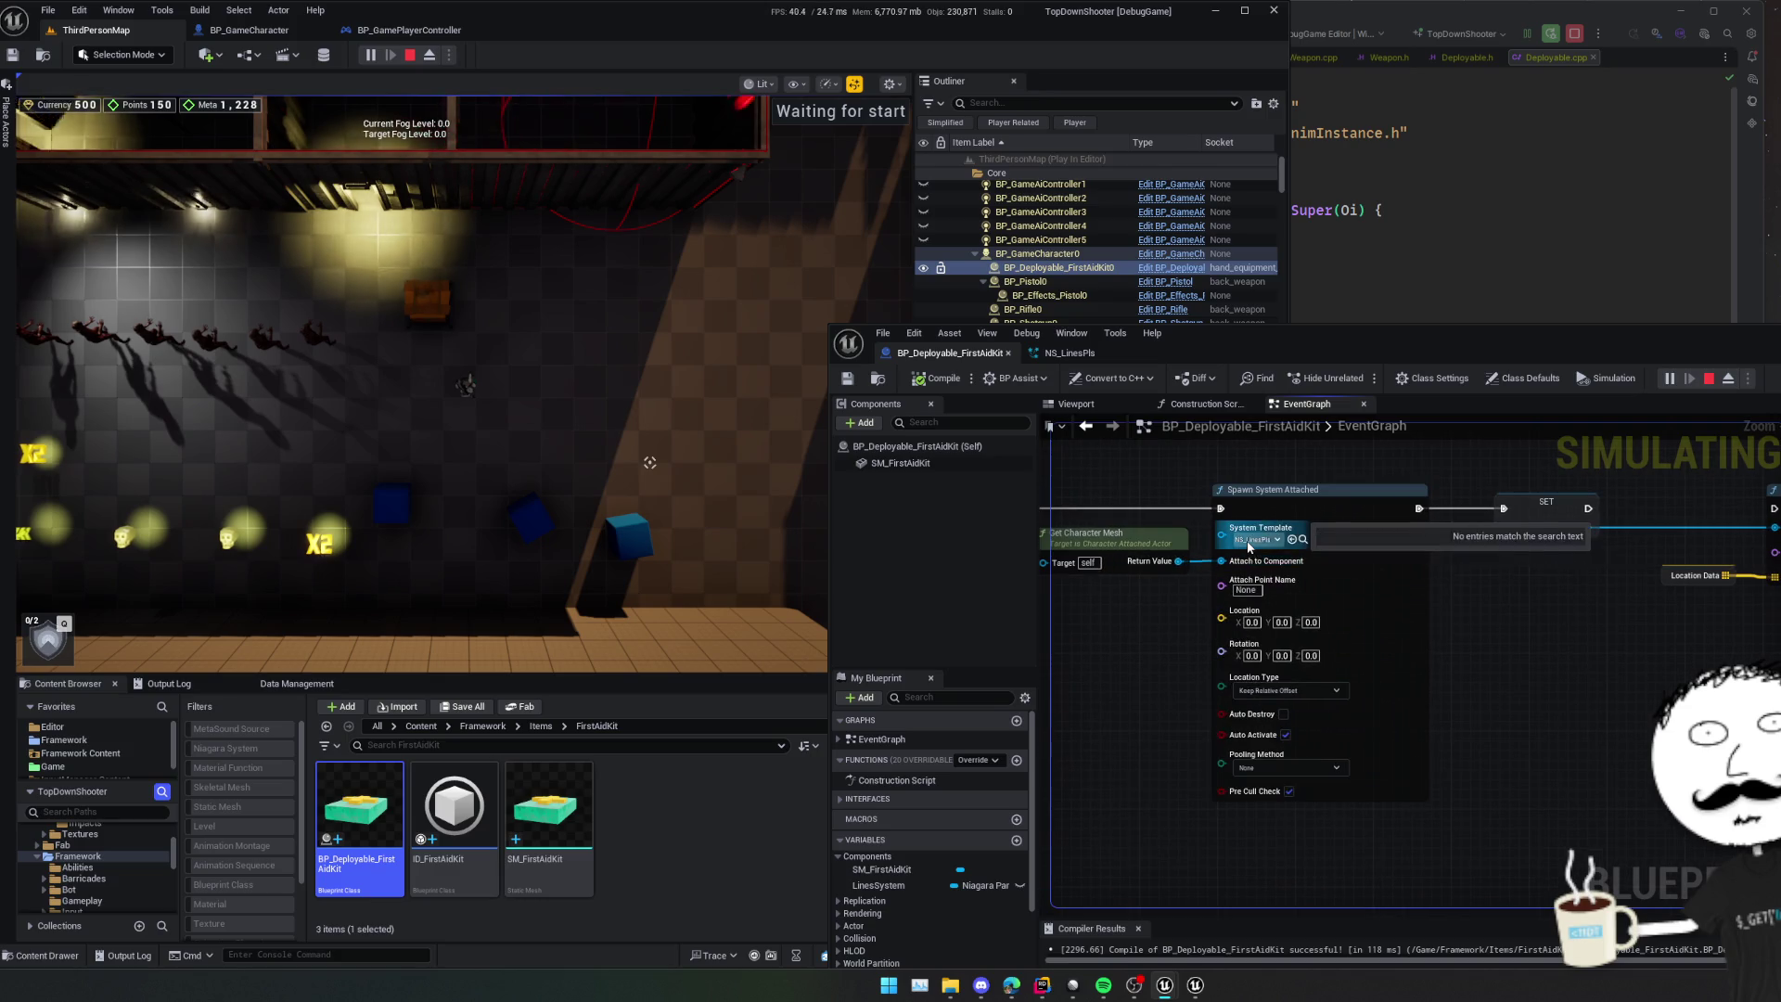
mouse_move(1249, 562)
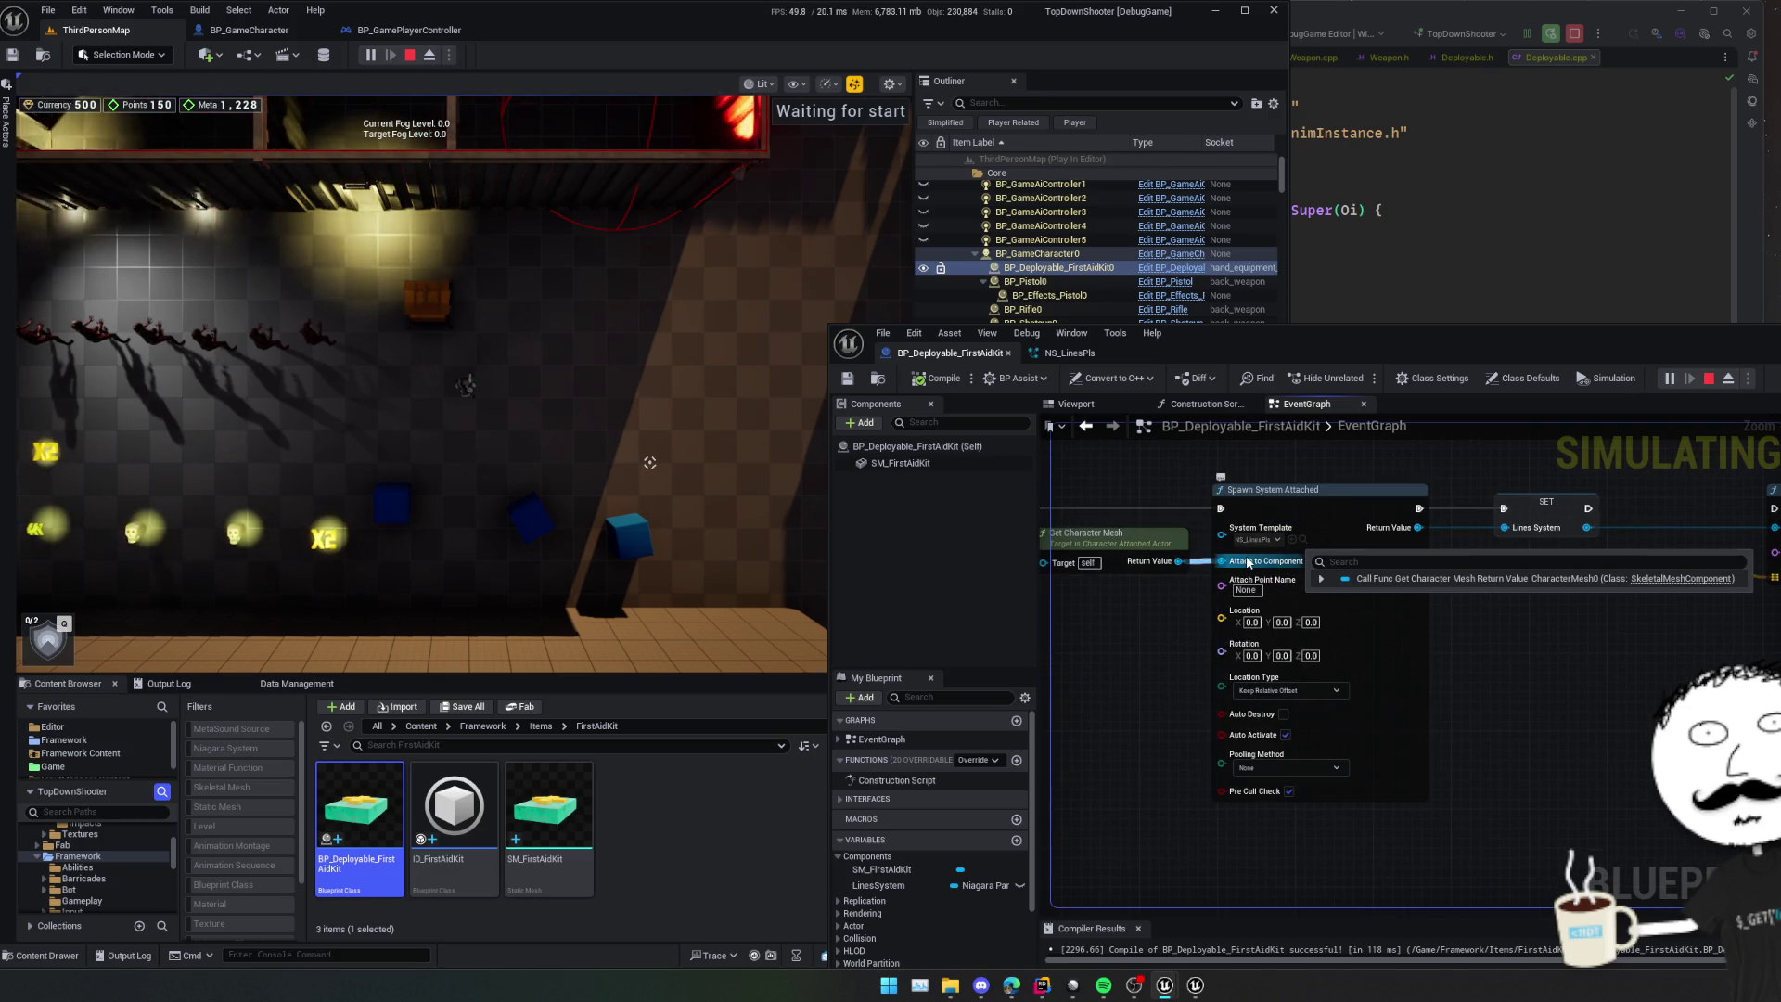
left_click_drag(1099, 604, 1285, 619)
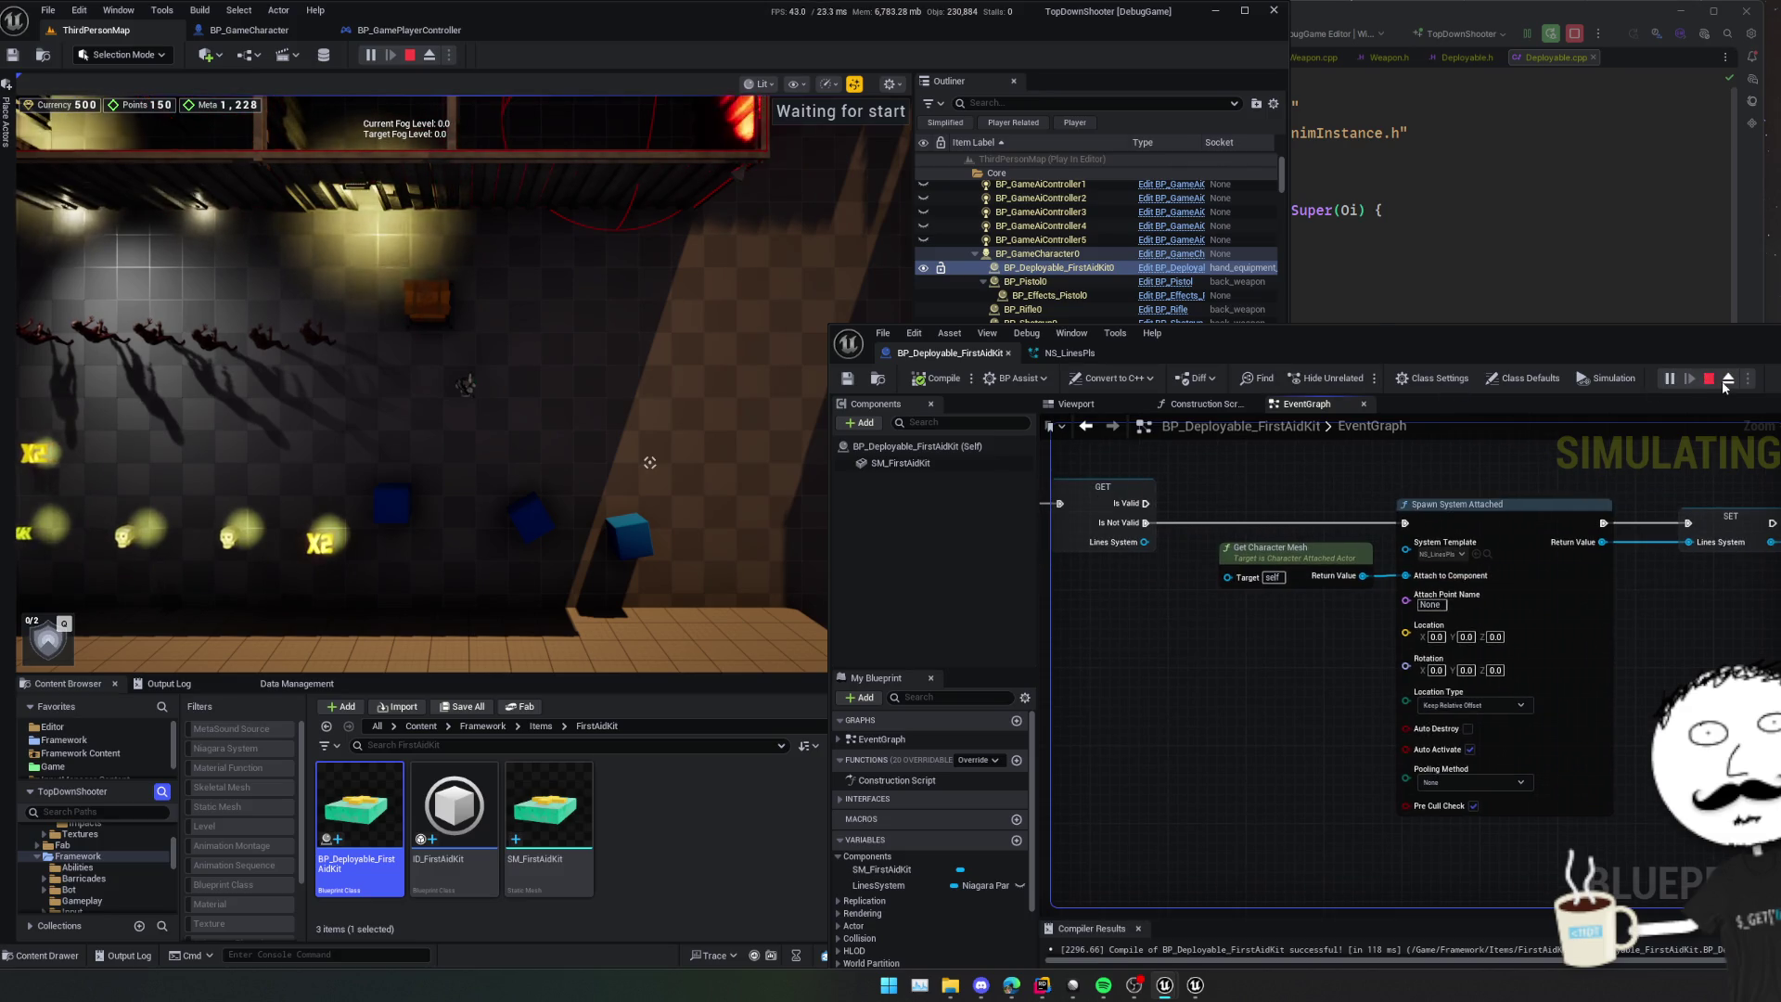
key("Escape")
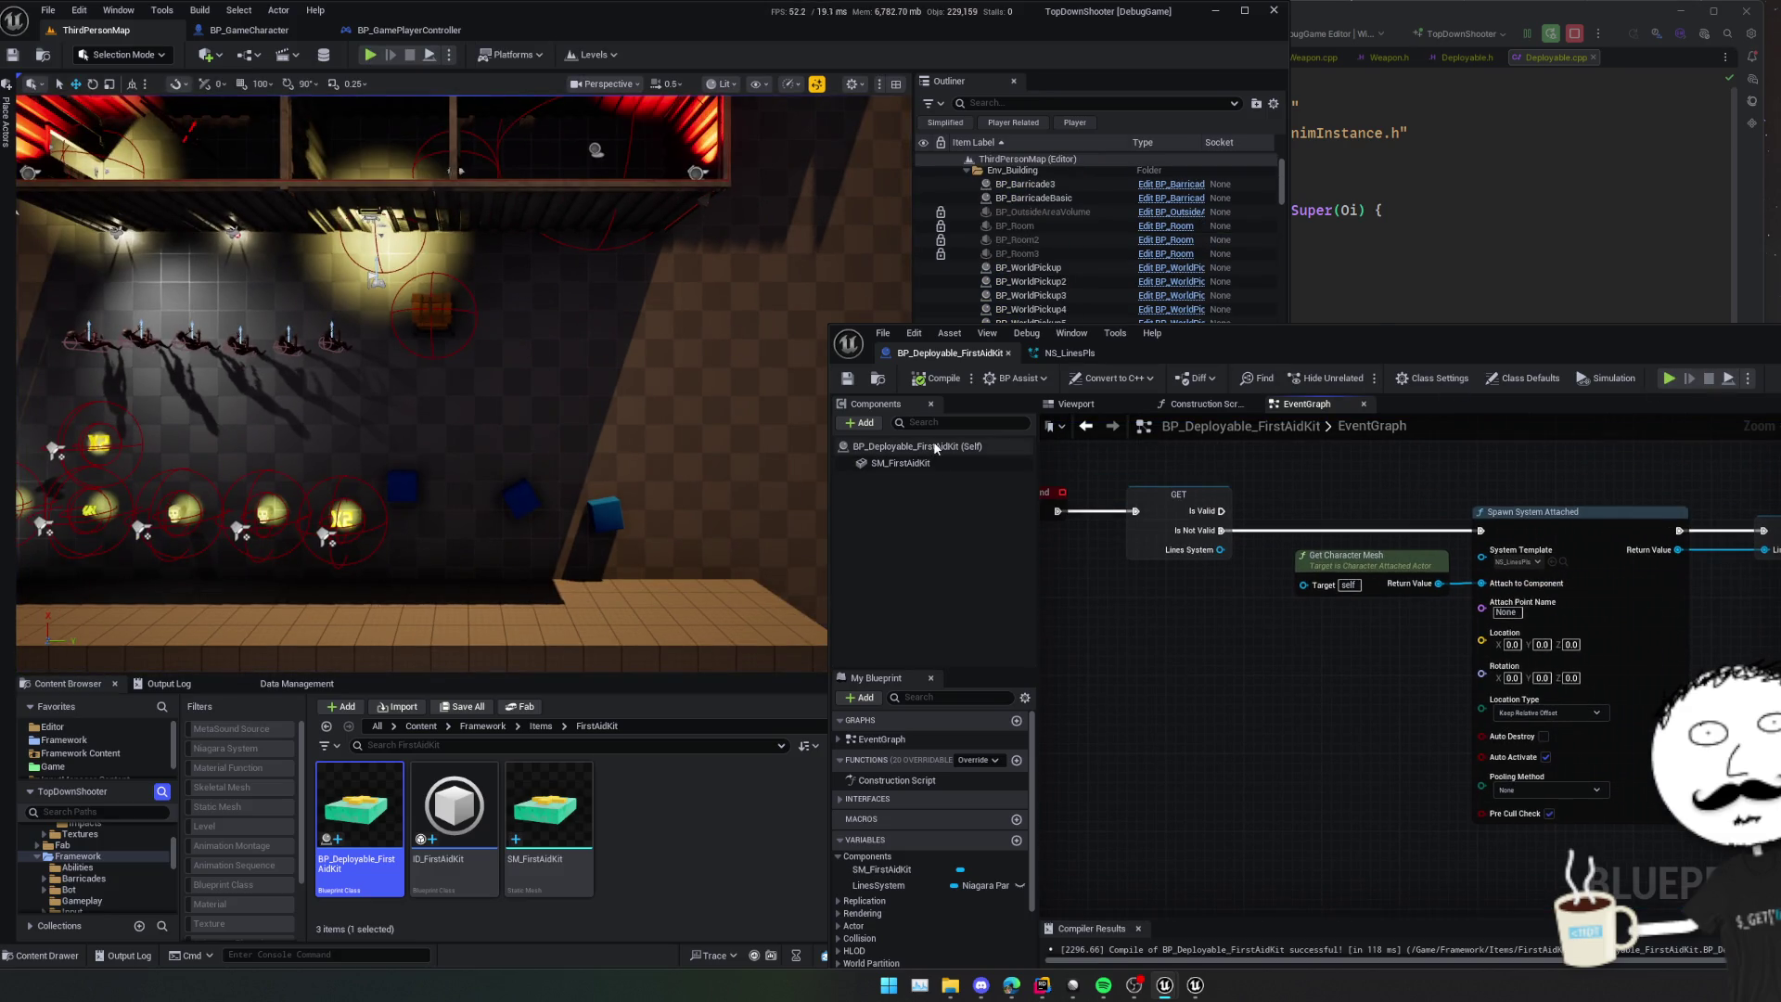
- Add a Niagara Particle System component named Trajectory and save the Blueprint
left_click(872, 423)
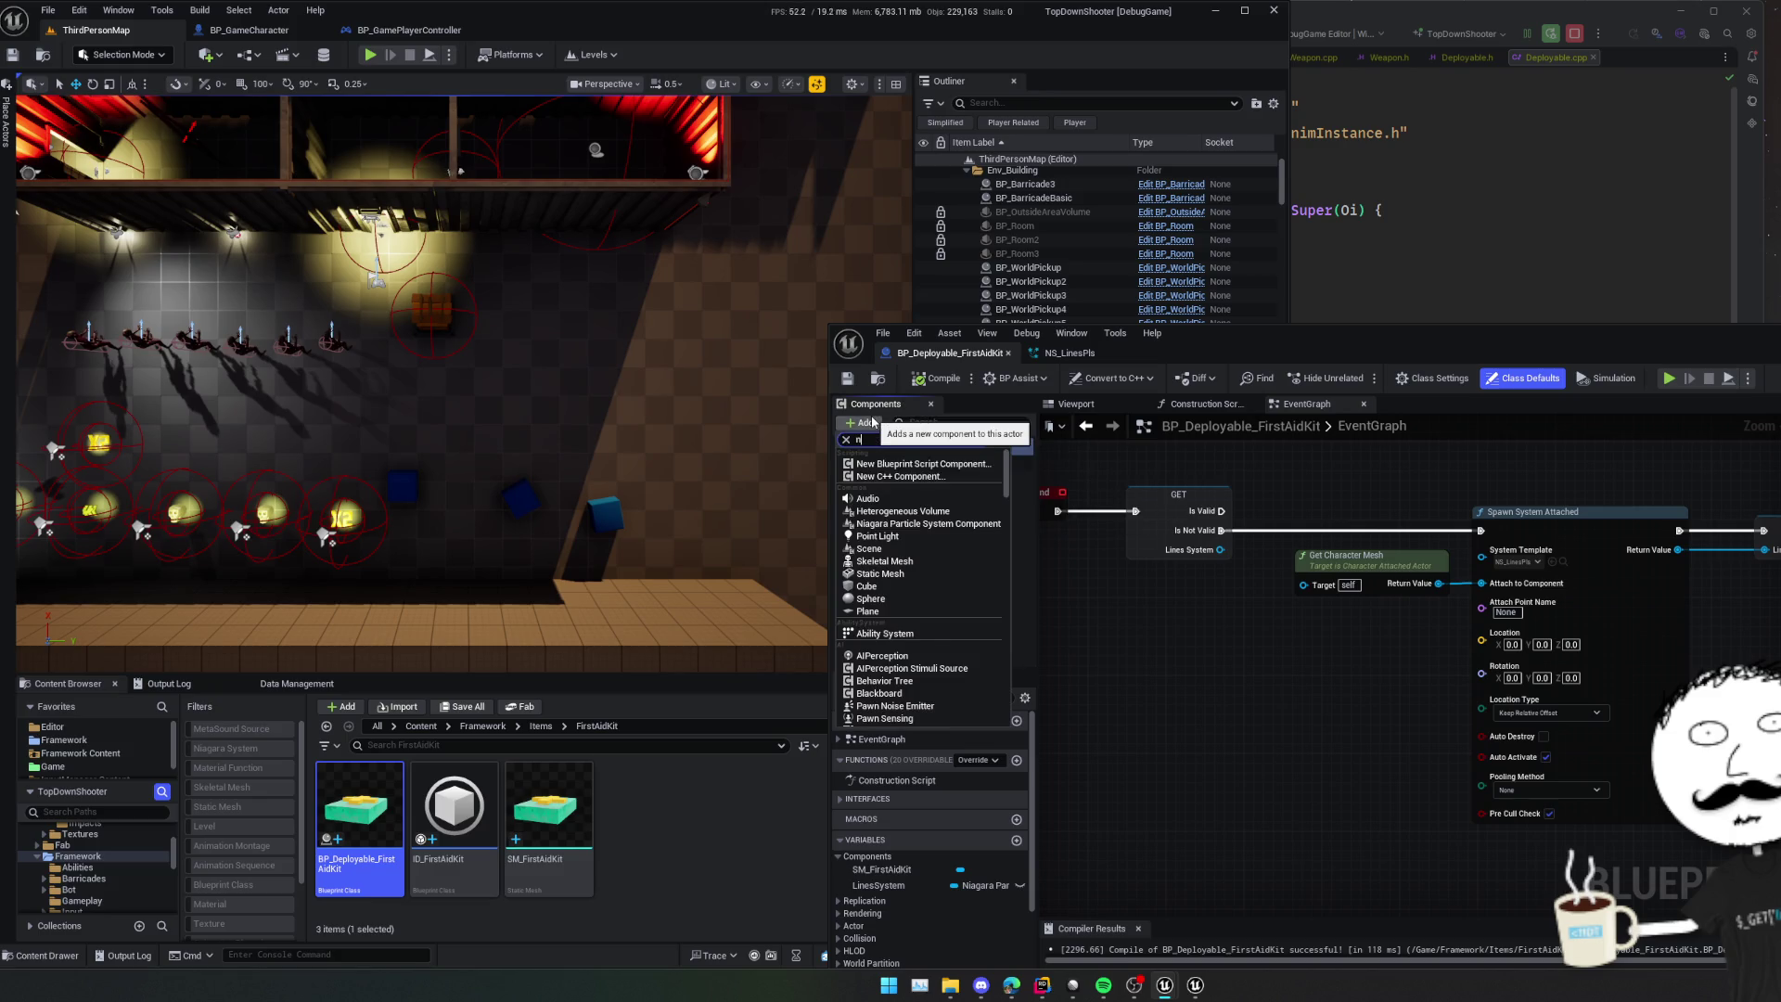
type("iaga")
left_click(900, 463)
type("Trajectory")
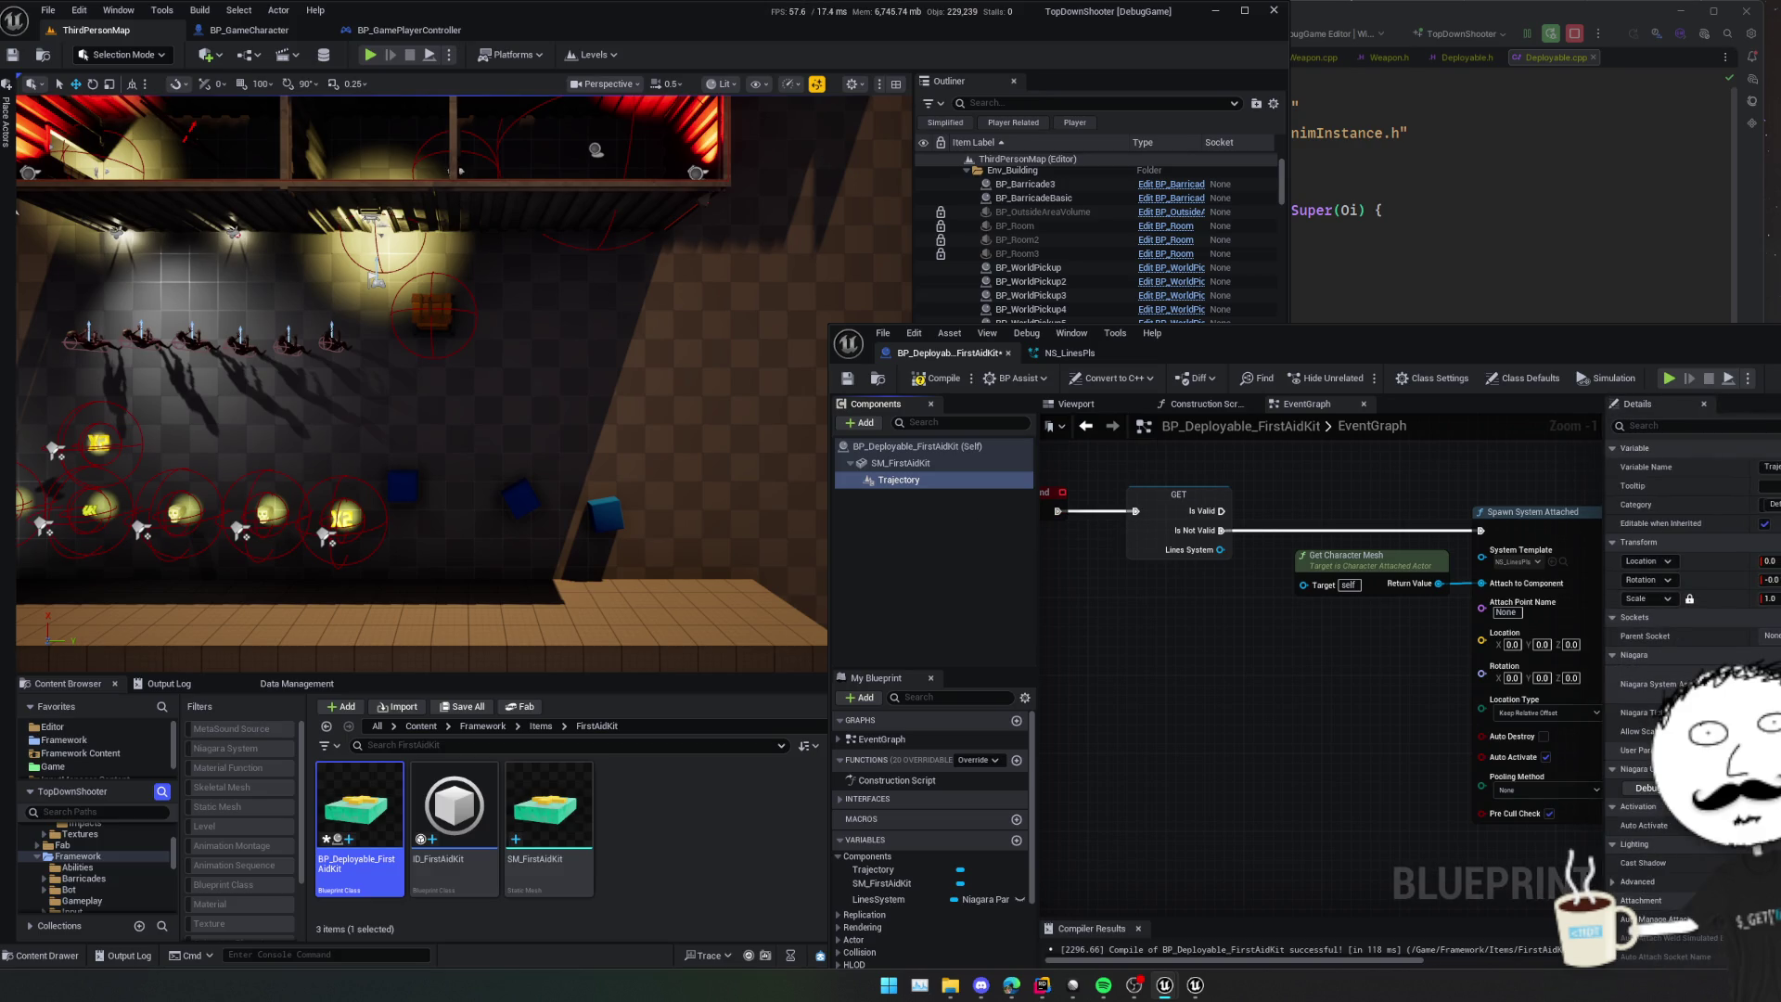
scroll(1623, 653, "down", 1)
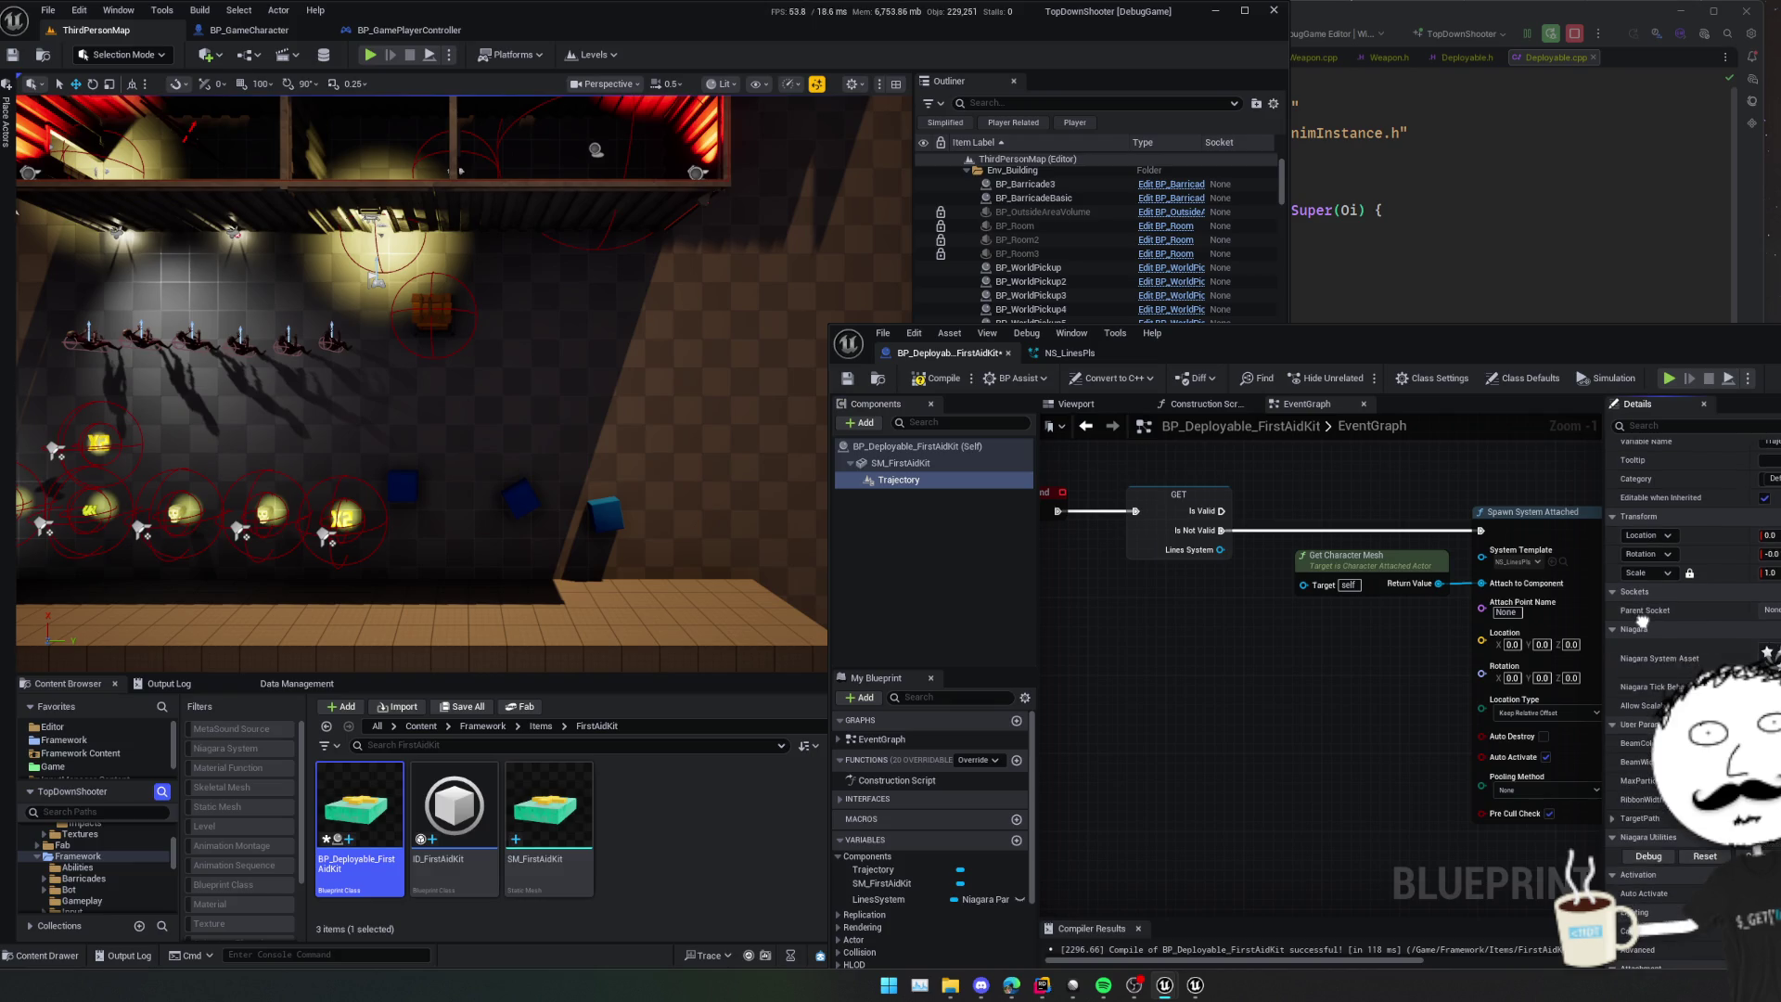
key("ctrl+s")
- Expand the TargetPath user parameter and its Float Data entries in Details
left_click(1613, 820)
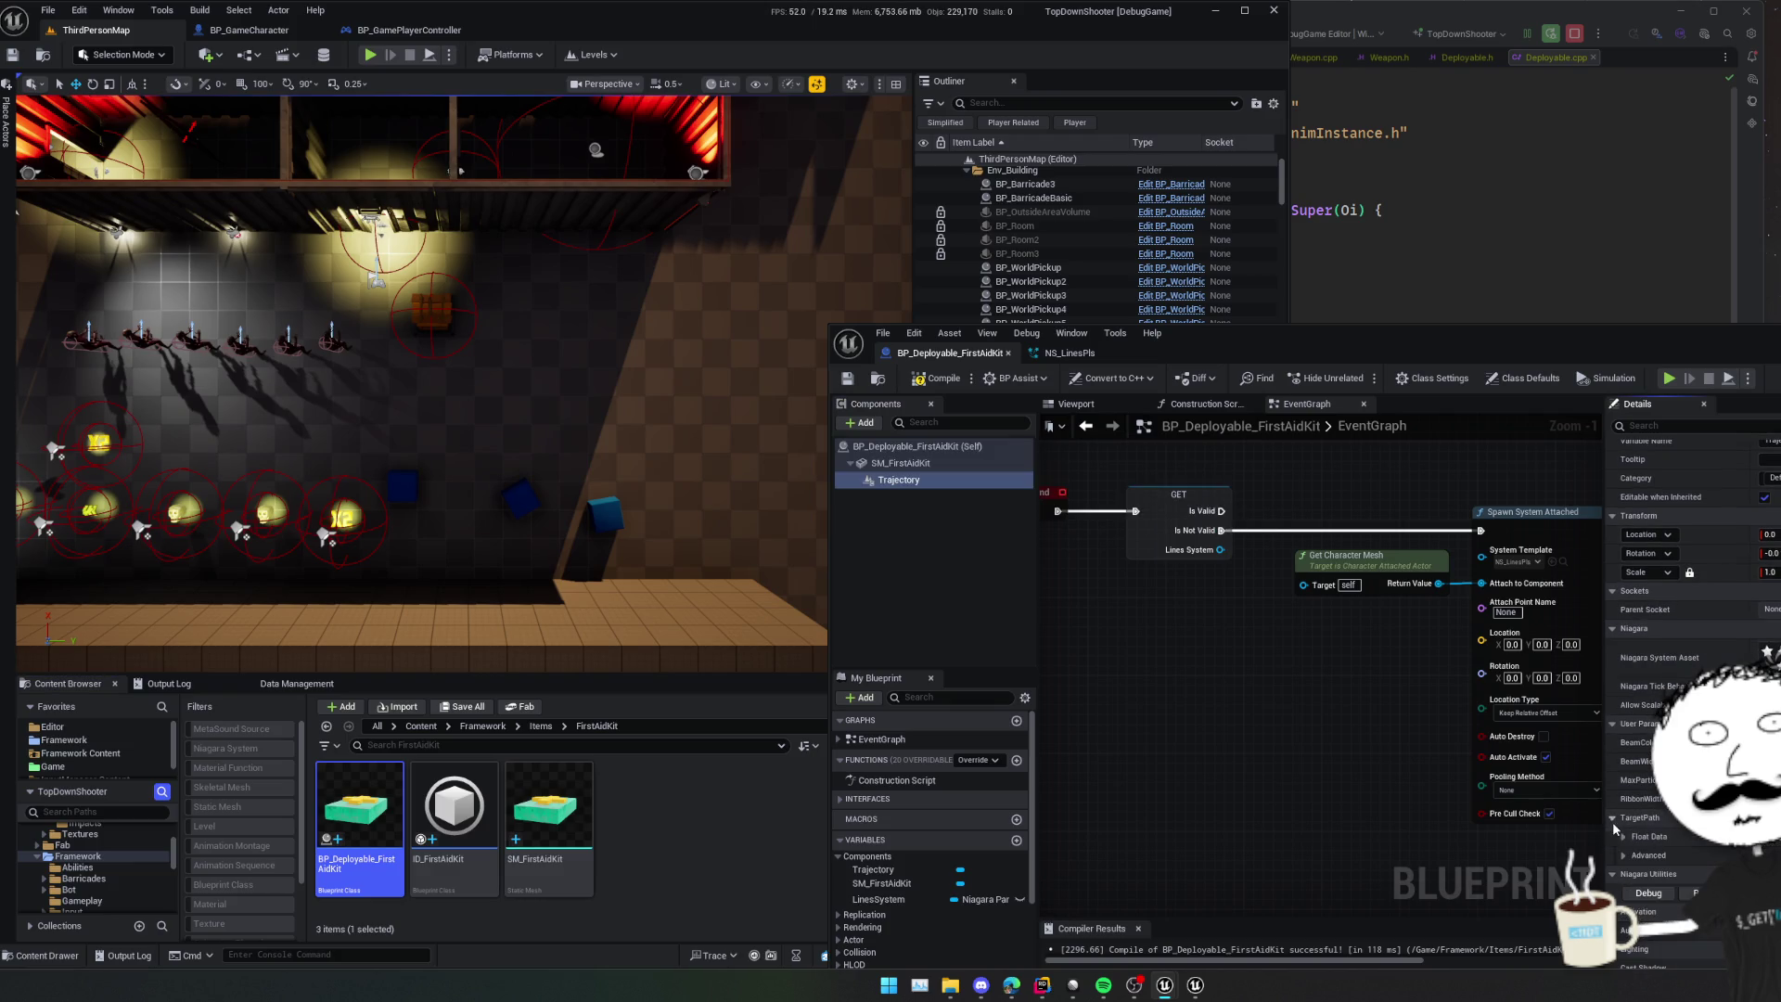
scroll(1626, 798, "down", 2)
left_click(1625, 772)
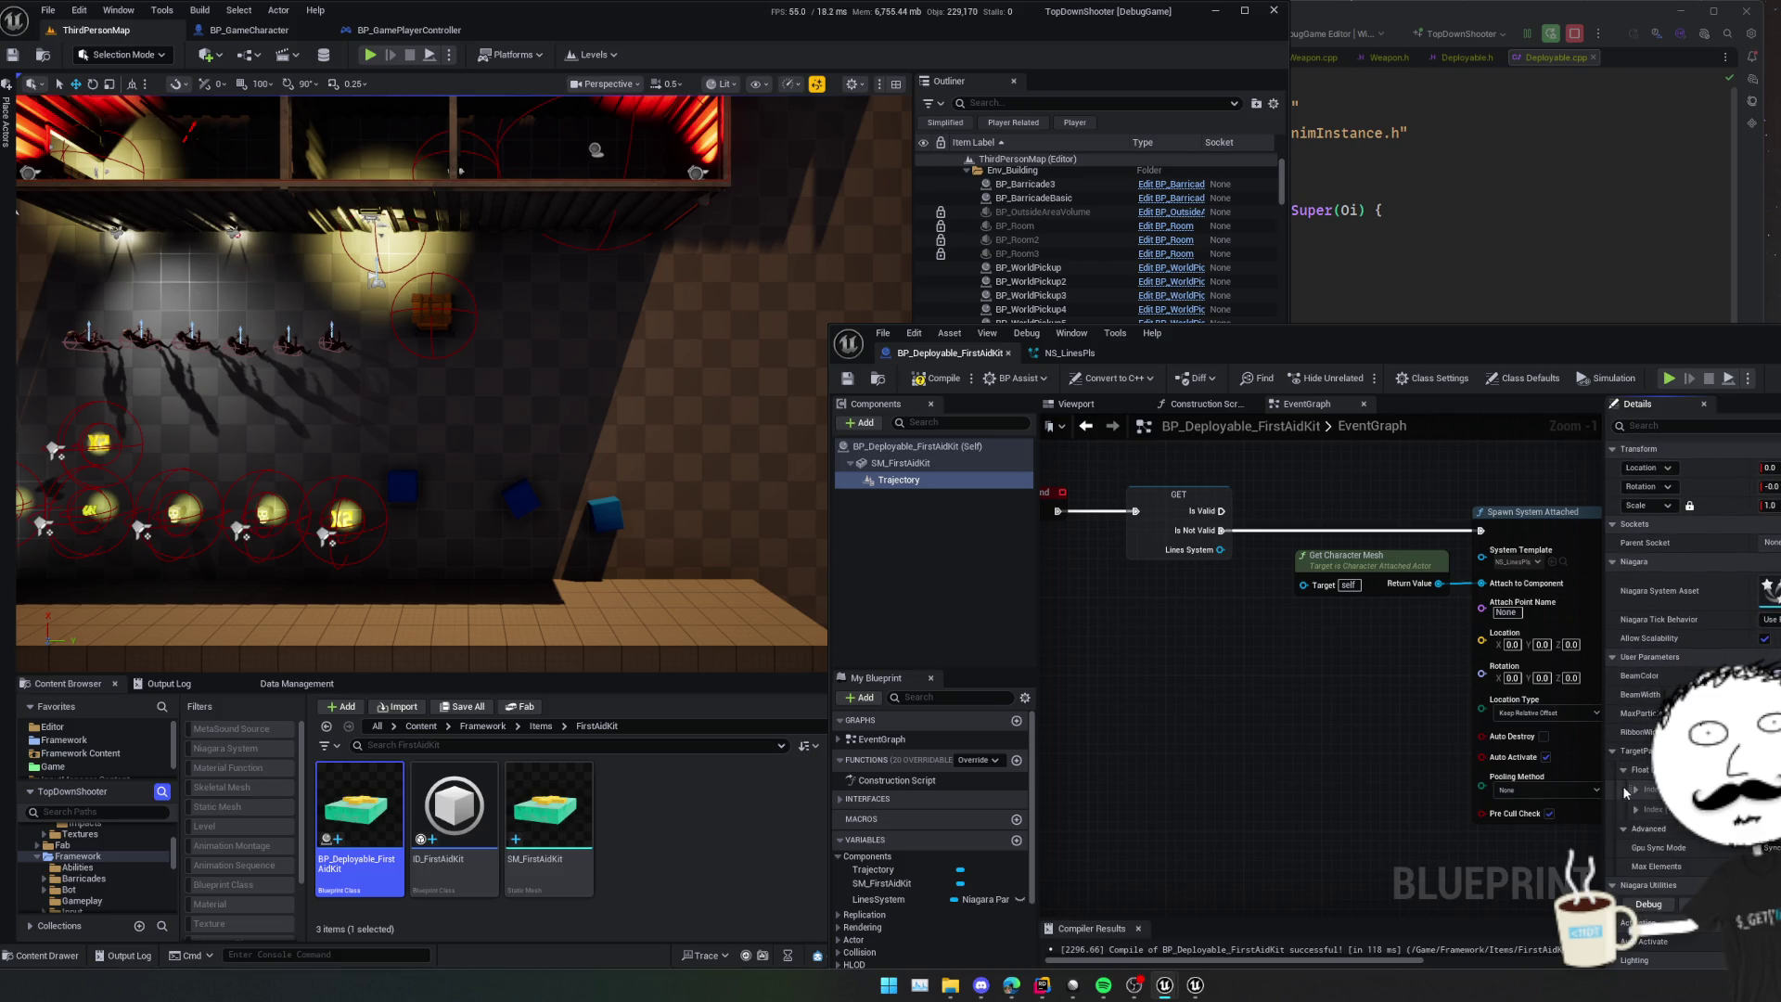
scroll(1693, 576, "up", 1)
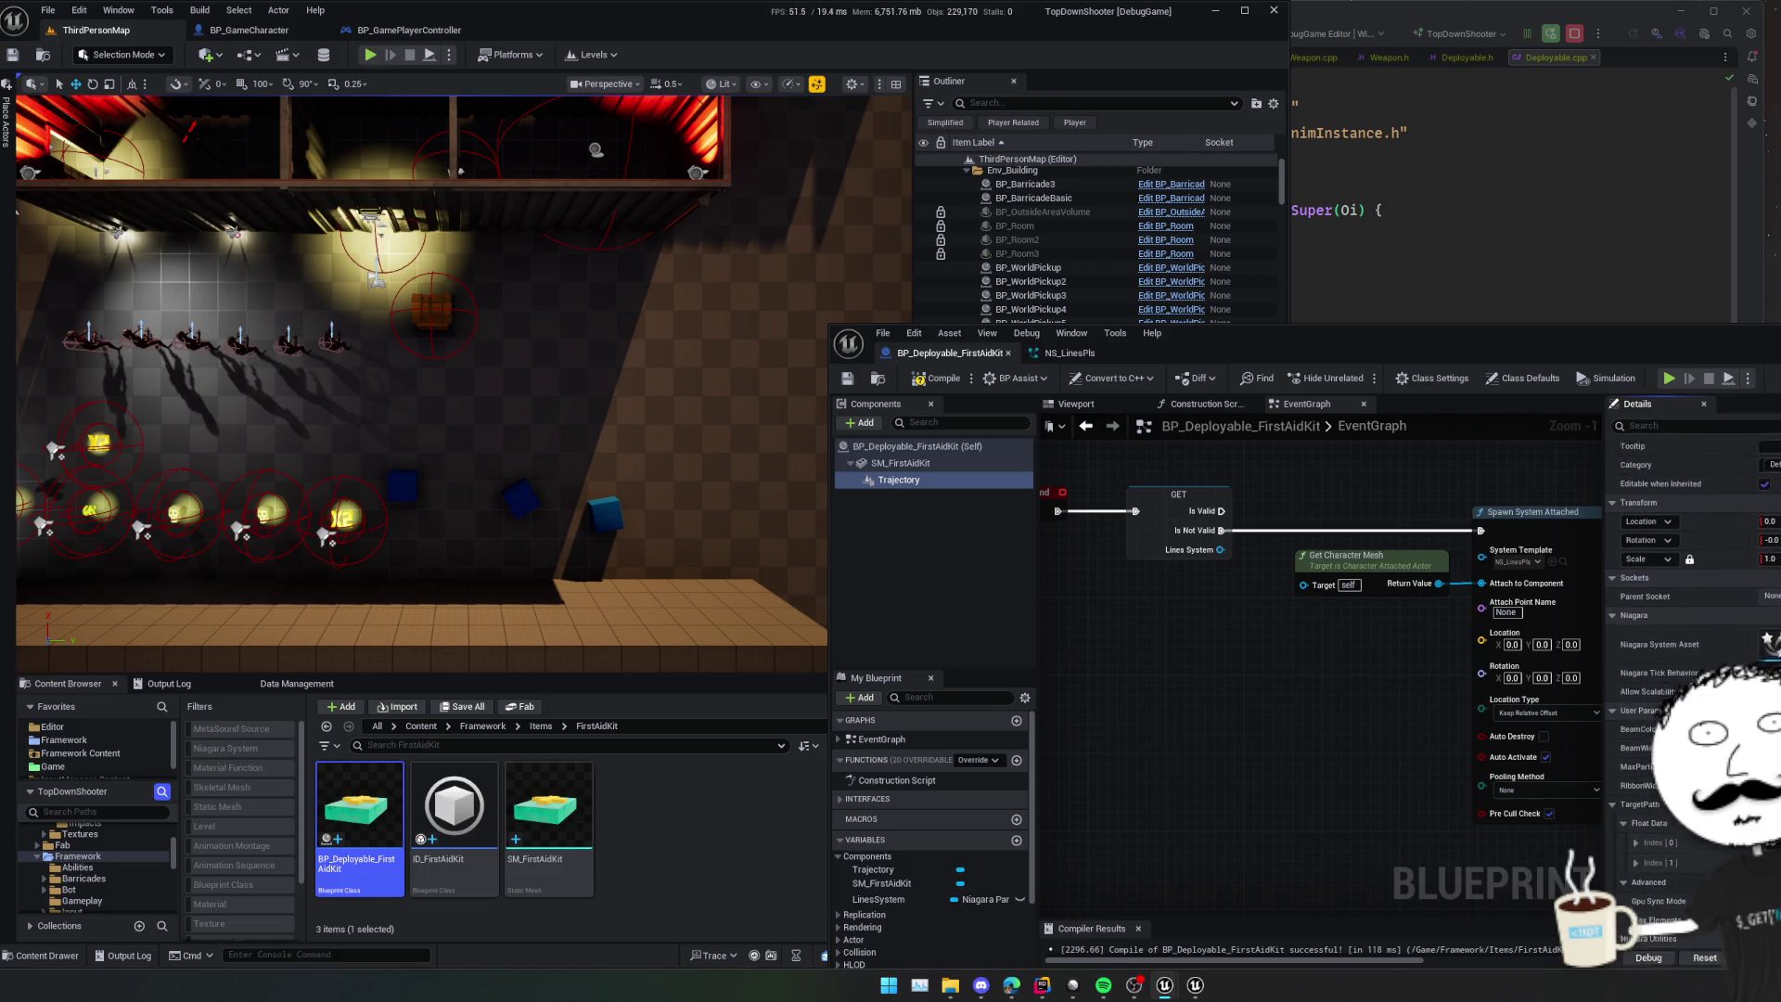
scroll(1718, 627, "down", 5)
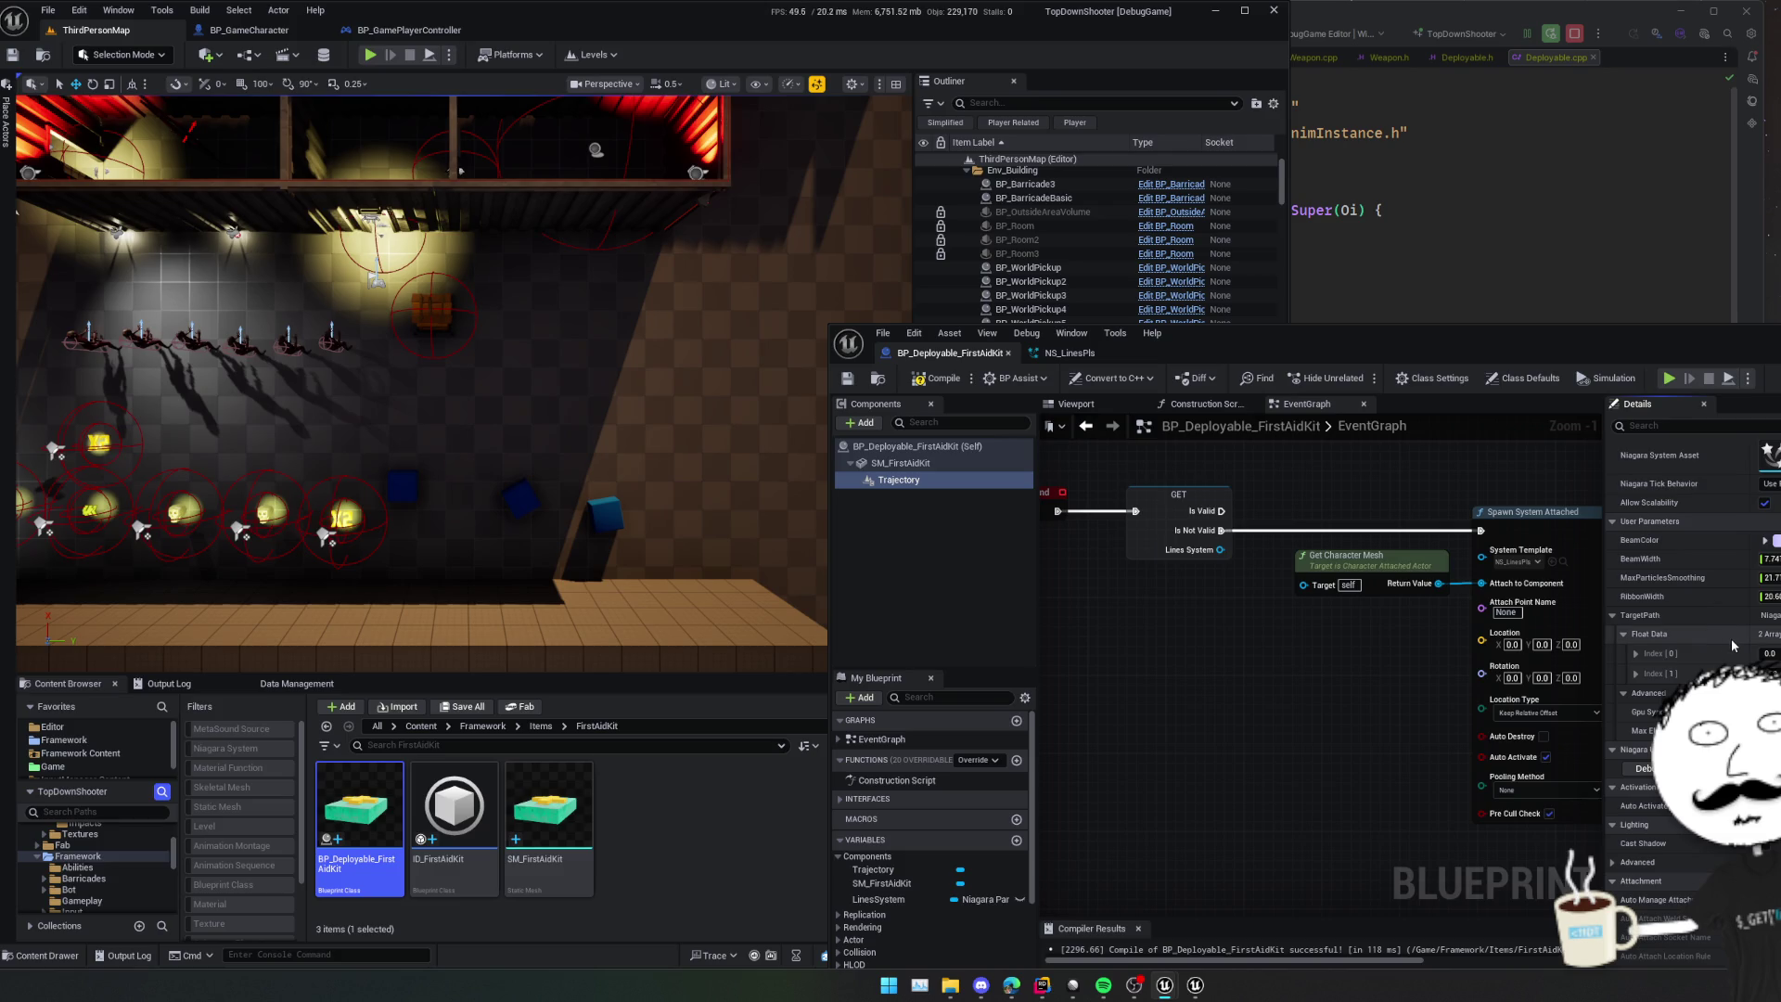
scroll(1716, 648, "down", 1)
scroll(1434, 677, "down", 1)
scroll(1434, 683, "down", 1)
- Place a Trajectory getter node near the Niagara Set Vector Array node
mouse_move(1433, 684)
left_mouse_down()
mouse_move(1235, 665)
mouse_move(1249, 683)
mouse_move(1363, 700)
mouse_move(1451, 628)
mouse_move(1354, 646)
mouse_move(1194, 625)
mouse_move(1407, 594)
mouse_move(1527, 727)
mouse_move(1505, 740)
mouse_move(1379, 627)
mouse_move(1323, 730)
mouse_move(1169, 736)
mouse_move(1256, 714)
left_mouse_up()
scroll(1351, 705, "up", 1)
left_click_drag(926, 492, 1149, 637)
- Place another Trajectory getter and remove the SET Lines System node near Spawn System Attached
left_click_drag(1112, 526, 1399, 630)
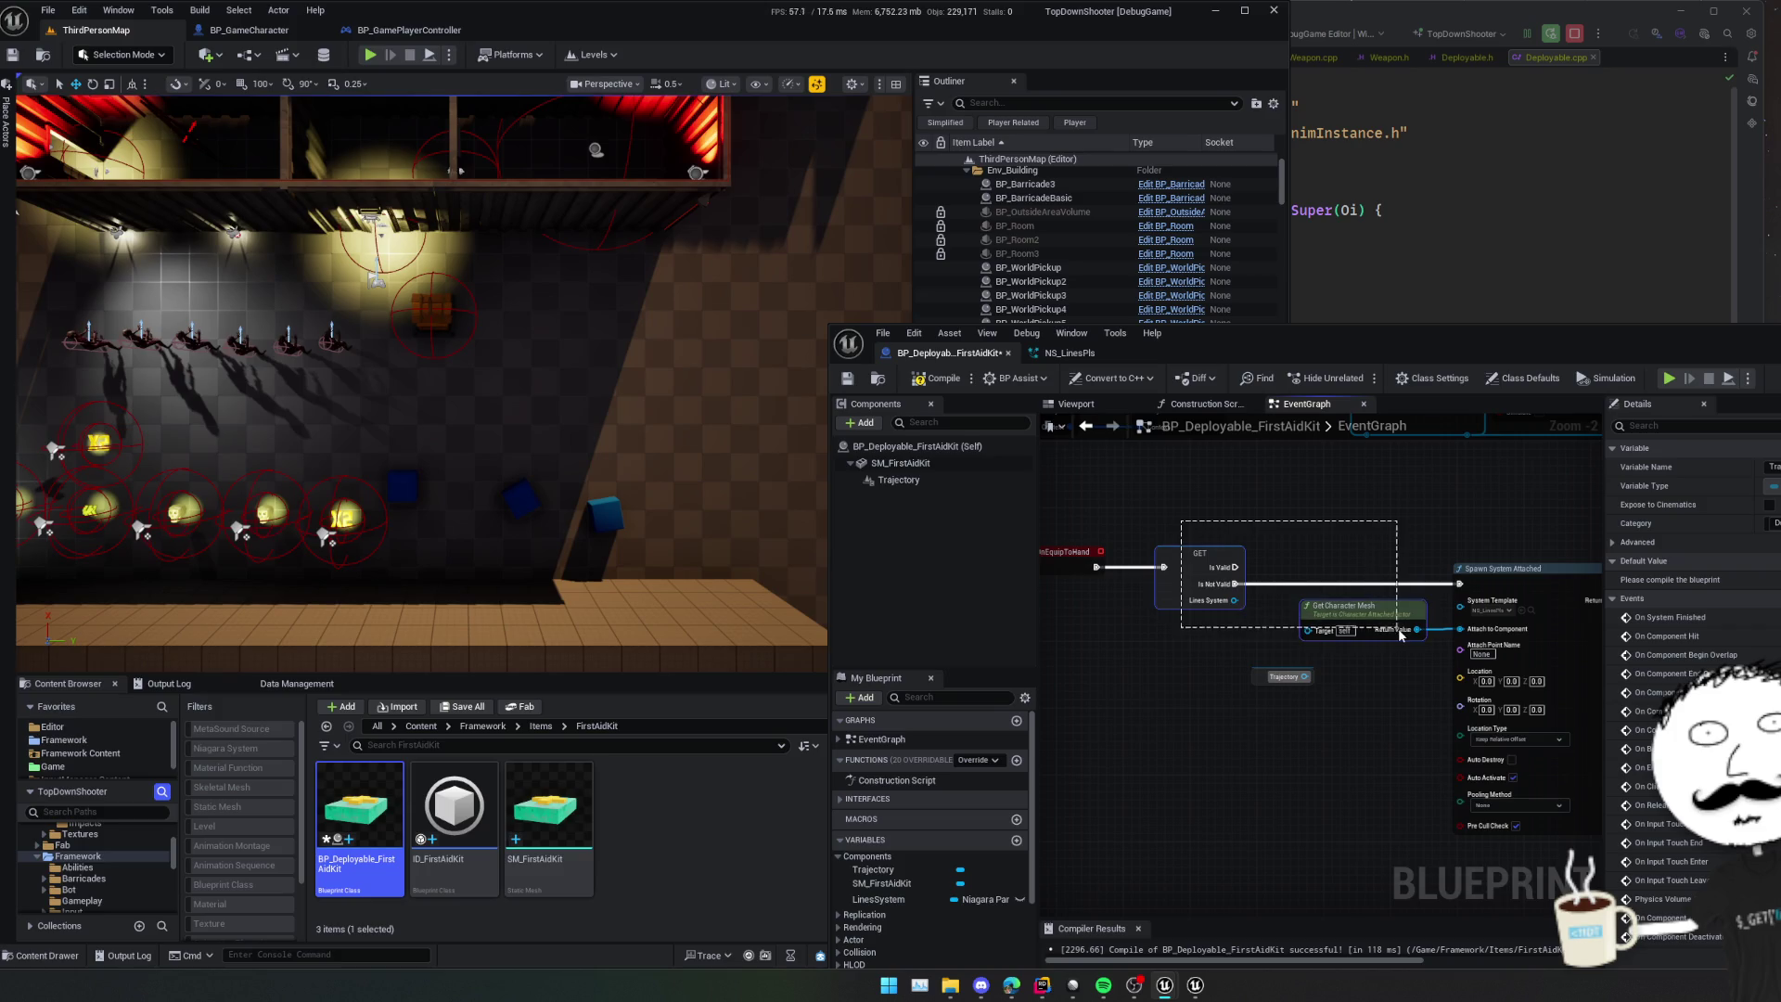
left_click_drag(1546, 664, 1553, 666)
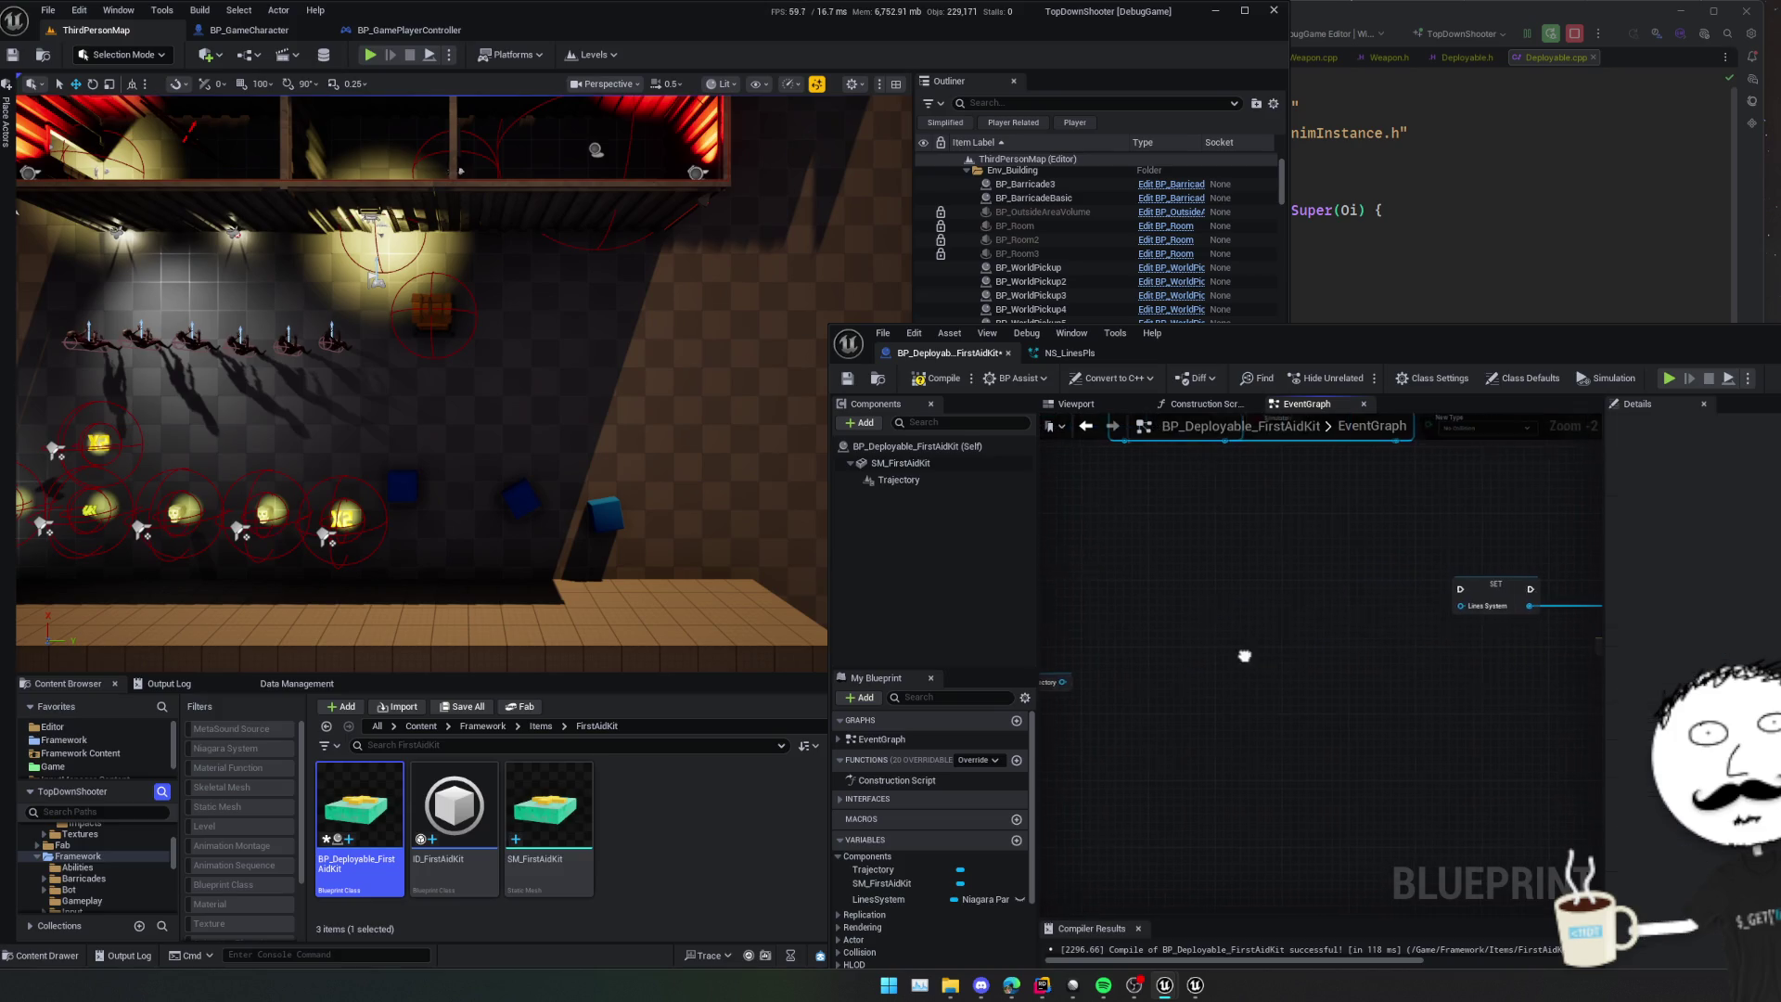
left_click(1148, 688)
mouse_move(1147, 688)
left_mouse_down()
mouse_move(1243, 597)
mouse_move(1288, 631)
mouse_move(1383, 628)
mouse_move(1300, 644)
mouse_move(1401, 655)
mouse_move(1144, 656)
left_mouse_up()
scroll(1300, 644, "down", 2)
scroll(1401, 655, "up", 1)
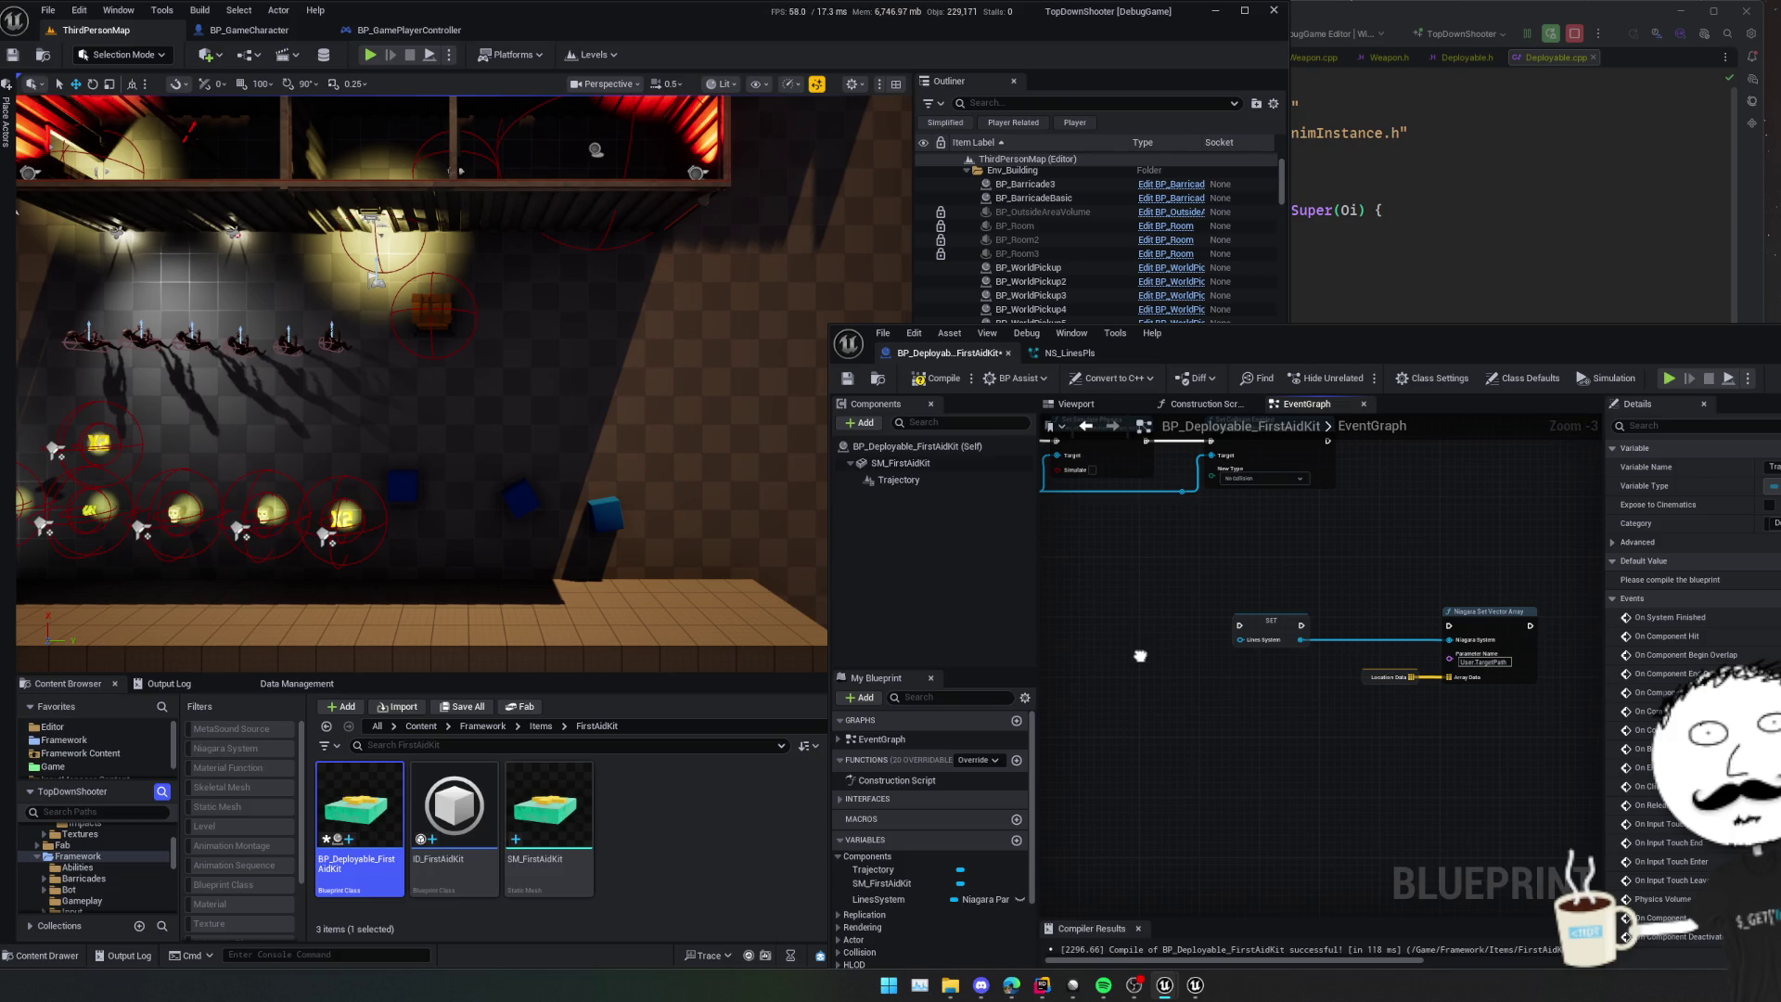
key("Delete")
key("ctrl+z")
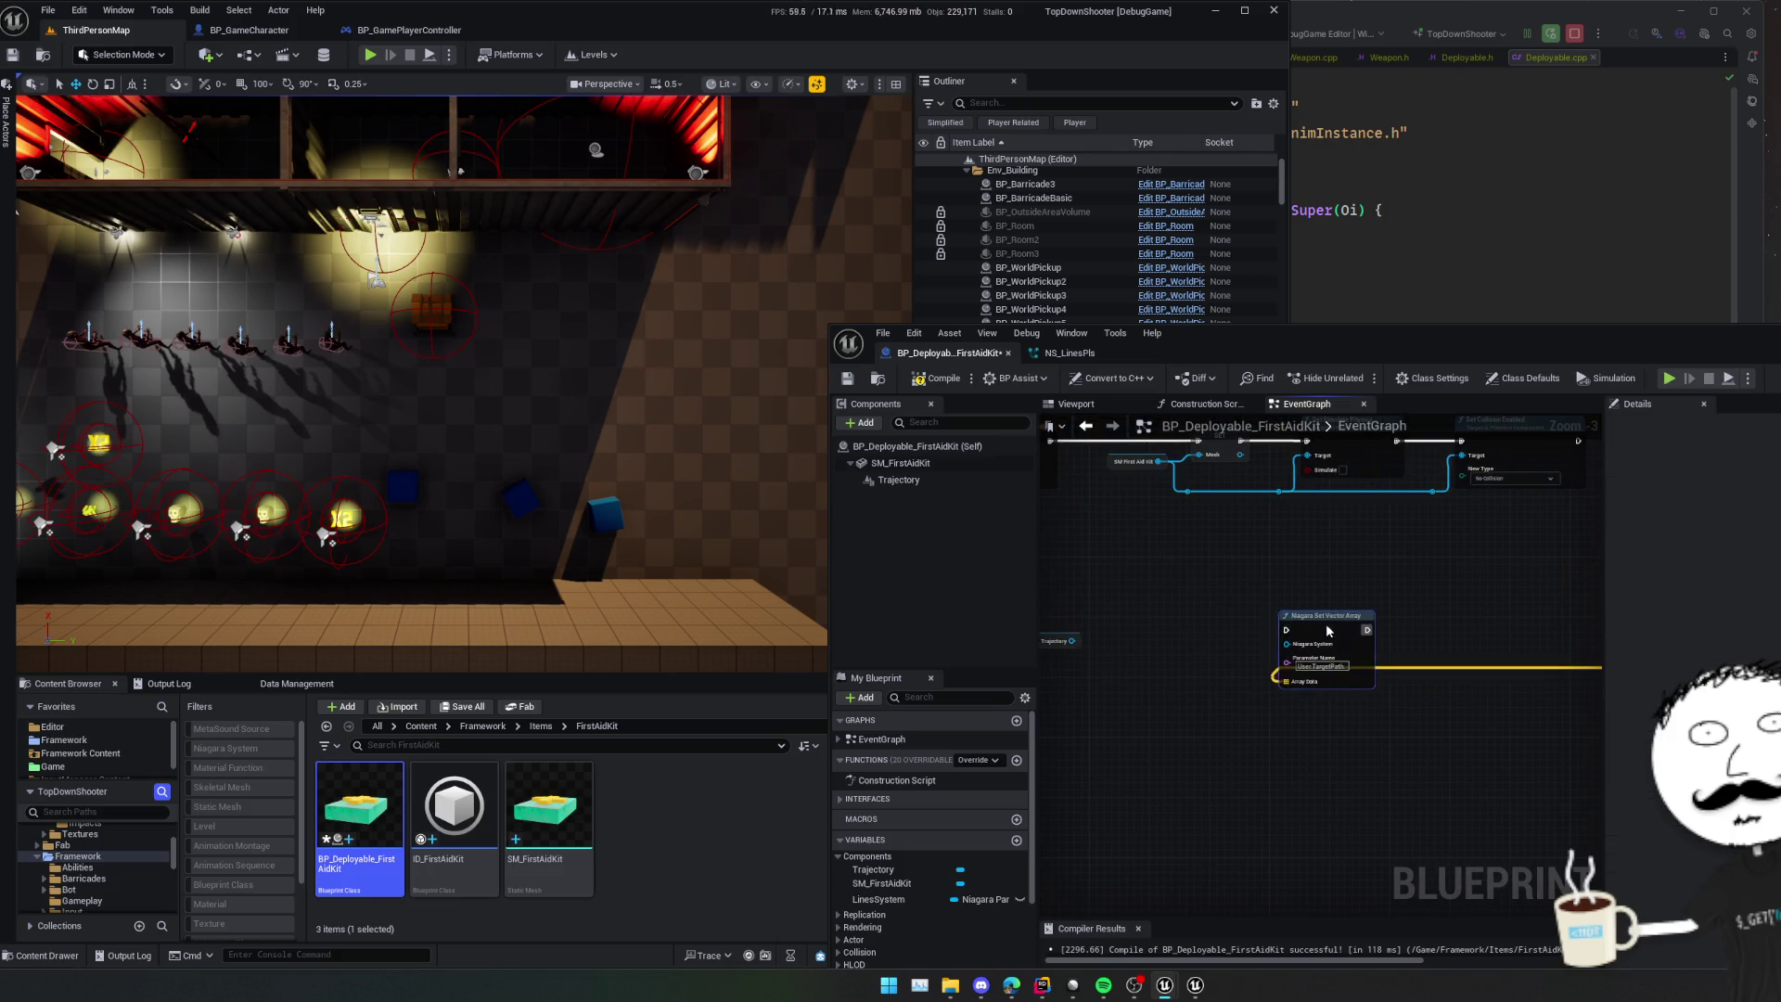
- Rearrange the Trajectory and Location Data nodes by the Niagara array setter and save
left_click_drag(1161, 617, 1274, 594)
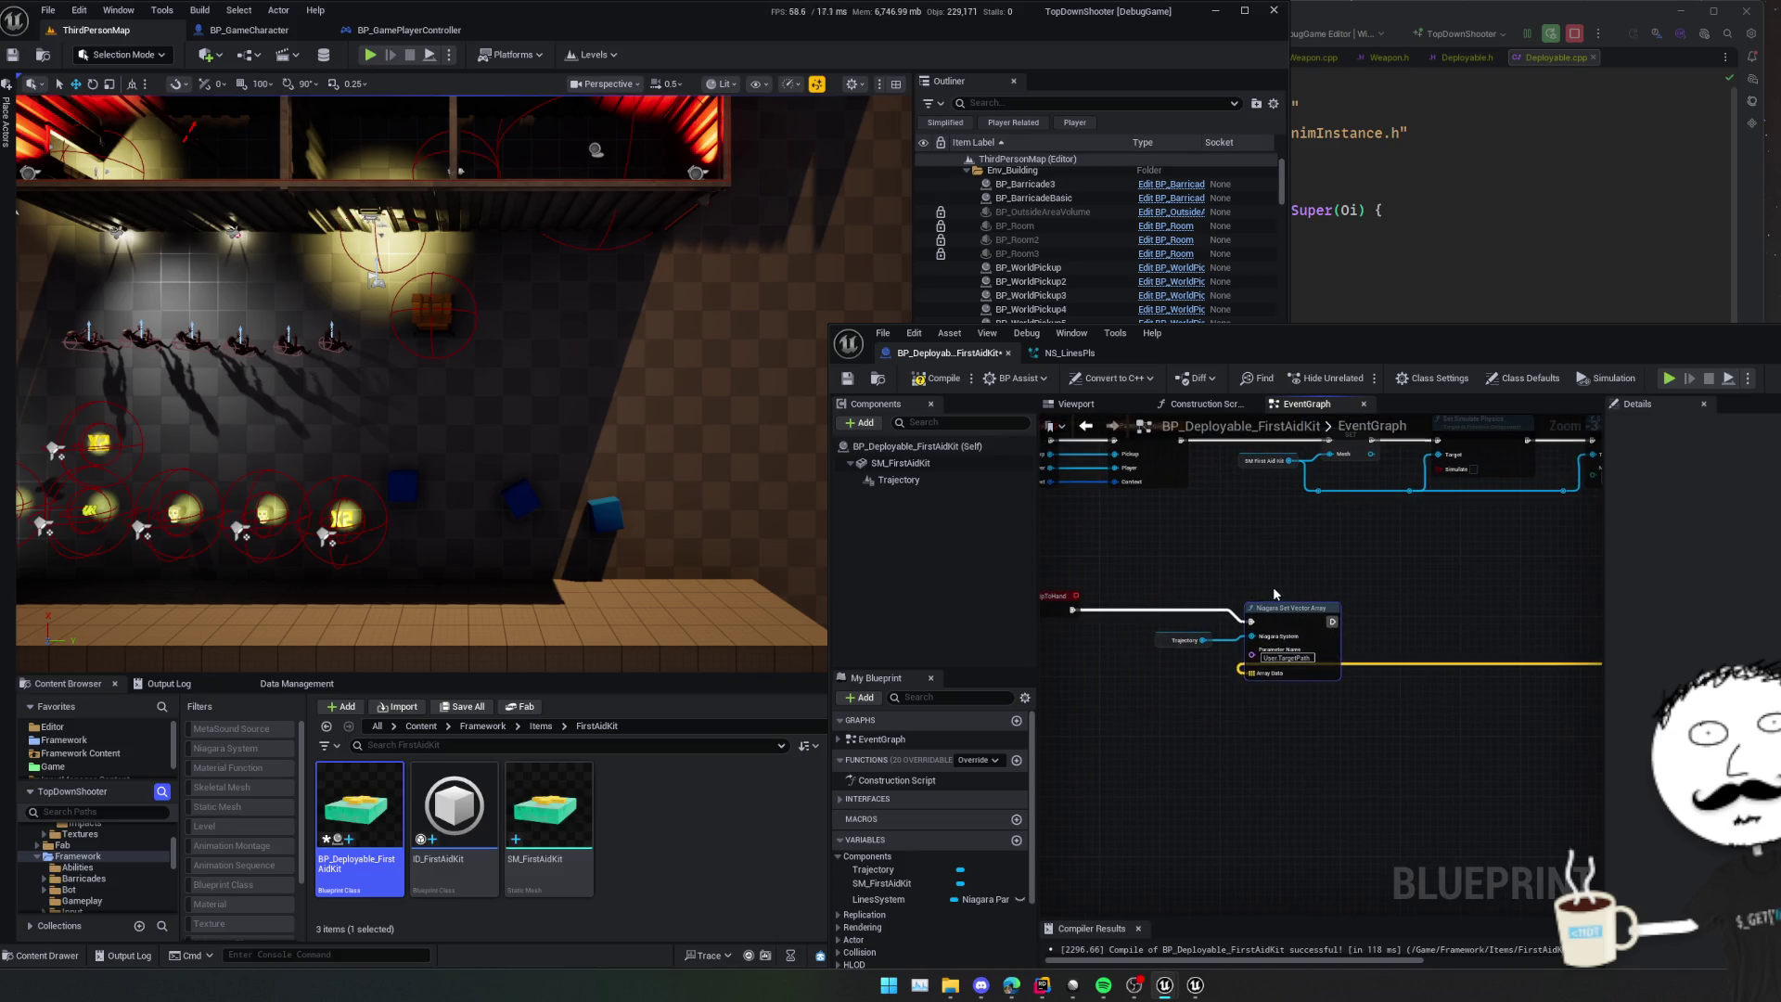
left_click(1169, 642)
key("ctrl+z")
mouse_move(1213, 701)
left_mouse_down()
mouse_move(1336, 696)
mouse_move(1273, 625)
left_mouse_up()
key("ctrl+s")
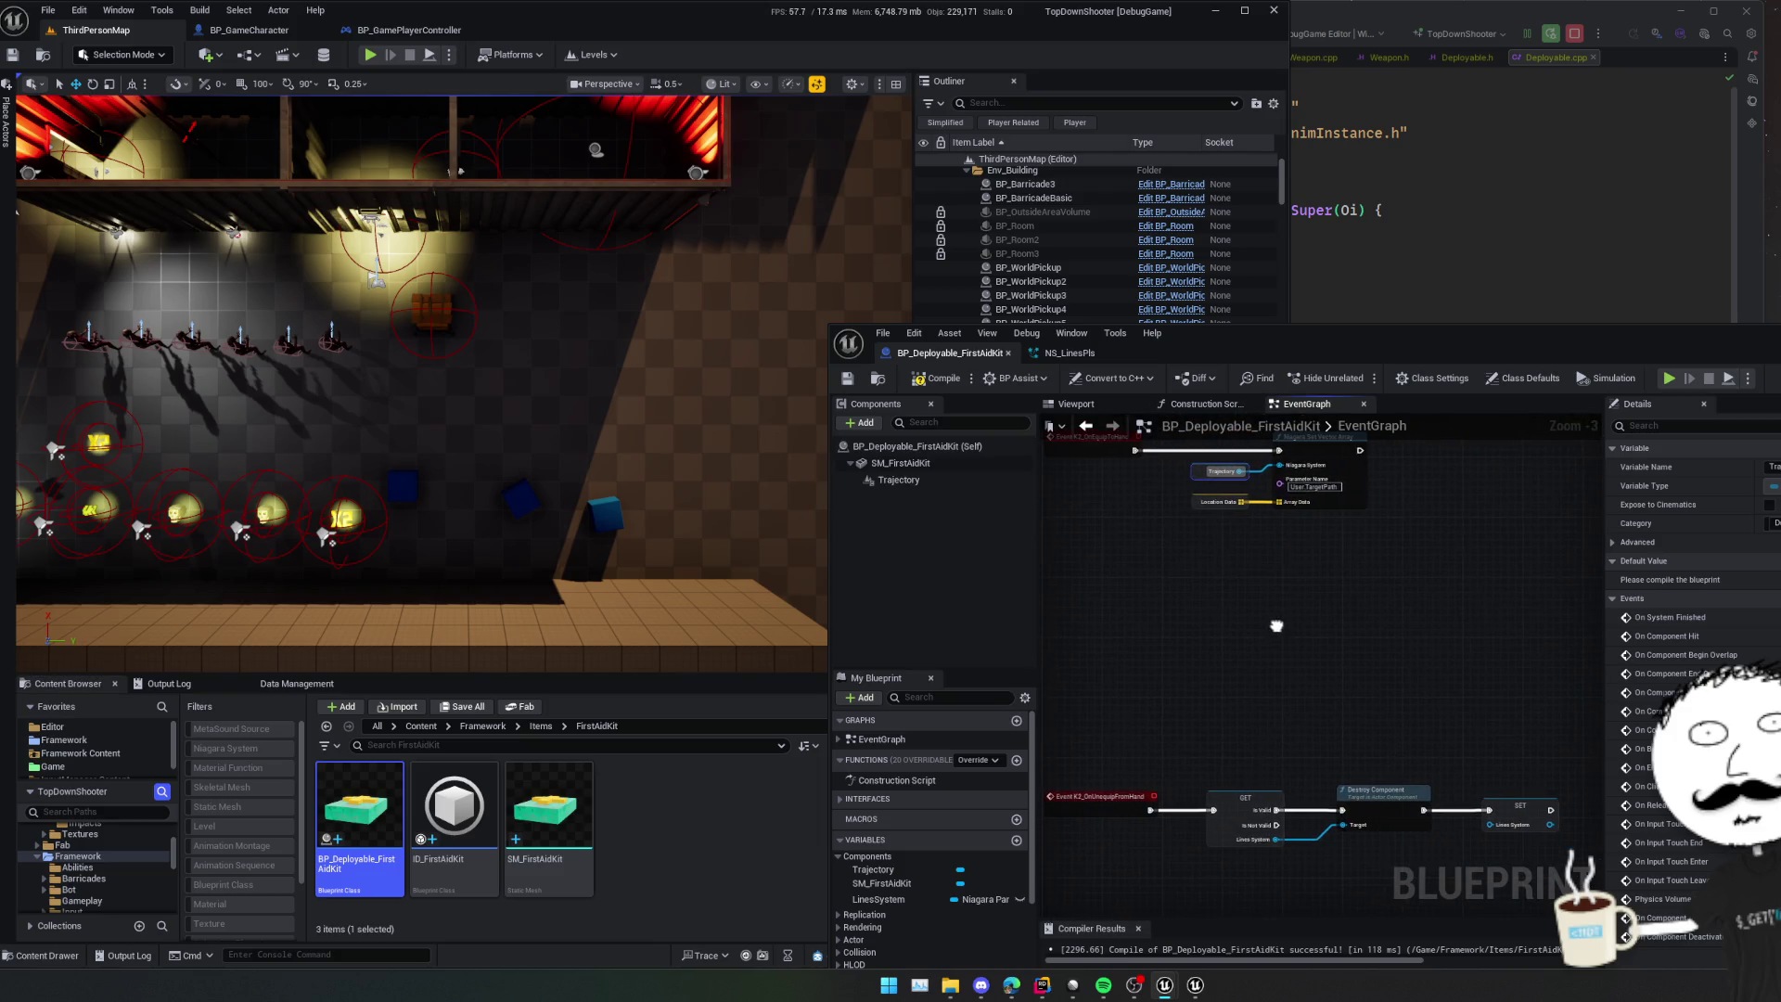
scroll(1277, 626, "down", 2)
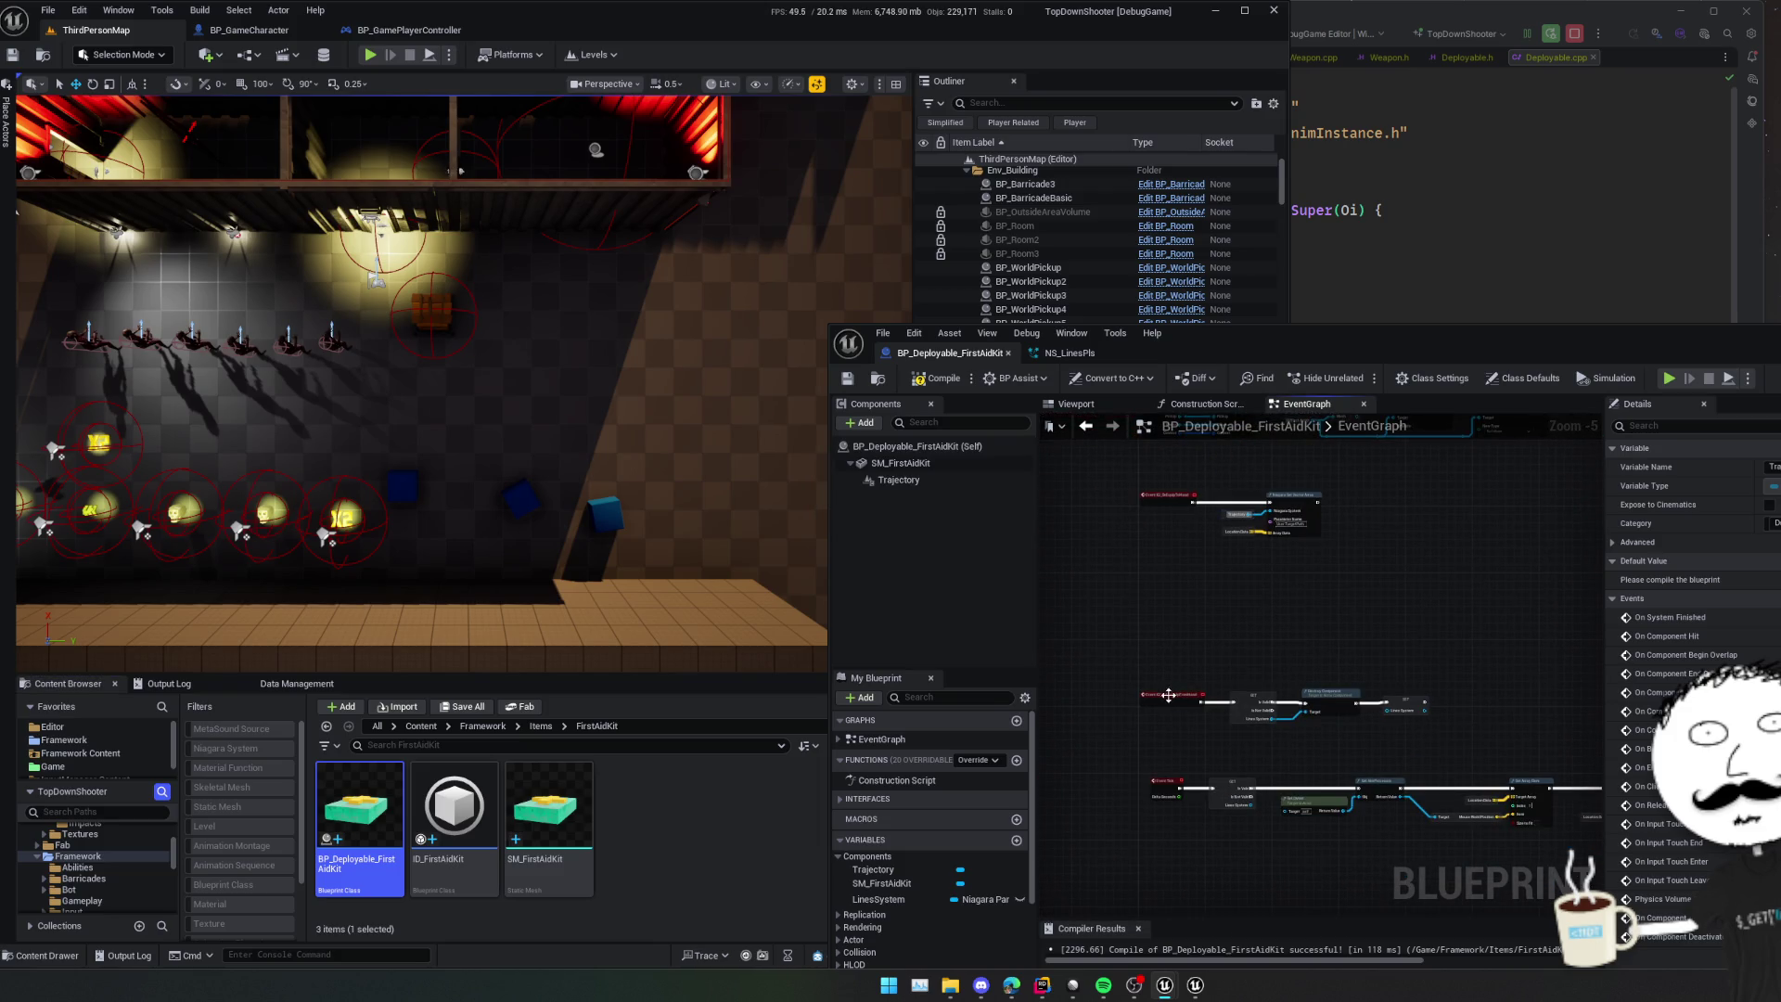
scroll(1195, 638, "up", 2)
scroll(1253, 714, "up", 2)
- Delete the LinesSystem variable and add a validated Trajectory getter near Event Tick
key("Delete")
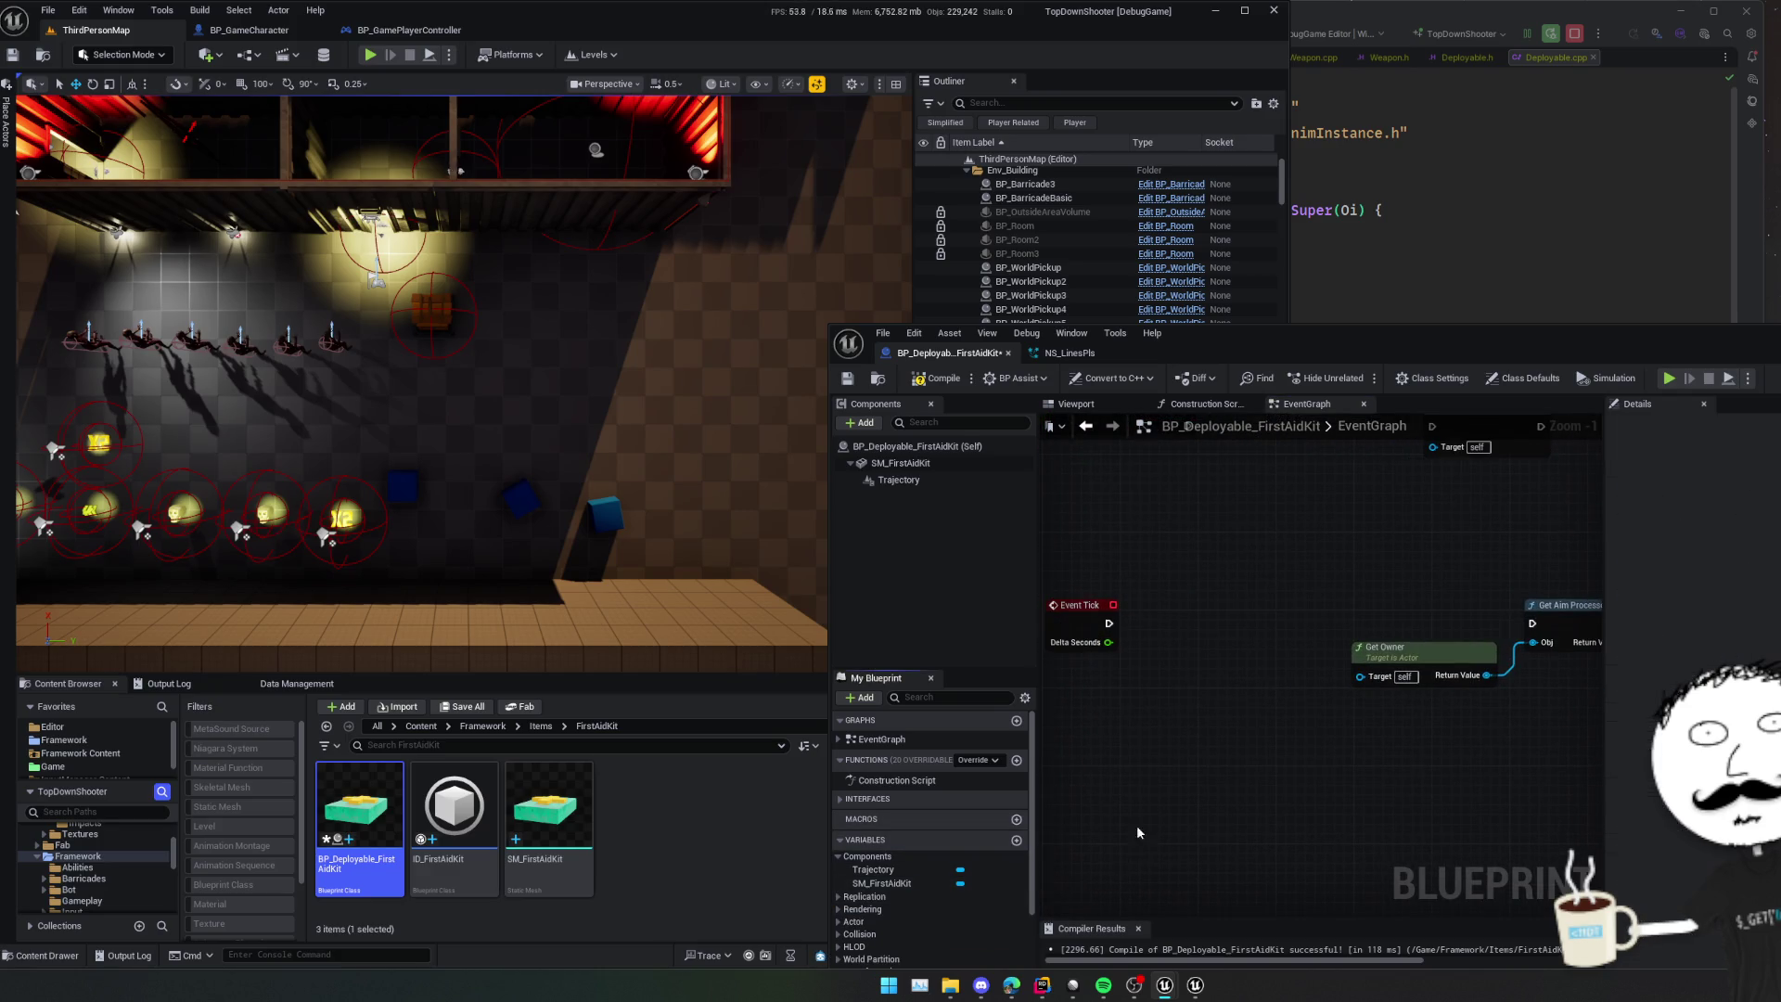
left_click_drag(928, 481, 1171, 684)
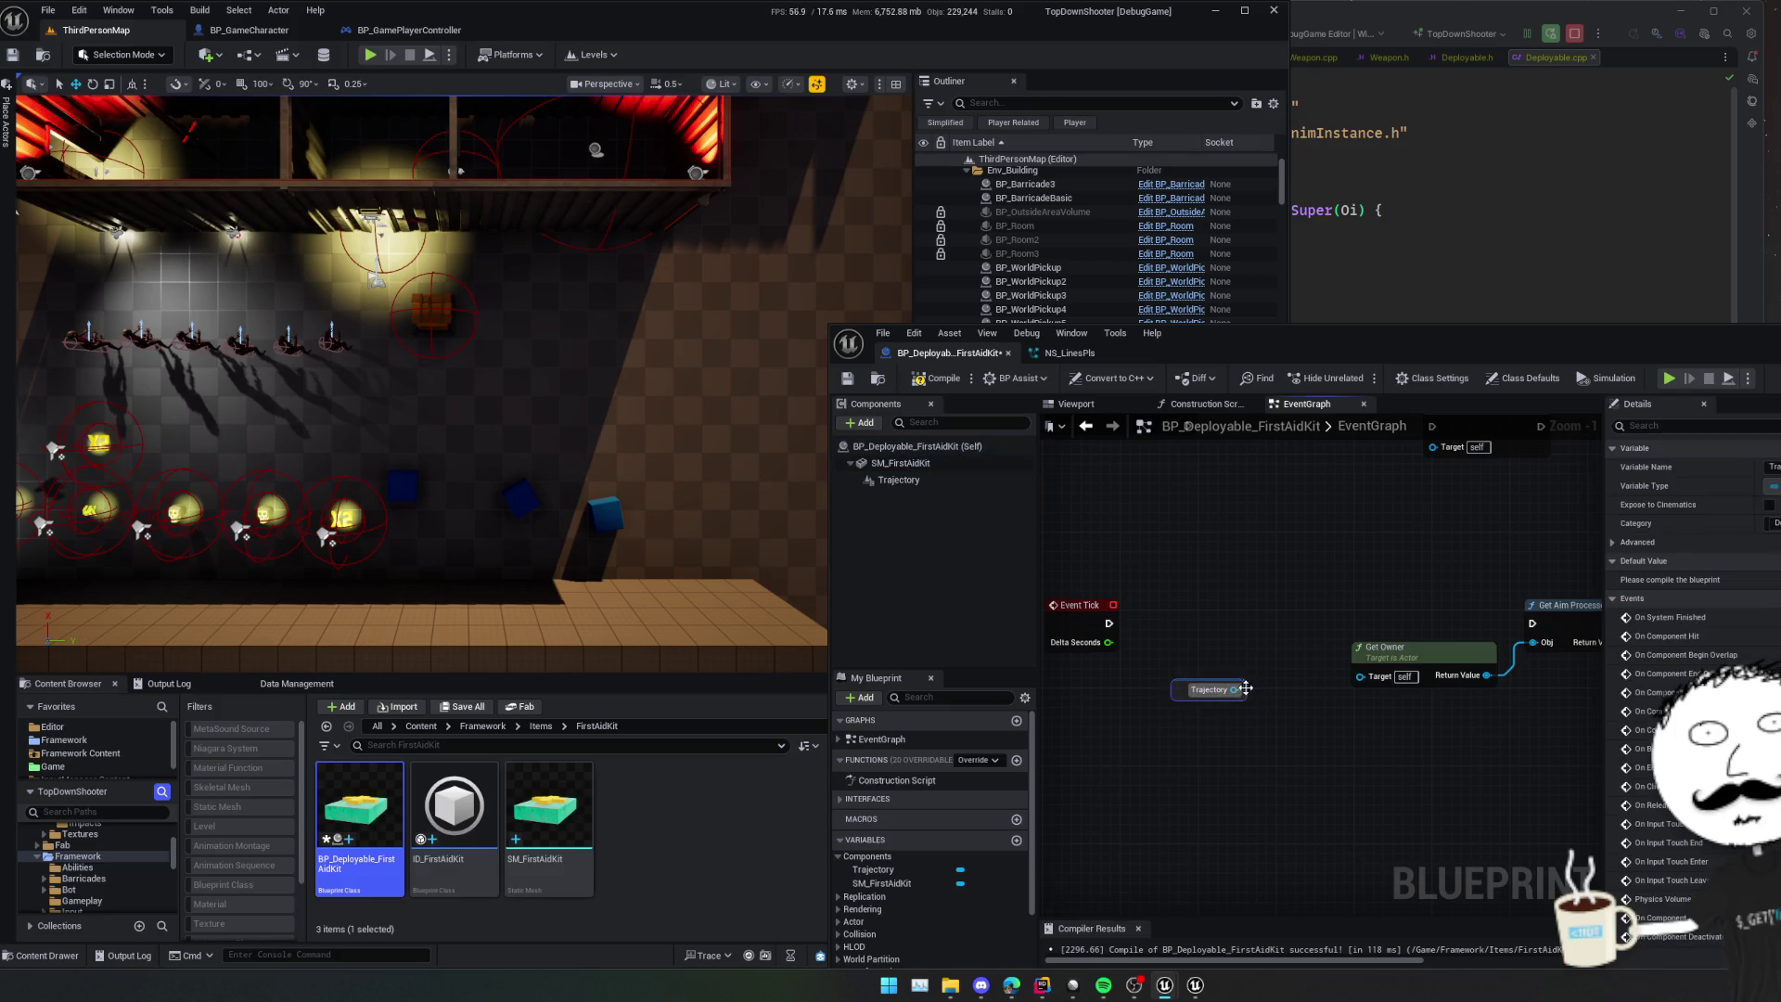
left_click_drag(1290, 689, 1278, 689)
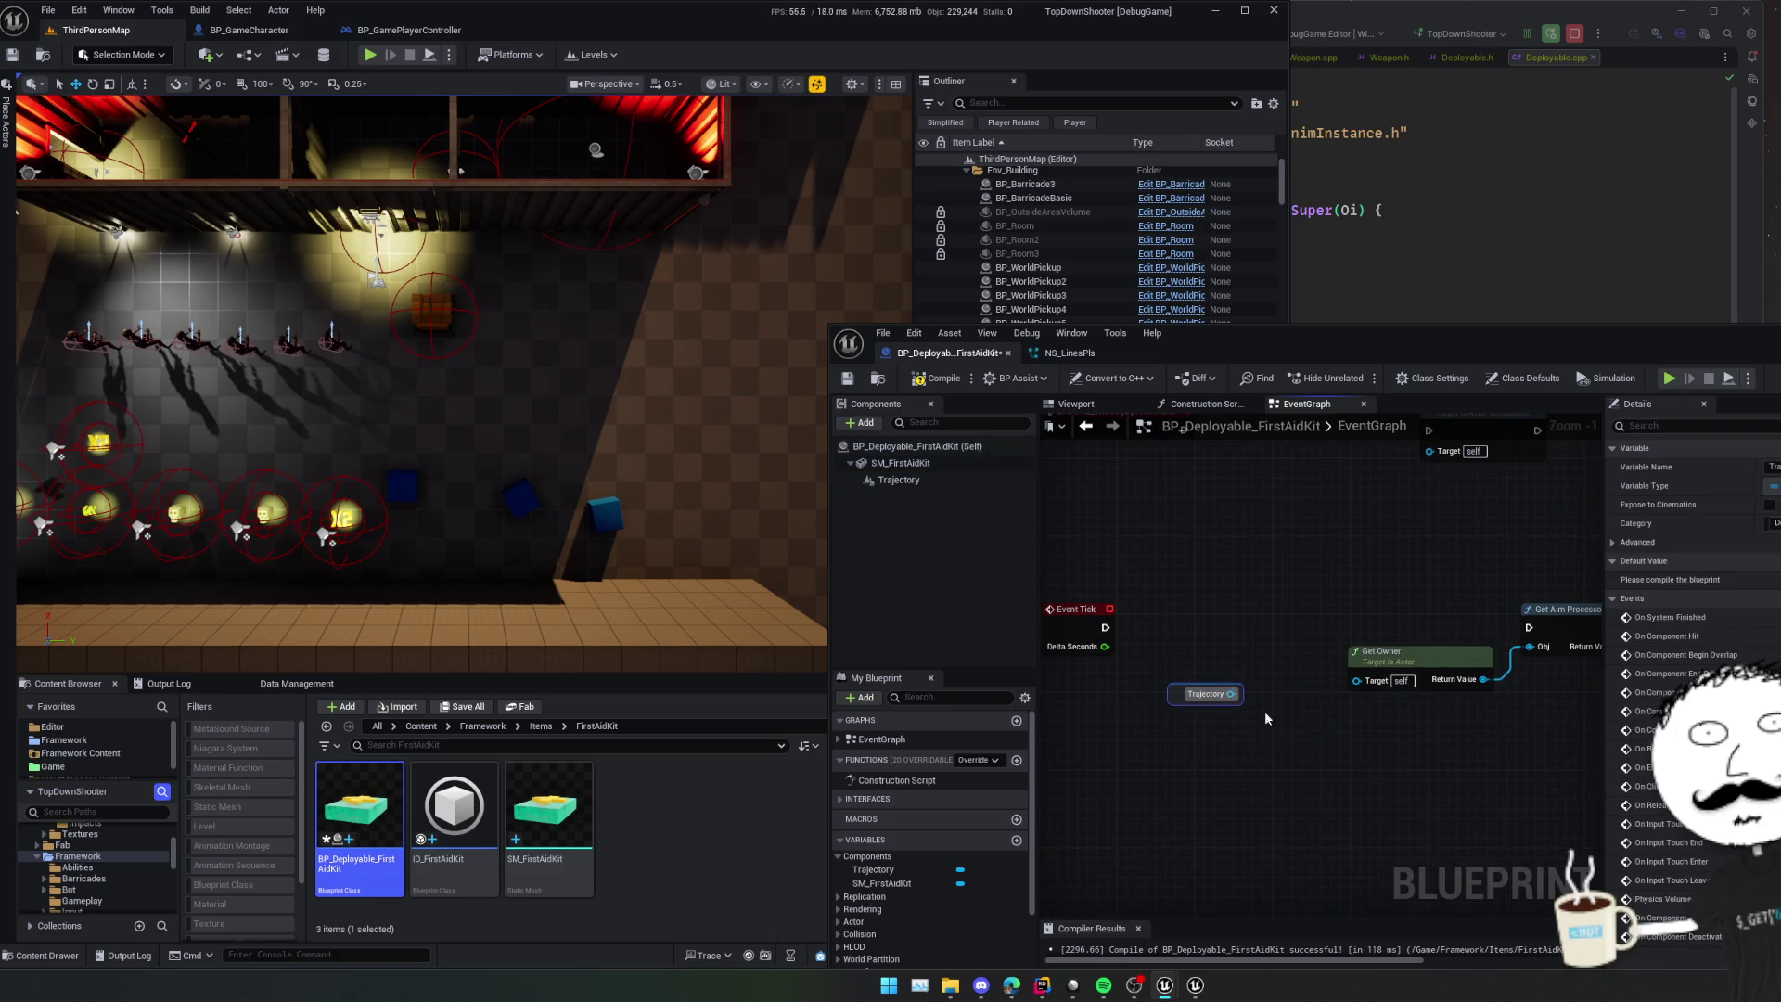
right_click(1211, 703)
left_click(1250, 689)
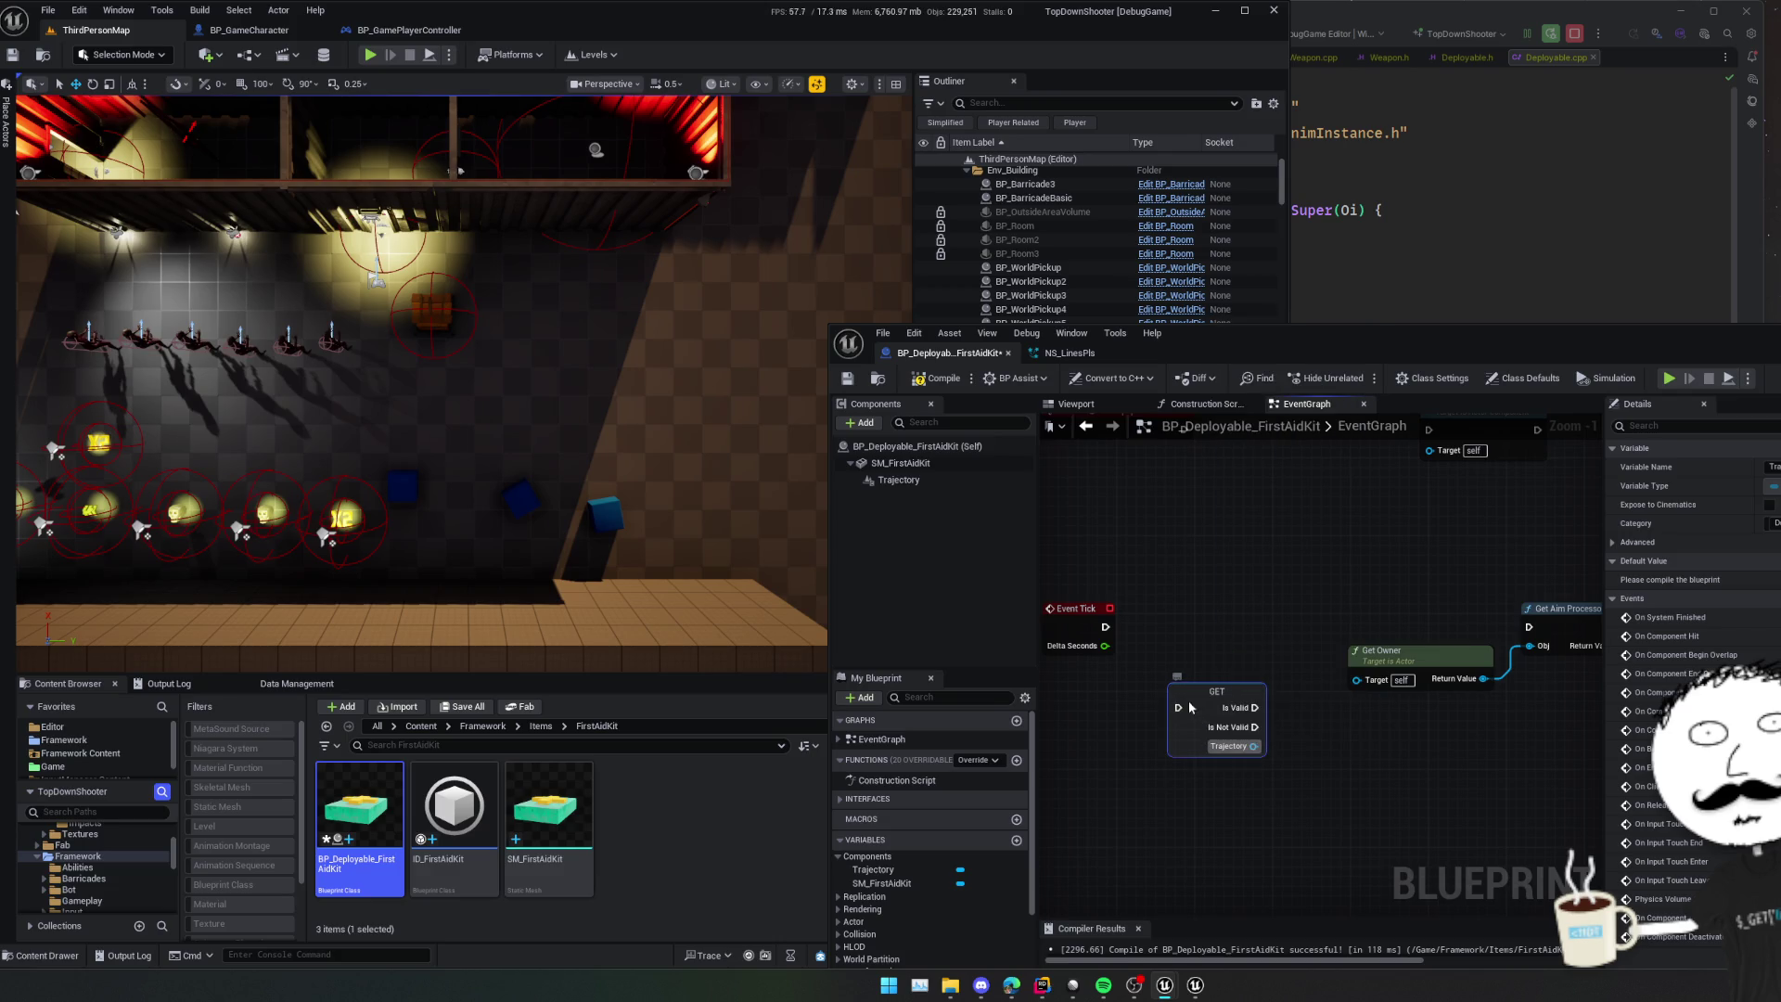
- Delete the Destroy Component node and save the first-aid kit blueprint
left_click_drag(1286, 650, 1272, 672)
mouse_move(1528, 655)
left_mouse_down()
mouse_move(1286, 725)
mouse_move(1339, 735)
left_mouse_up()
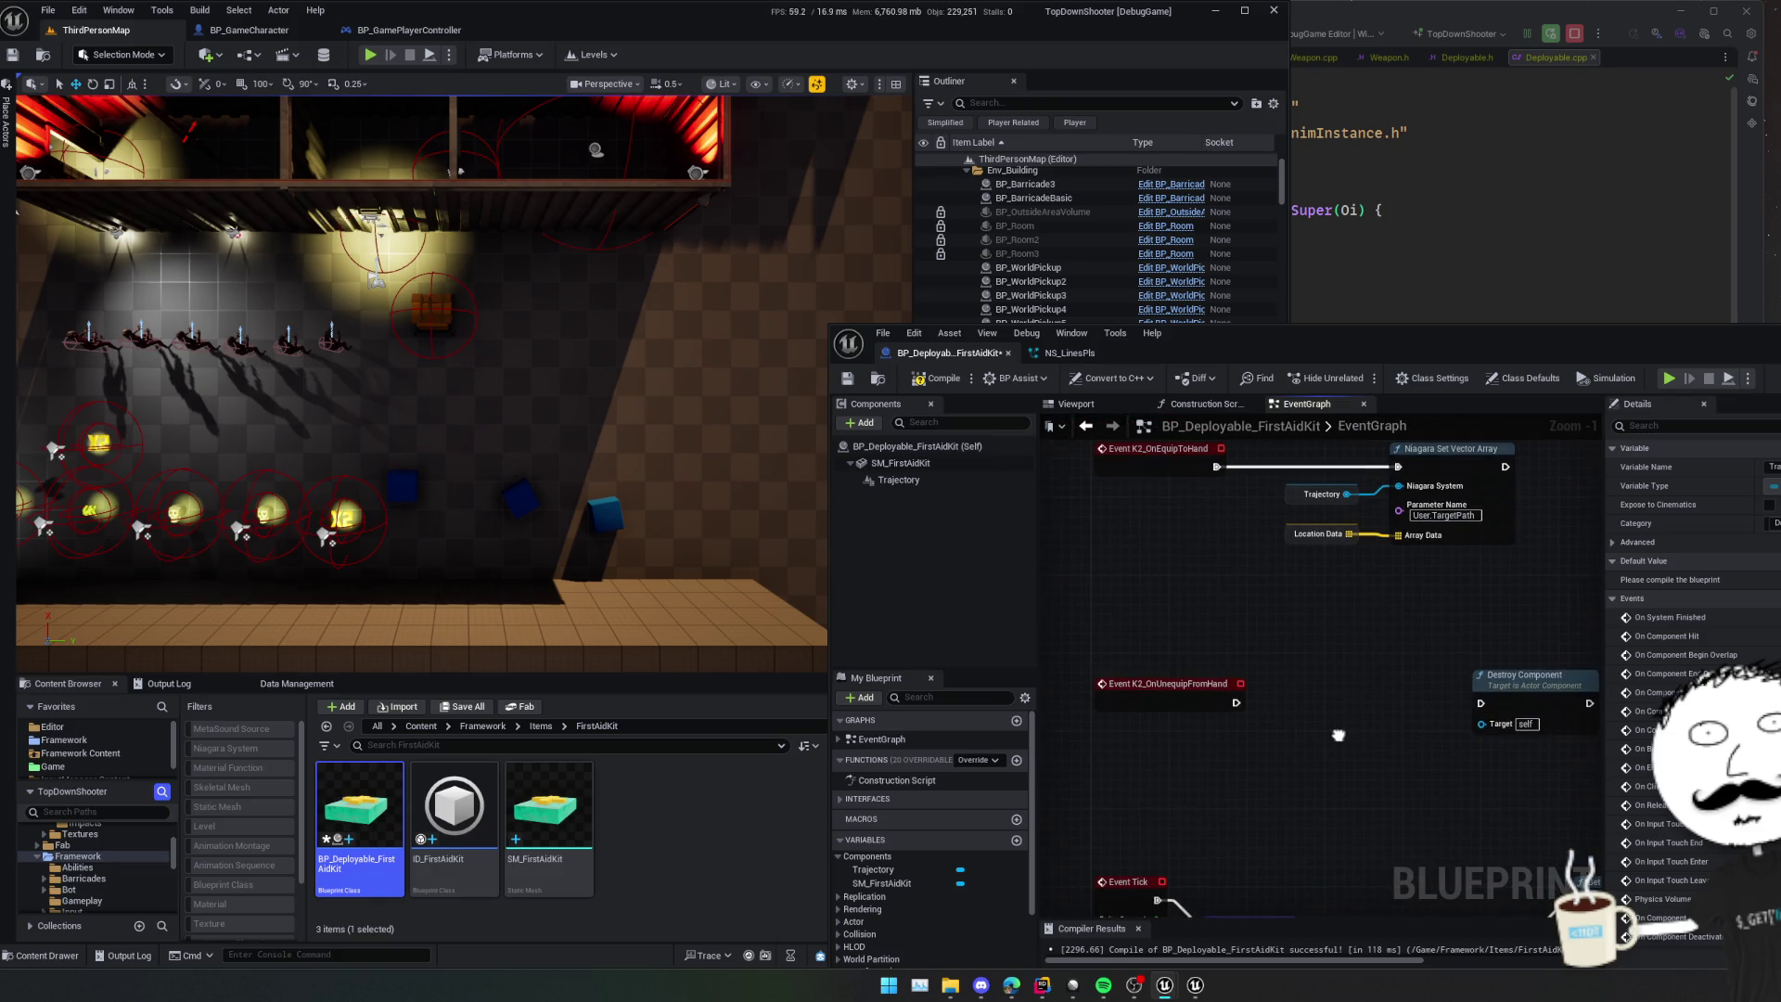
left_click(1531, 689)
key("Delete")
scroll(1389, 714, "down", 1)
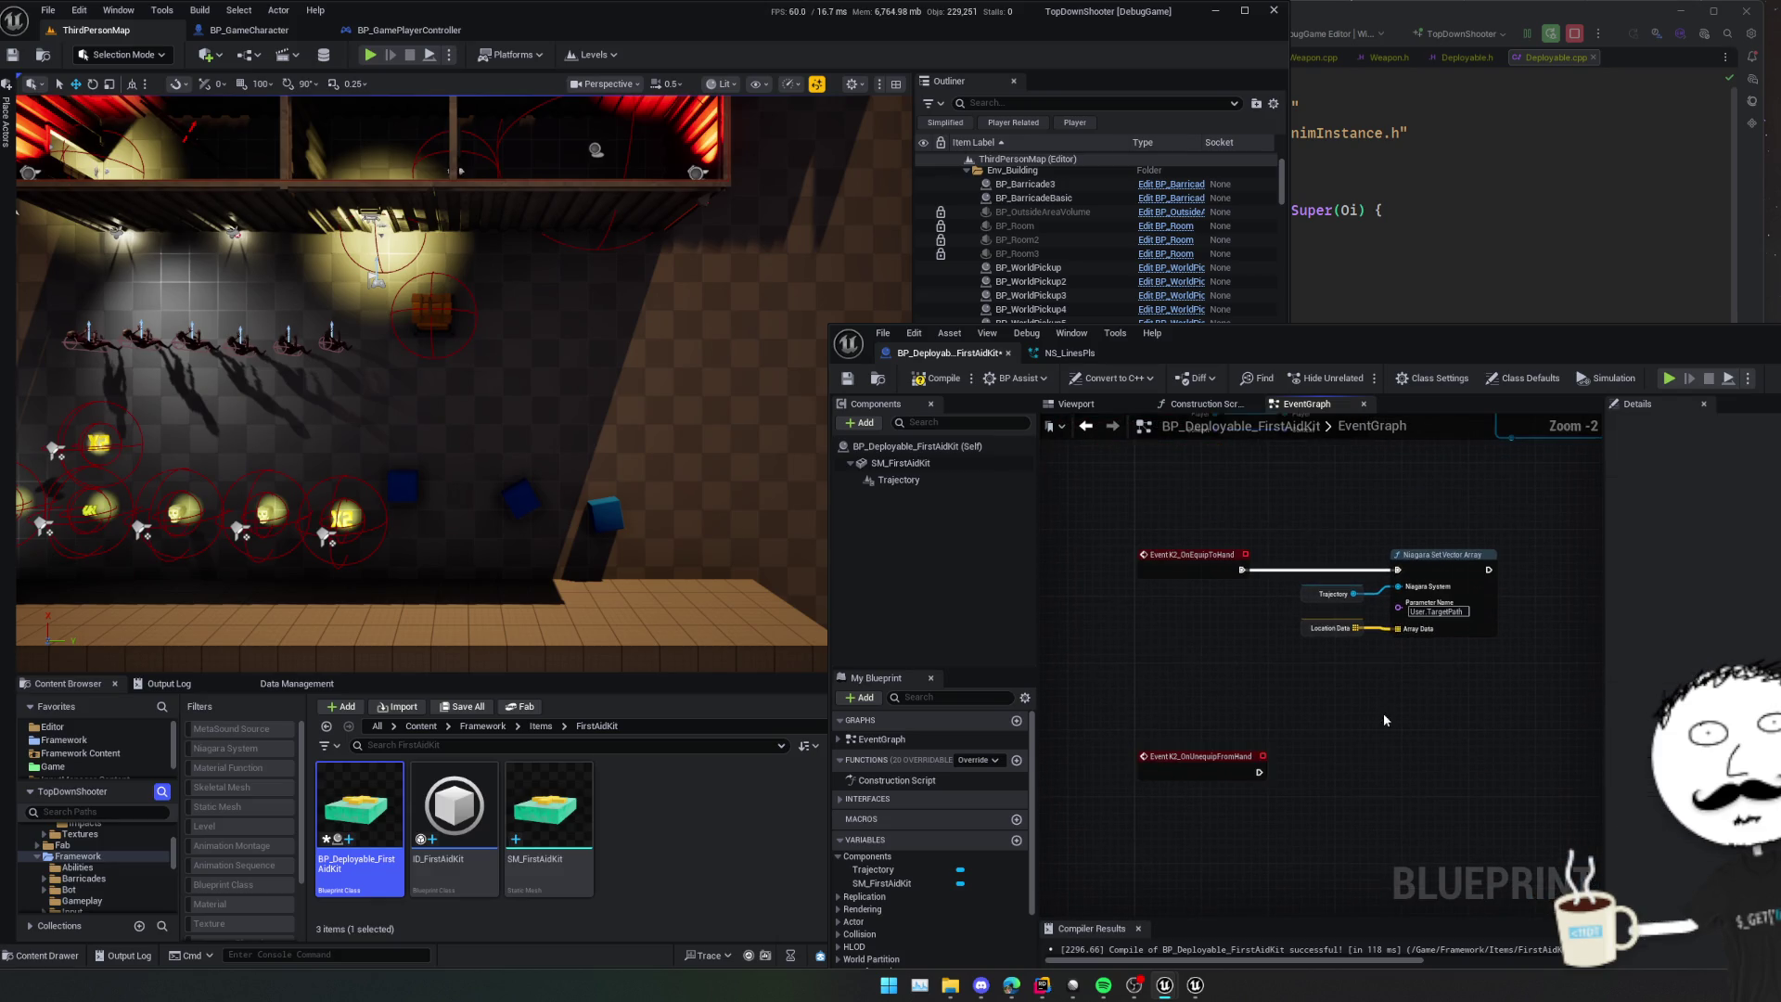
key("ctrl+s")
- Add an Activate node targeting Trajectory after OnEquipToHand
mouse_move(918, 480)
left_mouse_down()
mouse_move(1228, 656)
mouse_move(1271, 595)
left_mouse_up()
type("activate")
key("Return")
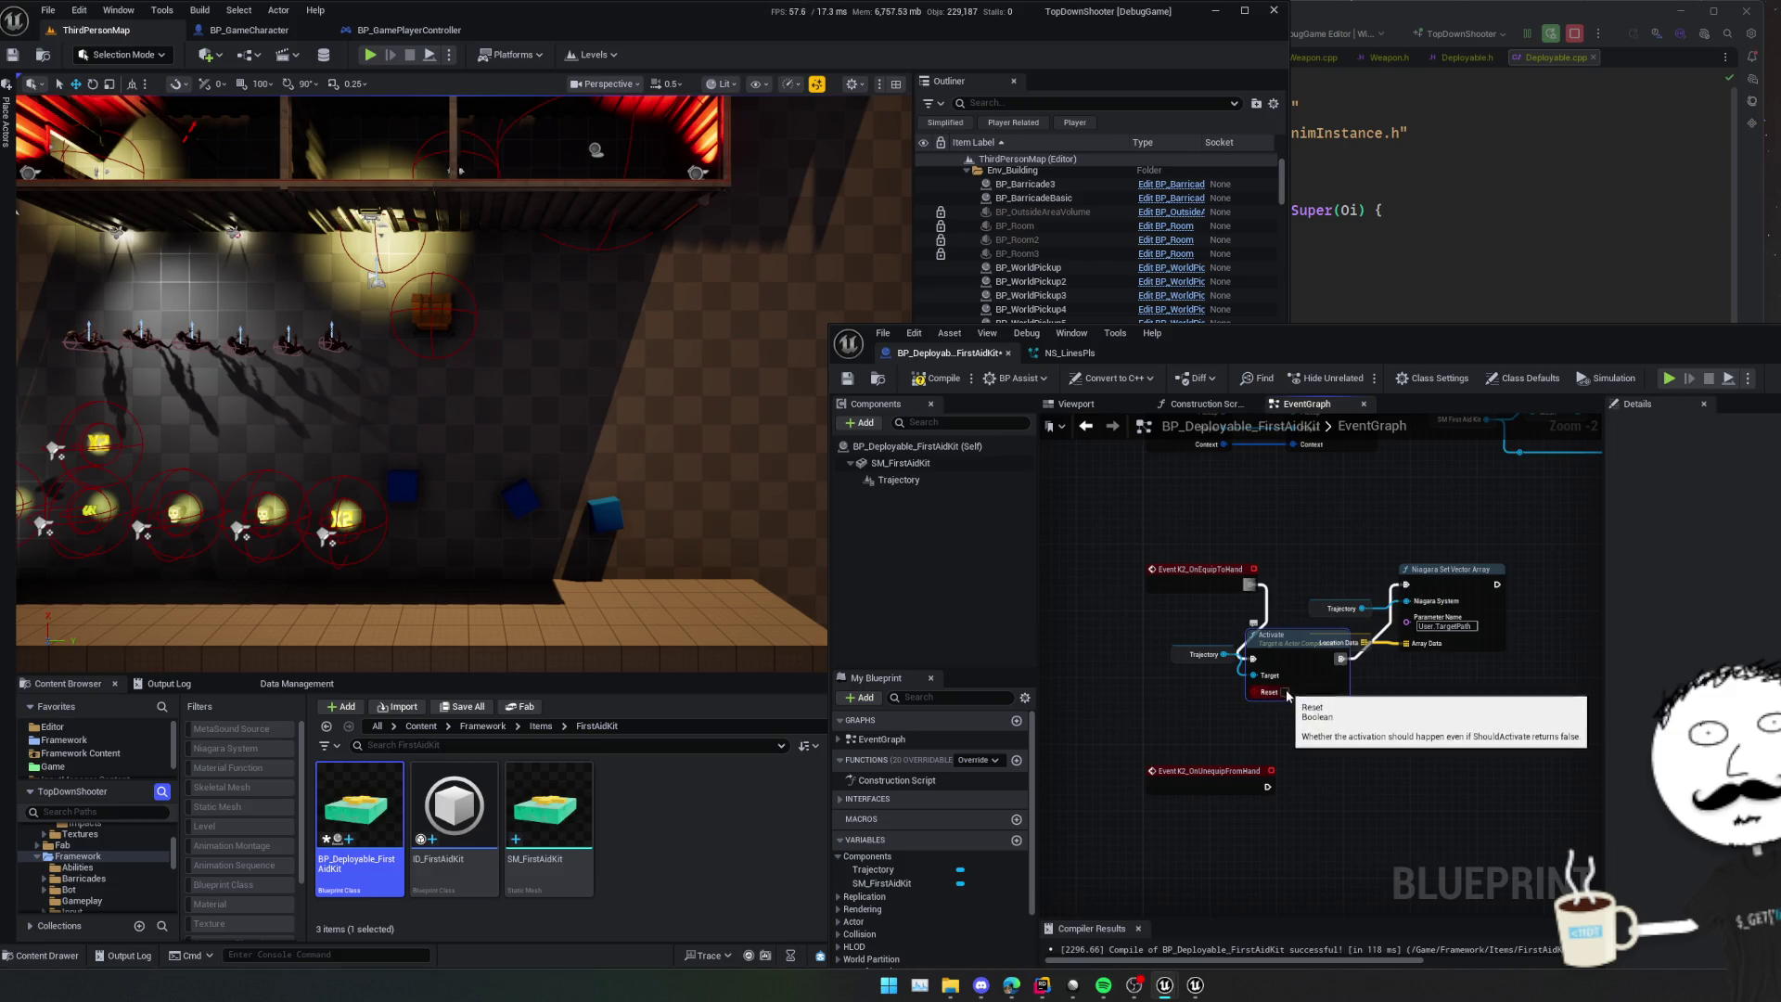
key("f")
- Copy the Trajectory getter and wire a Deactivate node from OnUnequipFromHand
scroll(1336, 715, "down", 1)
left_click_drag(1231, 690, 1275, 647)
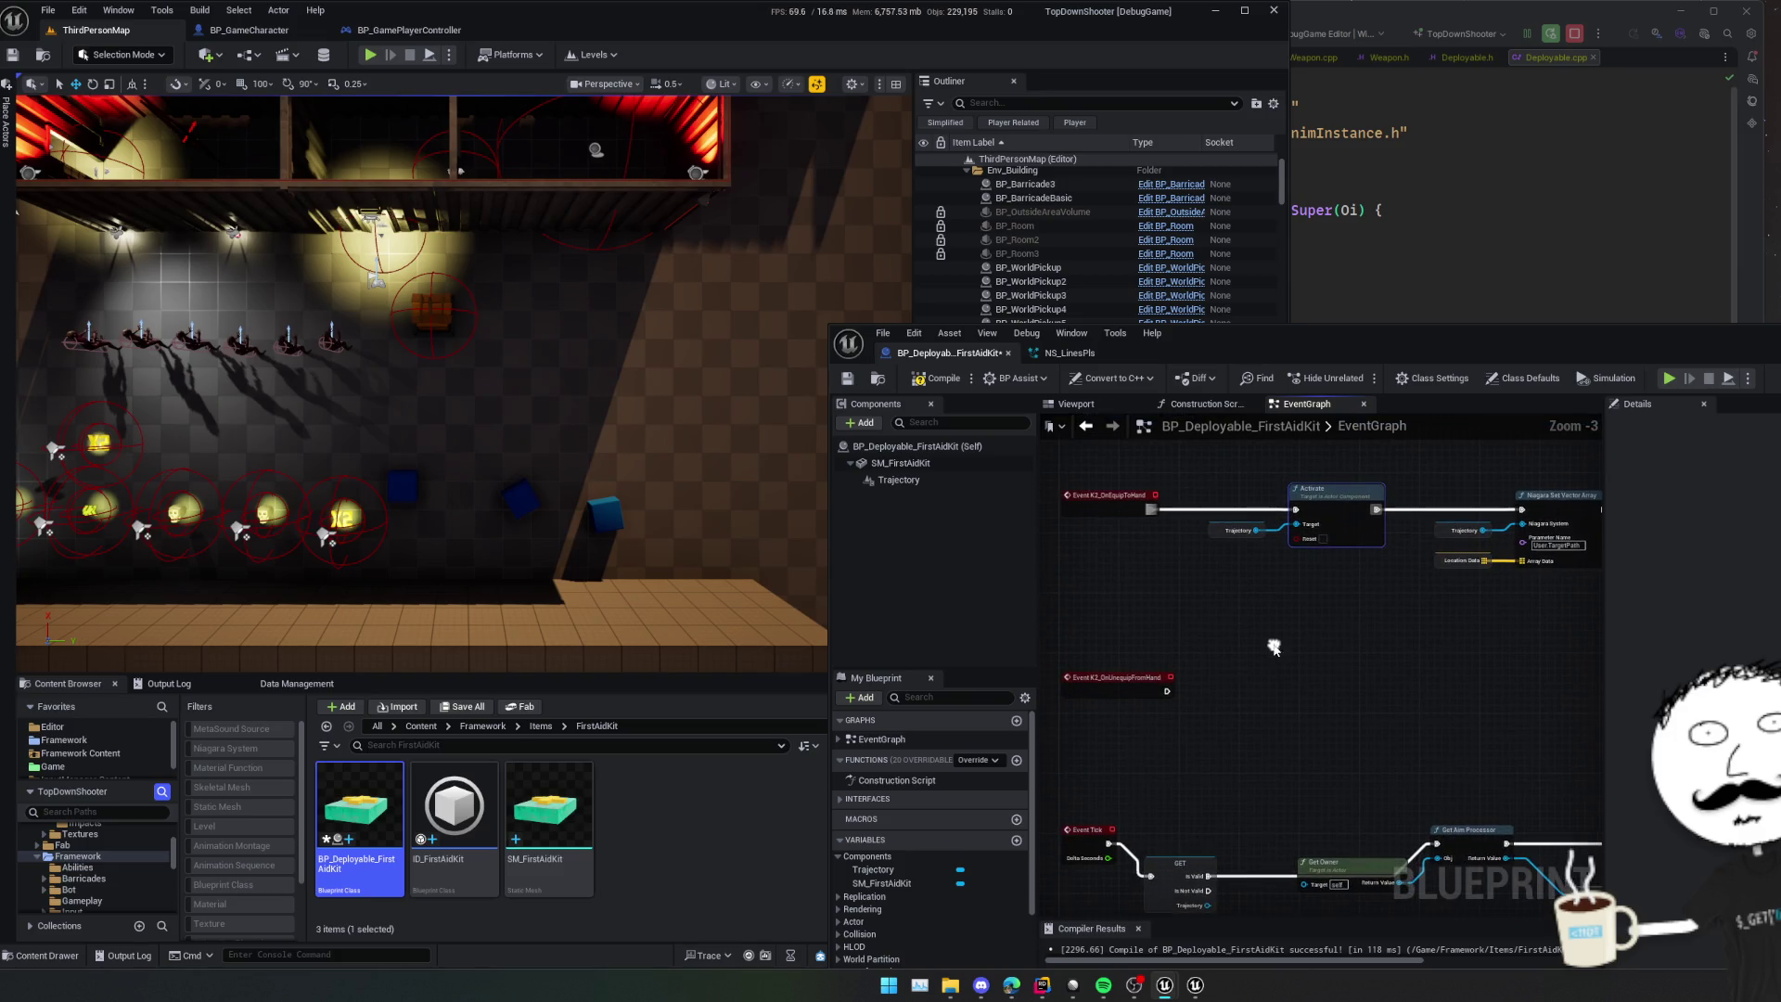
left_click(1238, 529)
key("ctrl+c")
key("ctrl+v")
left_click_drag(1246, 699, 1260, 688)
type("deac")
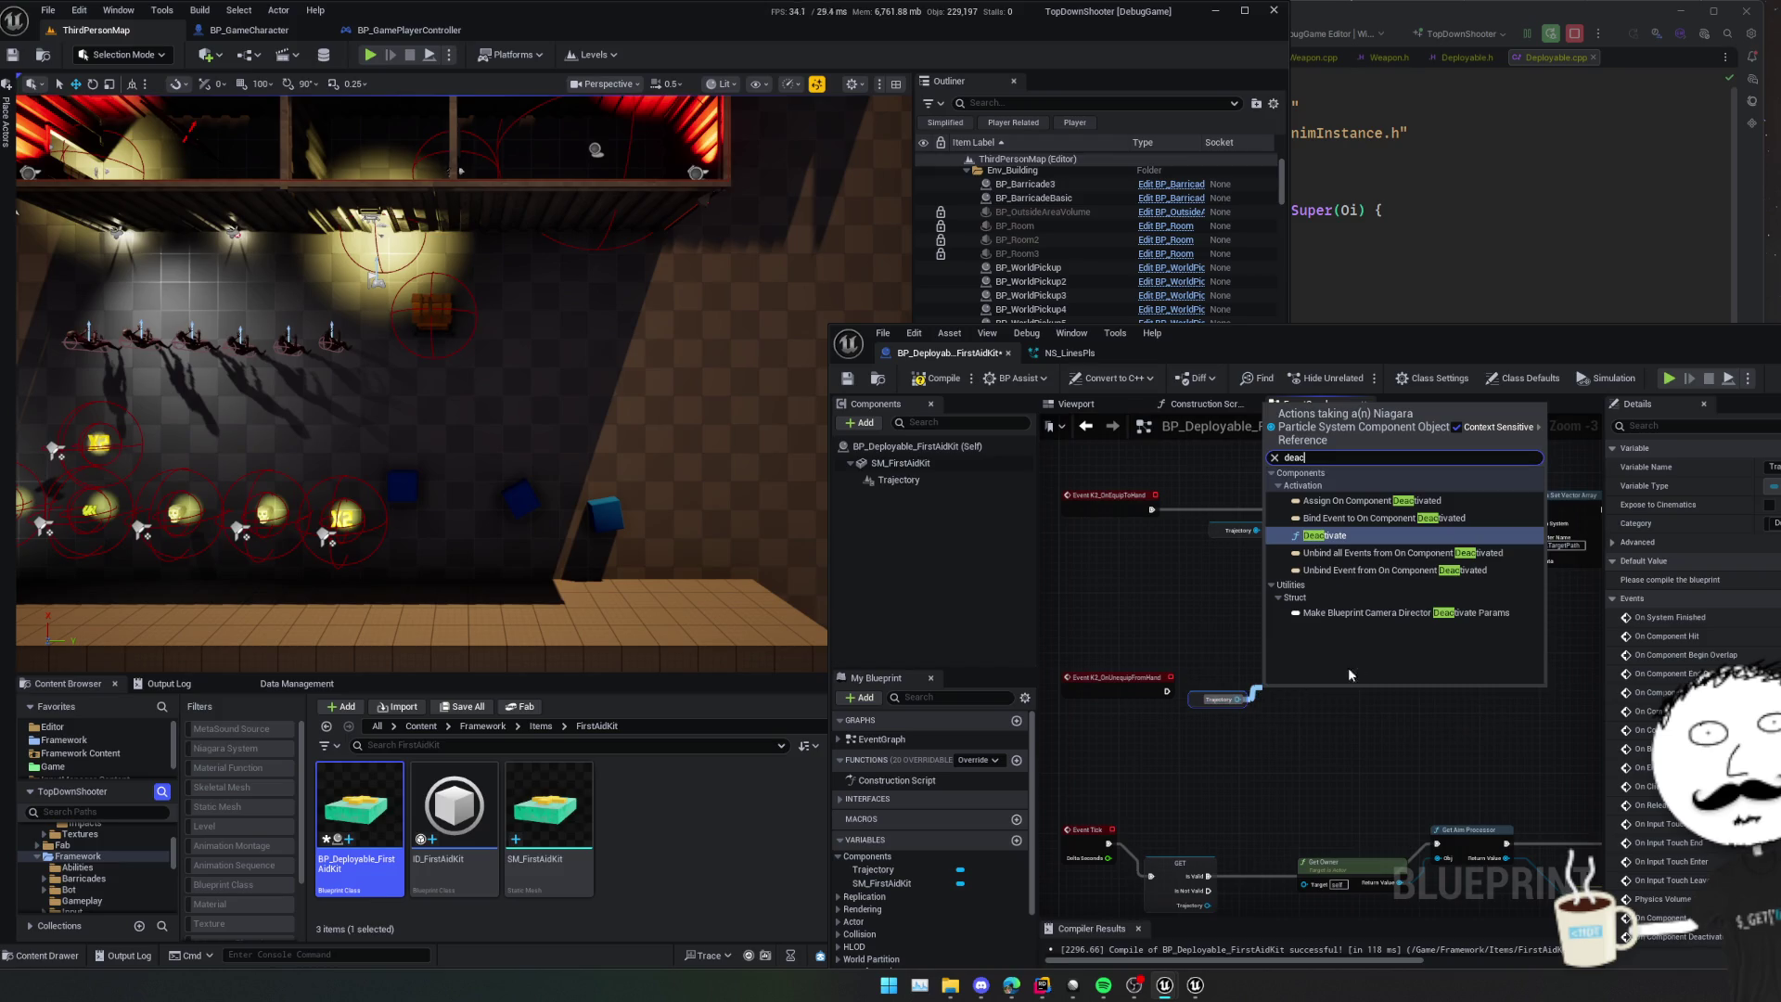
left_click(1362, 535)
left_click_drag(1167, 698, 1186, 642)
scroll(1171, 650, "up", 1)
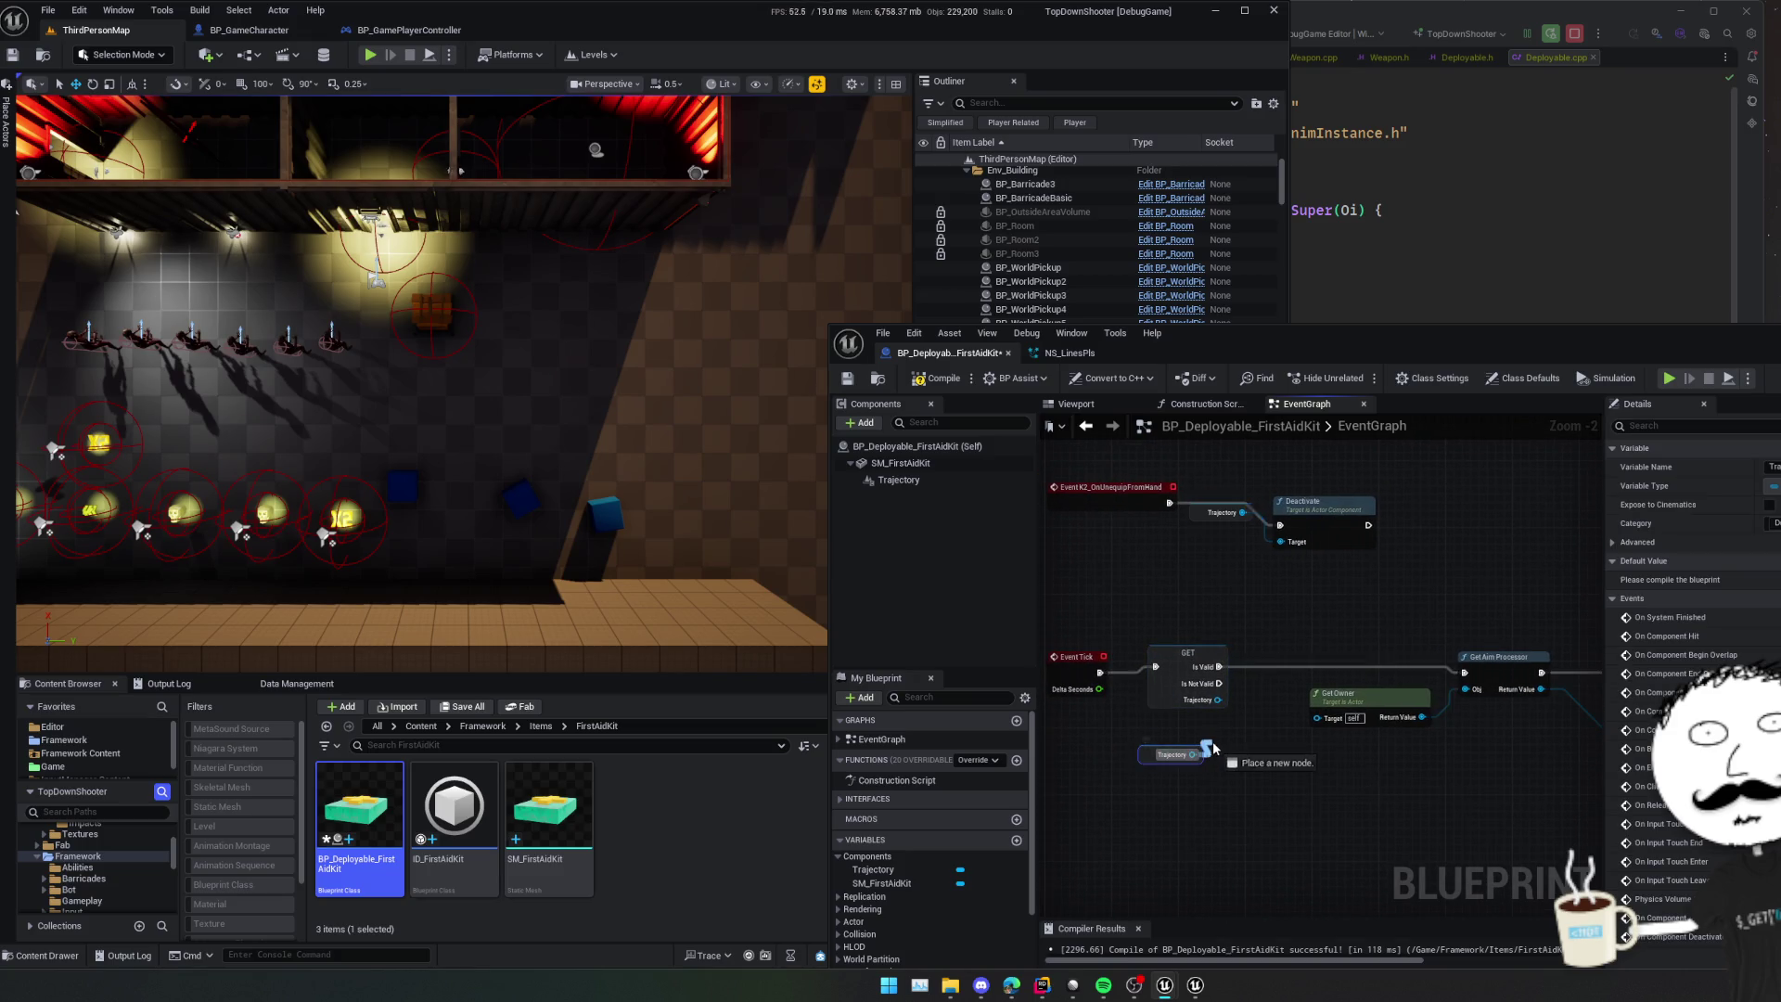
- Add Trajectory's Is Active check feeding a new Branch node
left_click_drag(1212, 744, 1212, 744)
type("is activ")
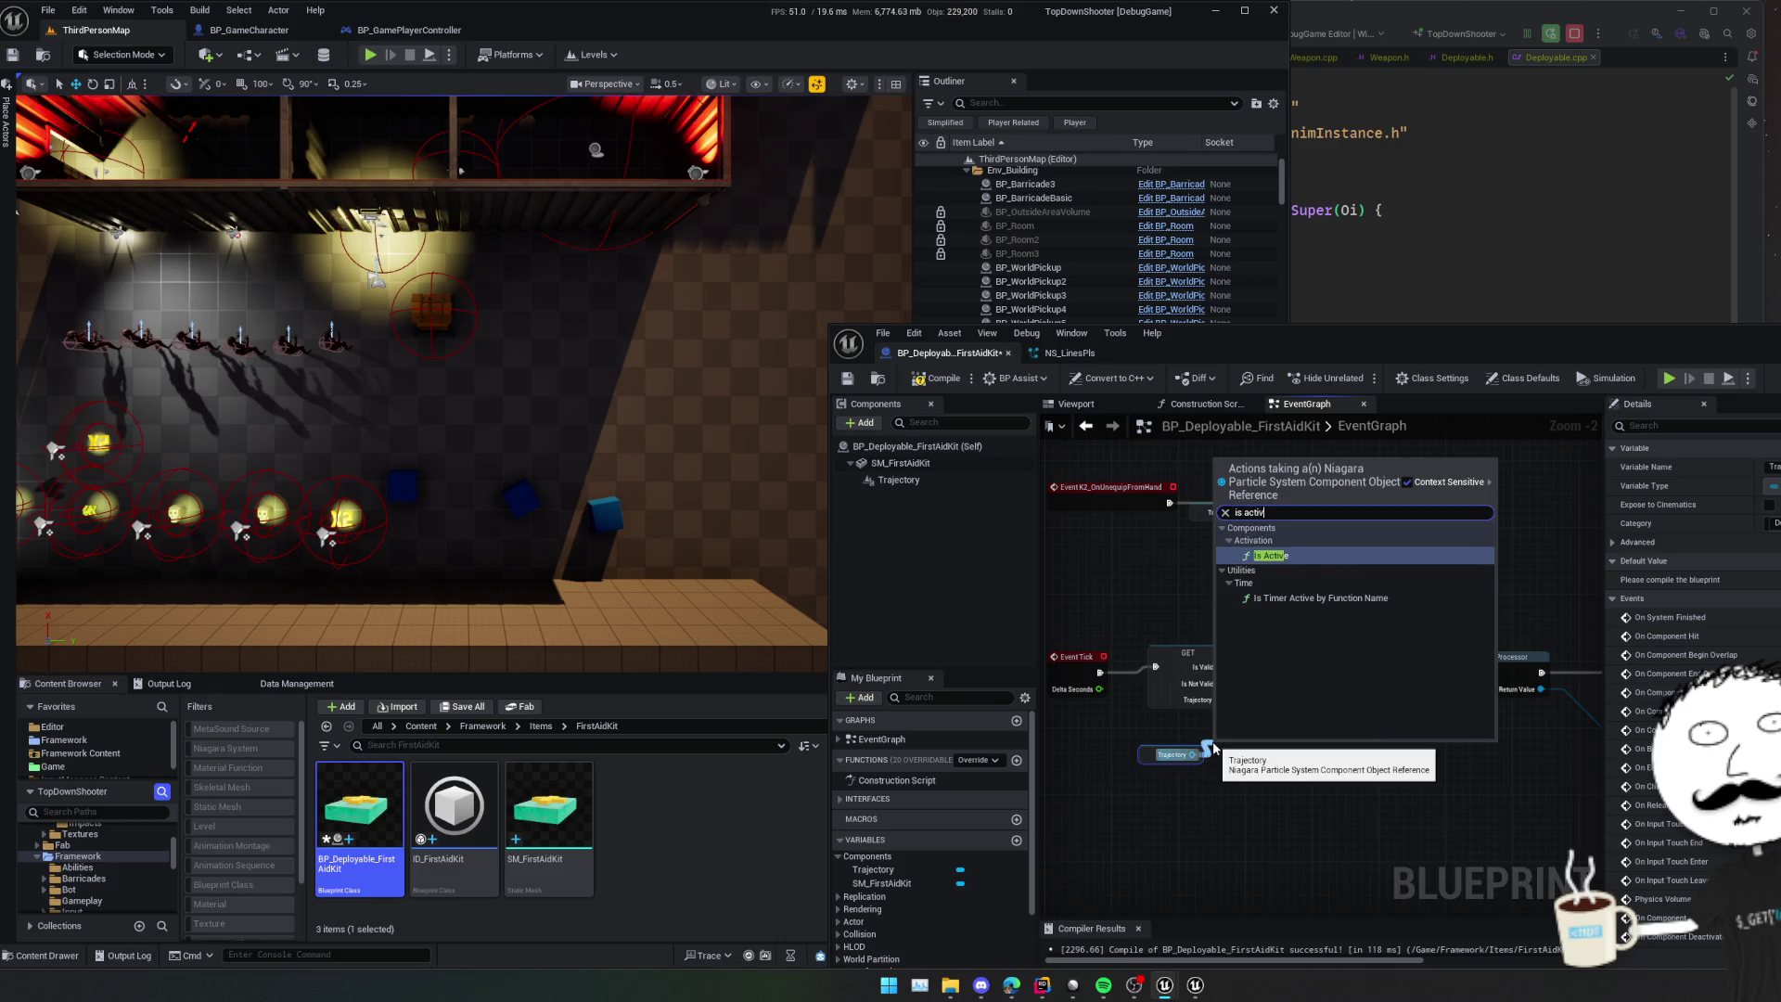
key("Return")
left_click_drag(1311, 767, 1350, 783)
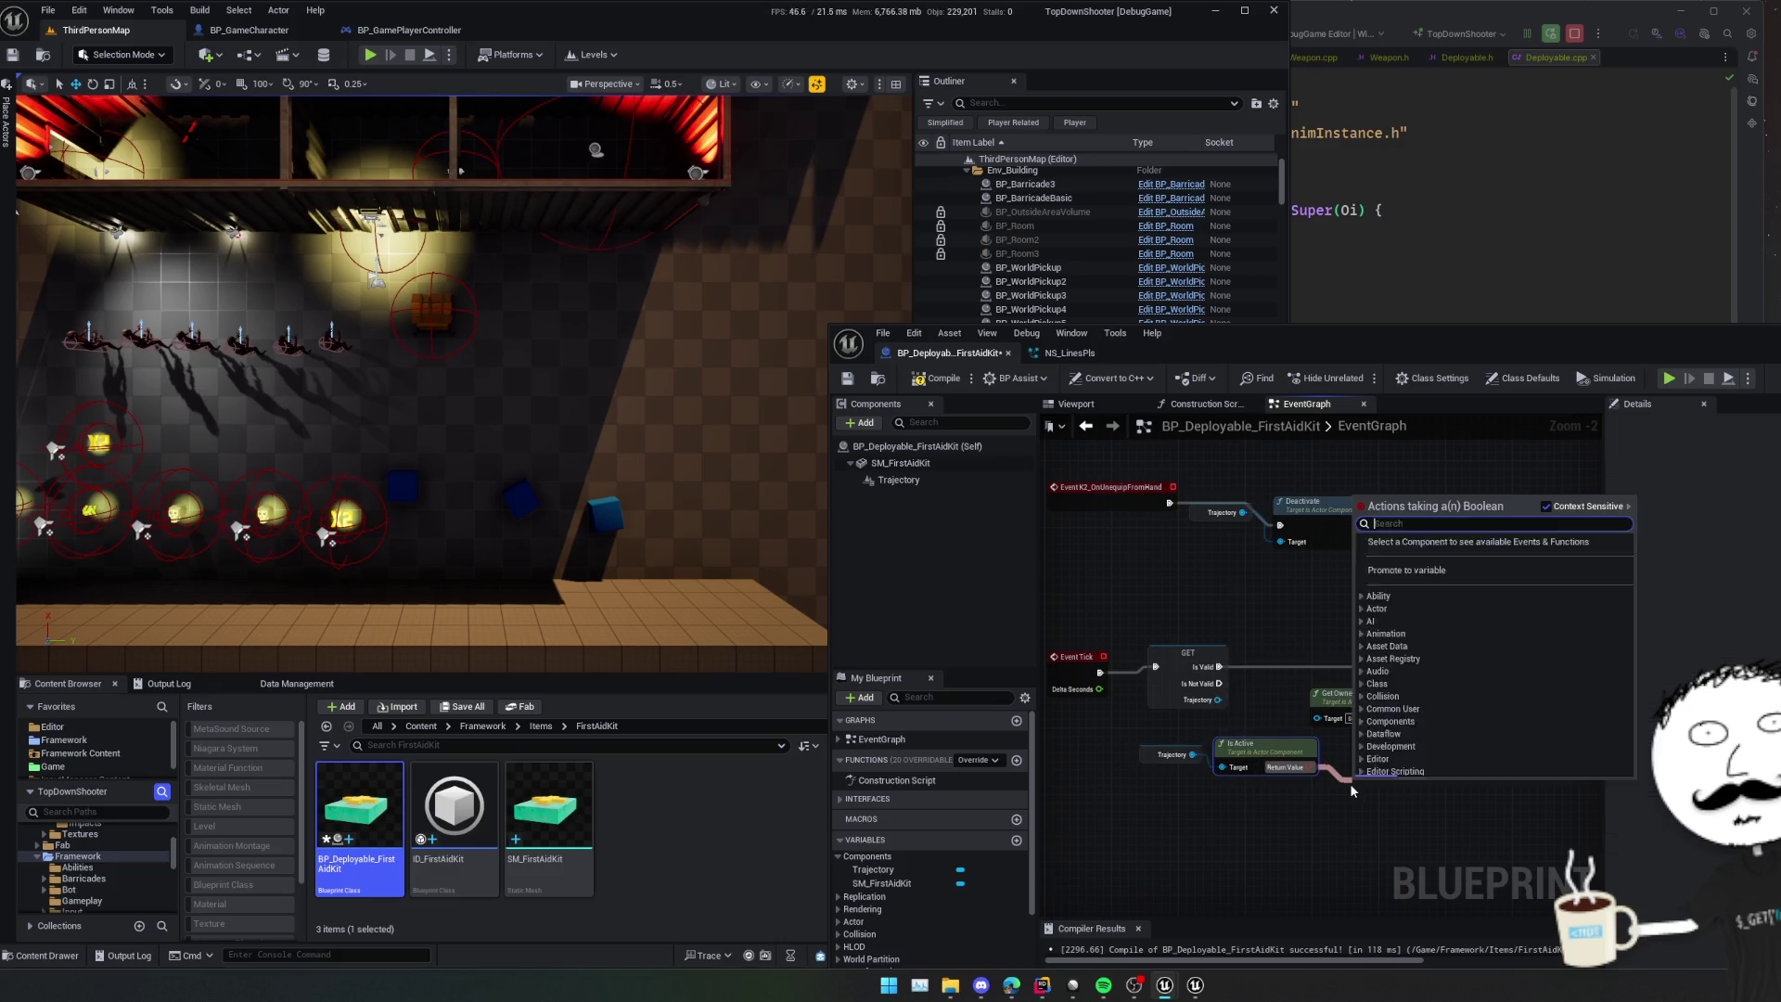
type("bra")
left_click(1427, 723)
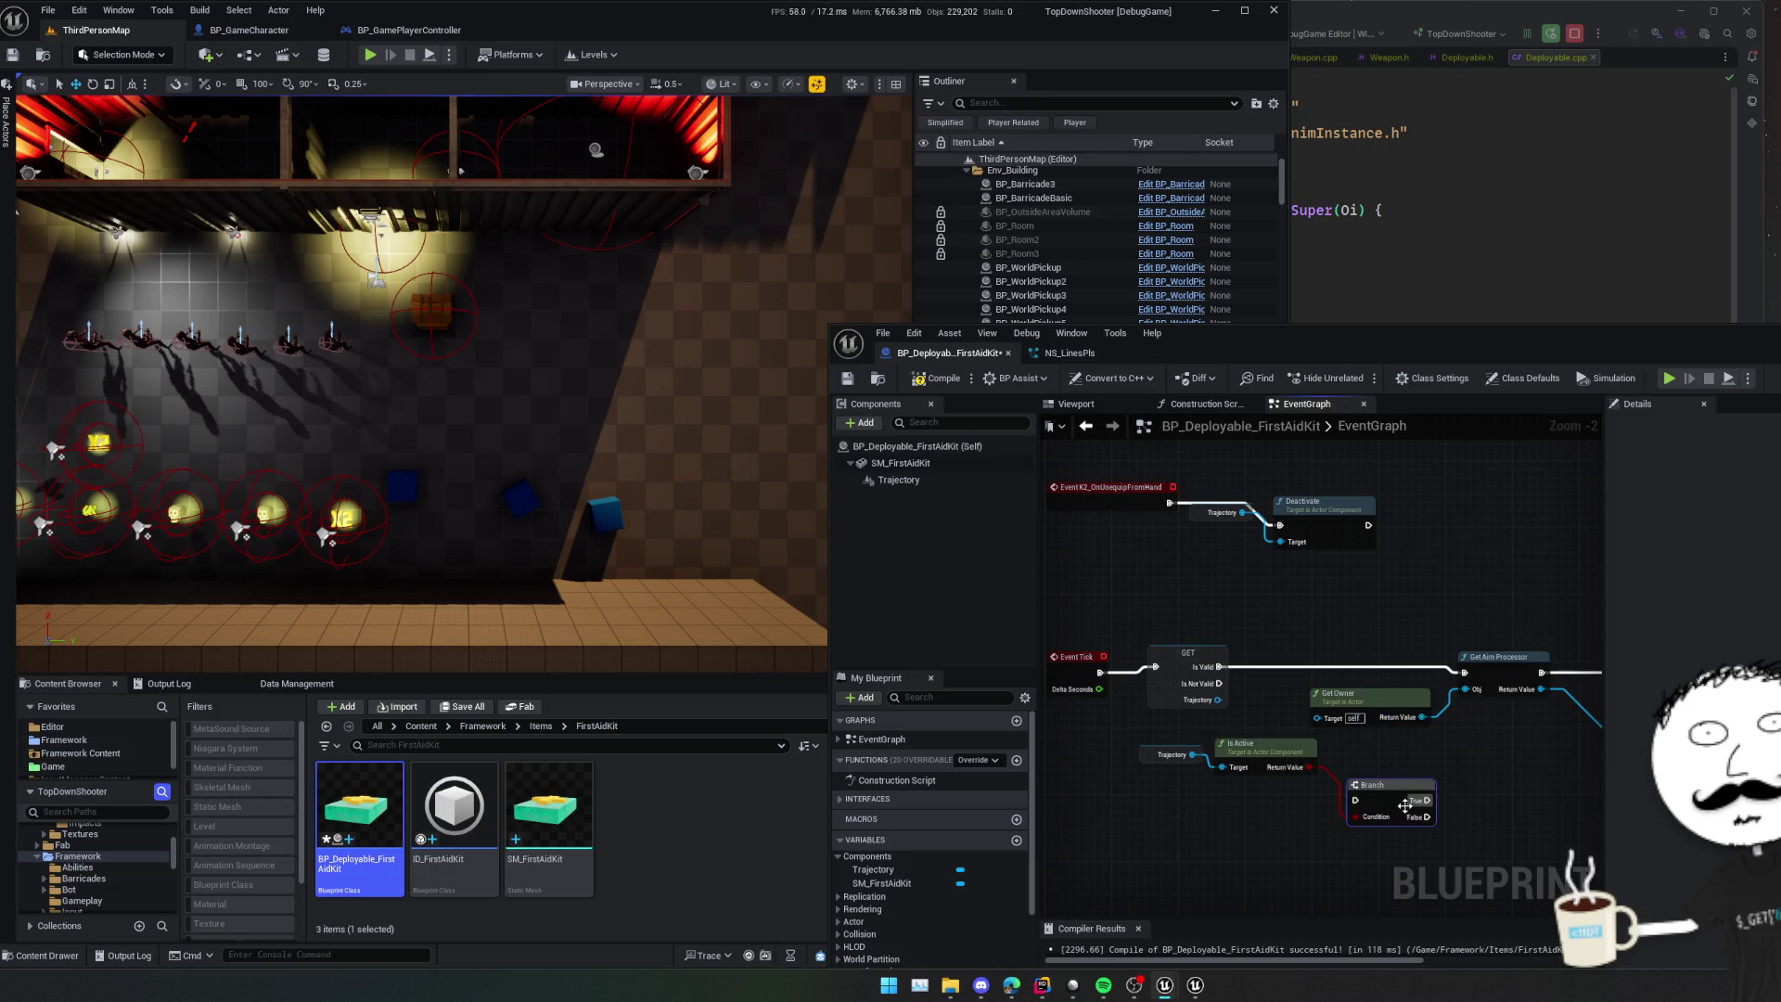
- Replace the validated GET node with the Branch on Event Tick, then compile and save
left_click(1188, 654)
key("Delete")
scroll(1317, 772, "down", 1)
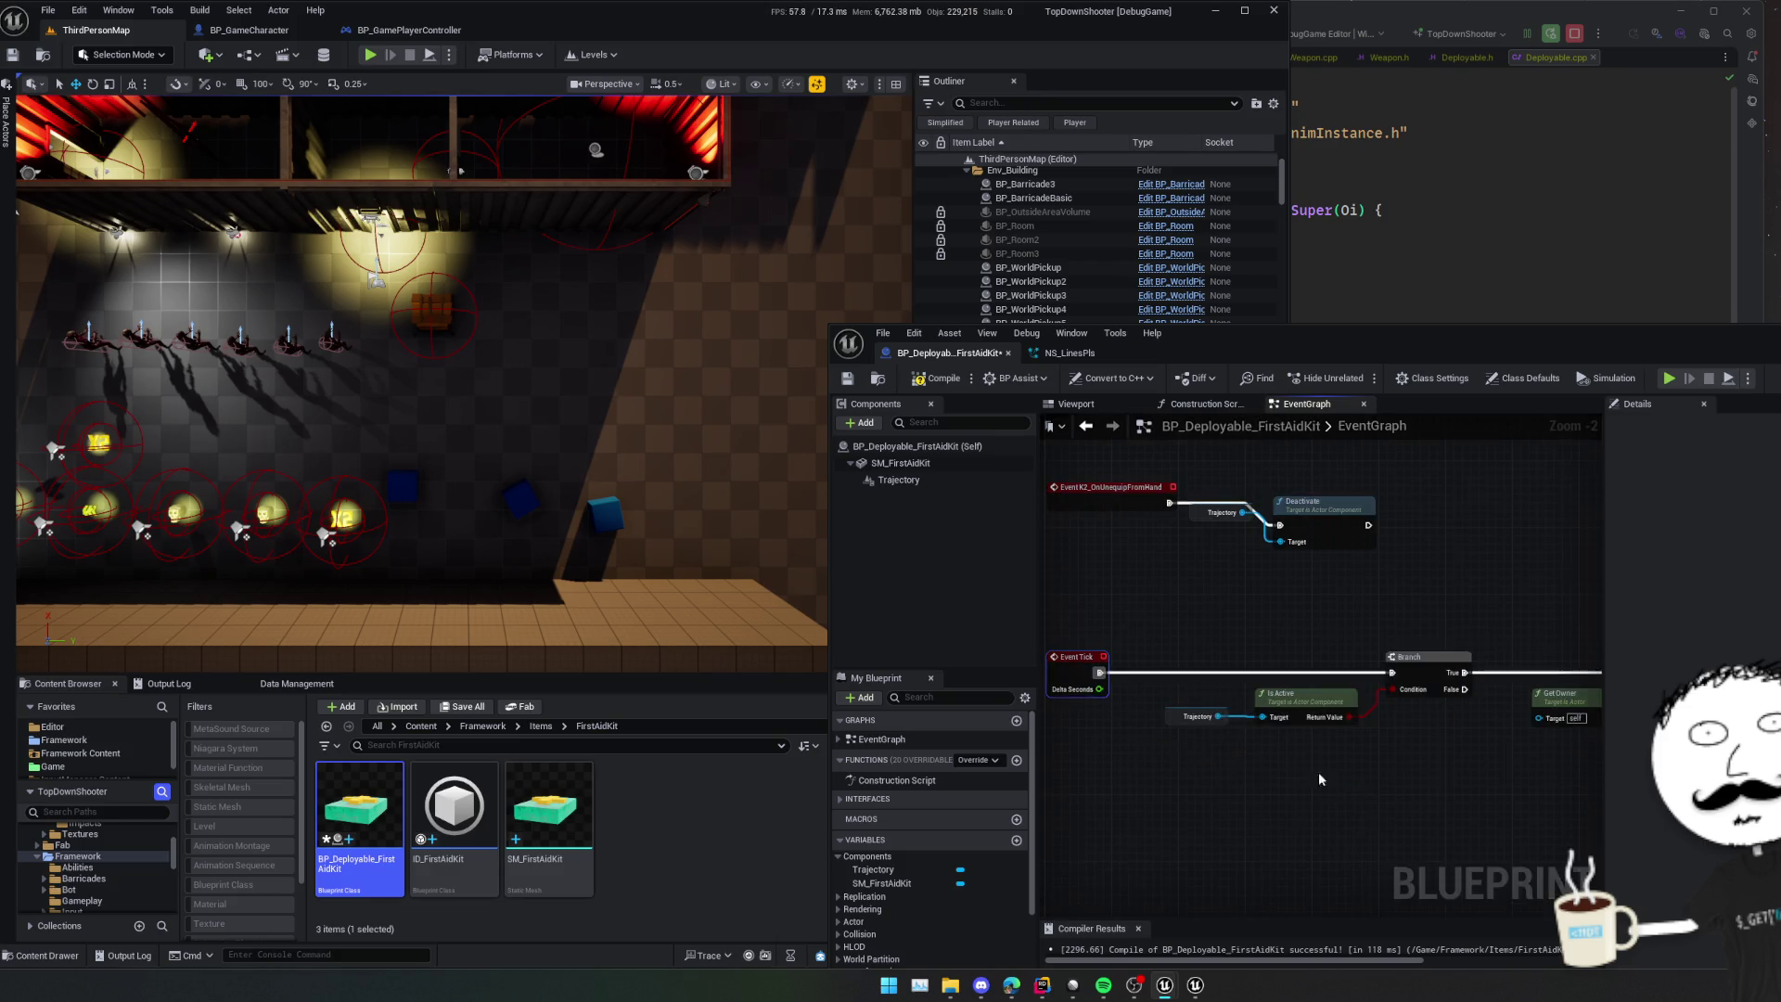
scroll(1244, 773, "right", 5)
scroll(1206, 773, "right", 5)
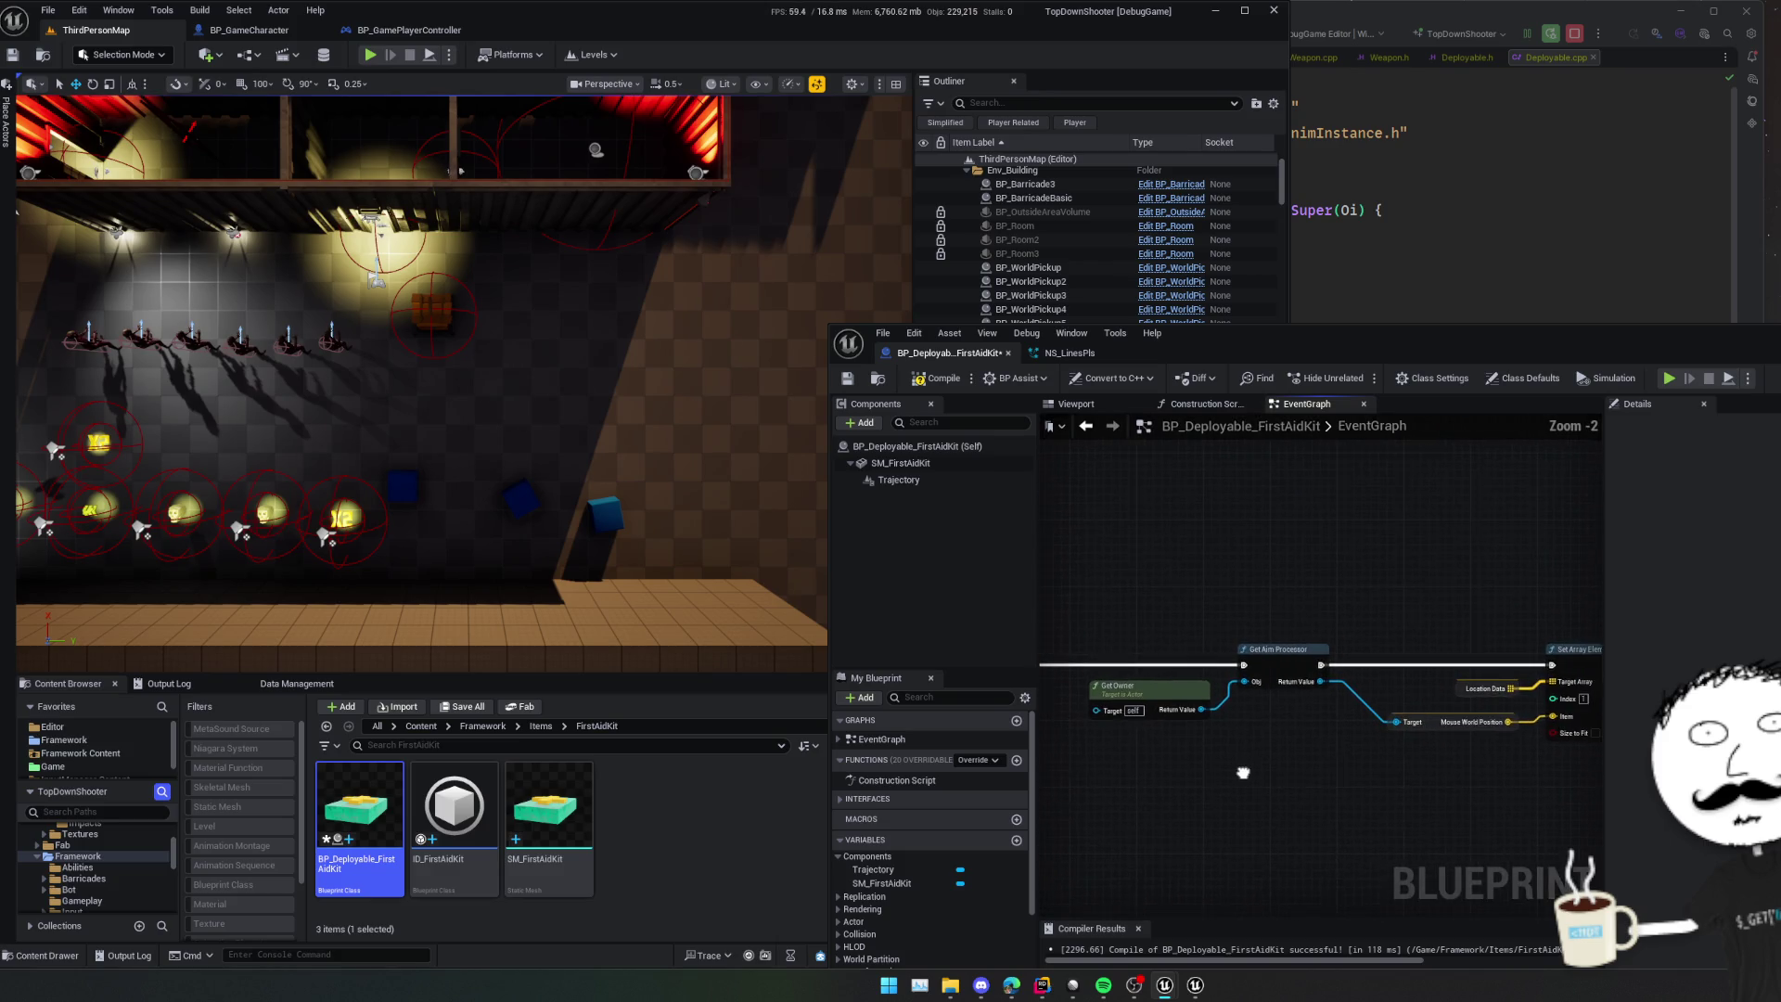
scroll(1155, 763, "right", 1)
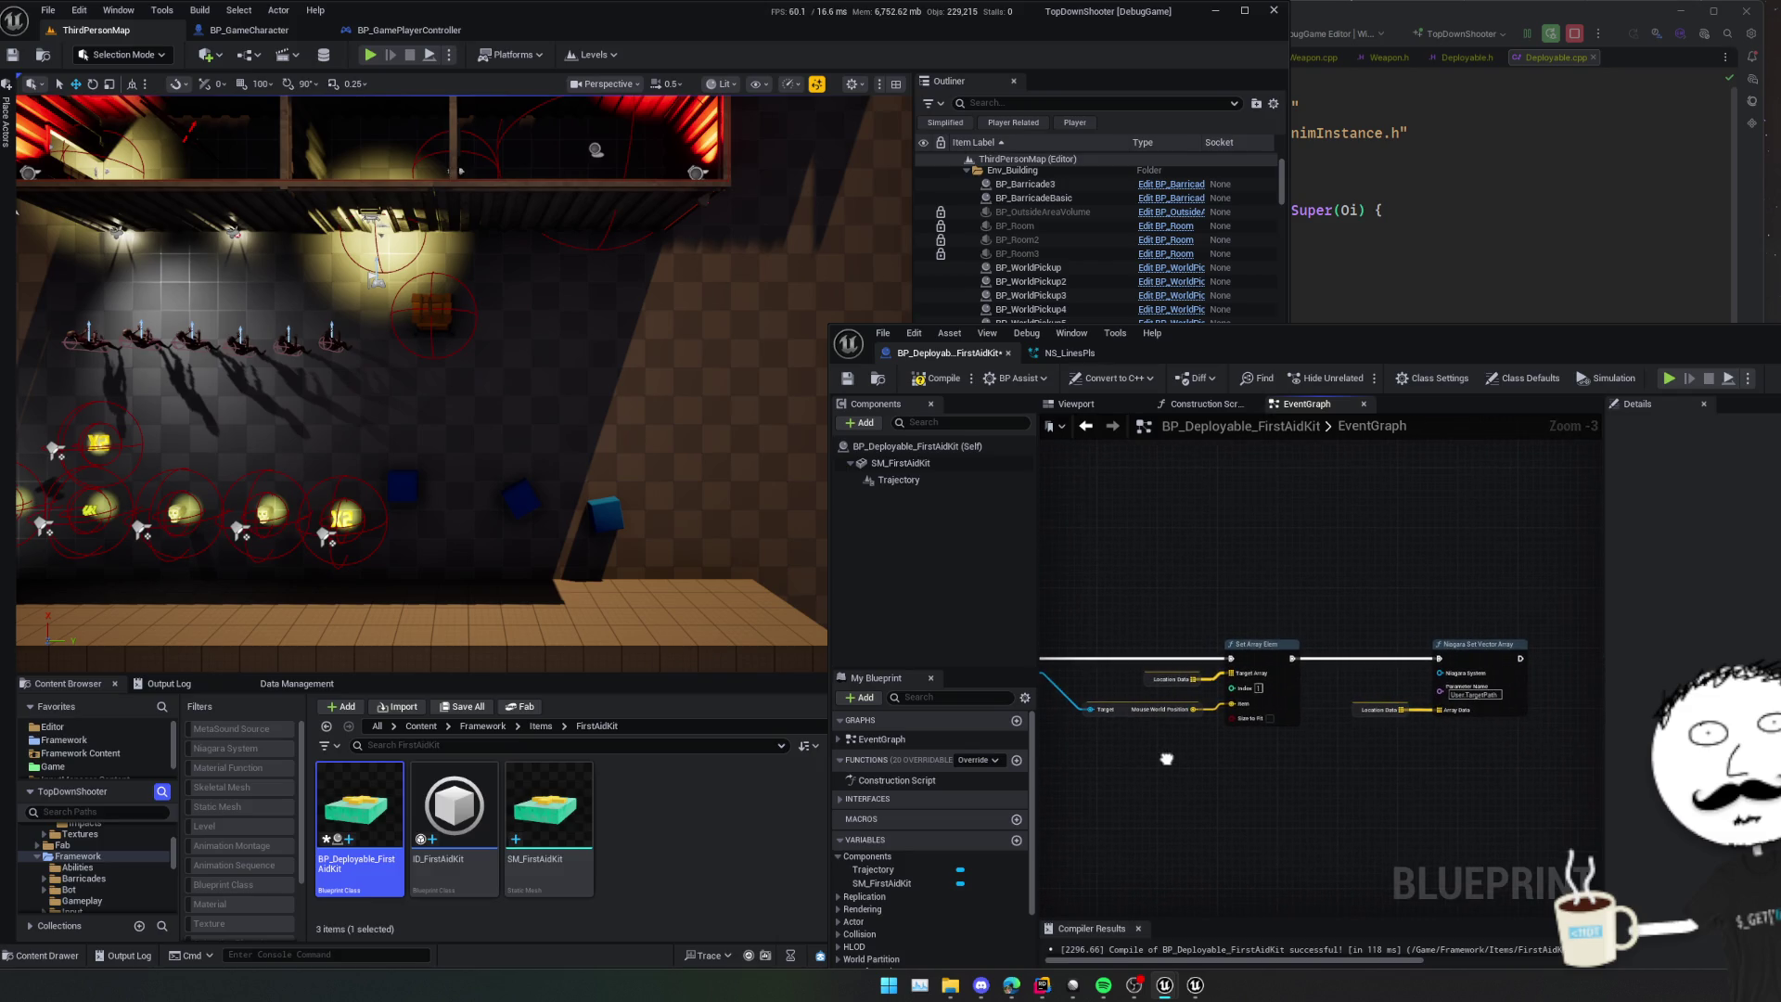
scroll(1167, 761, "left", 9)
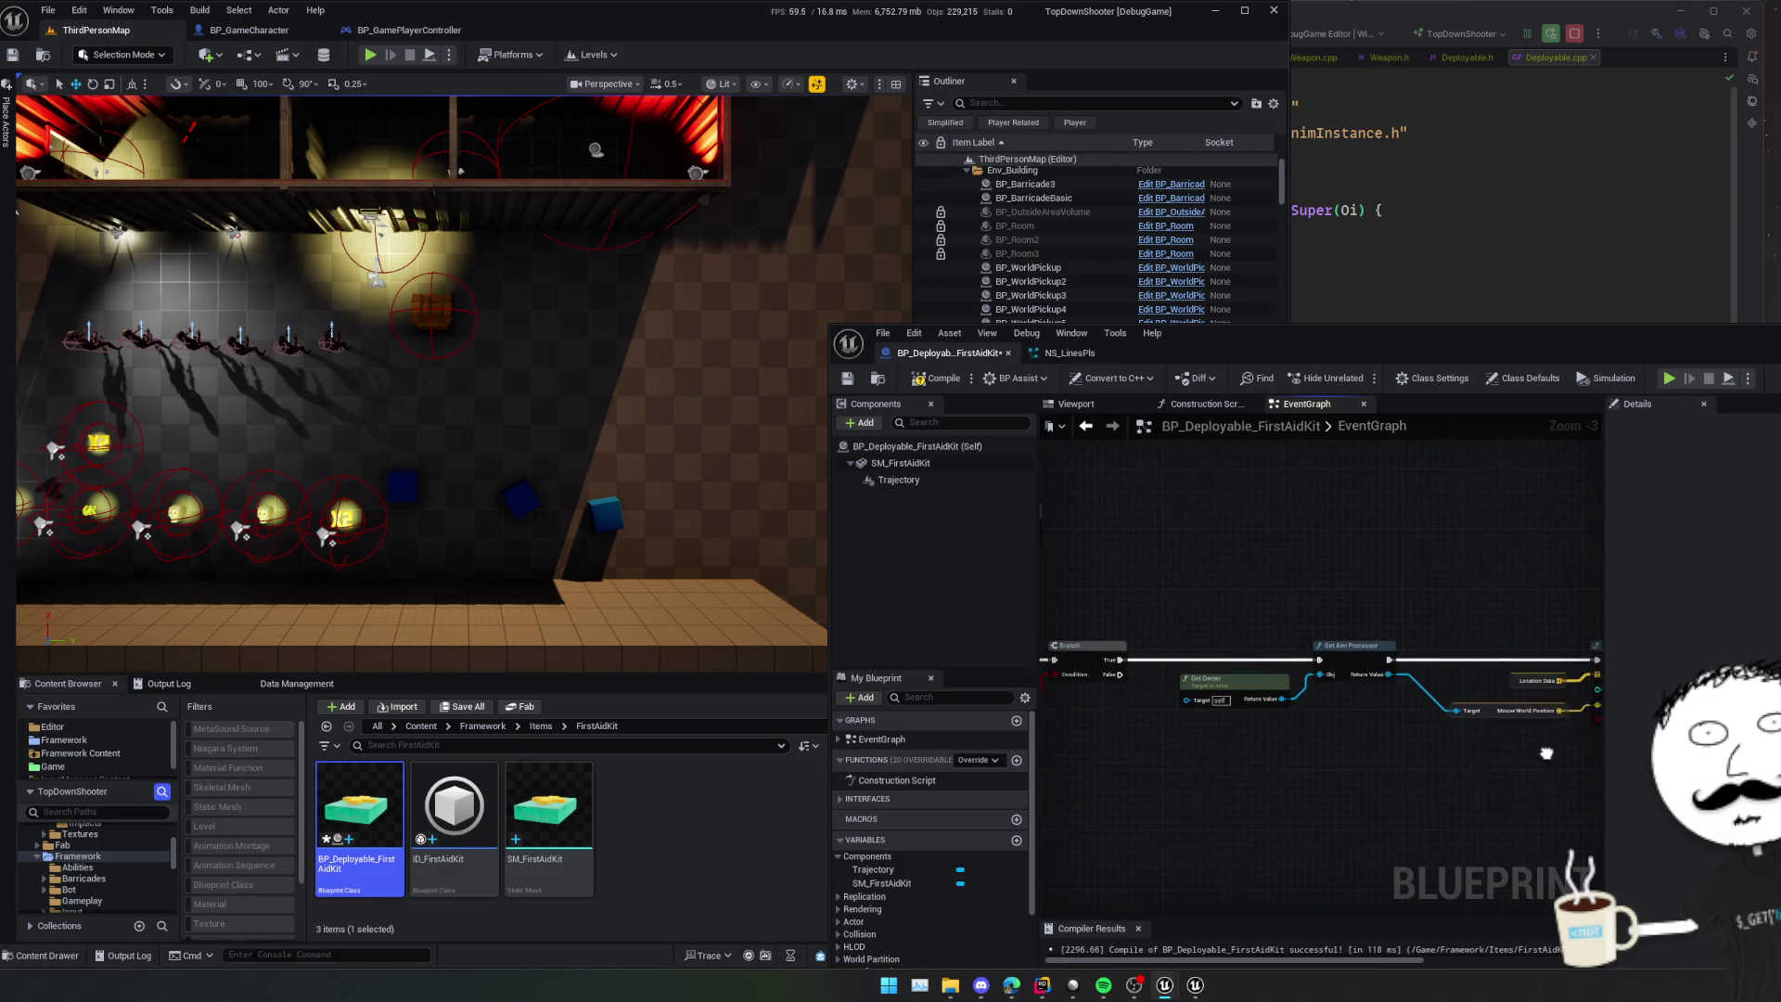
scroll(1453, 736, "left", 1)
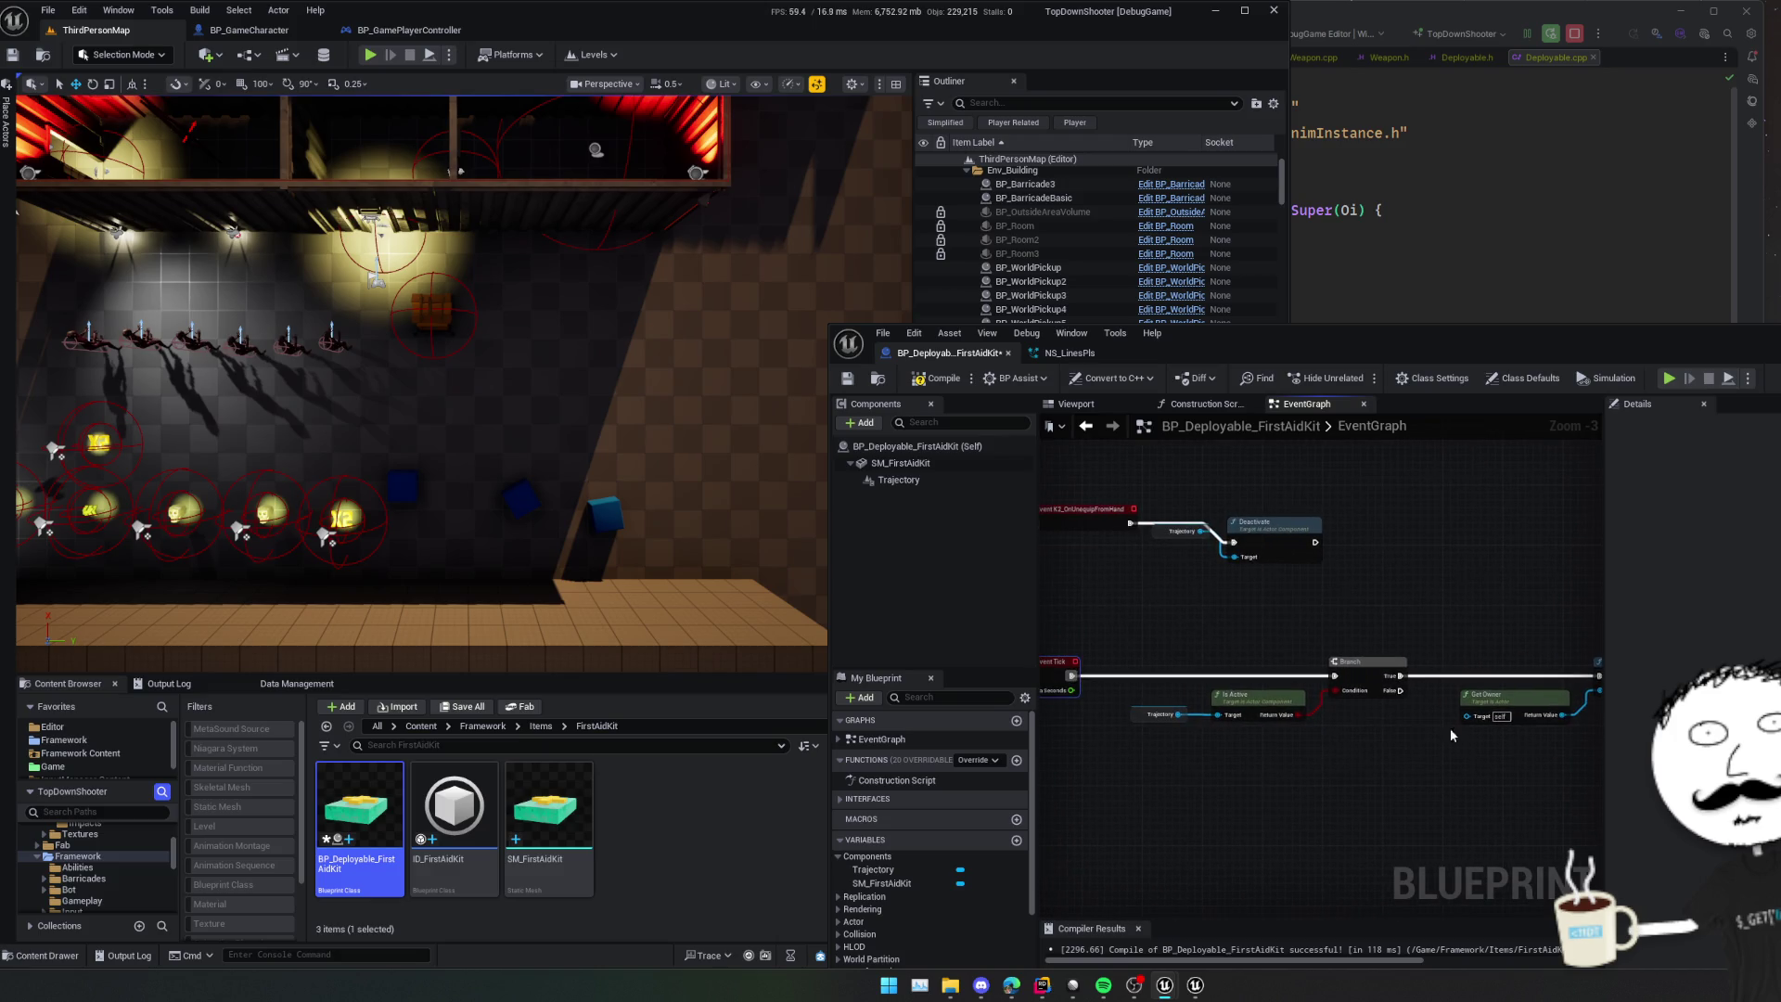
mouse_move(1185, 723)
left_mouse_down()
mouse_move(1596, 749)
mouse_move(1421, 730)
left_mouse_up()
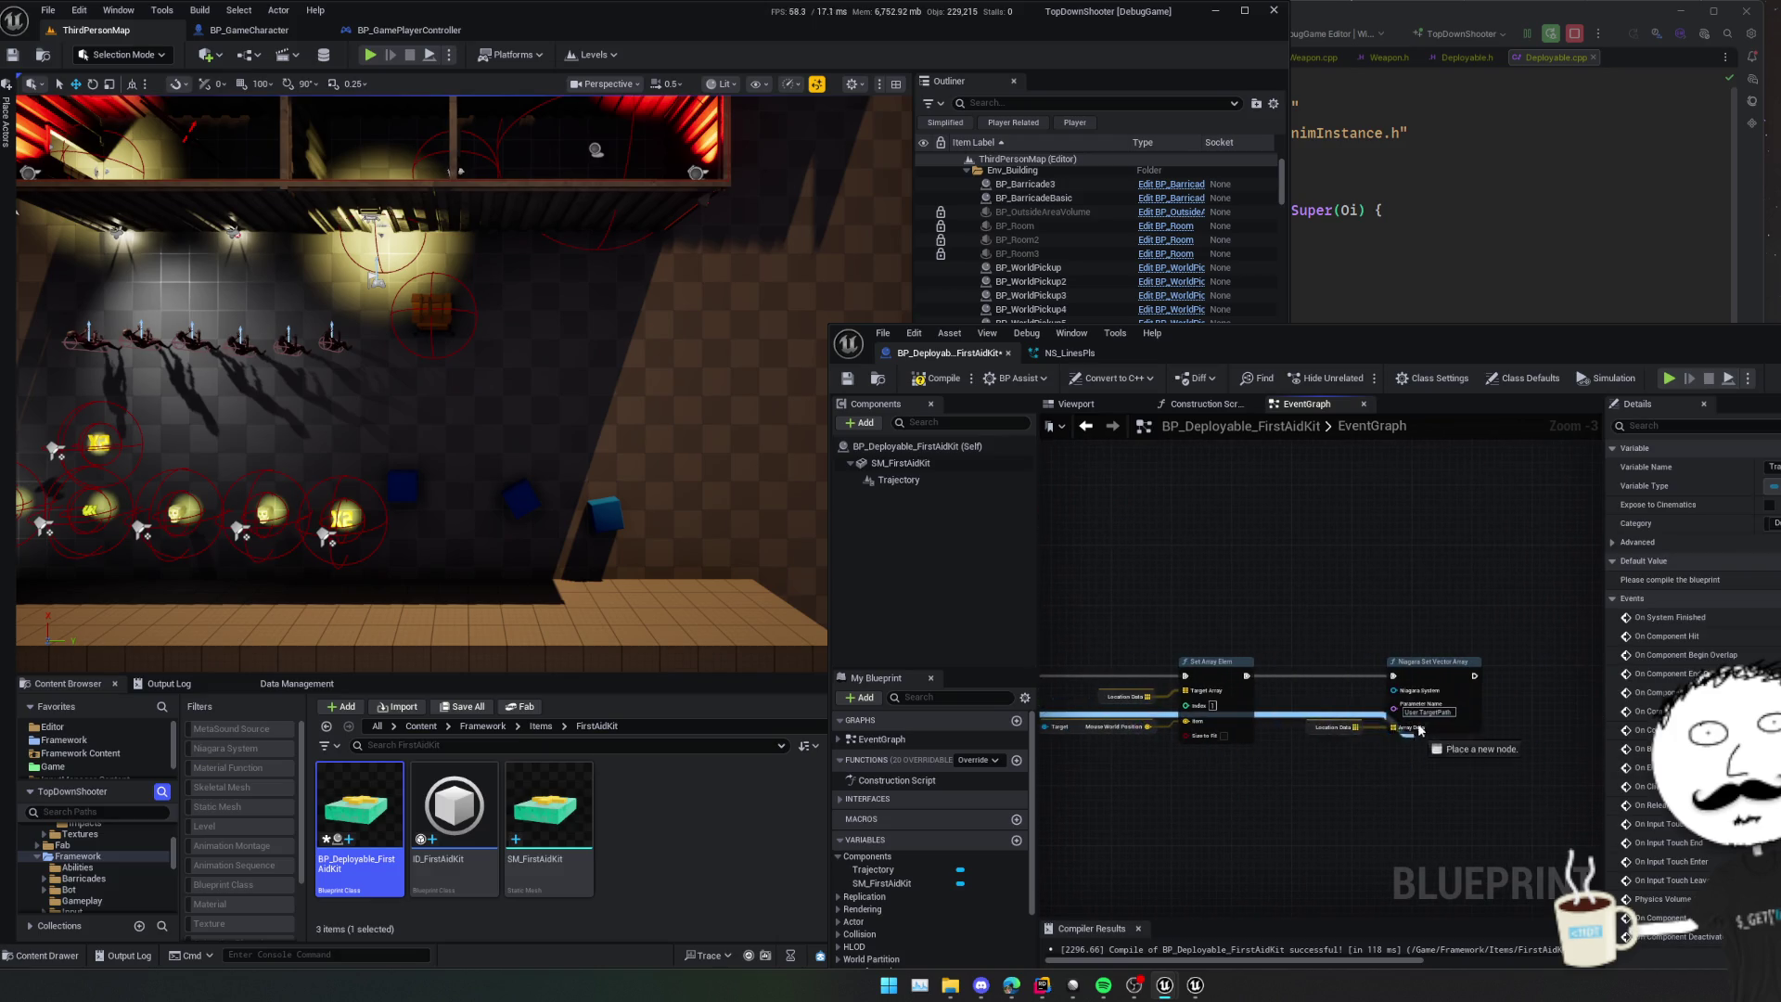
left_click(1339, 682)
key("ctrl+s")
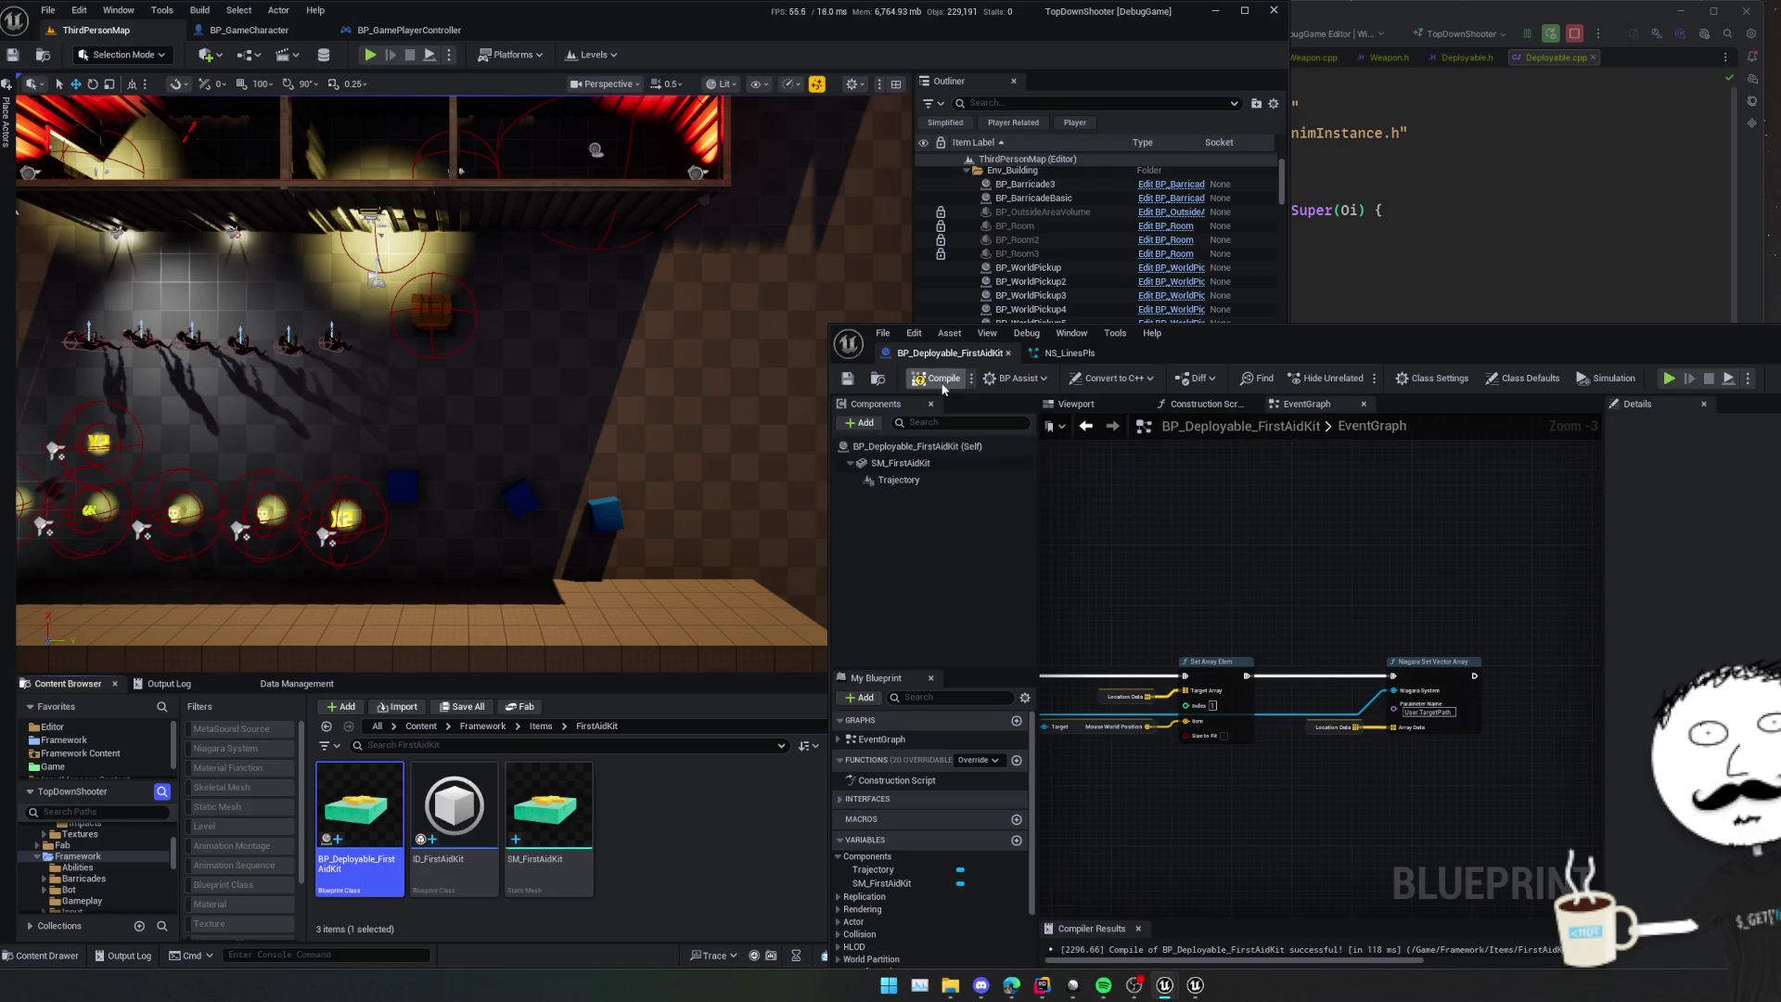
- Start a Play-in-Editor test and equip the first-aid kit with key 2
left_click(366, 55)
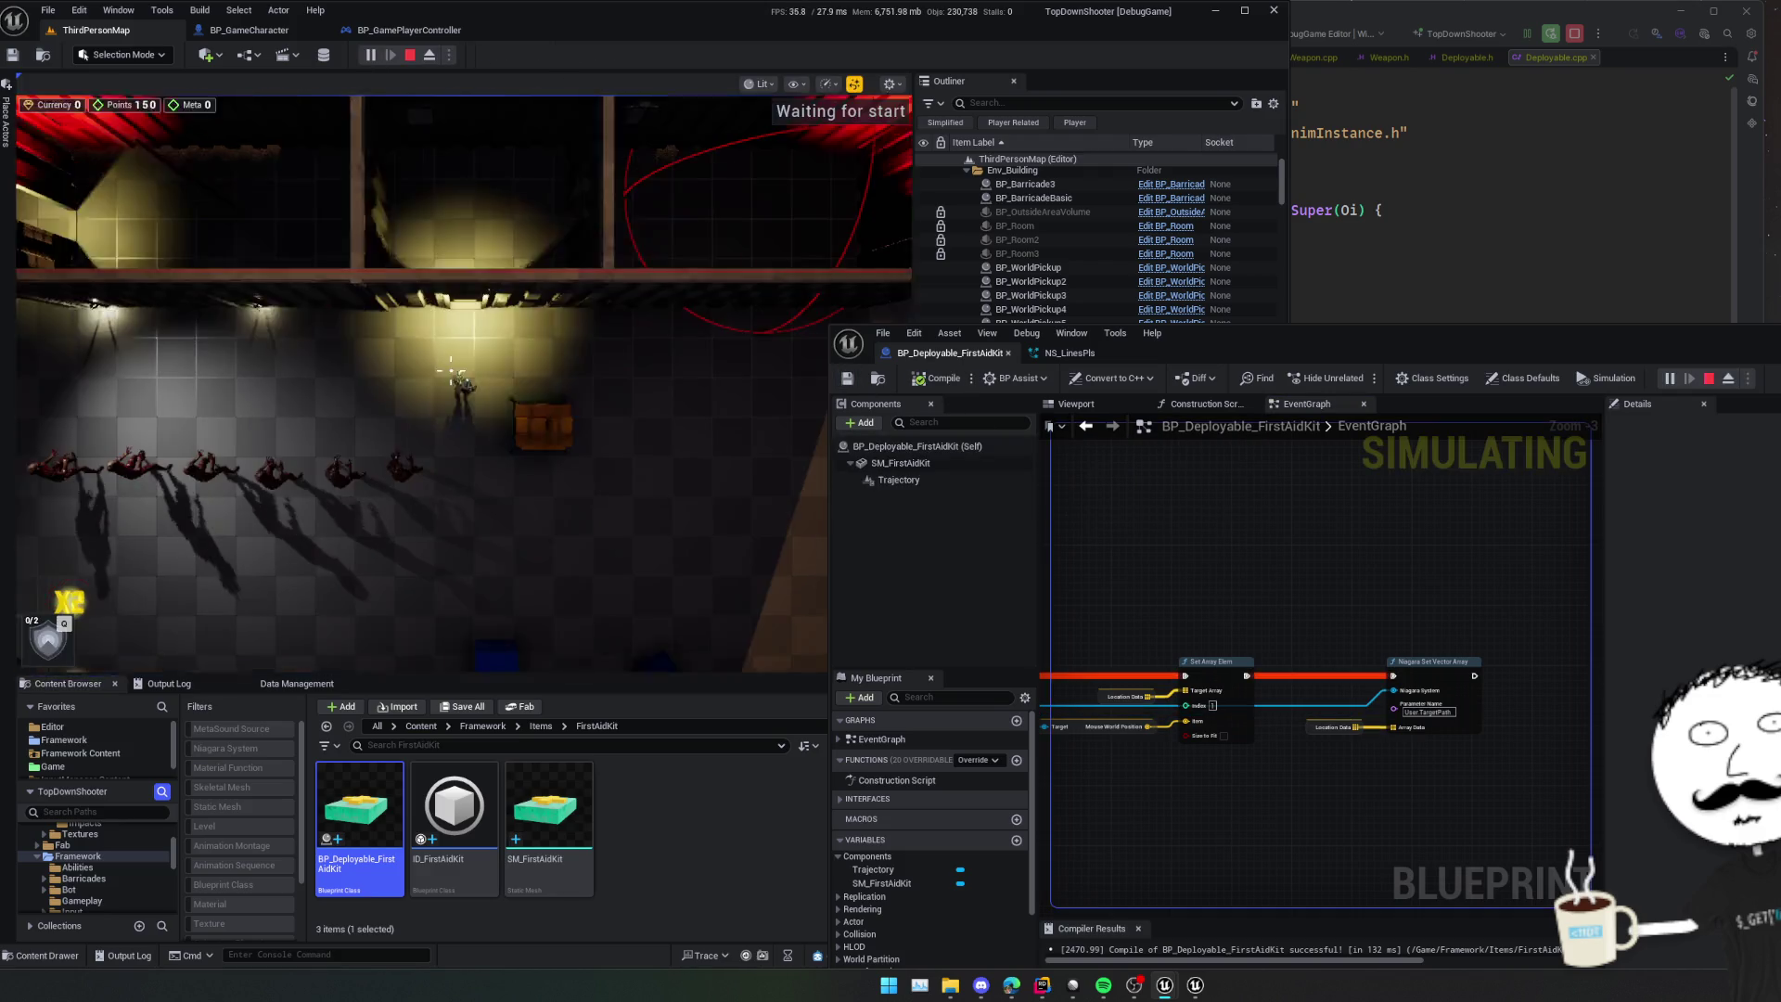
key("2")
key("d")
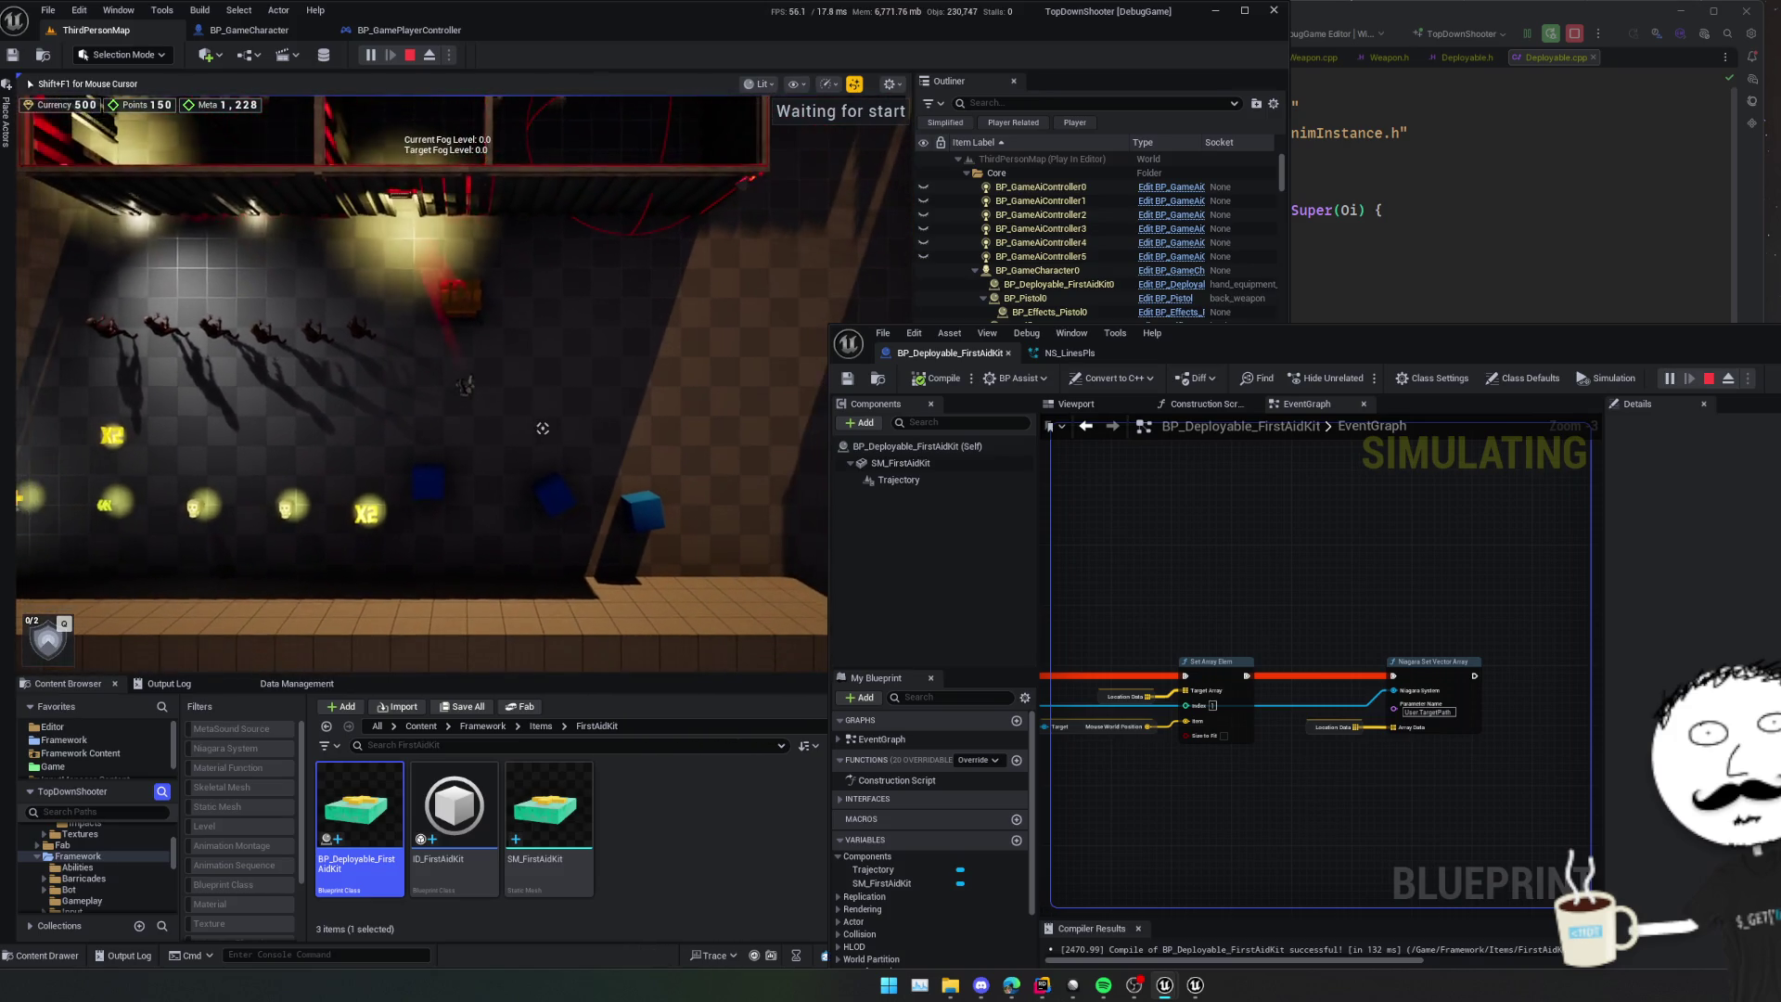
key("super")
- Eject to a free camera and frame the kit's Trajectory beam beside the character
left_click_drag(848, 342, 1099, 355)
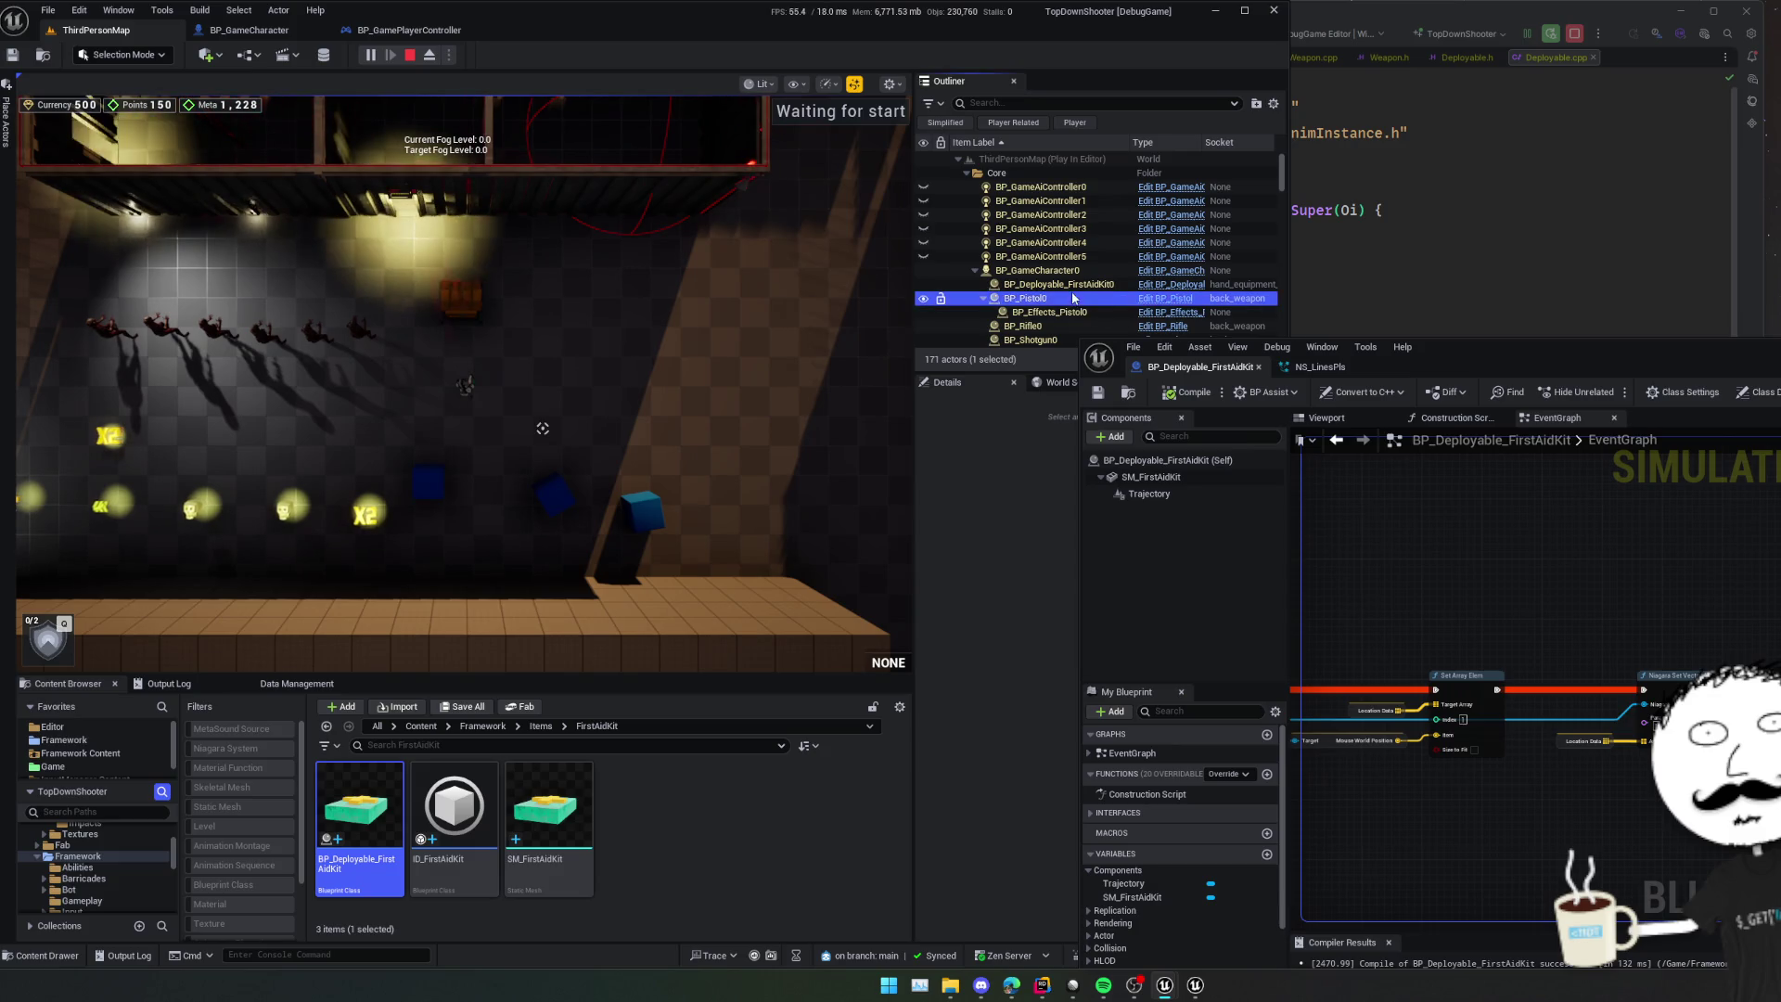
left_click(1058, 284)
left_click(995, 461)
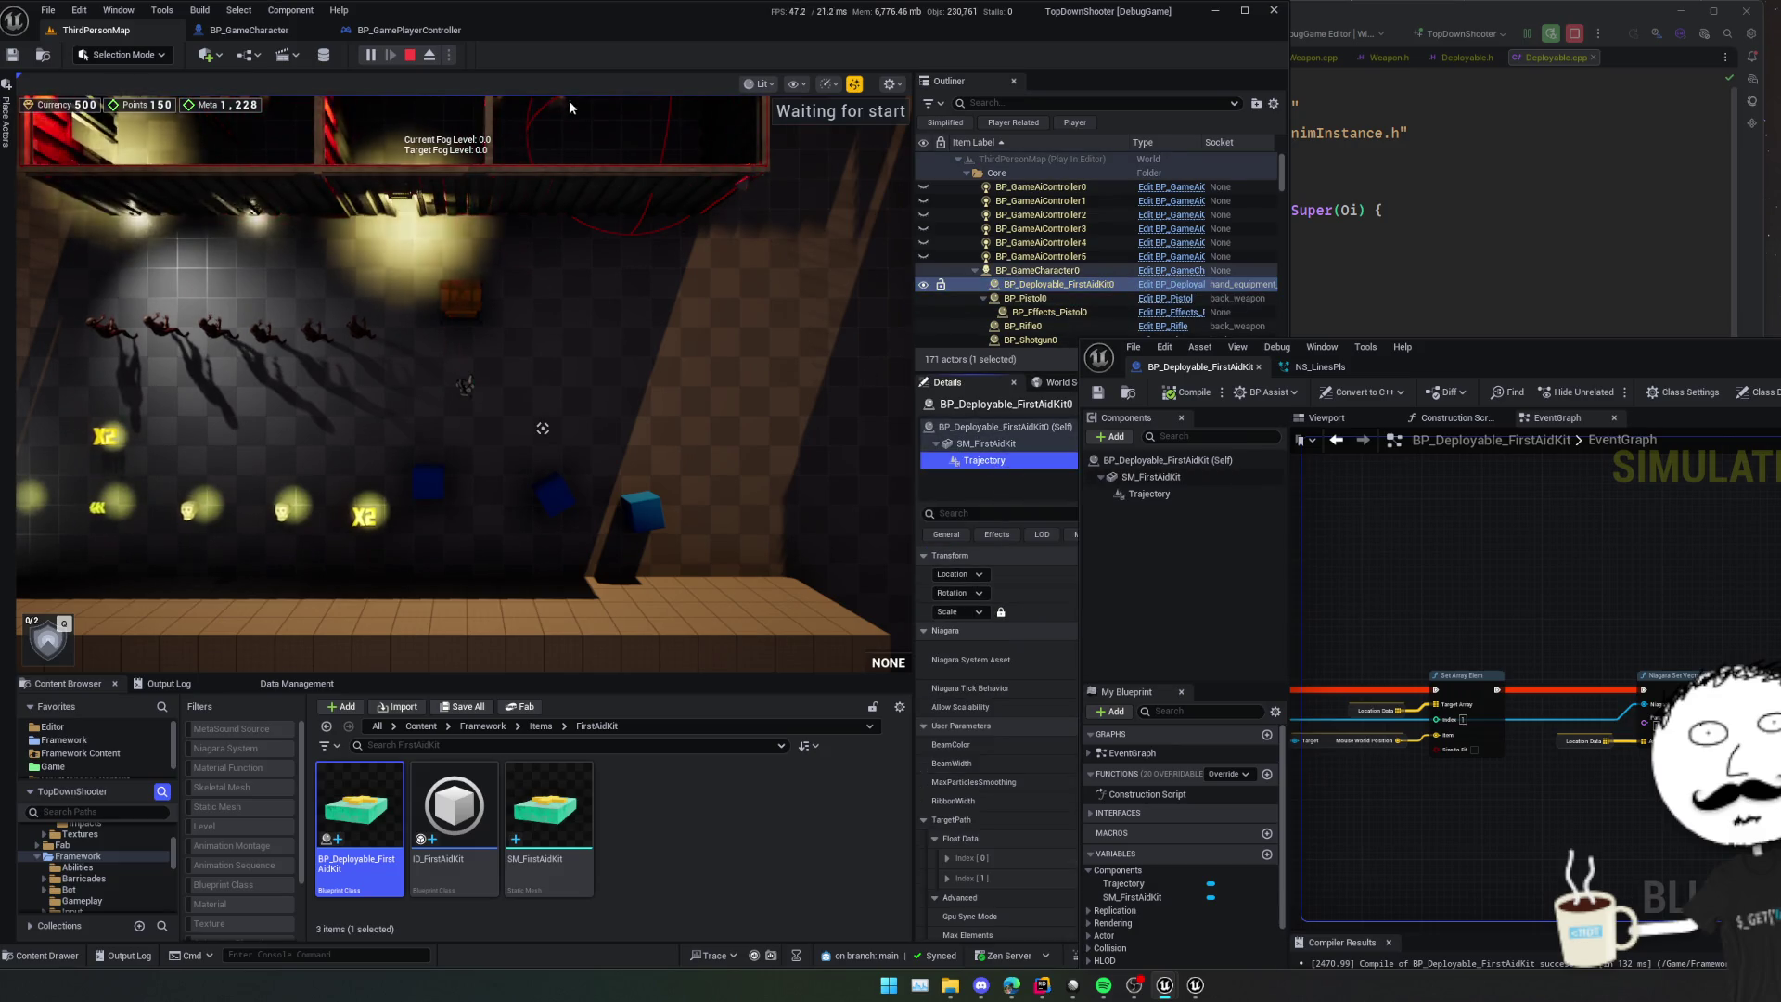
left_click(430, 56)
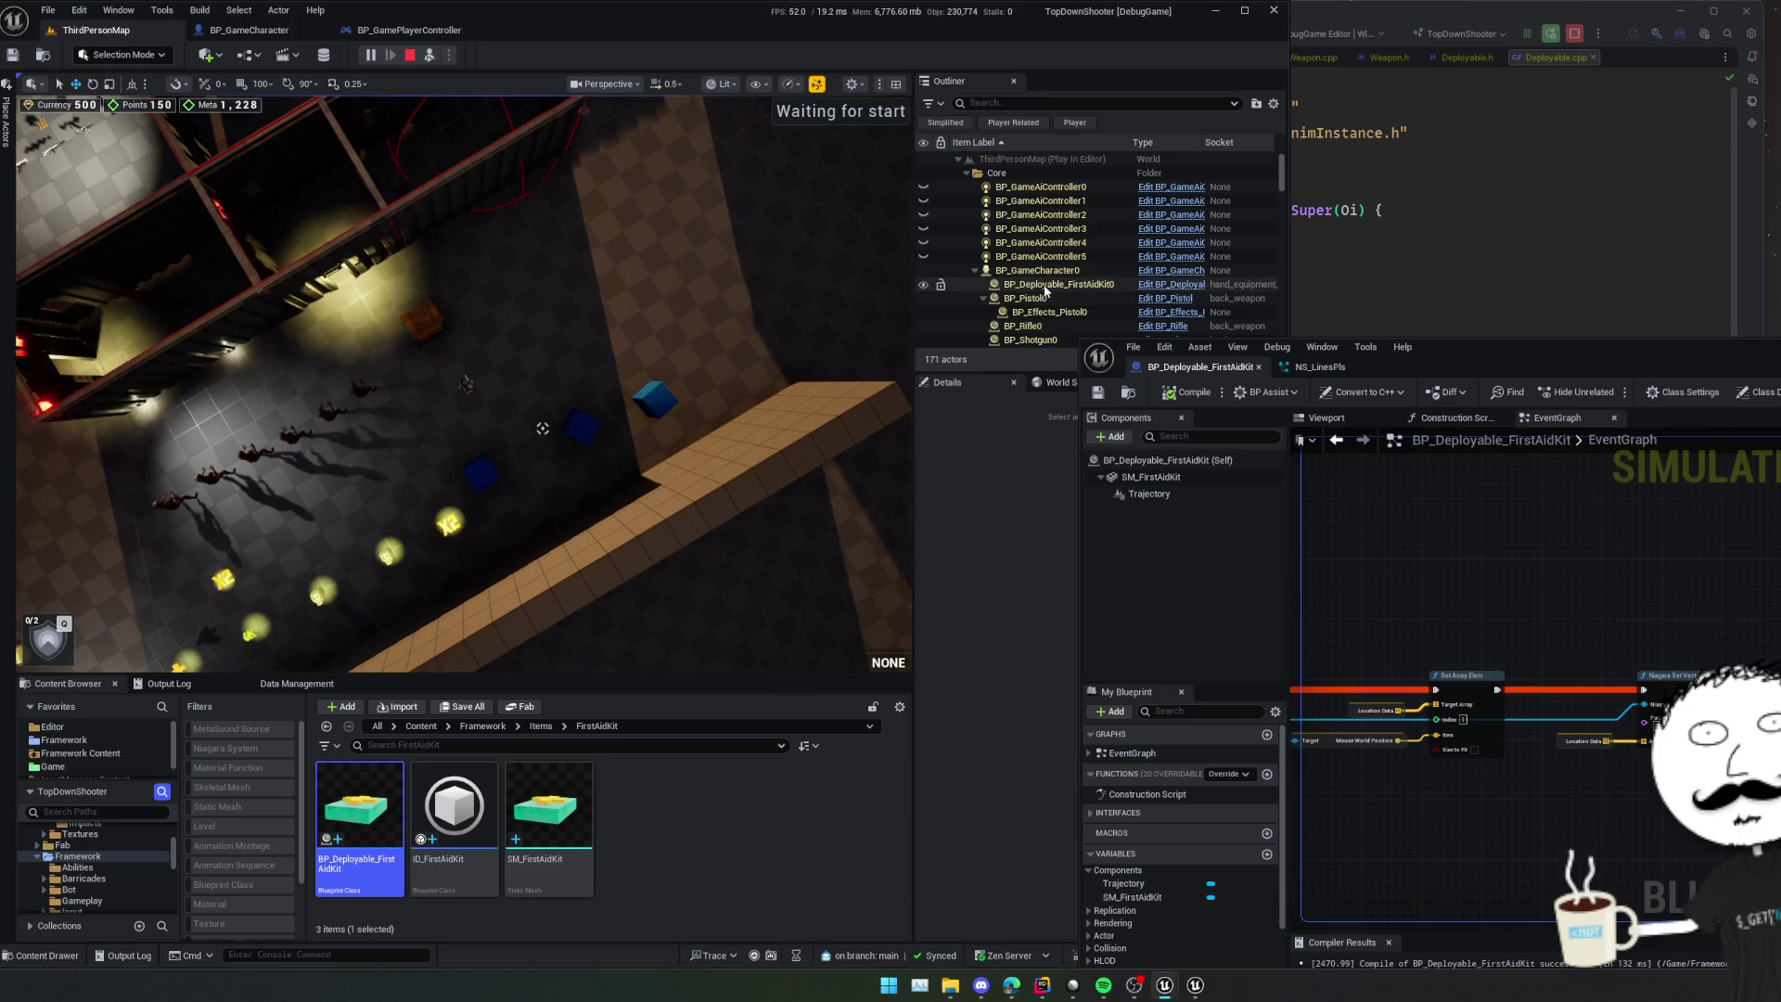
left_click(994, 461)
key("f")
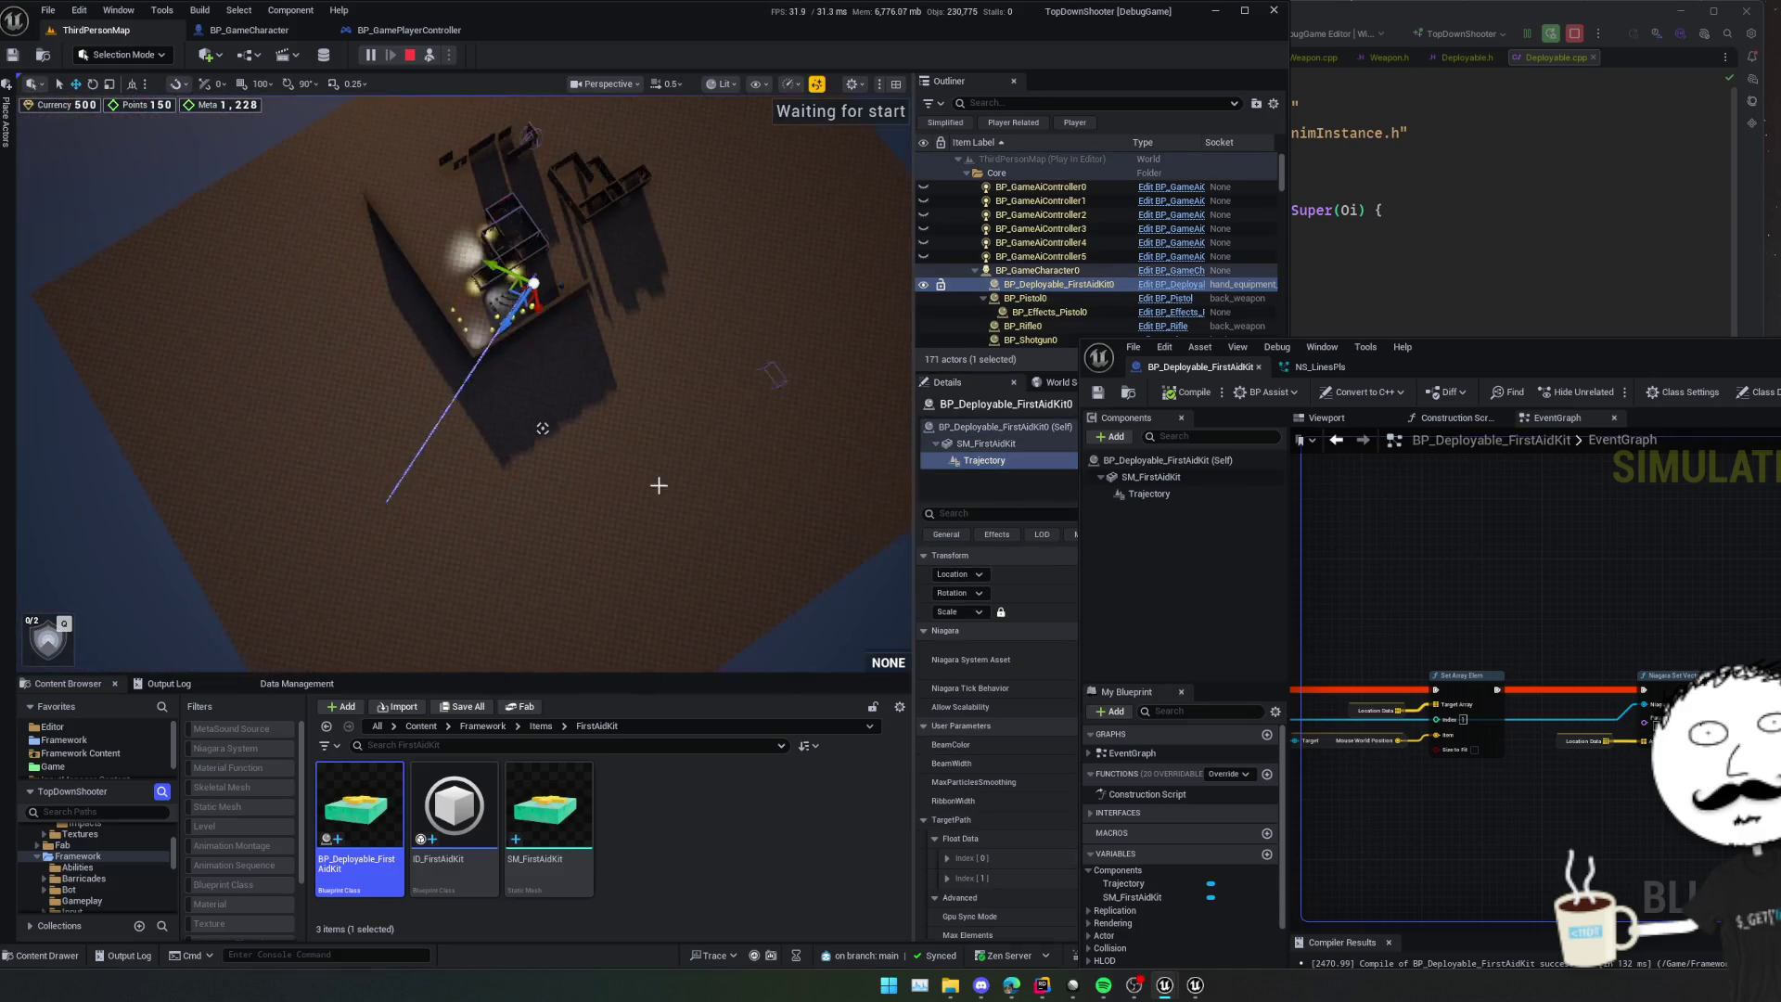
scroll(543, 429, "up", 3)
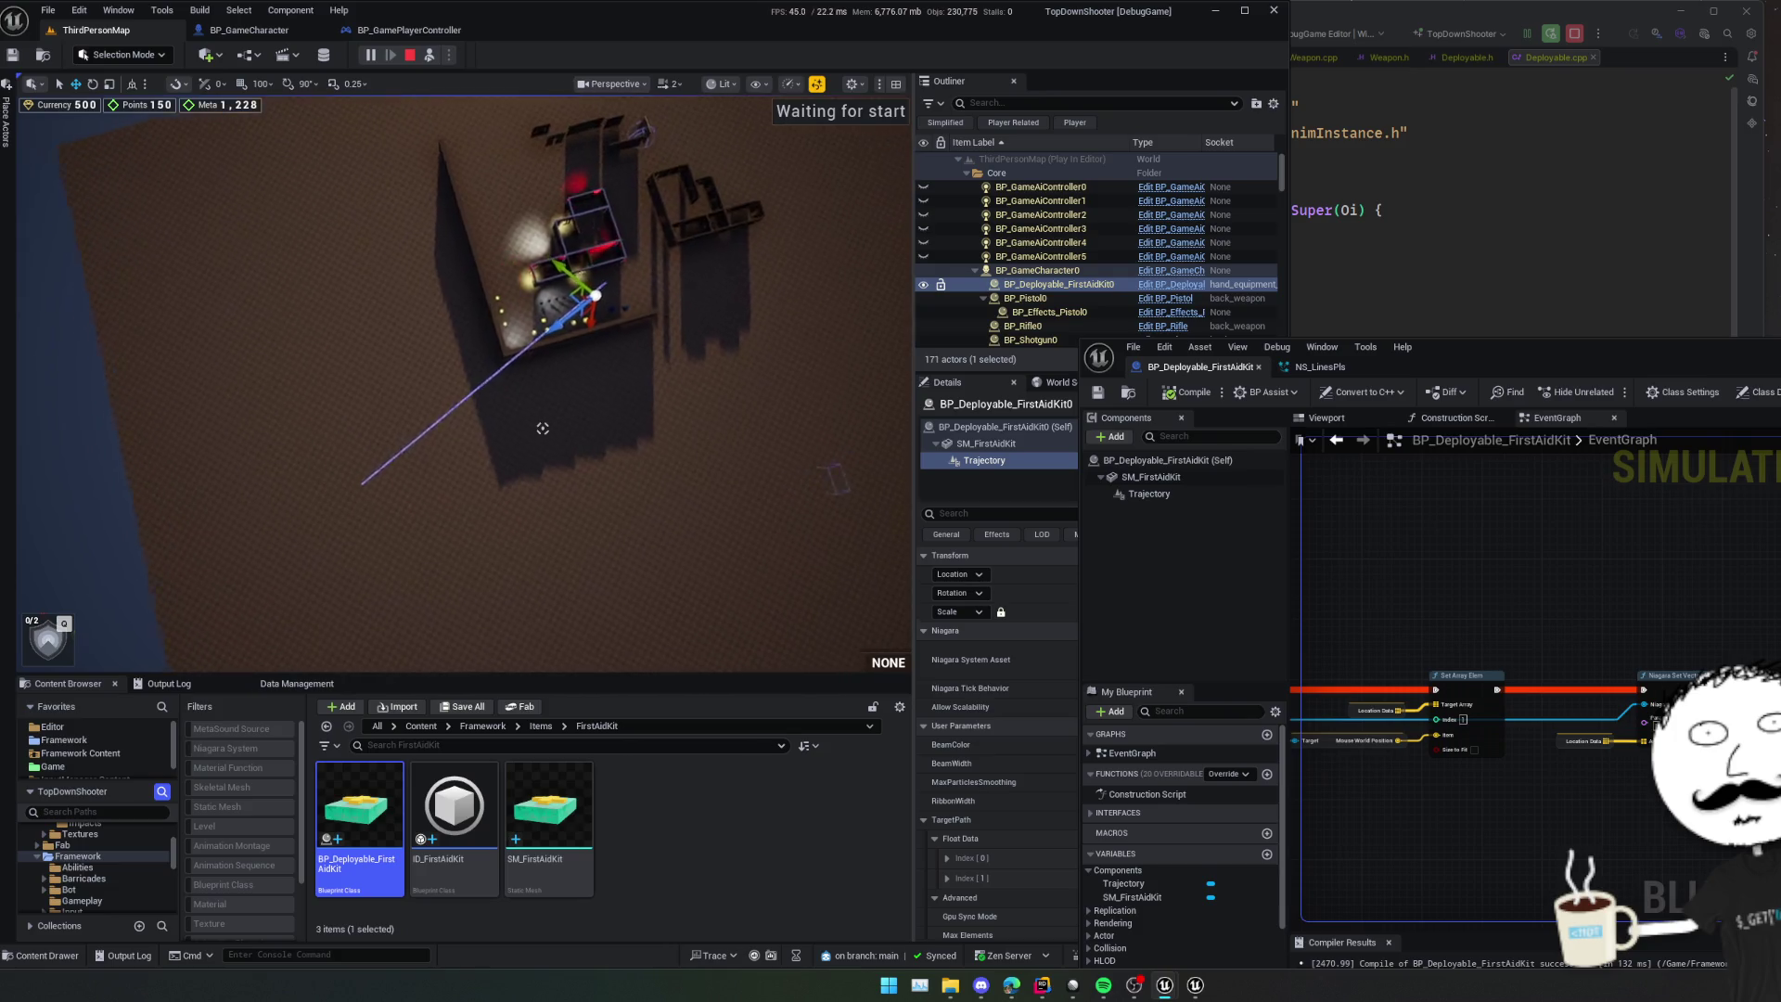
scroll(543, 429, "down", 1)
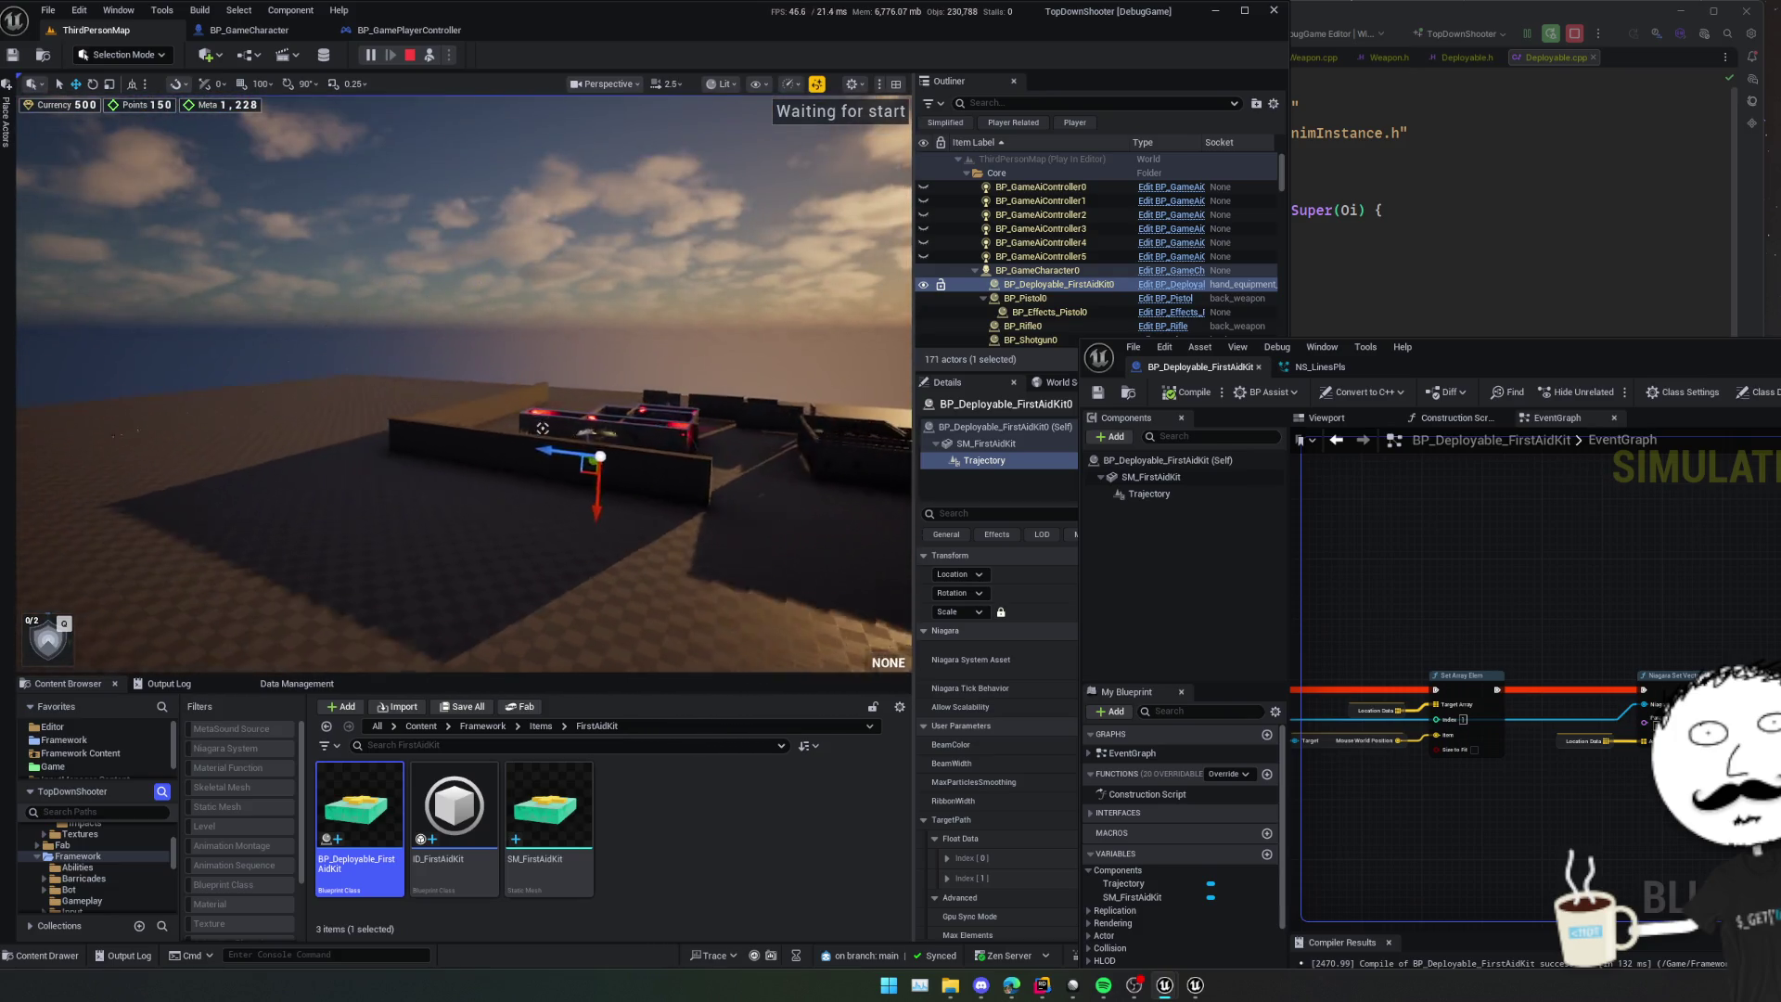
left_click_drag(543, 428, 907, 513)
- Stop the play session and bring the Get Aim Processor node into view
left_click_drag(1386, 584, 1568, 545)
key("Escape")
mouse_move(1522, 724)
left_mouse_down()
mouse_move(1499, 656)
mouse_move(1564, 658)
left_mouse_up()
scroll(1499, 656, "down", 1)
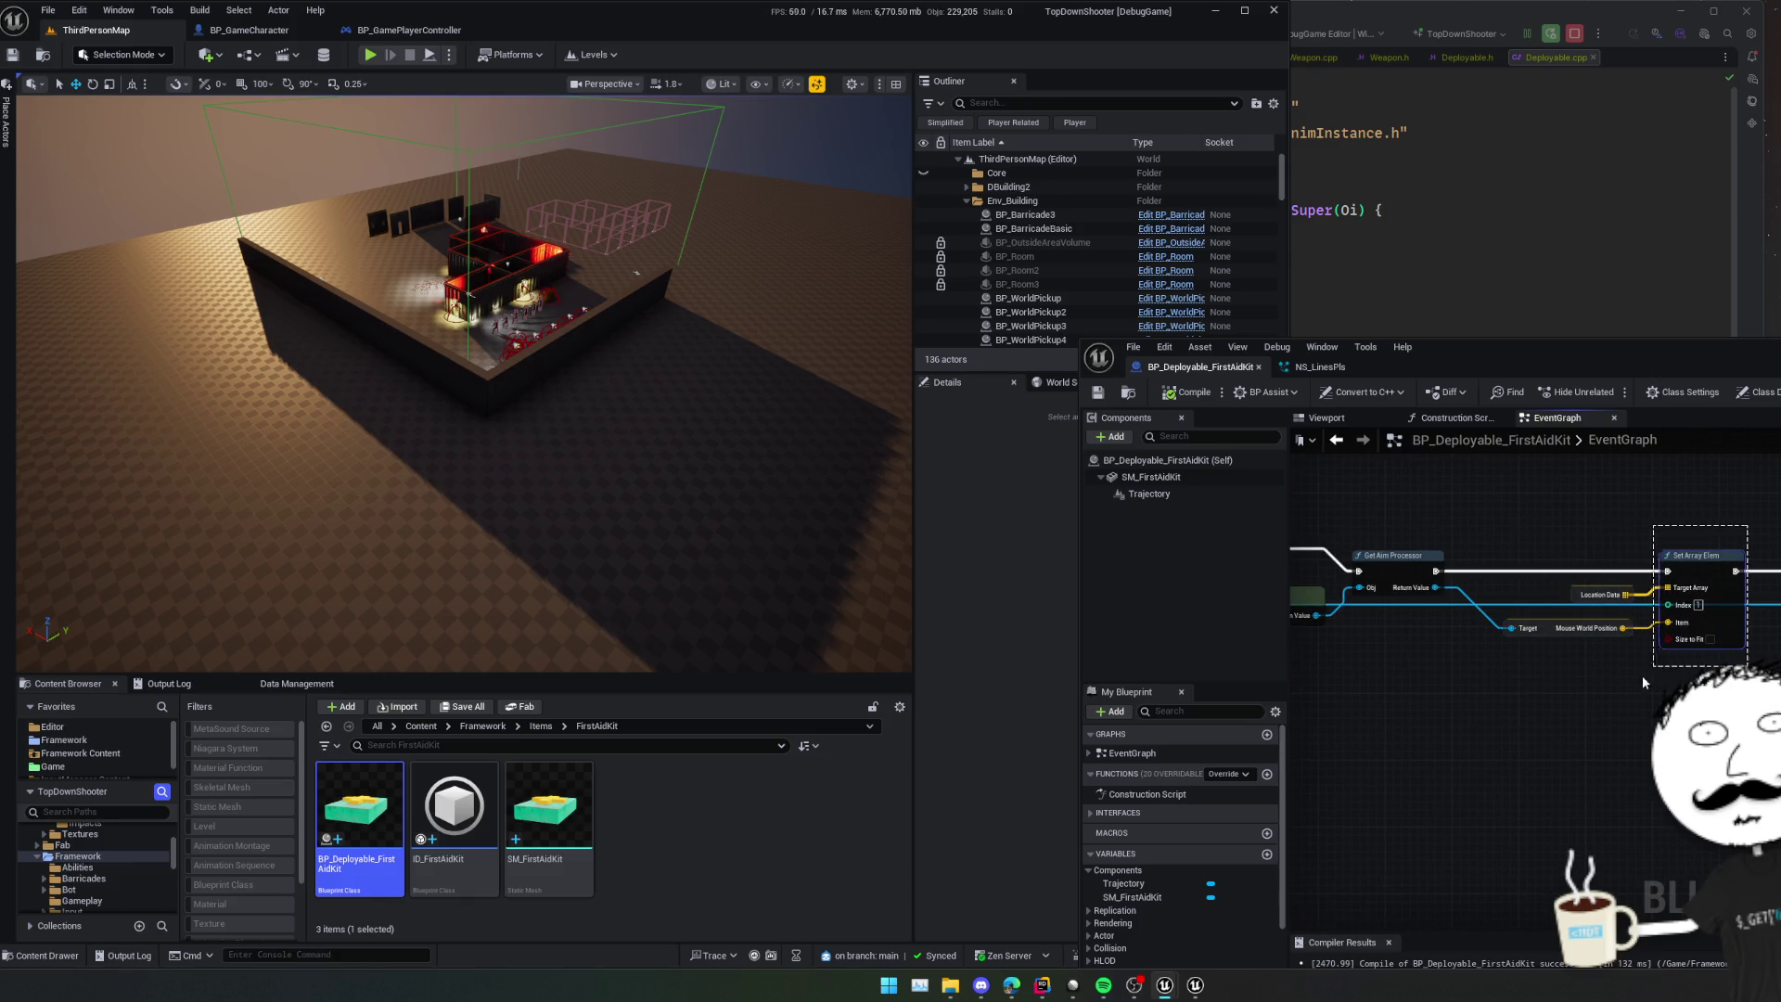
- Paste a duplicate Set Array Elem and add a Get Actor Location node from Get Owner
key("ctrl+v")
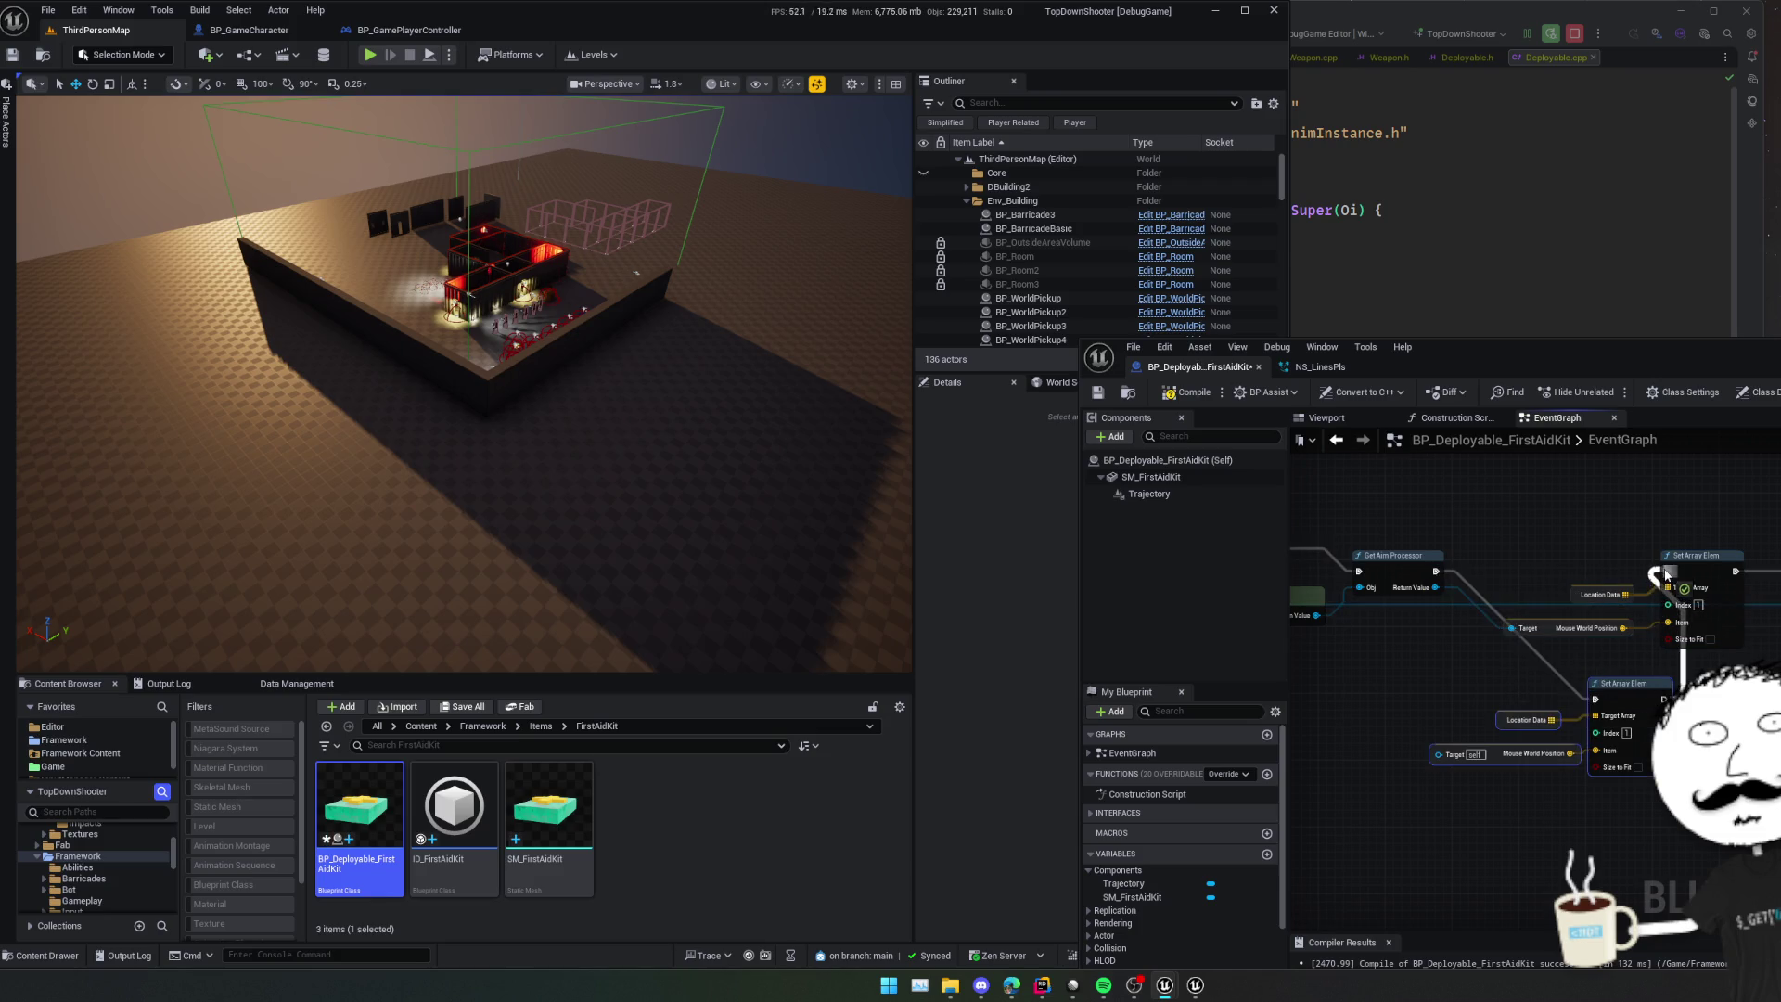
mouse_move(1350, 645)
left_mouse_down()
mouse_move(1540, 657)
mouse_move(1556, 691)
left_mouse_up()
type("get loca")
key("BackSpace")
key("BackSpace")
key("BackSpace")
type("world")
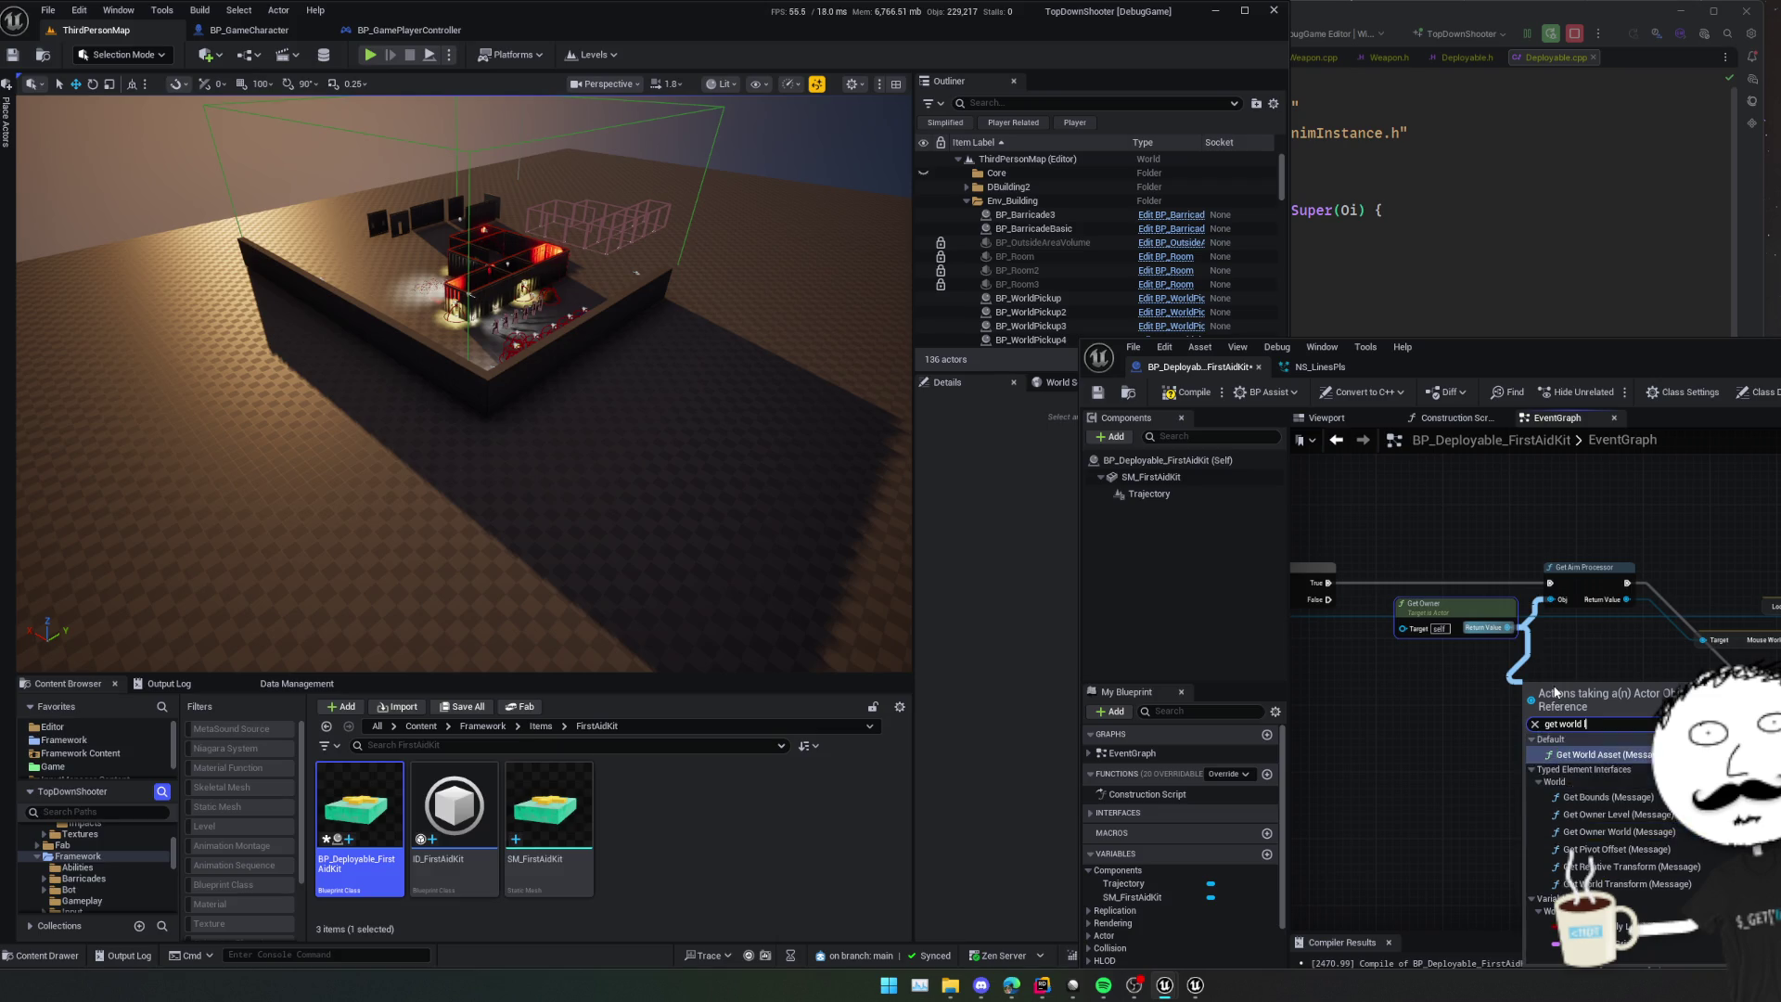
type(" acto")
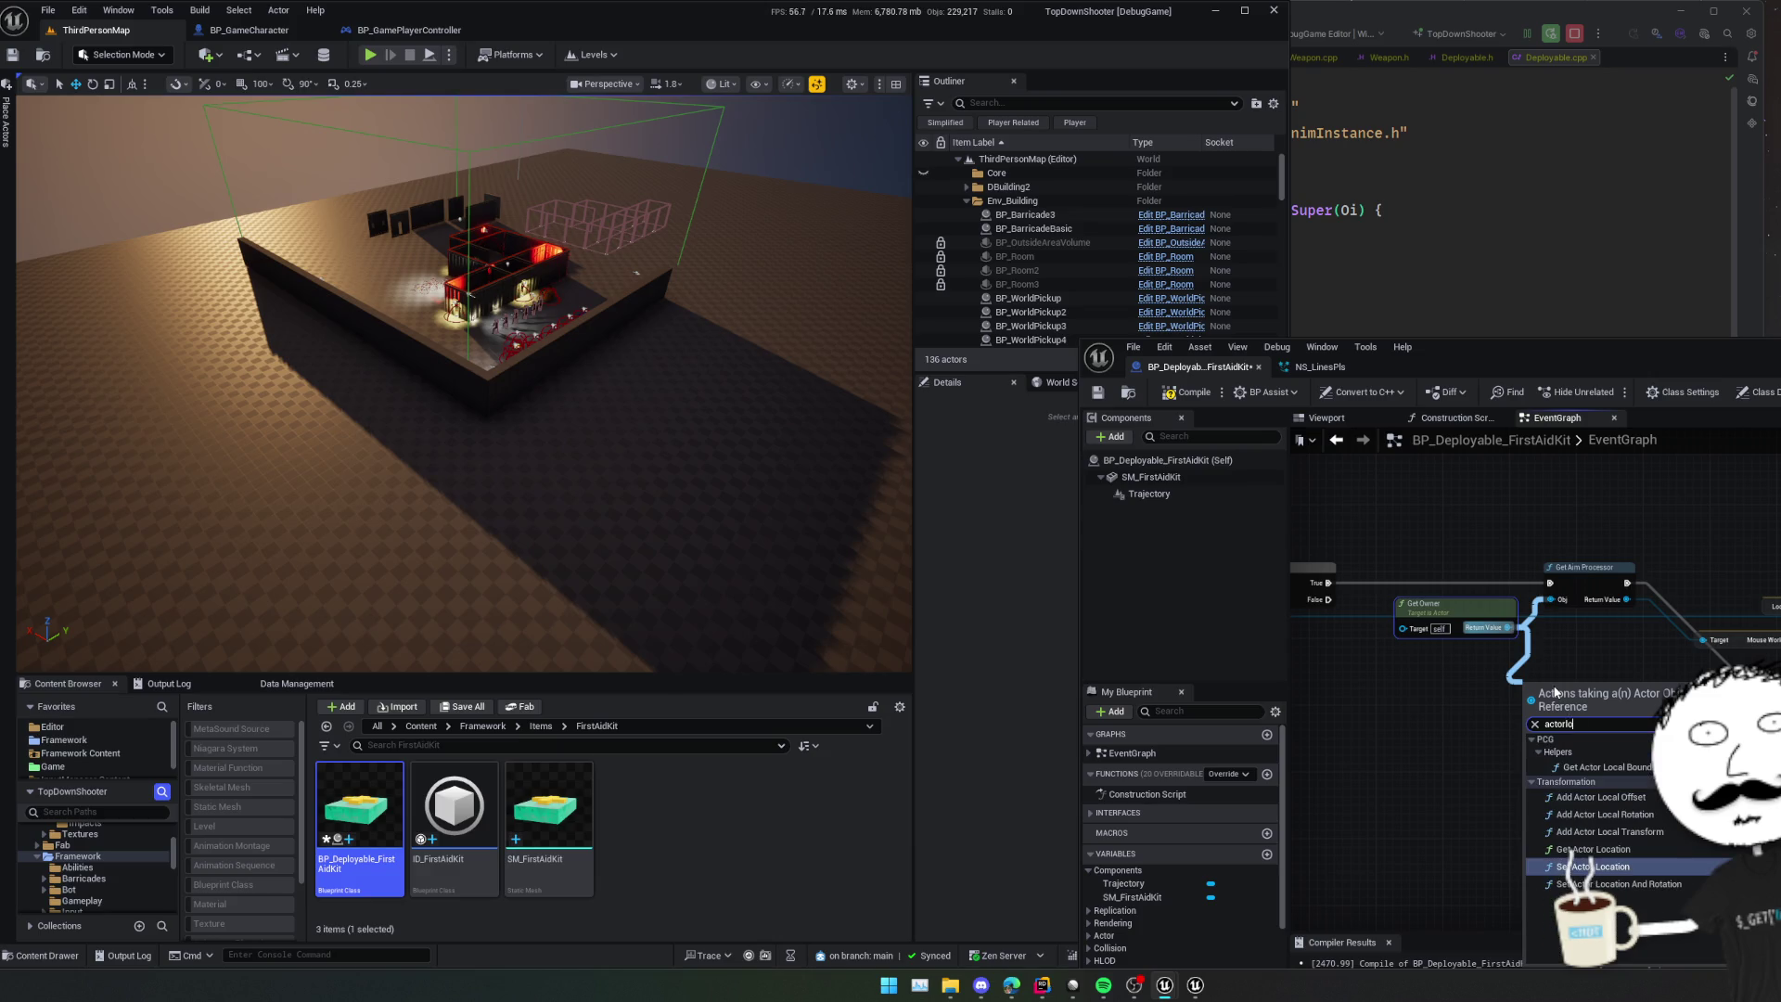
type("loc")
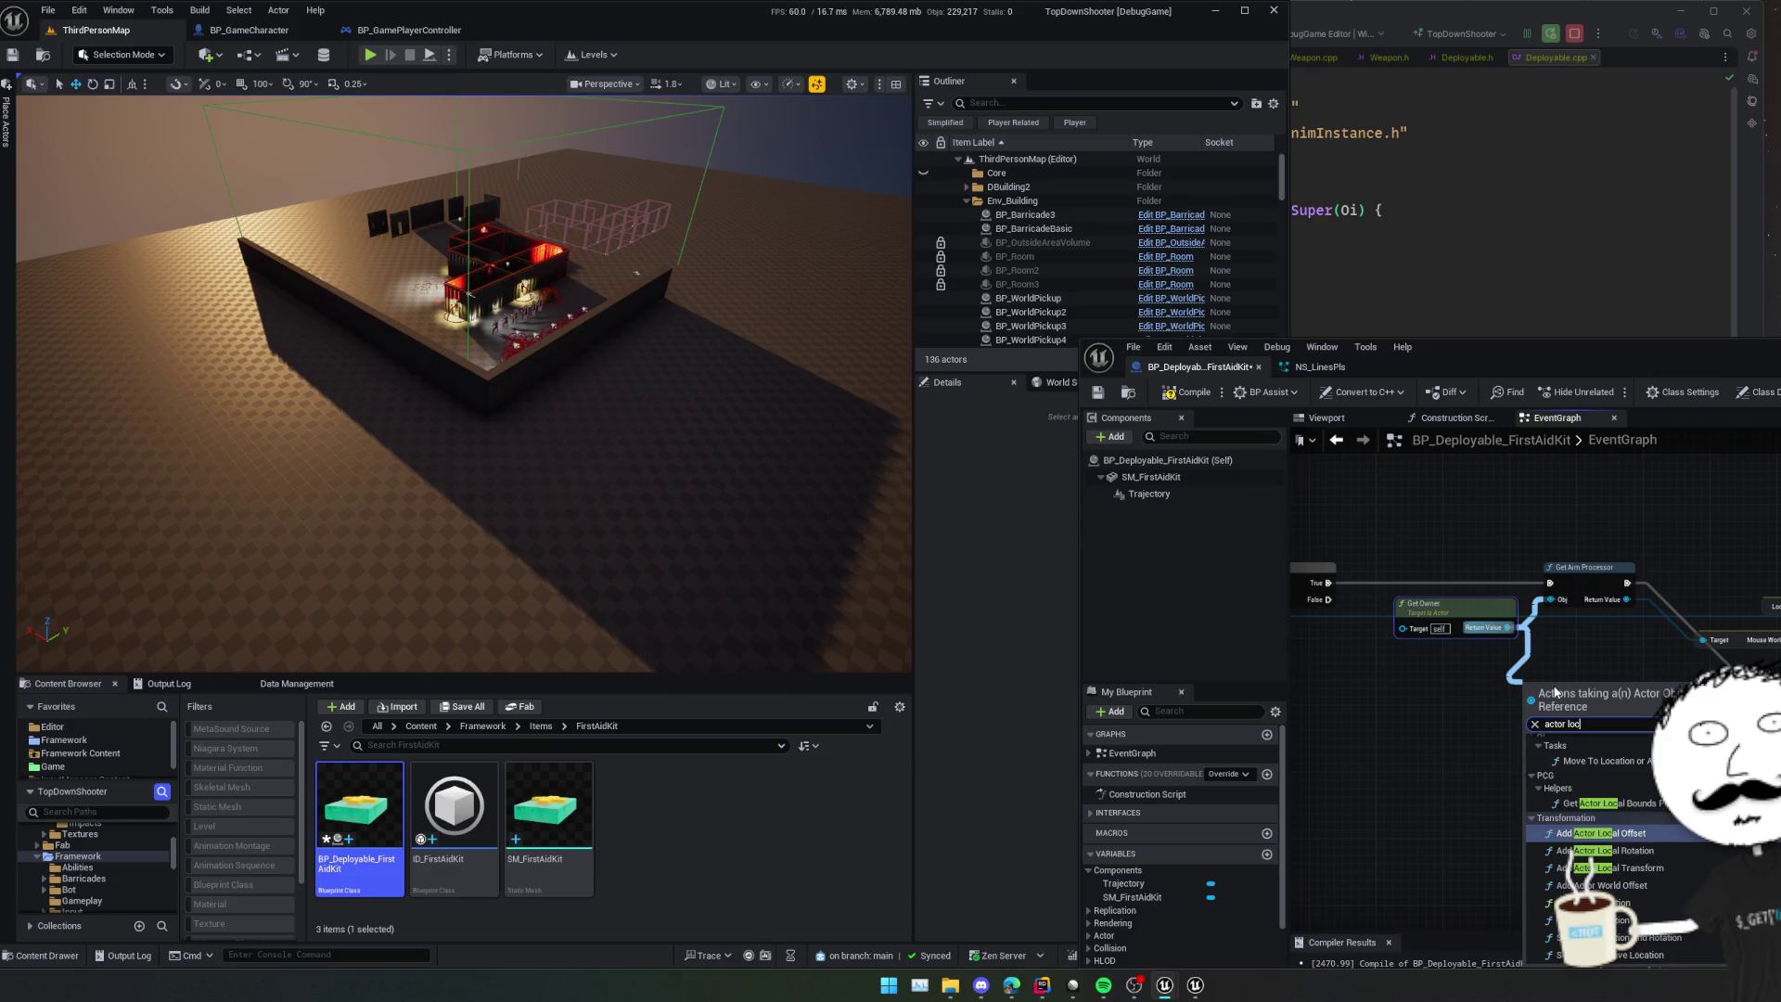
type("ation")
key("Return")
scroll(1458, 719, "up", 1)
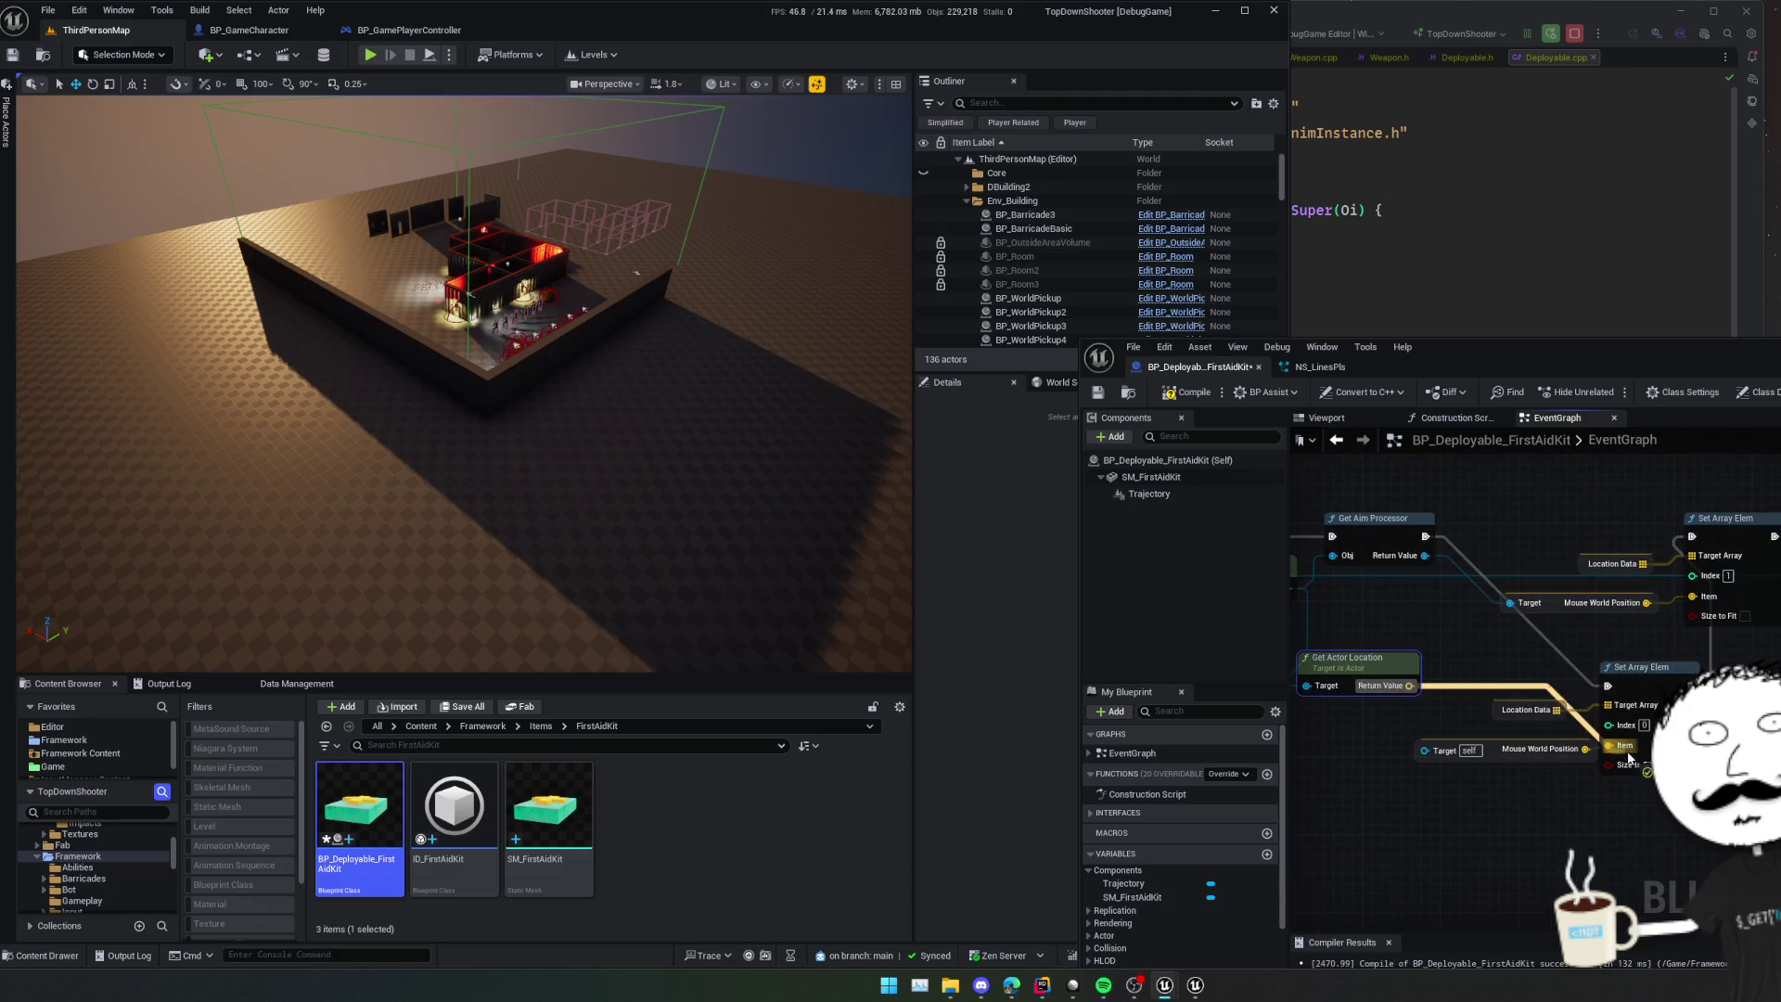
- Remove the extra duplicate nodes and reconnect Get Actor Location to Item
key("ctrl+z")
key("ctrl+z")
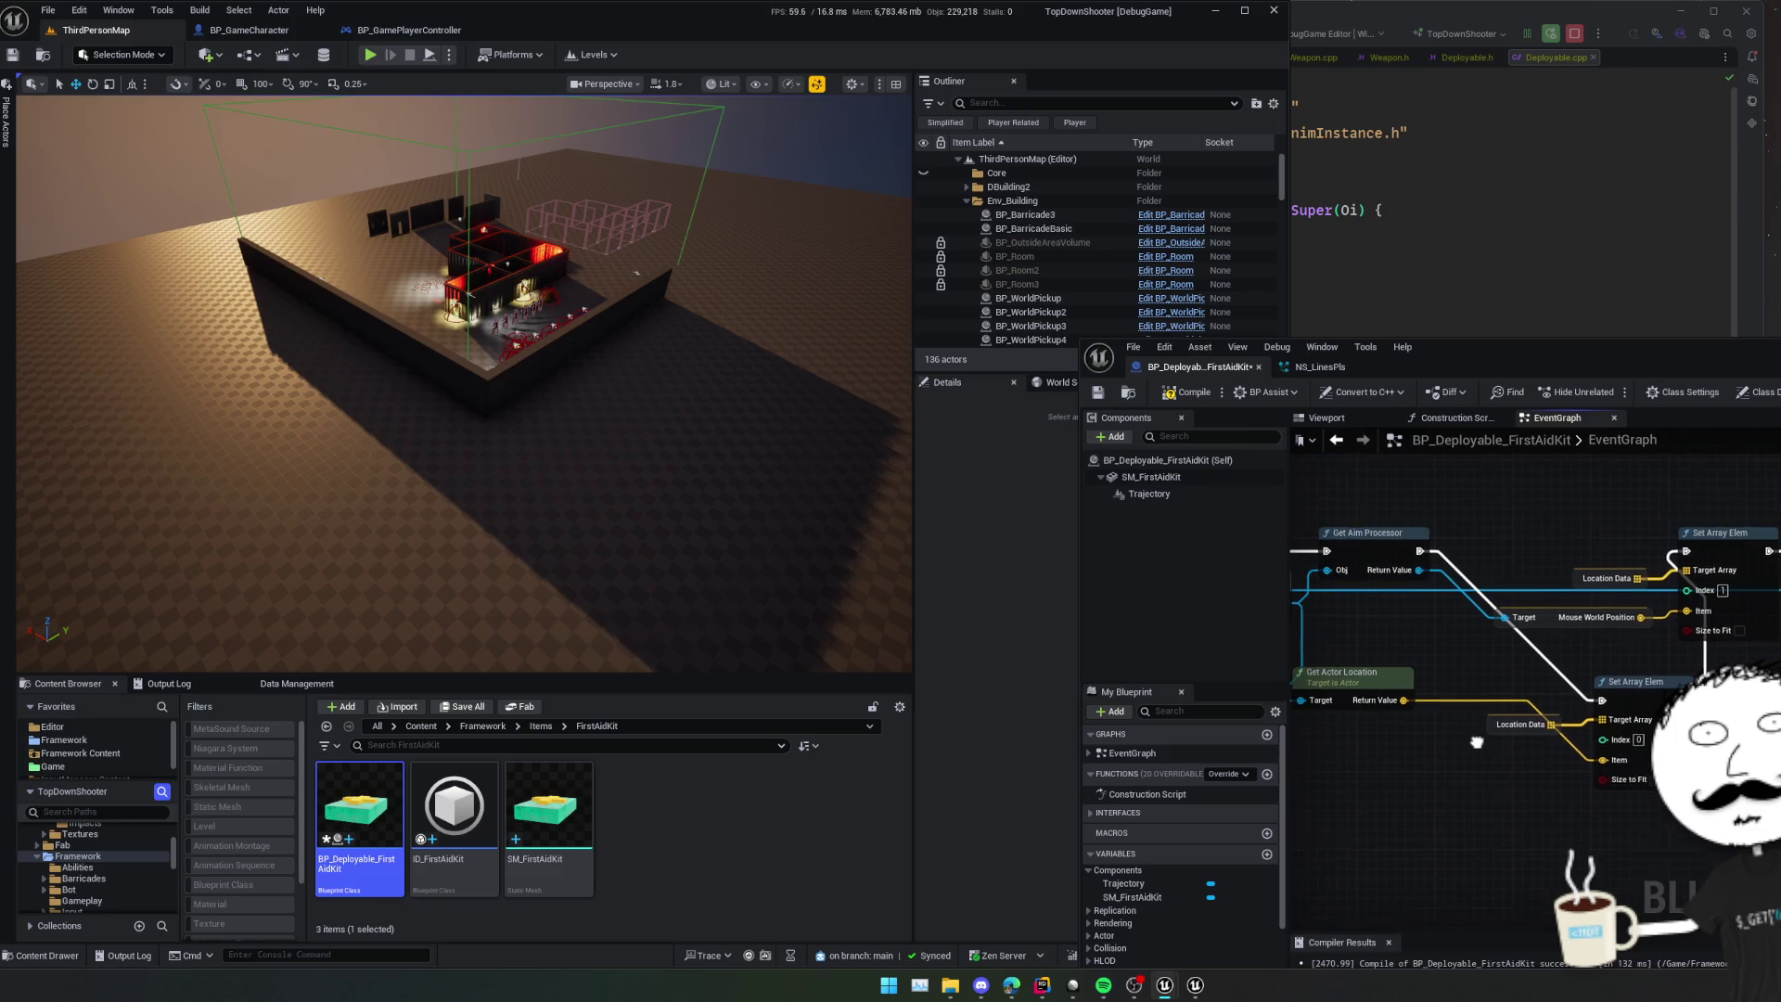
key("ctrl+z")
mouse_move(1494, 680)
left_mouse_down()
mouse_move(1515, 728)
mouse_move(1340, 724)
left_mouse_up()
key("ctrl+y")
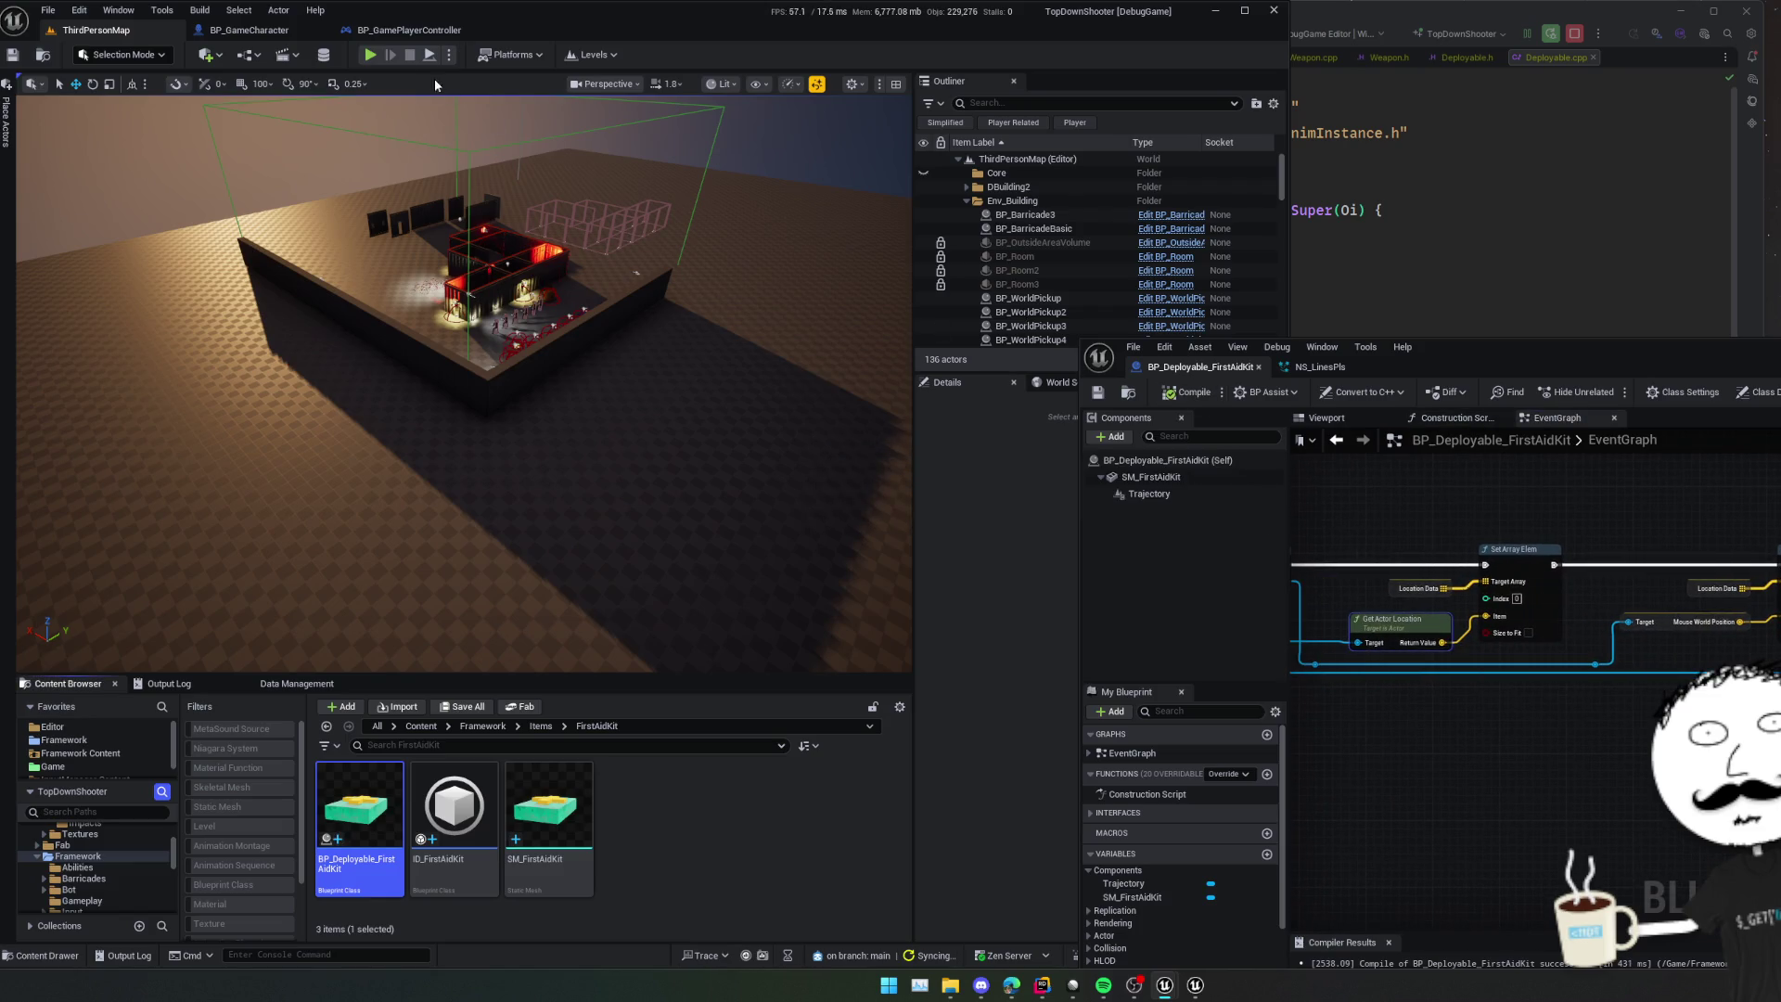
- Start Play-in-Editor and walk the character around the room
left_click(367, 58)
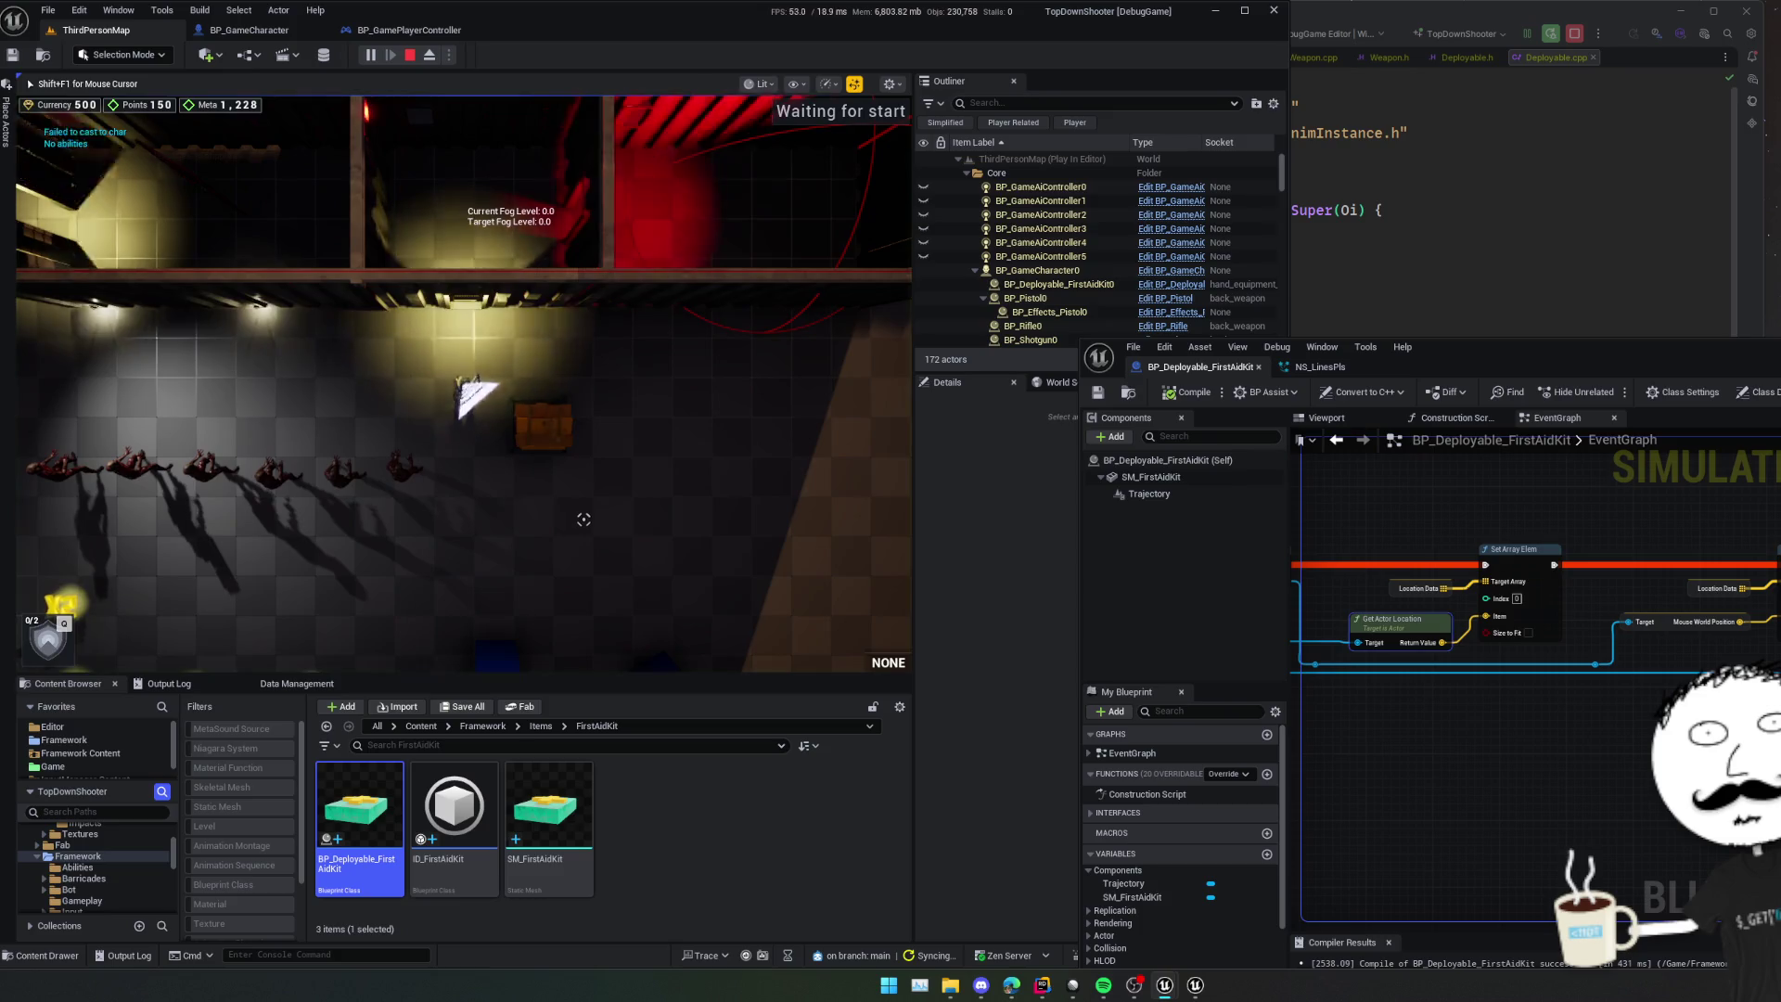
key("s+d")
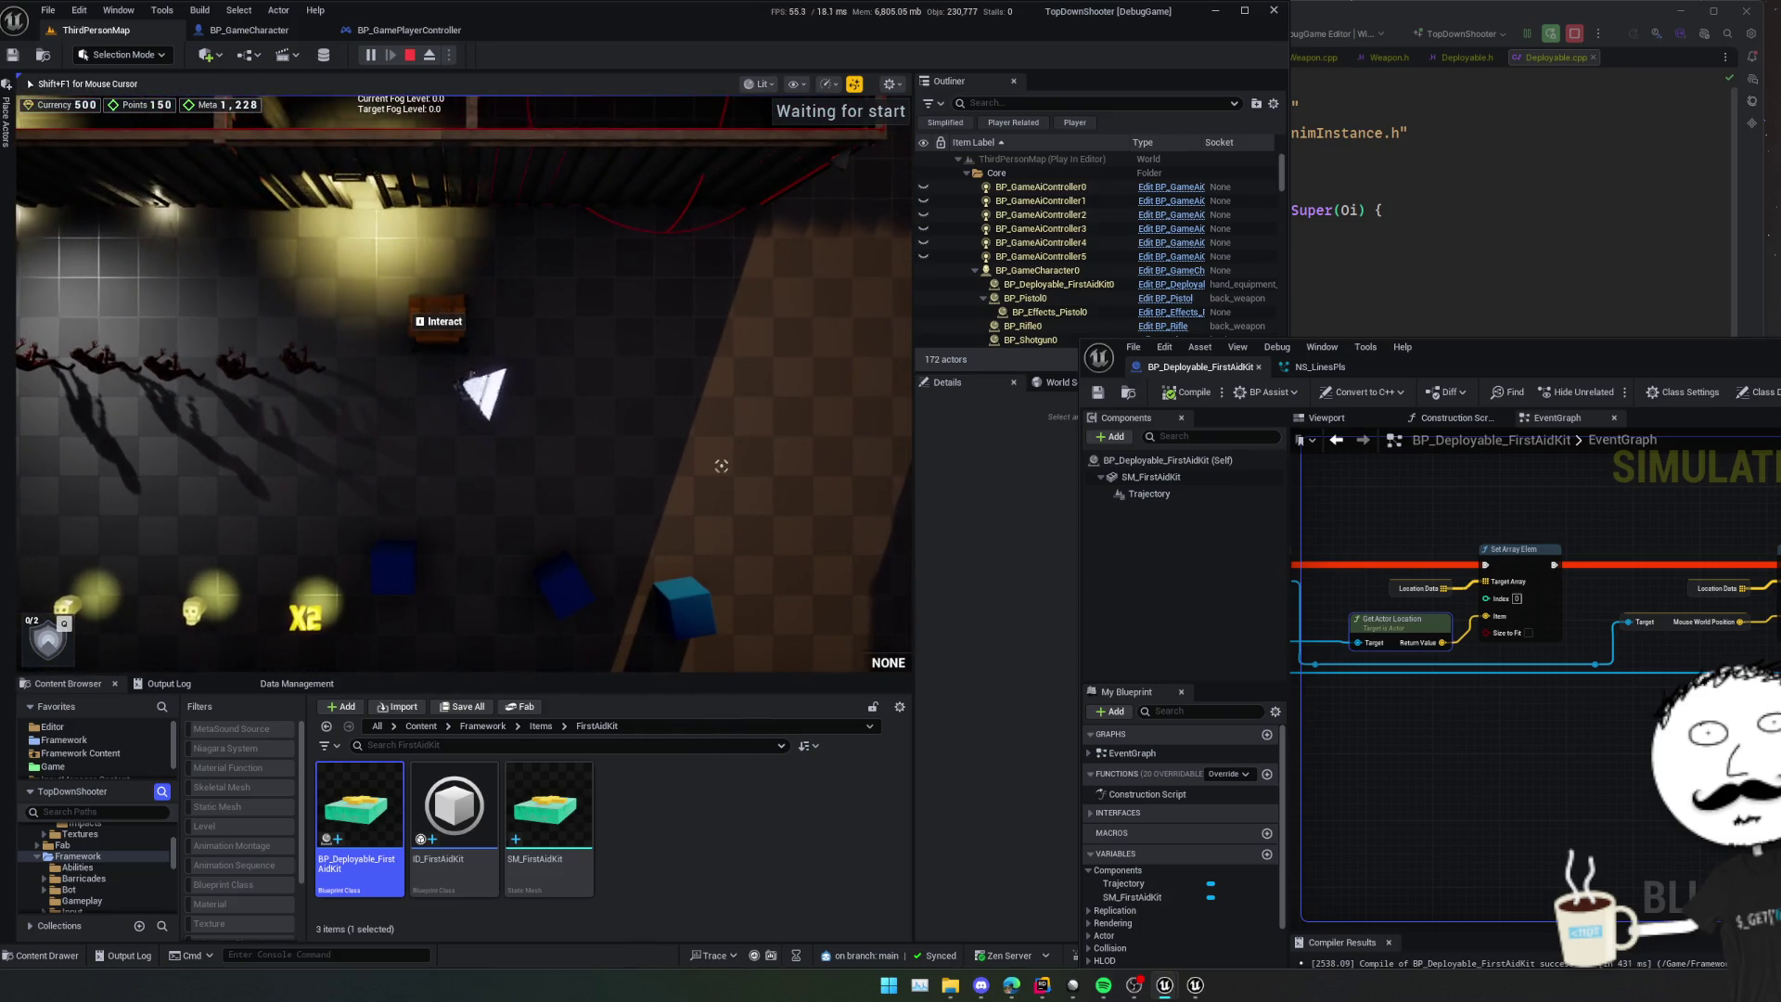
key("w")
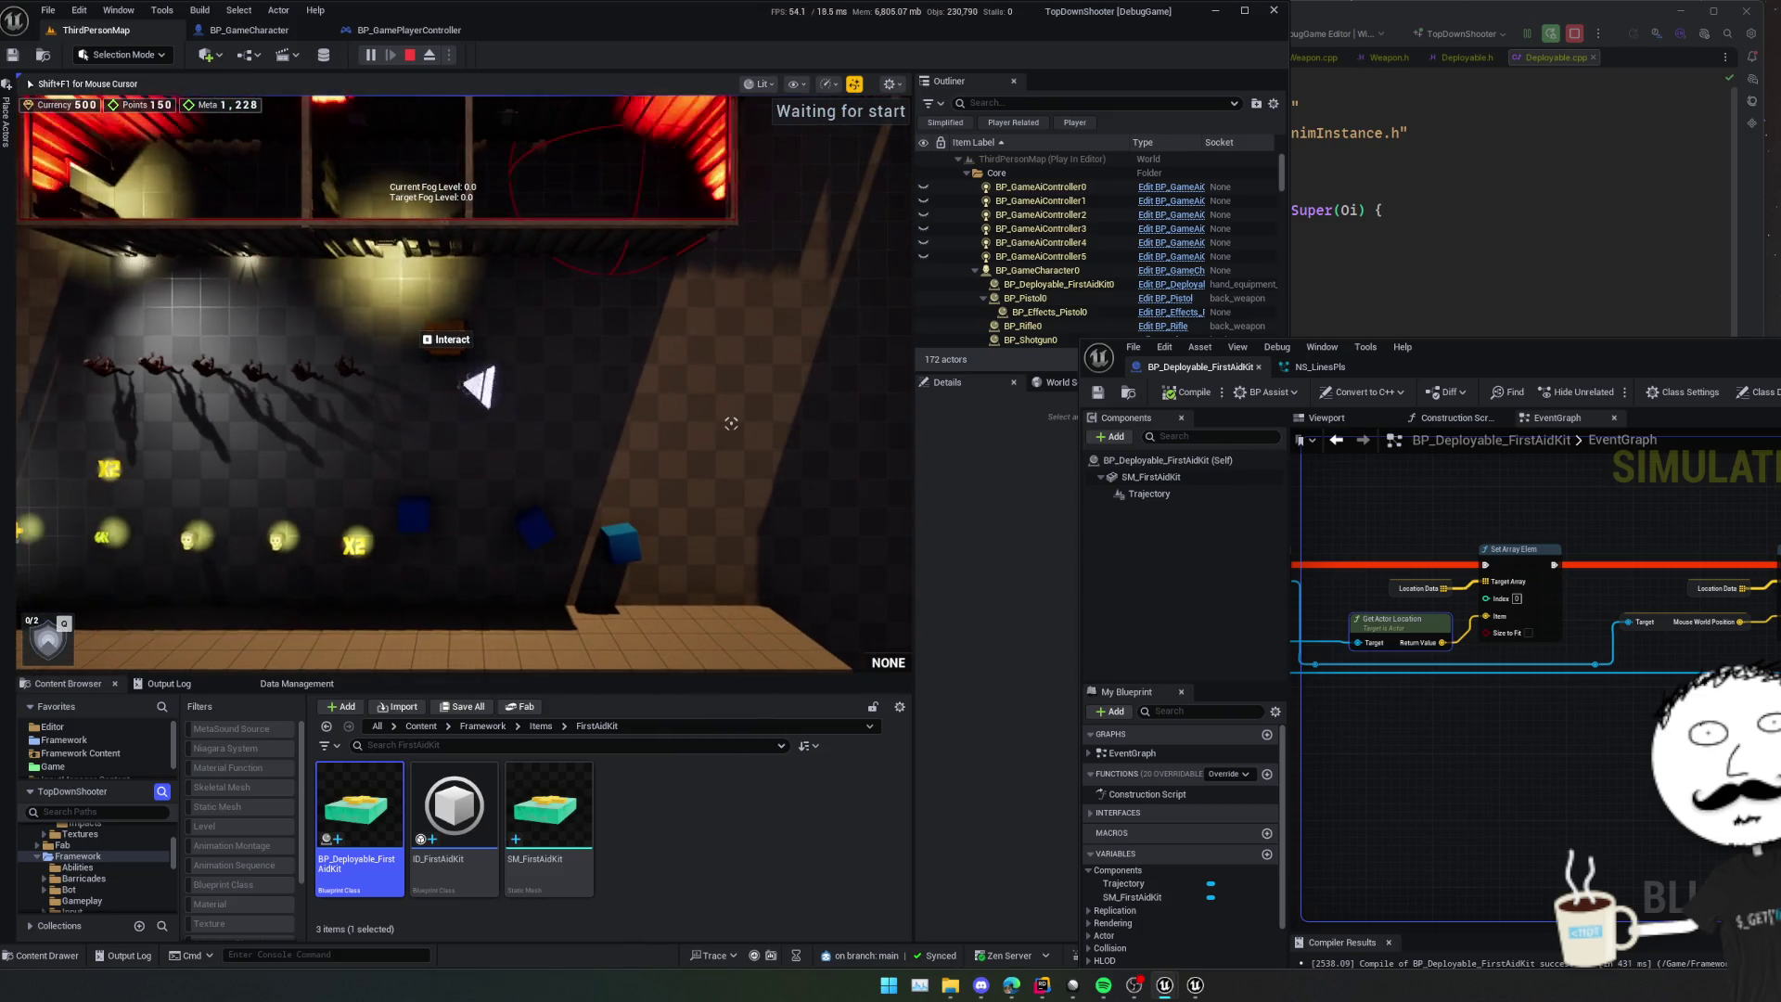
key("super")
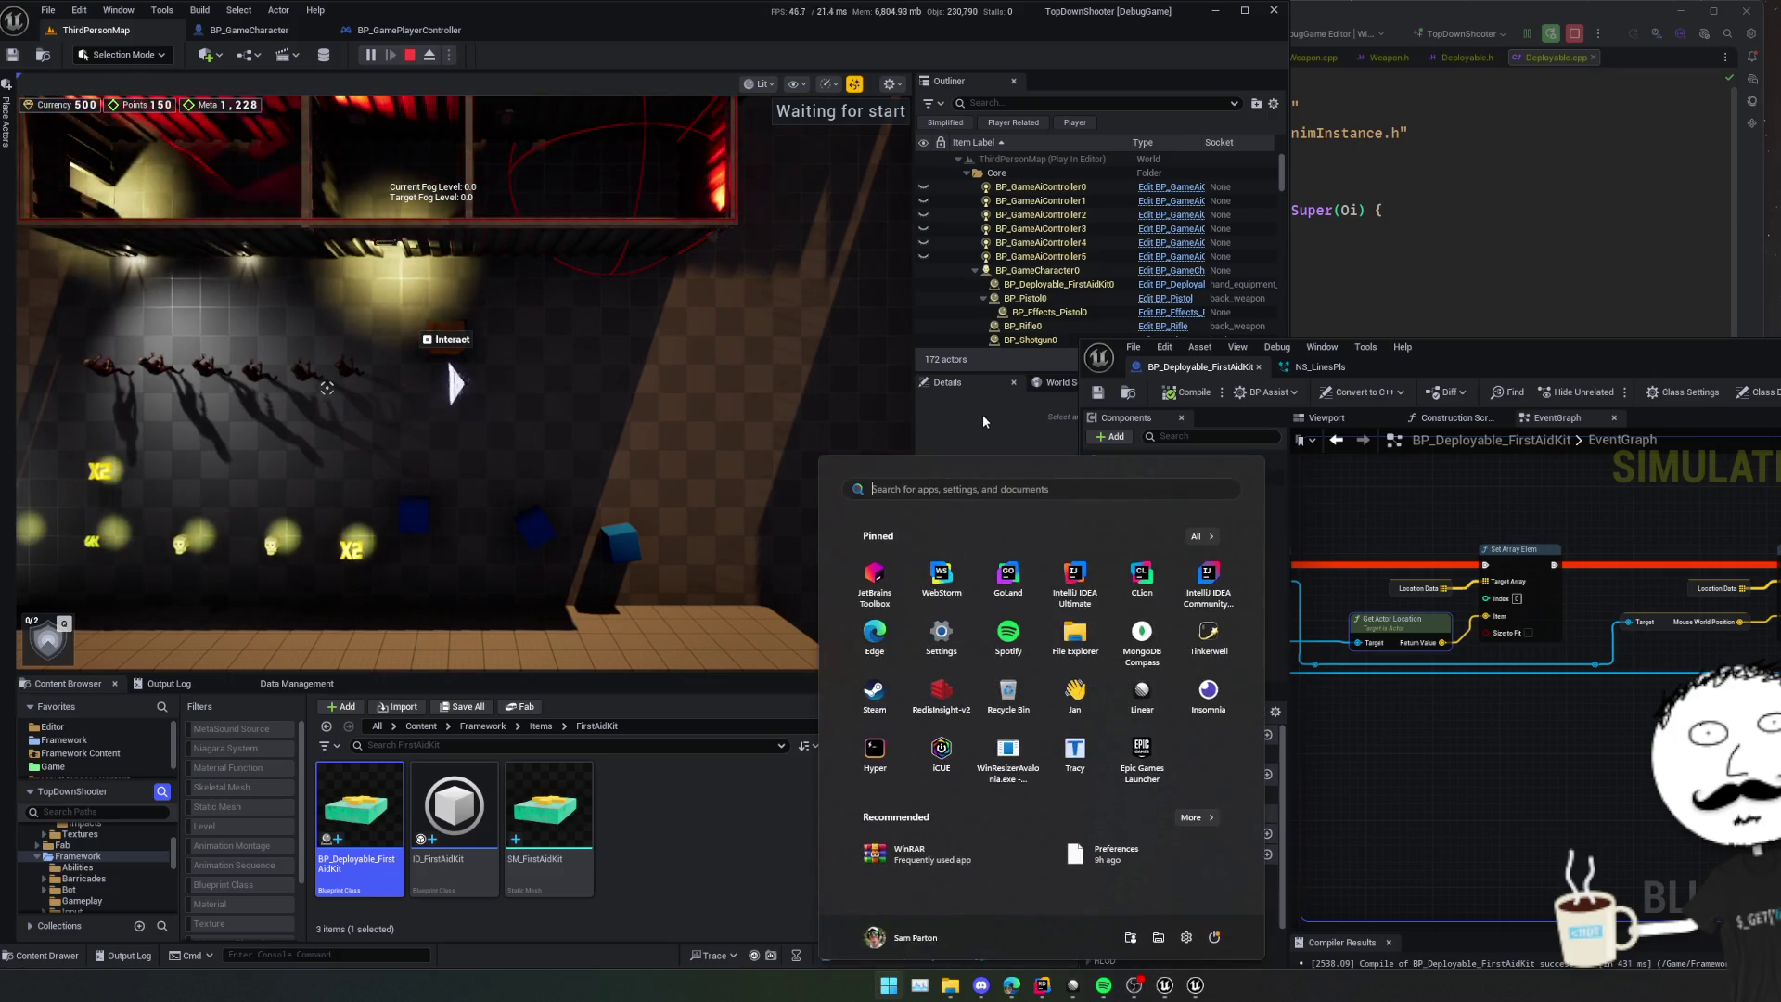
key("super")
scroll(1077, 304, "down", 5)
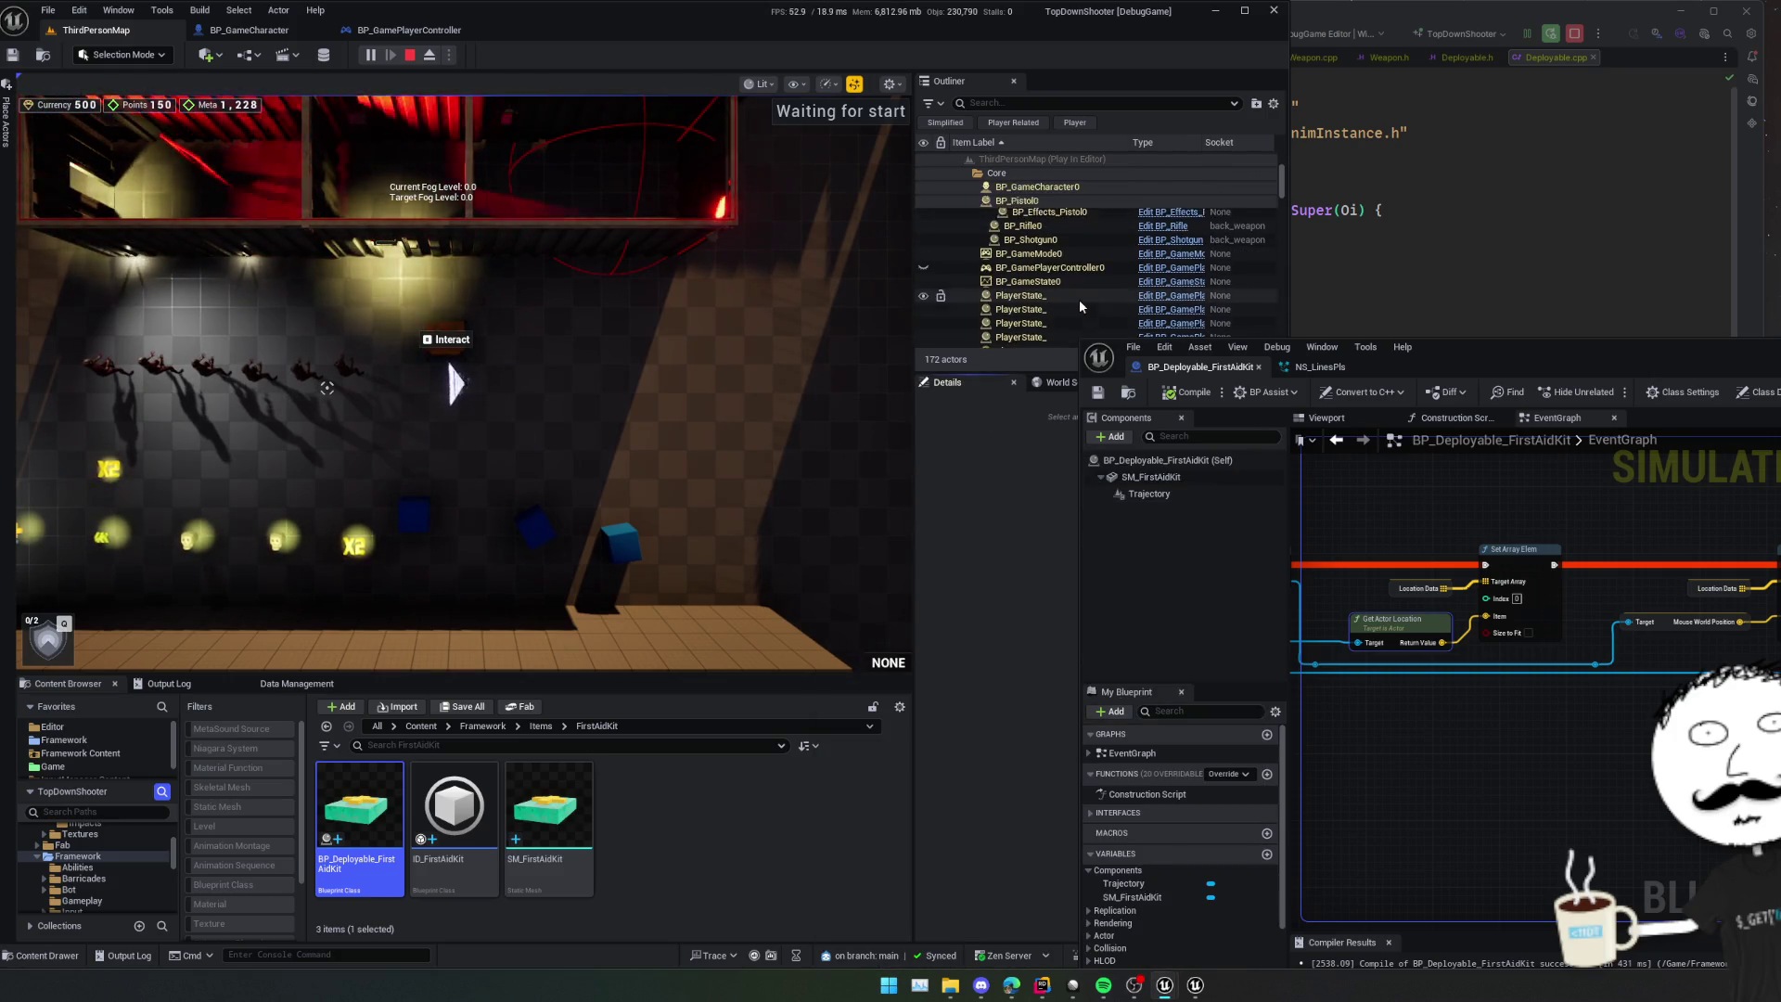
scroll(1079, 298, "up", 3)
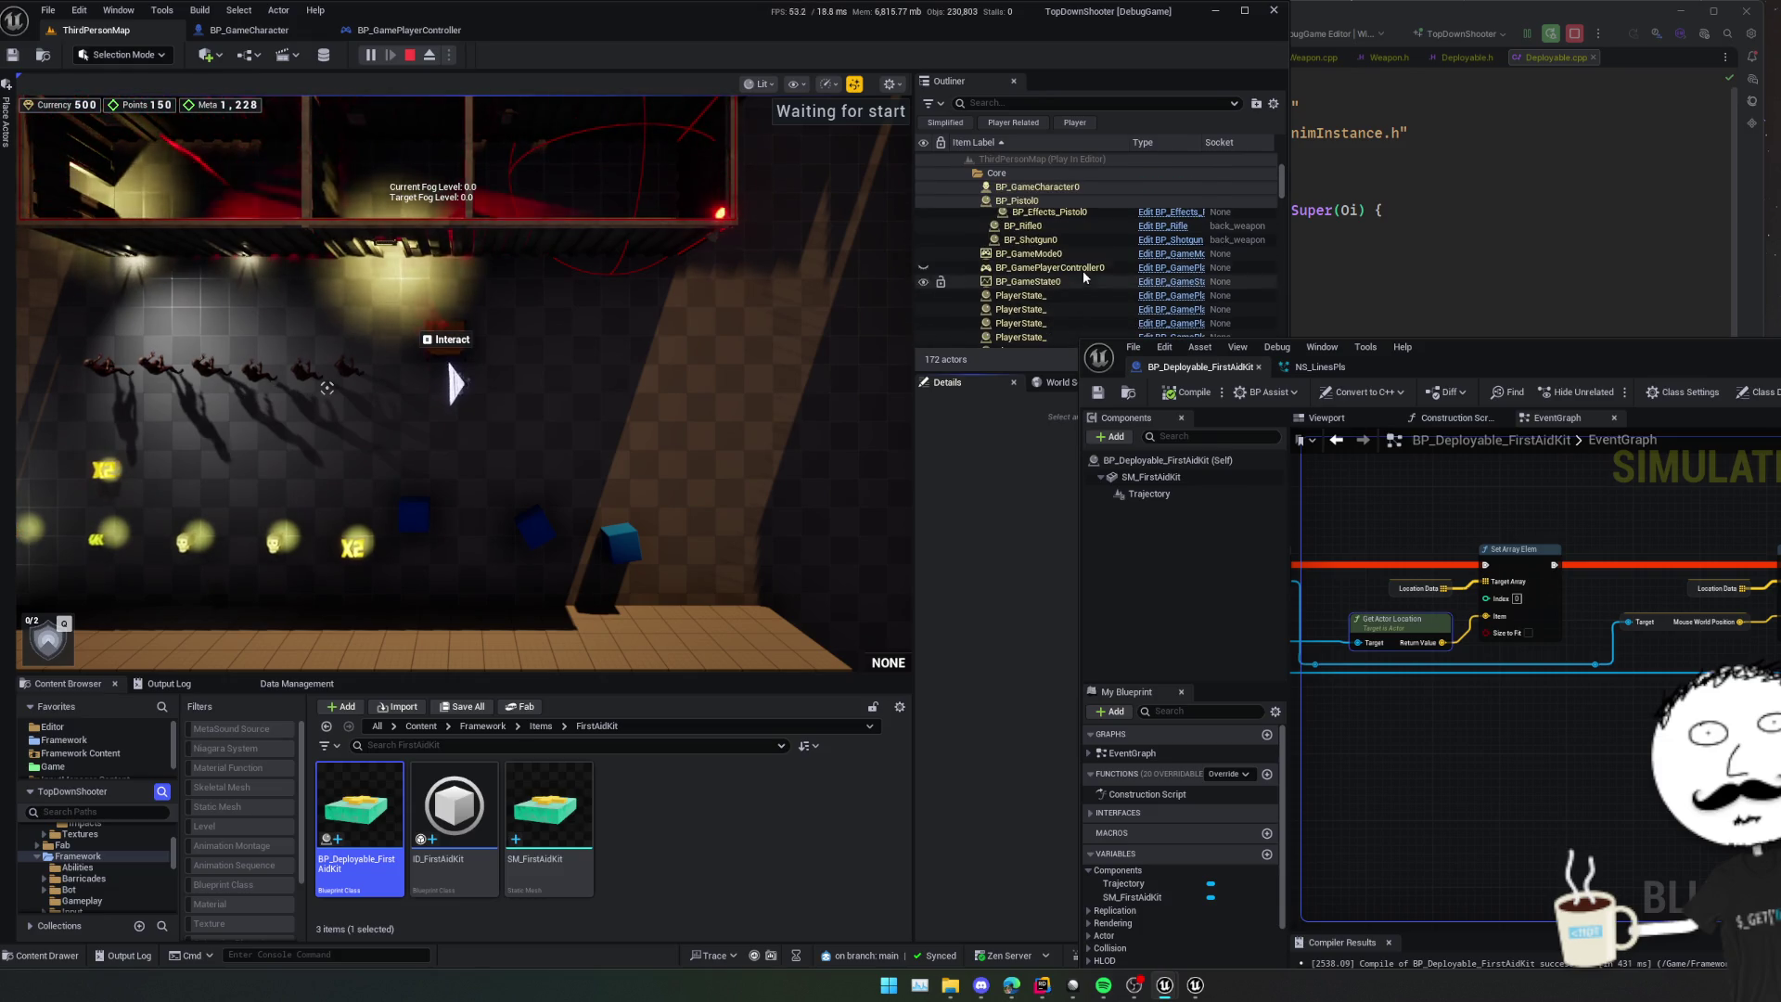
- Inspect BP_GamePlayerController0's Aim Processor, rewire a graph connection, and recompile
left_click(1082, 268)
left_click_drag(1510, 345, 1668, 324)
left_click(1079, 485)
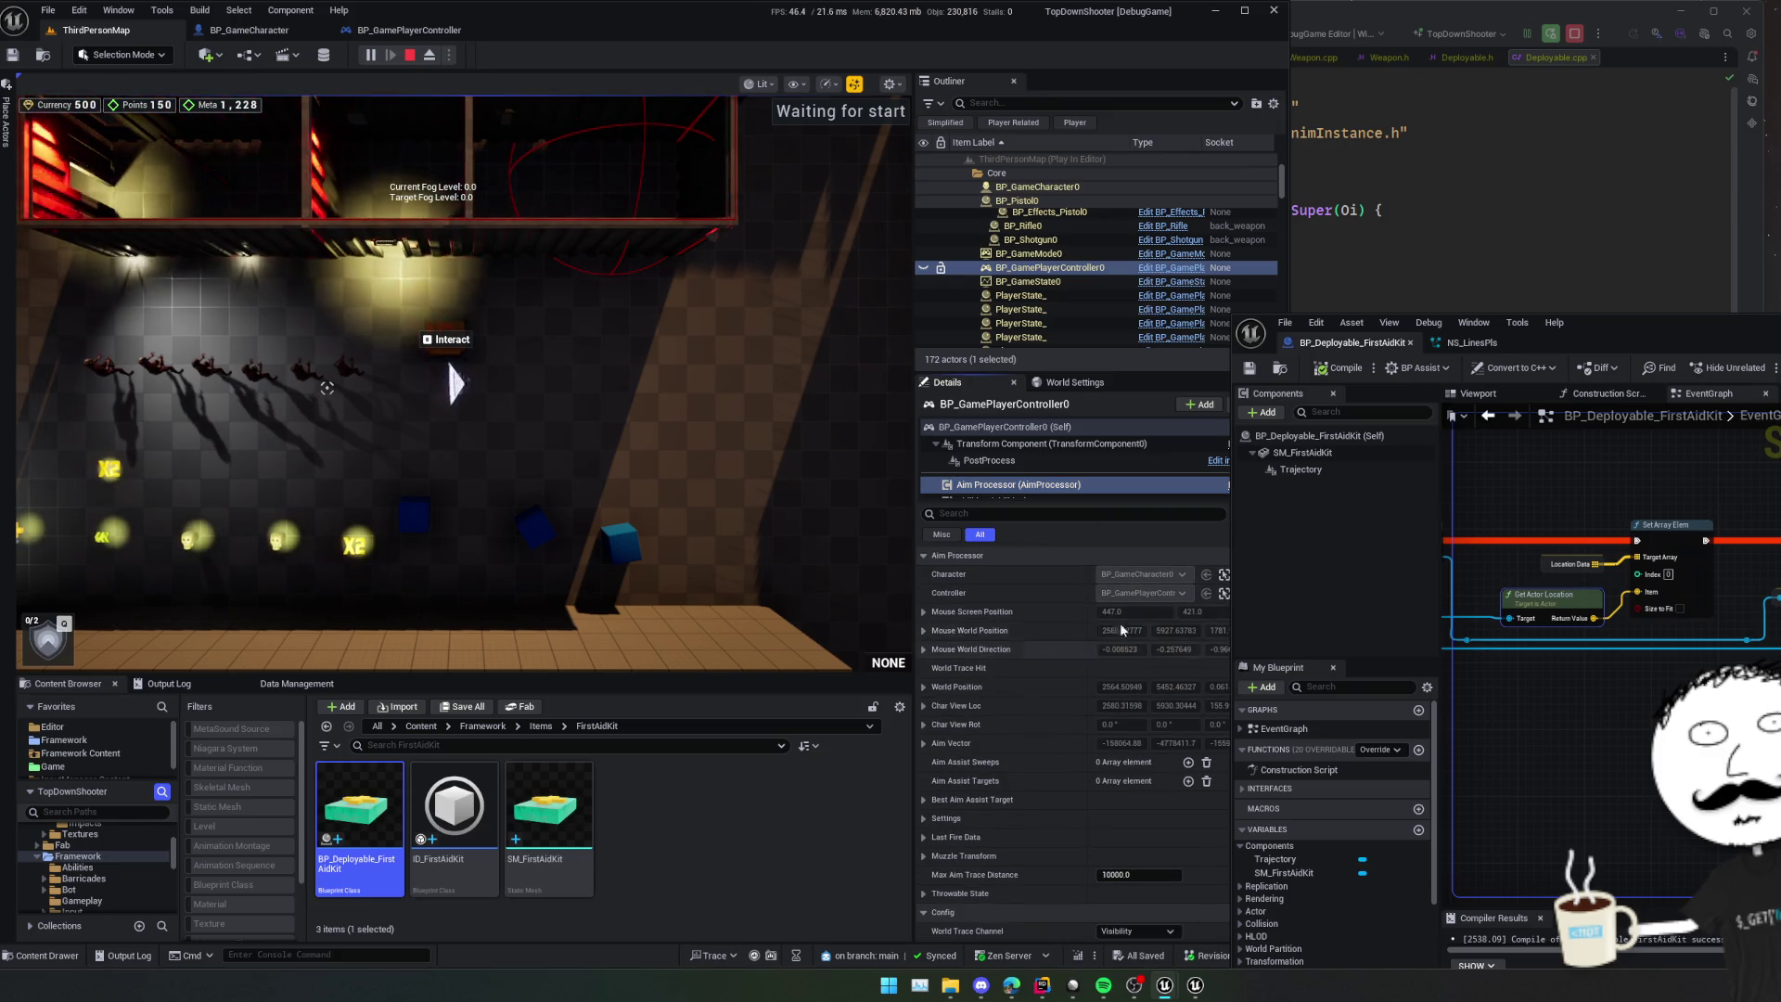
left_click_drag(1670, 322, 1727, 195)
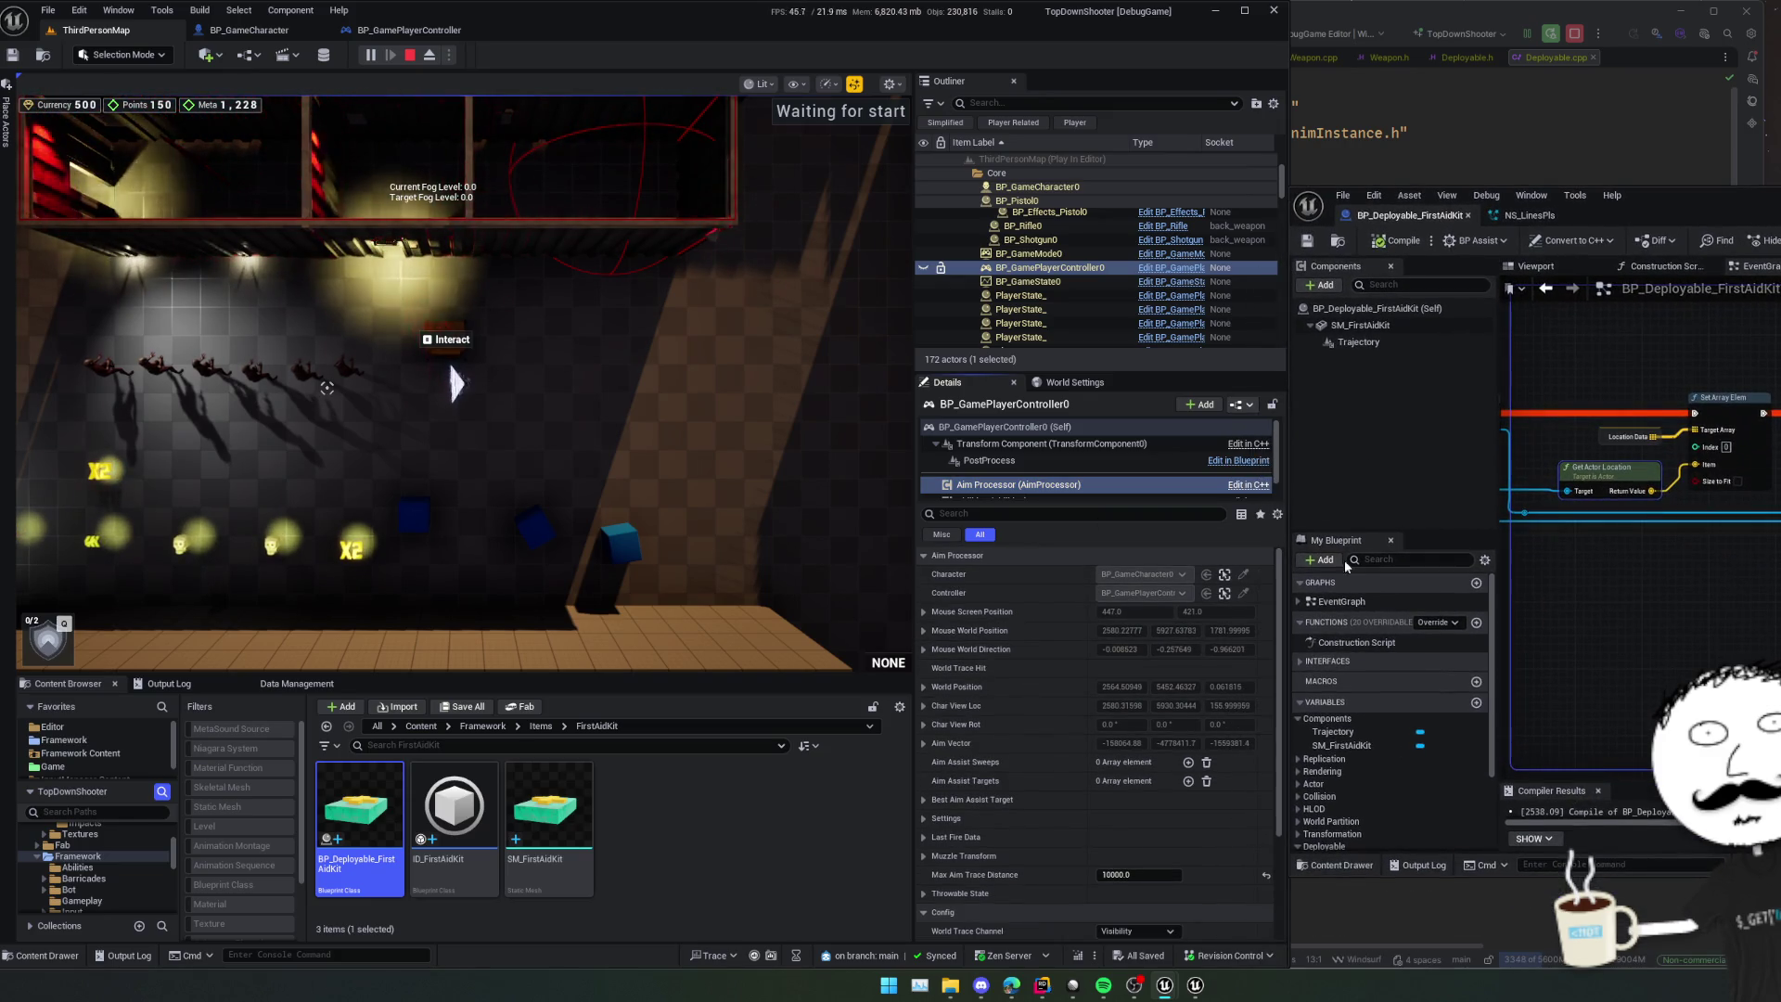
left_click_drag(1723, 590, 1672, 594)
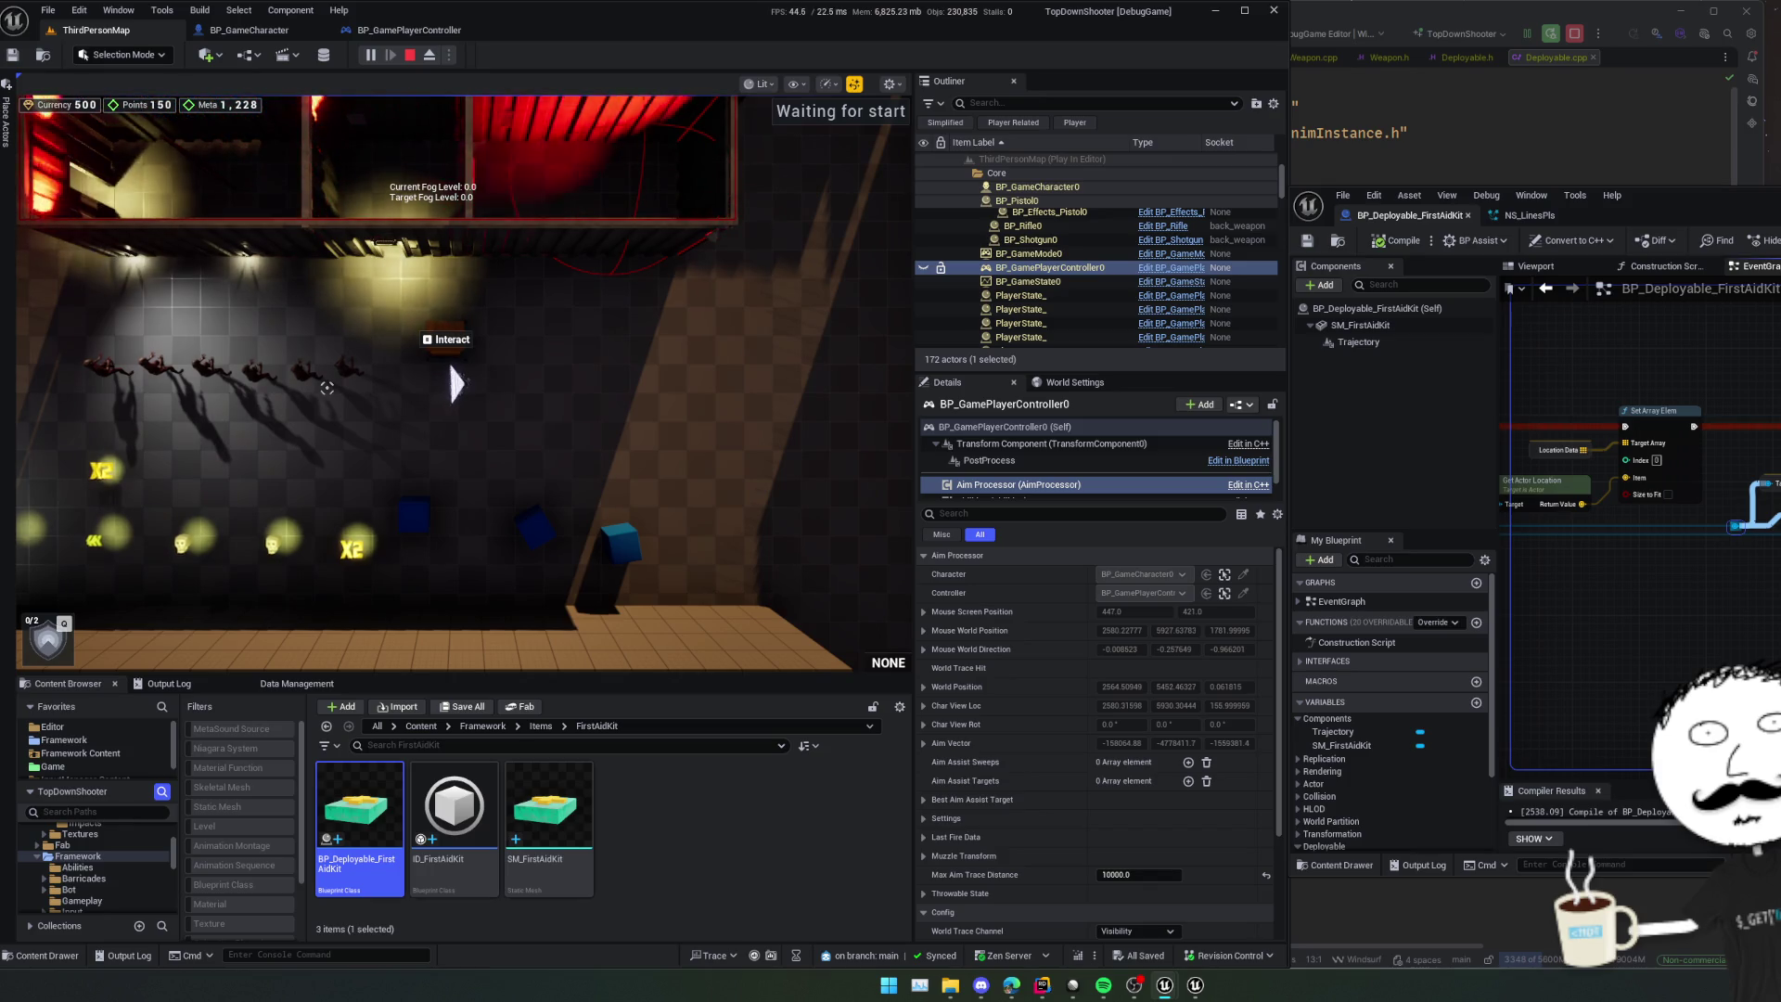
left_click_drag(1735, 526, 1776, 526)
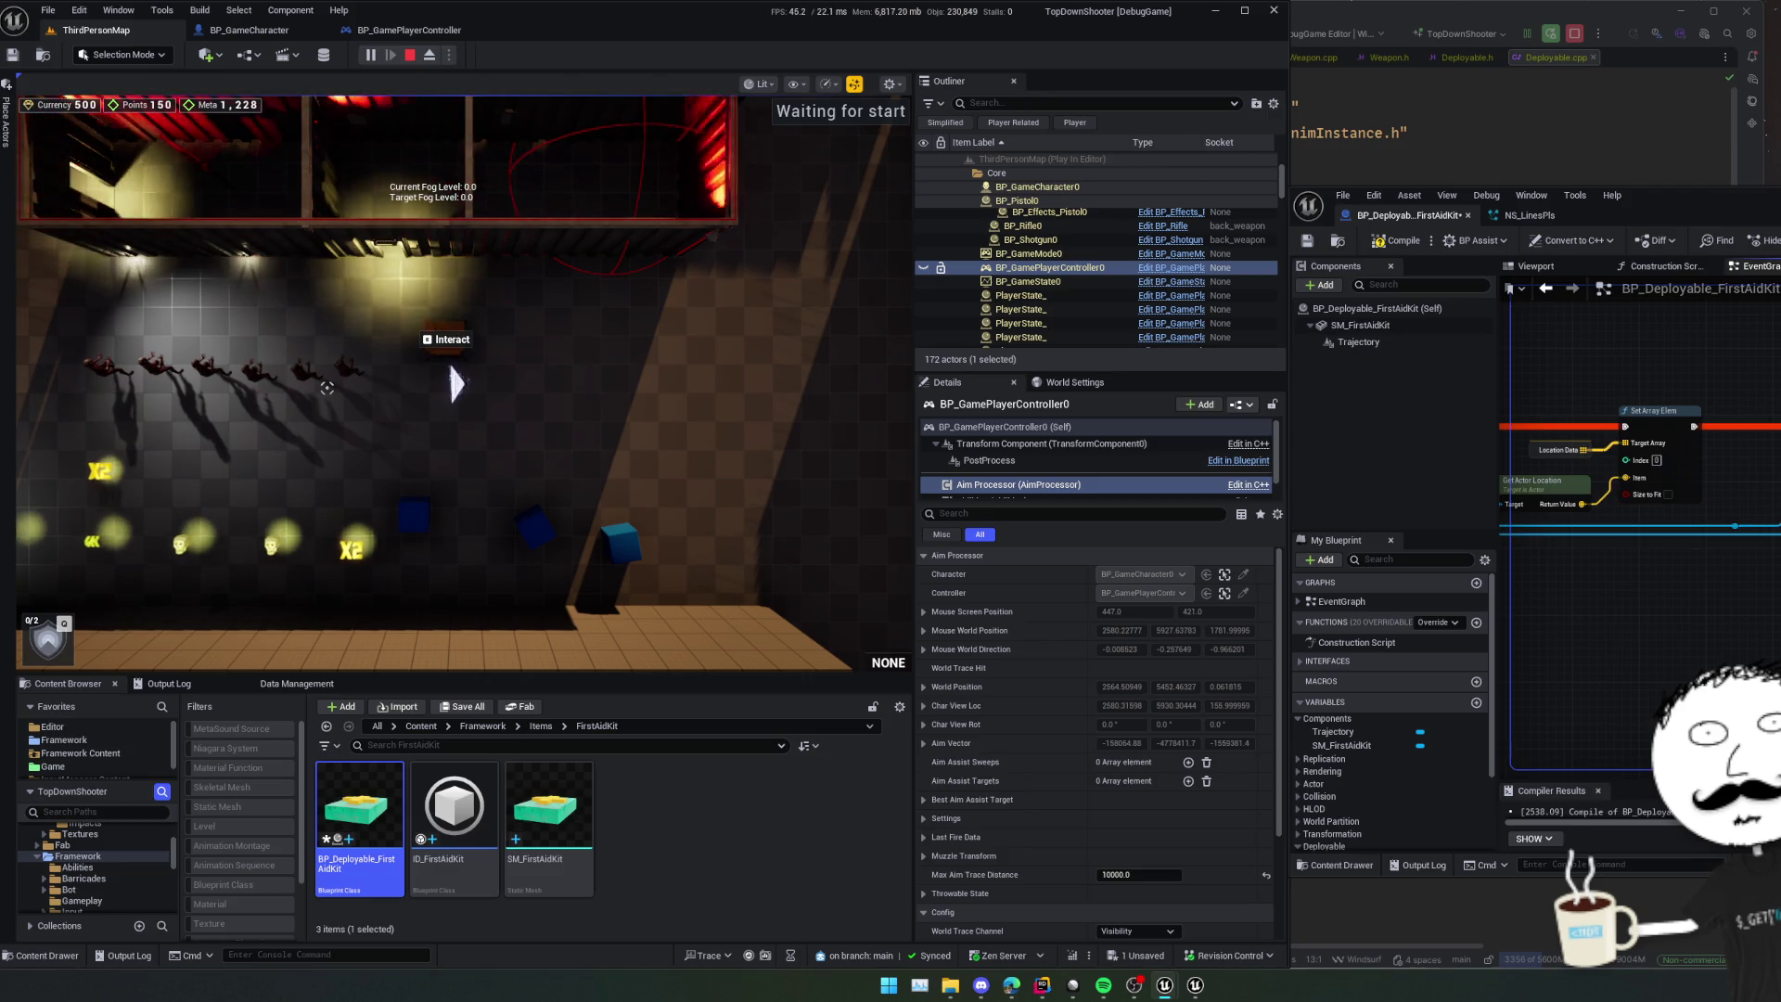
left_click(1414, 245)
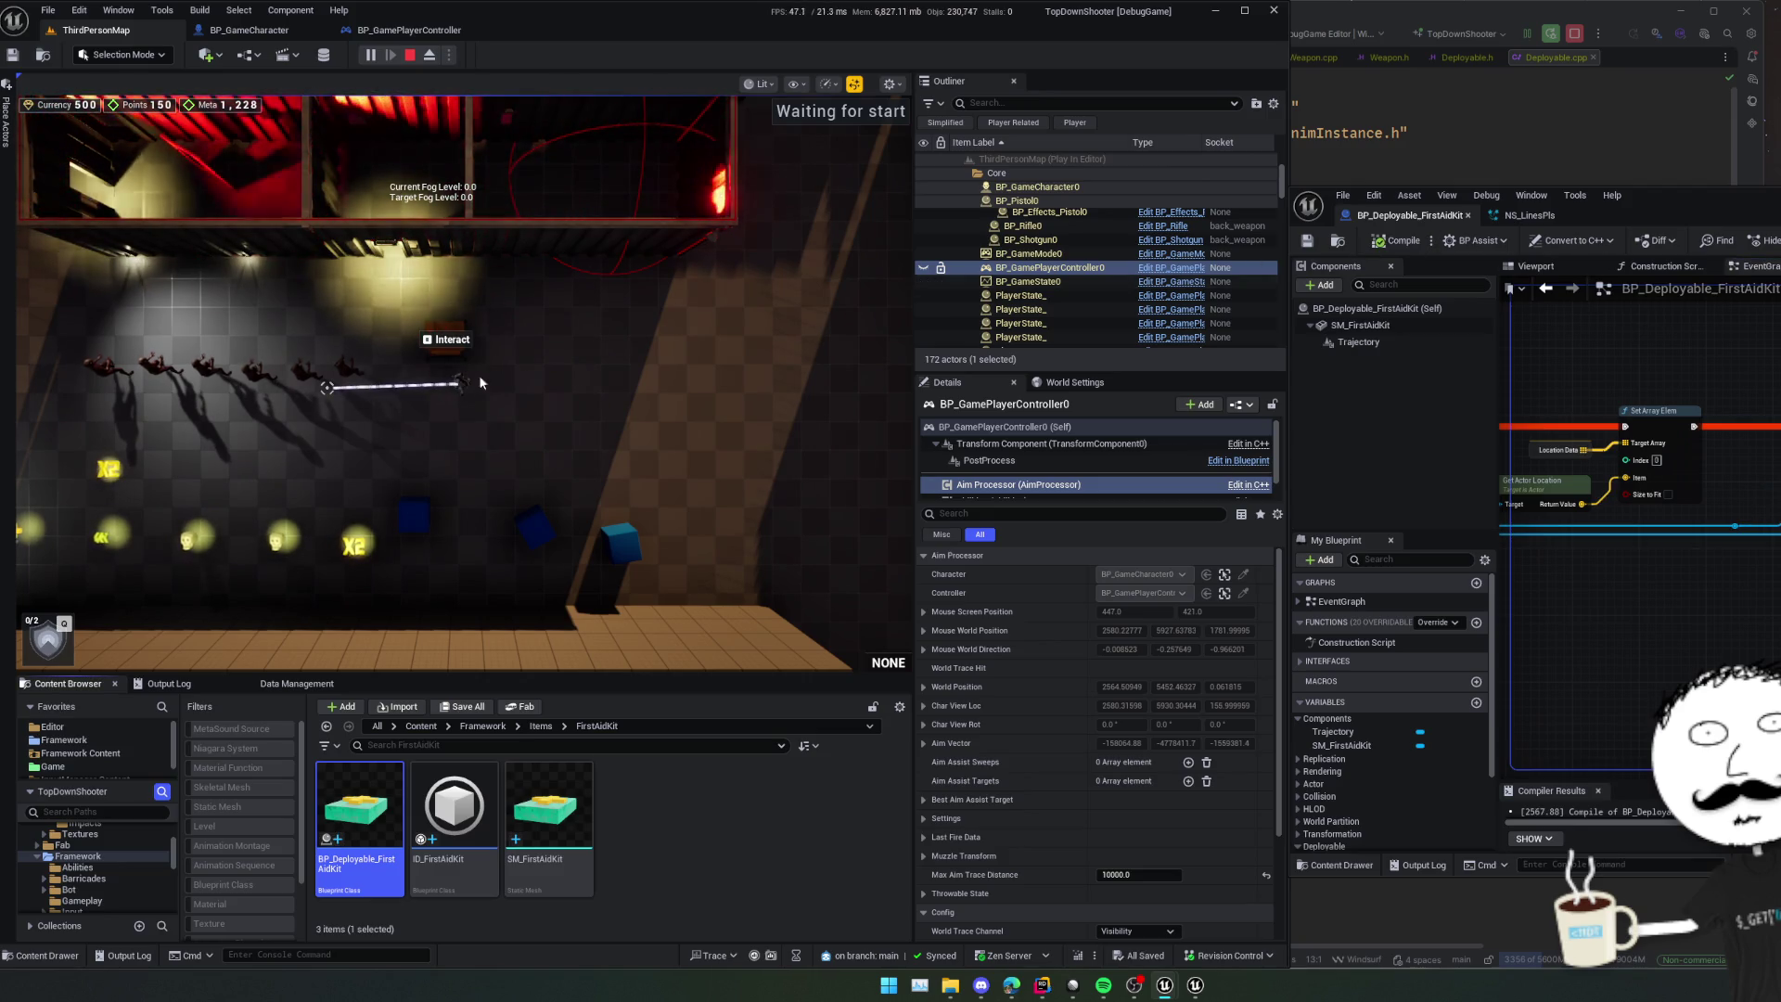
- Walk the character left and right to test the dashed trajectory line
left_click(481, 382)
key("d")
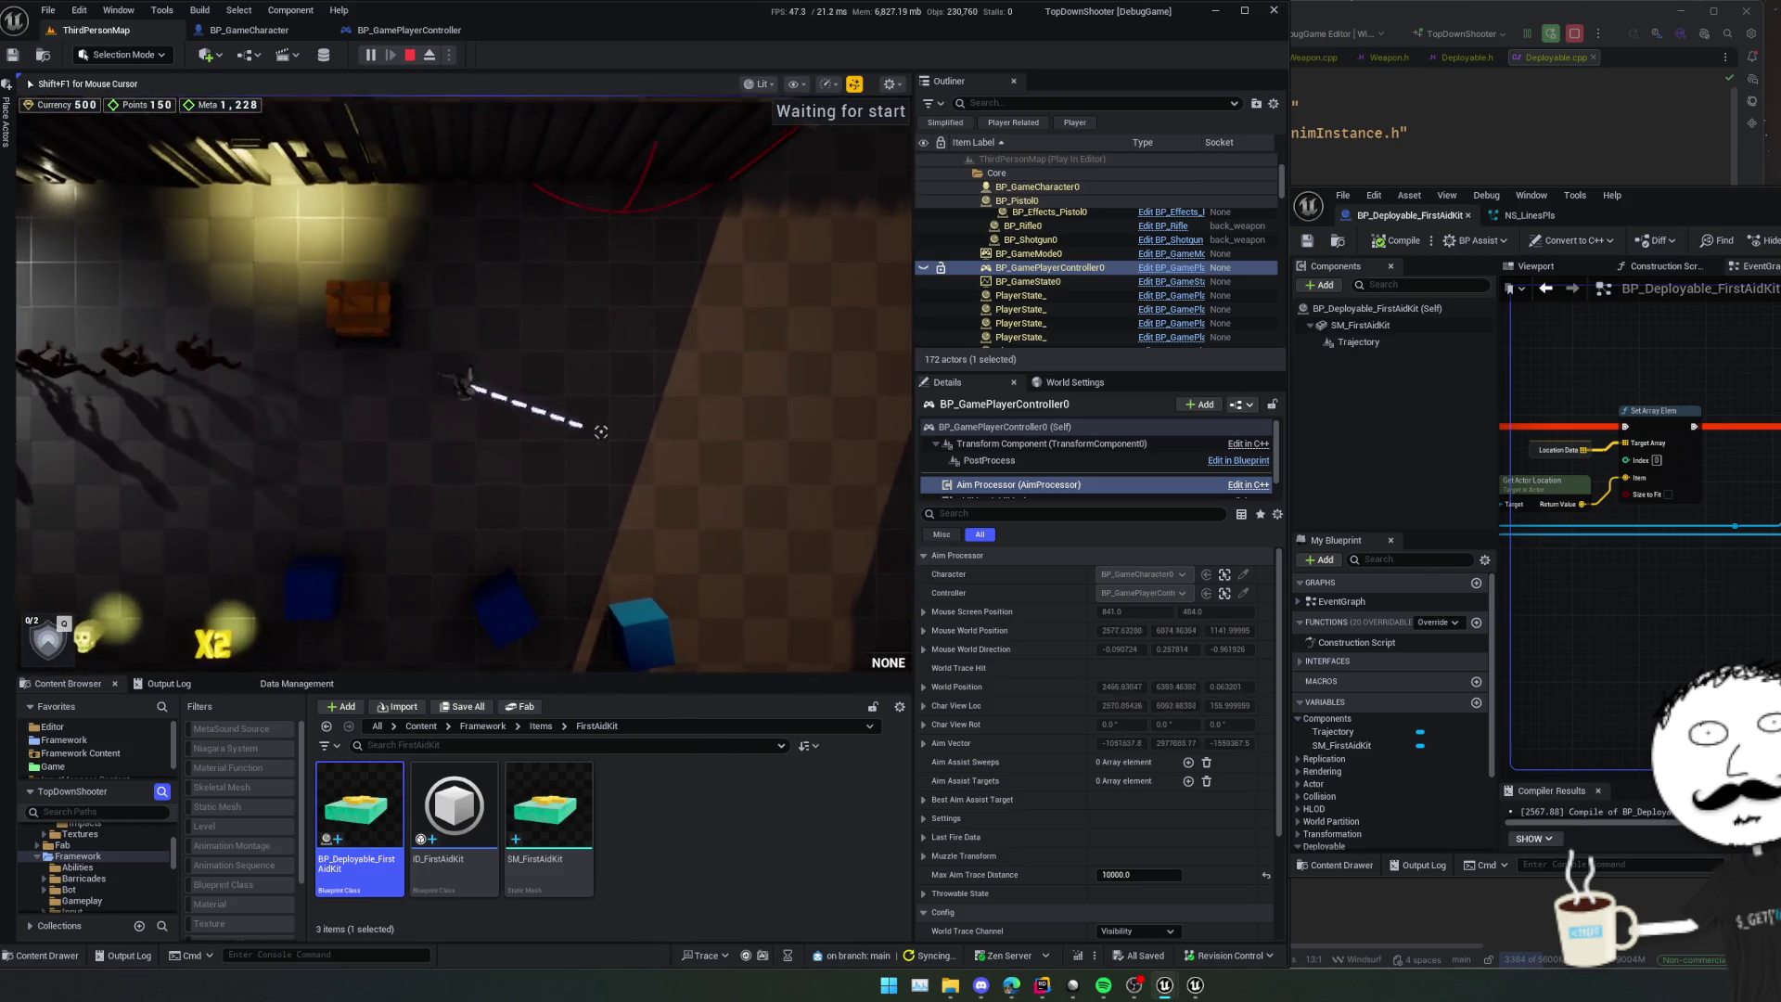
key("s")
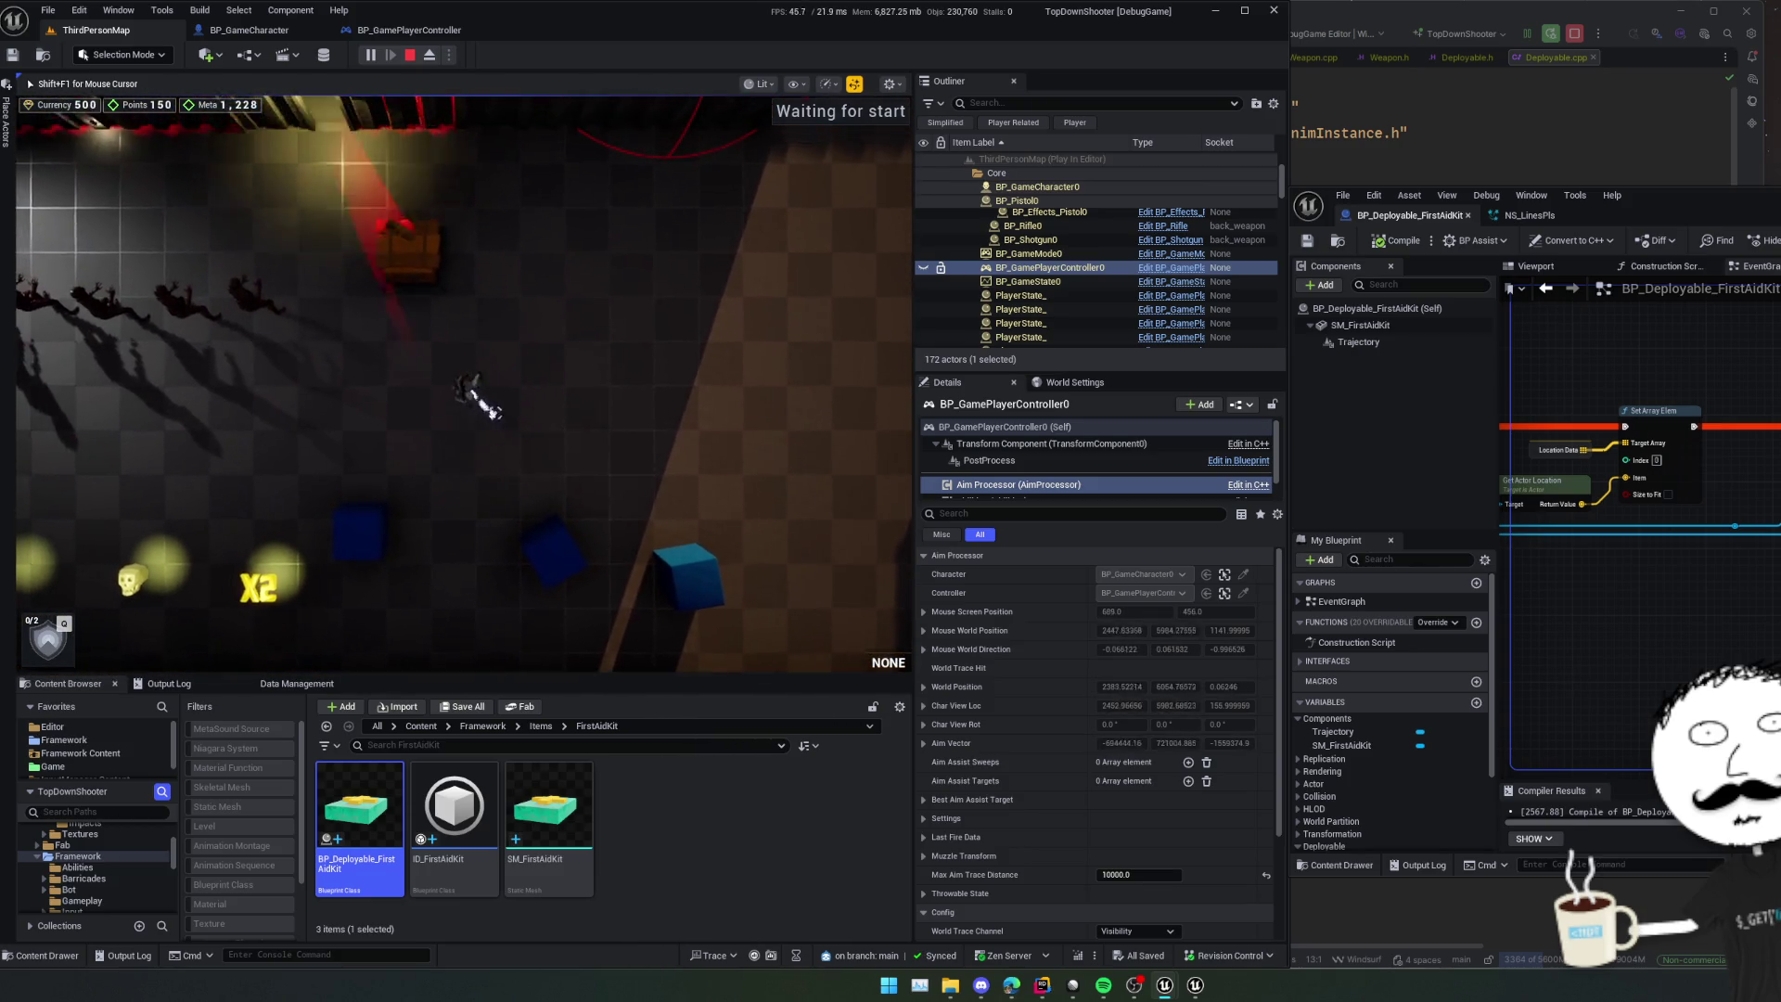
key("a")
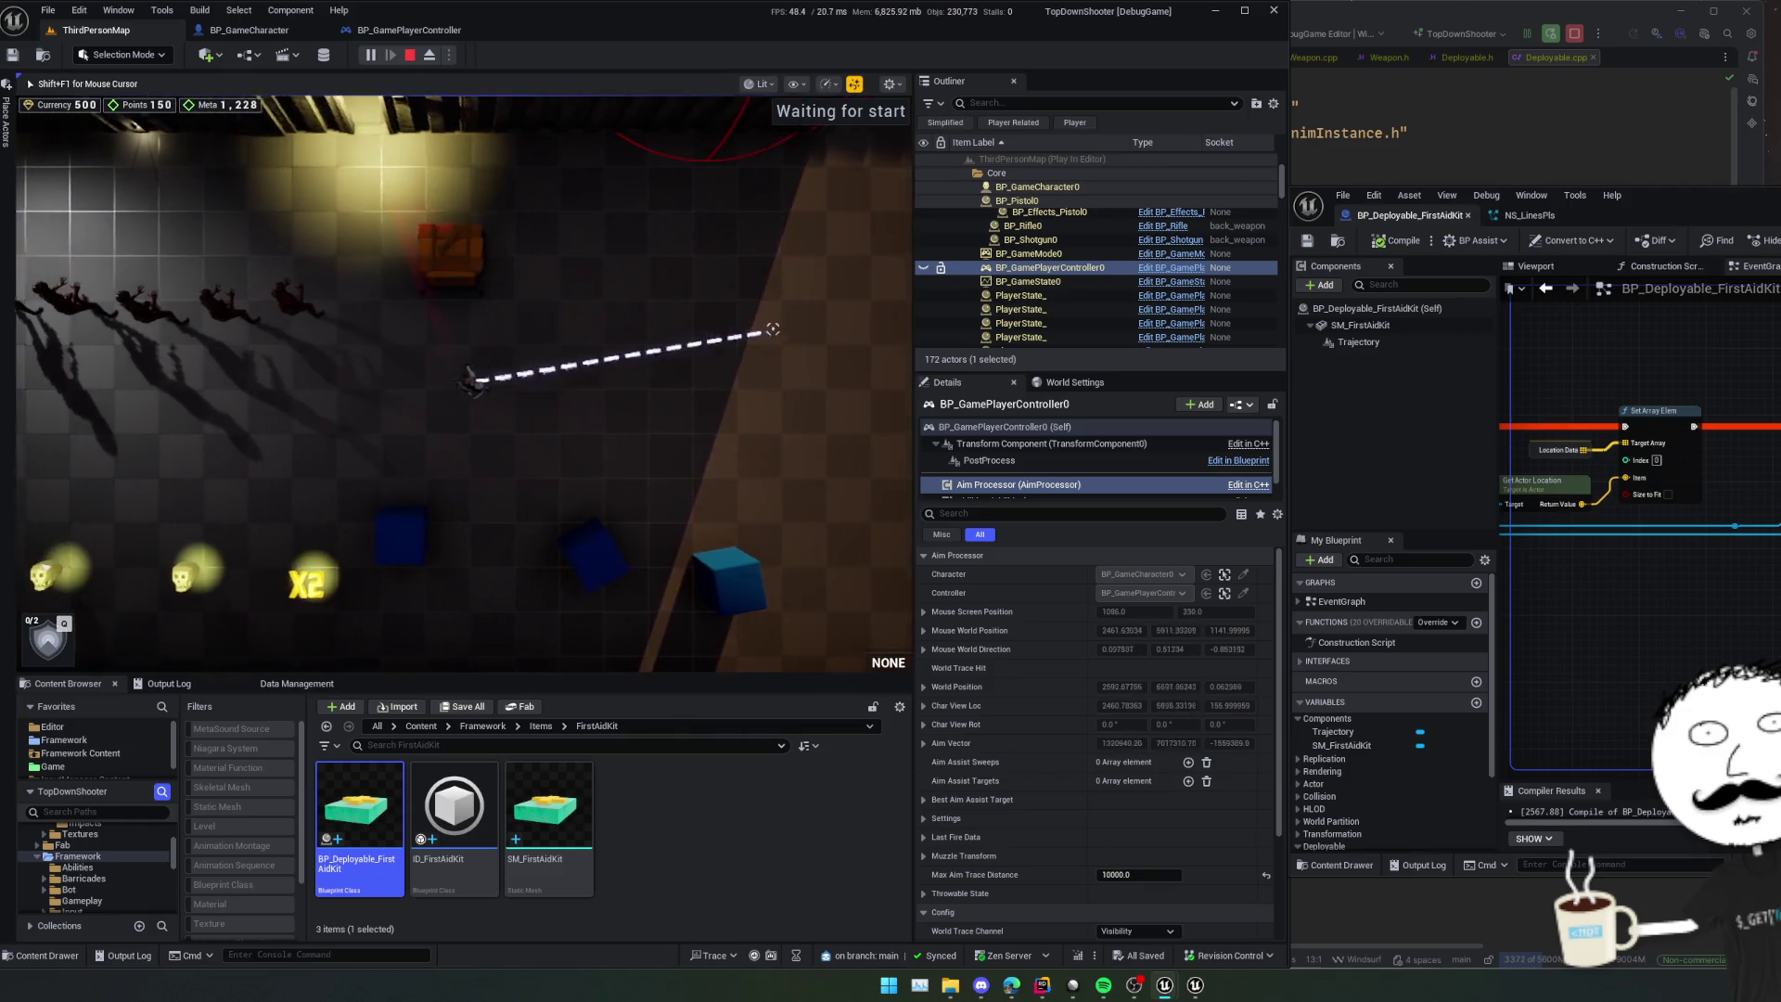
key("a")
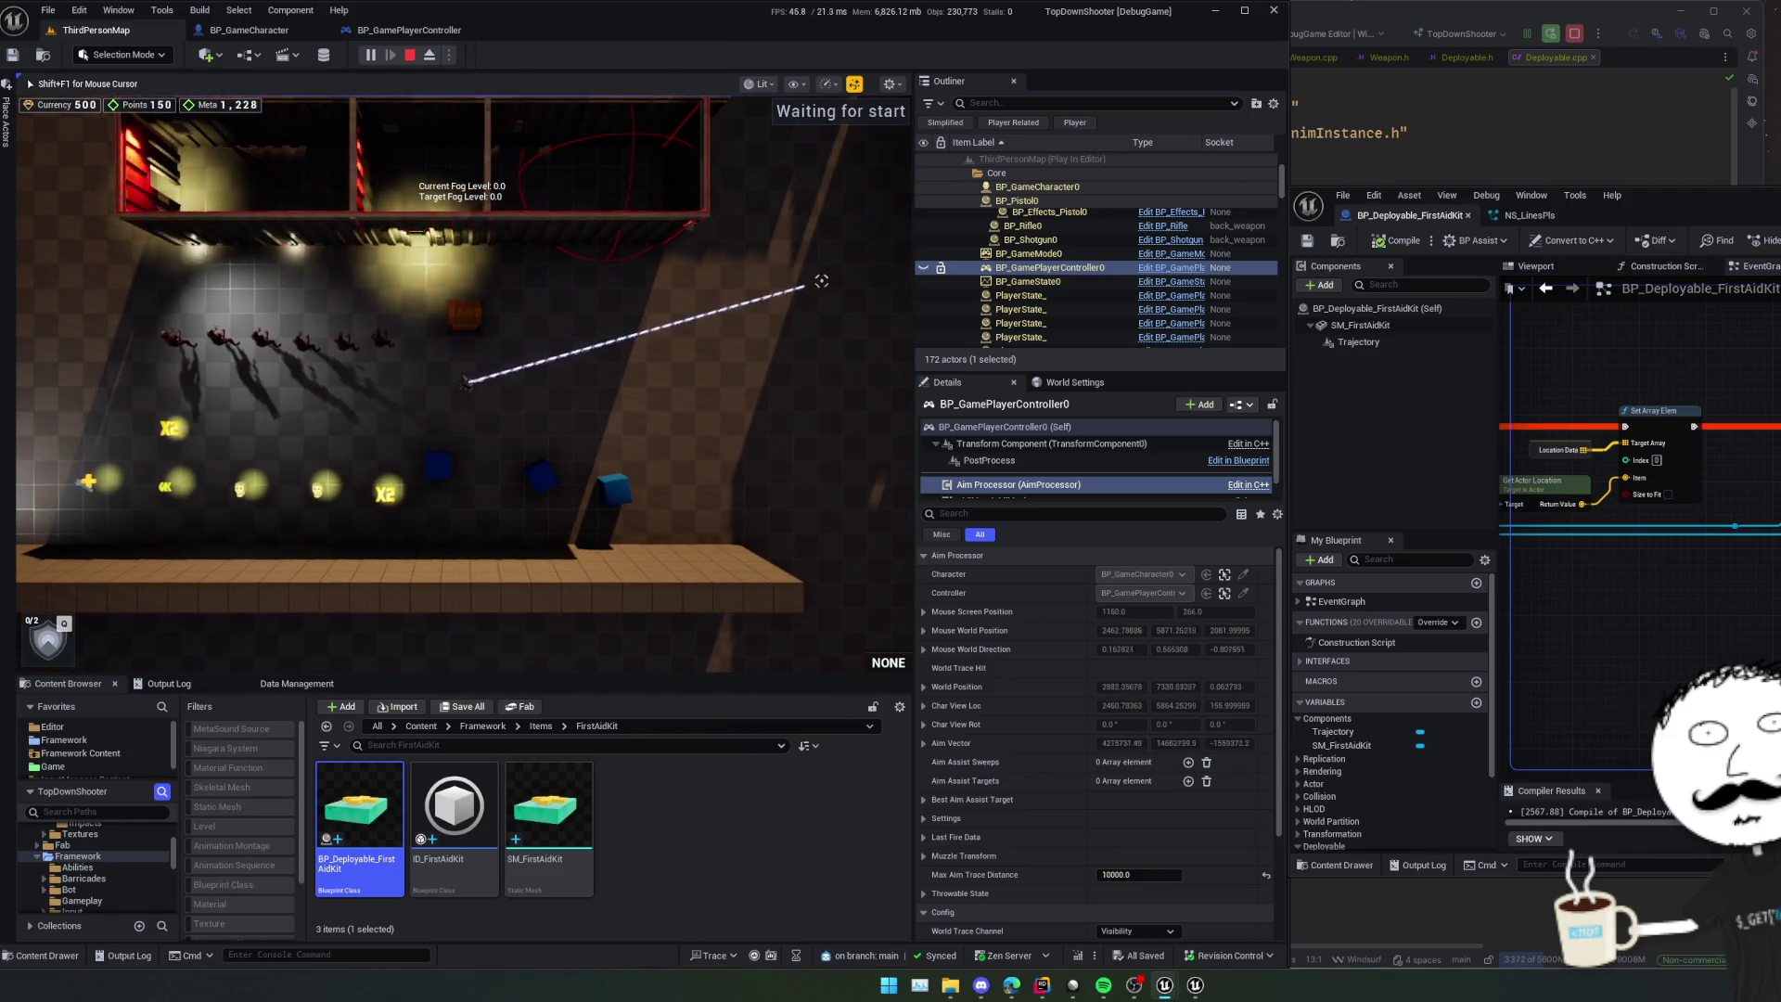
key("d")
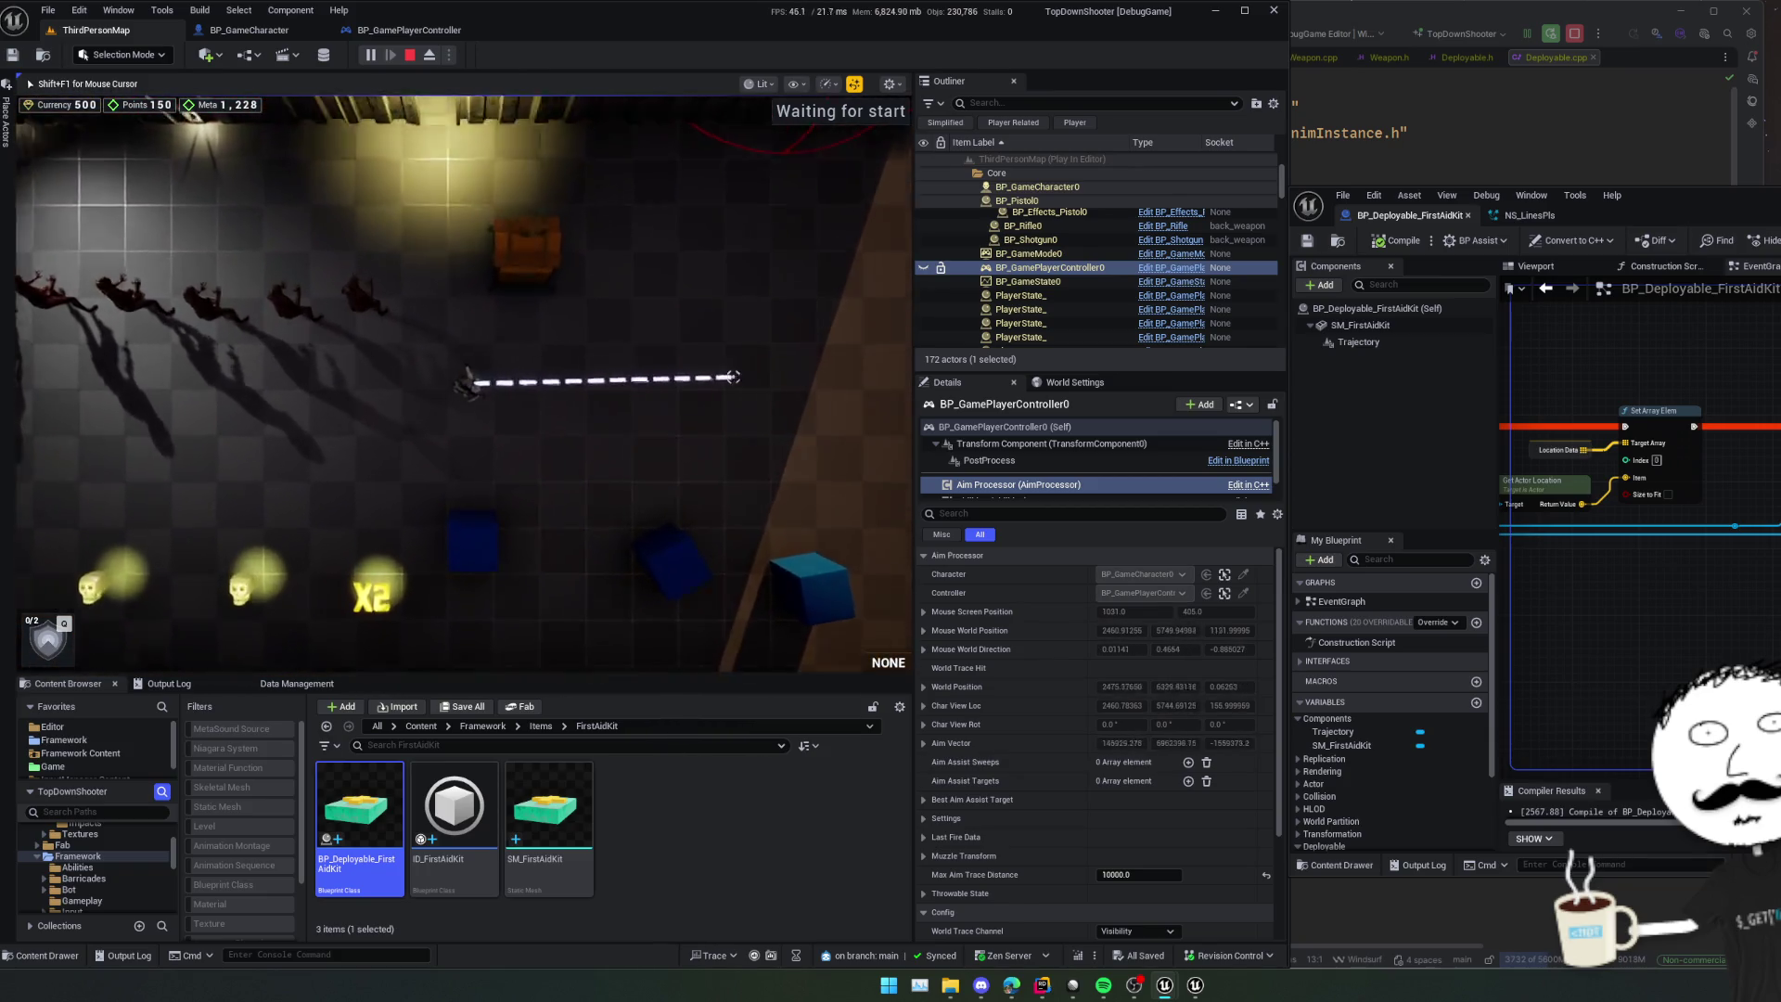
key("d")
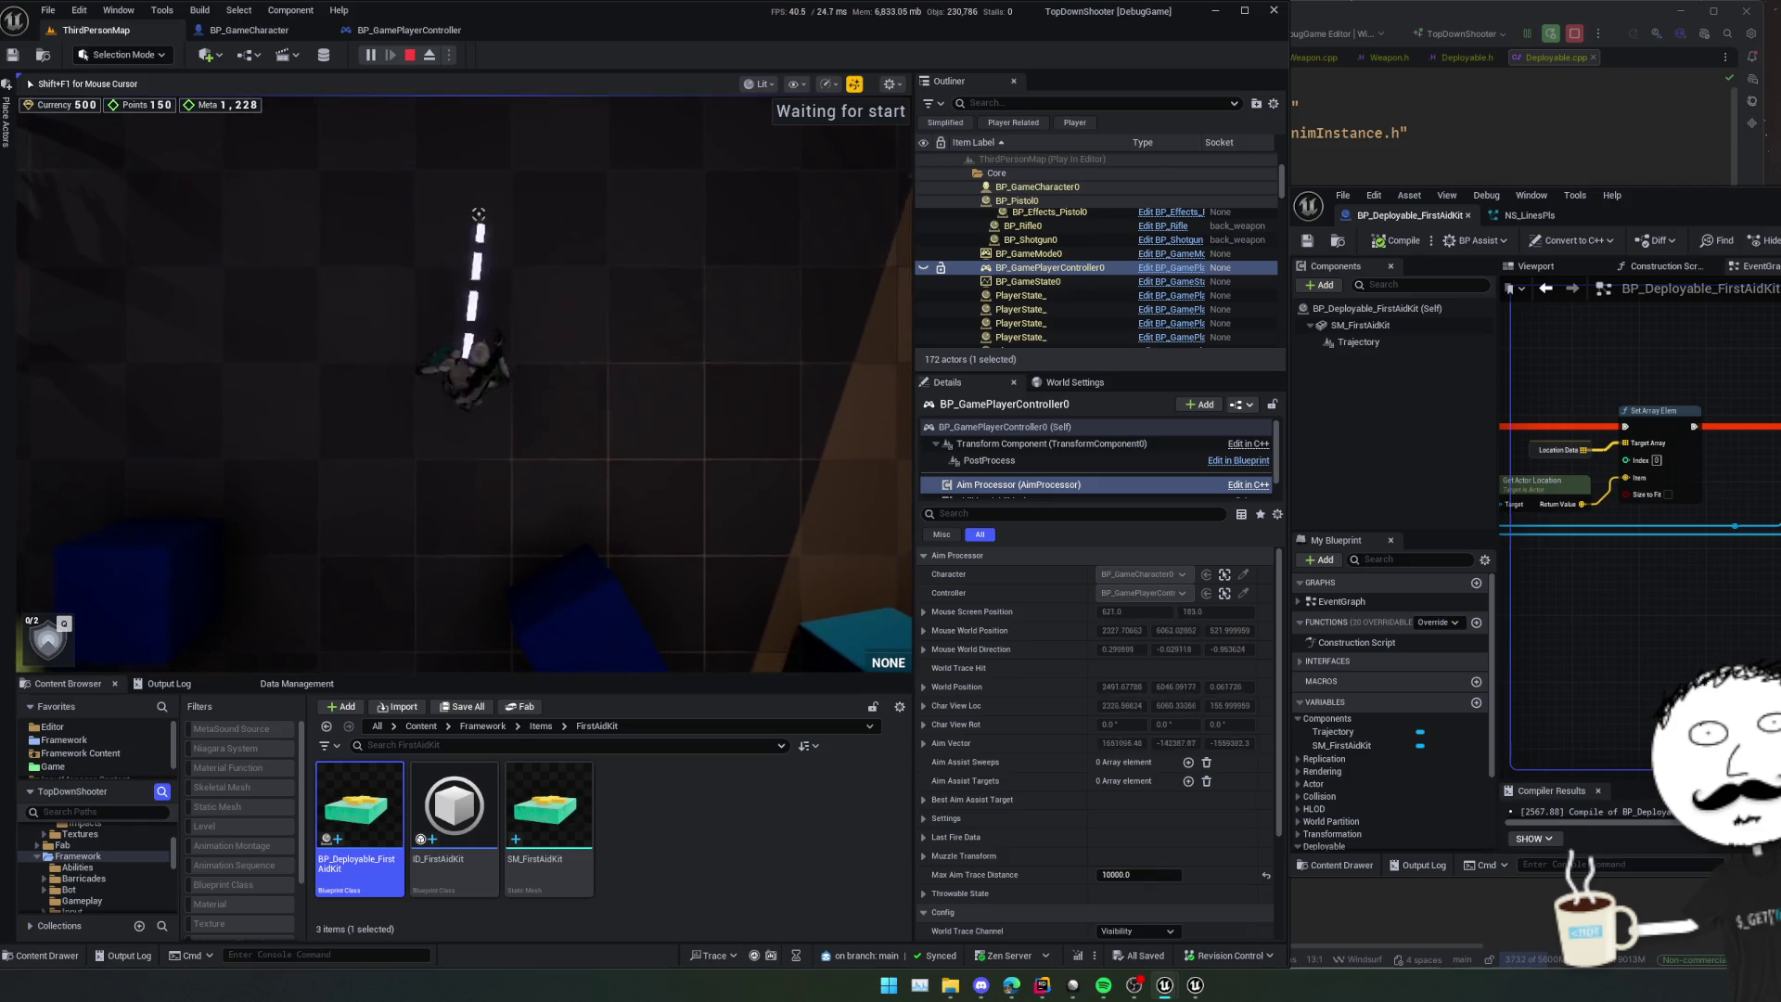
key("d")
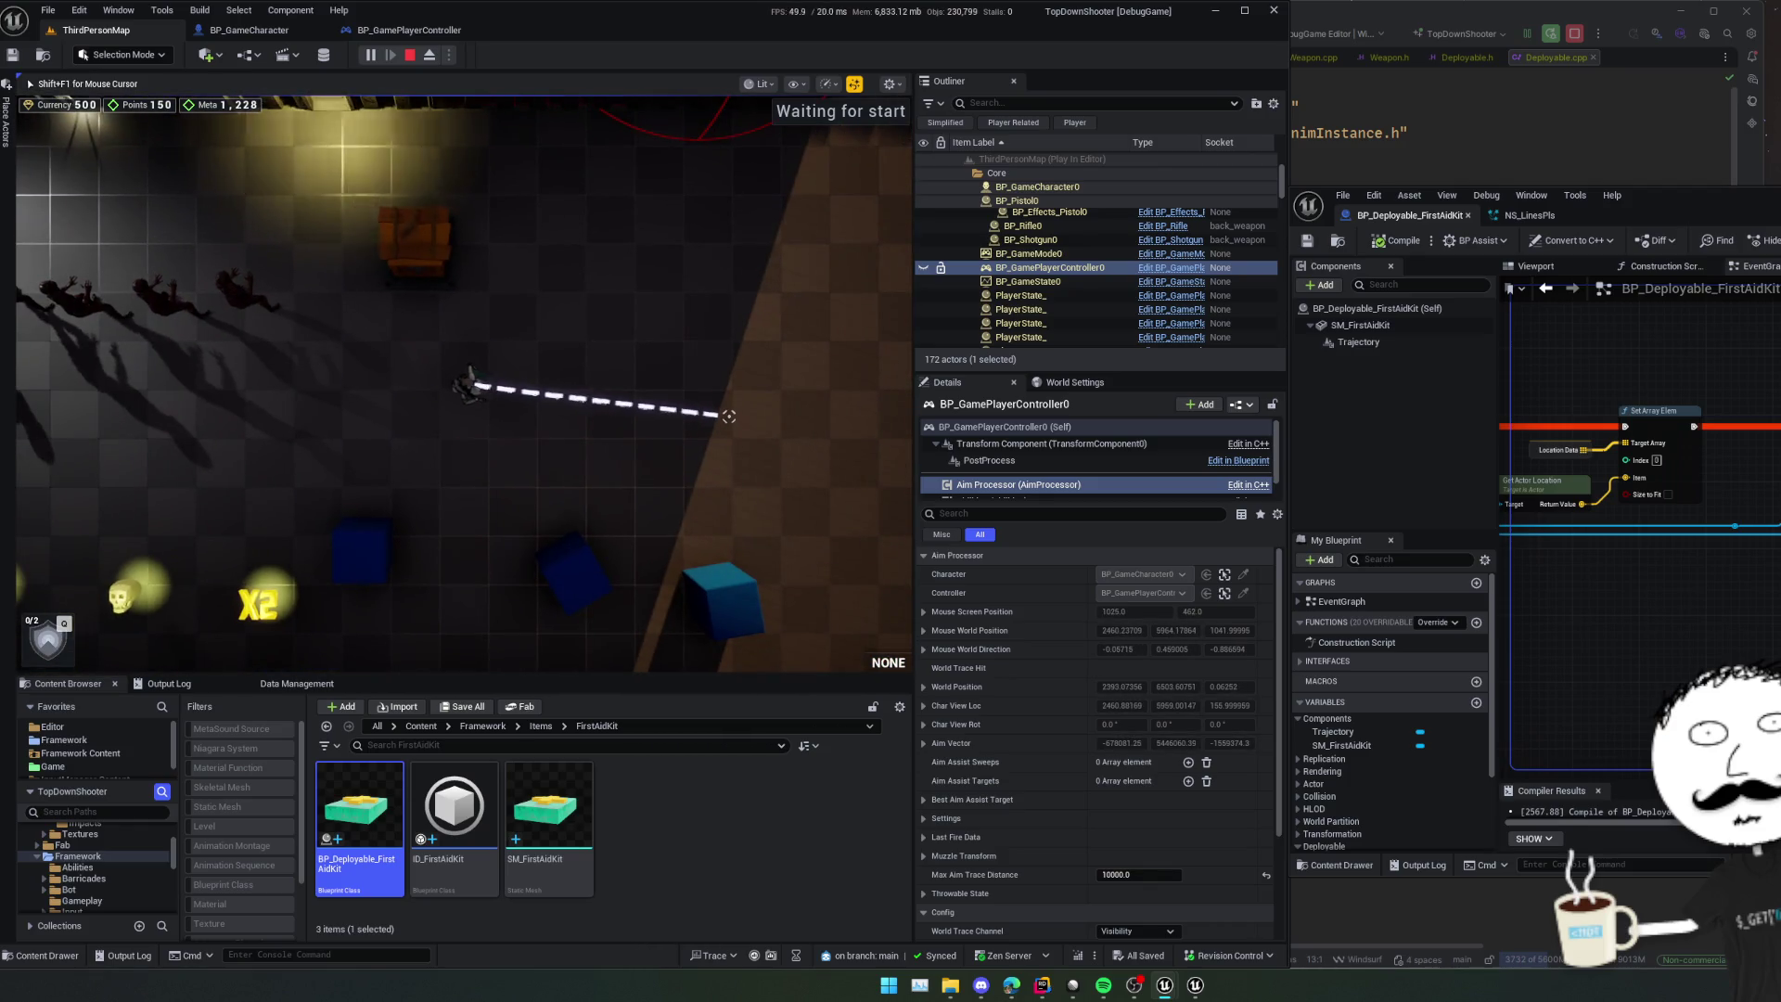
key("super")
- Eject to a free camera and pan the graph to Get Actor Location and Aim Processor
left_click(430, 55)
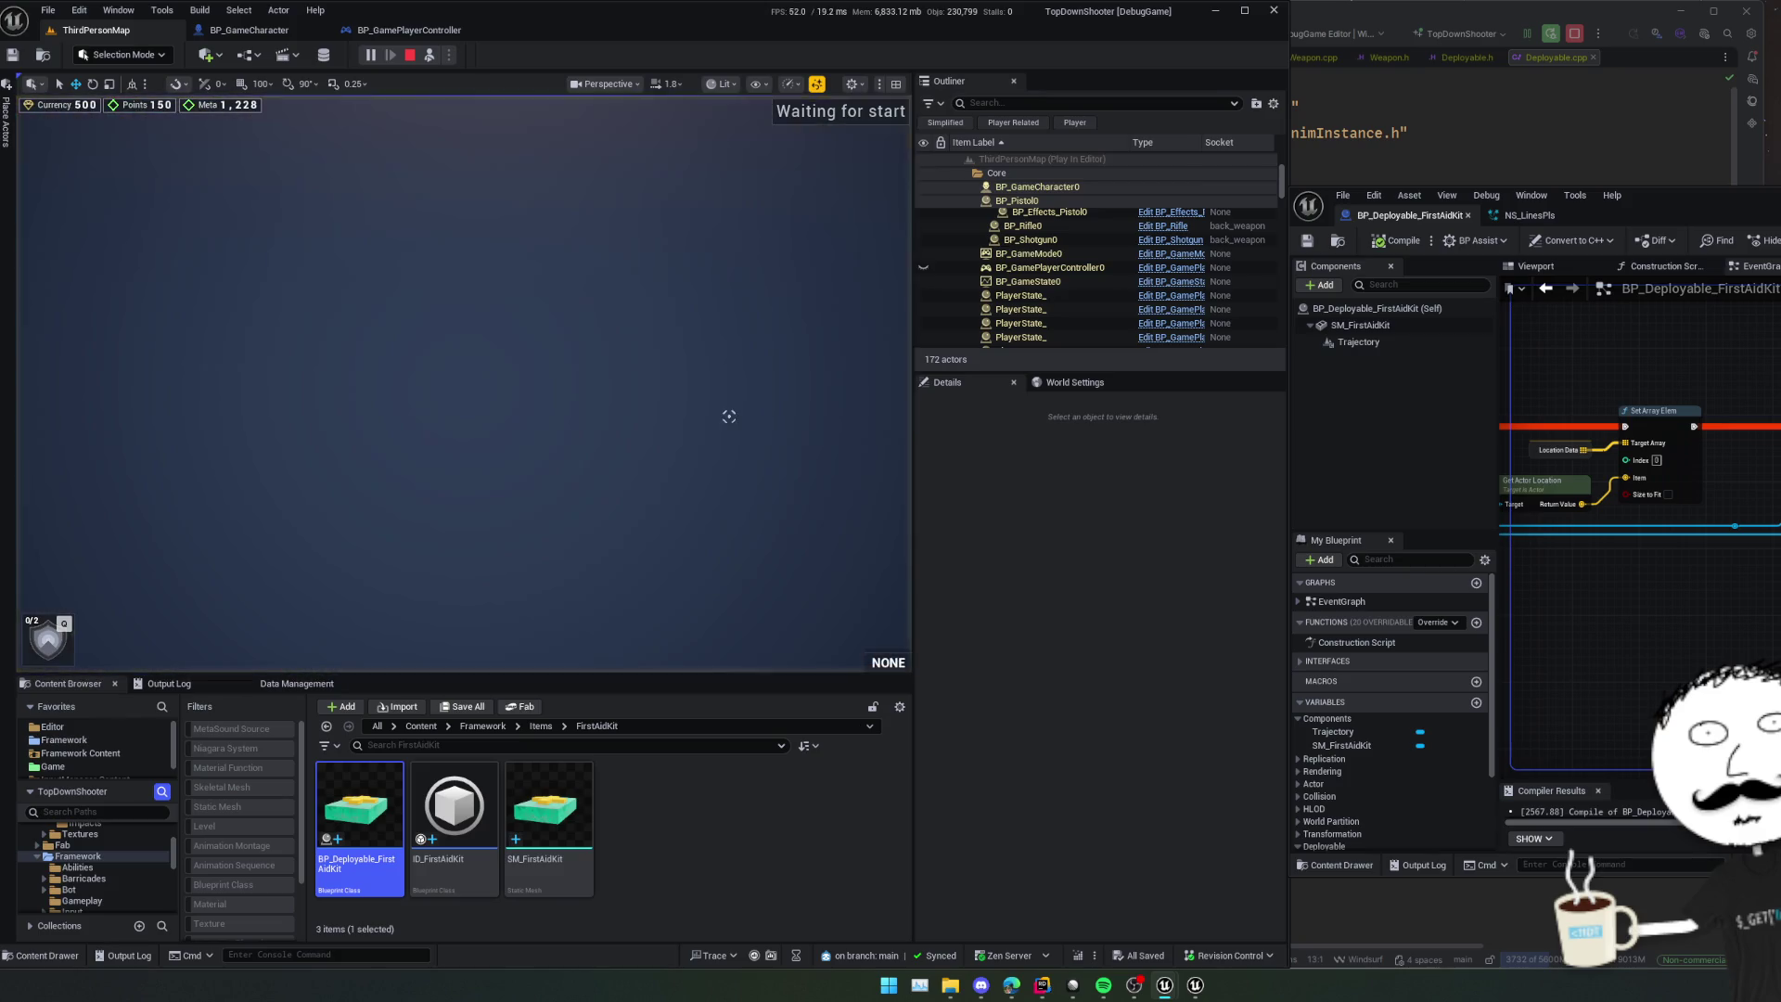
scroll(729, 416, "down", 3)
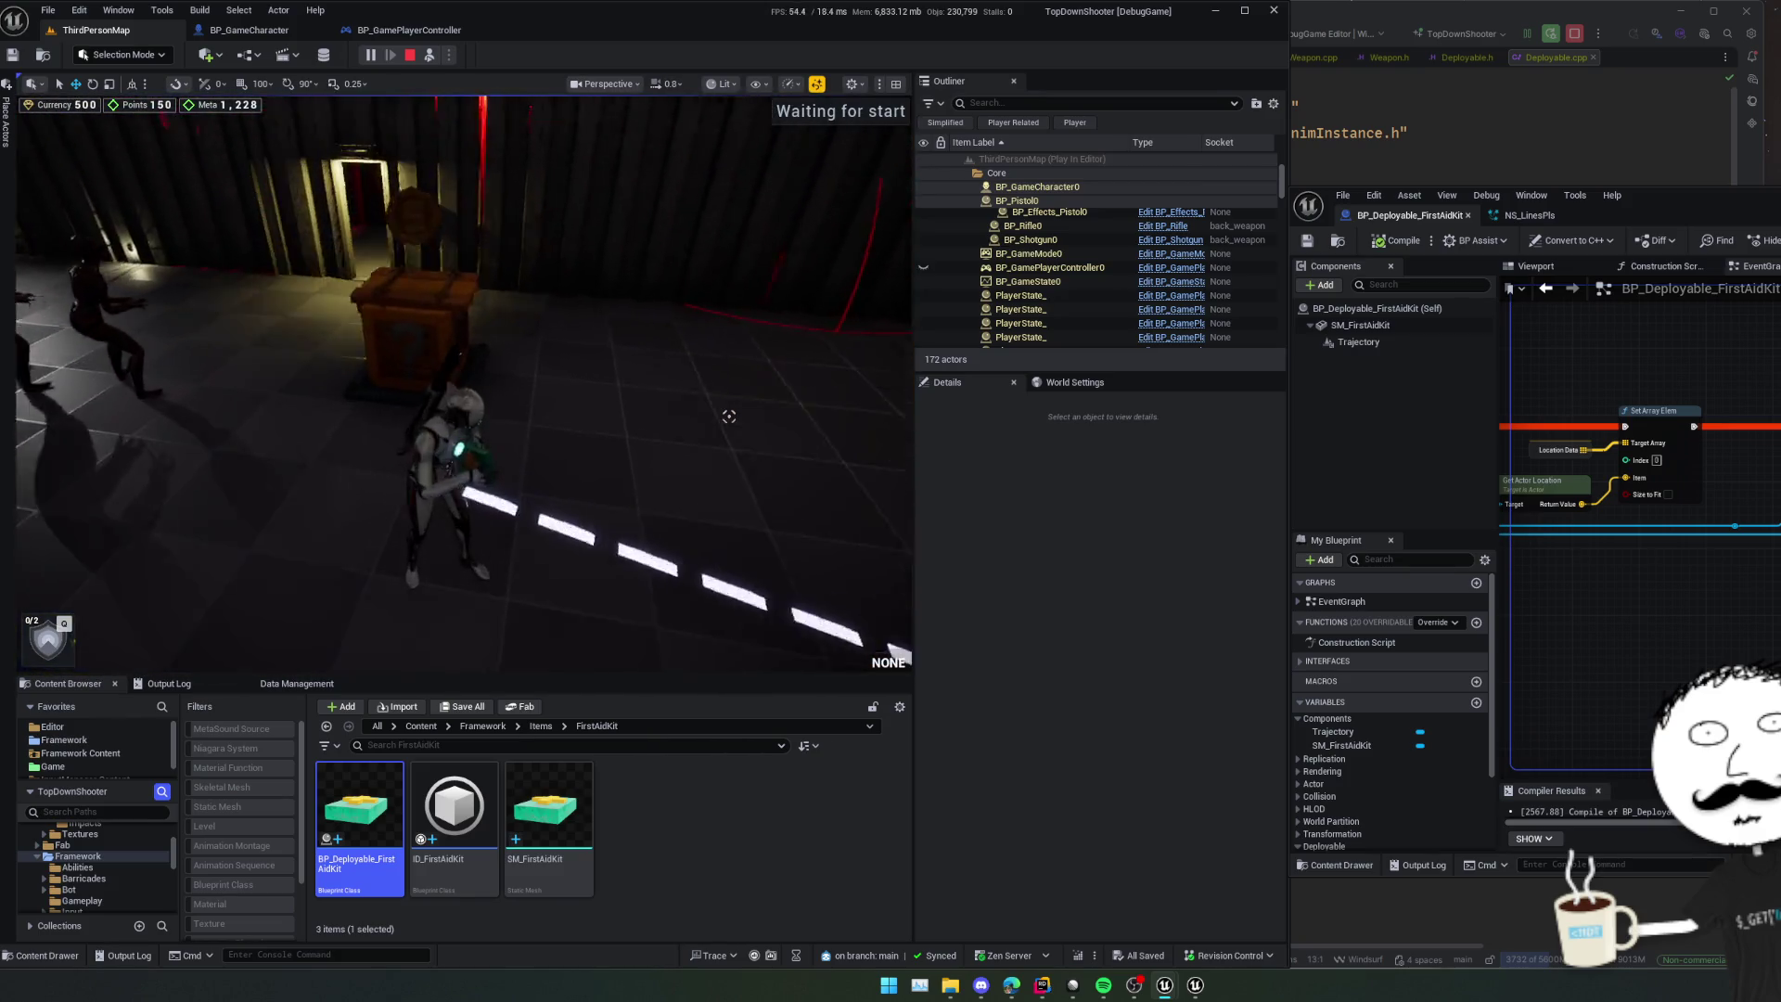
scroll(729, 416, "up", 2)
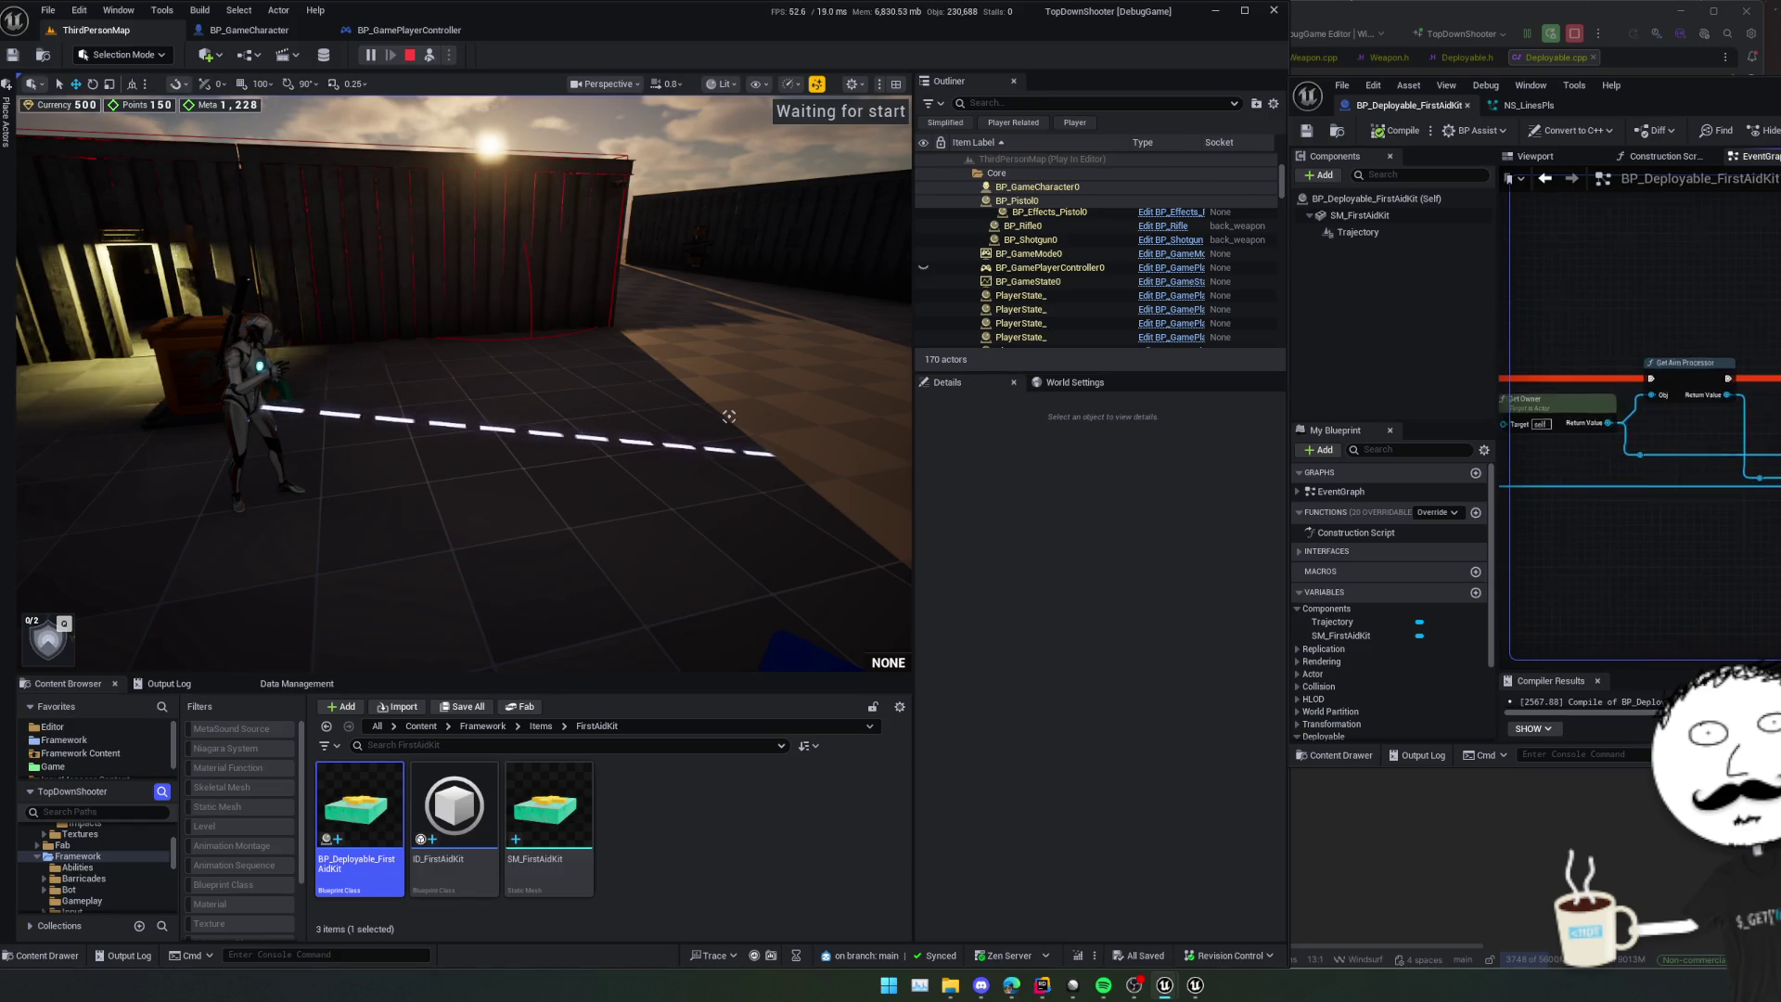
left_click_drag(1777, 571, 1731, 531)
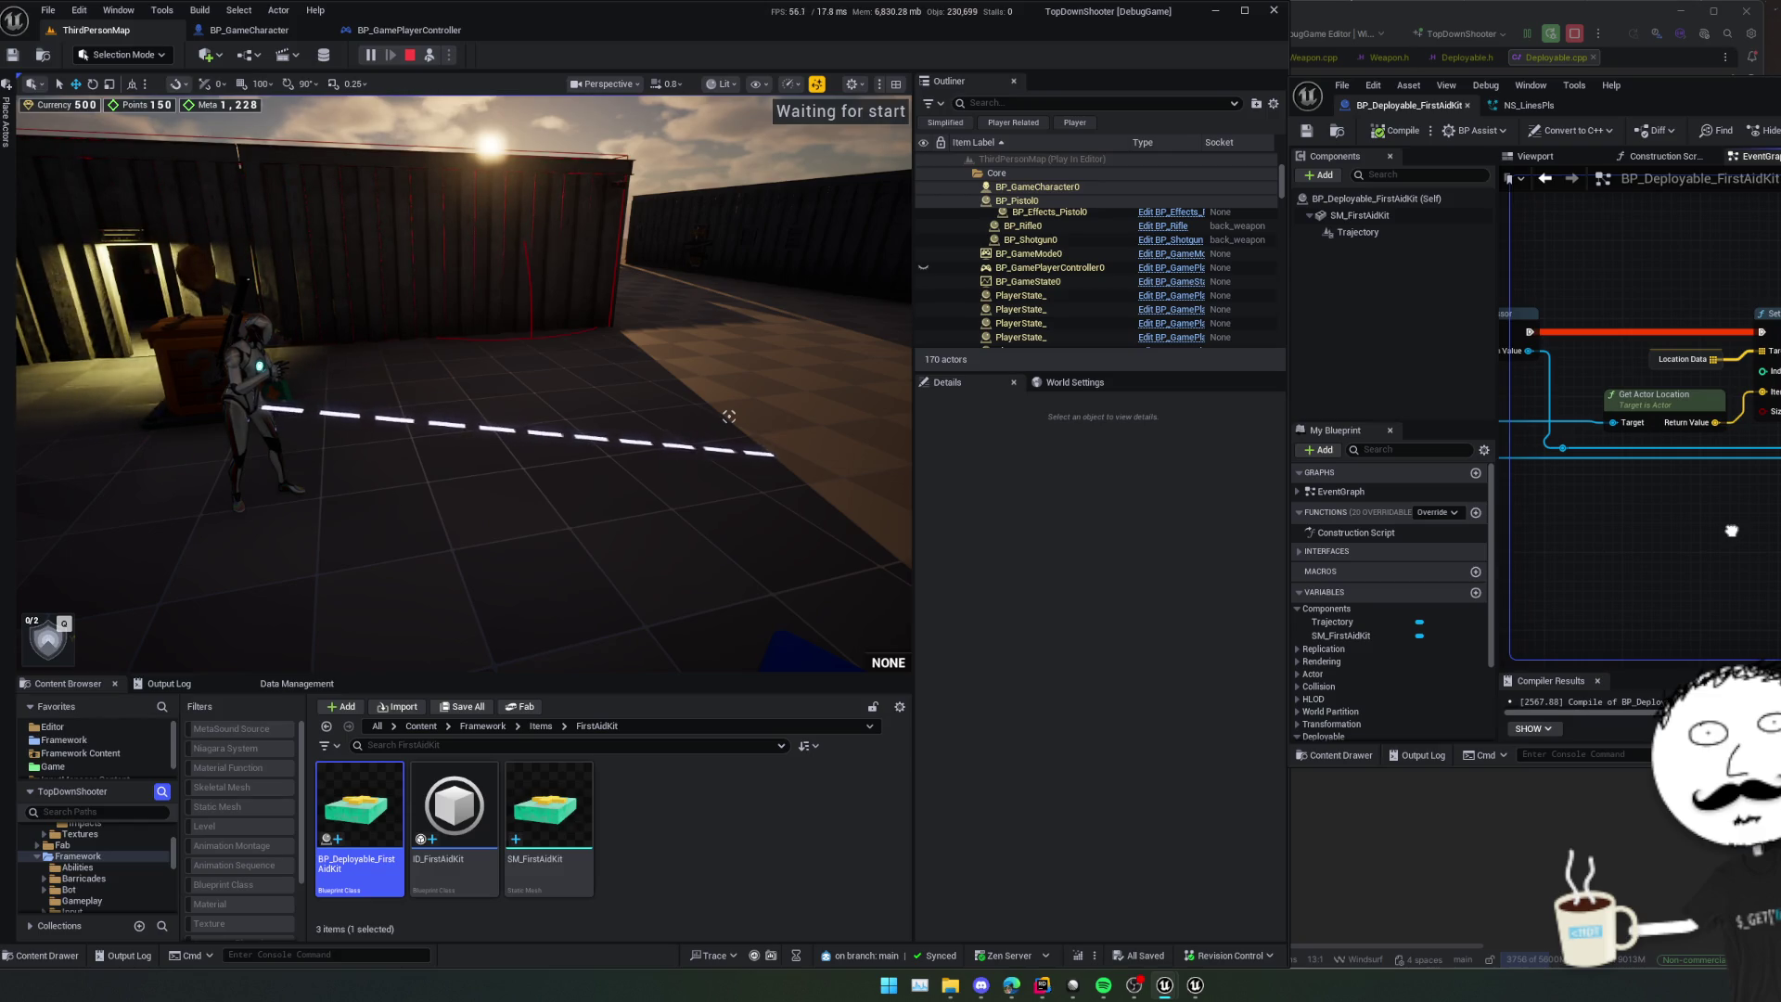
mouse_move(1731, 531)
left_mouse_down()
mouse_move(1770, 526)
mouse_move(1754, 524)
left_mouse_up()
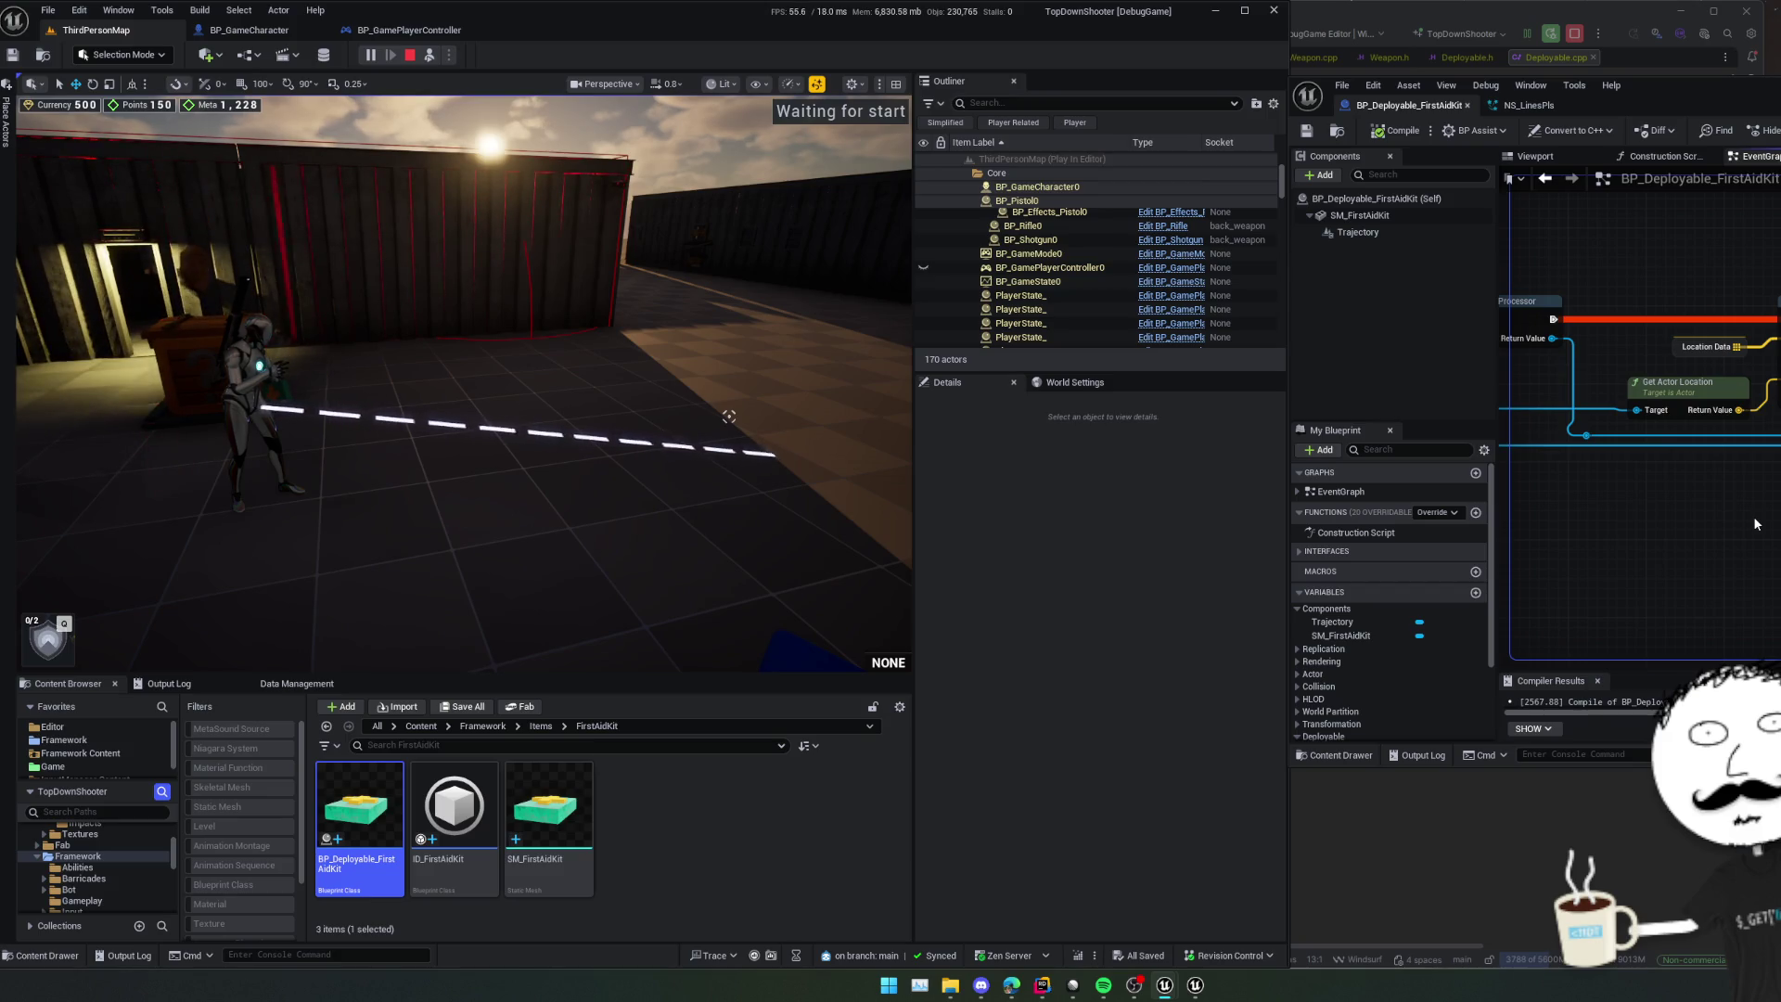
- Paste a self-targeted Get Actor Location node in place of the old one
key("super")
key("super")
left_click_drag(1624, 519, 1746, 558)
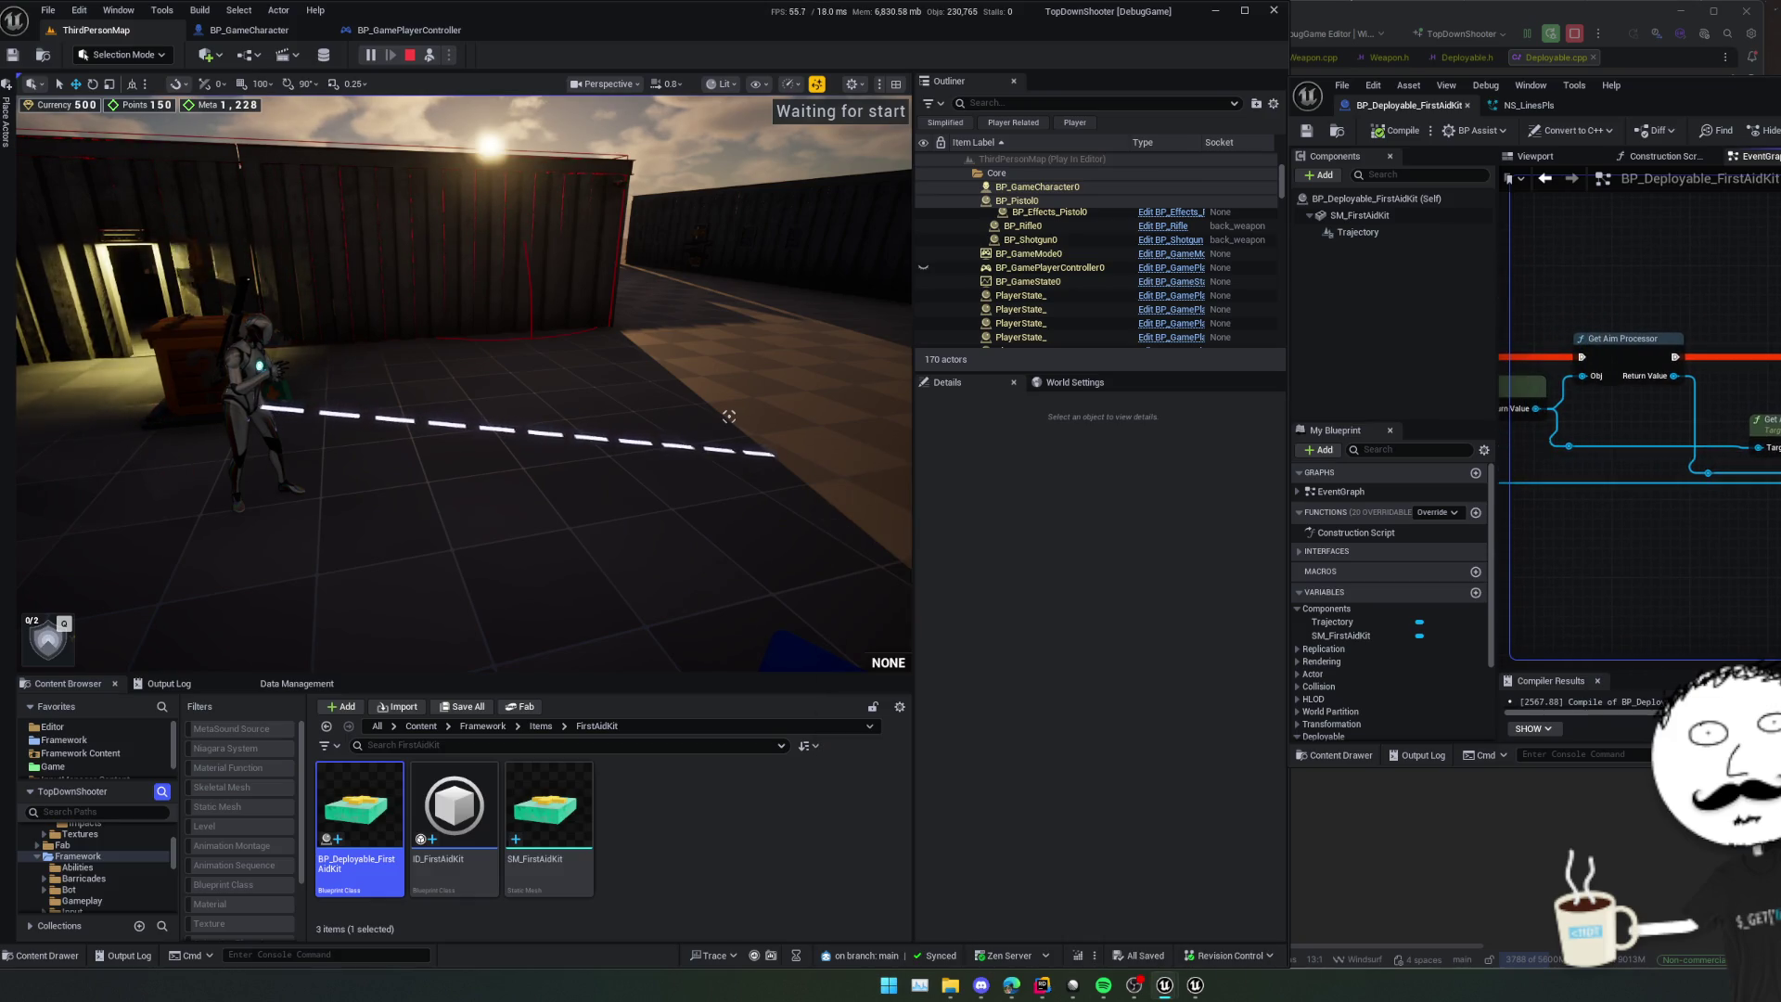
left_click_drag(1767, 422, 1665, 451)
right_click(1742, 434)
type("get a")
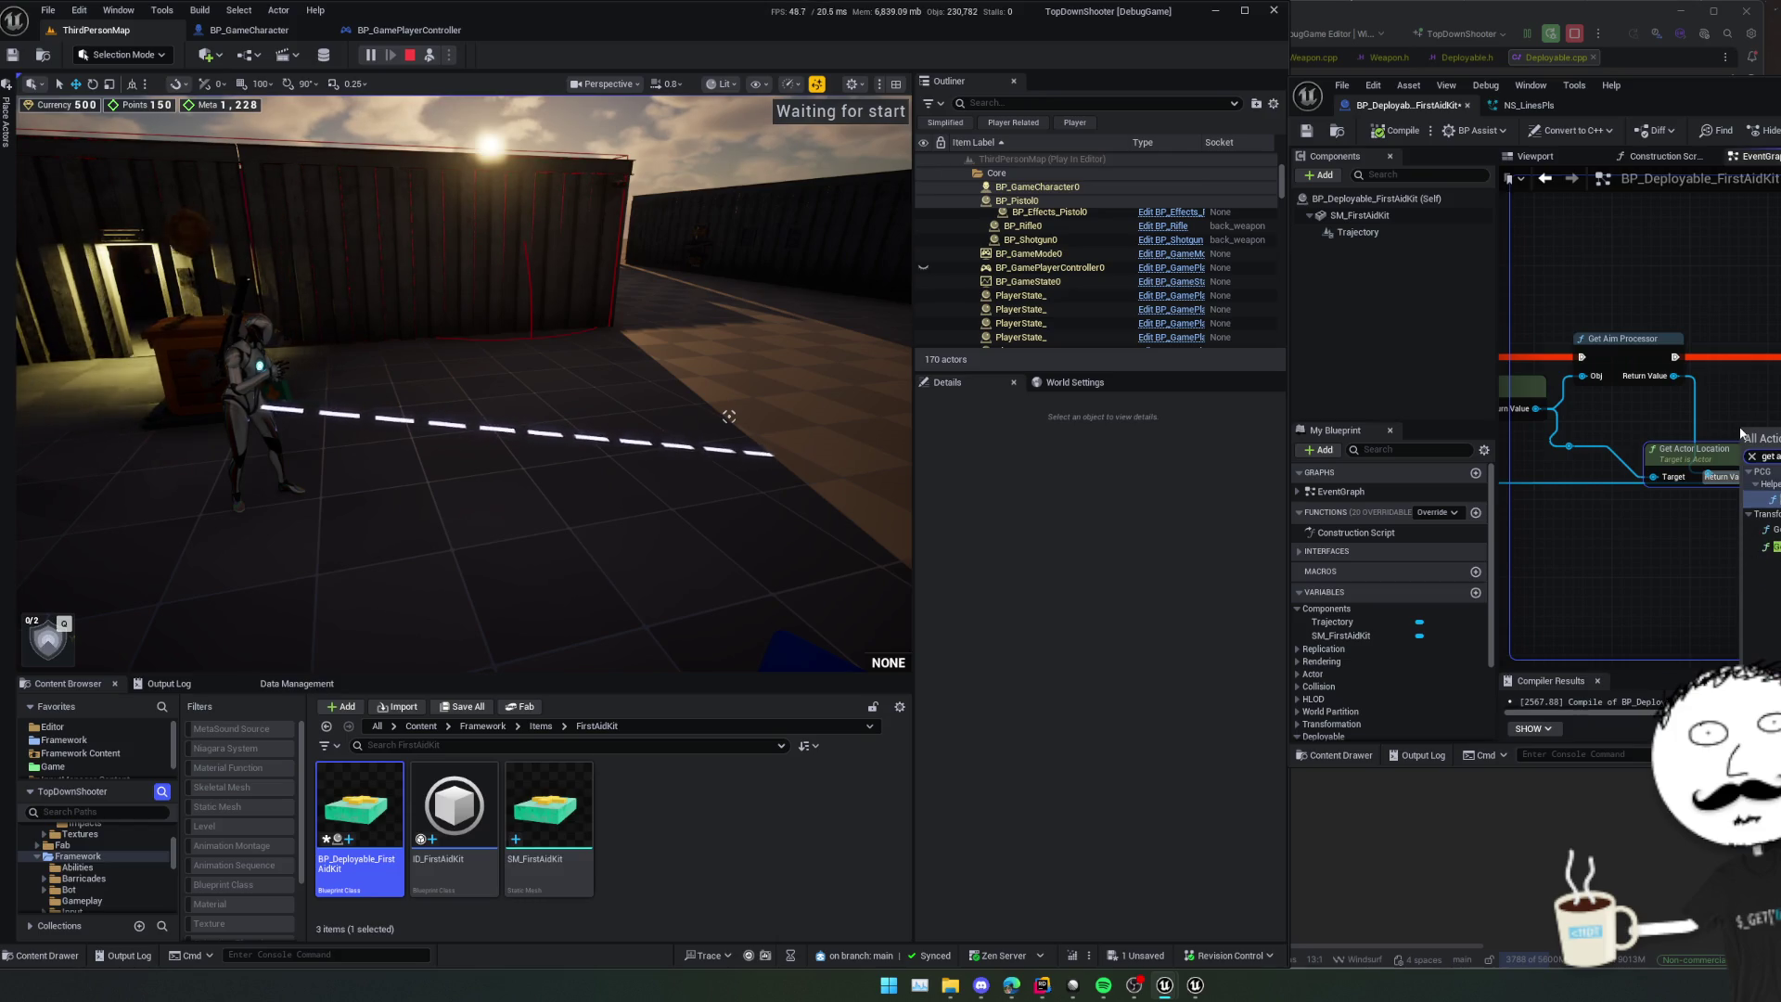
key("Escape")
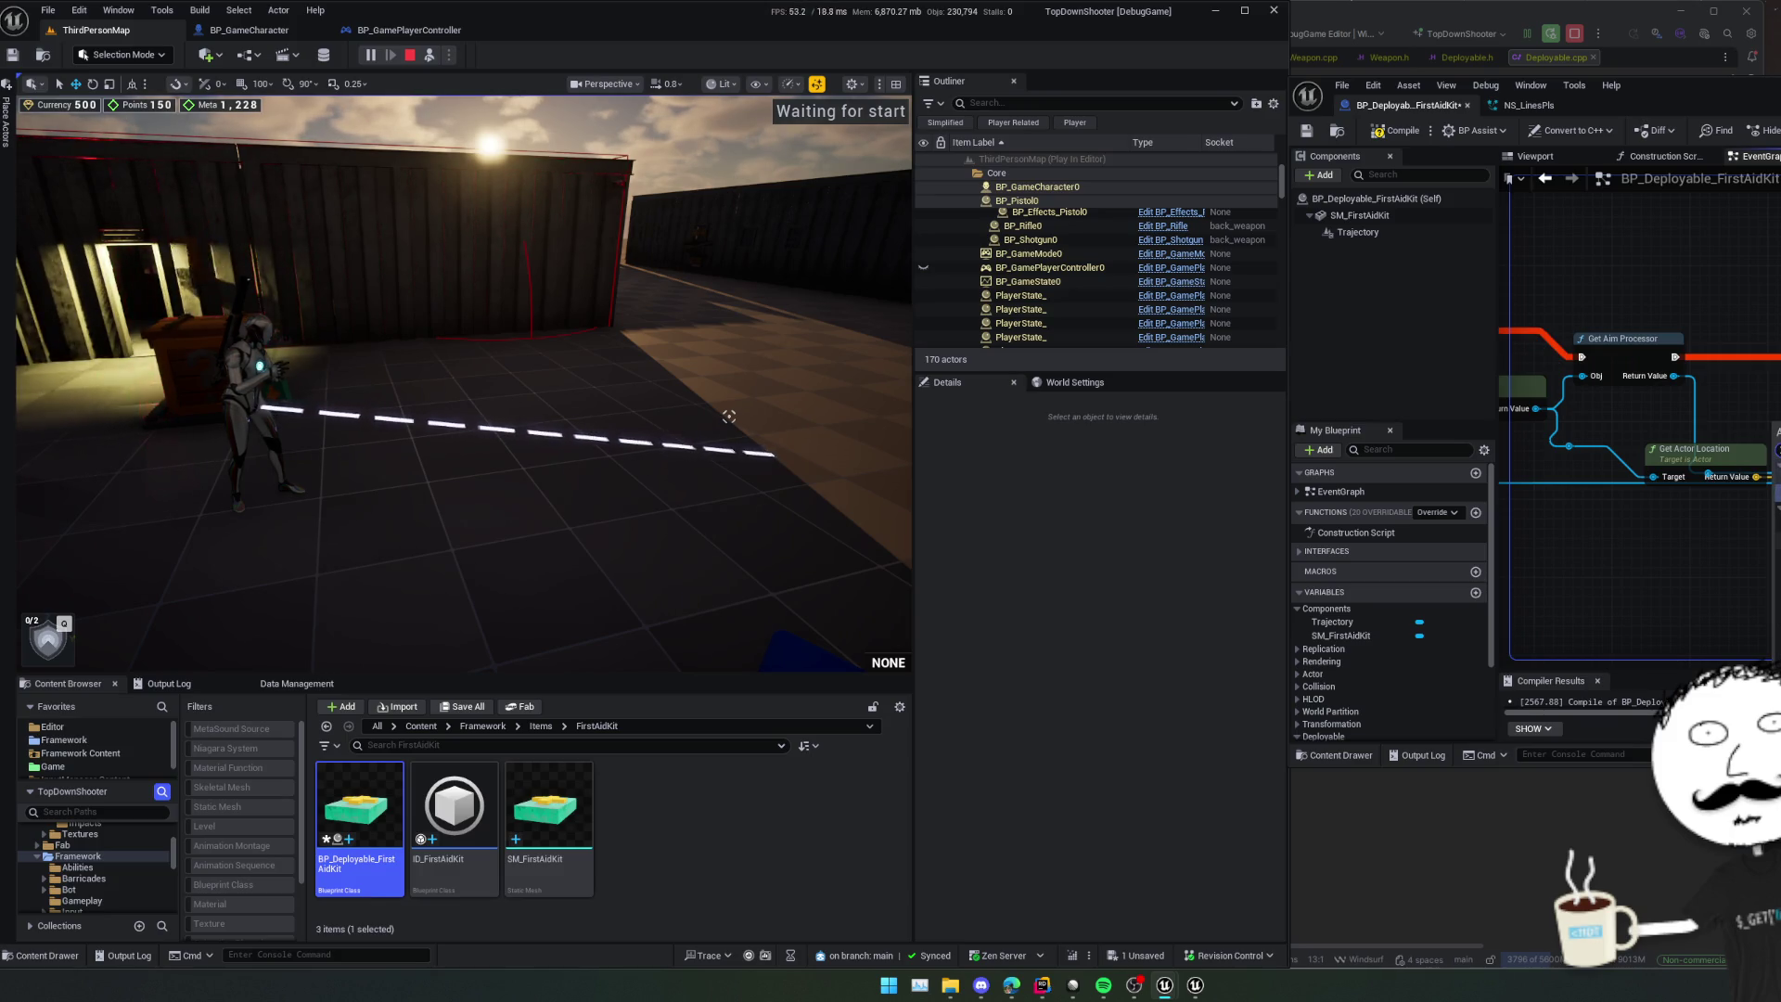
key("ctrl+v")
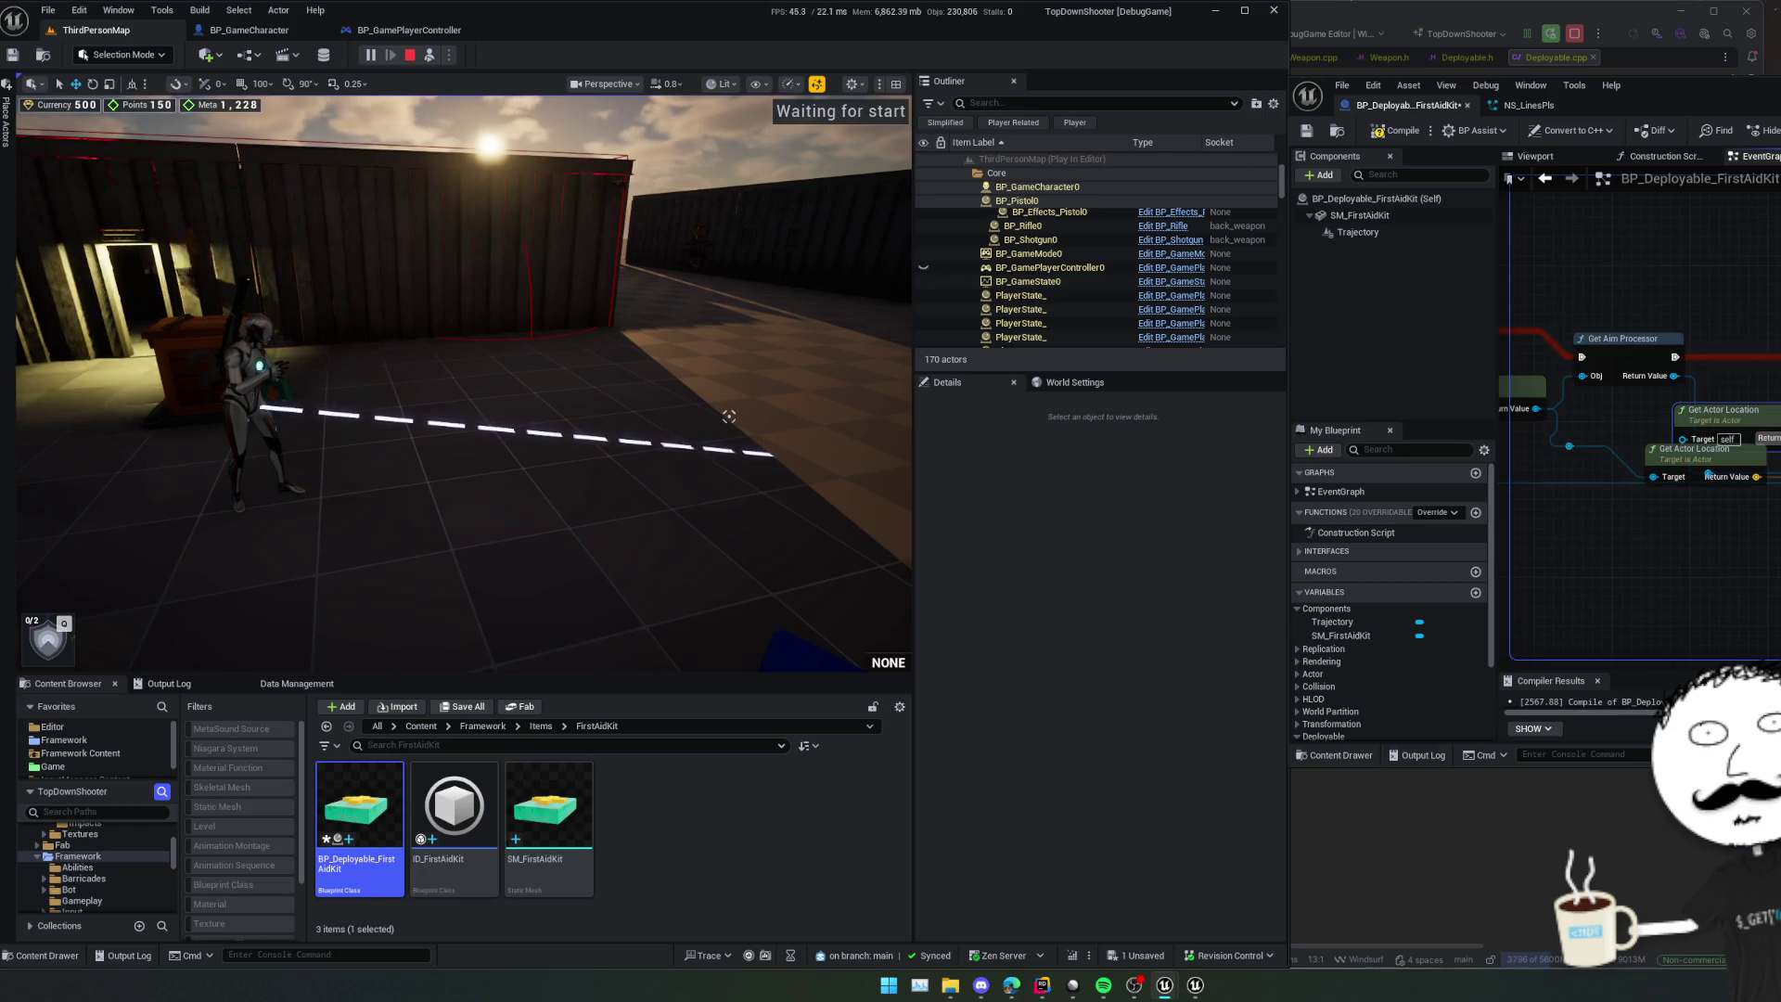
left_click_drag(1622, 460, 1694, 530)
- Compile and save, then possess the player and move with W and A to test the line
left_click(1397, 130)
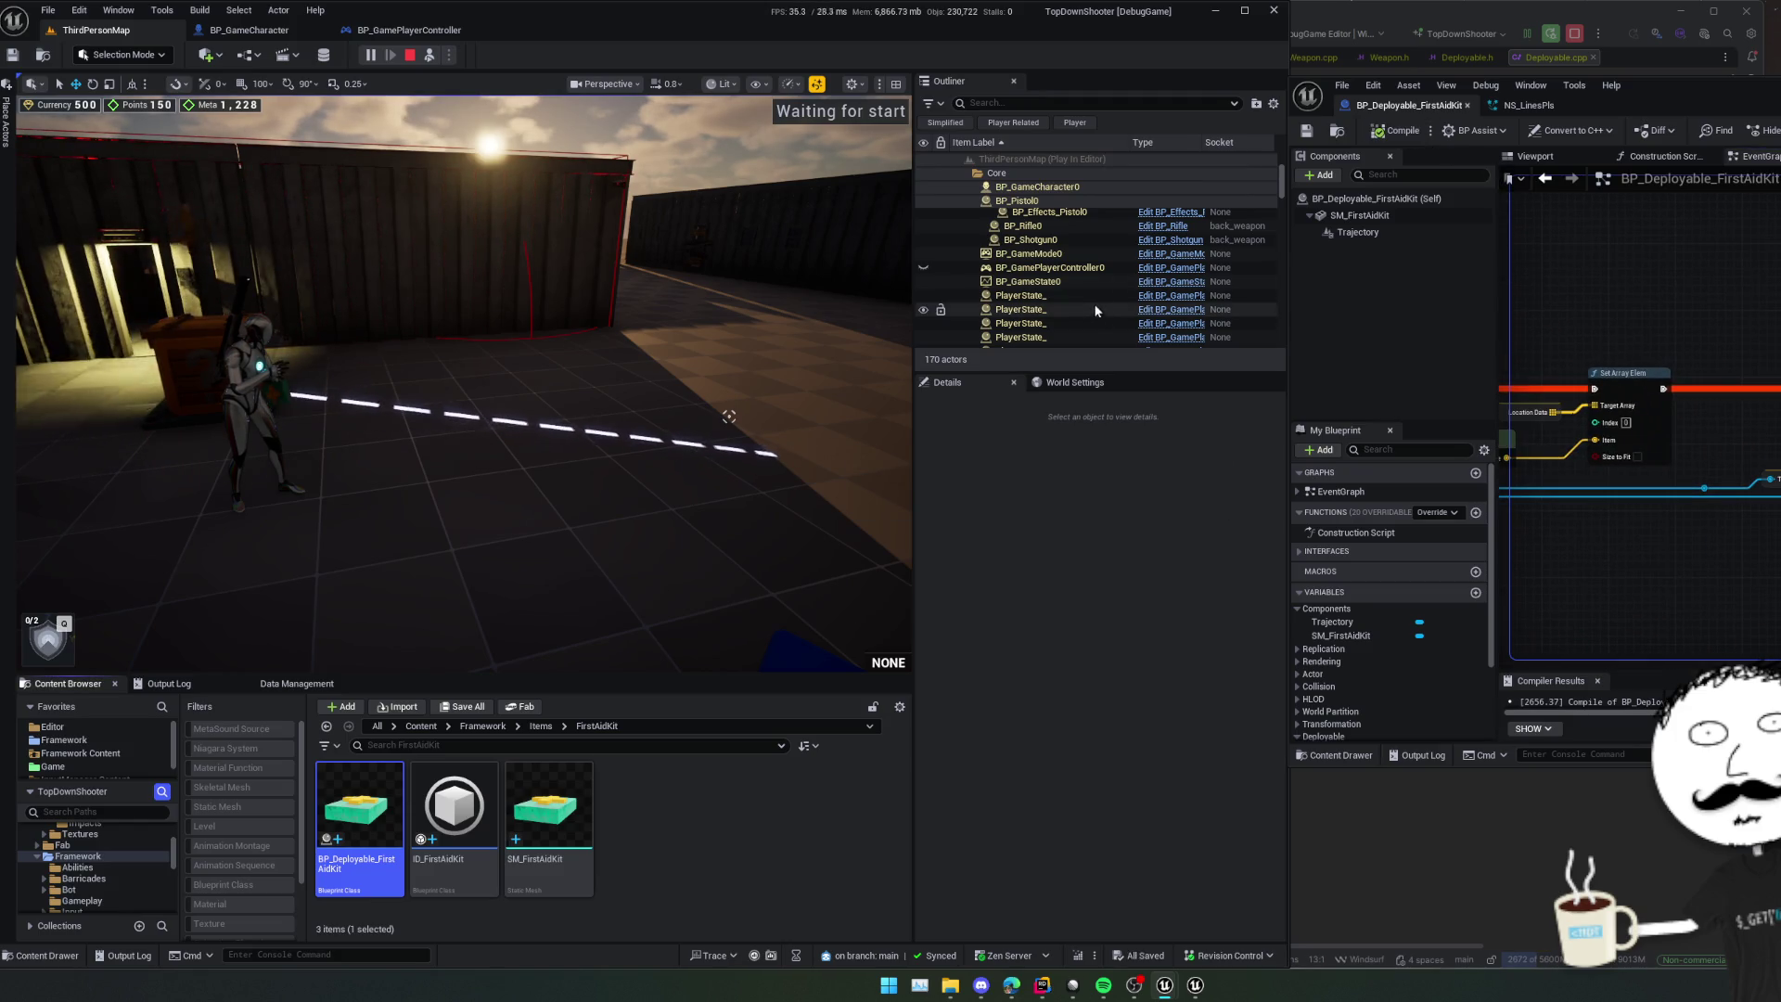
left_click(429, 55)
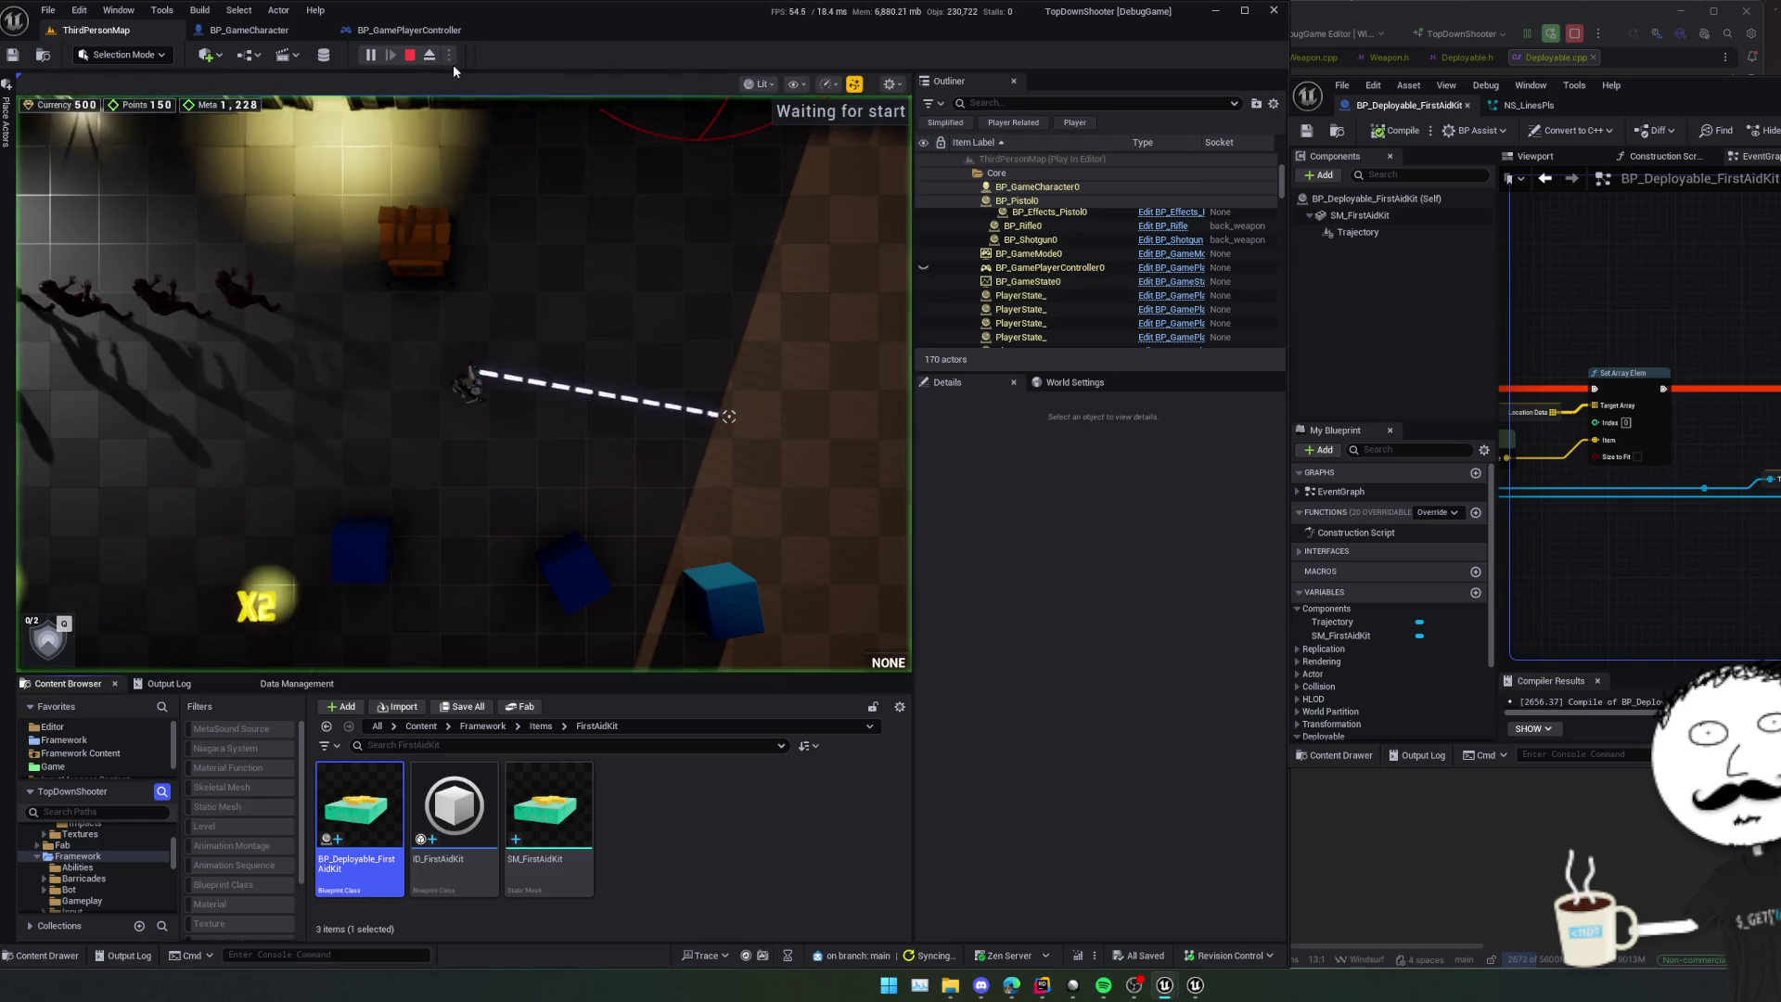
left_click(742, 386)
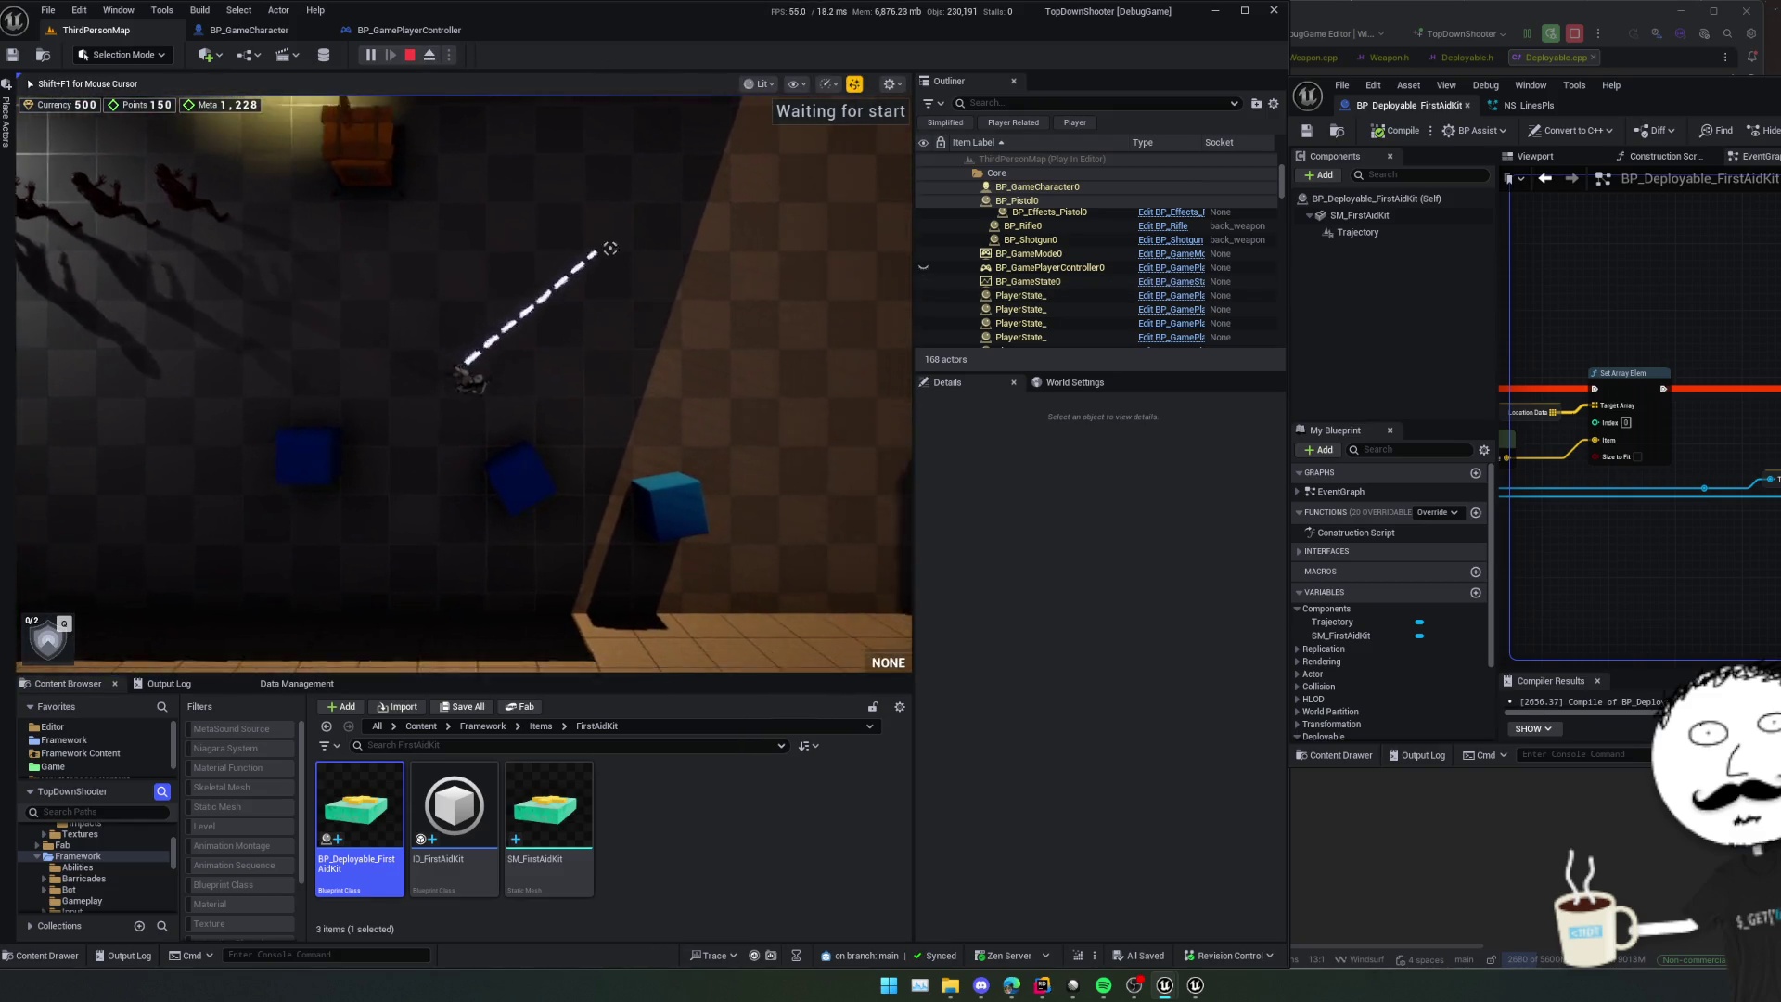
key("w")
key("a")
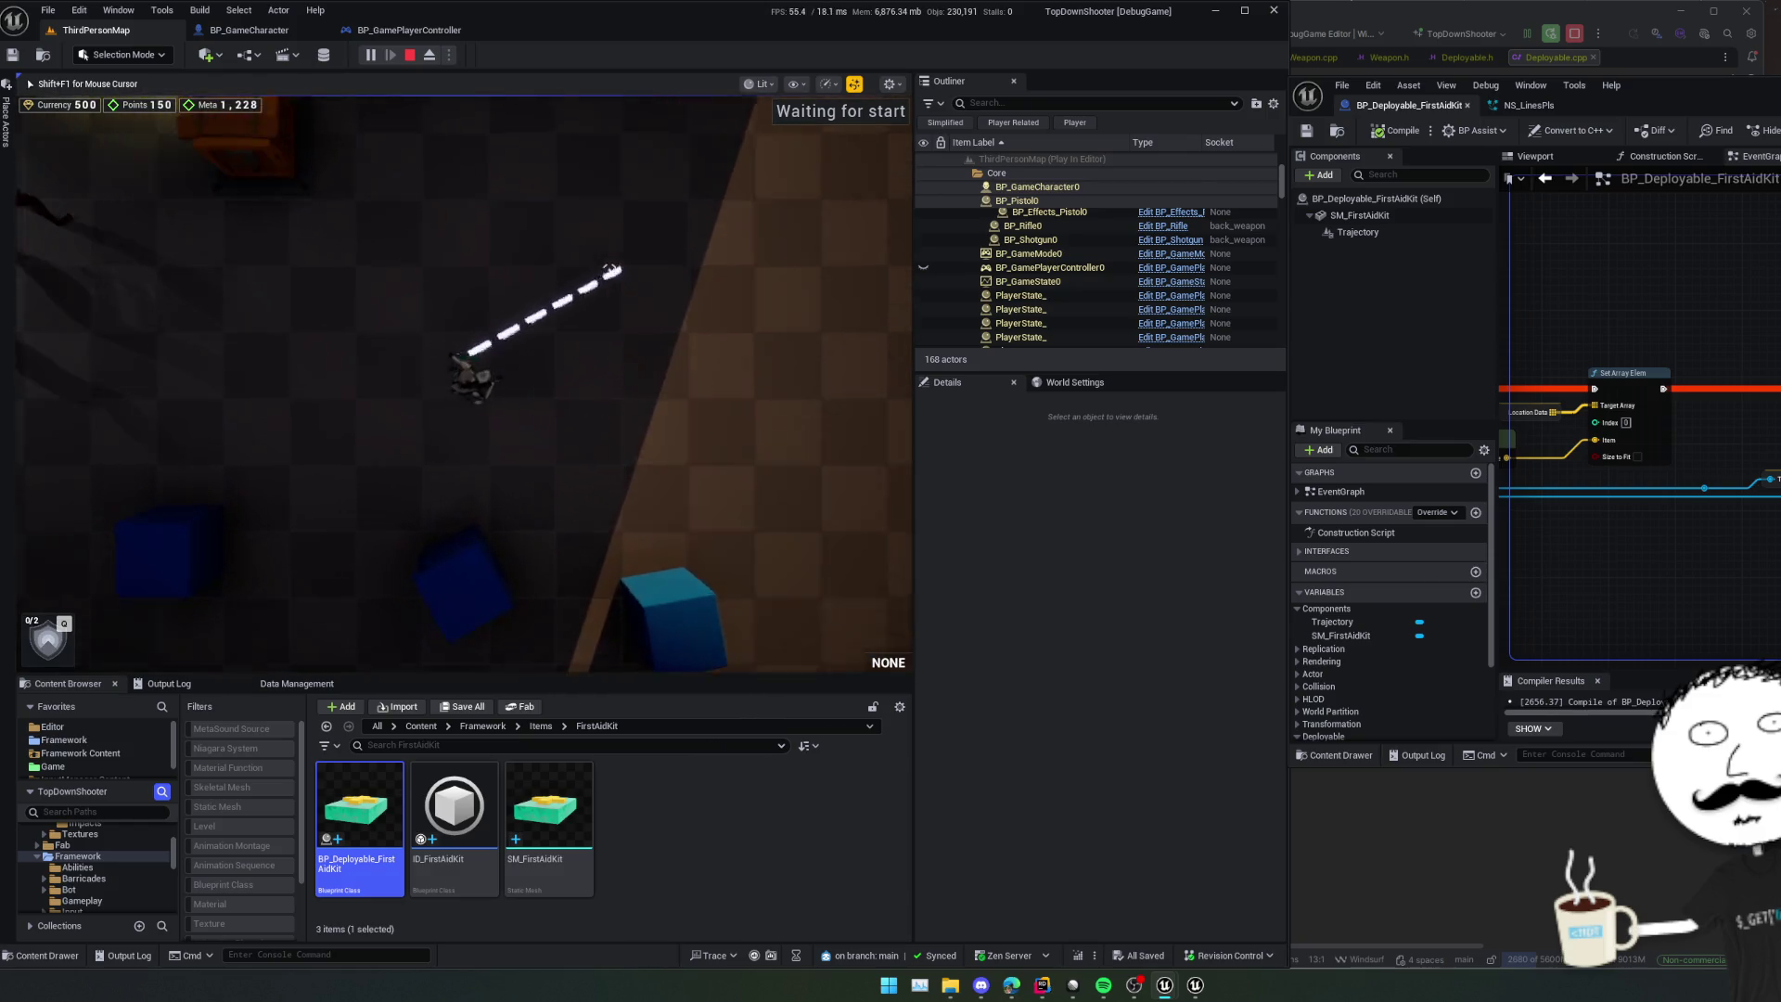
key("a")
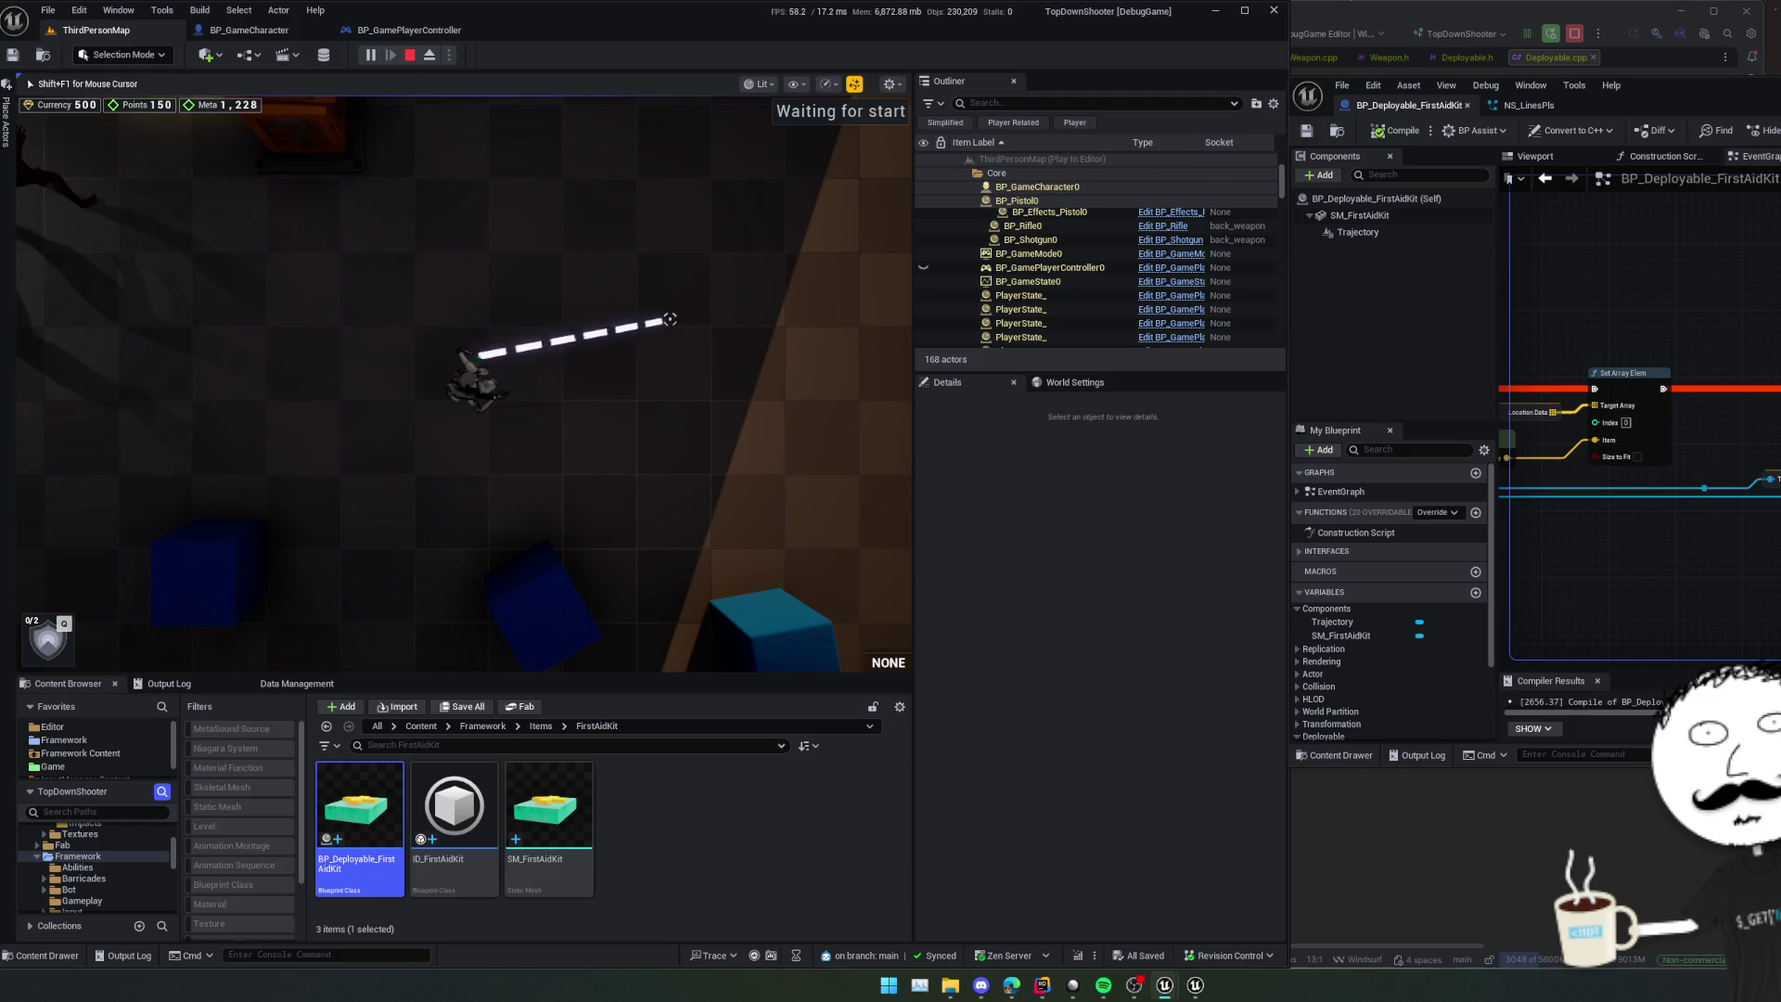
- Pan the graph to Get Aim Processor, Set Array Elem and Location Data, and eject with F8
key("super")
left_click_drag(1689, 575, 1763, 594)
left_click_drag(1670, 519, 1559, 452)
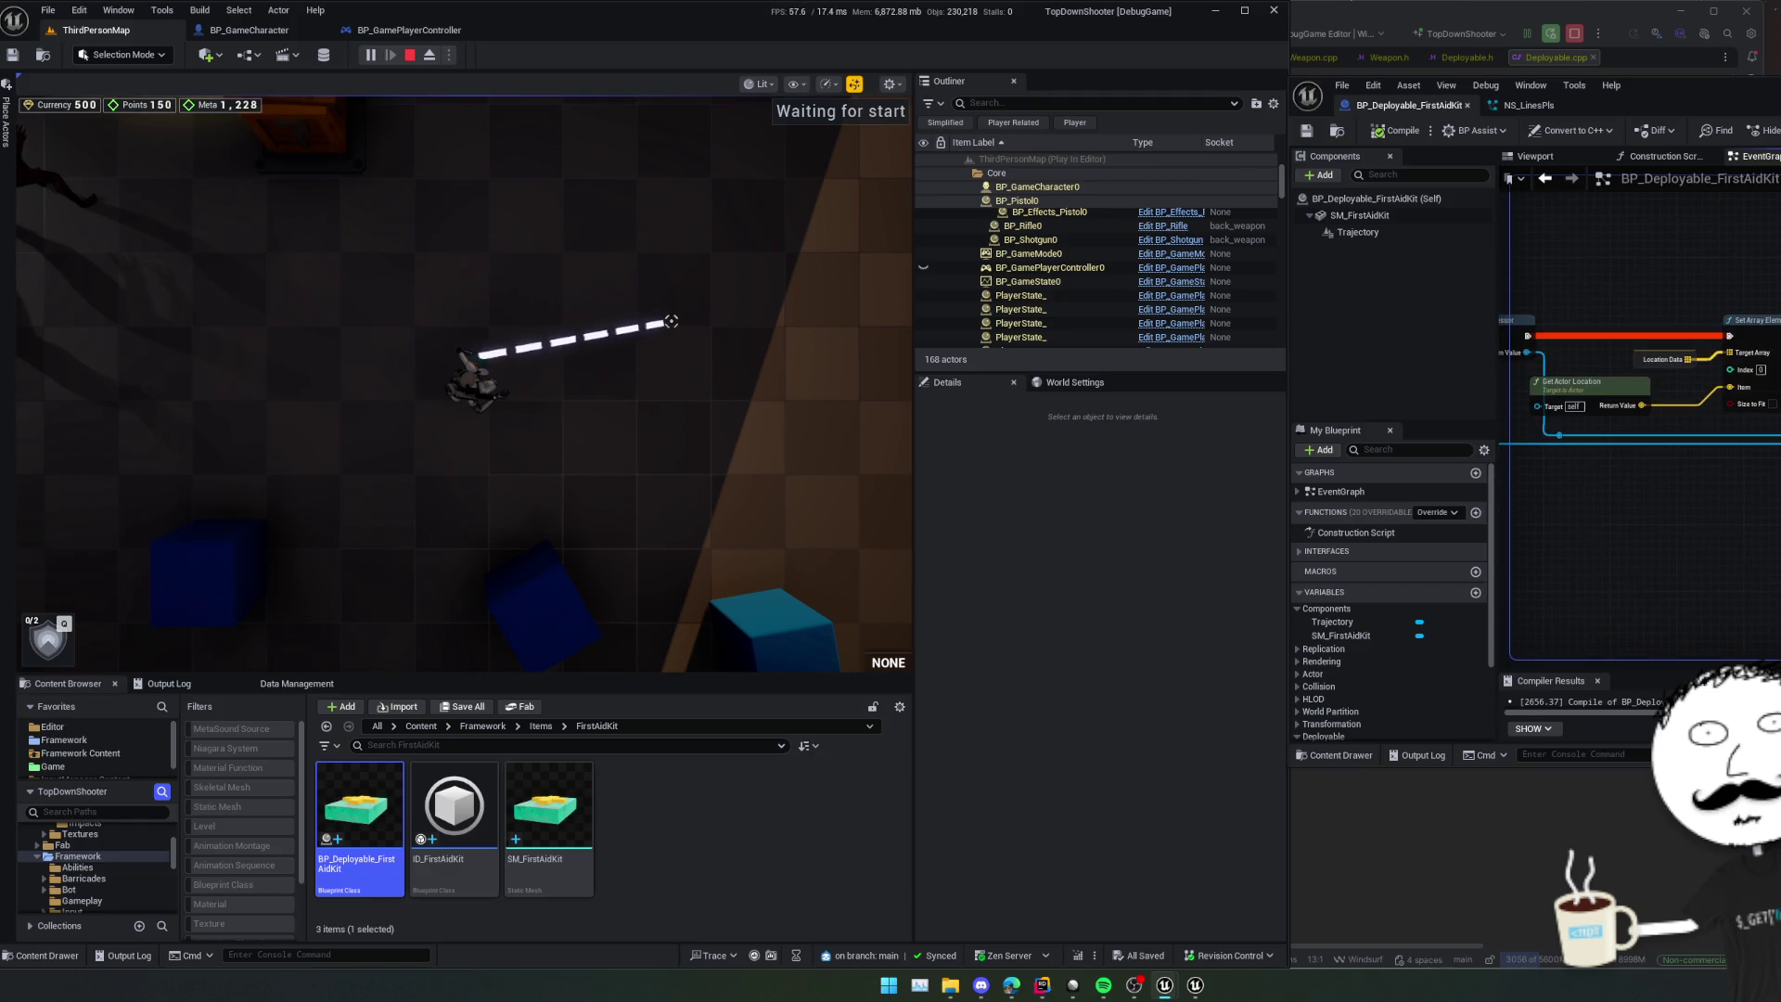
key("F8")
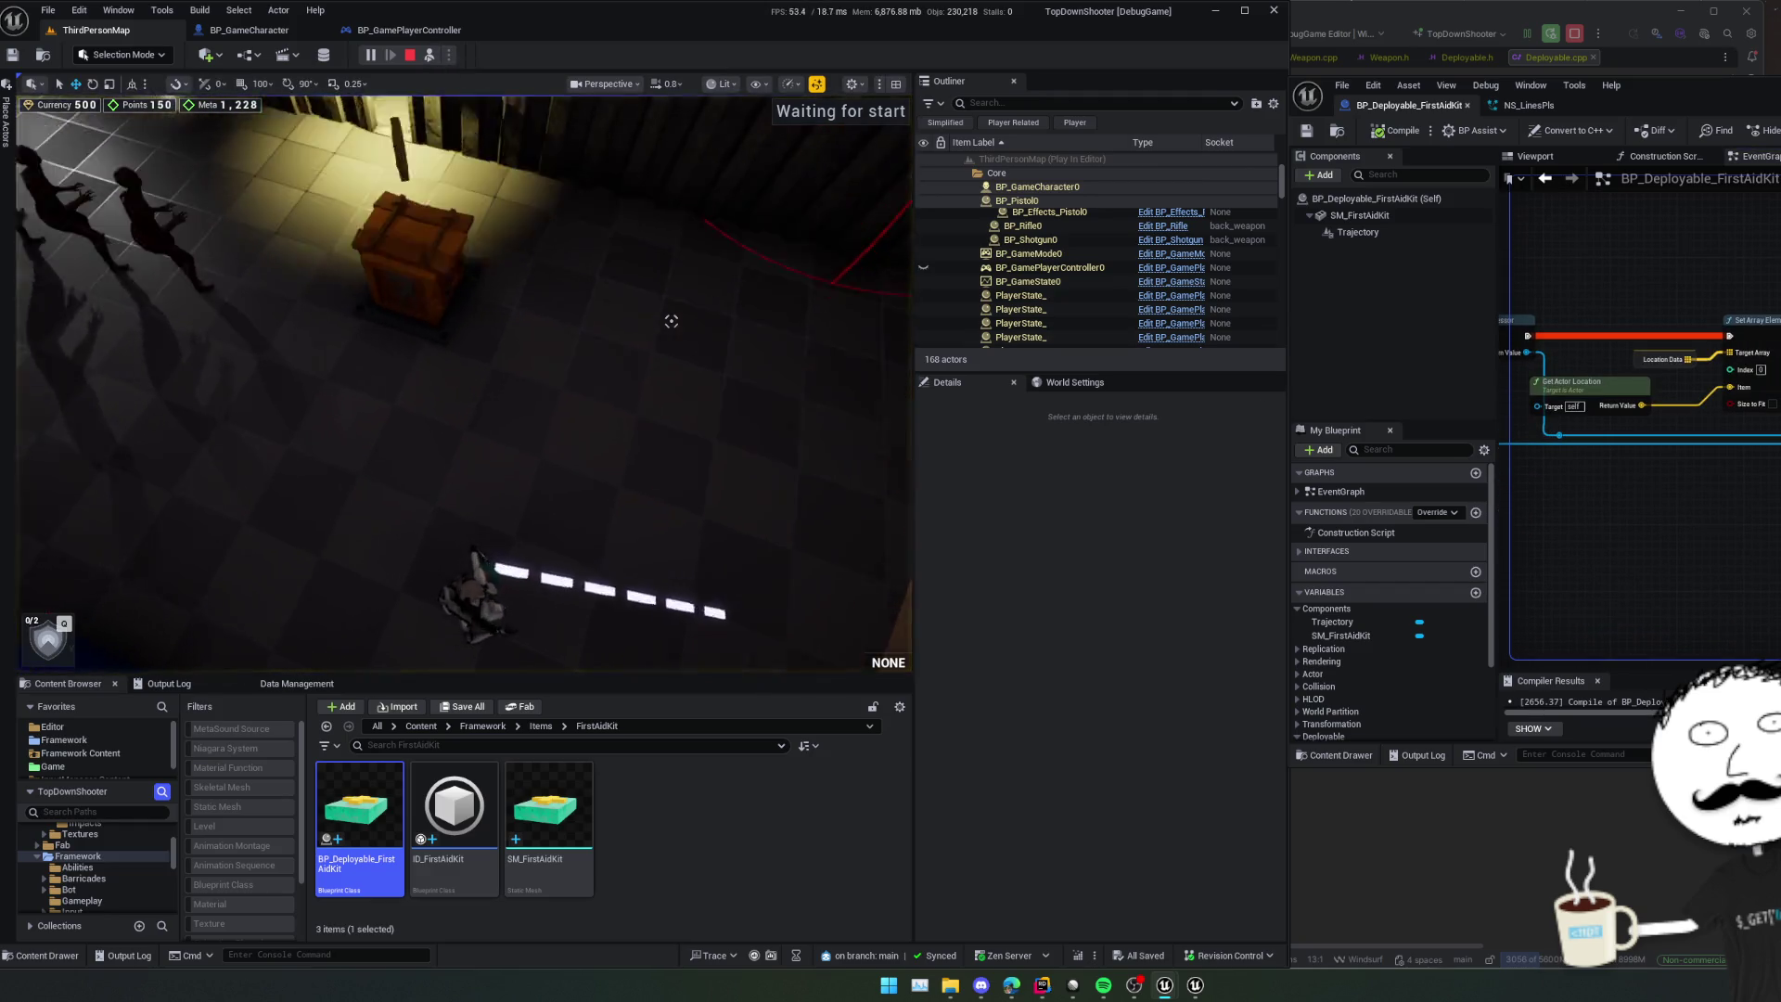
- Fly the free camera back to view the character and dashed floor line
scroll(671, 321, "down", 1)
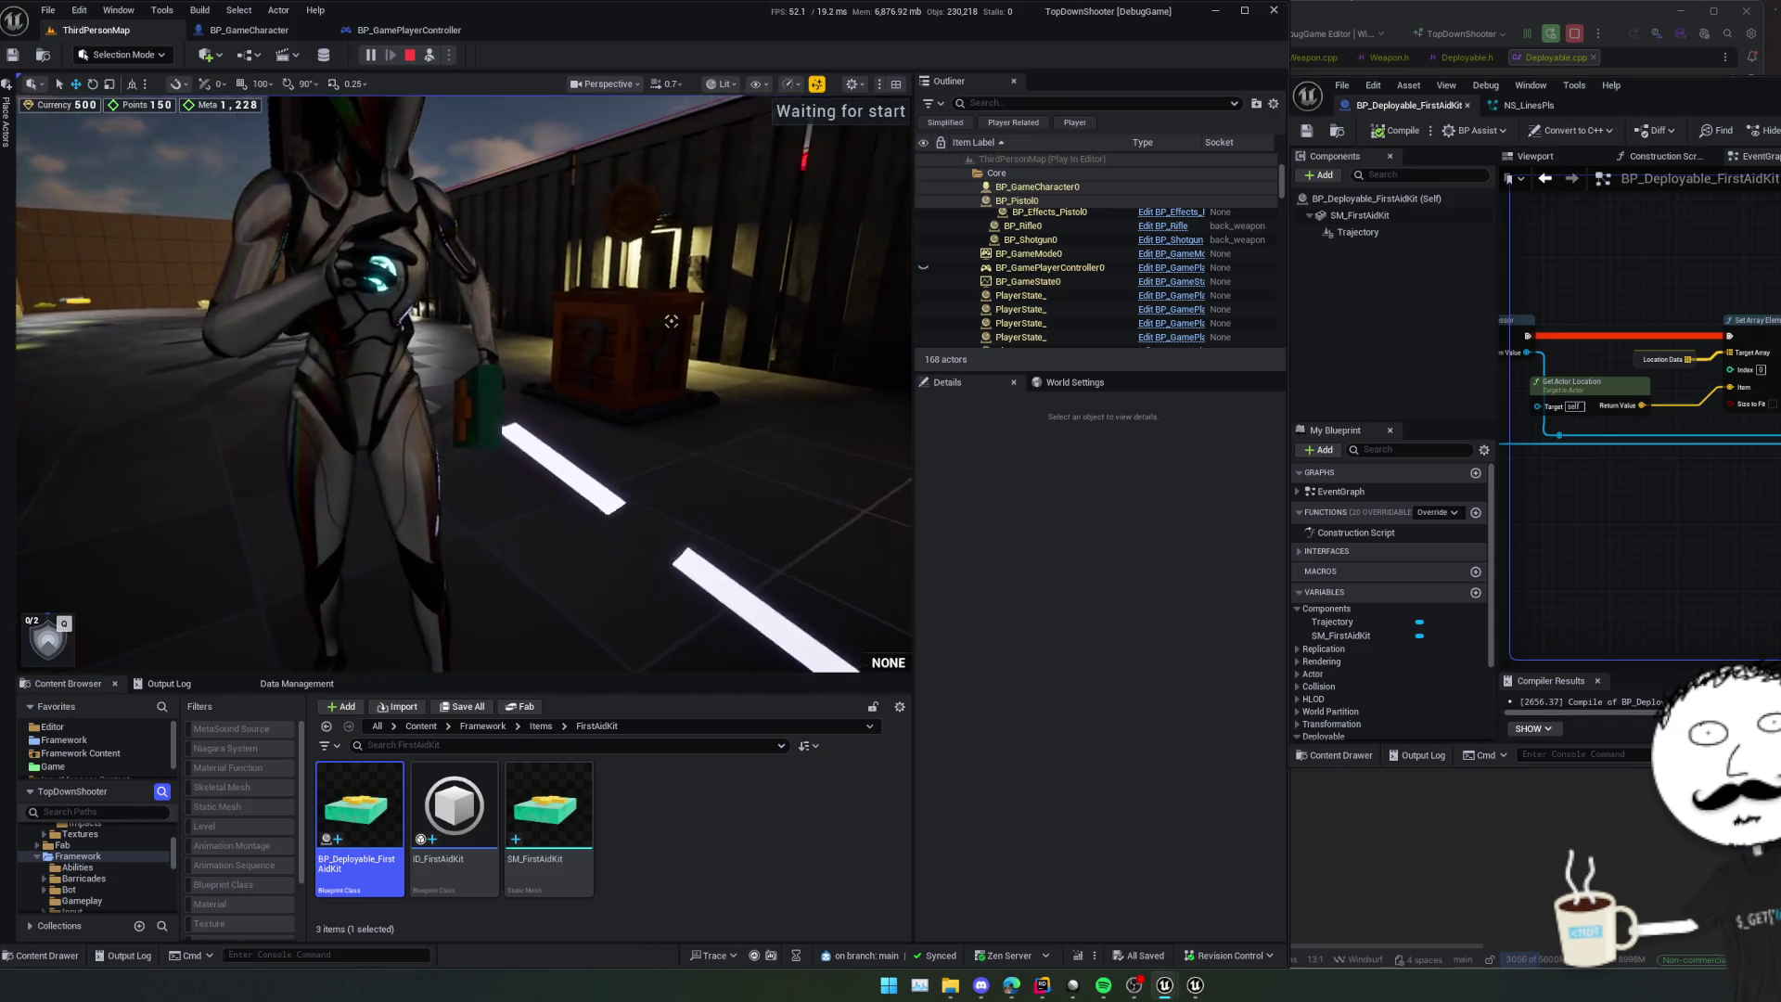
key("s")
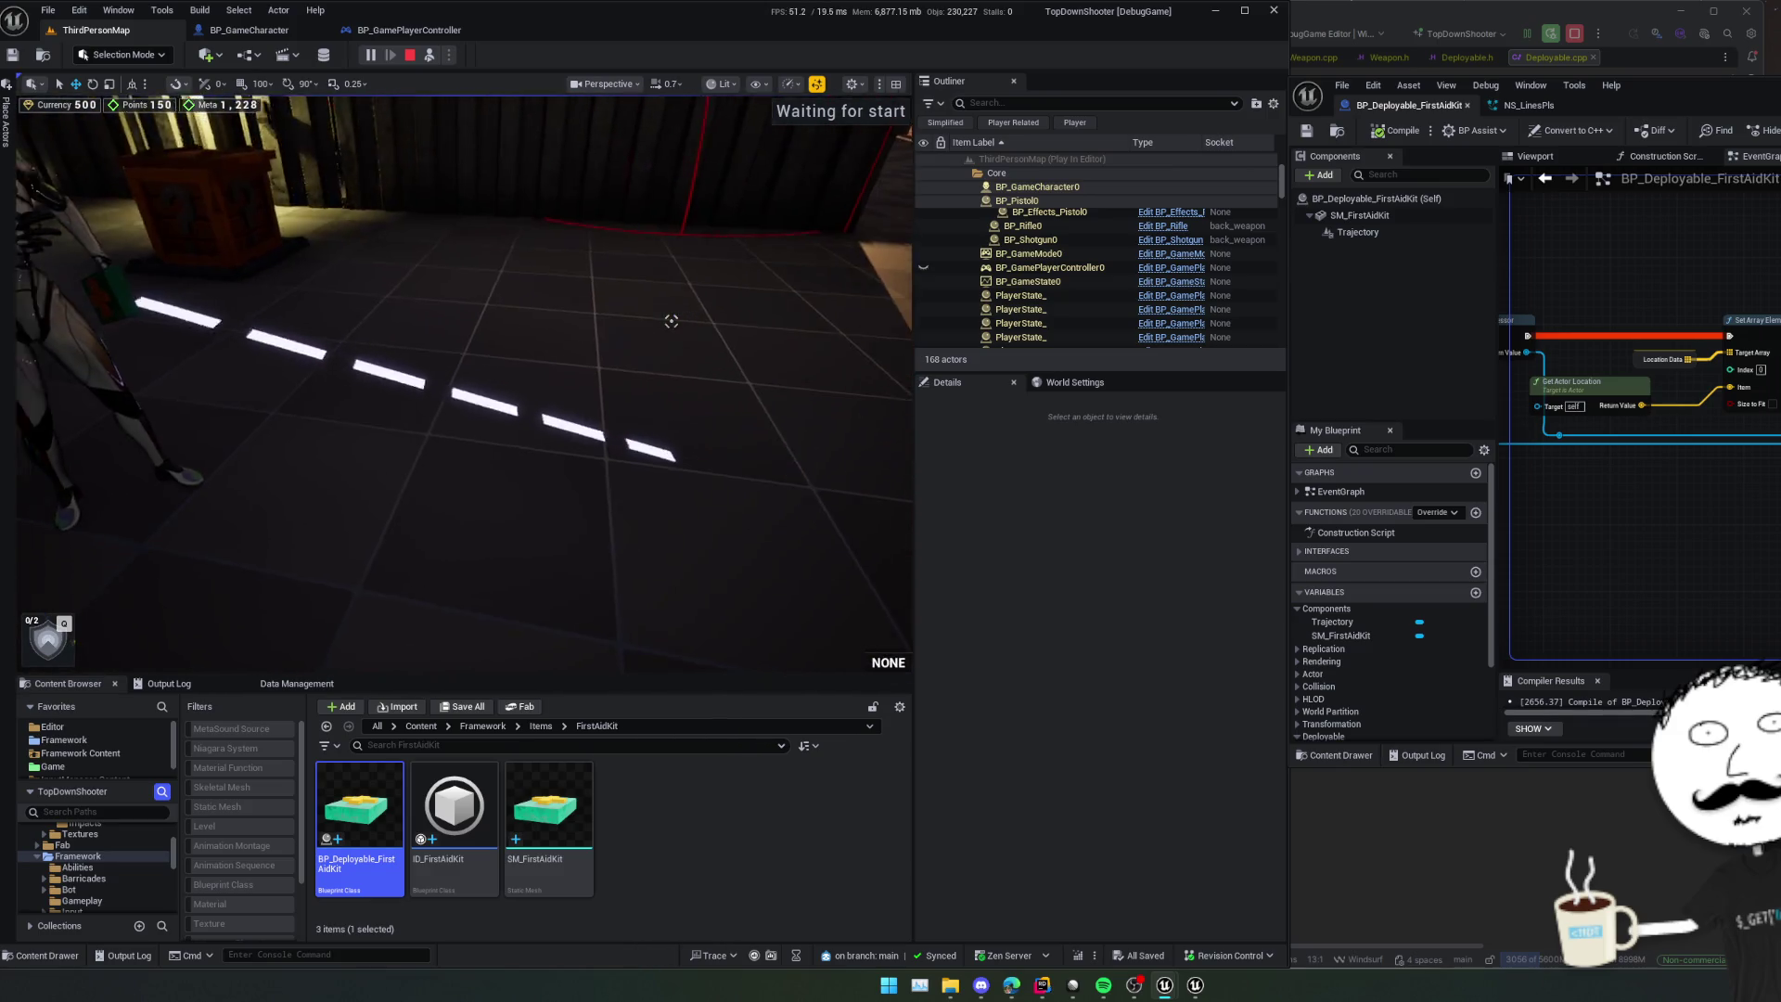
key("w")
scroll(671, 321, "down", 2)
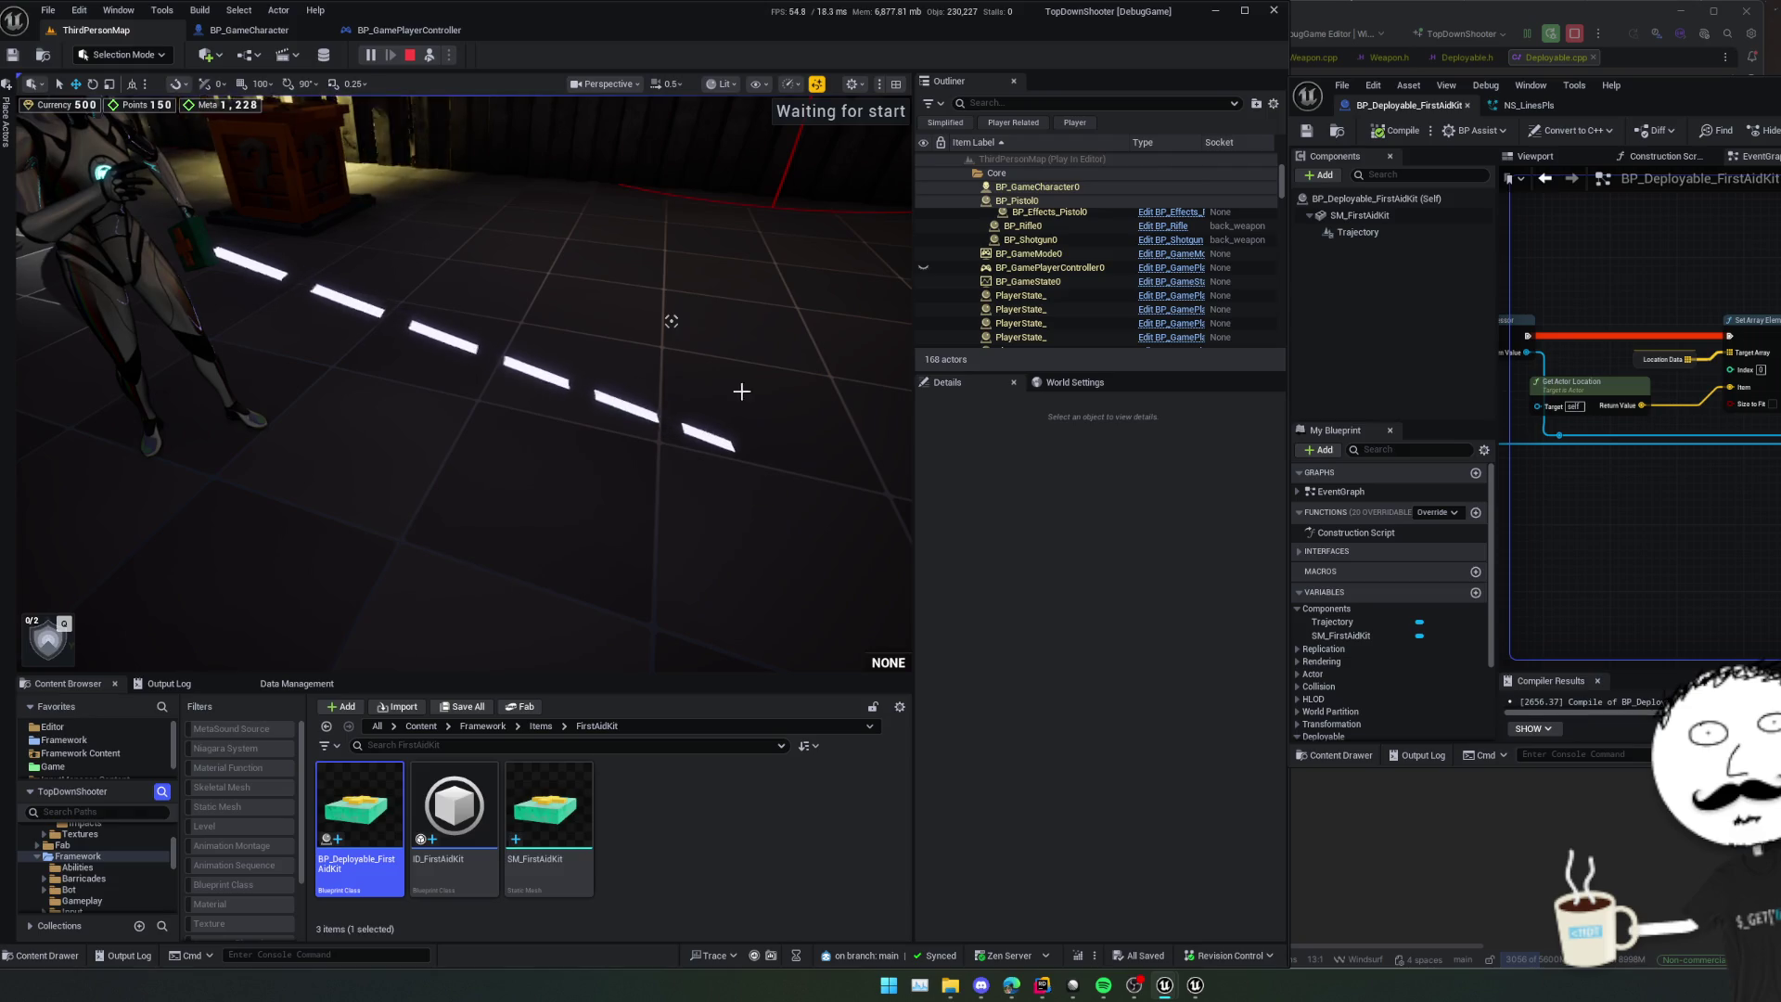
scroll(1735, 517, "up", 3)
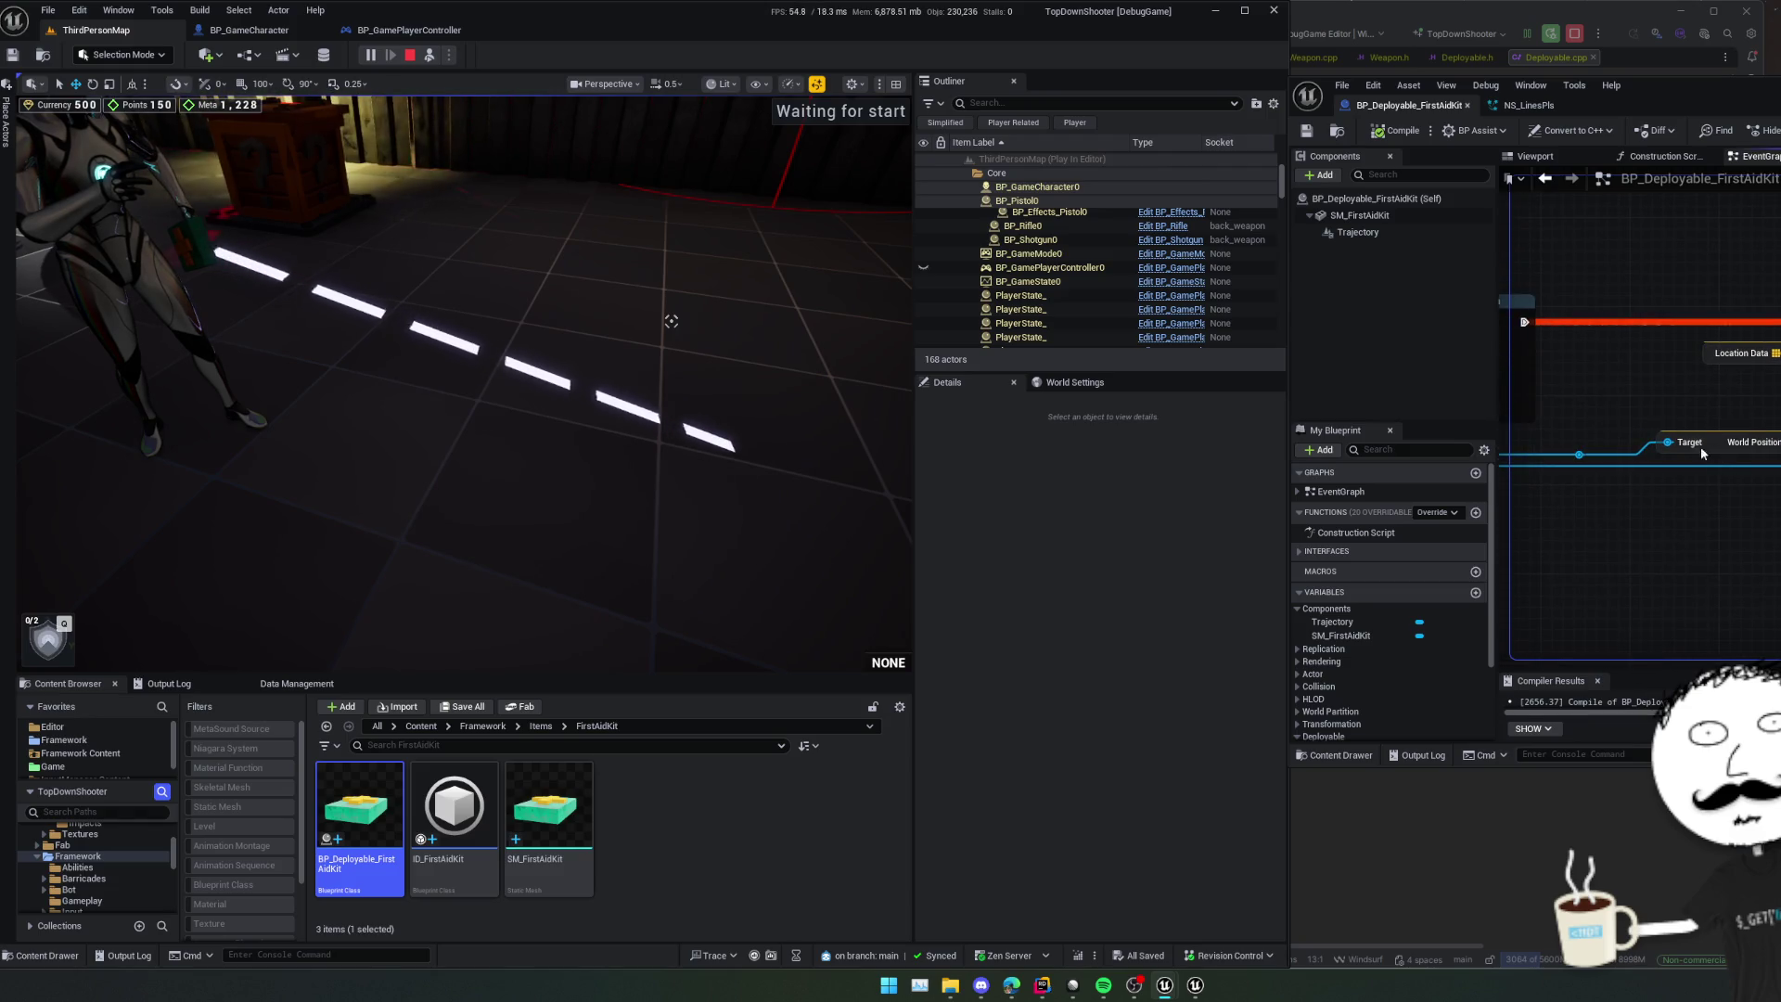
- Add an Add node after World Position, compile and save, then replay and end the test
left_click_drag(1690, 430, 1701, 489)
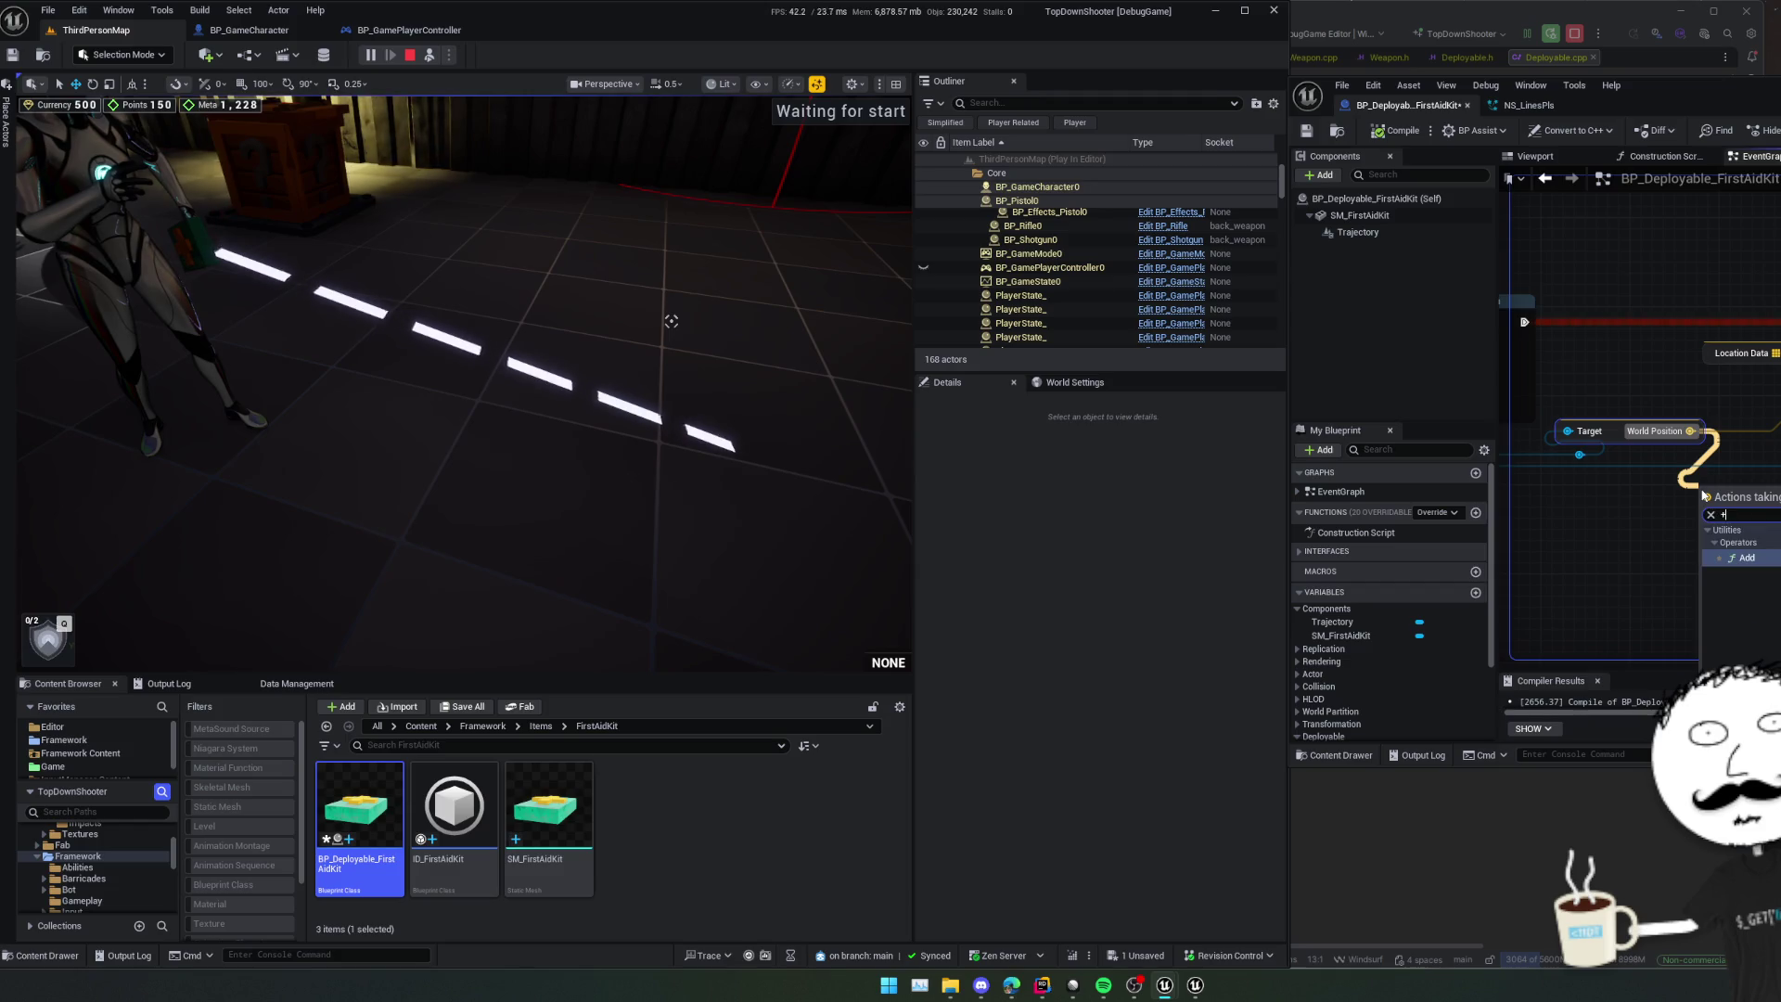
key("Return")
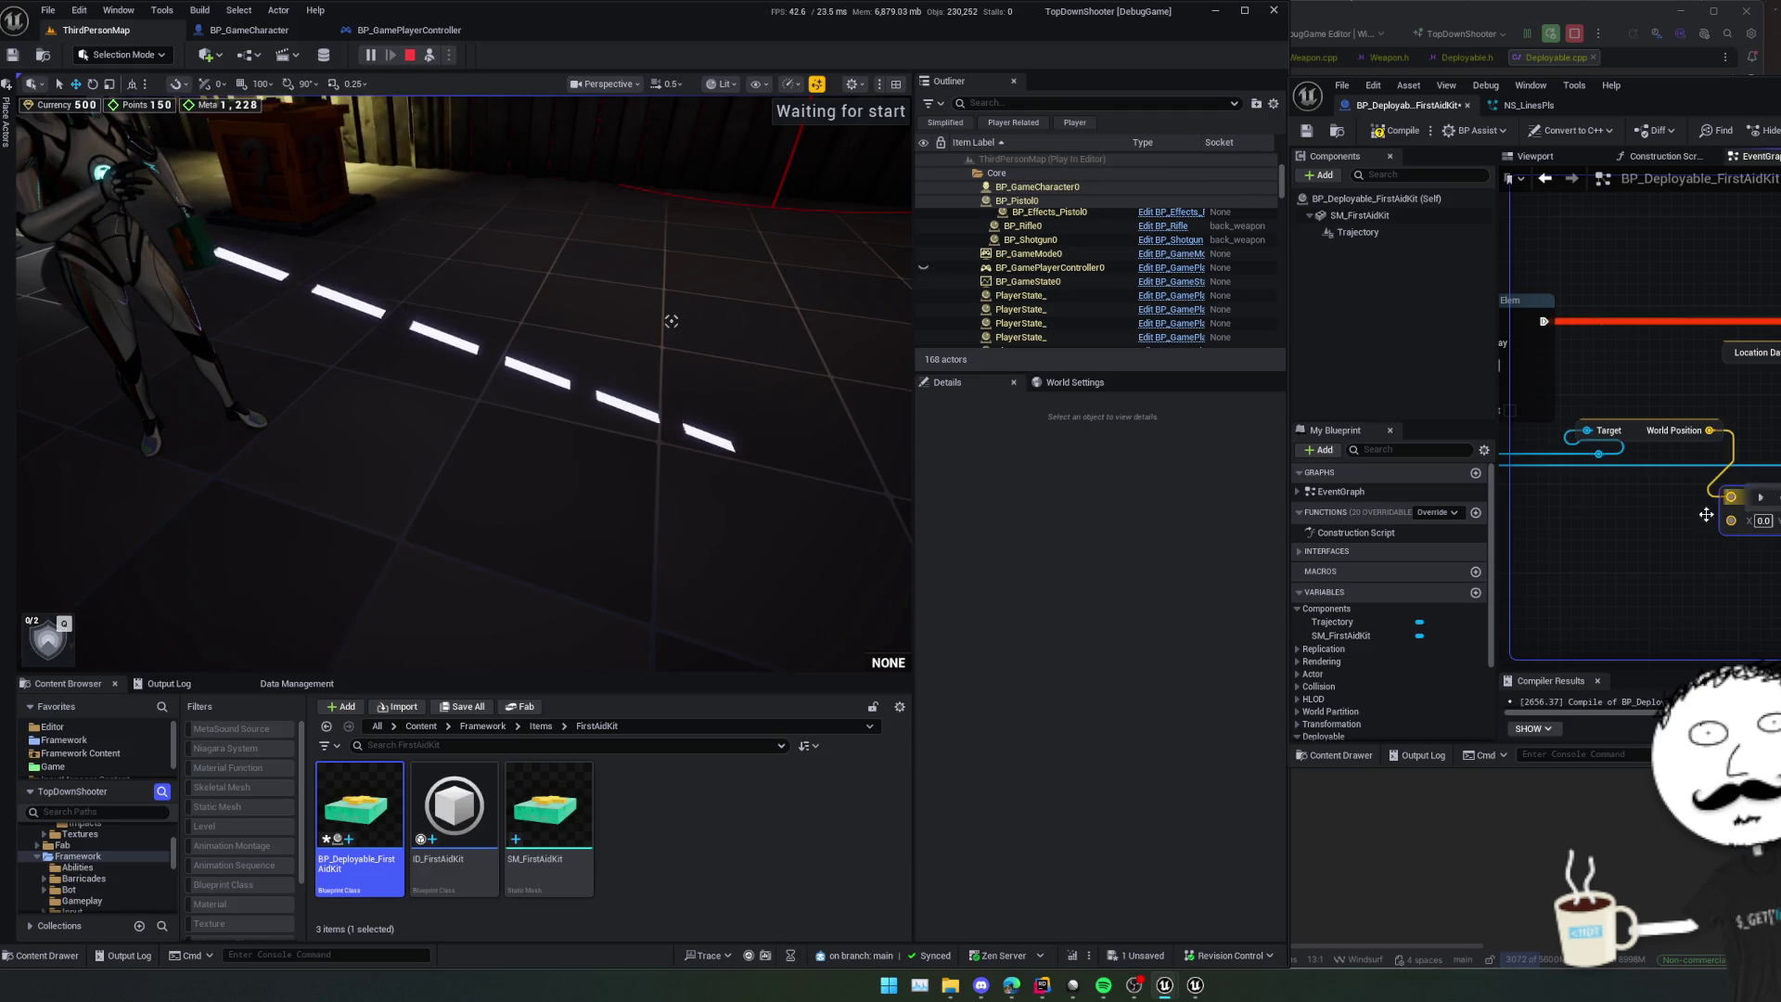
left_click_drag(1438, 232, 1496, 252)
left_click(1397, 129)
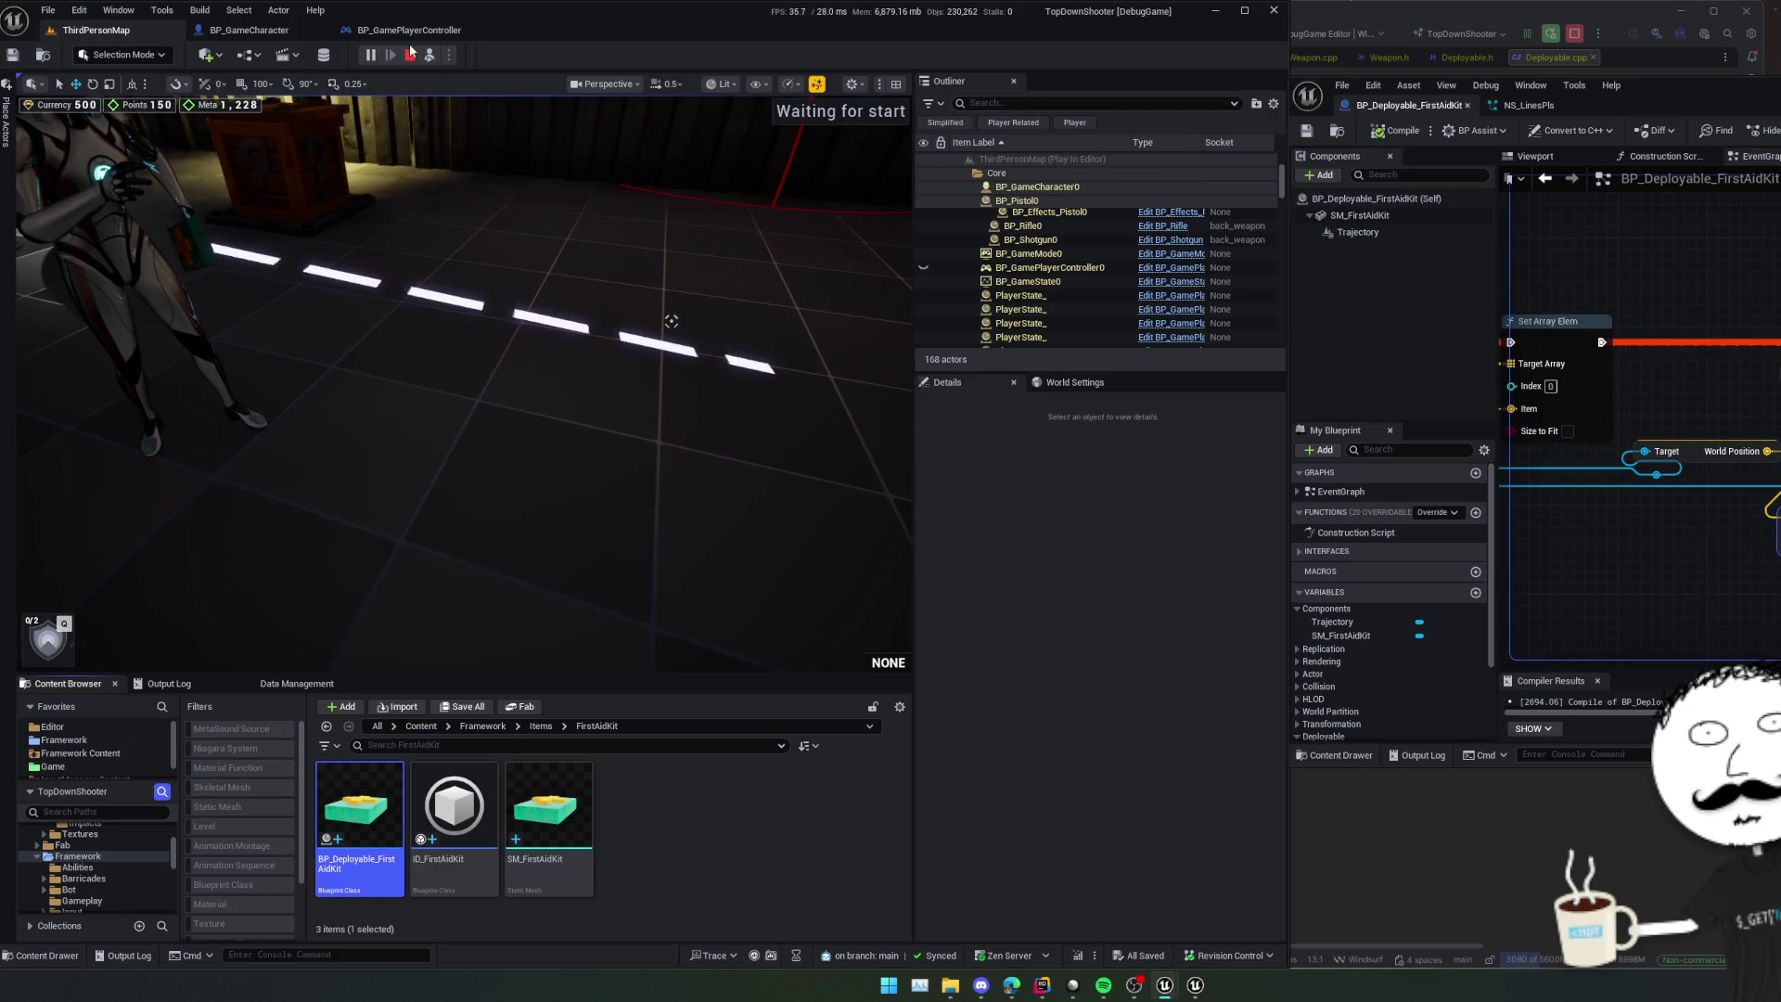
left_click(429, 60)
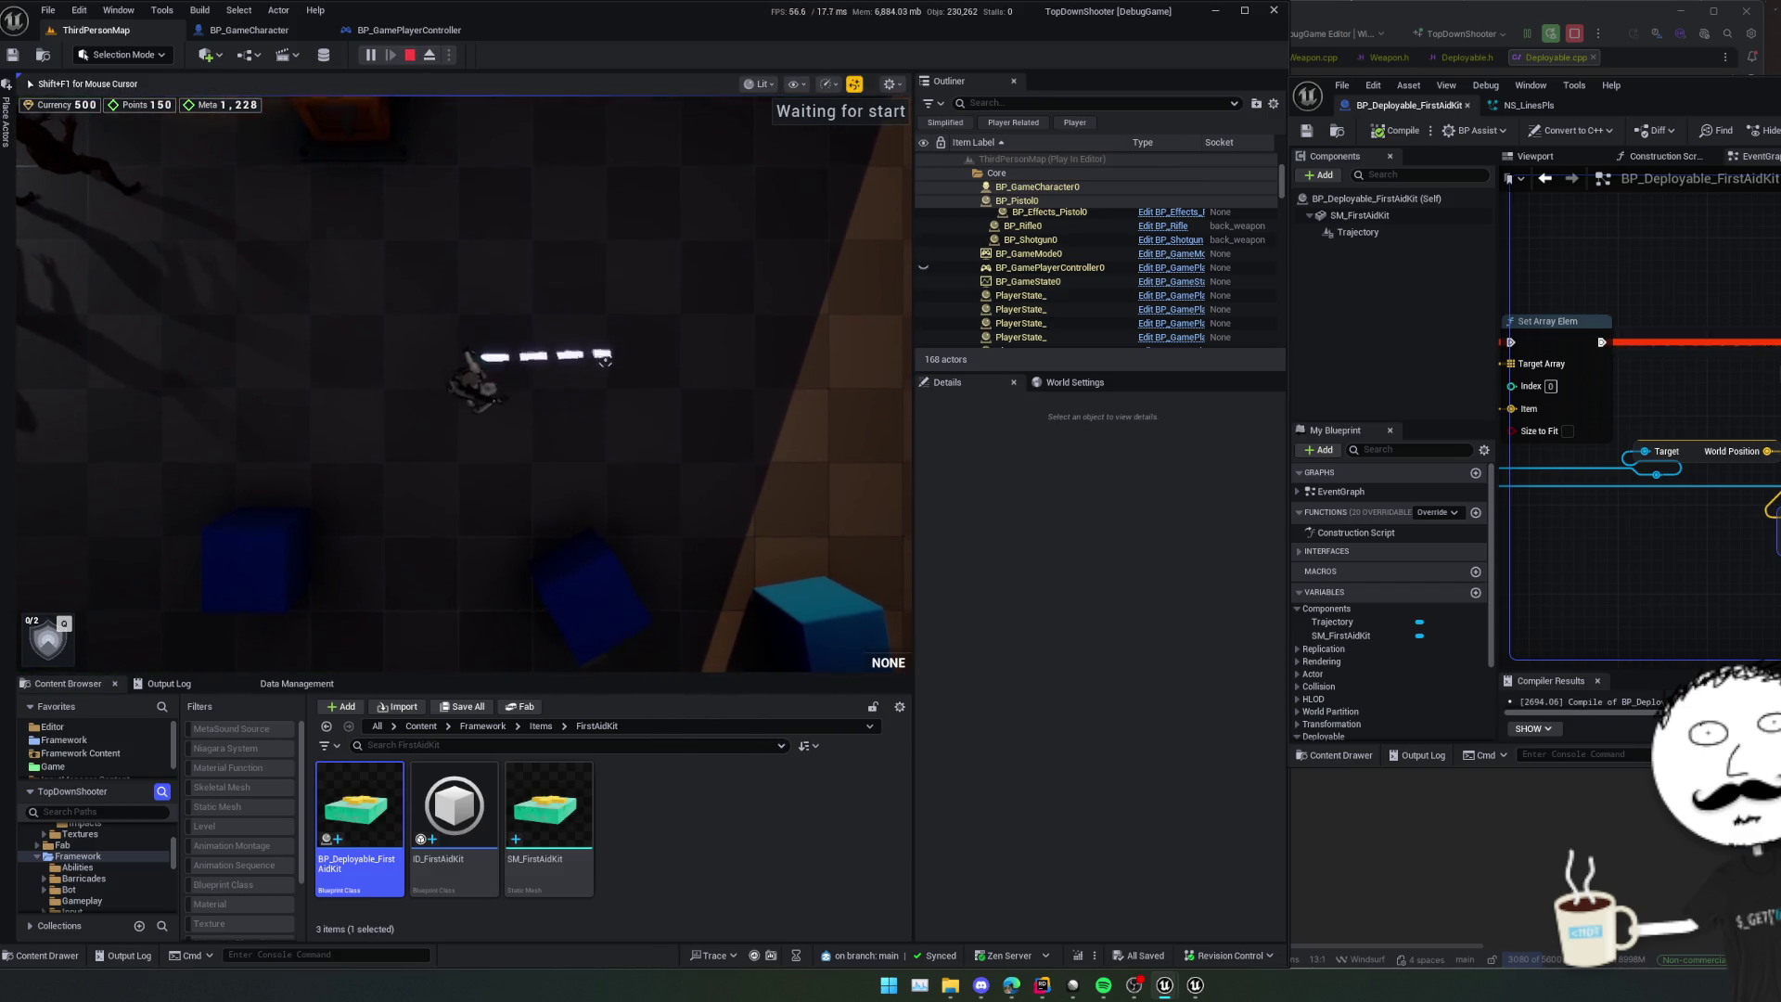
key("Escape")
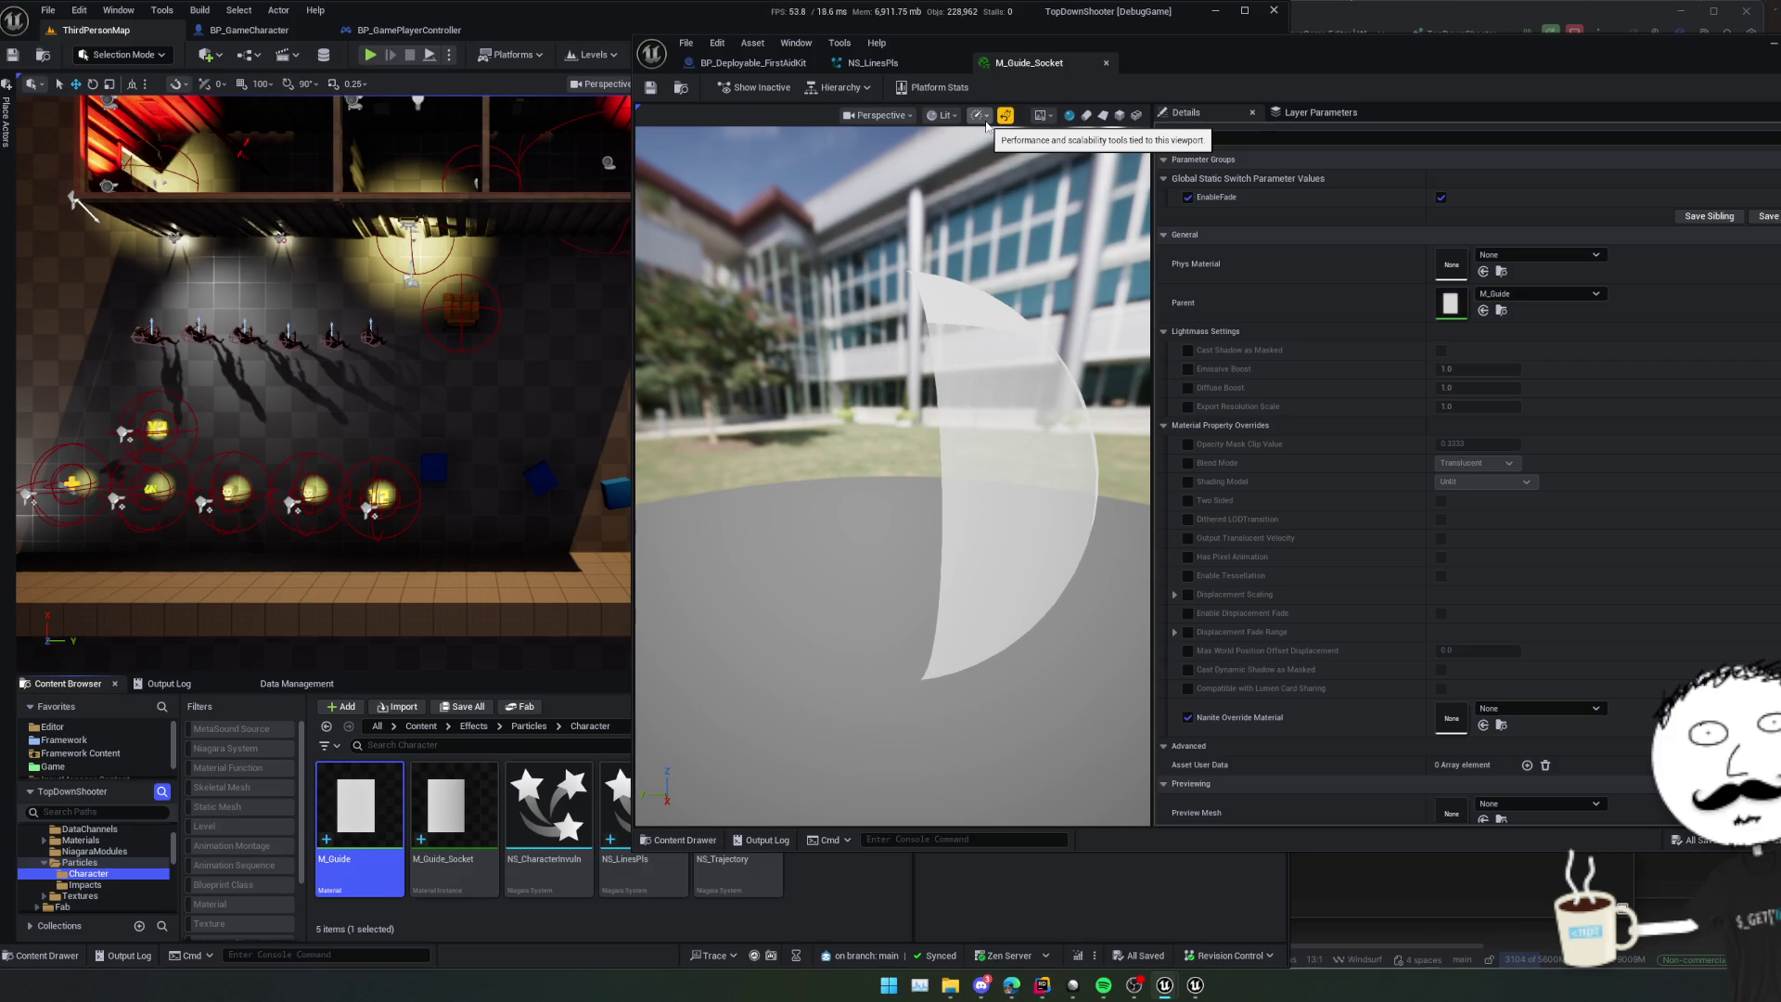
- Inspect BP_Entrance's Interaction Overlap, Billboard and Nav Link components
key("super")
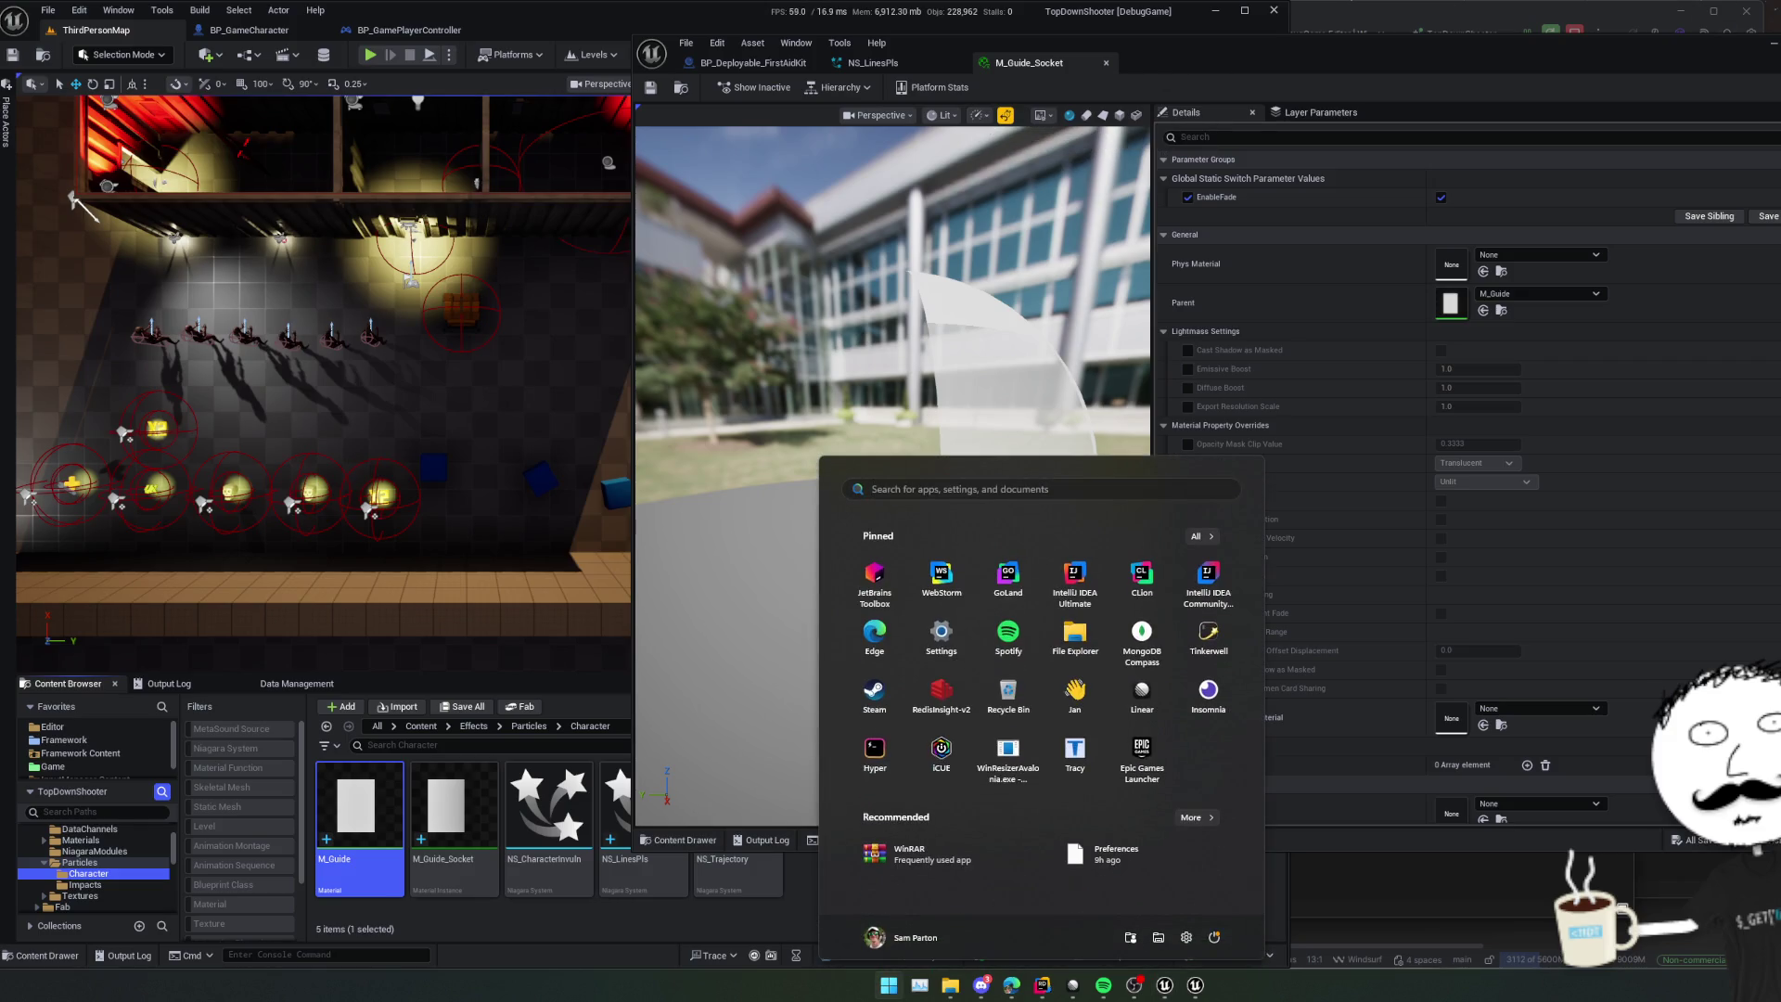
key("Escape")
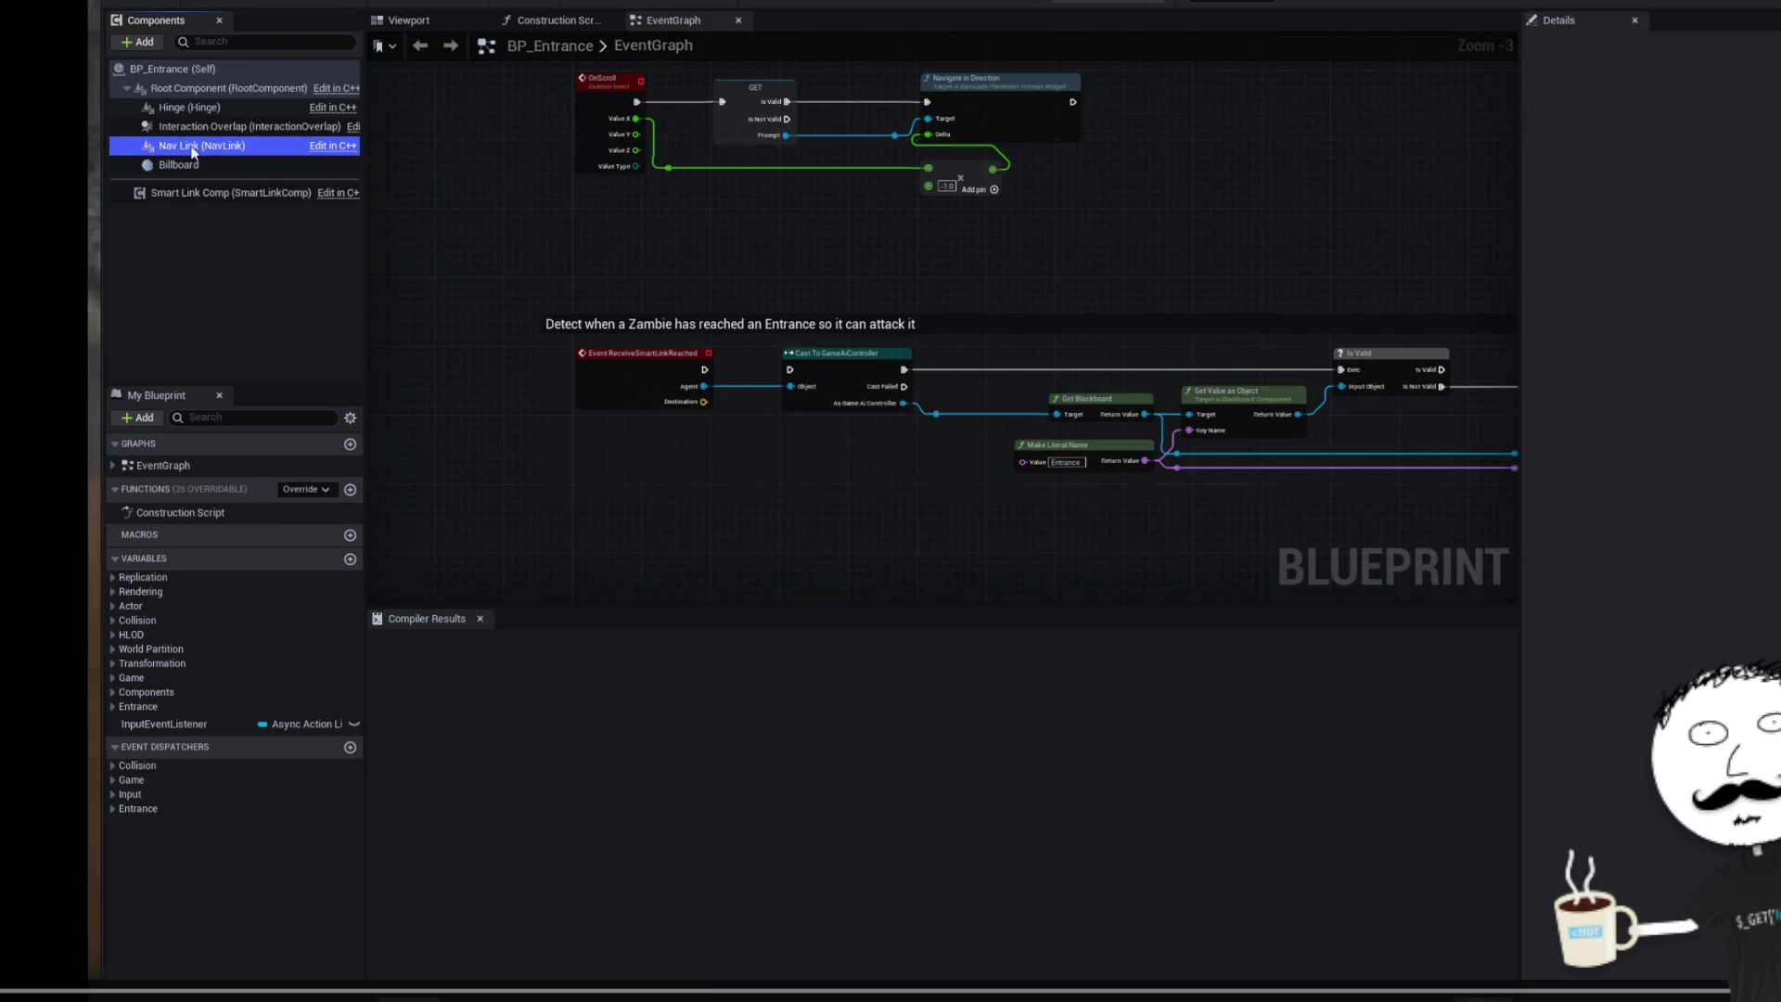
left_click(227, 127)
left_click(210, 167)
left_click(210, 128)
left_click(210, 146)
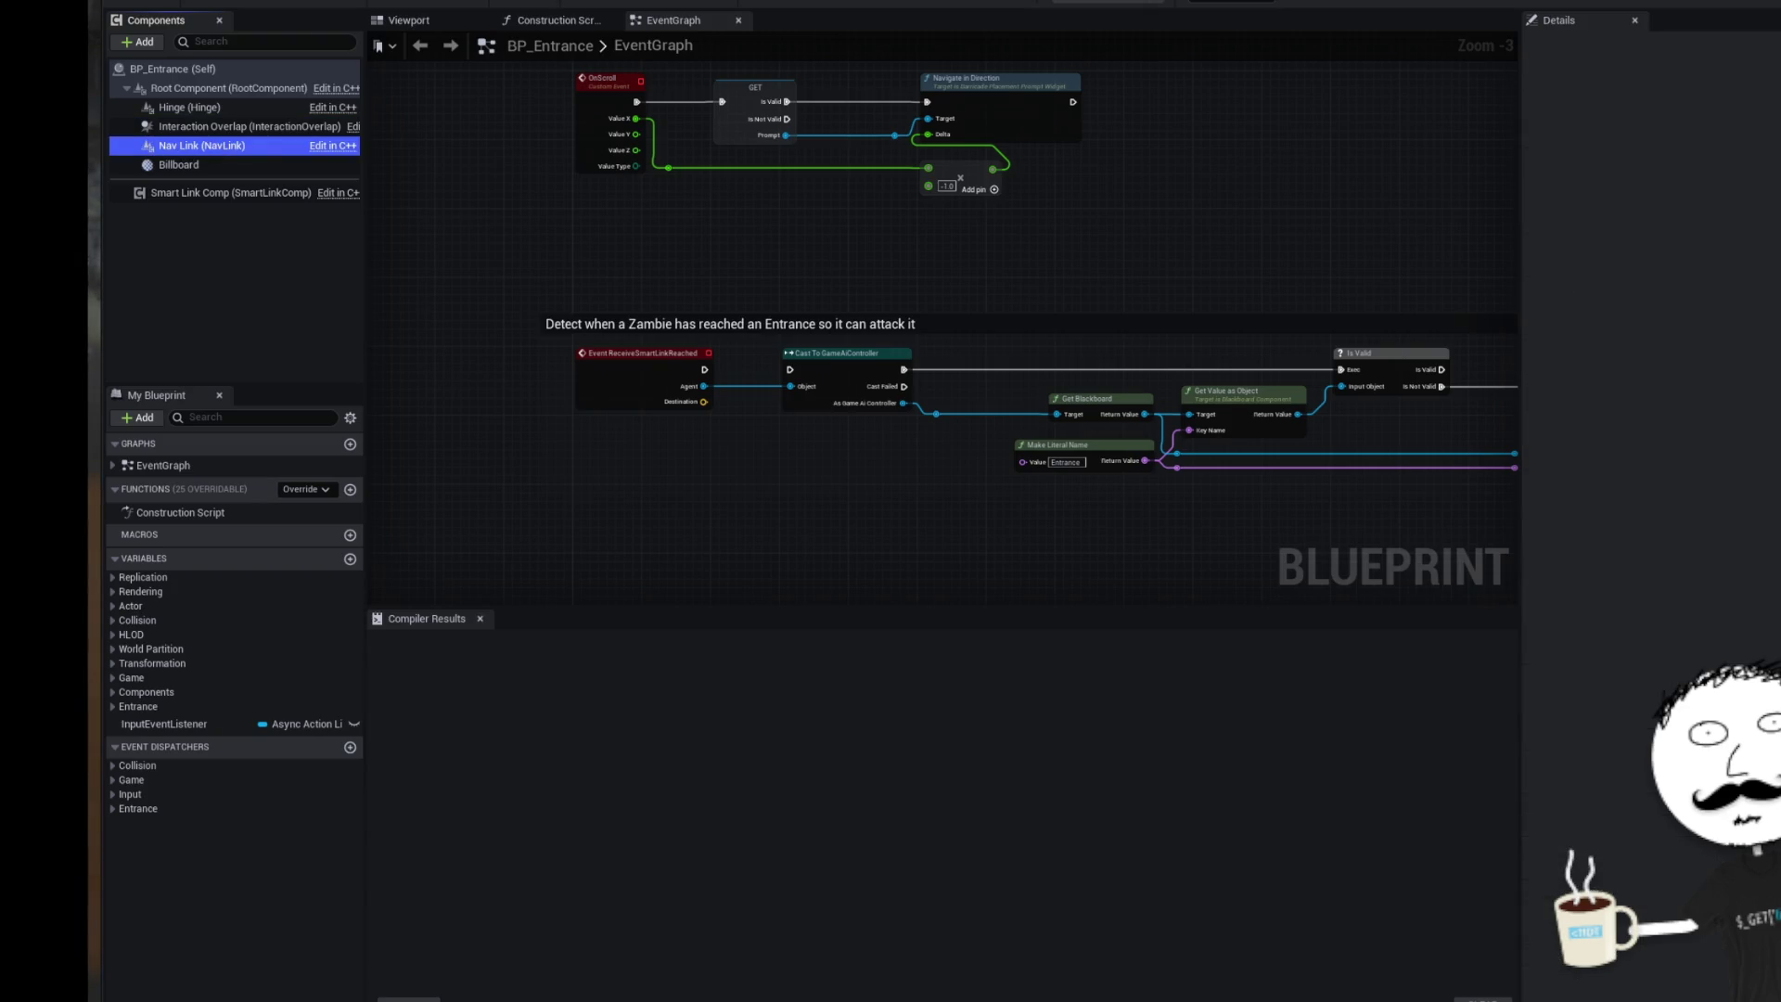
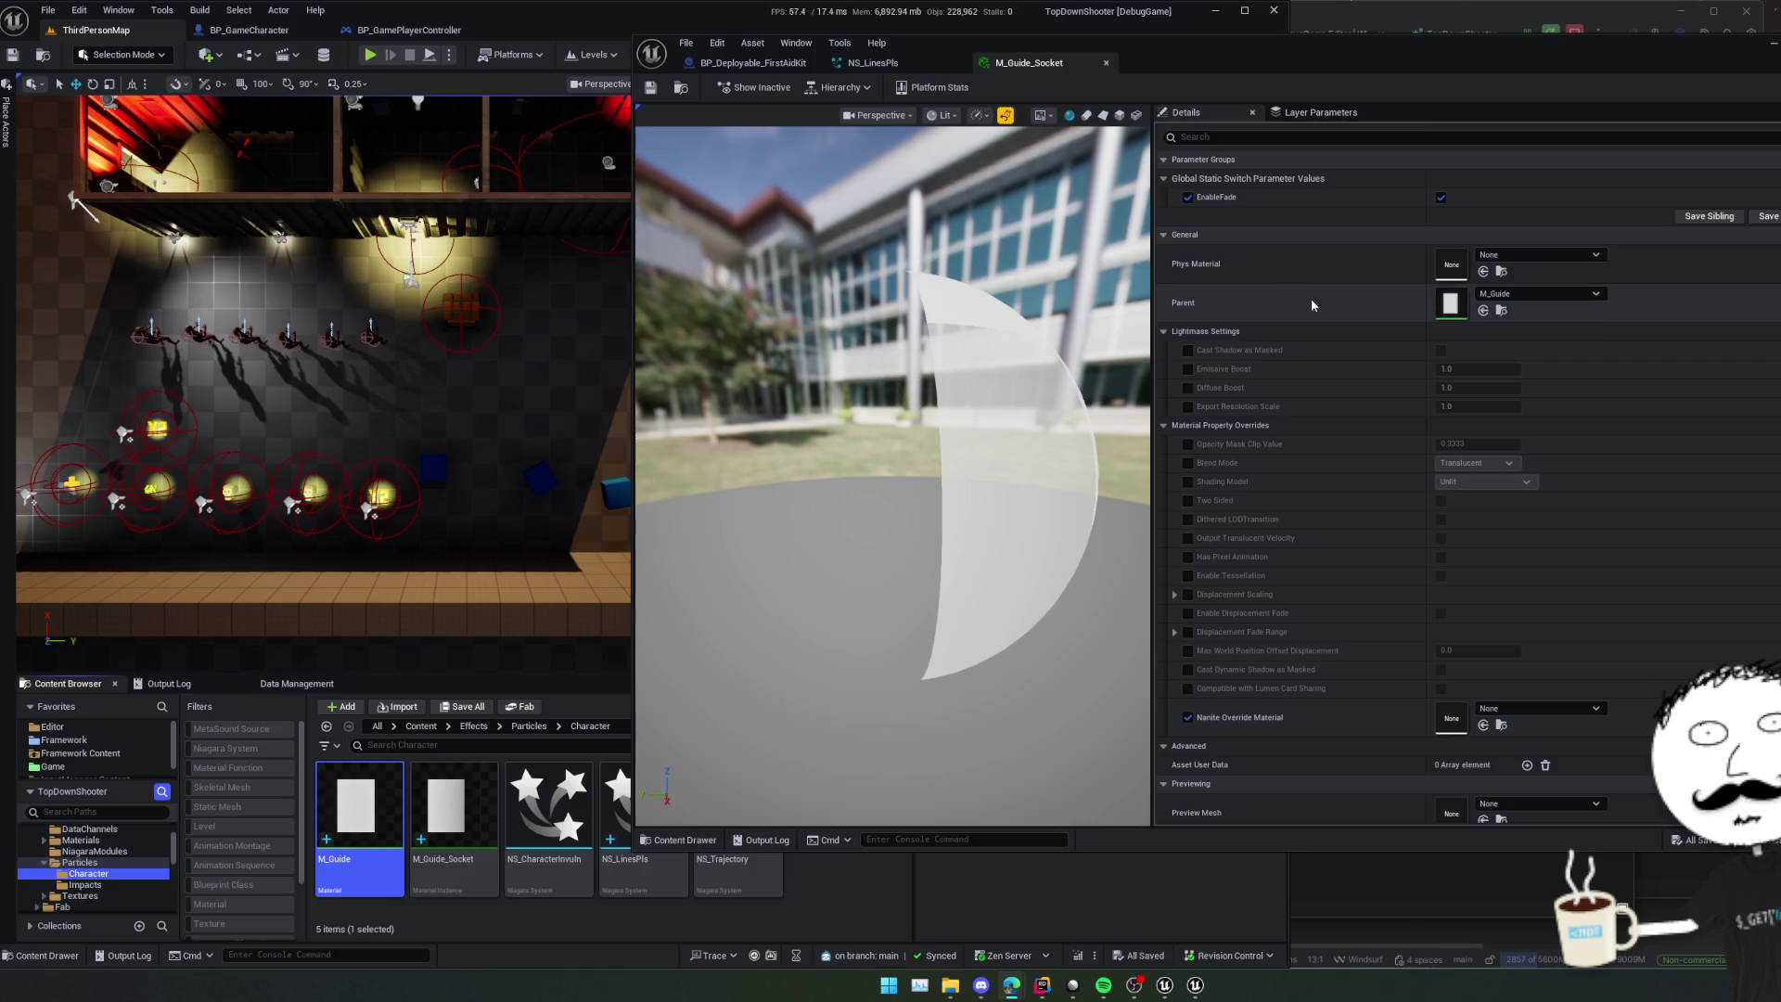
- Assign M_Guide_Socket as the material of the NS_LinesPls ribbon renderer
left_click(873, 62)
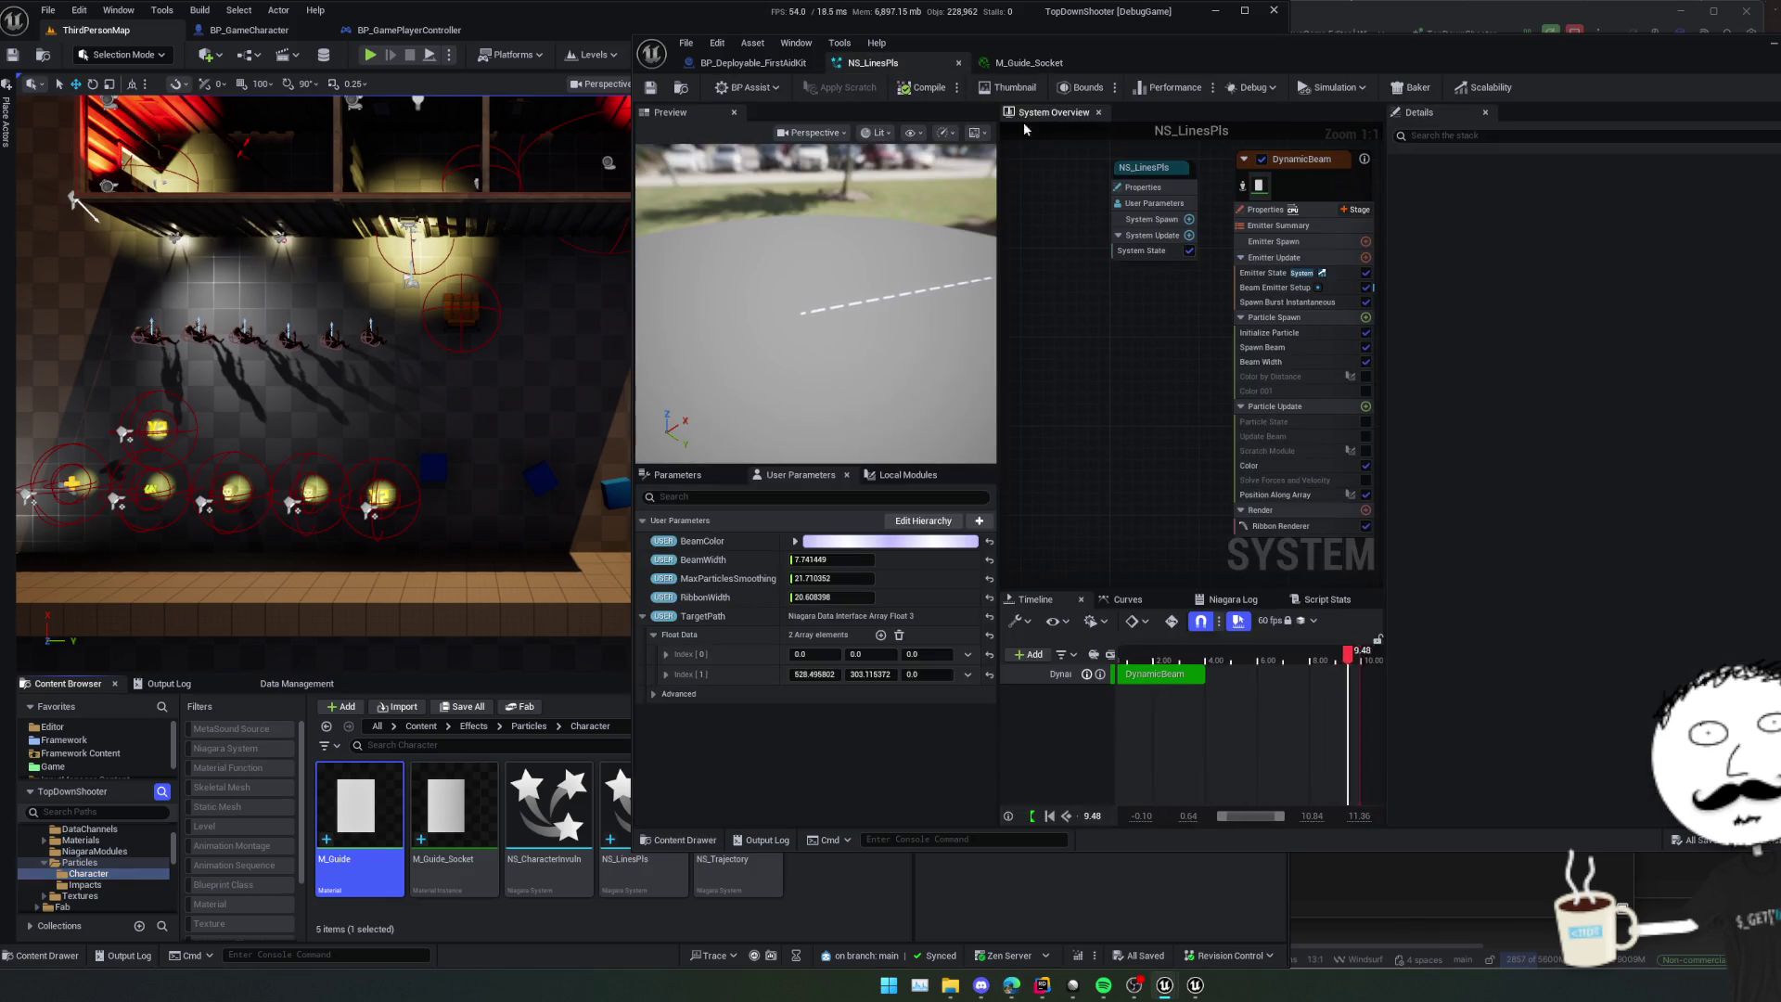
left_click(1206, 518)
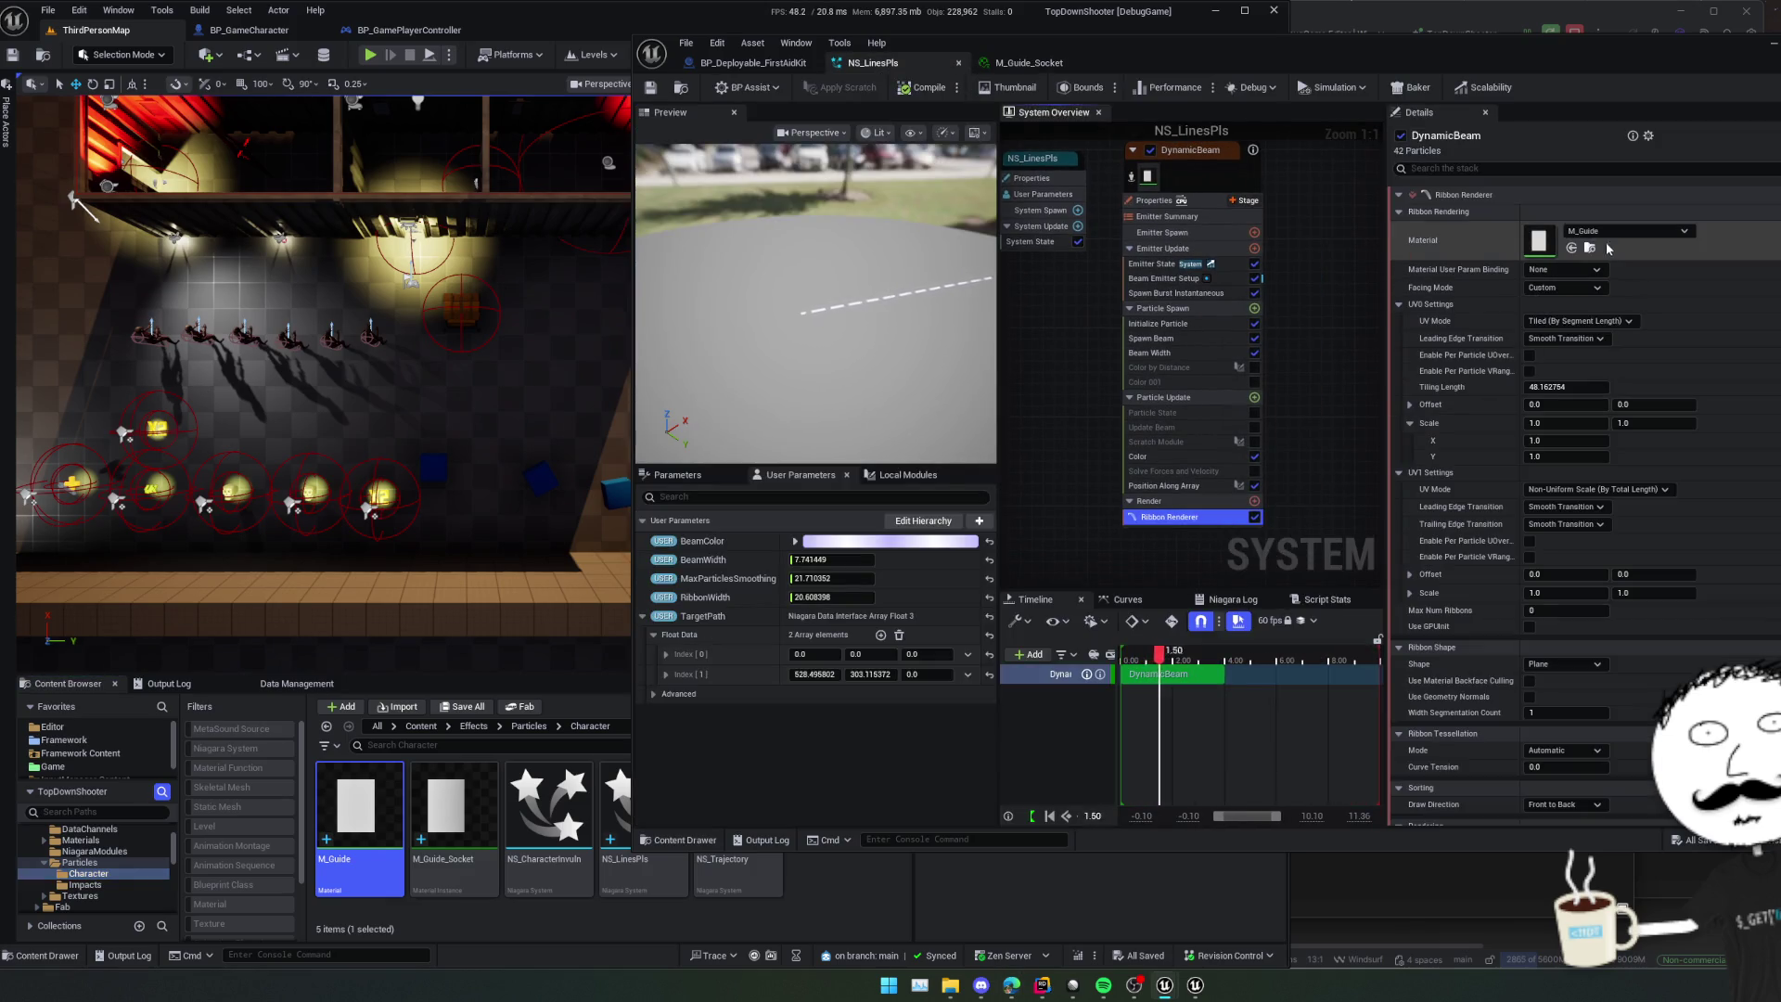
left_click_drag(454, 805, 1550, 244)
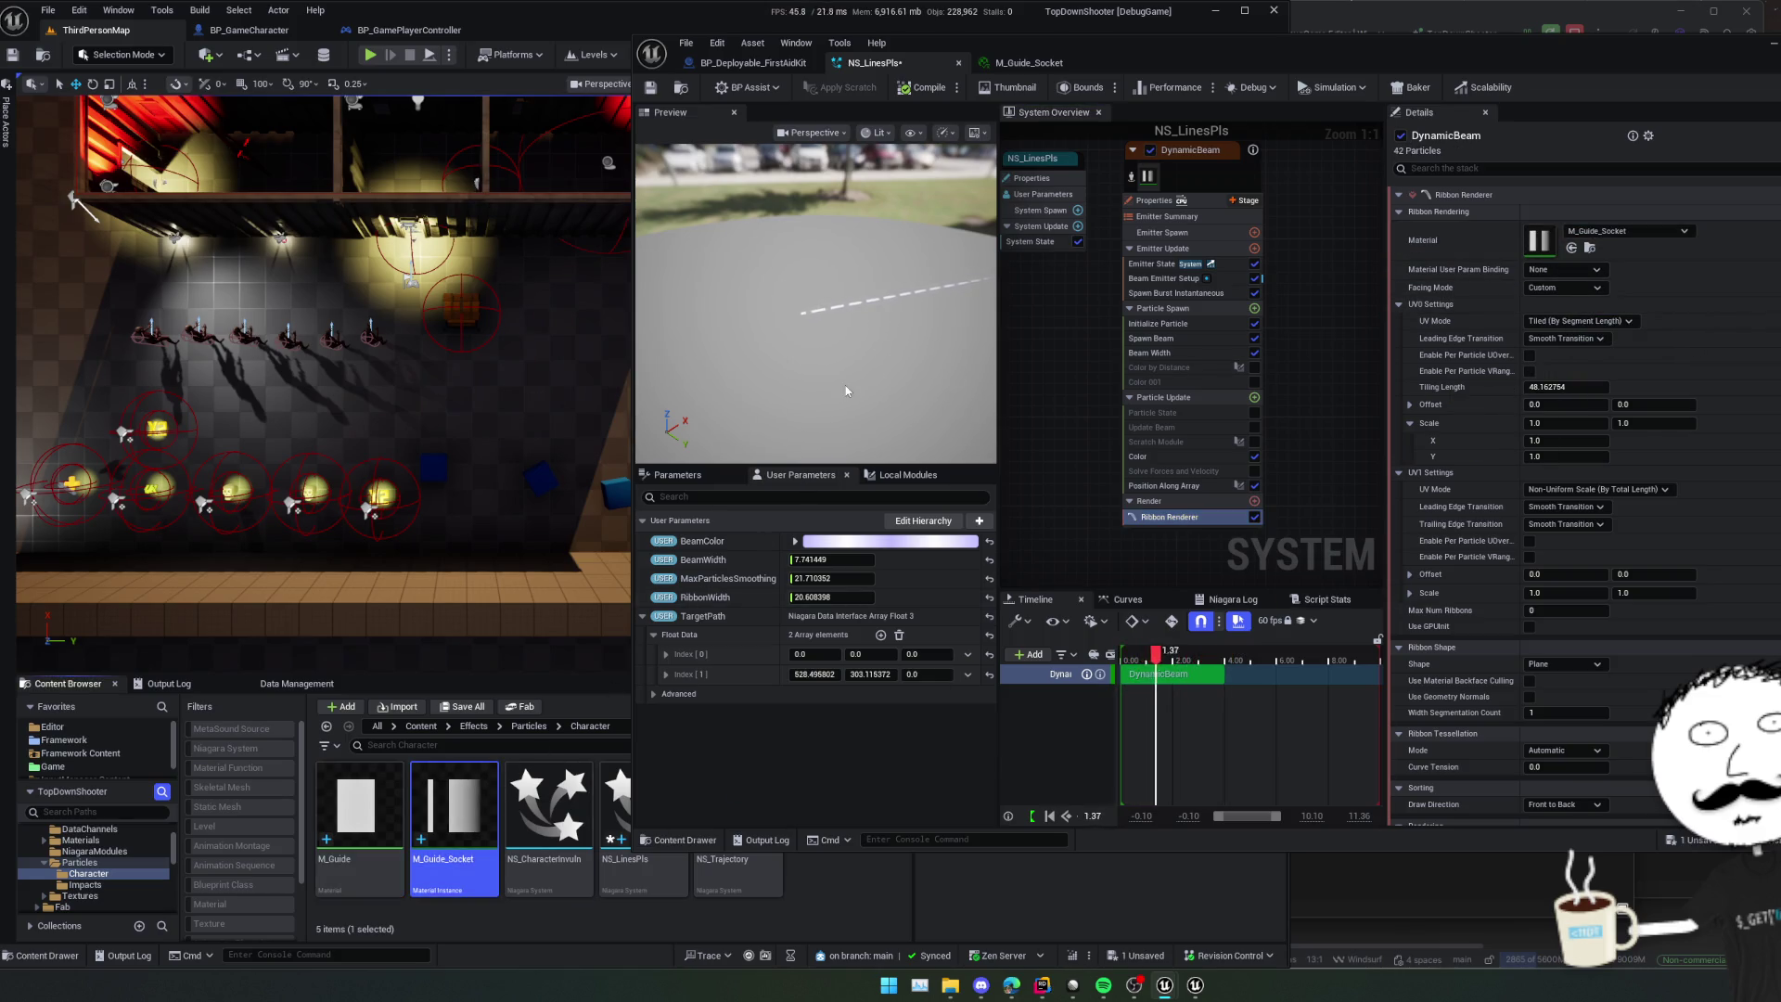
left_click_drag(859, 380, 779, 343)
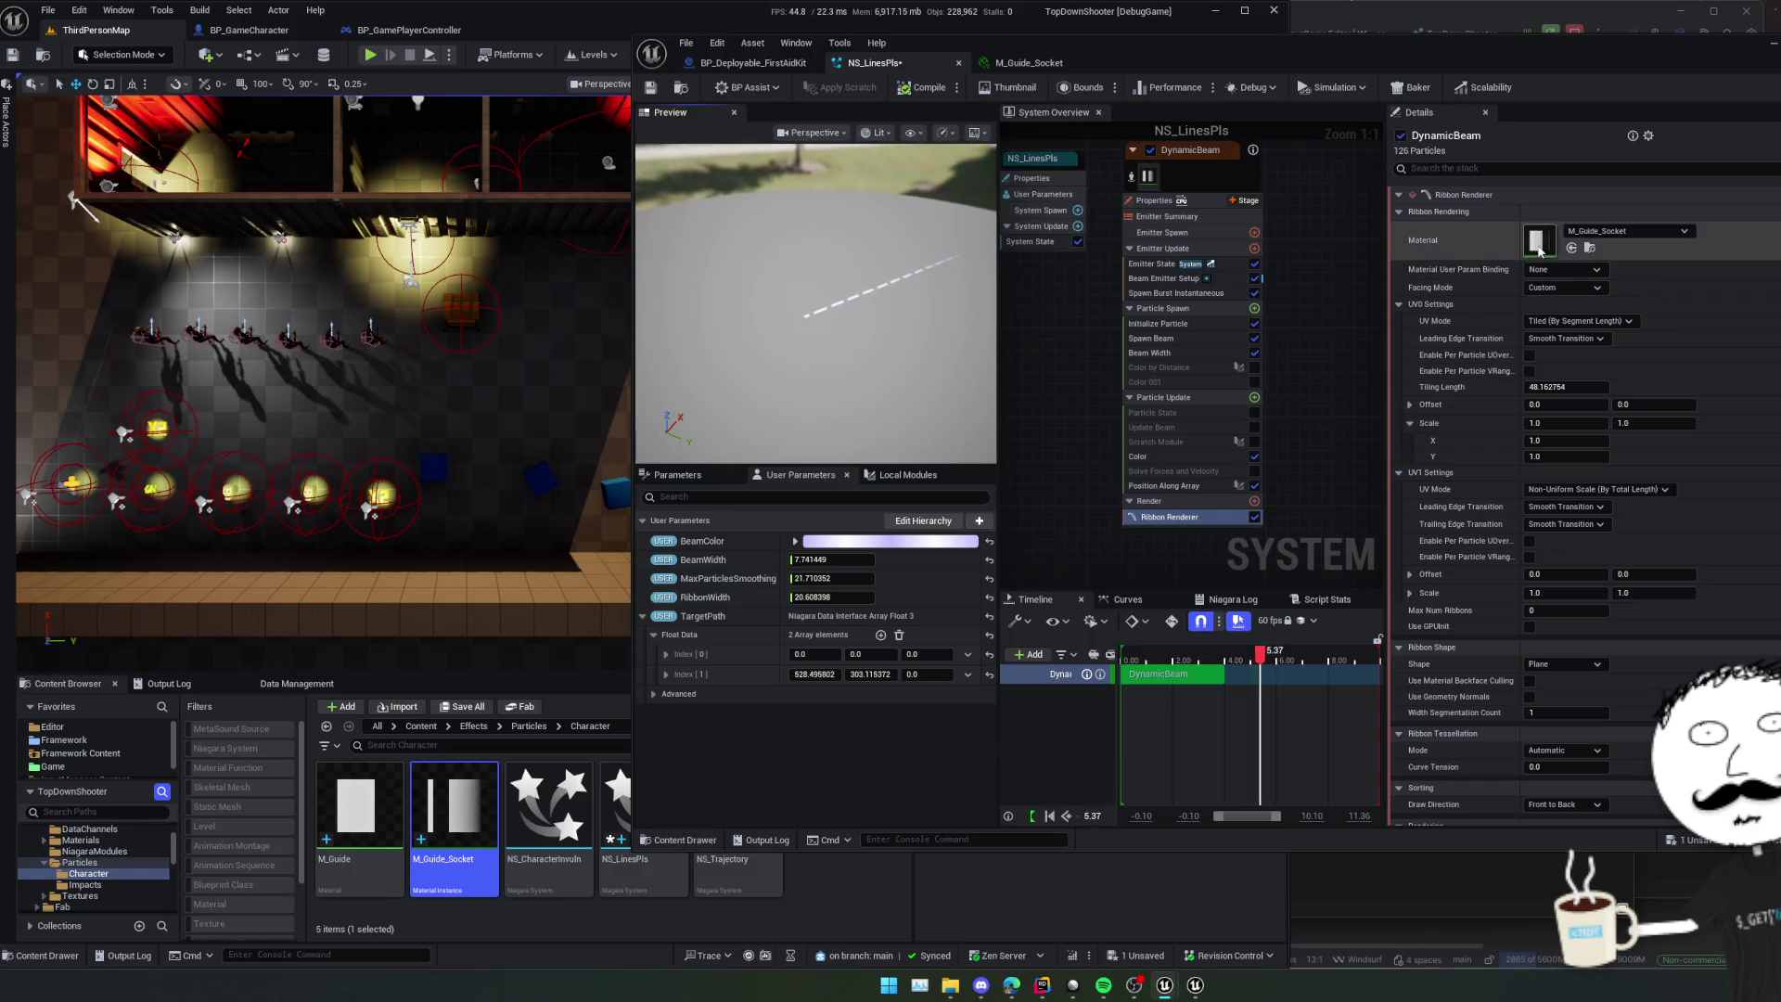
- Open the M_Guide_Socket instance and its parent M_Guide graph, showing the fade nodes
double_click(1538, 241)
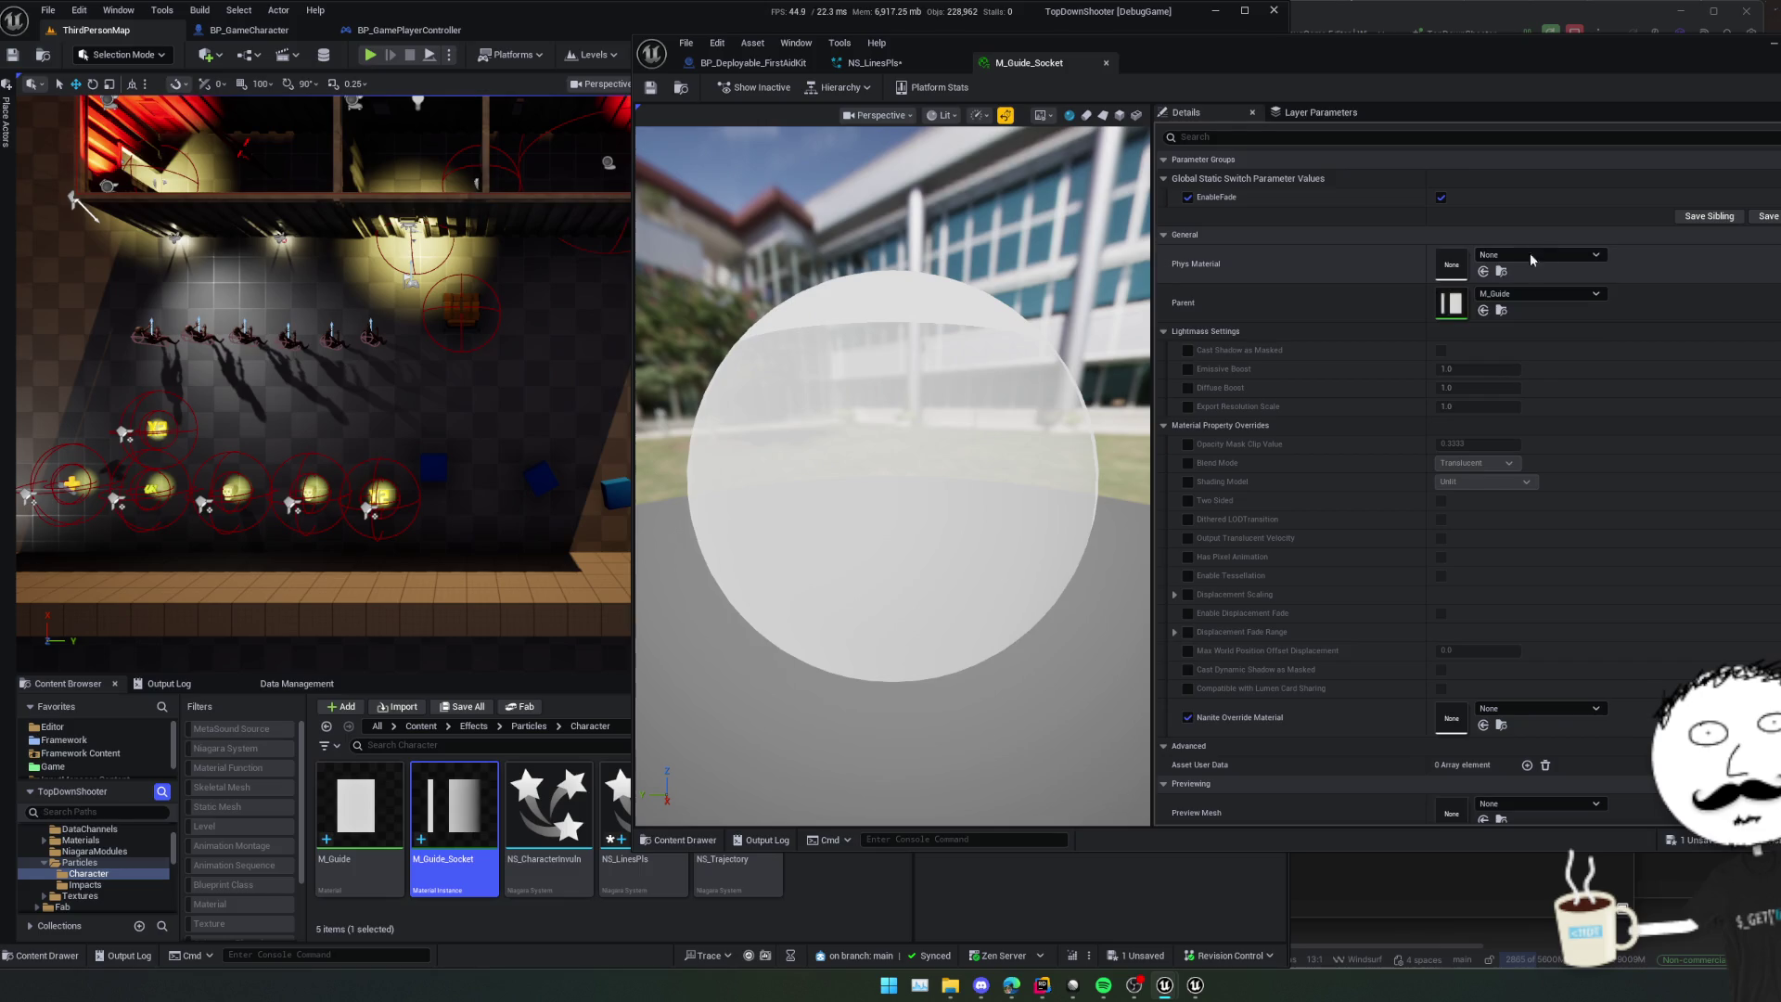
double_click(1450, 303)
scroll(1430, 334, "up", 5)
mouse_move(1430, 334)
left_mouse_down()
mouse_move(1424, 497)
mouse_move(1250, 497)
mouse_move(1517, 526)
mouse_move(1415, 526)
left_mouse_up()
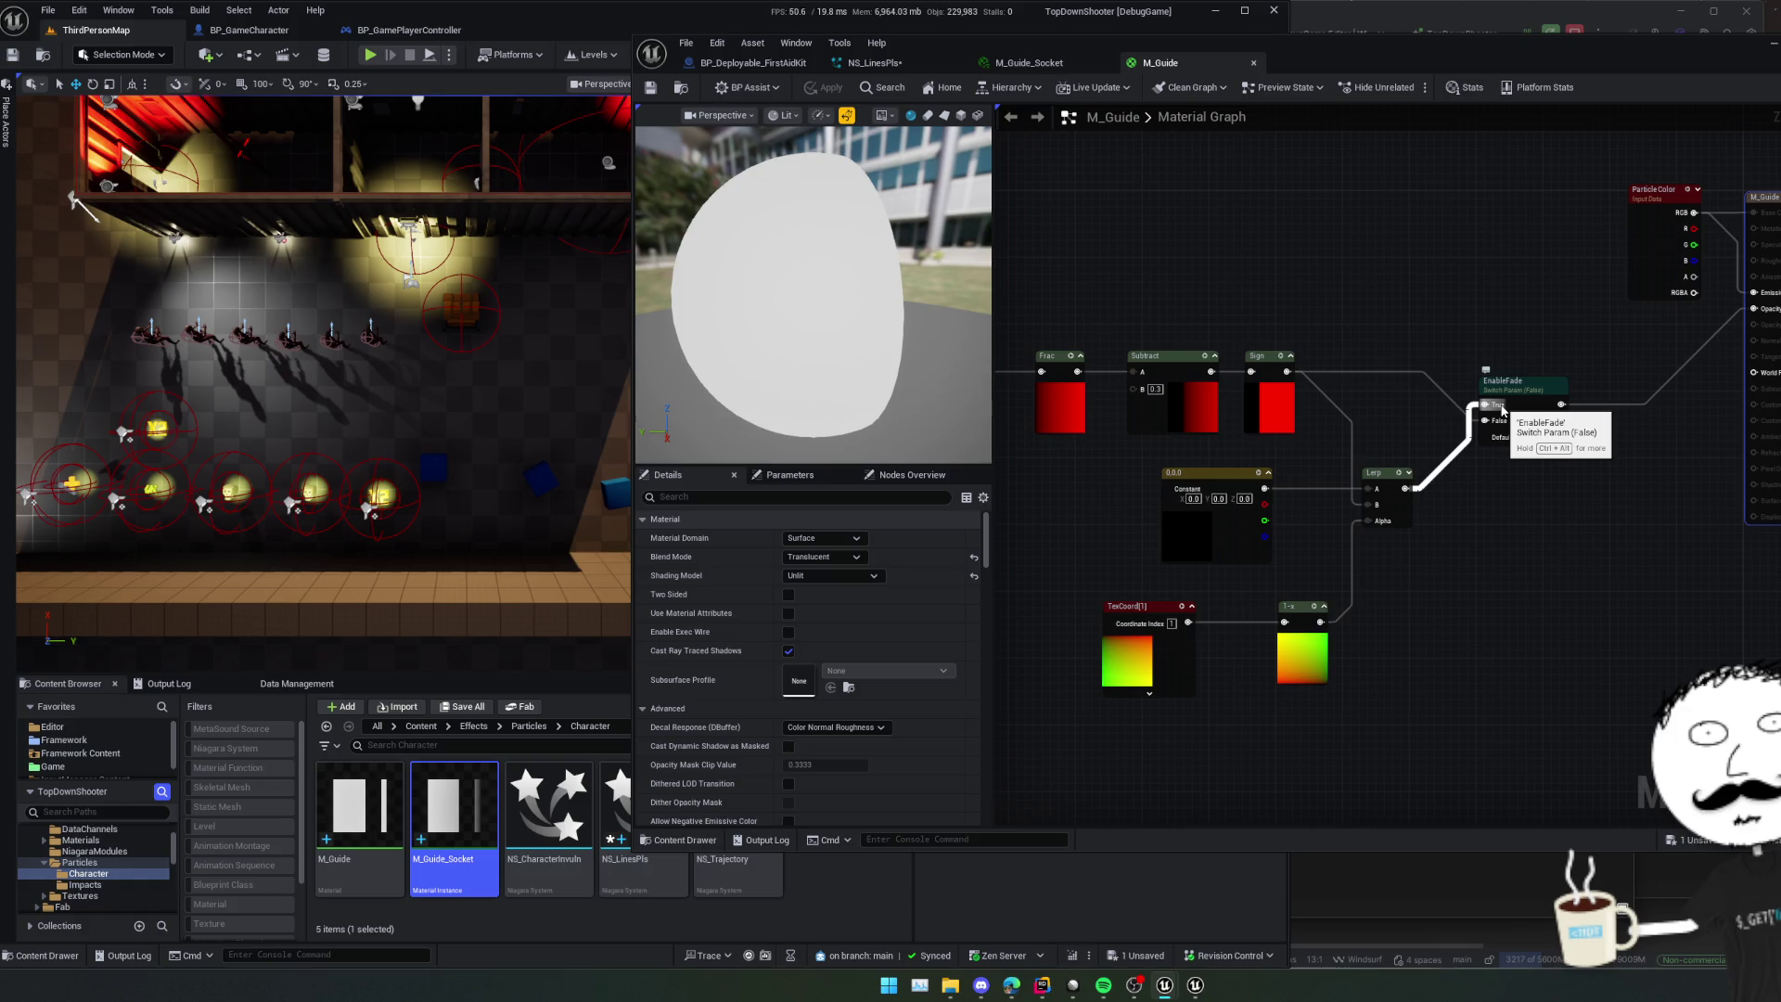
- Rename the EnableFade switch parameter to EnableEndFade
left_click(1504, 398)
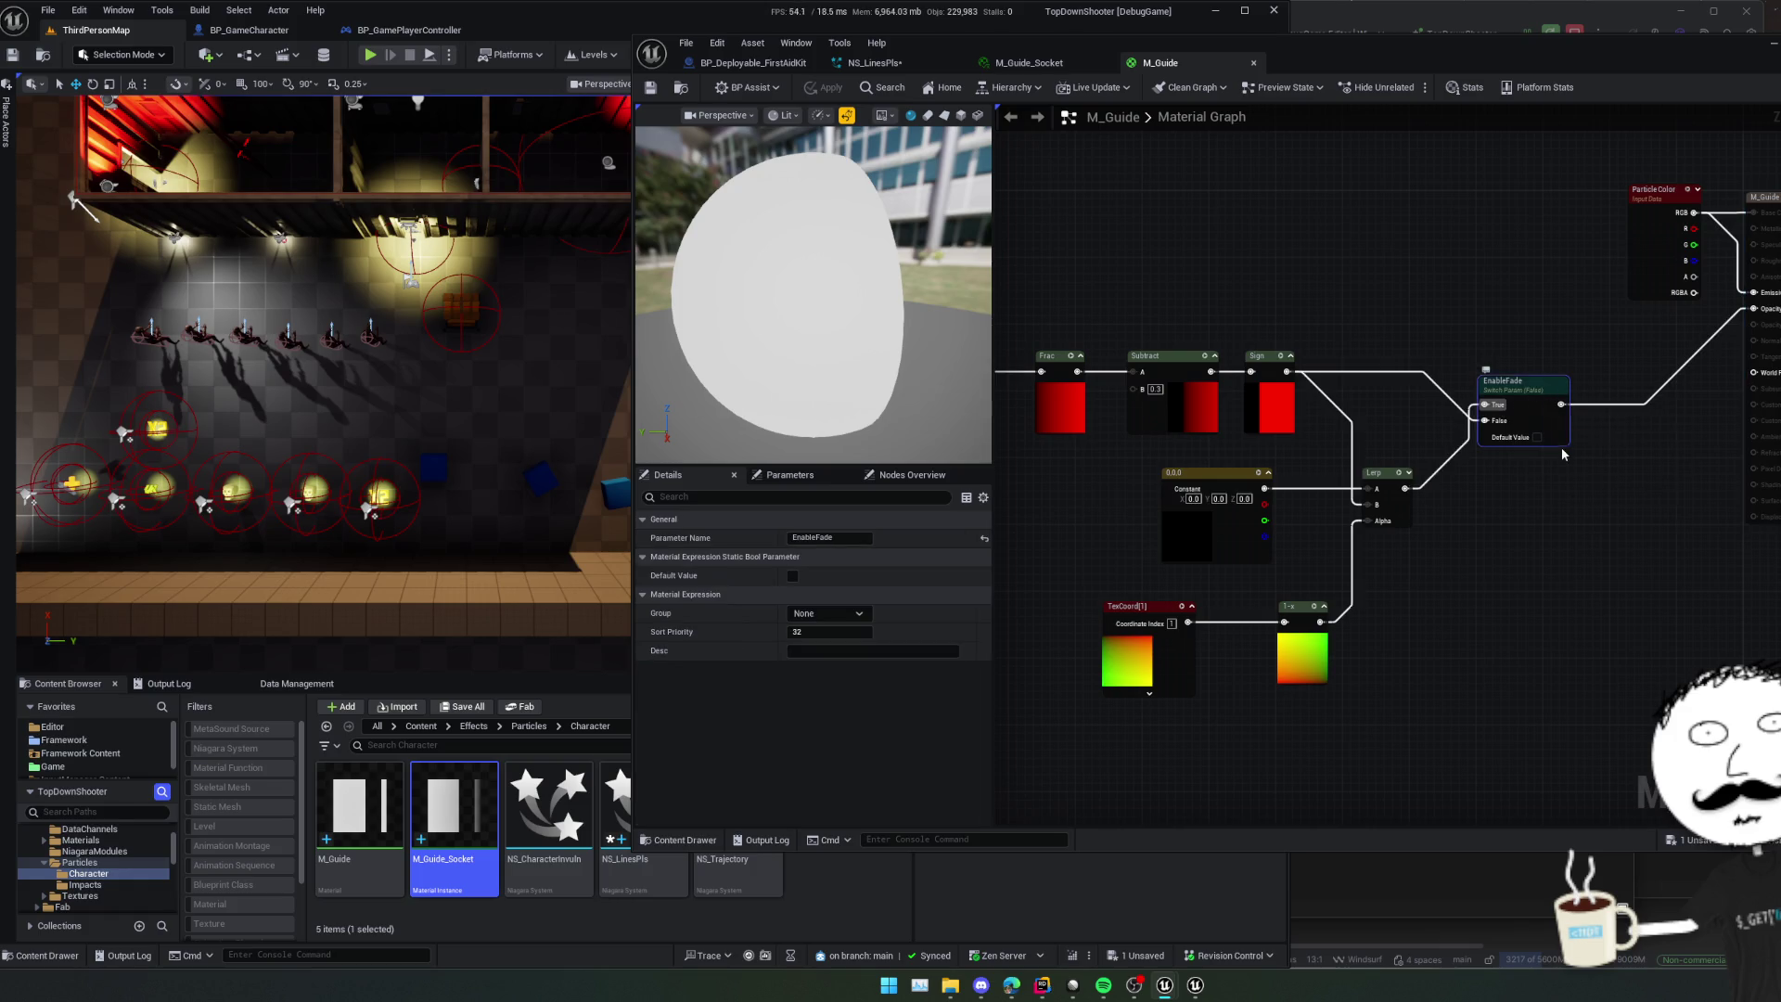
left_click_drag(1560, 454, 1513, 476)
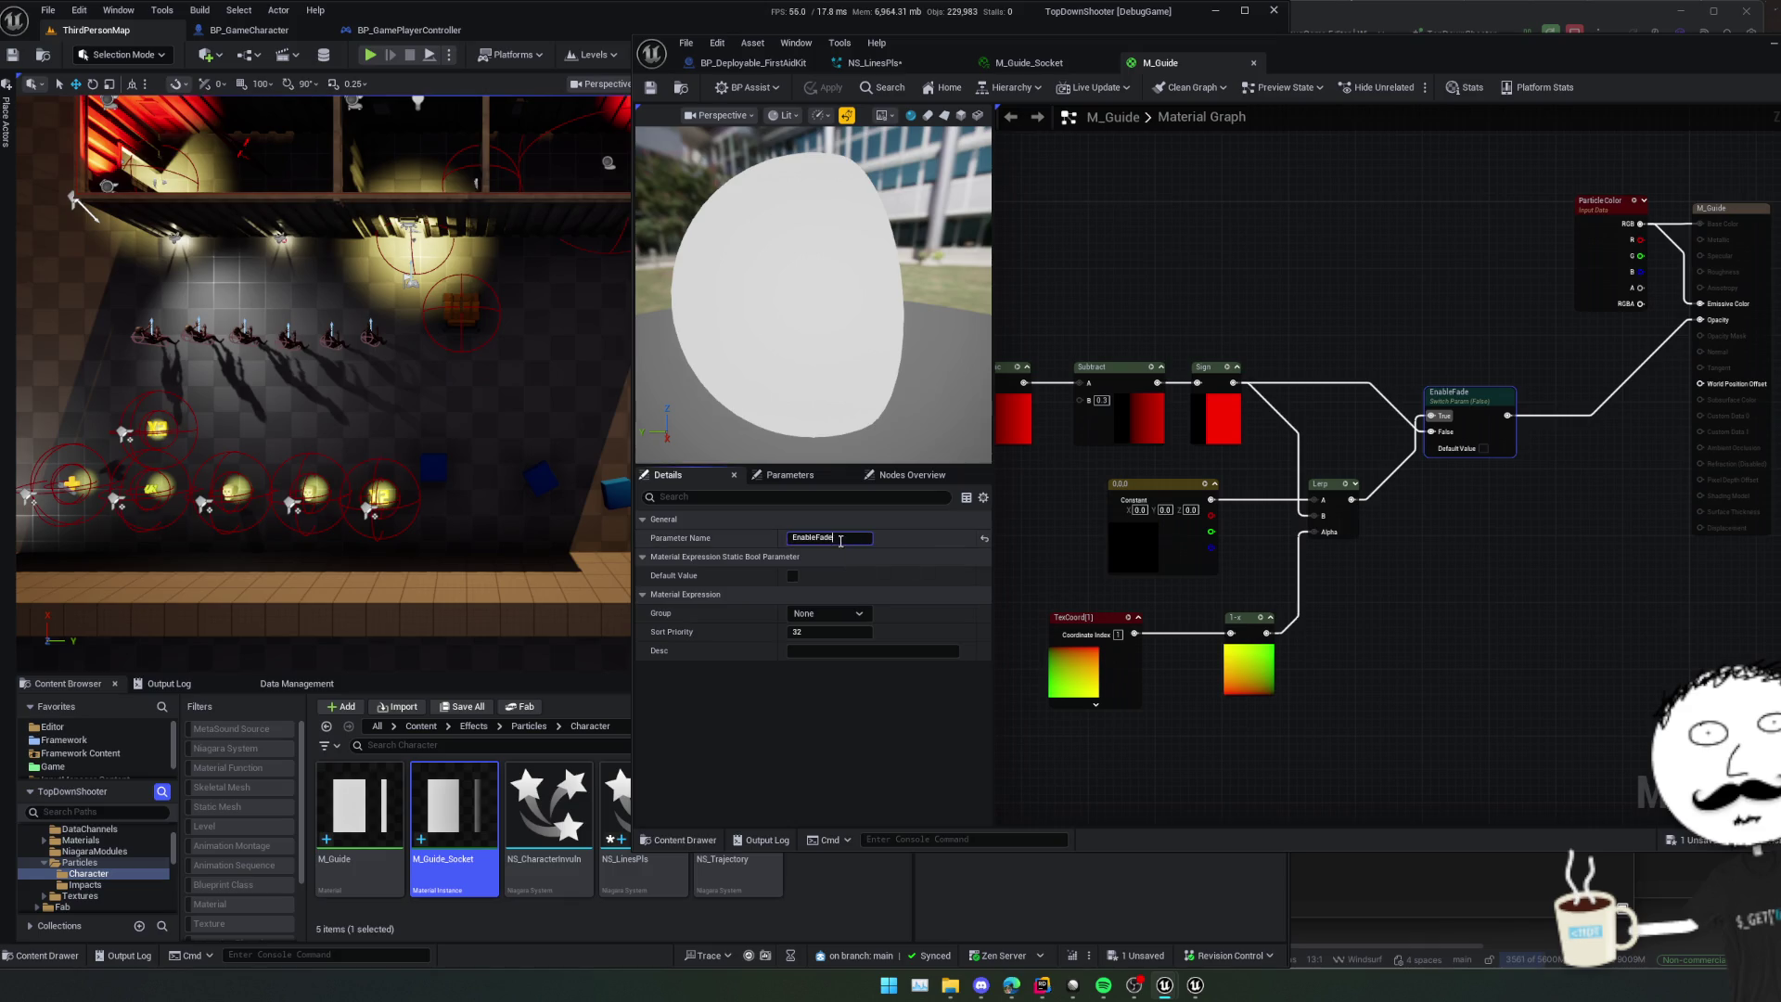
type("End")
key("Return")
- Duplicate the switch as EnableStartFade, position it, and copy the TexCoord and 1-x nodes
left_click_drag(1491, 505, 1424, 518)
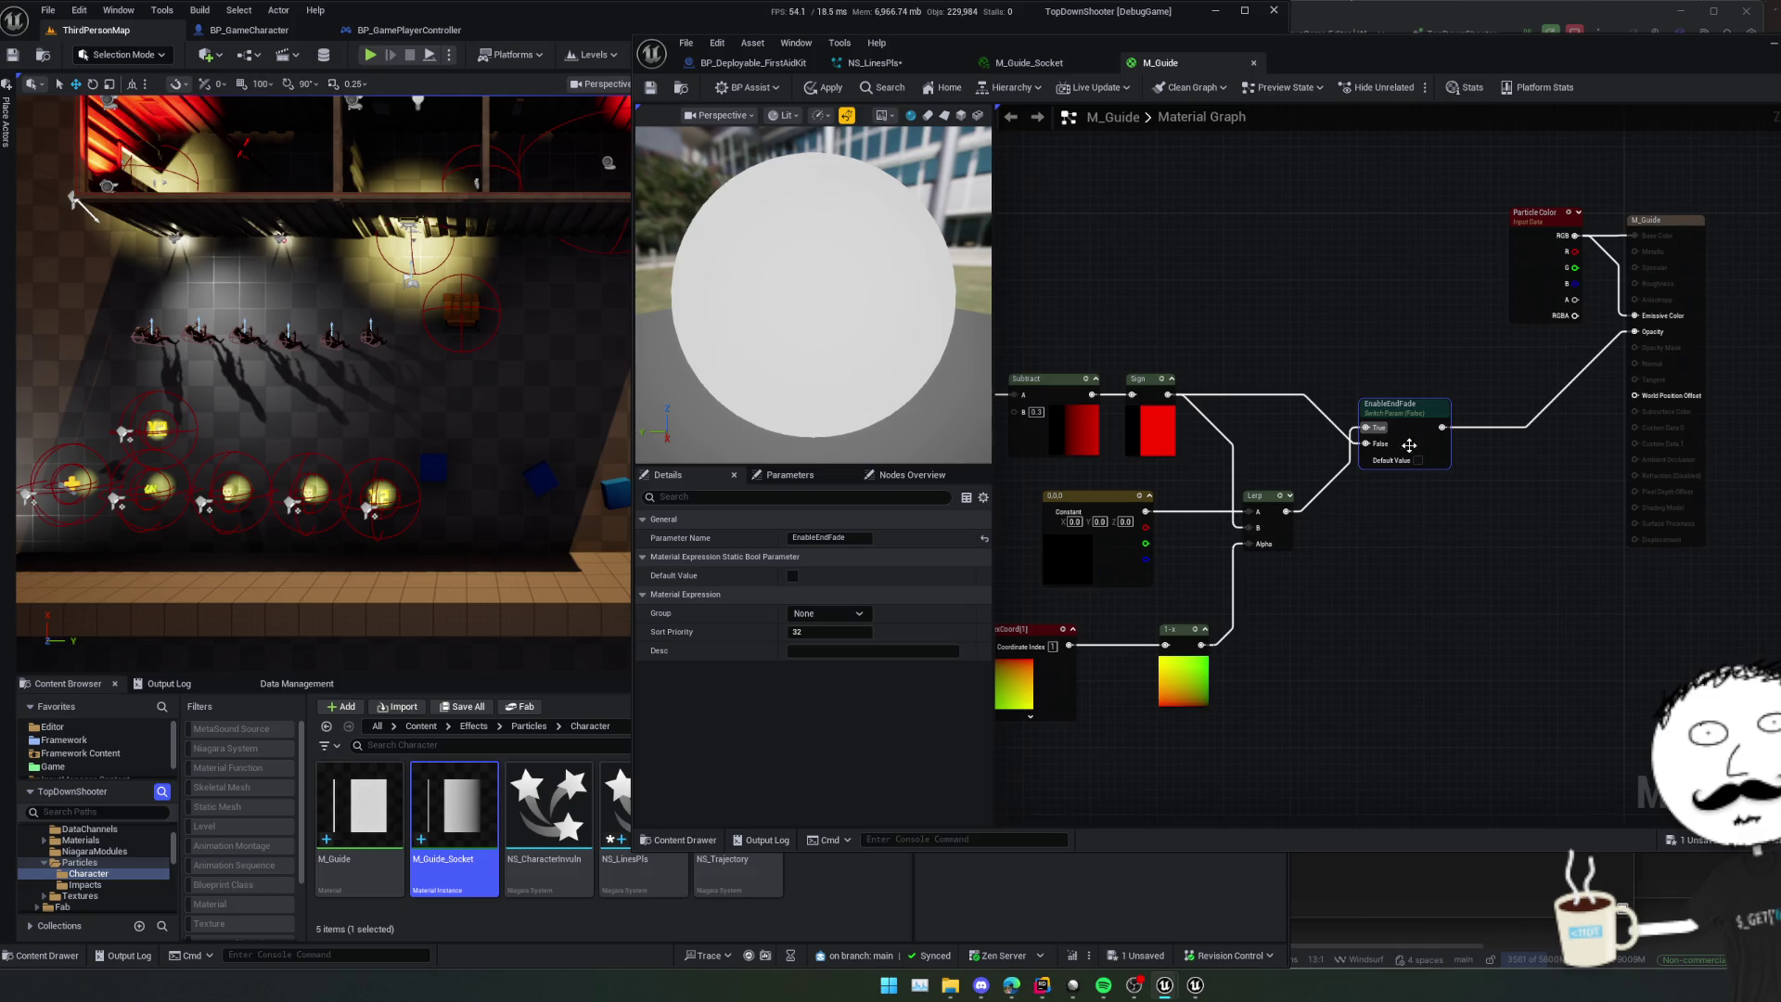
key("ctrl+d")
left_click(827, 538)
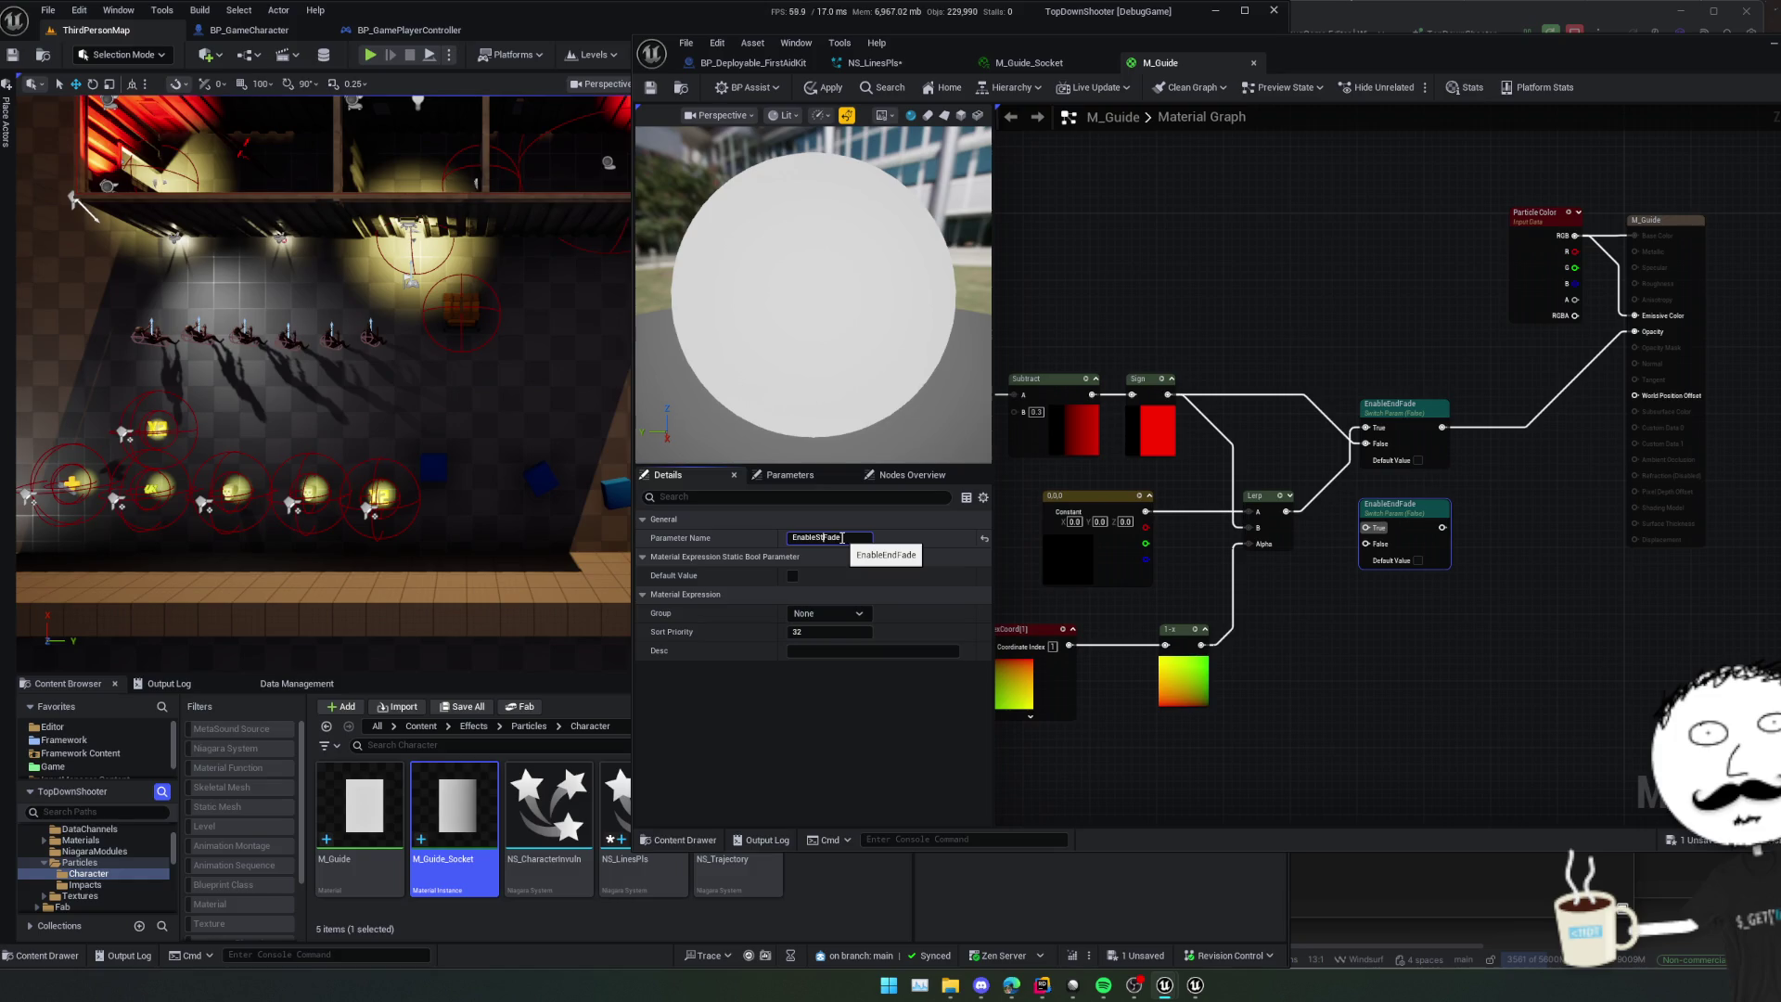
key("Return")
mouse_move(1489, 511)
left_mouse_down()
mouse_move(1472, 537)
mouse_move(1398, 550)
mouse_move(1452, 560)
mouse_move(1590, 360)
left_mouse_up()
mouse_move(1416, 555)
left_mouse_down()
mouse_move(1431, 478)
mouse_move(1562, 397)
mouse_move(1240, 517)
mouse_move(1422, 493)
left_mouse_up()
key("ctrl+d")
- Place the copied TexCoord and 1-x nodes lower down and set the TexCoord index to 0
left_click_drag(1326, 571, 1522, 445)
left_click(1522, 445)
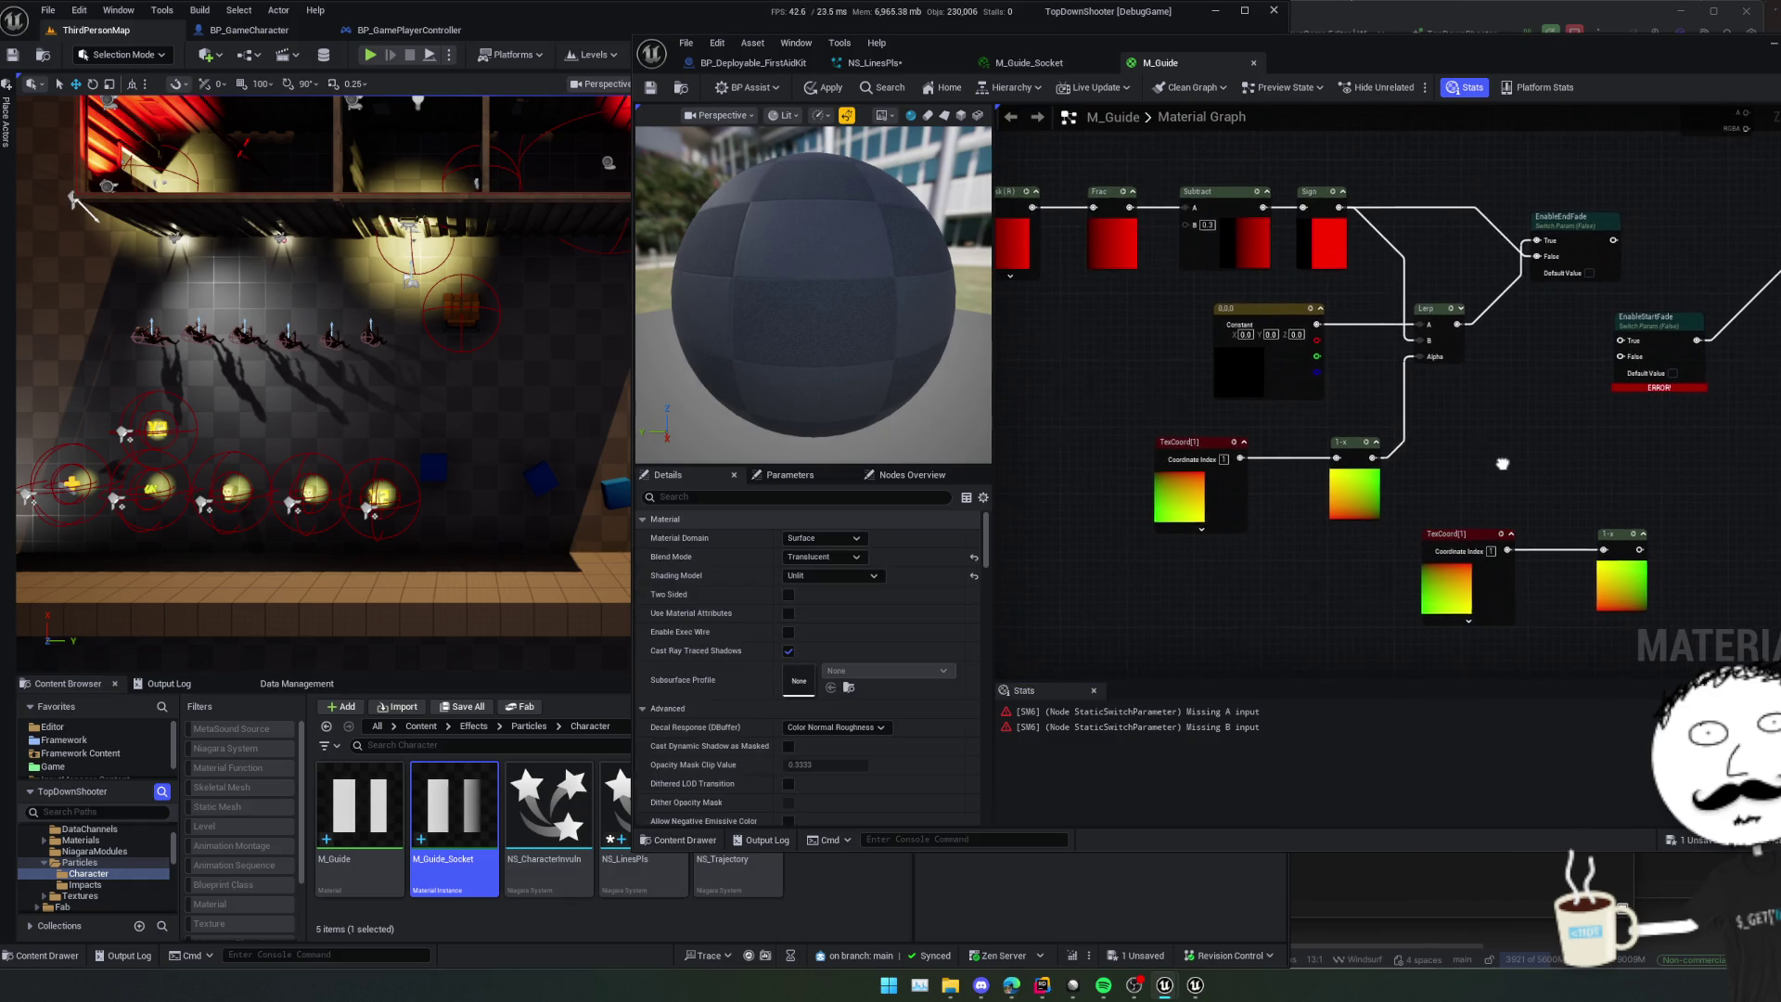
left_click(1621, 581)
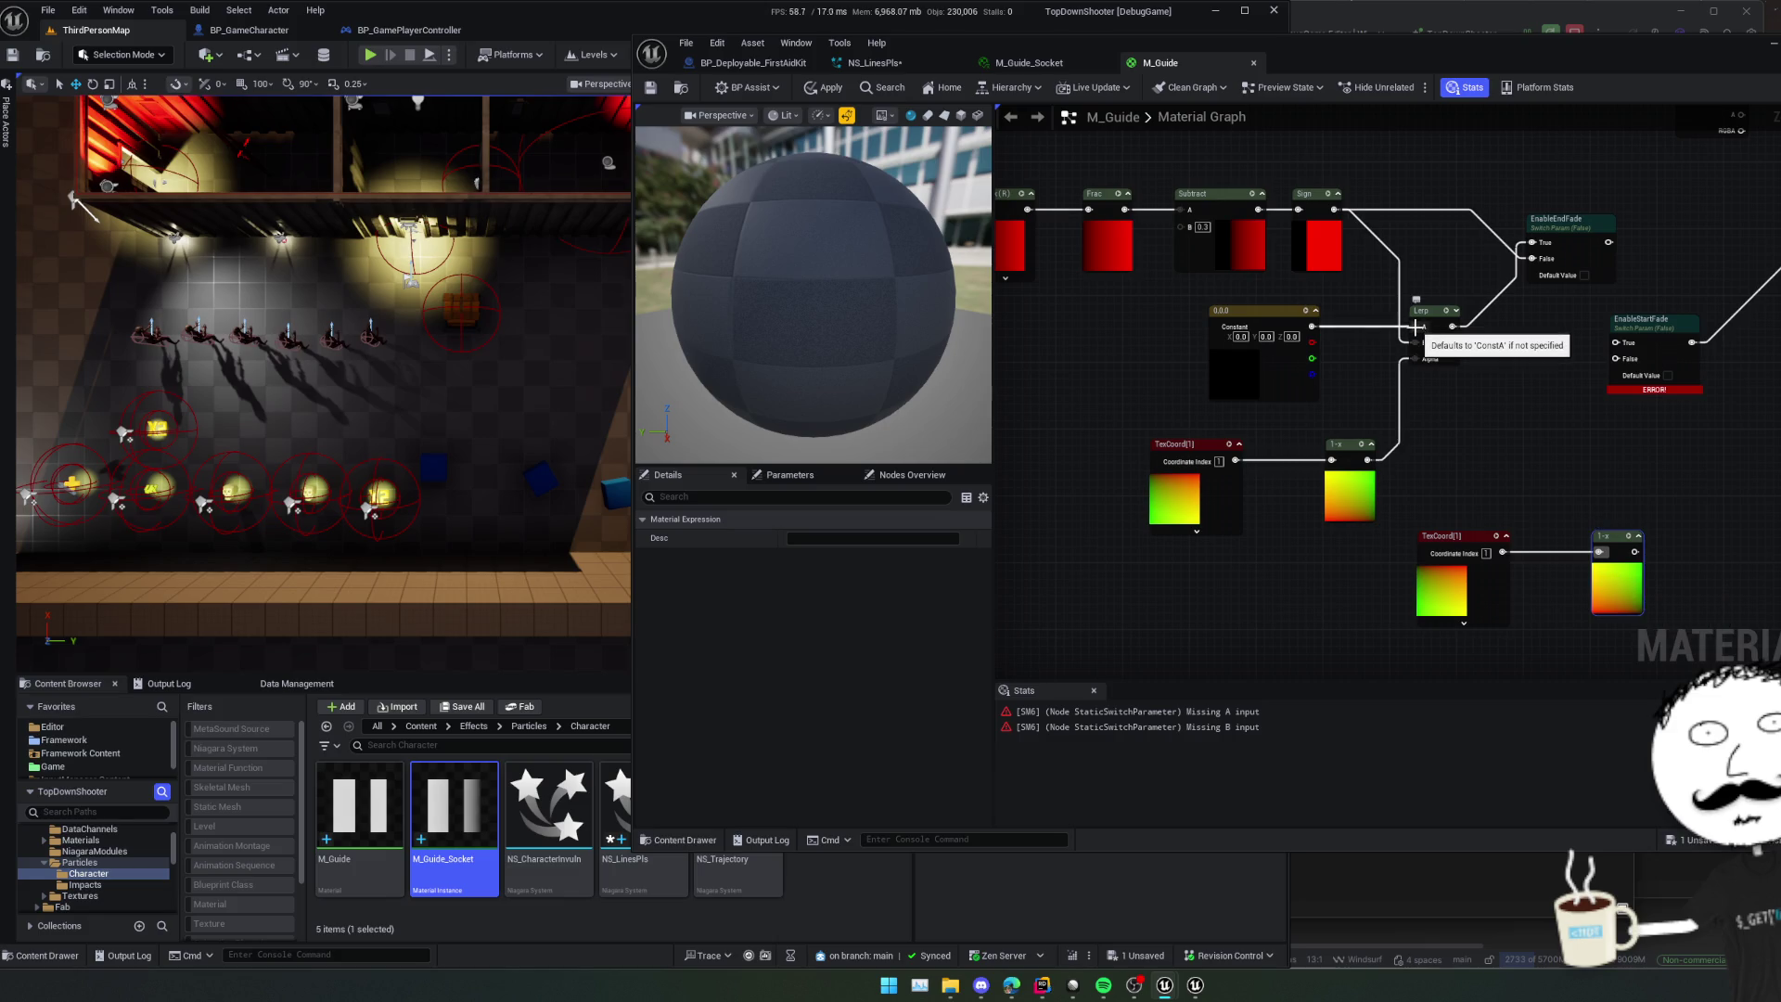
mouse_move(1415, 327)
left_mouse_down()
mouse_move(1456, 393)
mouse_move(1718, 399)
mouse_move(1777, 426)
mouse_move(1549, 612)
mouse_move(1502, 609)
left_mouse_up()
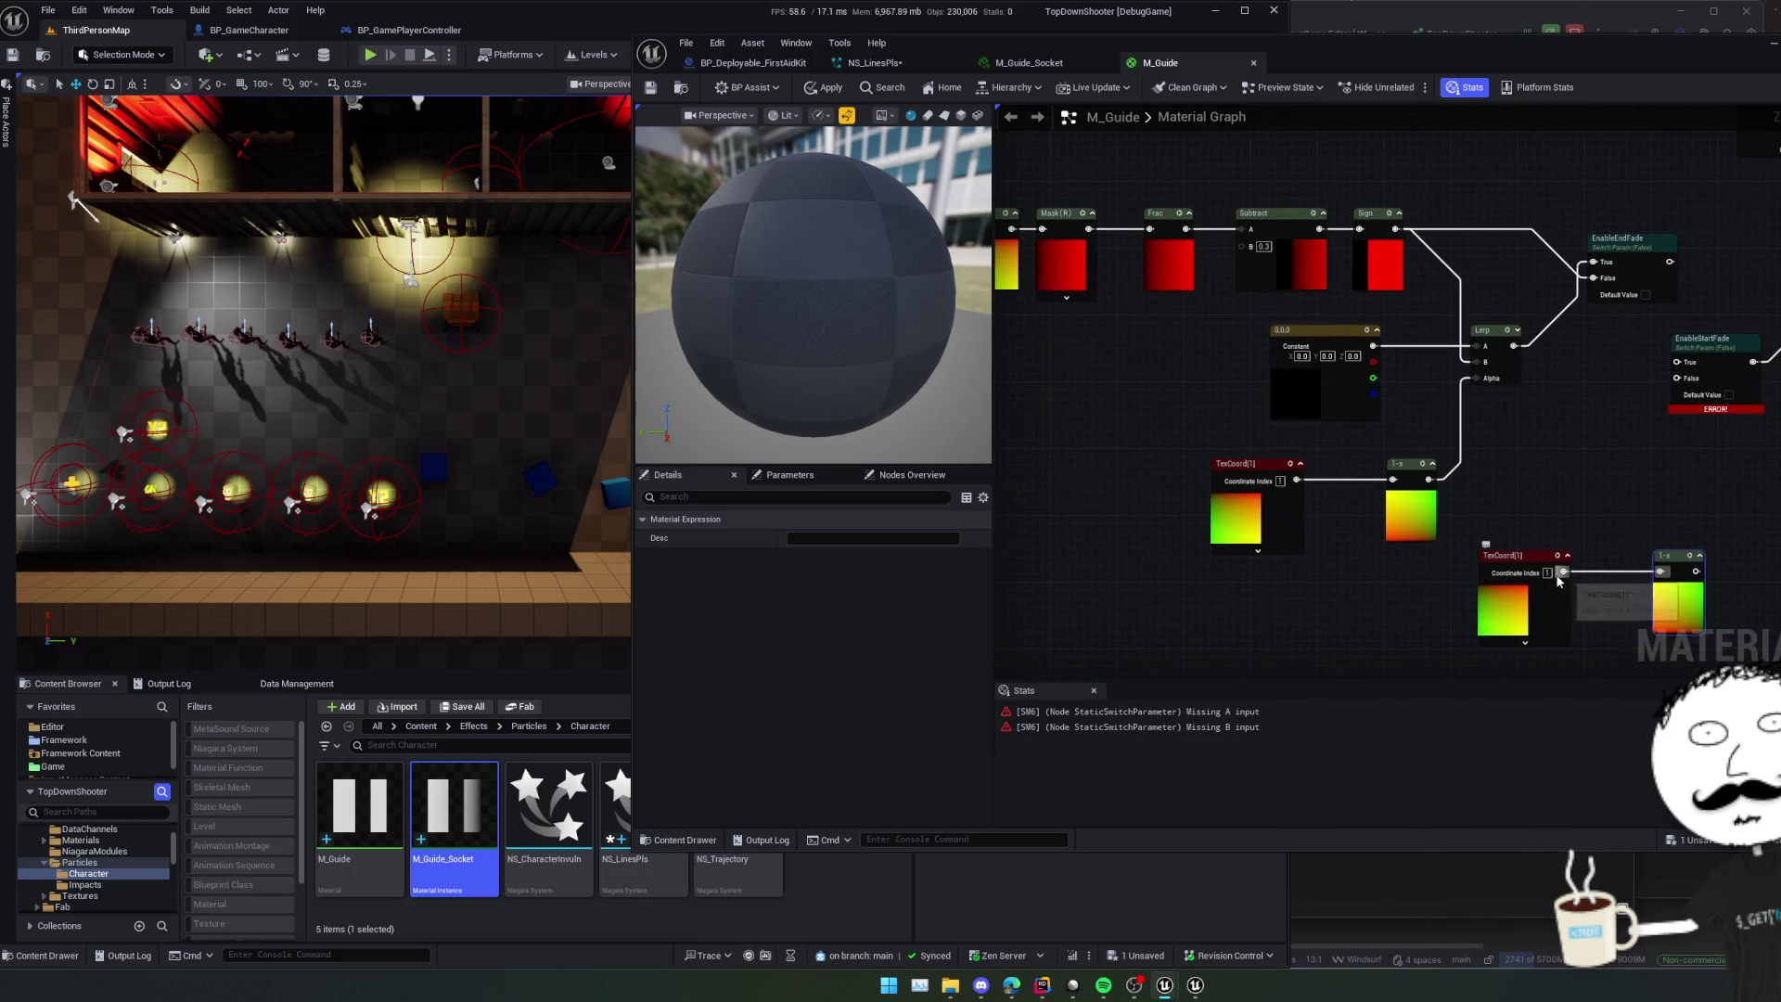
left_click(1546, 574)
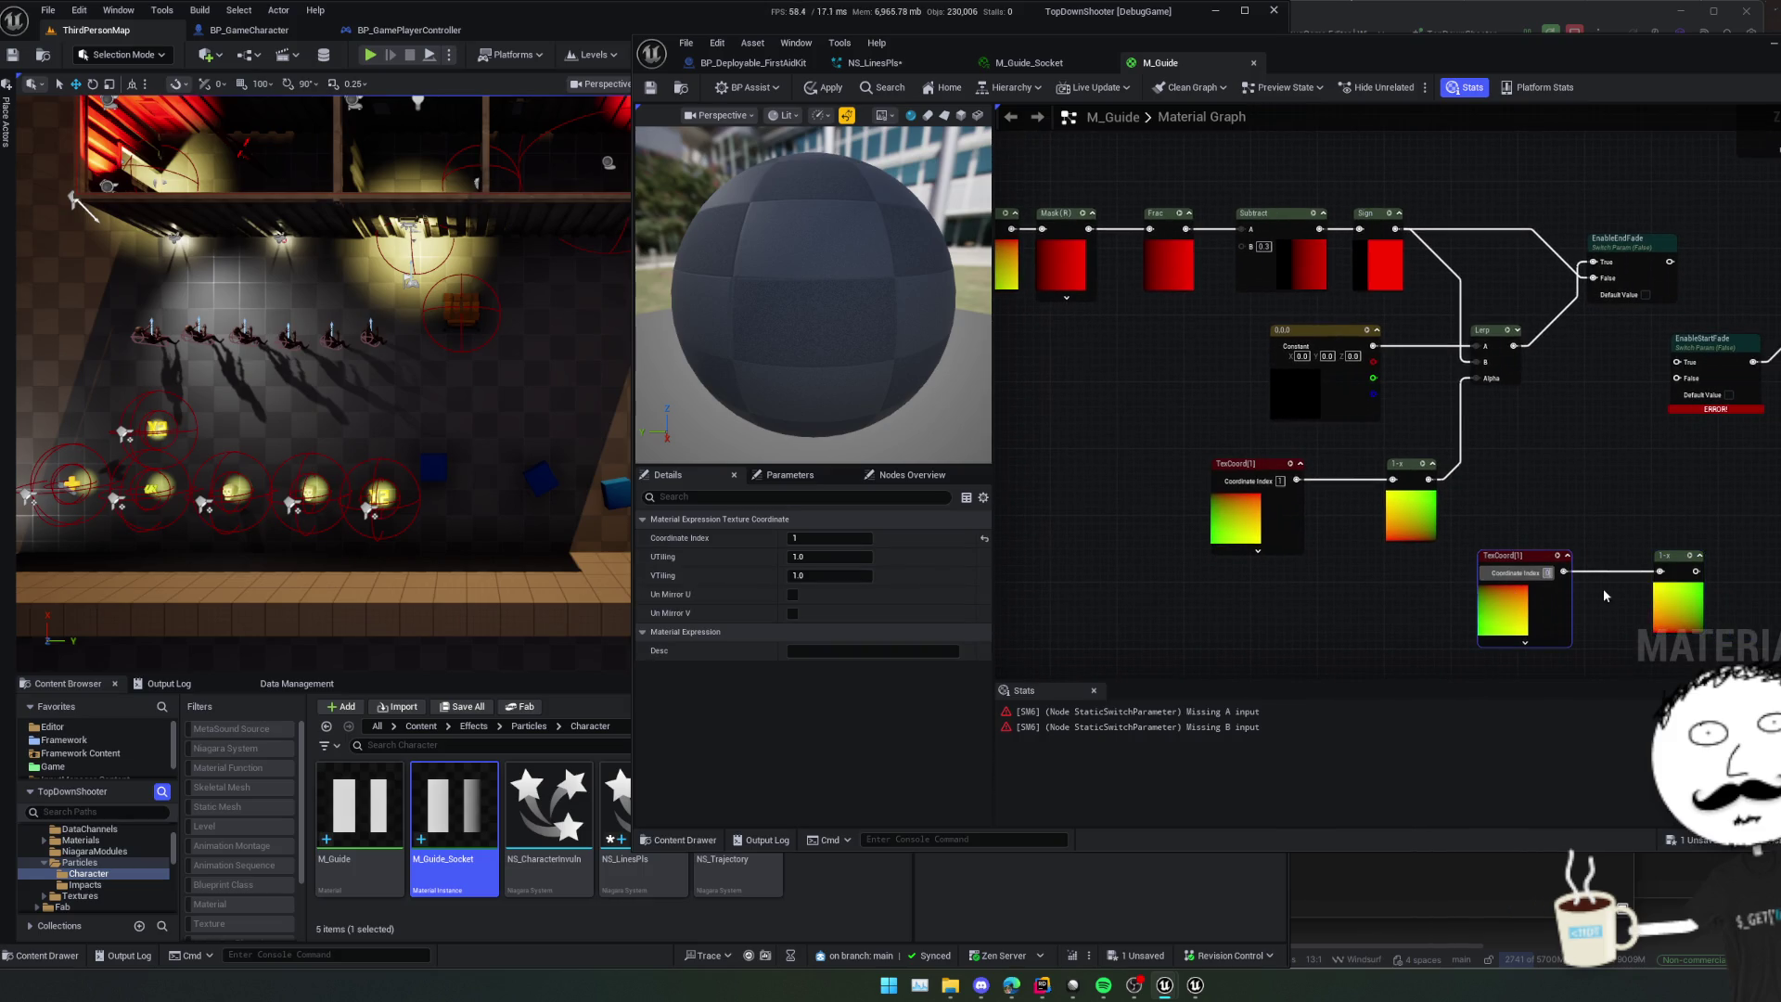
type("0")
key("Return")
mouse_move(1573, 479)
left_mouse_down()
mouse_move(1416, 374)
mouse_move(1420, 414)
mouse_move(1545, 557)
mouse_move(1452, 562)
mouse_move(1408, 590)
left_mouse_up()
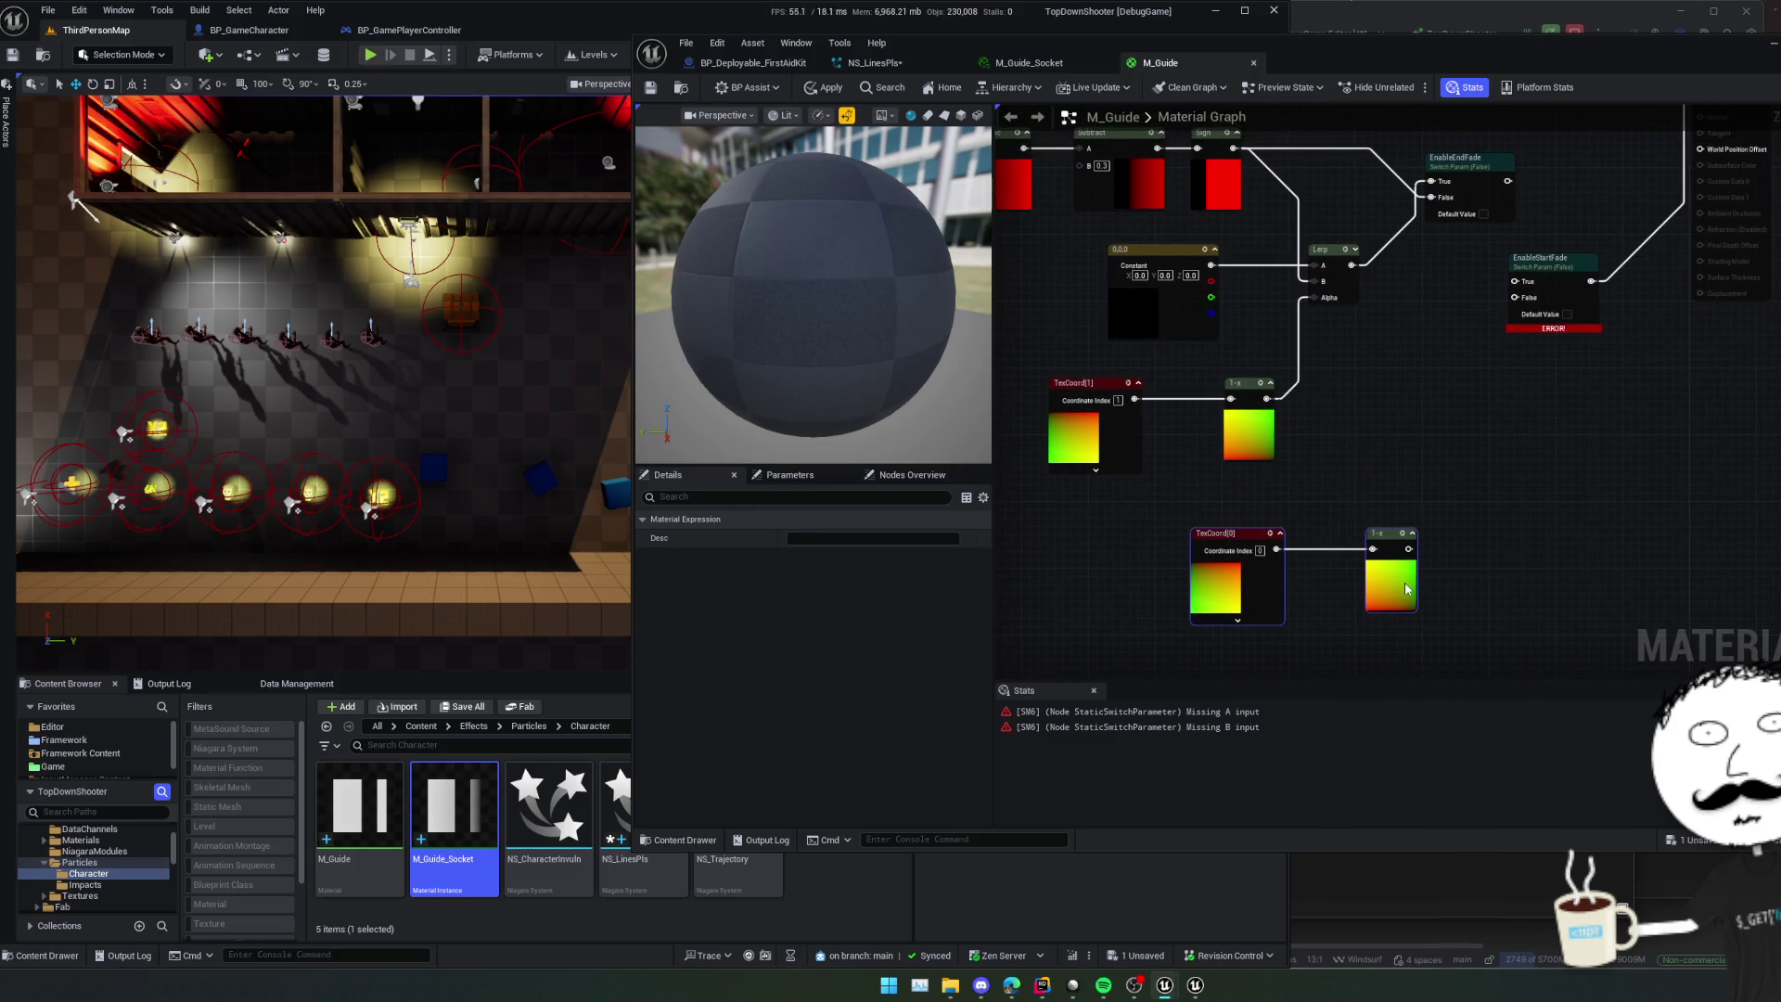
left_click(1355, 447)
left_click_drag(1355, 448, 1393, 503)
- Add a Lerp combining EnableEndFade and the copied 1-x, feeding EnableStartFade's False input
left_click(1382, 352)
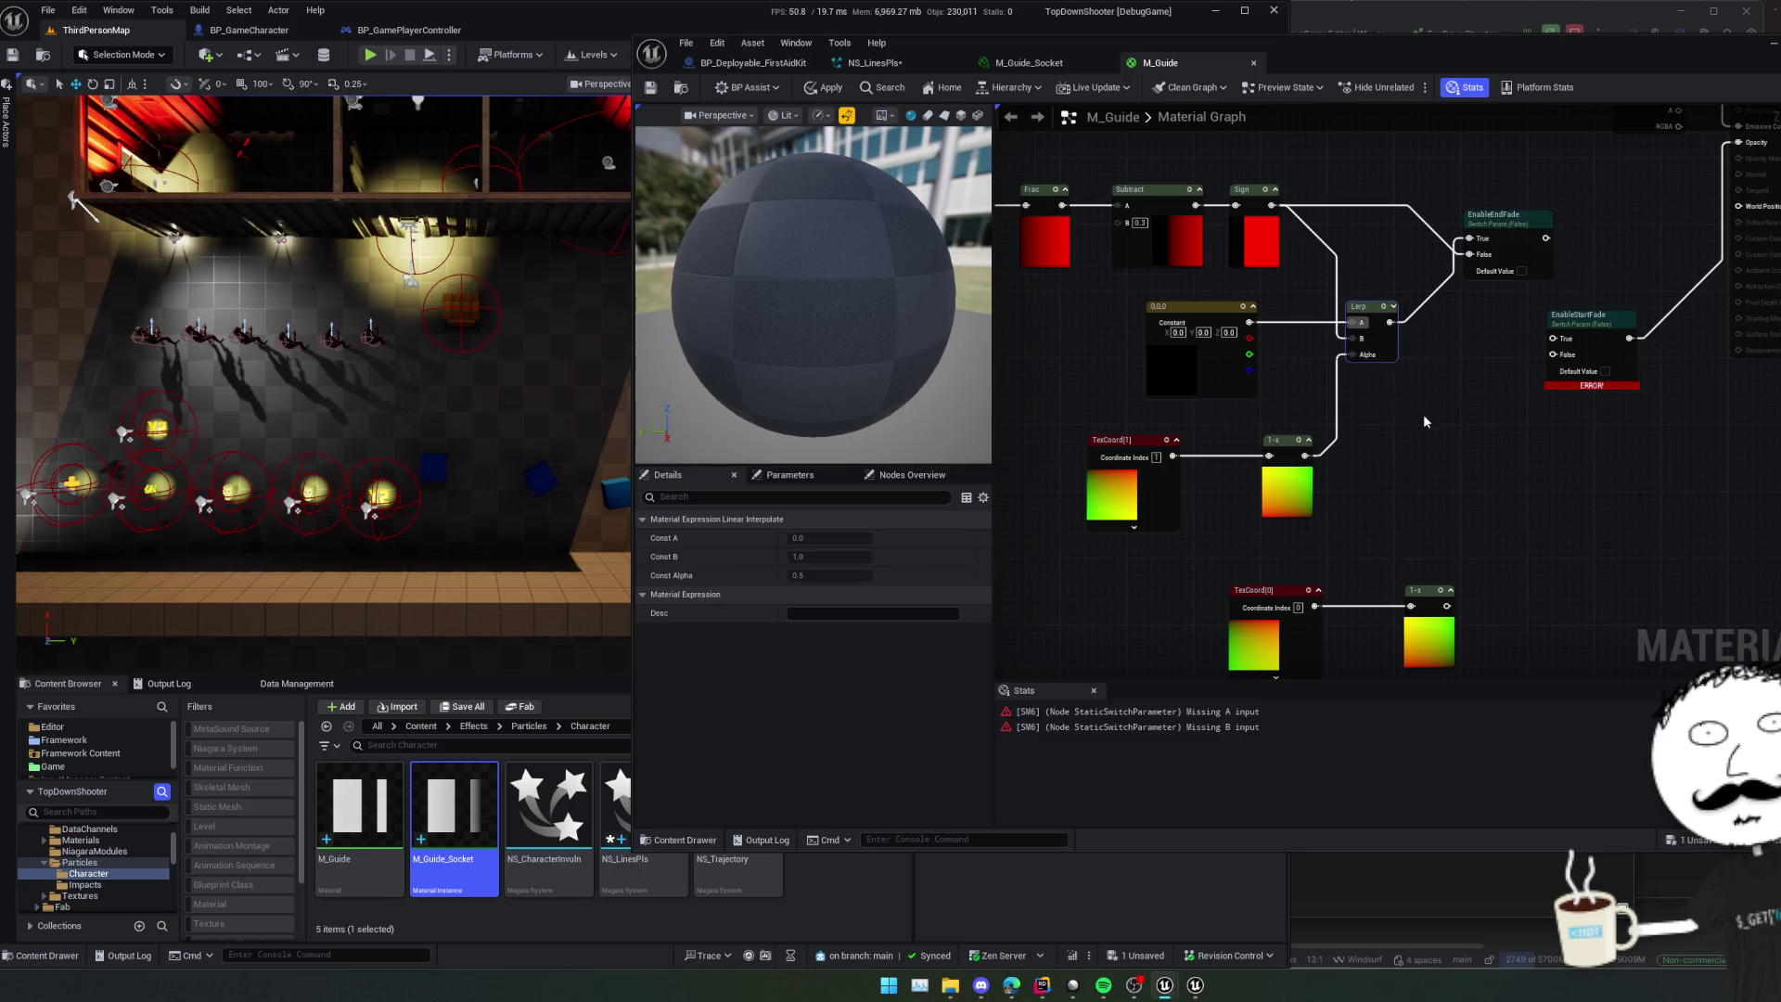
left_click_drag(1262, 352, 1447, 436)
mouse_move(1461, 619)
left_mouse_down()
mouse_move(1452, 473)
mouse_move(1461, 495)
mouse_move(1399, 504)
mouse_move(1400, 430)
mouse_move(1457, 450)
mouse_move(1451, 488)
mouse_move(1379, 480)
left_mouse_up()
left_click(1485, 454)
mouse_move(1465, 329)
left_mouse_down()
mouse_move(1357, 540)
mouse_move(1360, 521)
left_mouse_up()
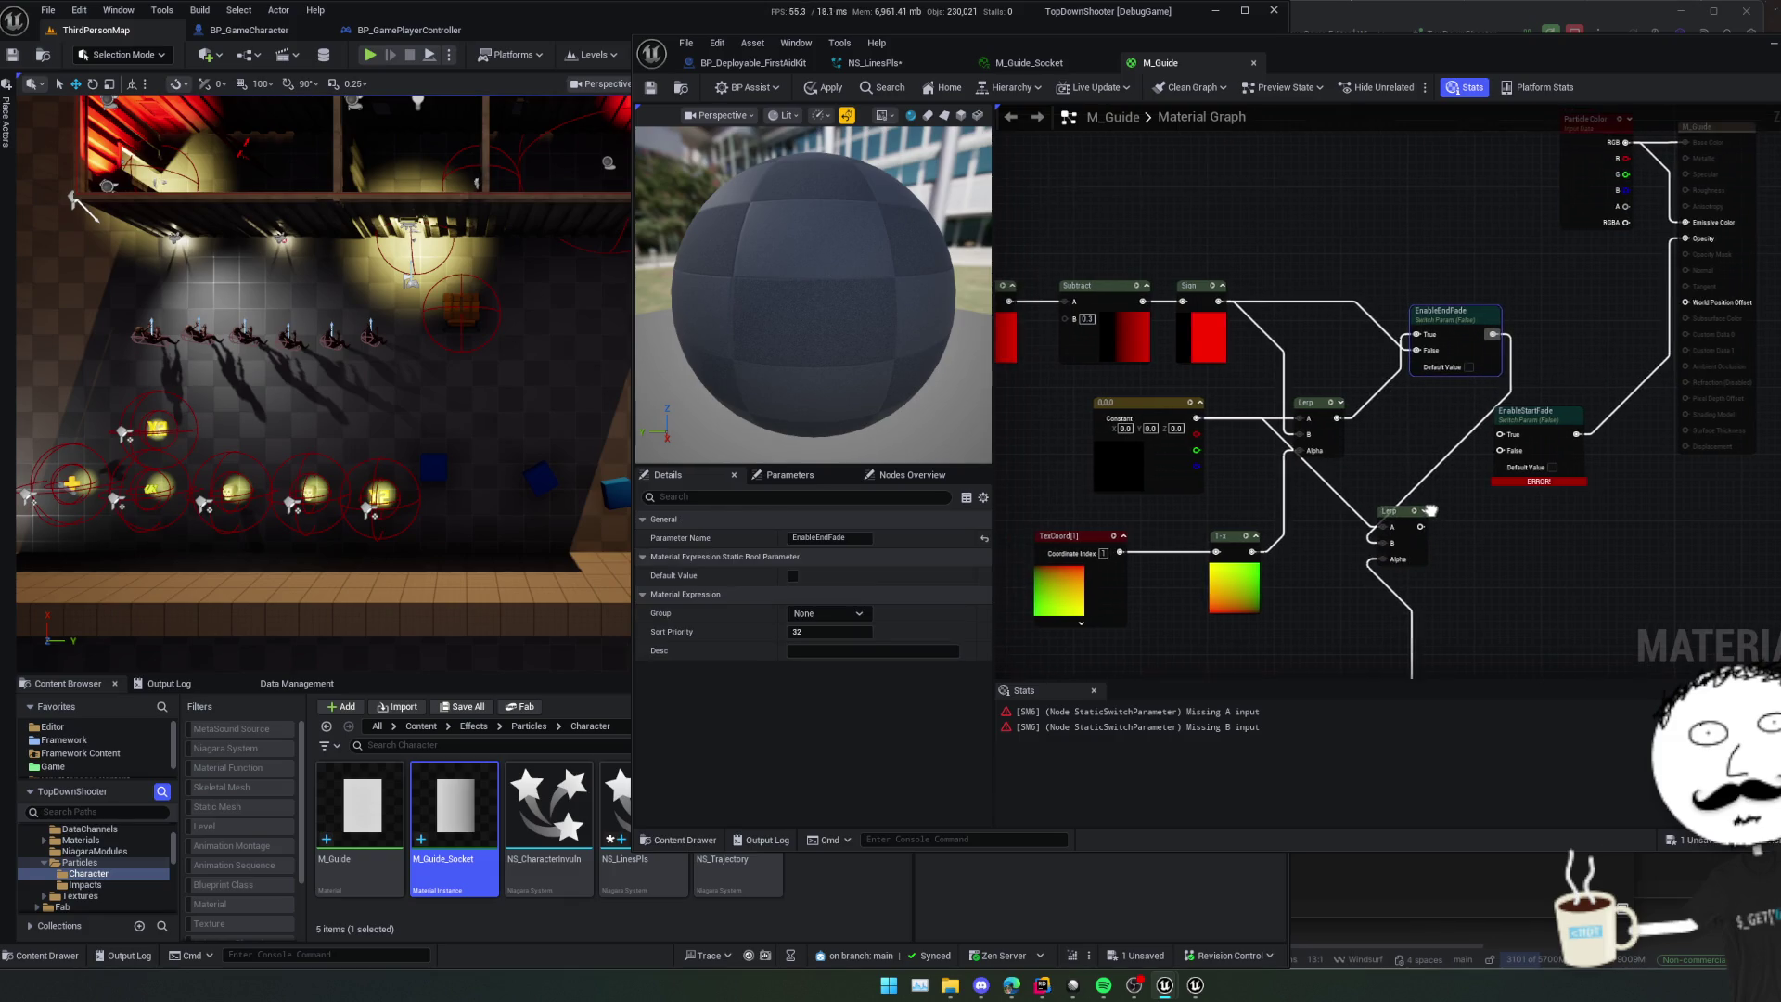
left_click_drag(1447, 446, 1507, 452)
mouse_move(1526, 336)
left_mouse_down()
mouse_move(1515, 429)
mouse_move(1540, 458)
mouse_move(1379, 538)
left_mouse_up()
left_click_drag(1428, 438, 1462, 446)
left_click(1327, 575)
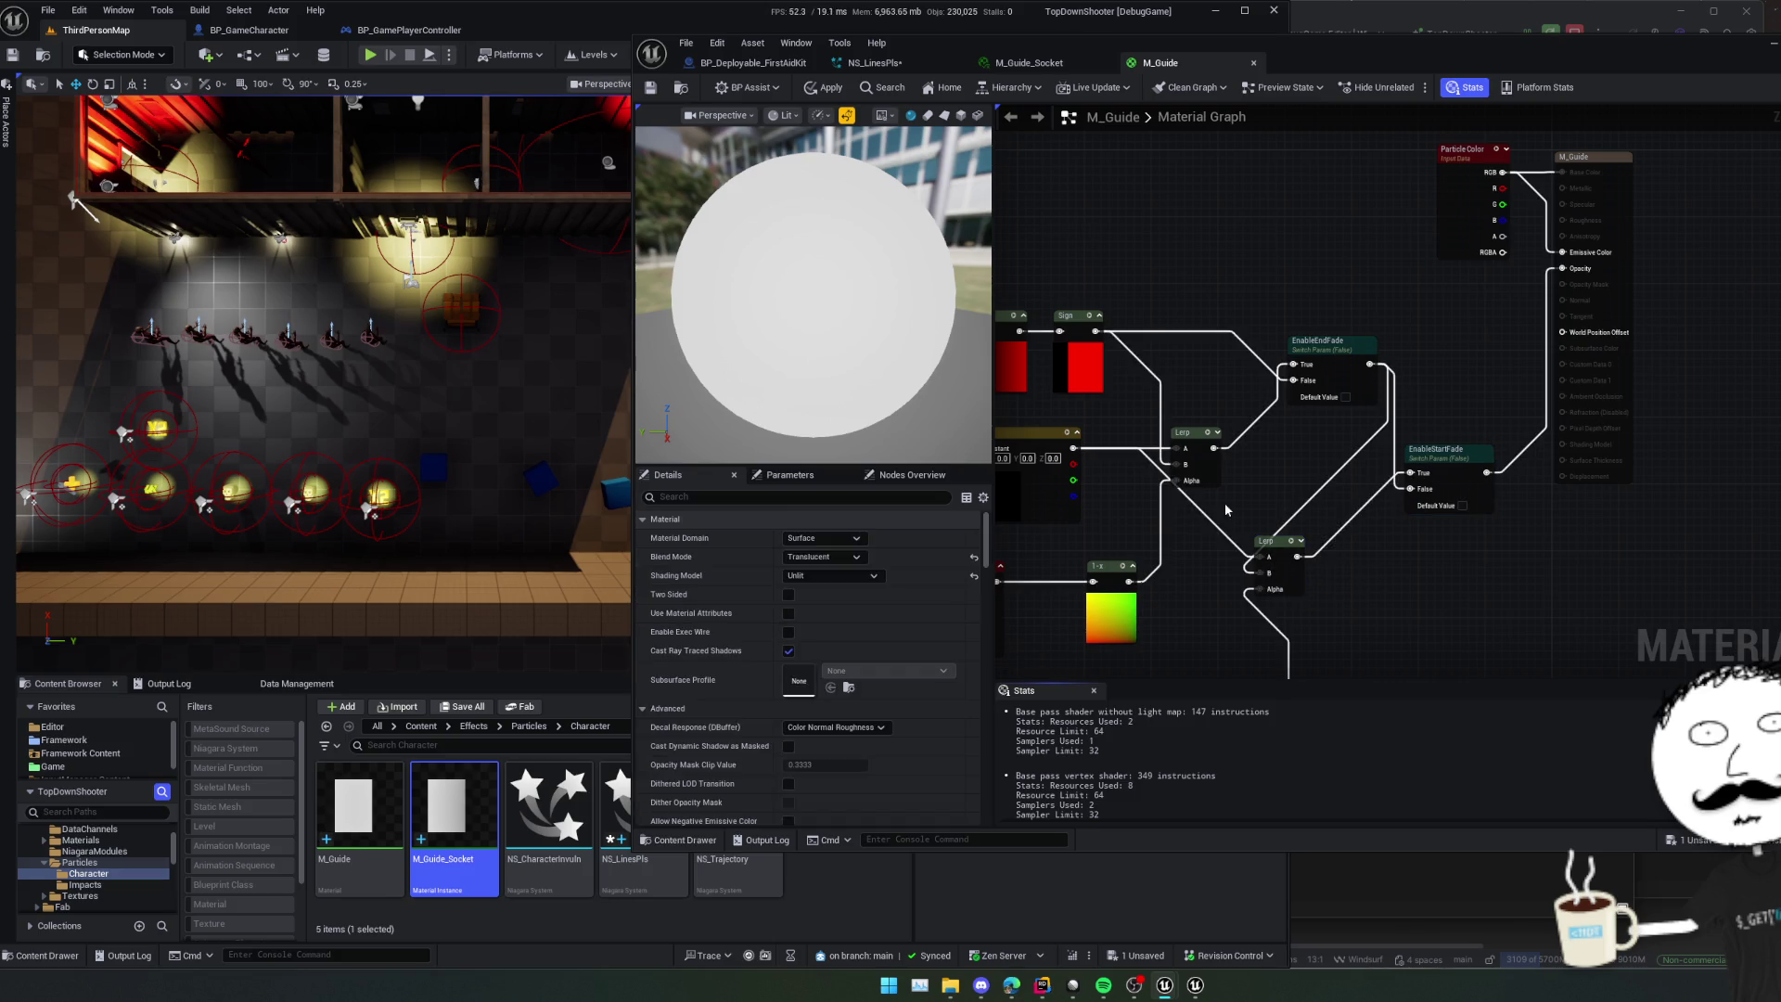
- Save M_Guide and apply the material changes
key("ctrl+s")
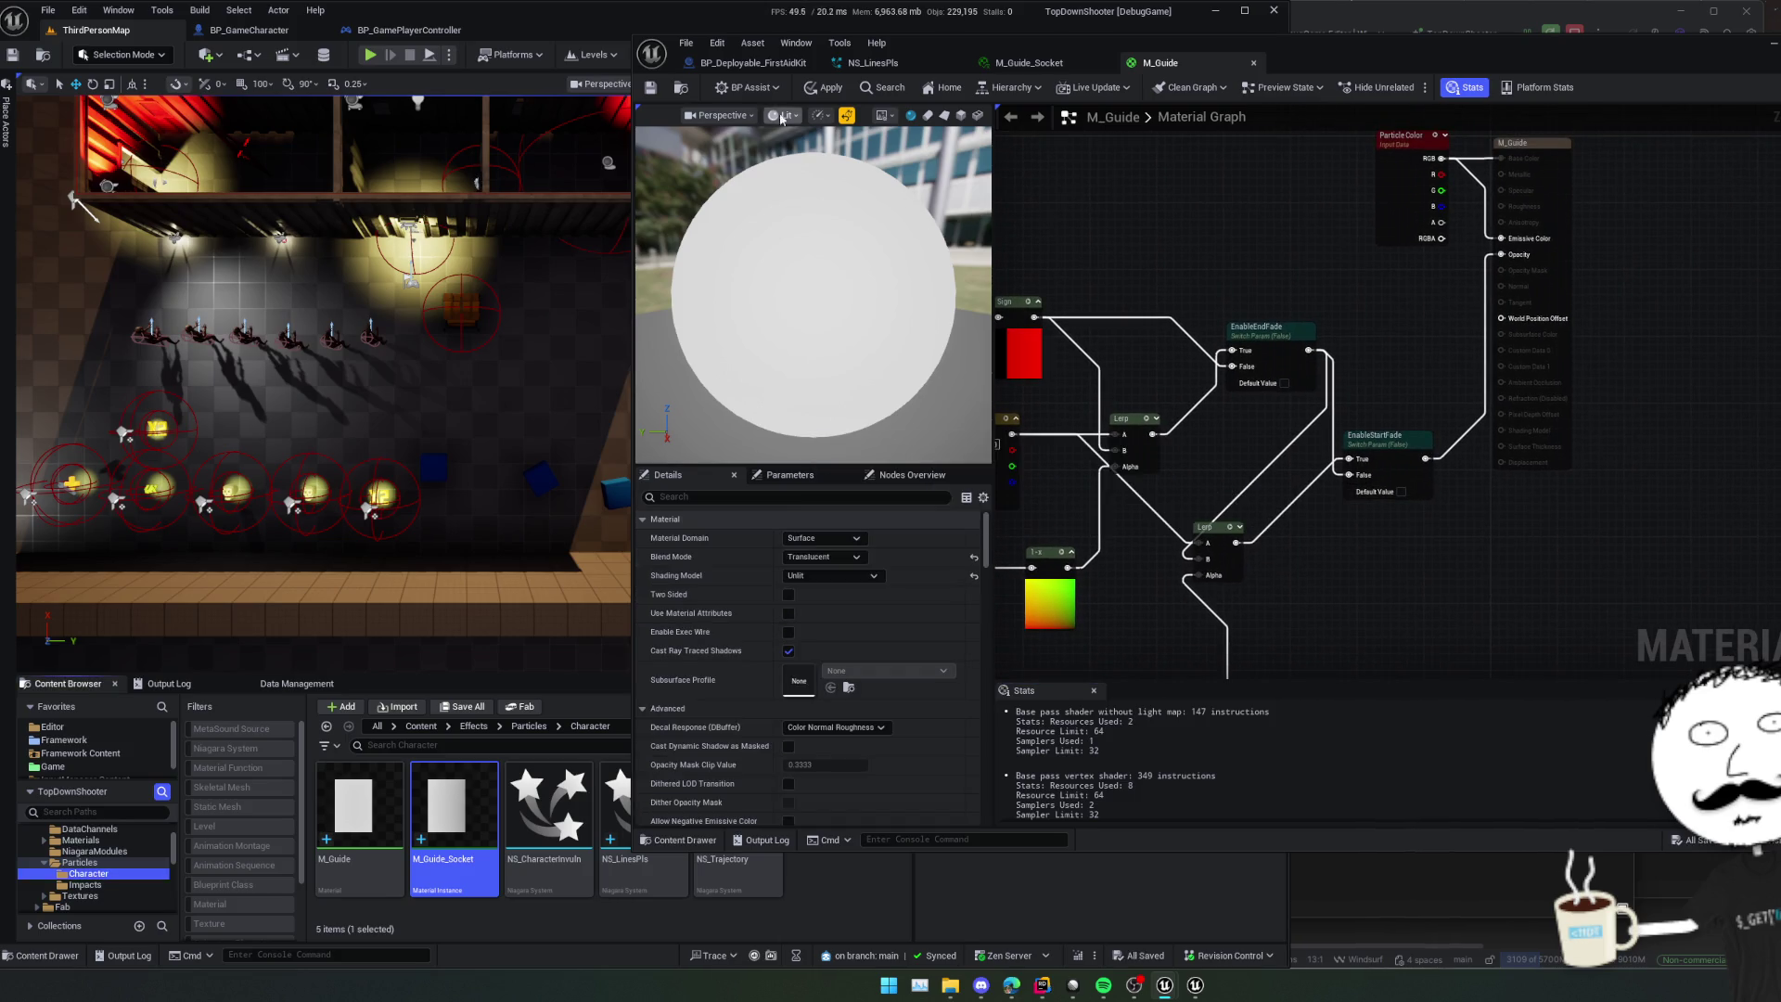
left_click(829, 87)
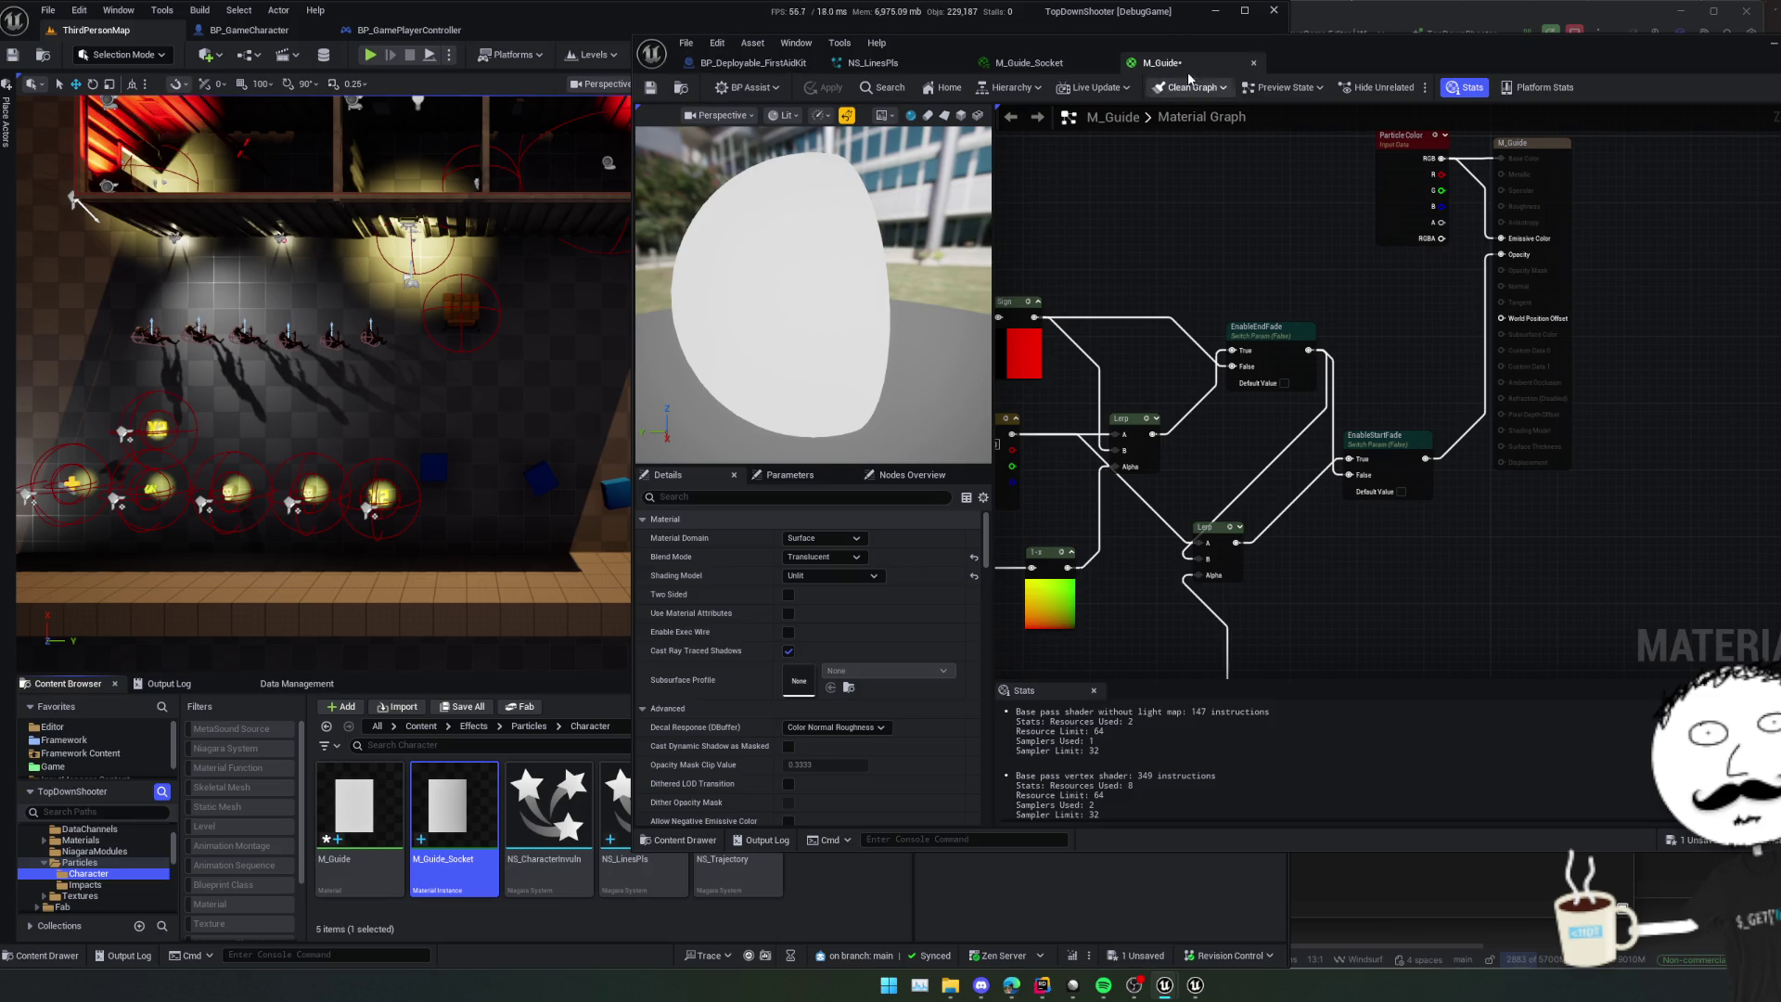
left_click(651, 88)
- Override and enable EnableStartFade in M_Guide_Socket, then save the instance
left_click(1030, 63)
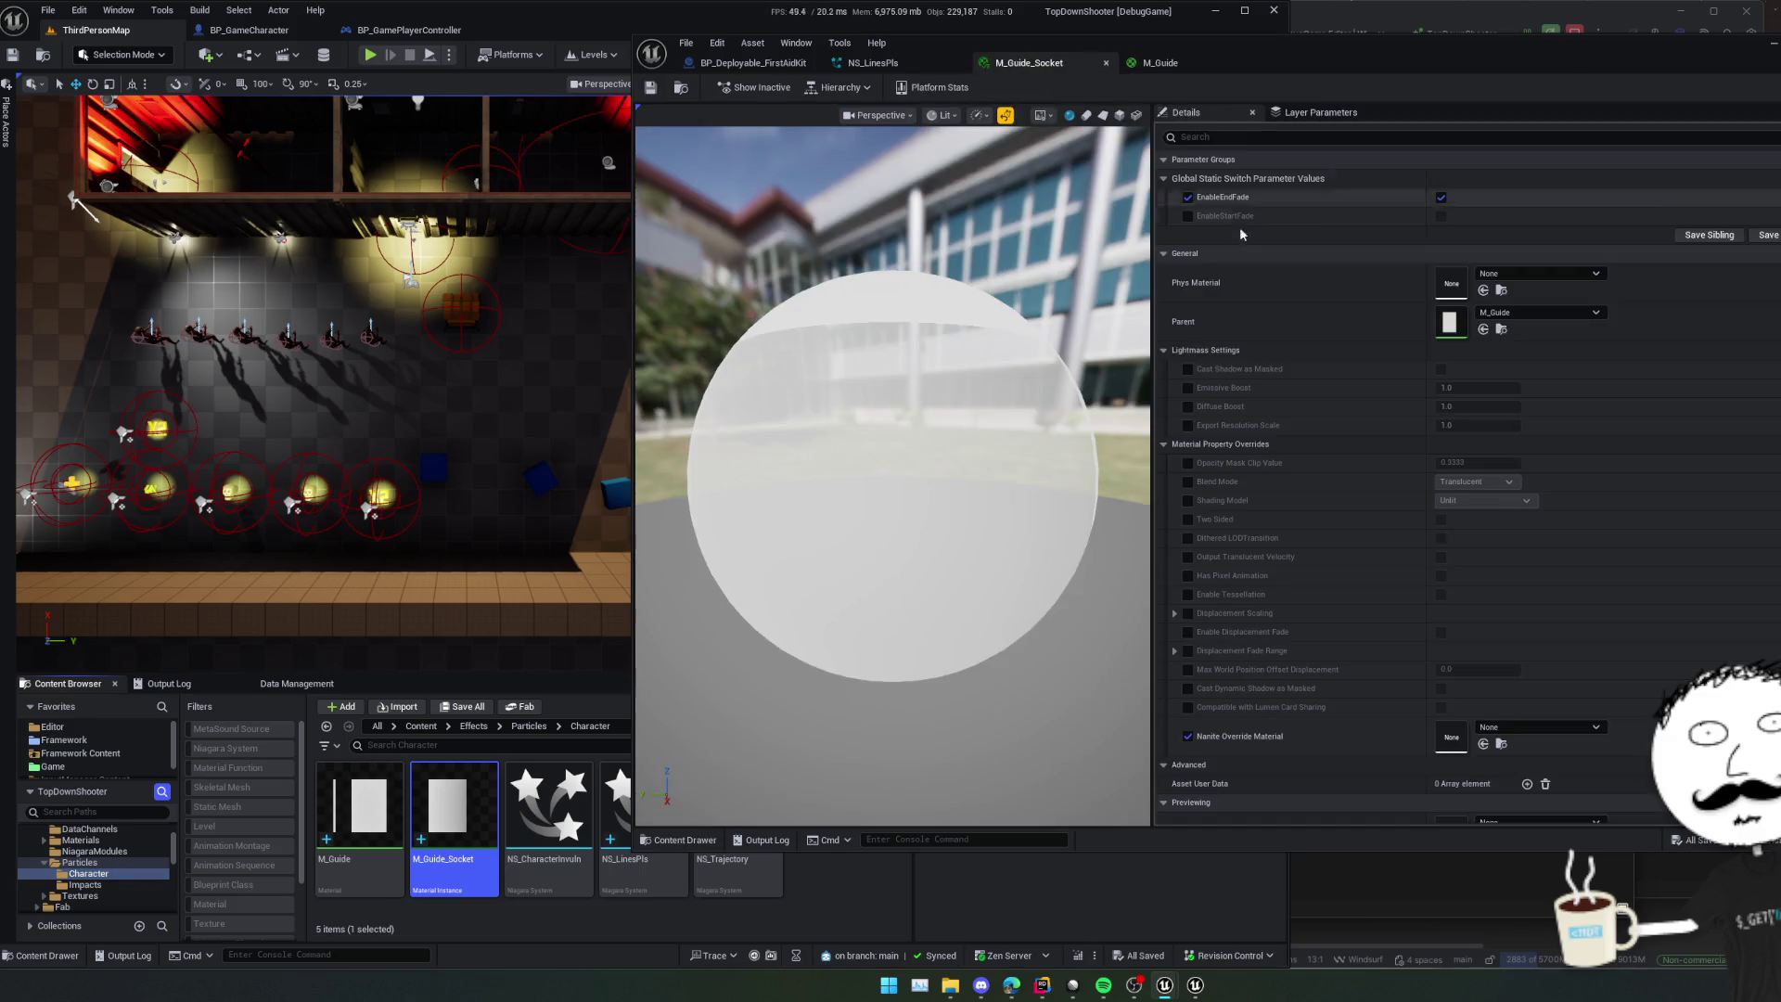
left_click(1188, 215)
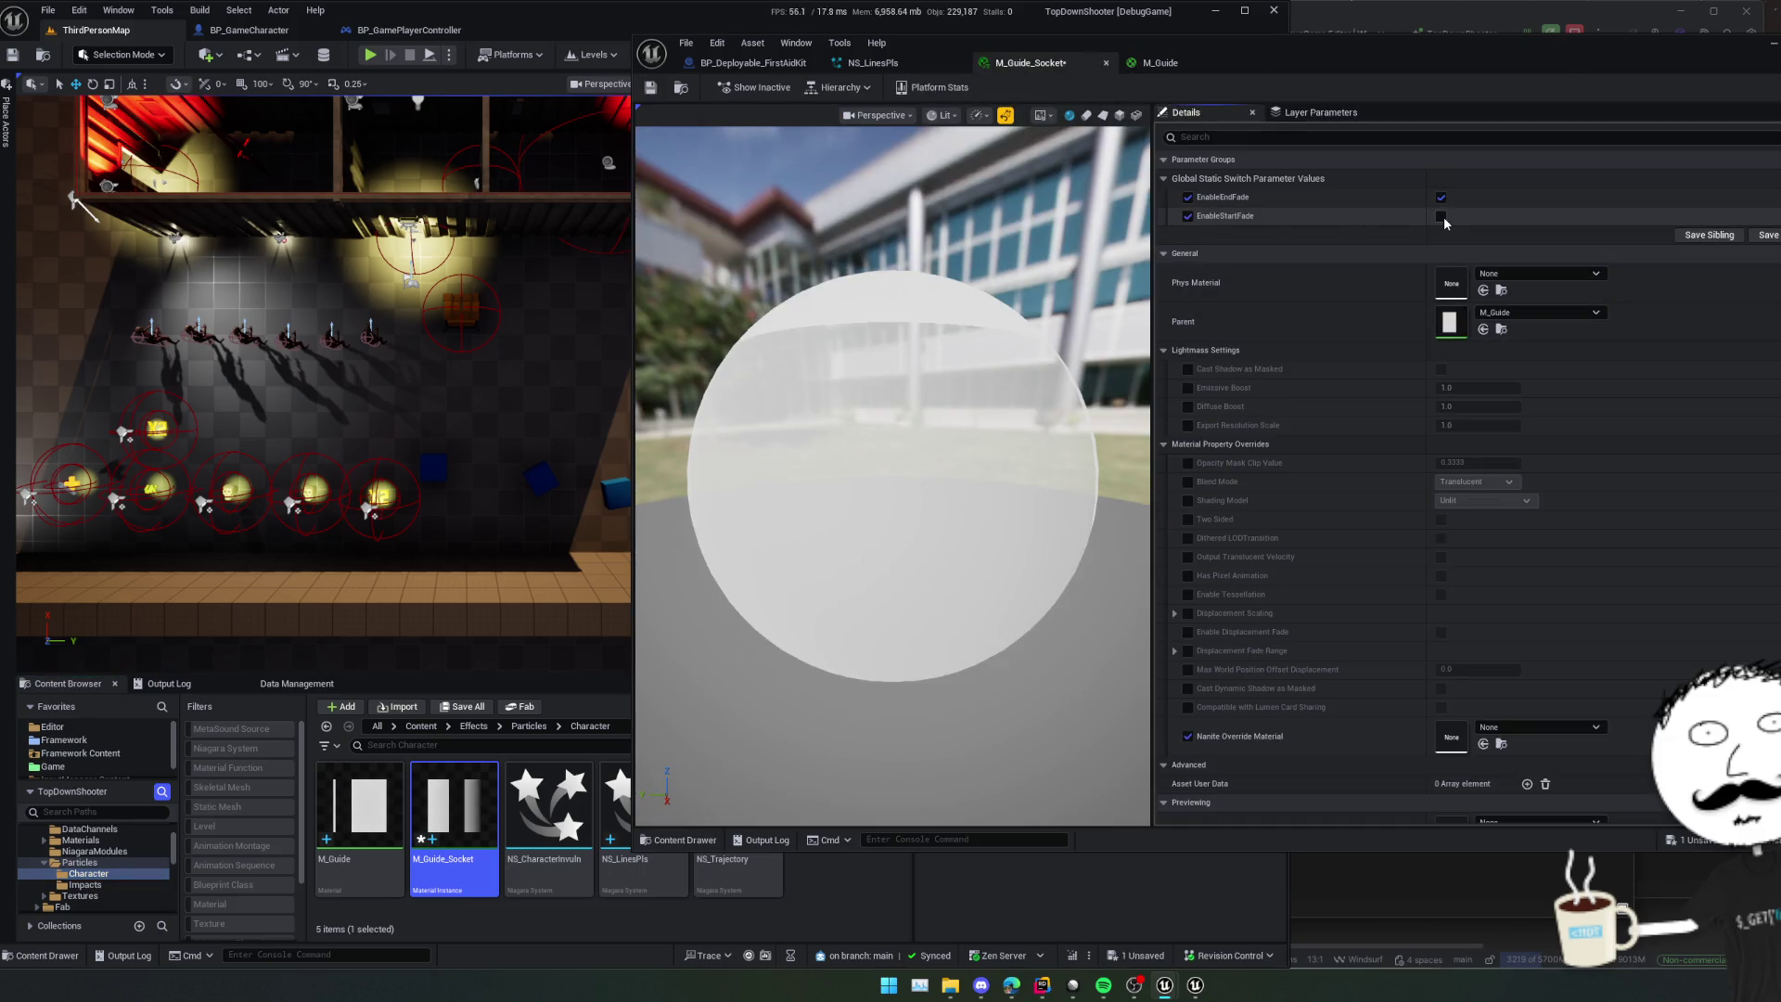
left_click(1441, 216)
left_click(651, 87)
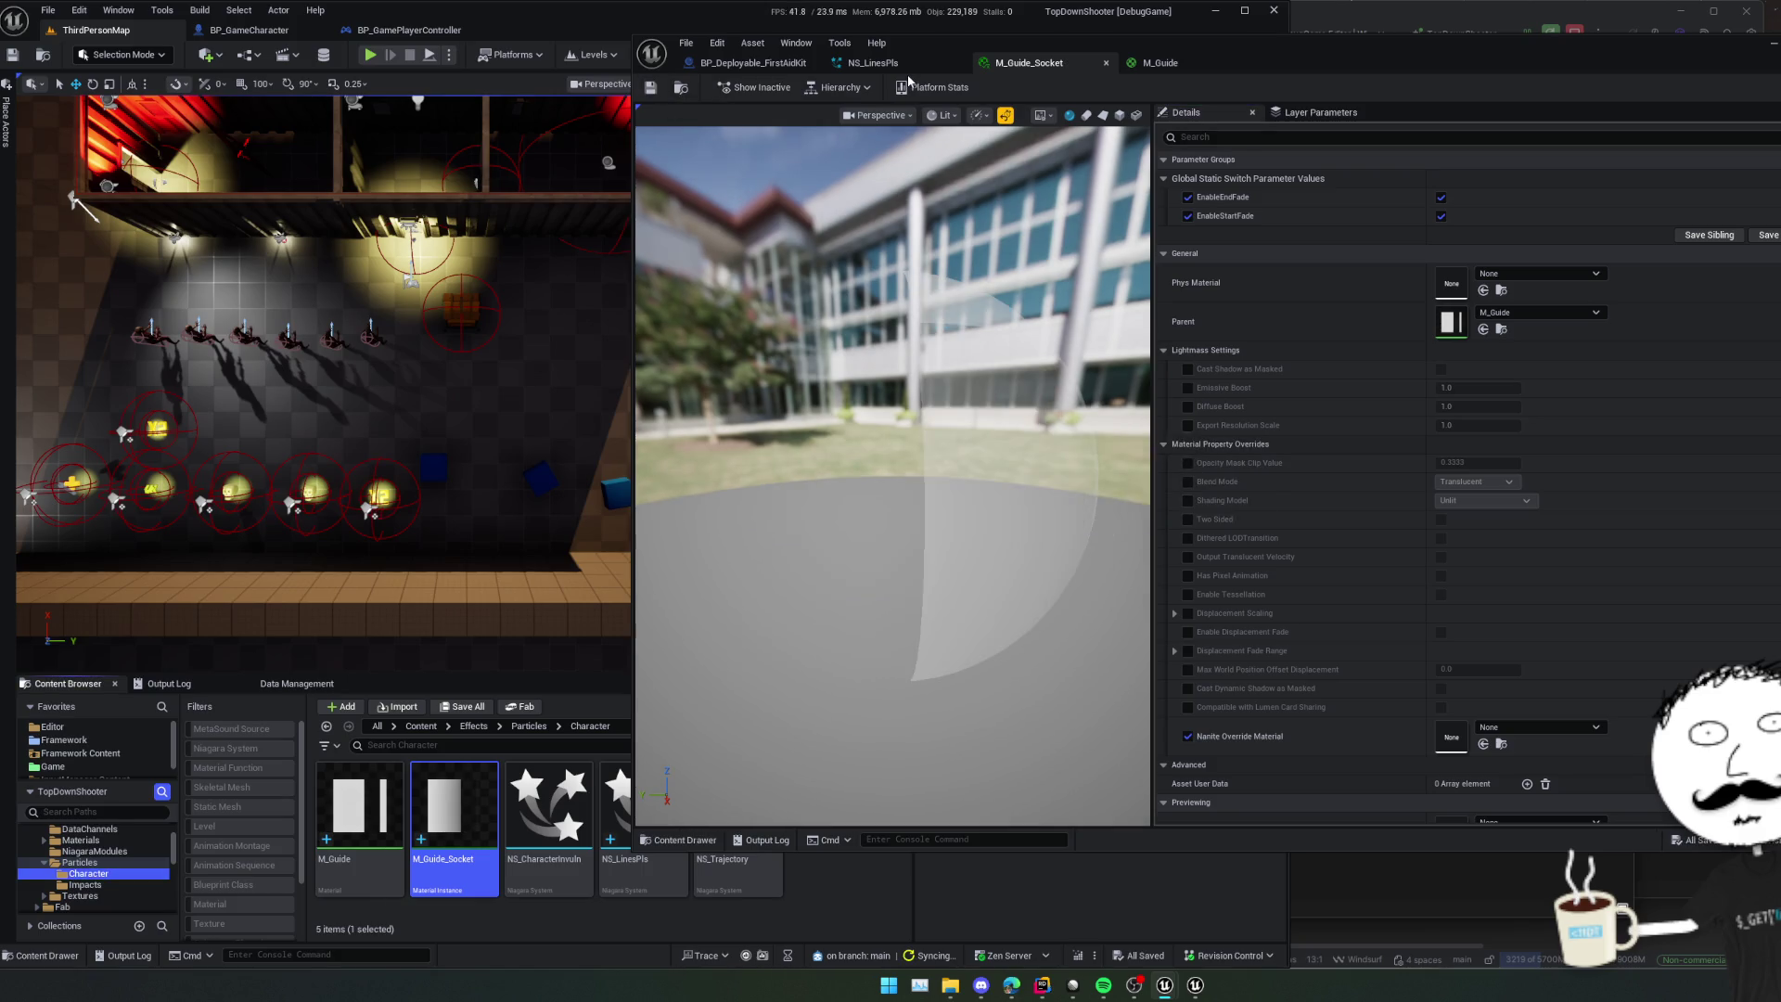
- Check the NS_LinesPls preview and pull M_Guide into its own floating window
left_click(872, 62)
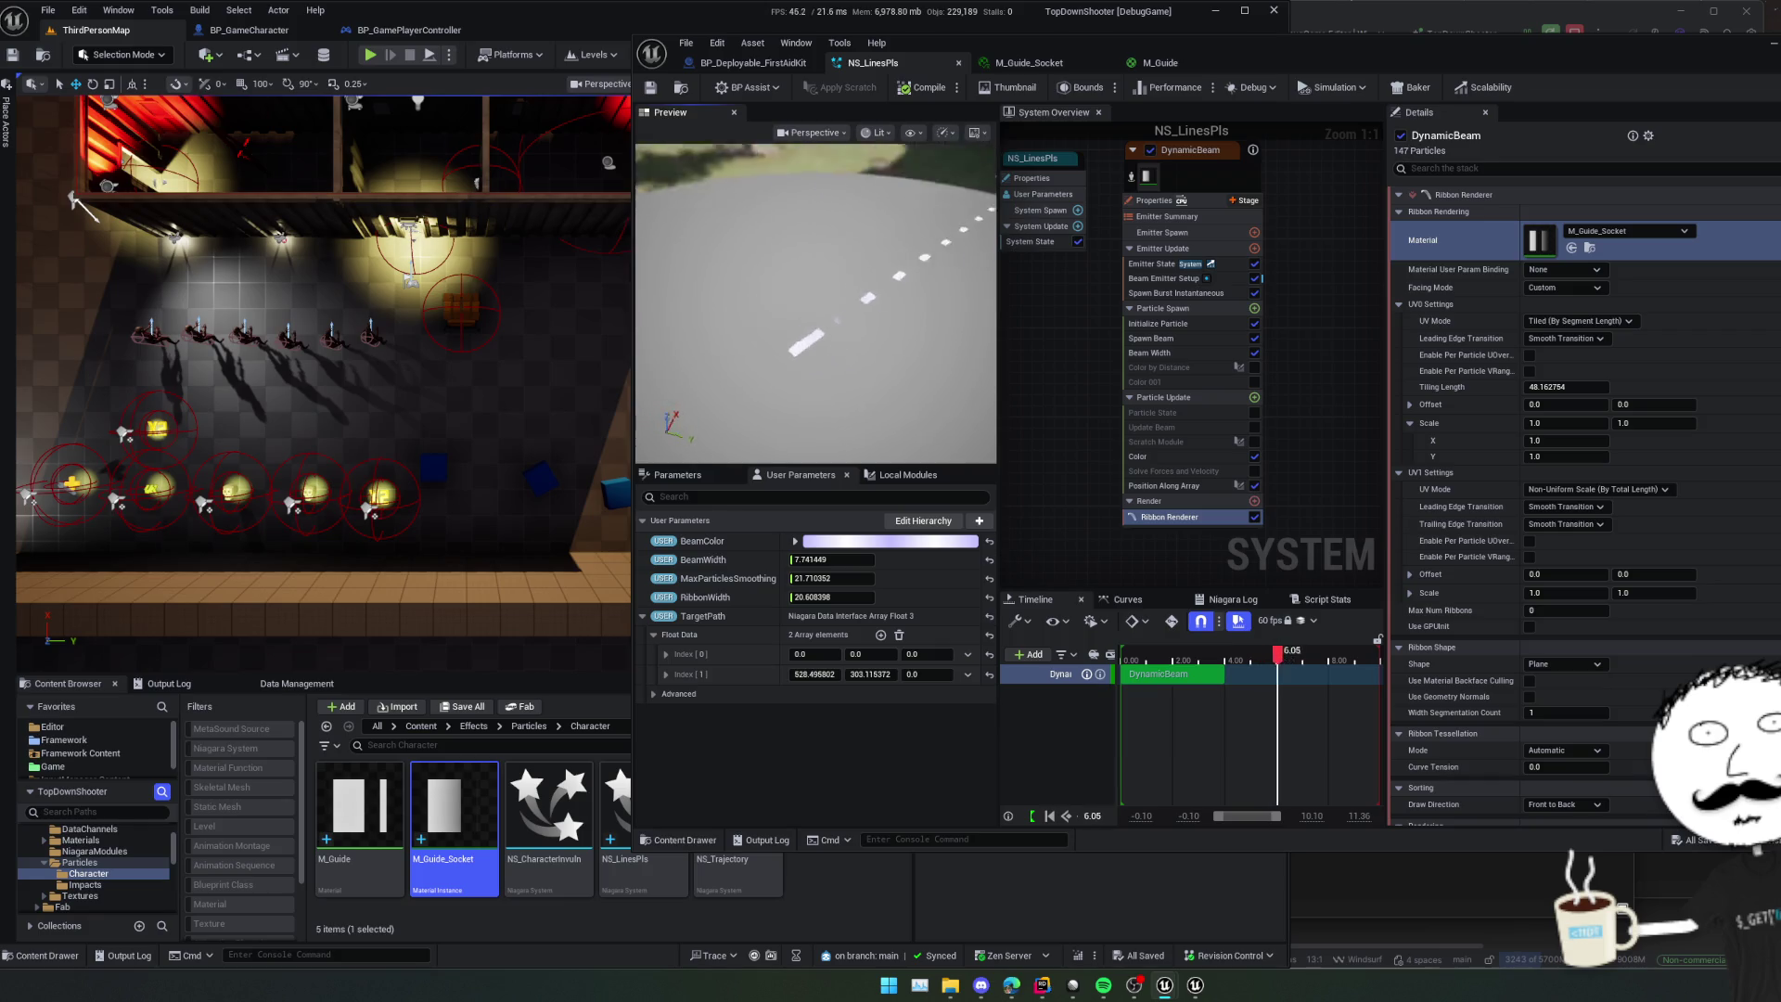
left_click_drag(915, 298, 915, 298)
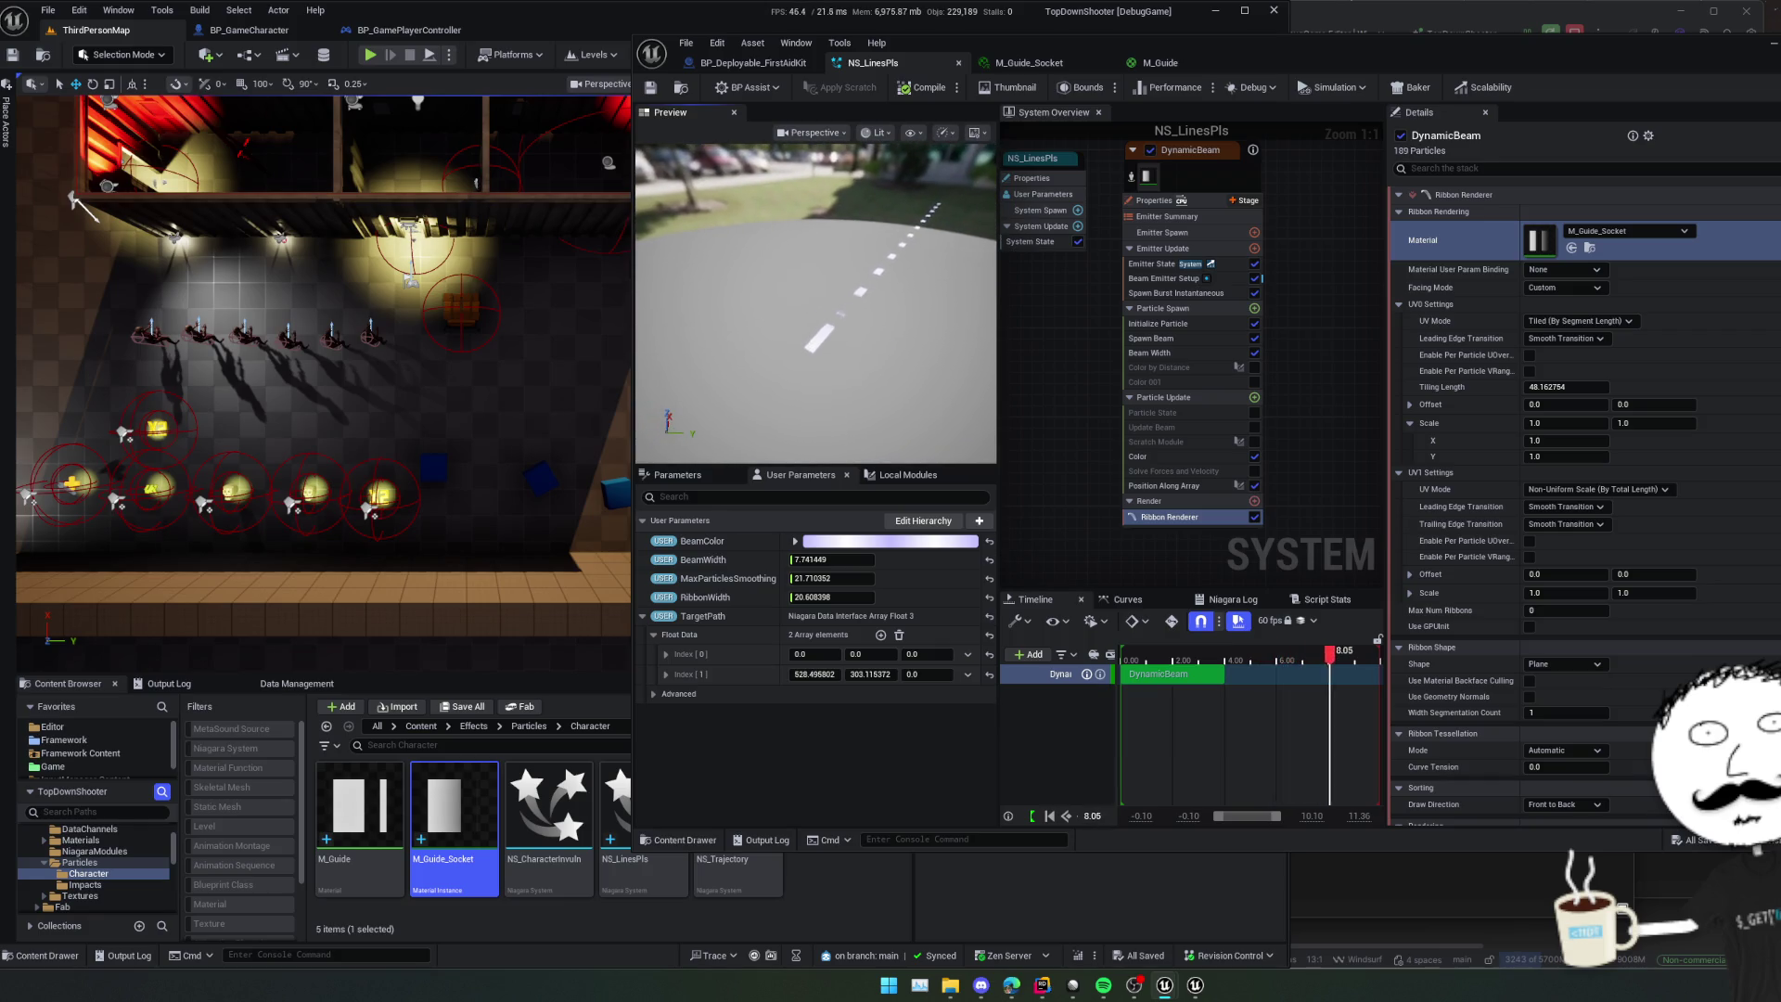
mouse_move(1204, 60)
left_mouse_down()
mouse_move(205, 175)
mouse_move(0, 232)
left_mouse_up()
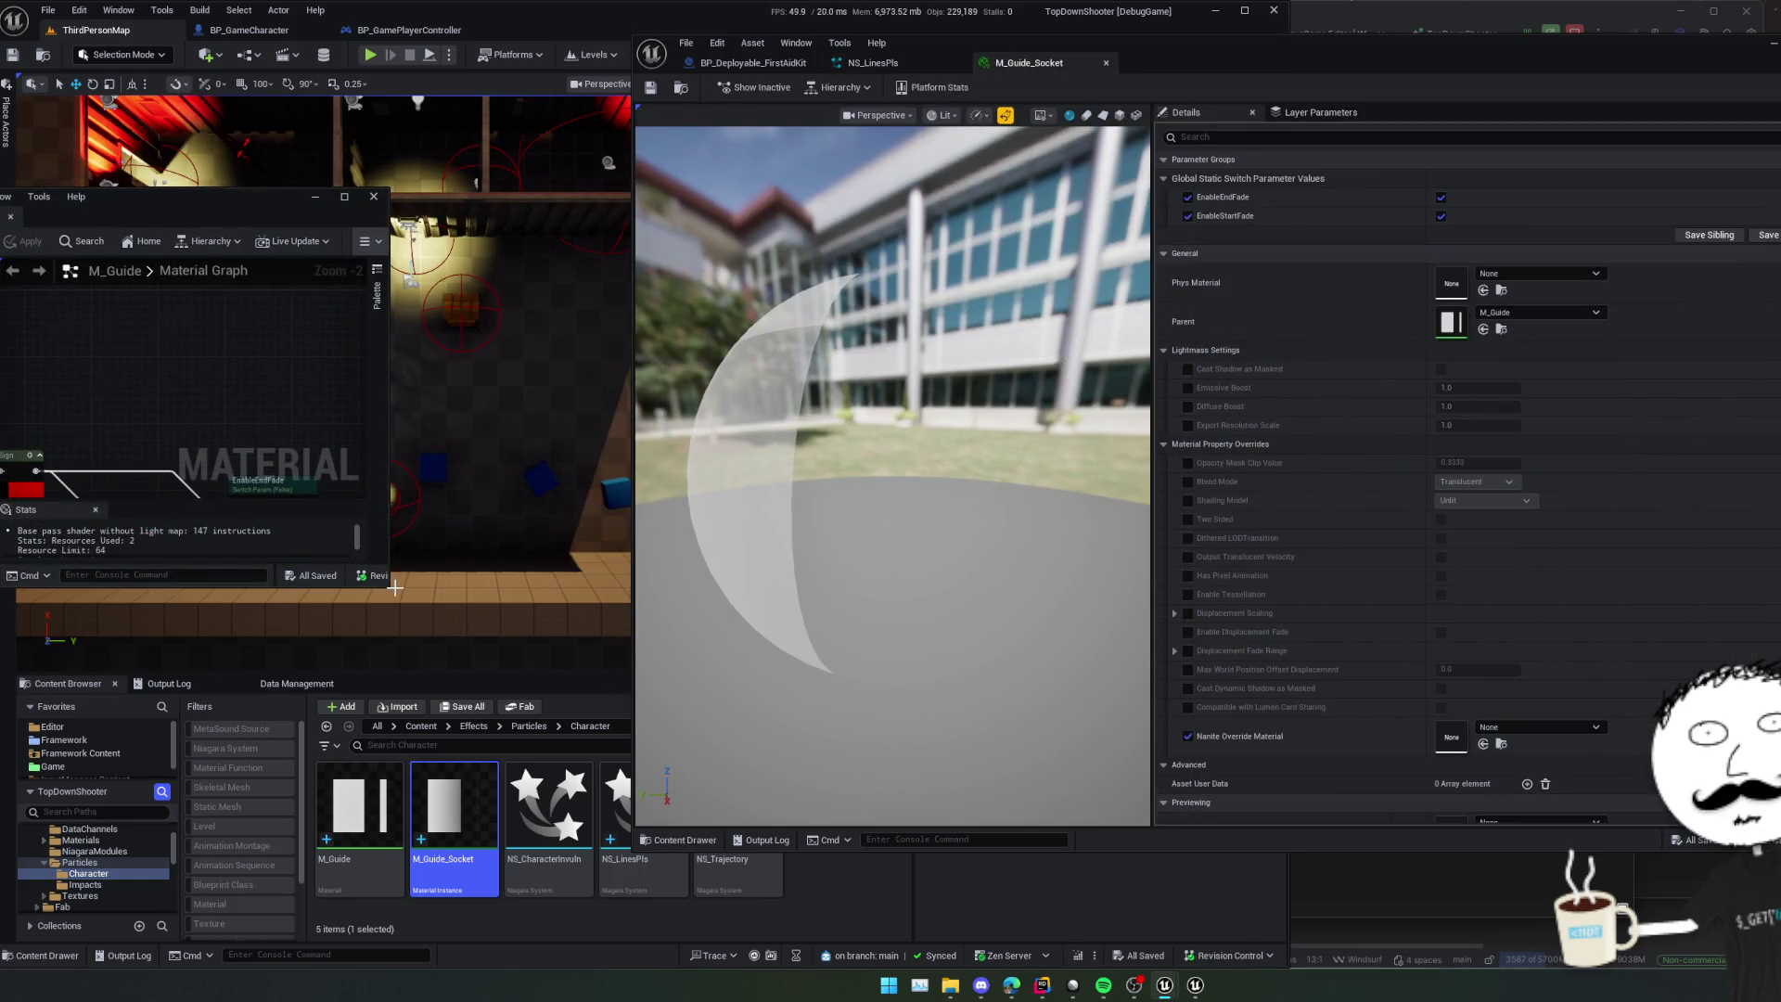
- Redock M_Guide and move NS_LinesPls into the main editor window
left_click_drag(385, 586, 564, 778)
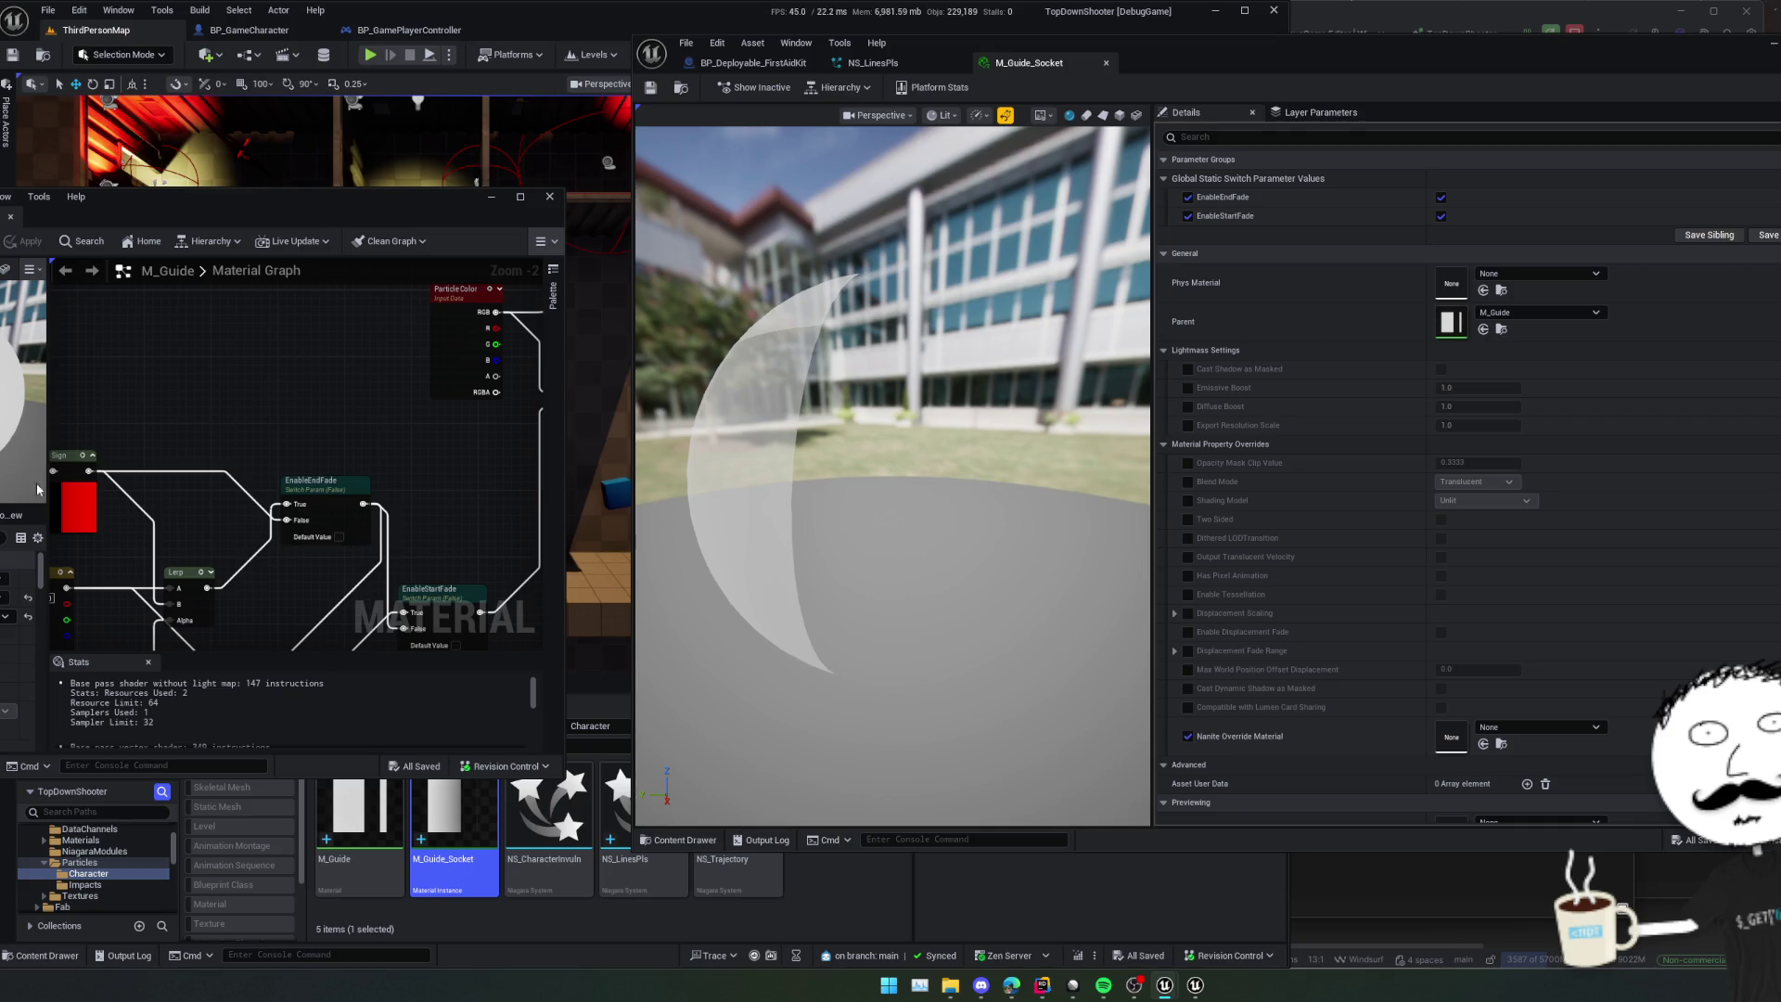
mouse_move(297, 223)
left_mouse_down()
mouse_move(949, 262)
mouse_move(1202, 67)
left_mouse_up()
left_click_drag(873, 62, 547, 29)
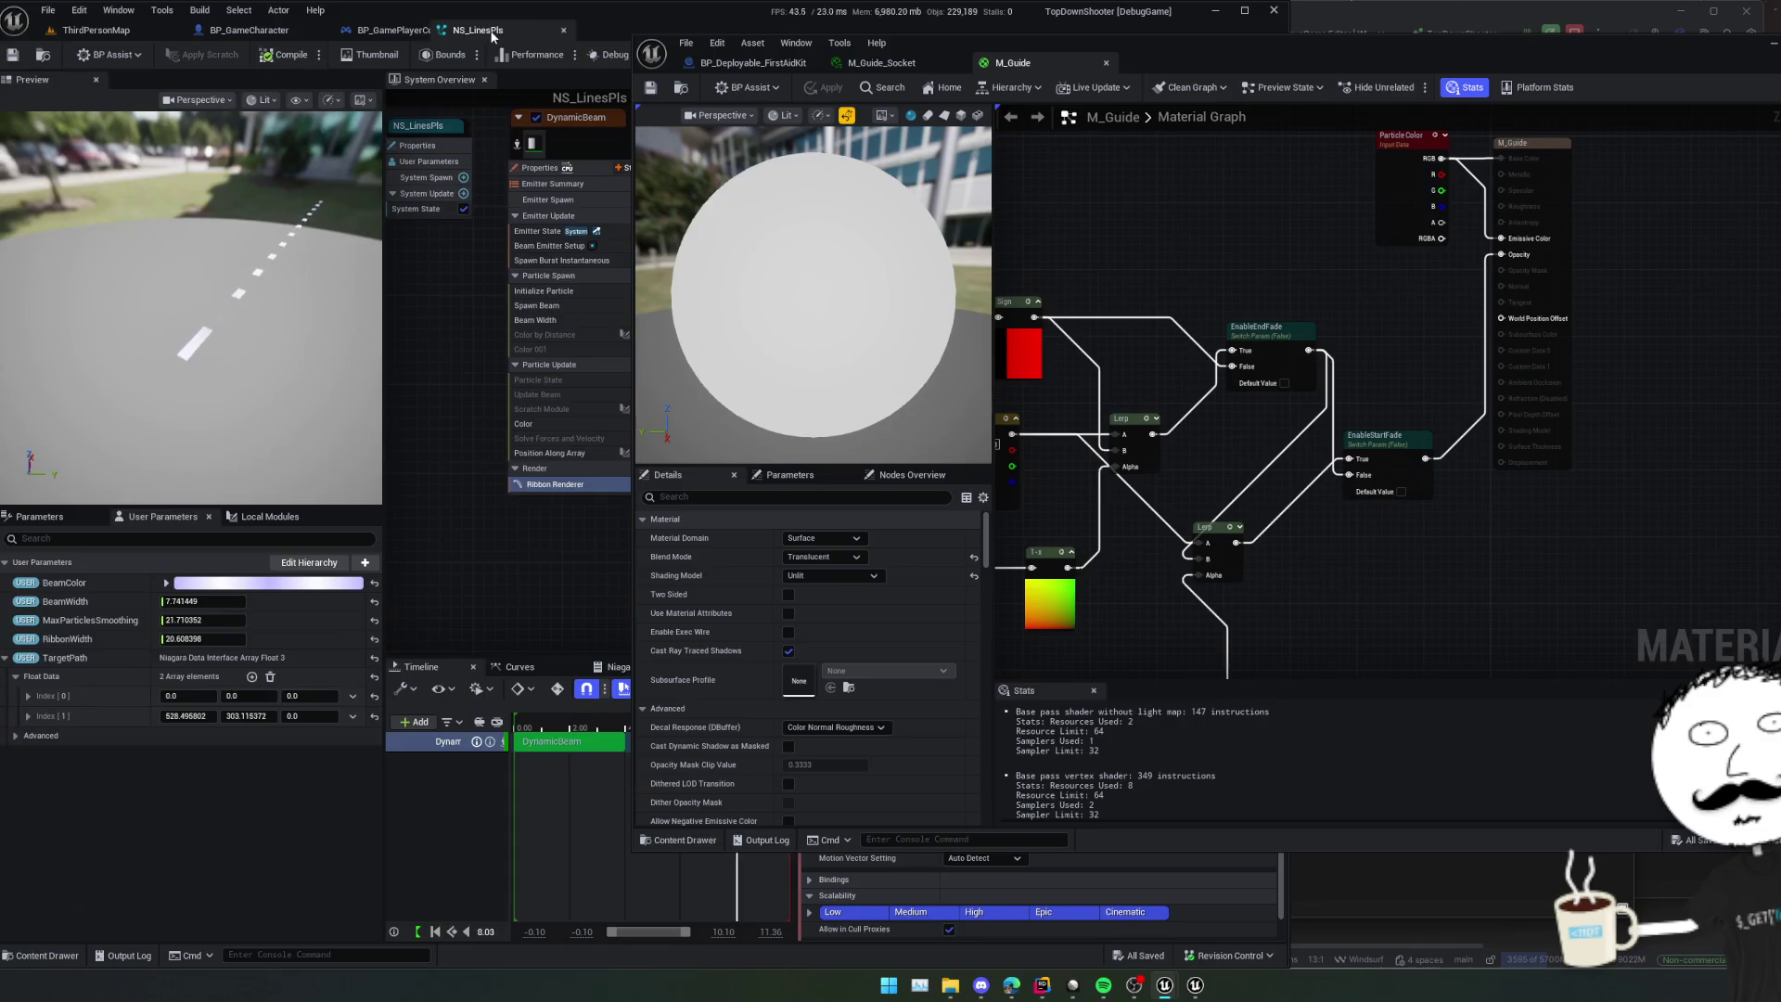
left_click_drag(1210, 65, 1052, 81)
- Set the lower TexCoord's coordinate index to 1 and apply the material
left_click_drag(935, 698, 1202, 493)
left_click(1167, 540)
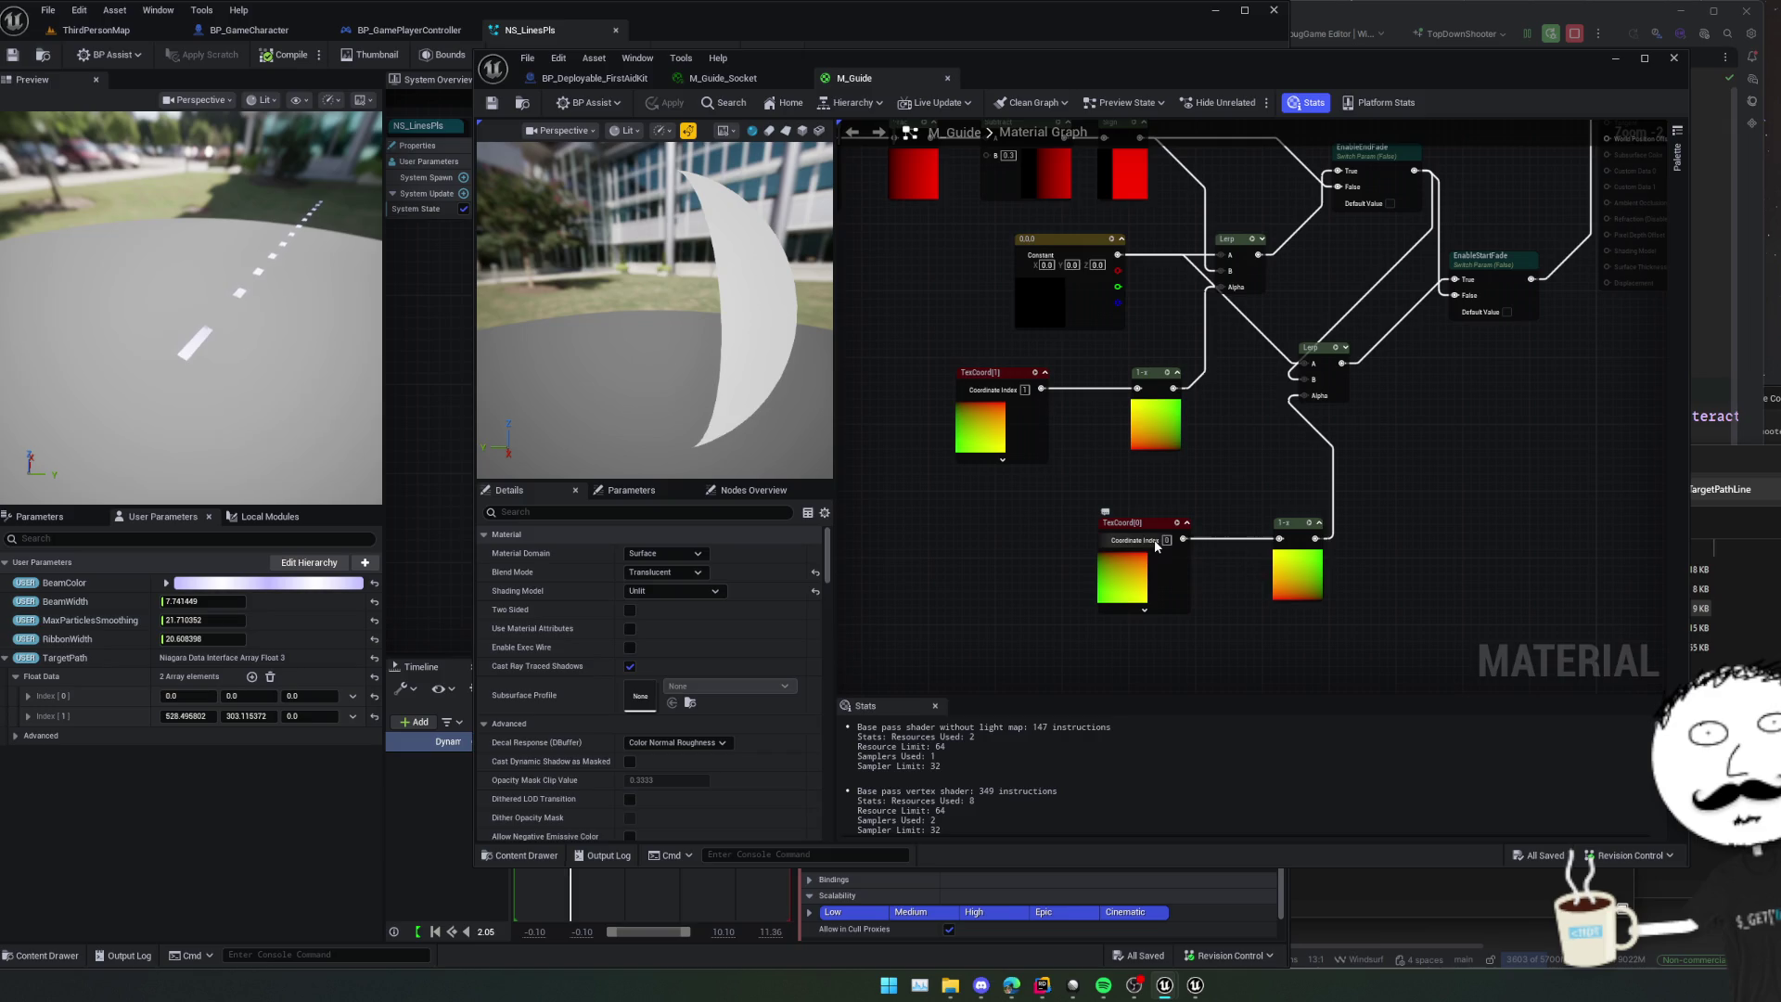
type("1")
key("Return")
left_click_drag(1183, 539, 1312, 400)
left_click(666, 102)
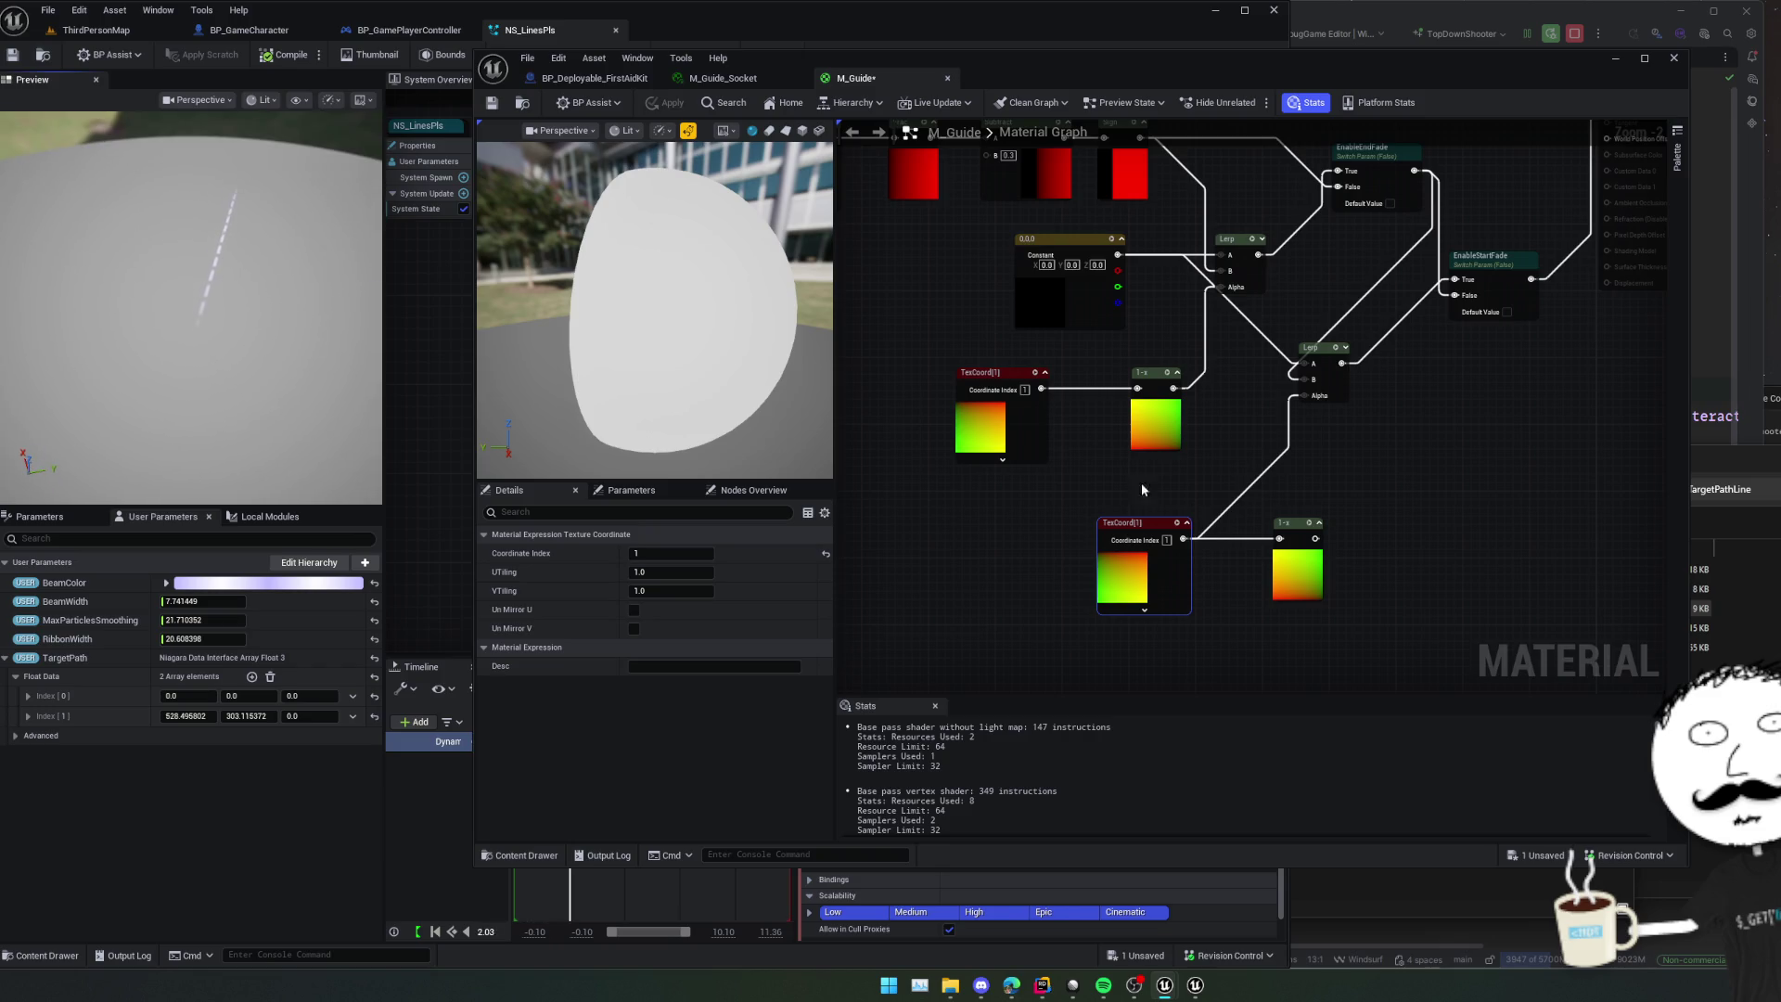
- Delete the duplicate TexCoord and 1-x nodes and wire the remaining TexCoord into the lower Lerp's Alpha
left_click(1317, 578)
key("Delete")
left_click(1144, 566)
key("Delete")
left_click(1002, 389)
mouse_move(1041, 389)
left_mouse_down()
mouse_move(1322, 409)
mouse_move(1261, 443)
left_mouse_up()
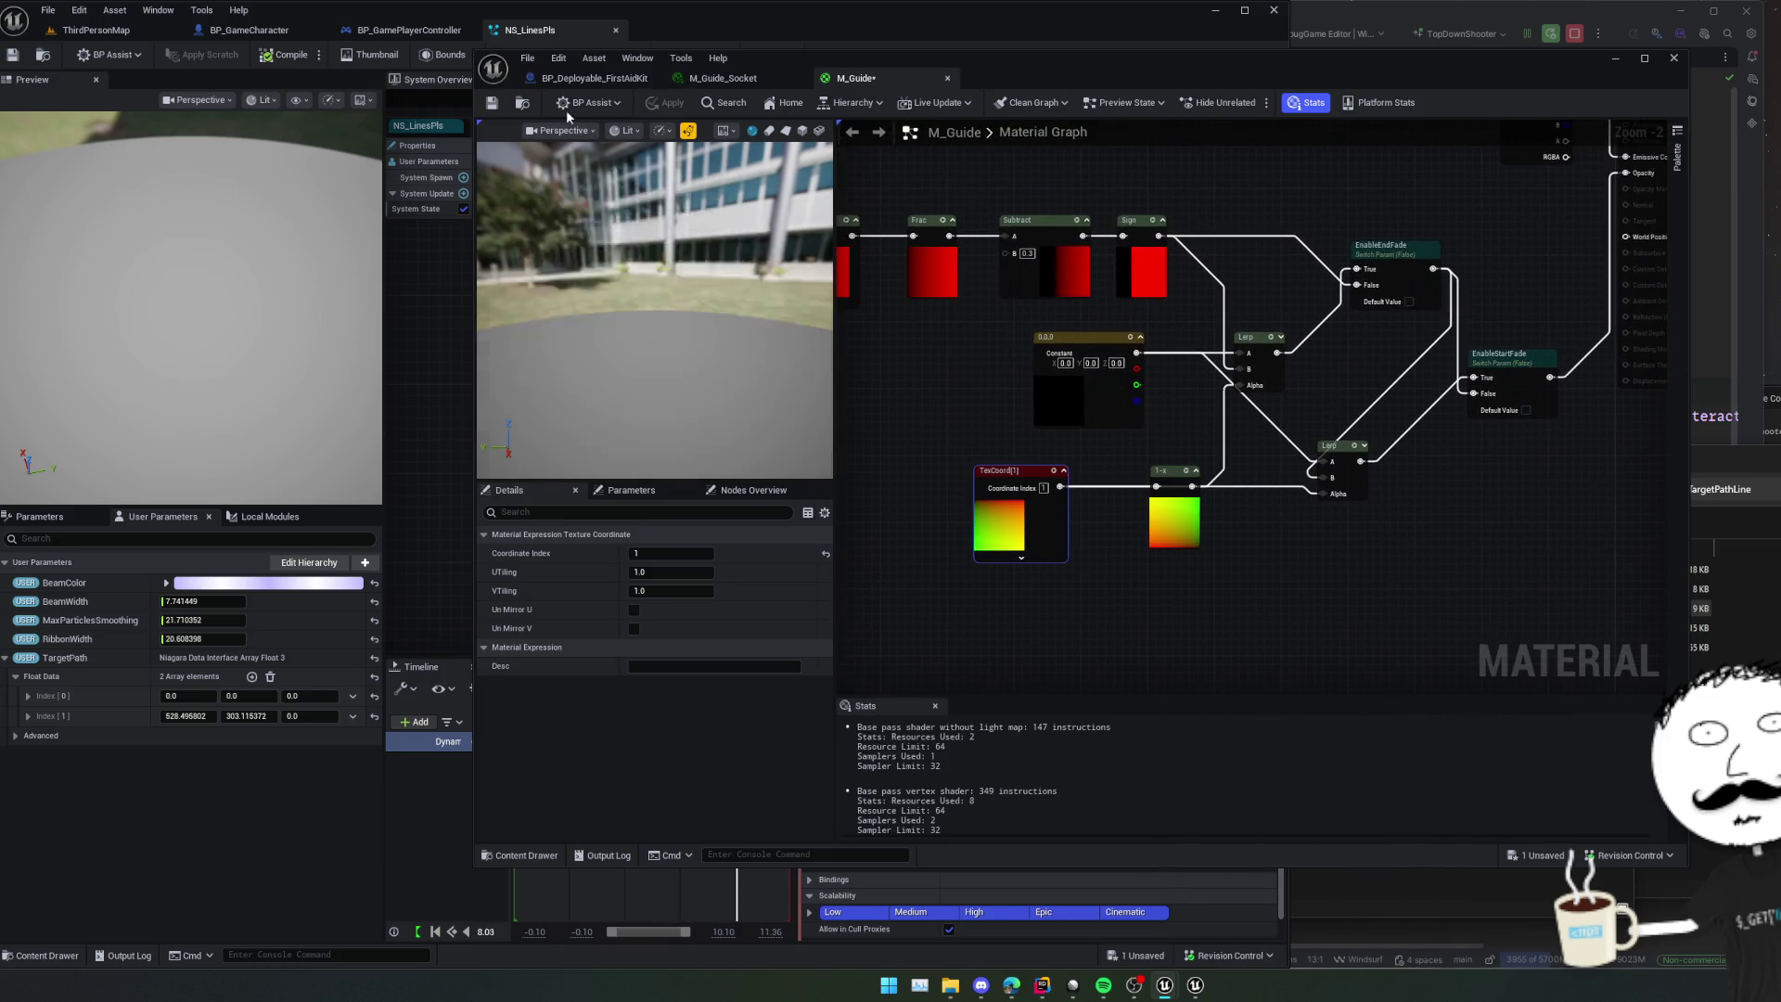
- Save the M_Guide material and close its editor tab
left_click(493, 106)
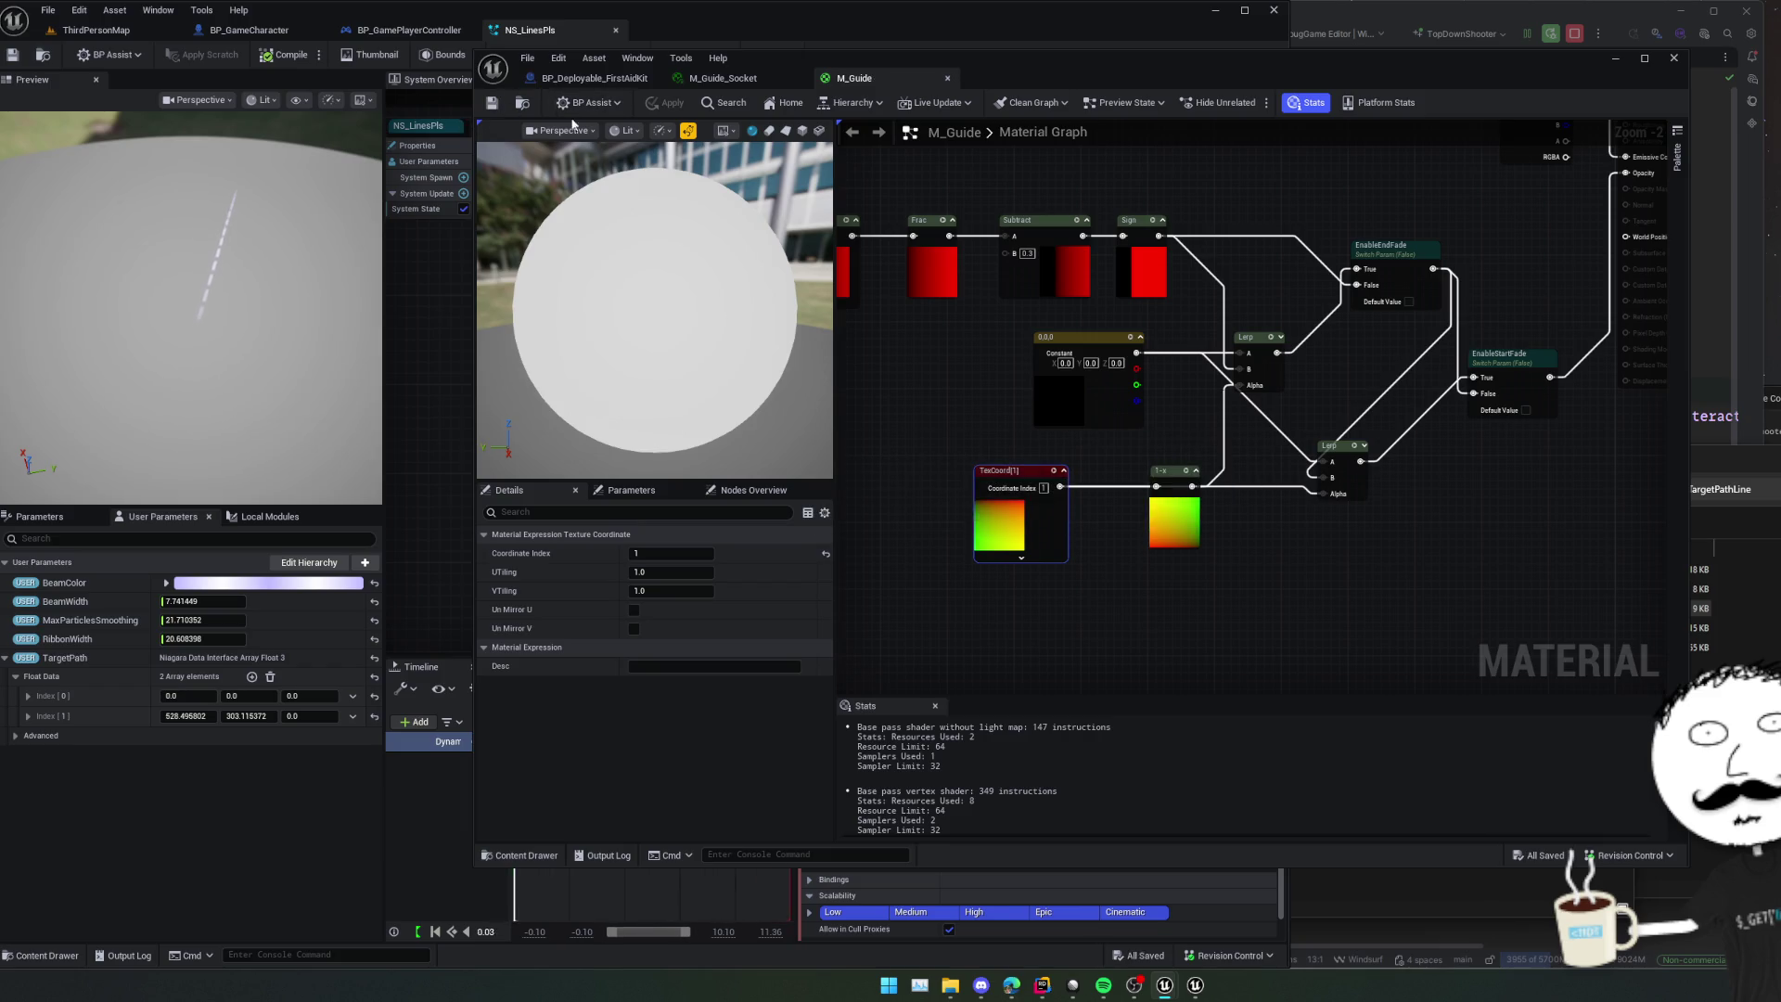
middle_click(881, 79)
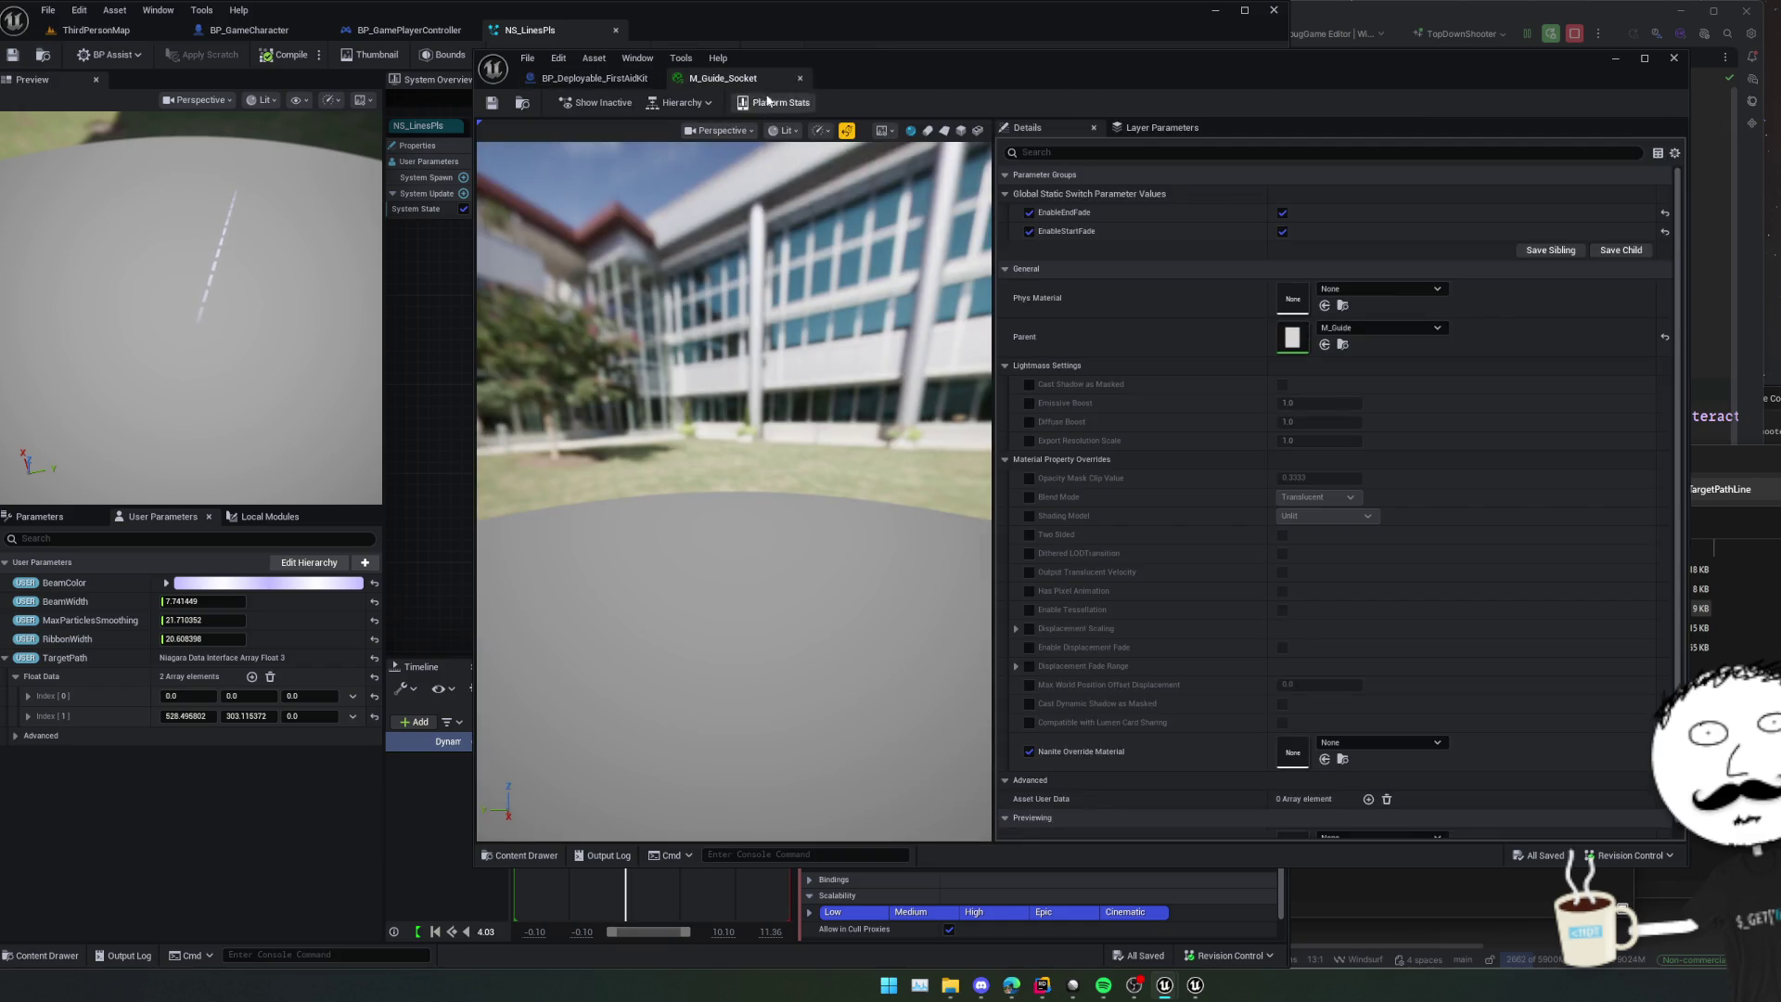
- Turn EnableEndFade off in M_Guide_Socket, save the instance, and move its editor aside
left_click(1282, 212)
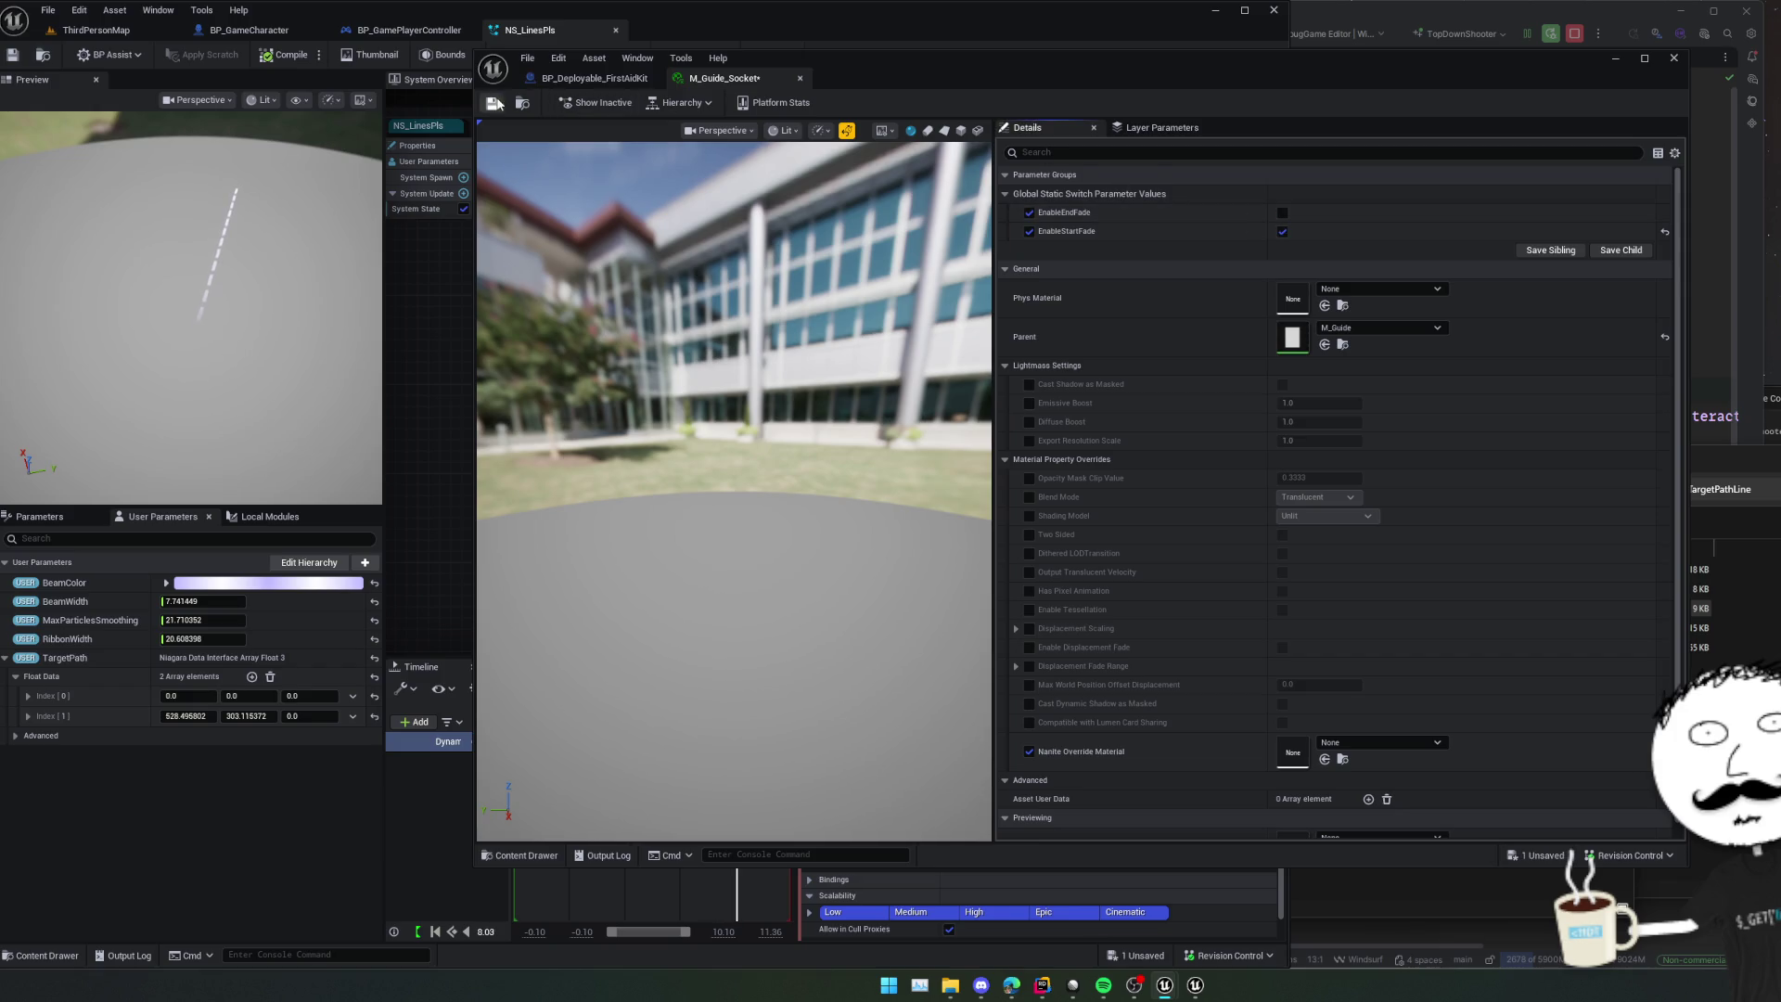
left_click(496, 103)
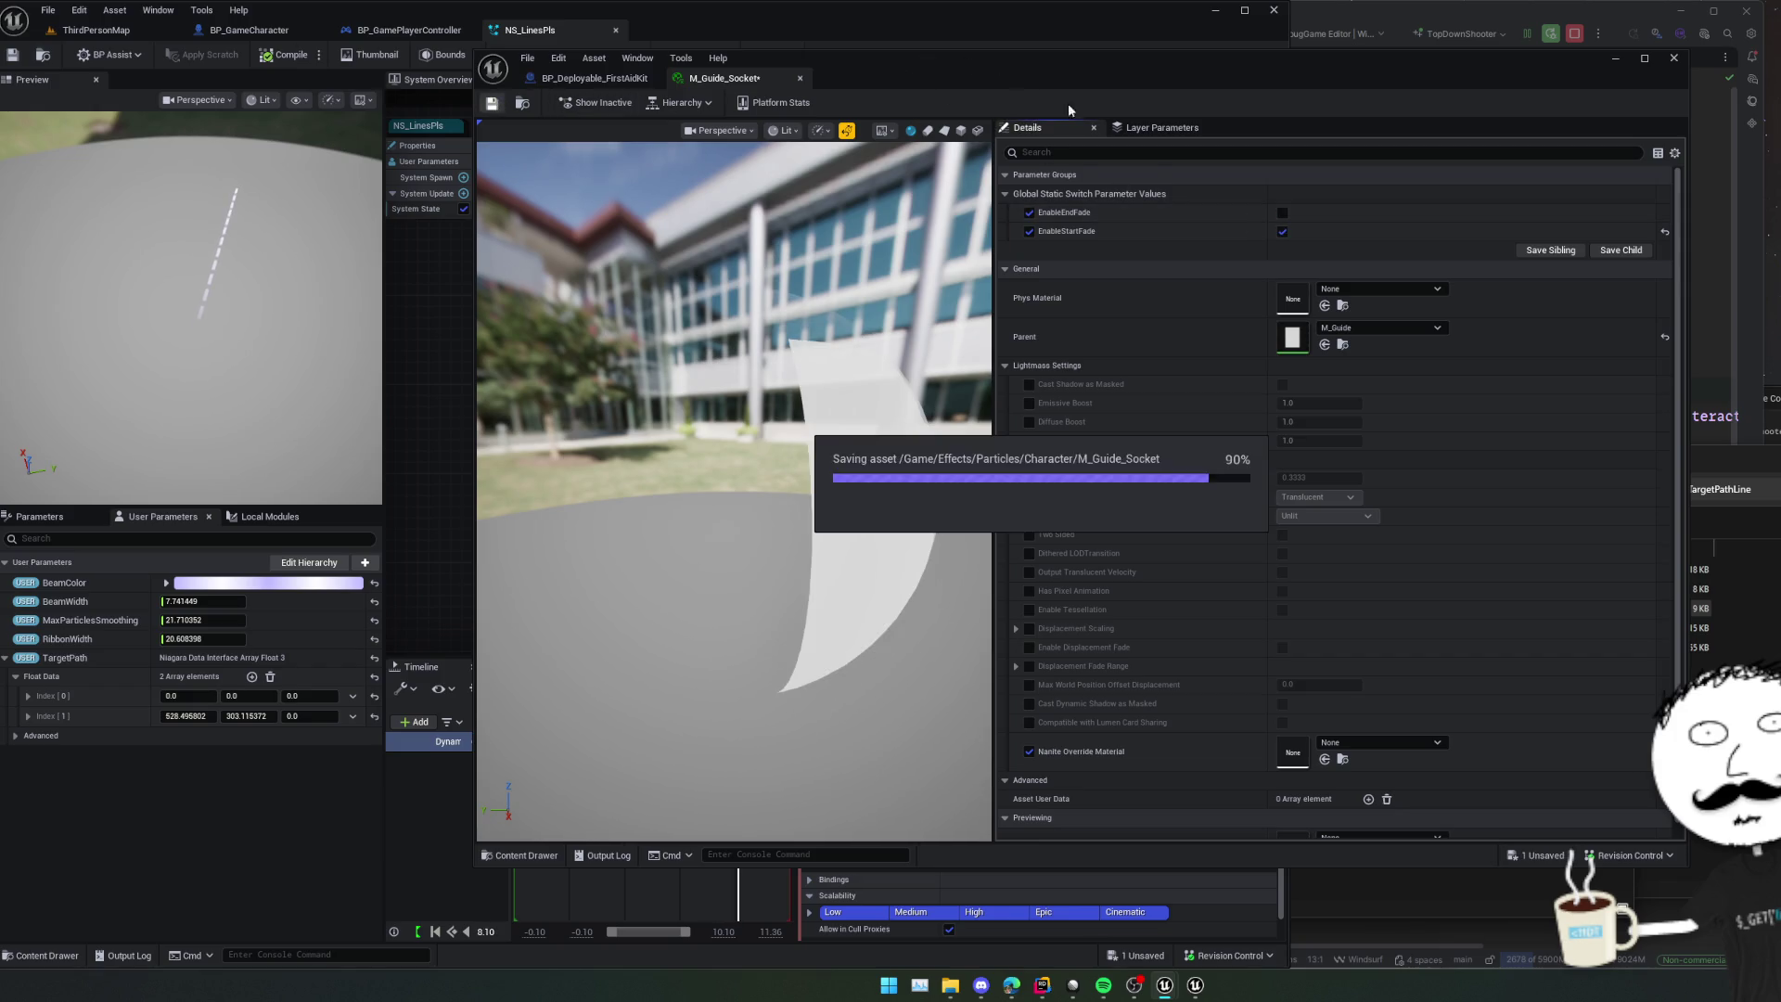
left_click_drag(1022, 106, 1312, 165)
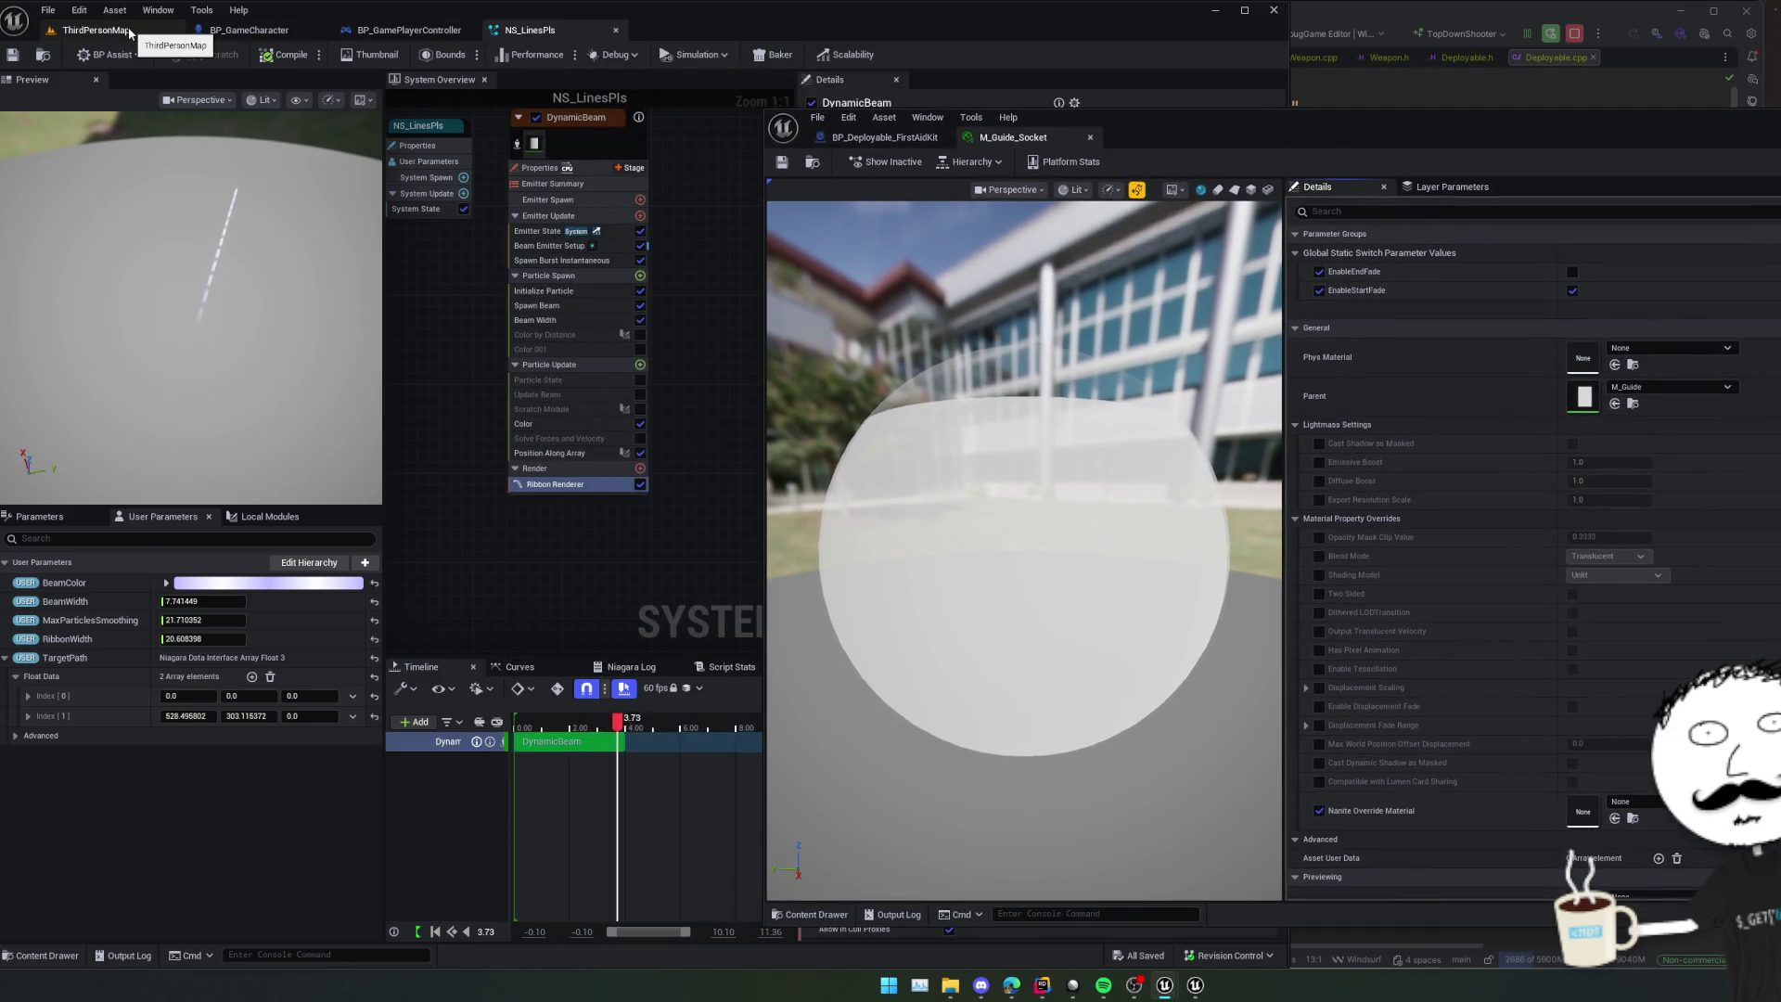
- Play ThirdPersonMap, move the character to view the guide line, then toggle EnableEndFade on and back off
left_click(129, 35)
key("alt+p")
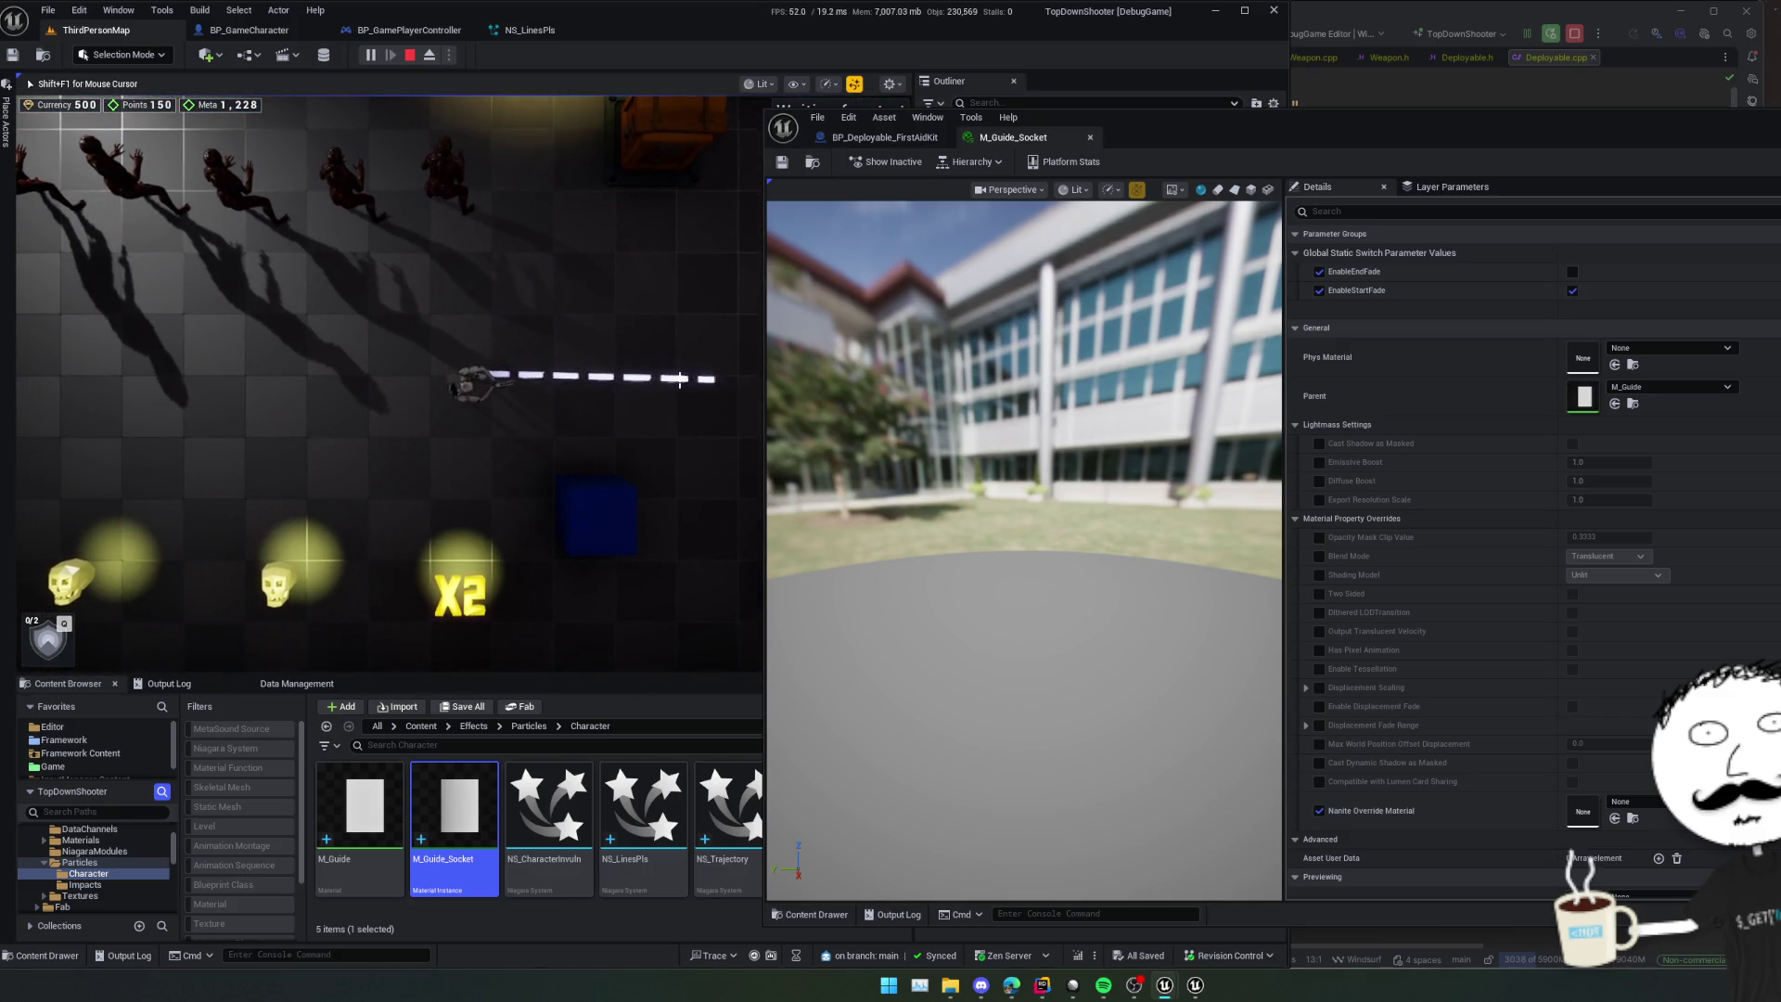
key("d")
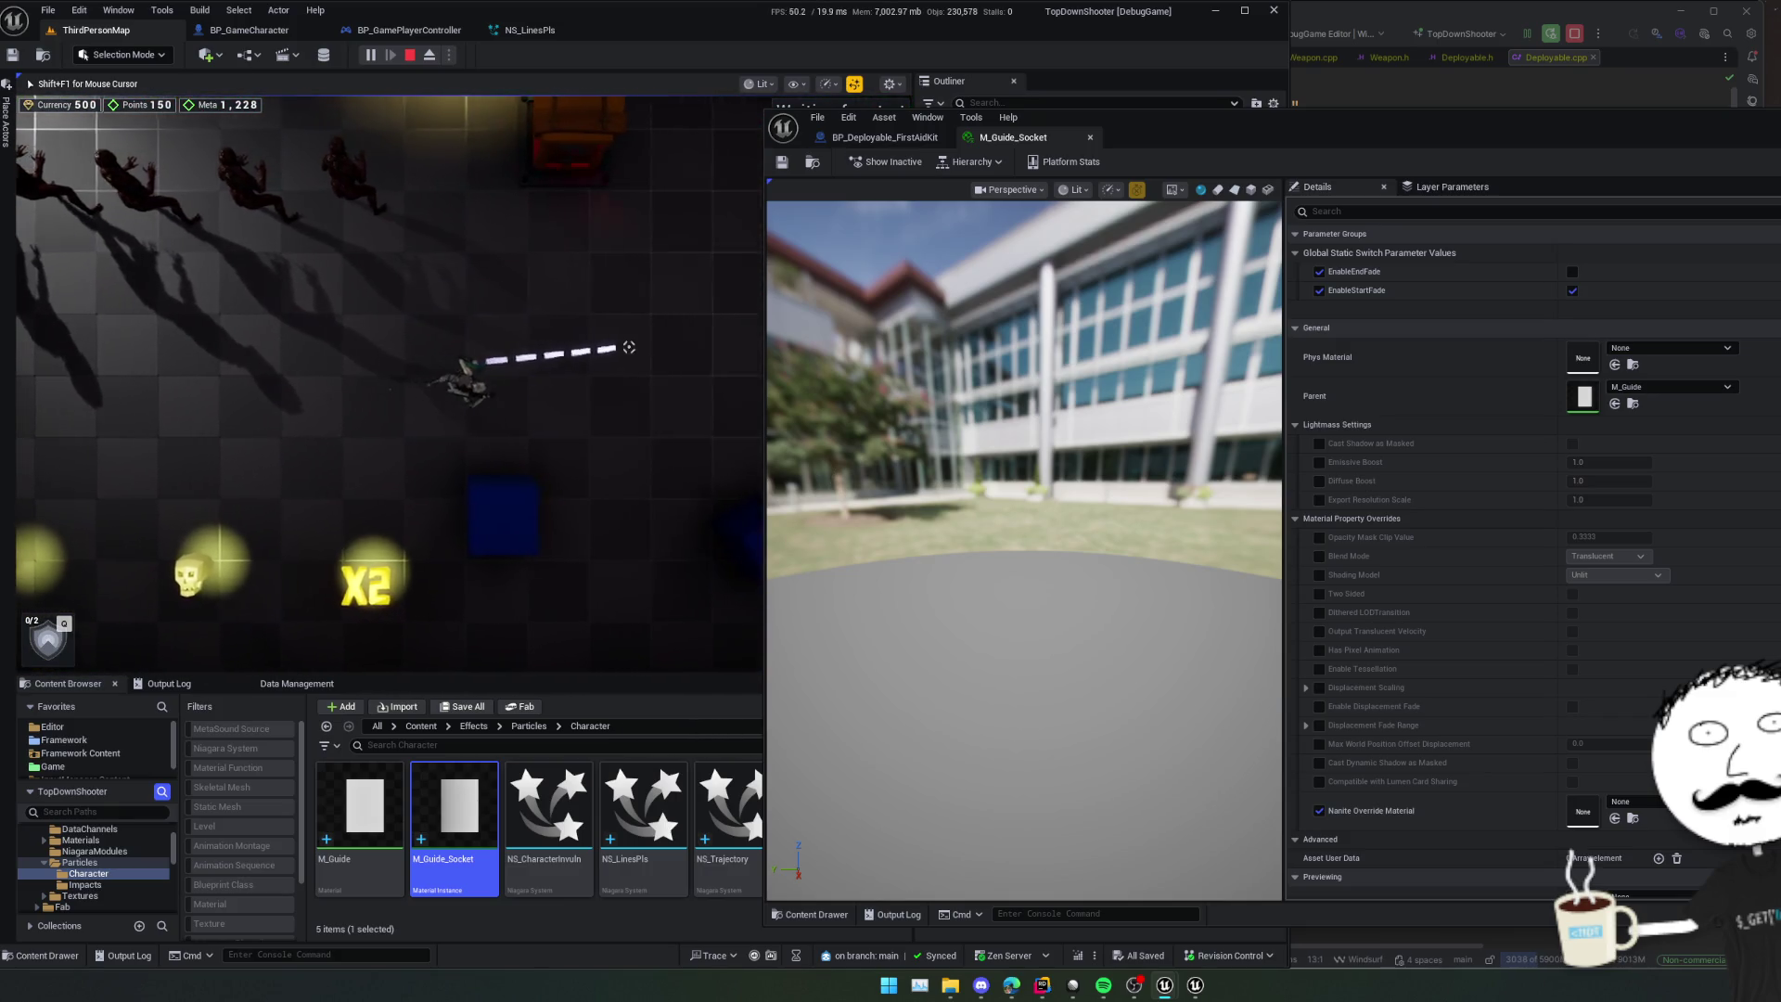
key("a")
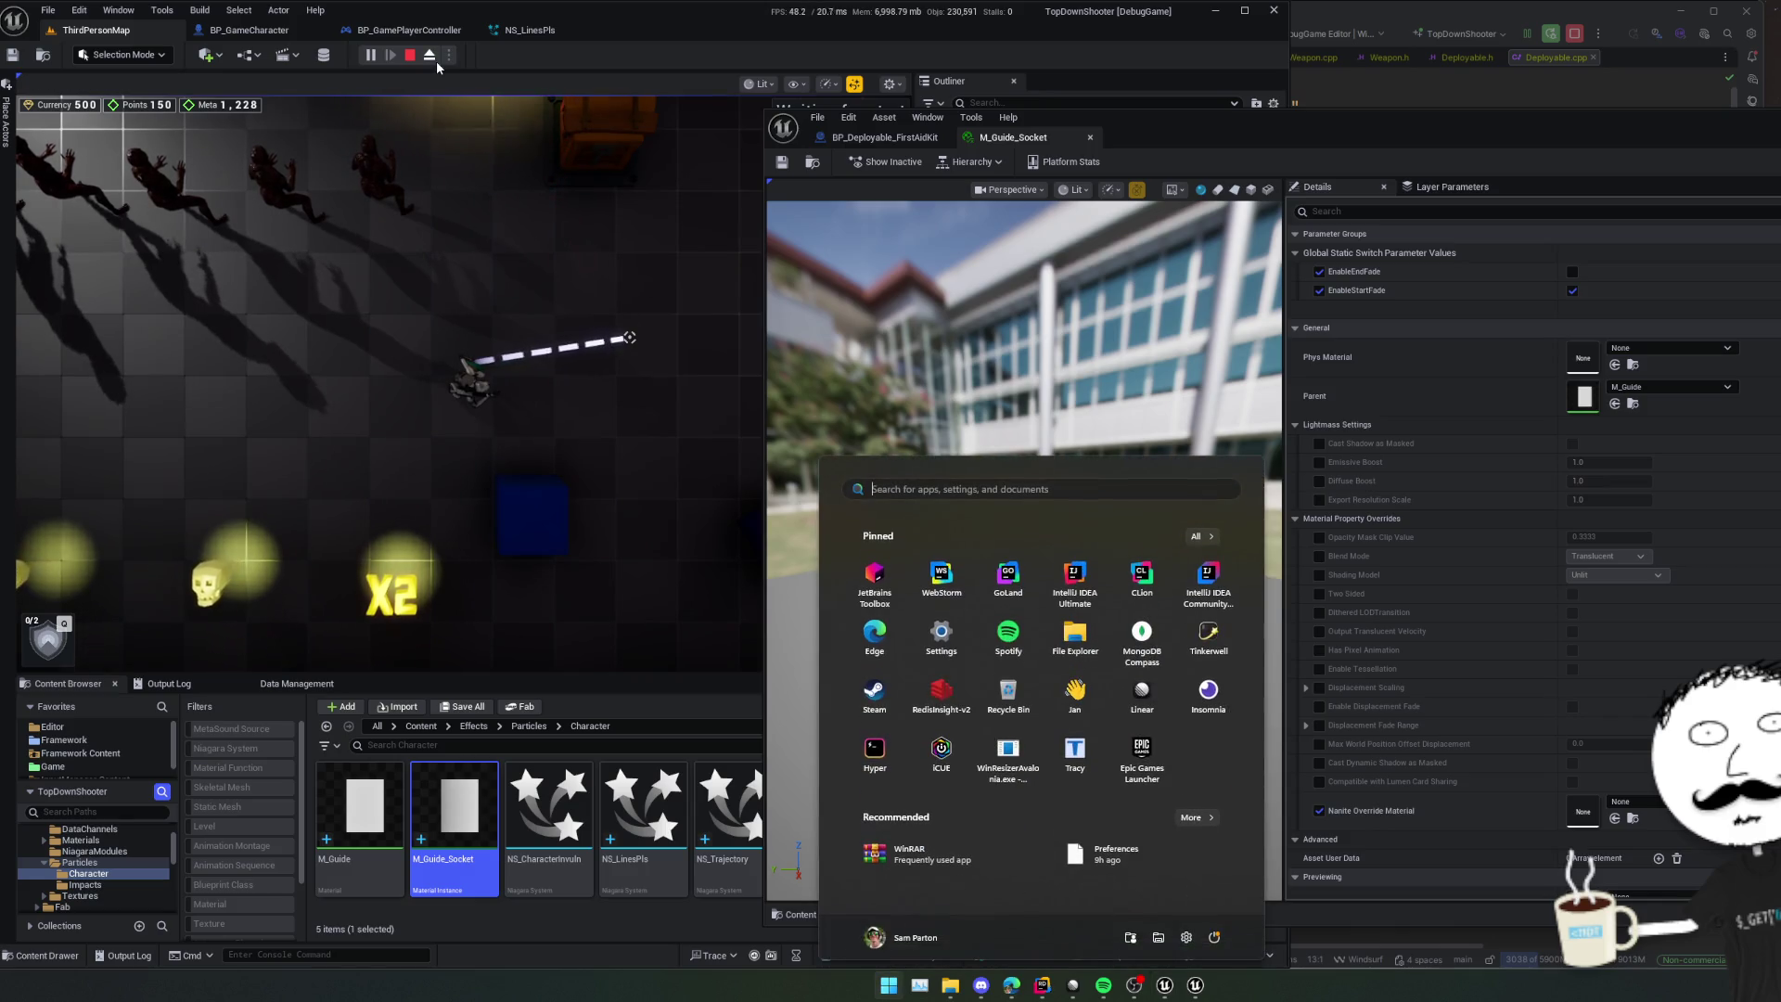
key("F8")
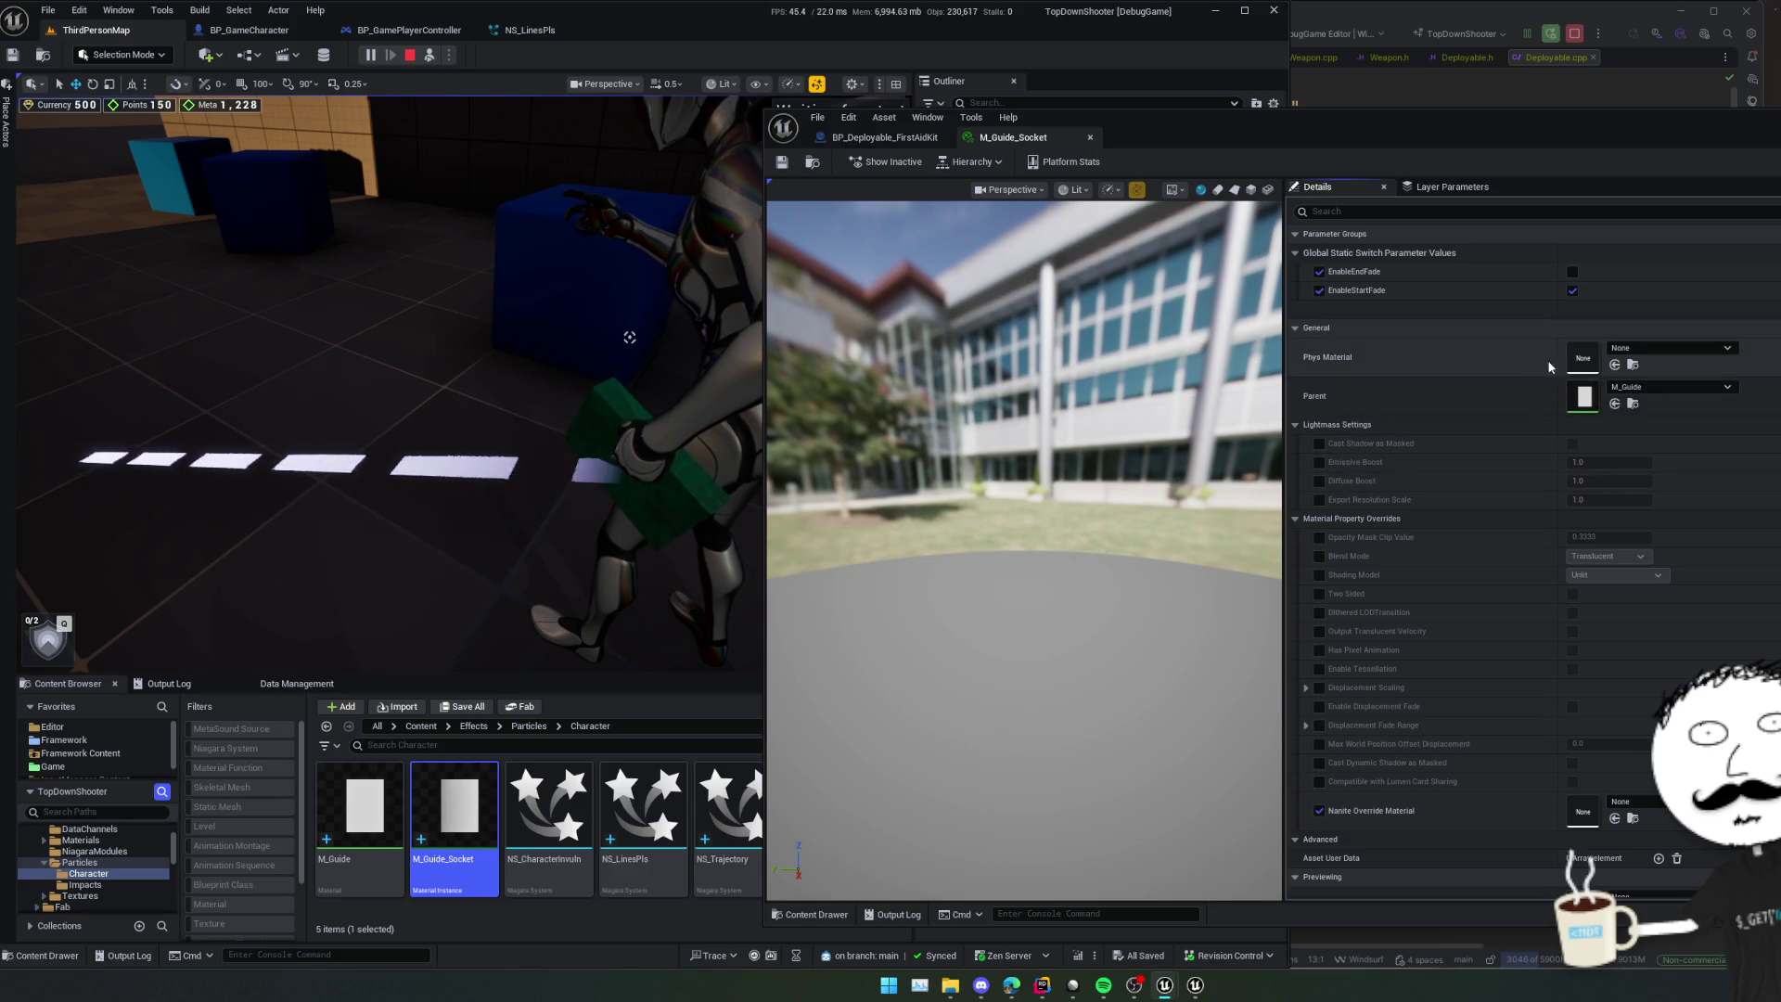
left_click(1573, 274)
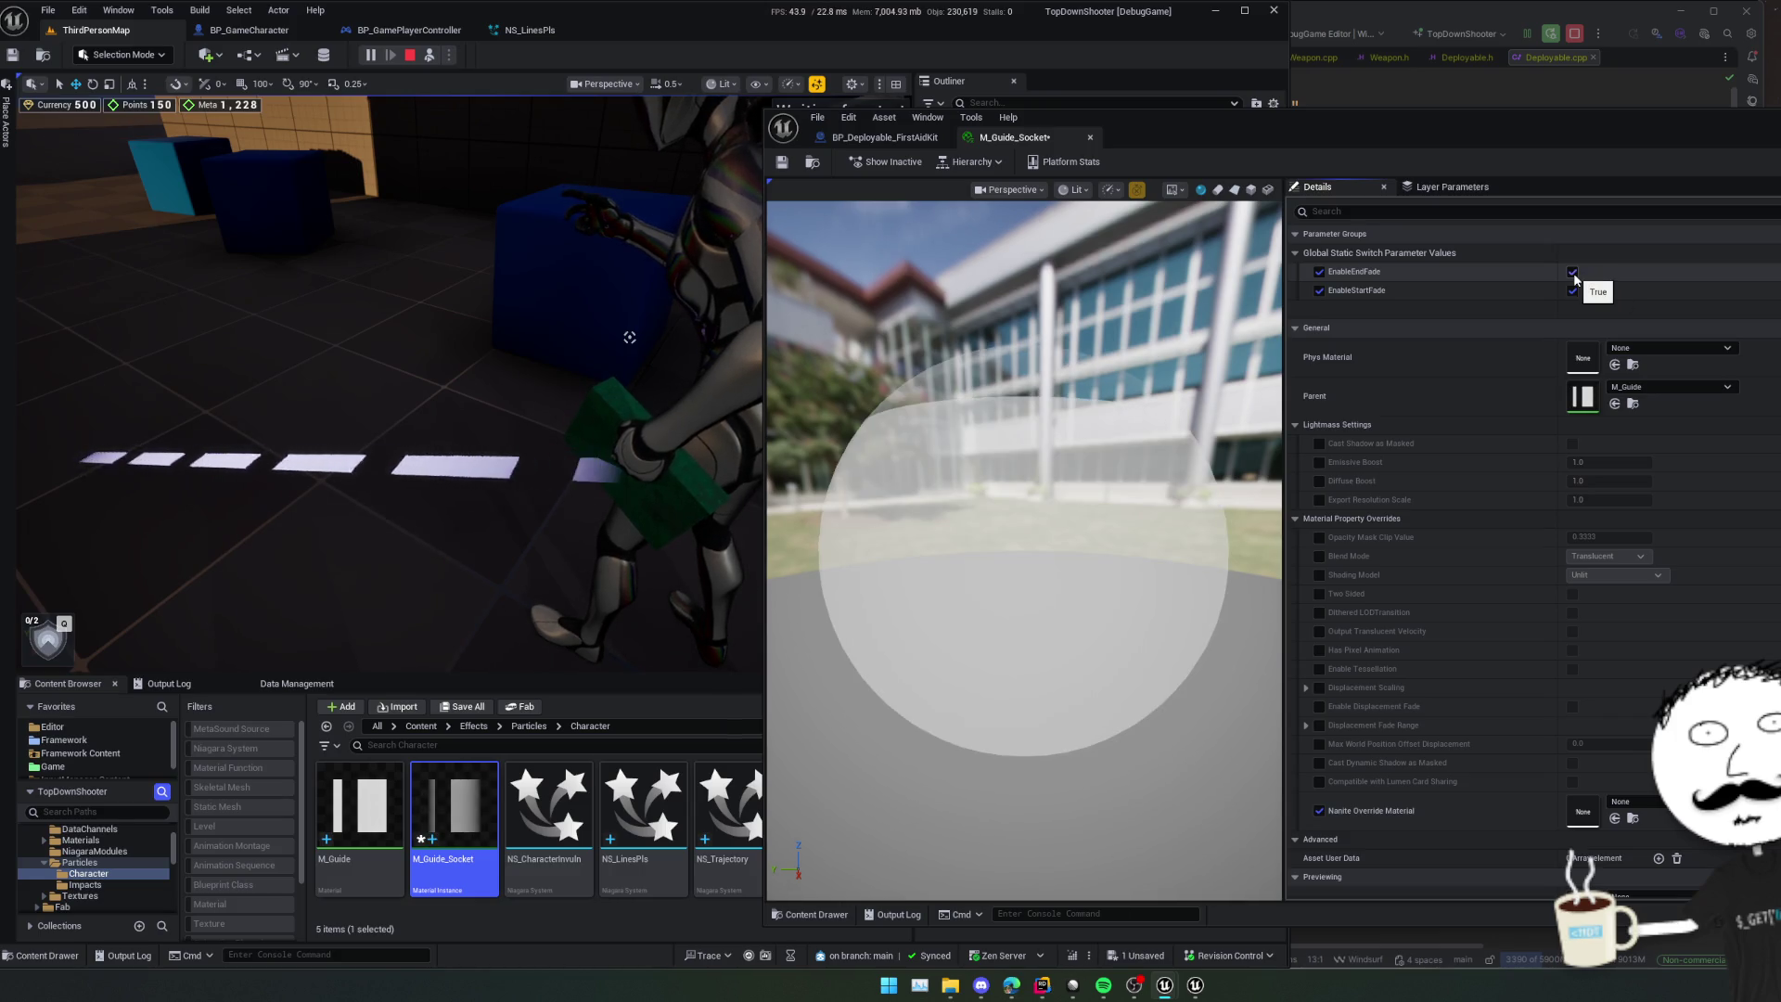
left_click(1573, 272)
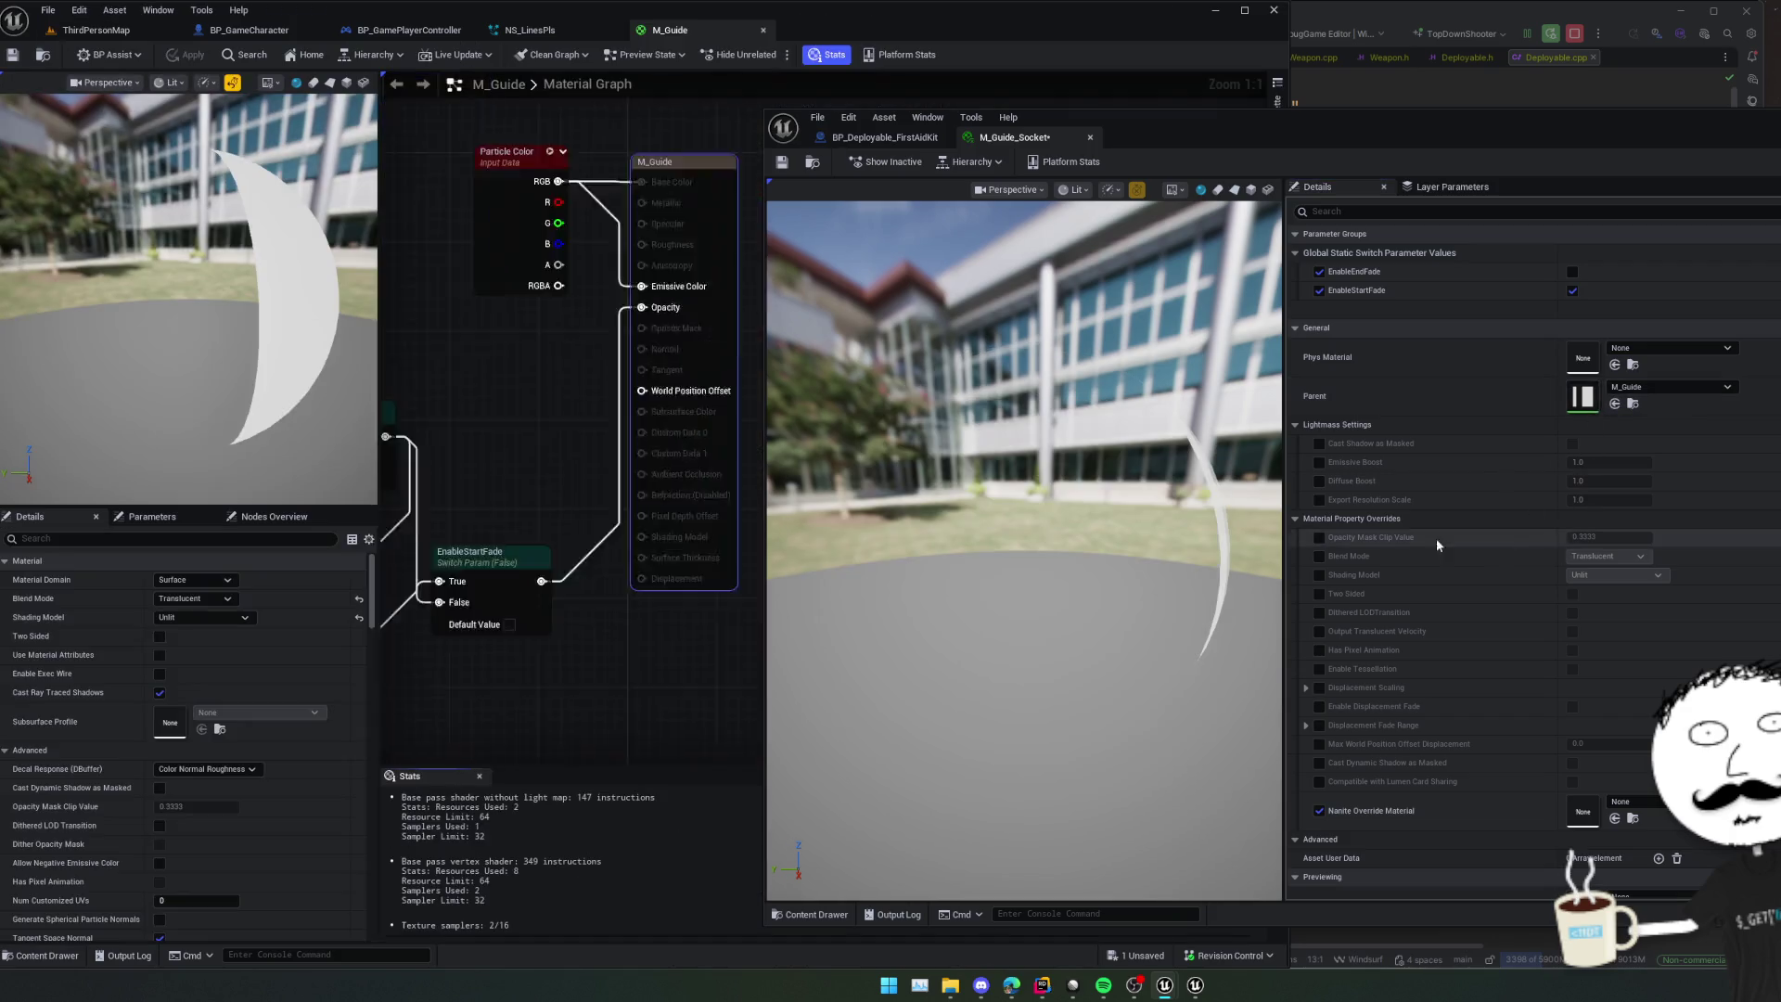
- Dock M_Guide, place EnableStartFade beside EnableEndFade, then bring up the BP_Deployable_FirstAidKit blueprint
left_click_drag(705, 30, 1202, 136)
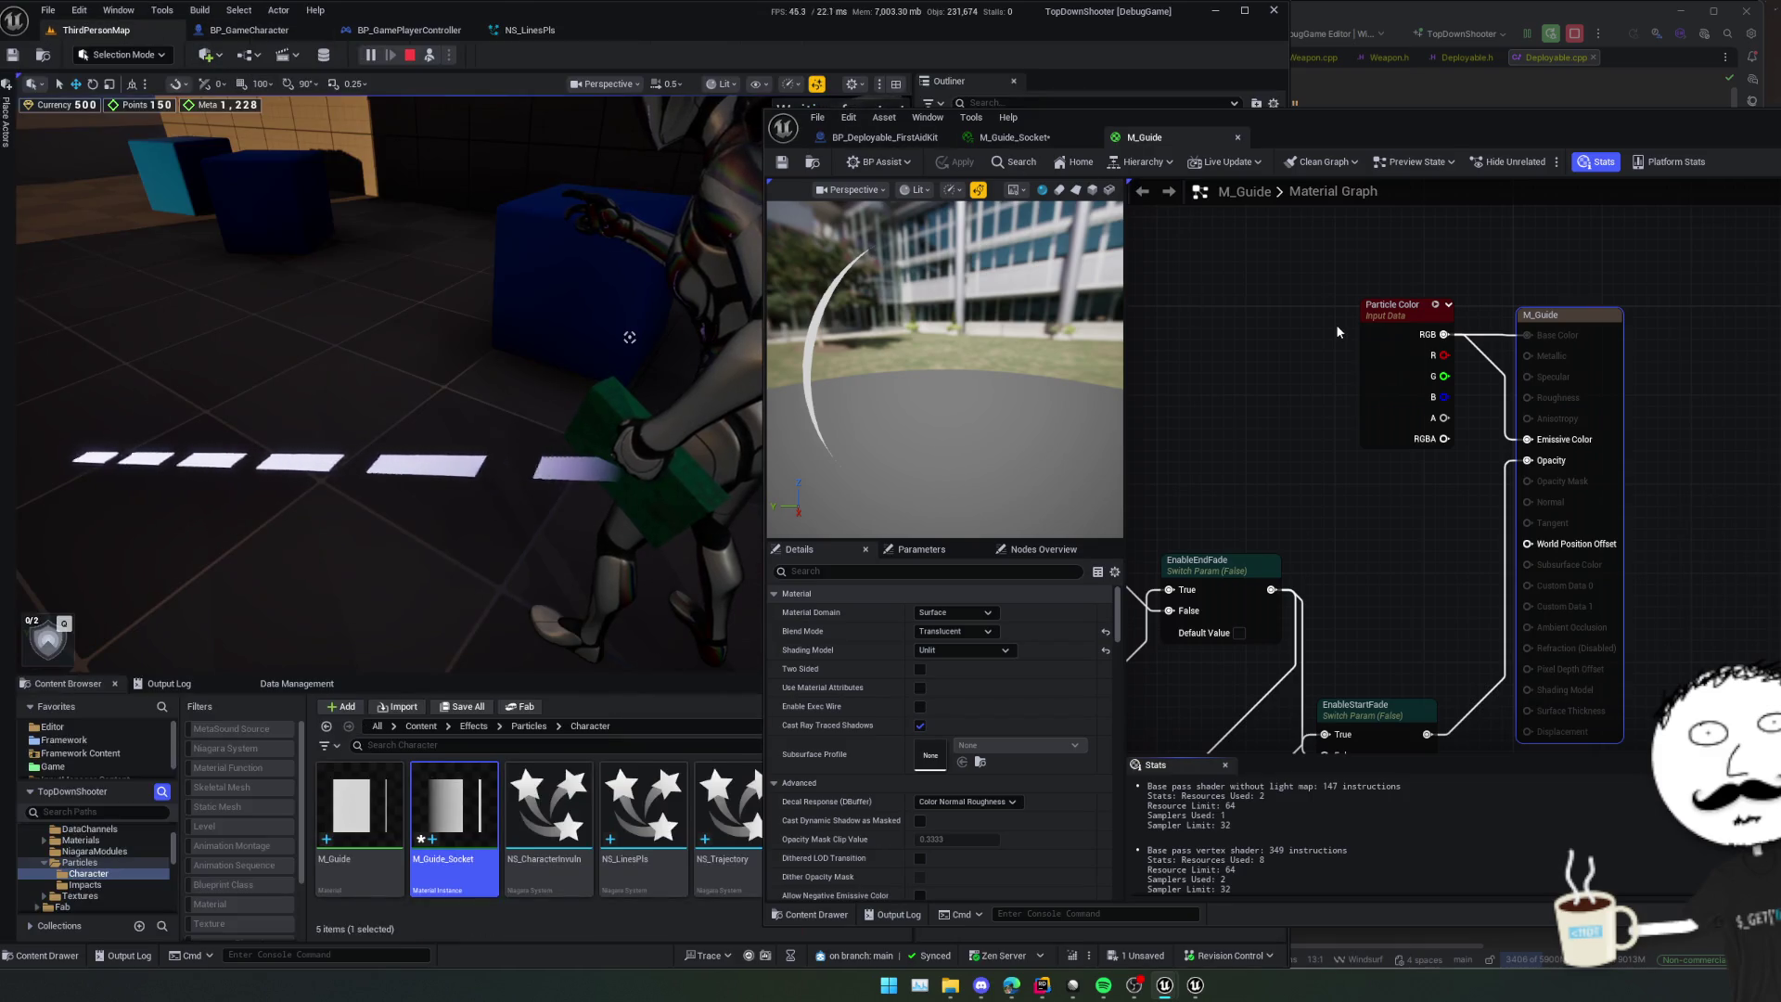
scroll(1537, 335, "down", 1)
mouse_move(1540, 352)
left_mouse_down()
mouse_move(1578, 398)
mouse_move(1596, 497)
mouse_move(1619, 399)
mouse_move(1660, 320)
mouse_move(1677, 322)
left_mouse_up()
mouse_move(1628, 495)
left_mouse_down()
mouse_move(1642, 298)
mouse_move(1657, 364)
left_mouse_up()
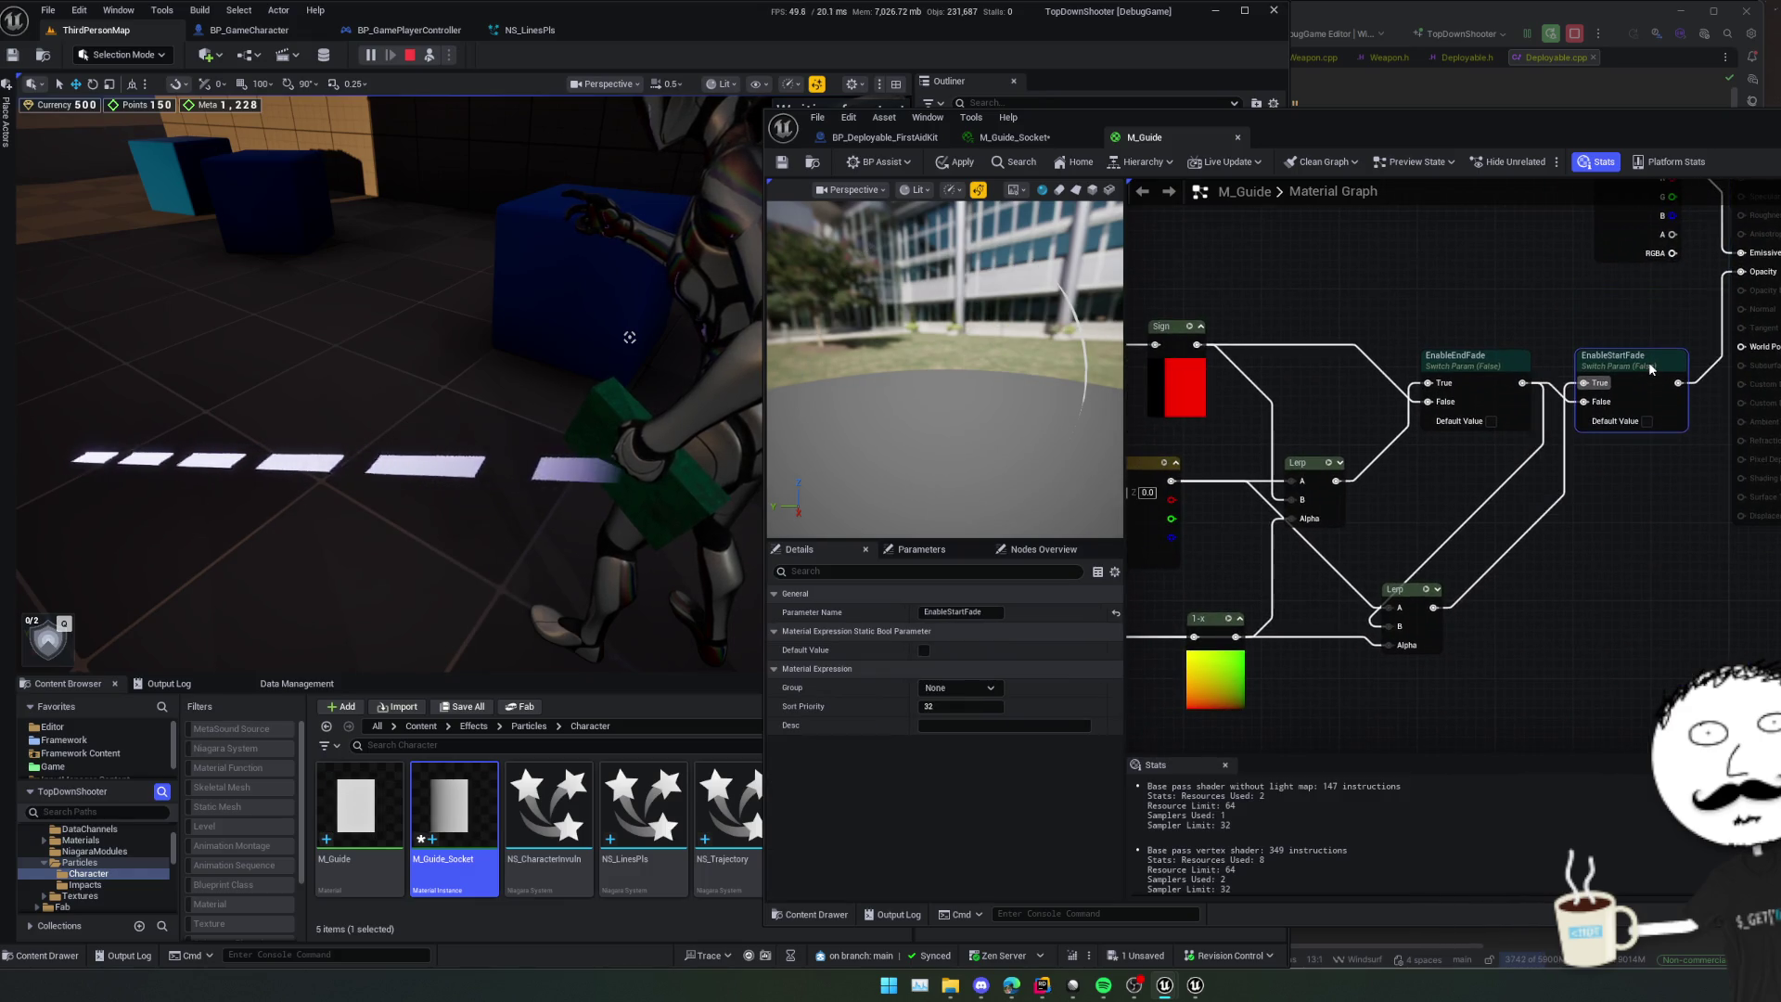
mouse_move(1615, 533)
left_mouse_down()
mouse_move(1557, 461)
mouse_move(1601, 464)
left_mouse_up()
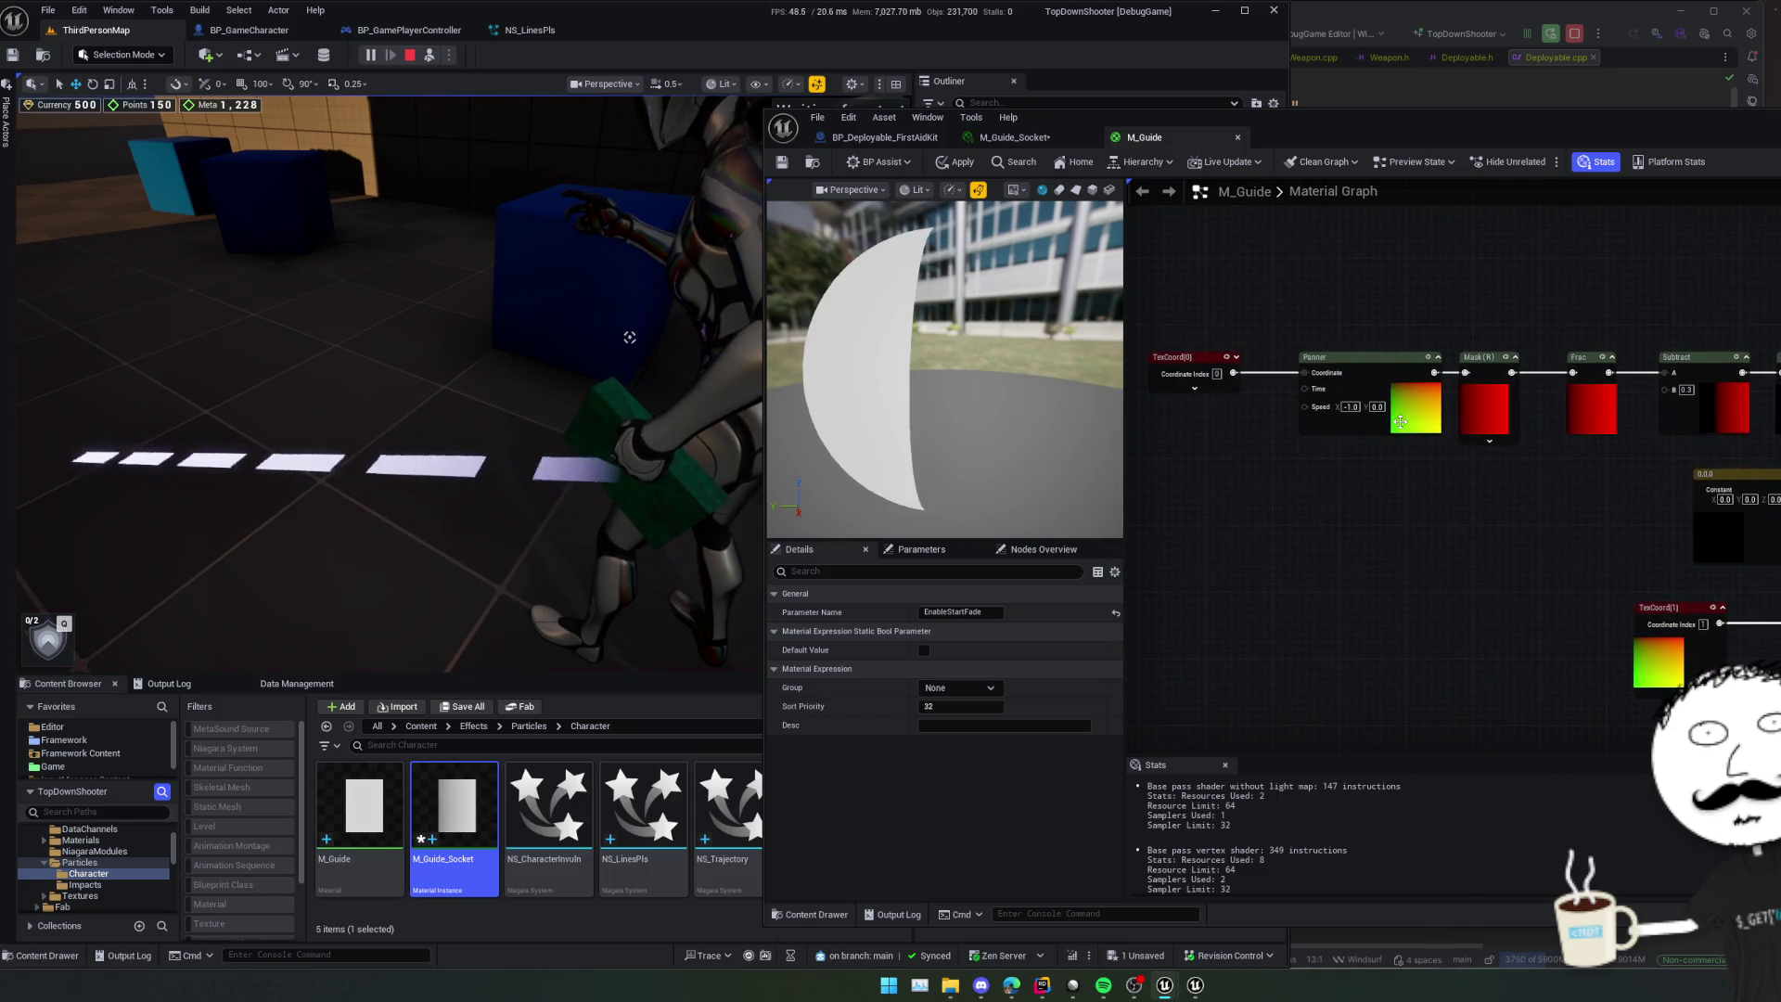
left_click(1401, 422)
mouse_move(1488, 455)
left_mouse_down()
mouse_move(1399, 453)
mouse_move(1523, 549)
left_mouse_up()
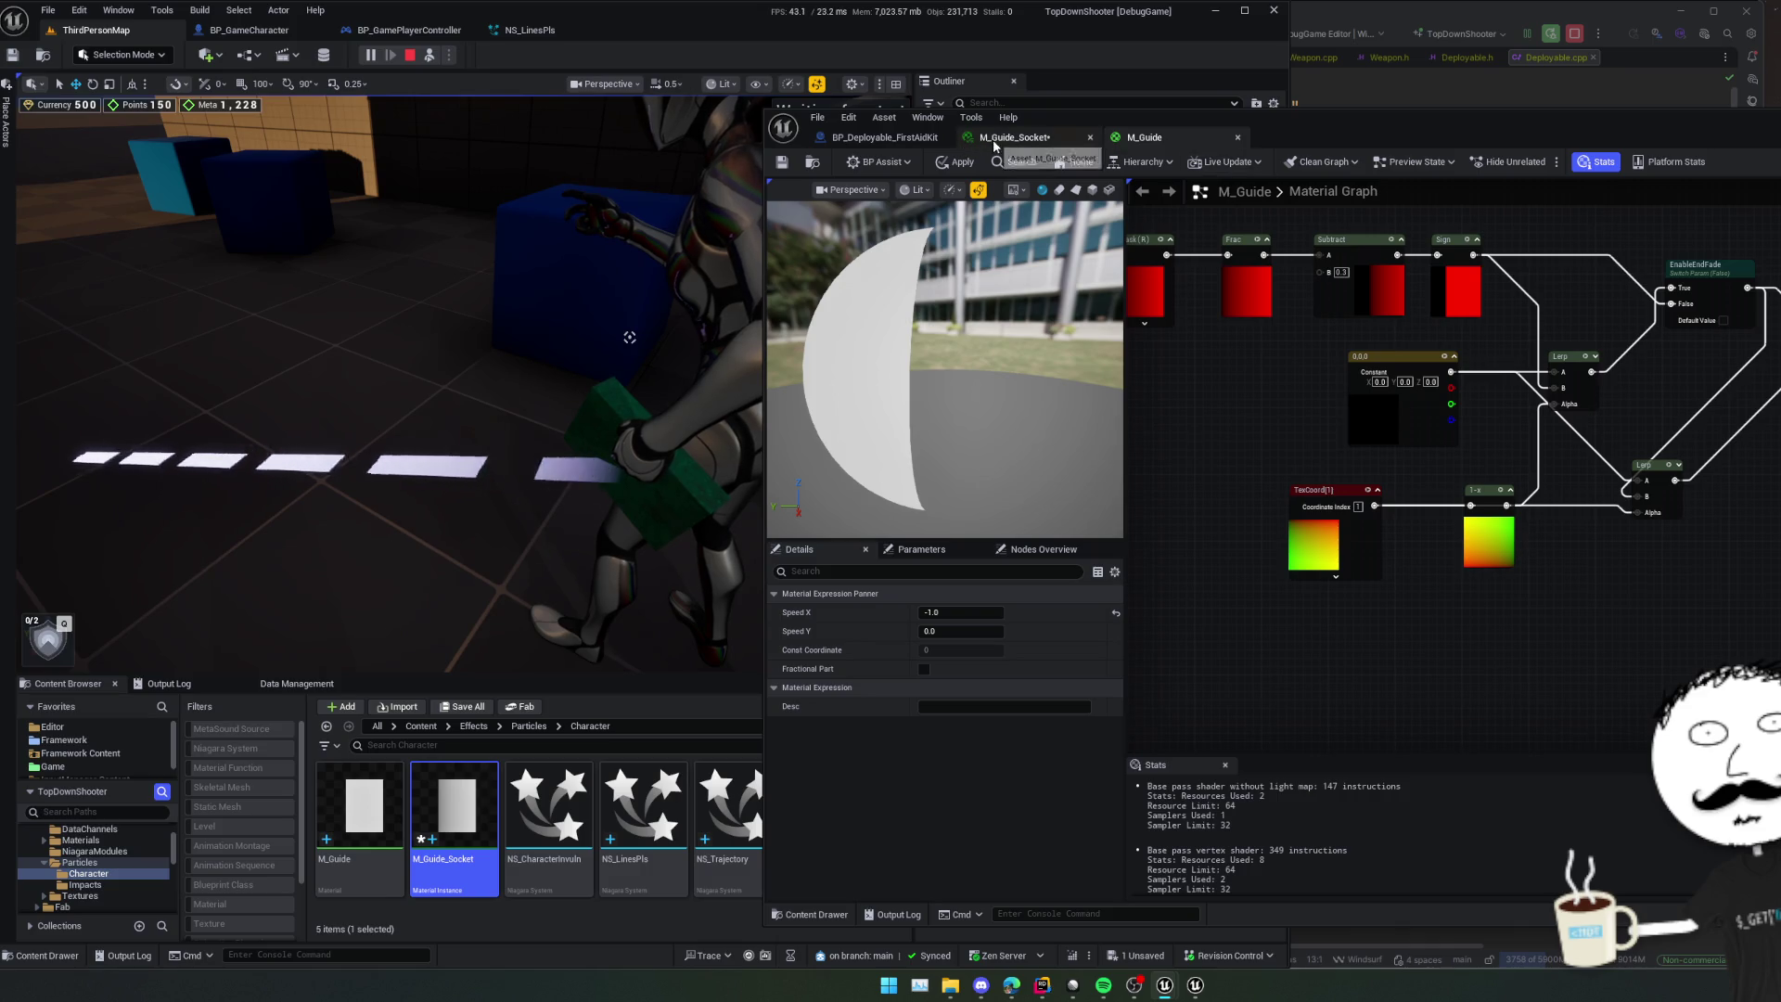
left_click(1014, 138)
left_click(886, 137)
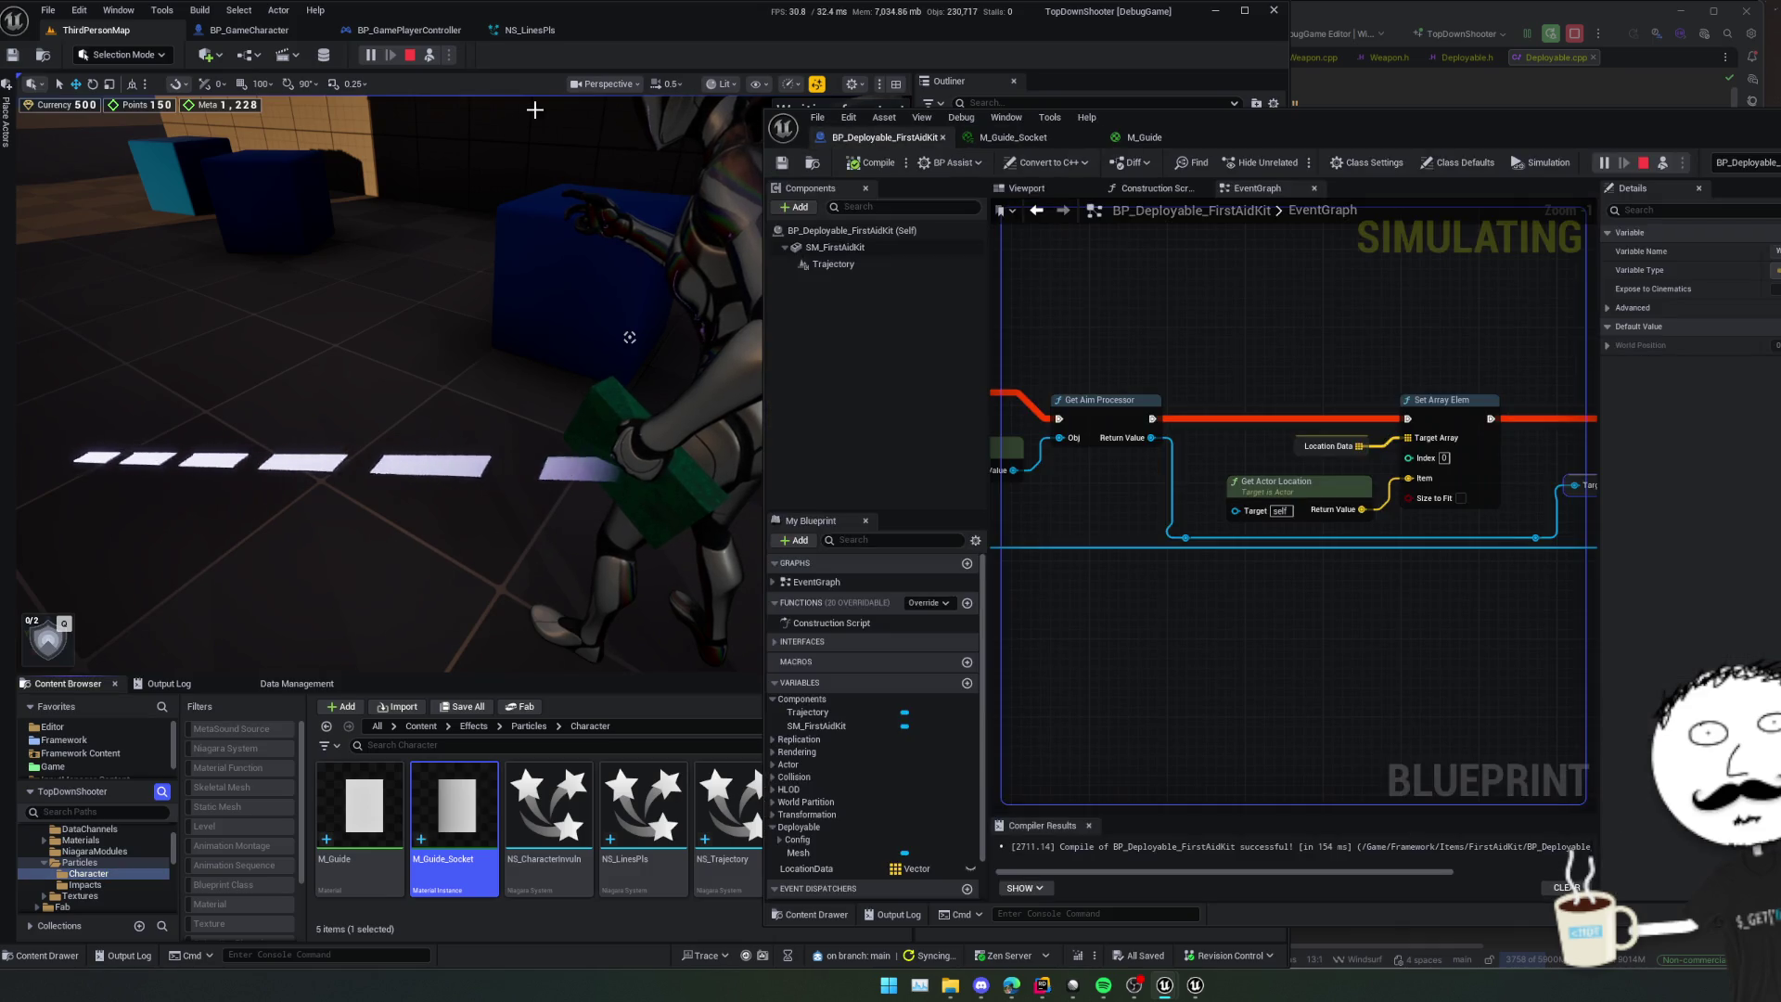
- Dock NS_LinesPls and drag the ribbon's Tiling Length to about 6 for denser dashes
mouse_move(524, 30)
left_mouse_down()
mouse_move(696, 199)
mouse_move(1182, 432)
left_mouse_up()
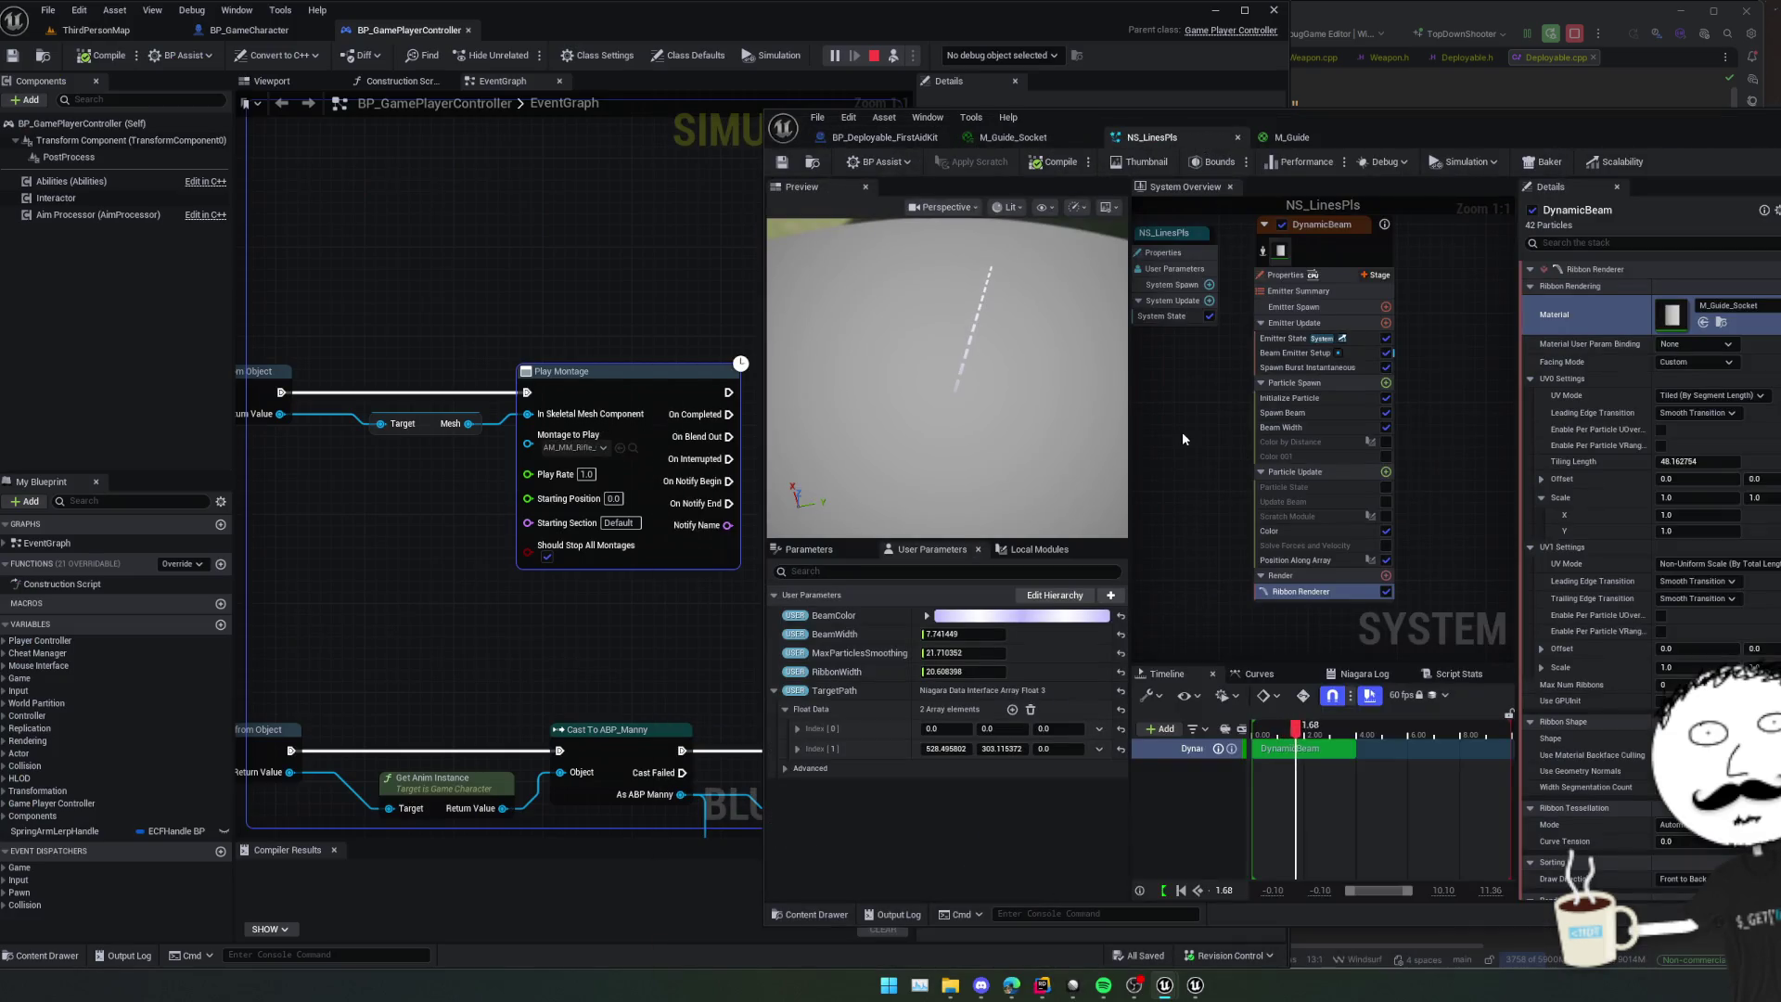
mouse_move(1038, 405)
left_mouse_down()
mouse_move(925, 434)
mouse_move(914, 384)
mouse_move(983, 501)
left_mouse_up()
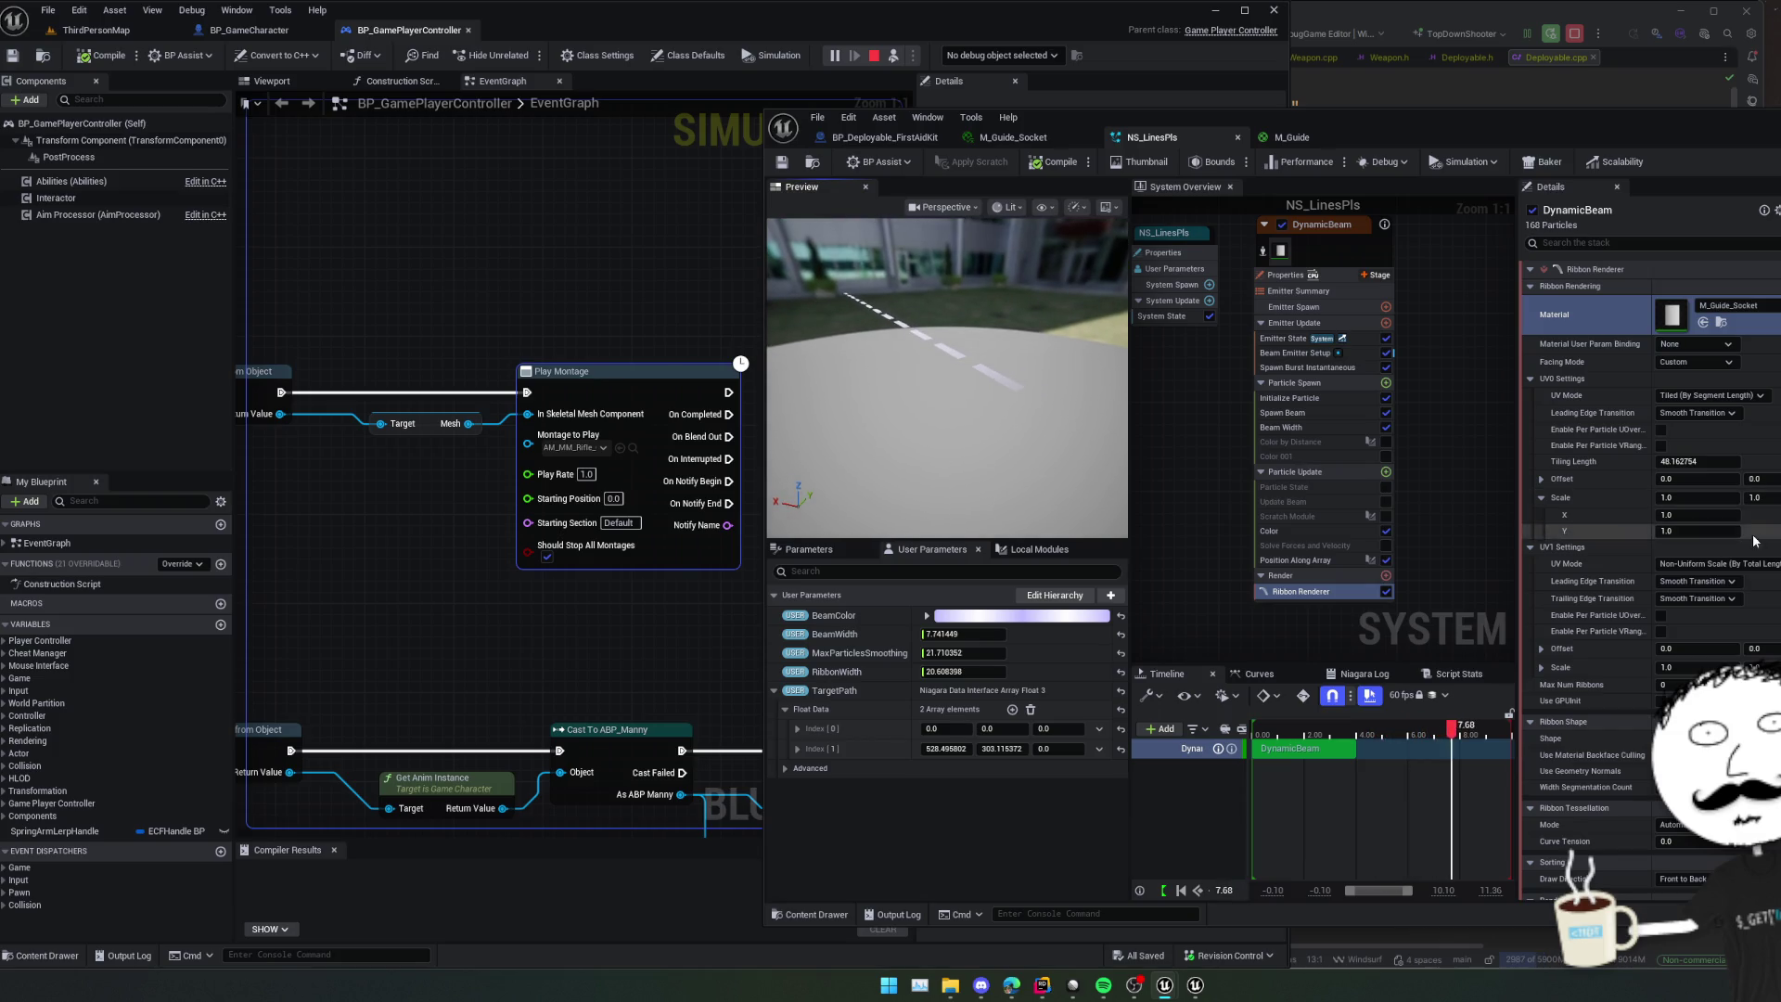
scroll(1776, 390, "down", 1)
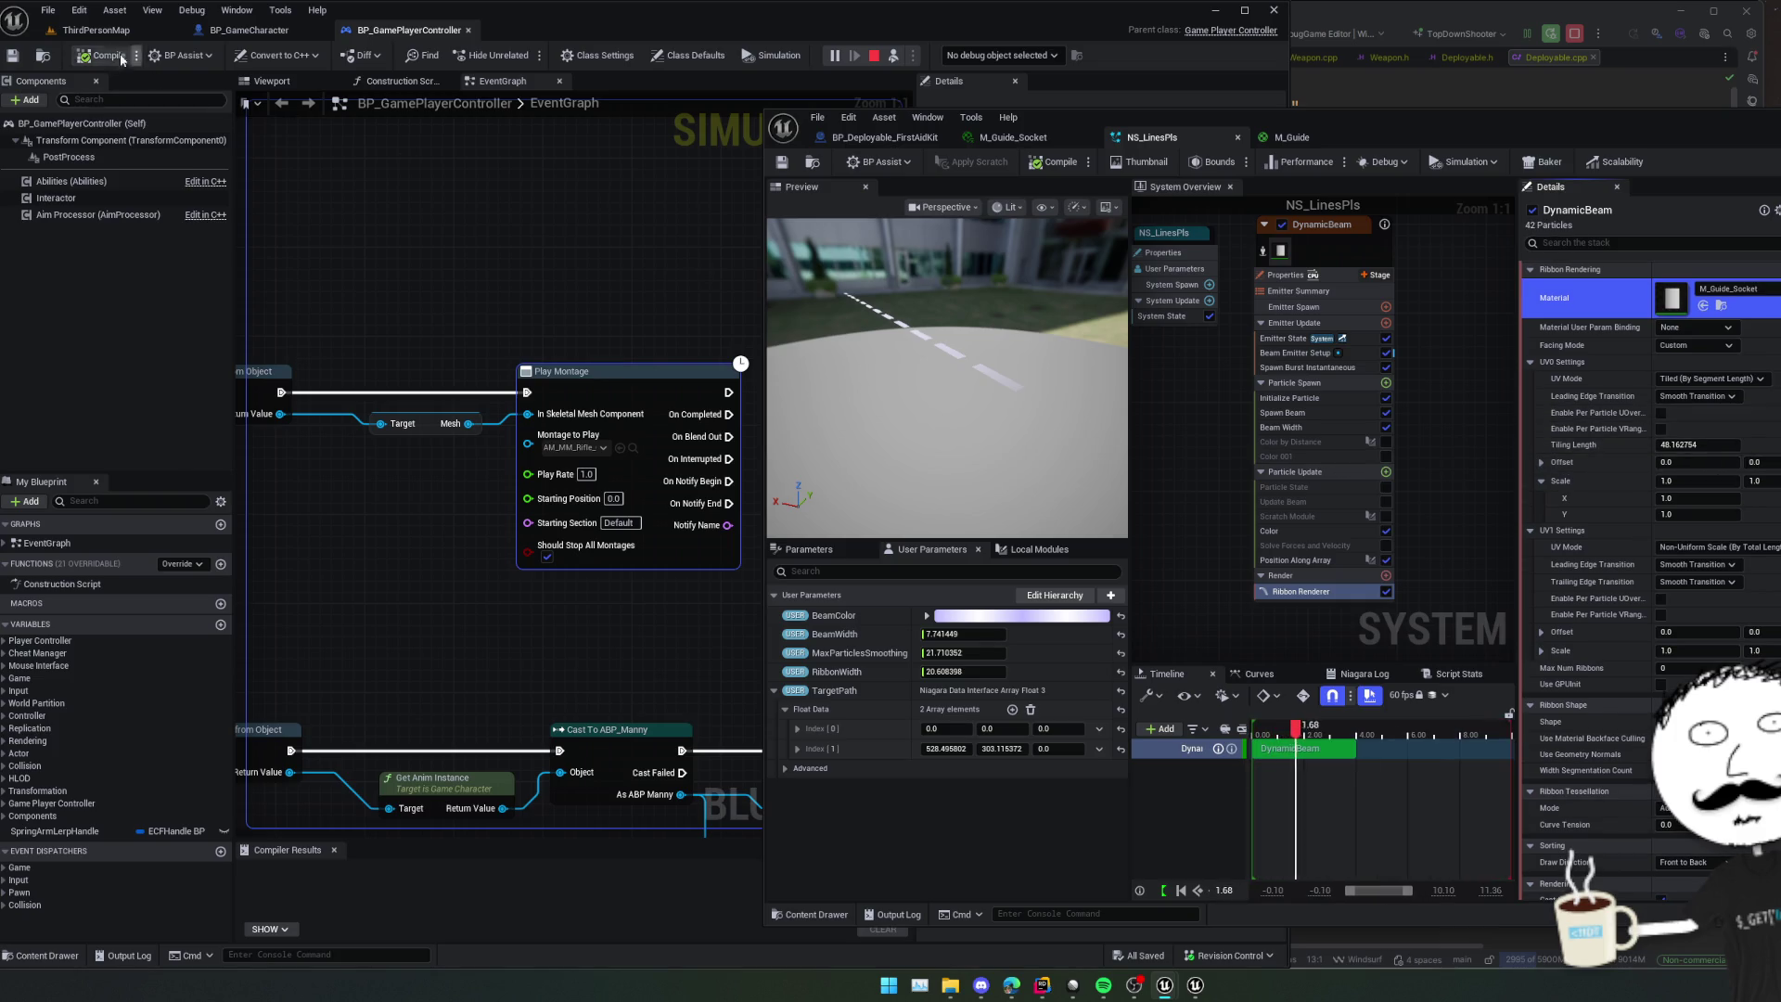
left_click(96, 30)
mouse_move(1698, 444)
left_mouse_down()
mouse_move(1777, 444)
mouse_move(1717, 445)
left_mouse_up()
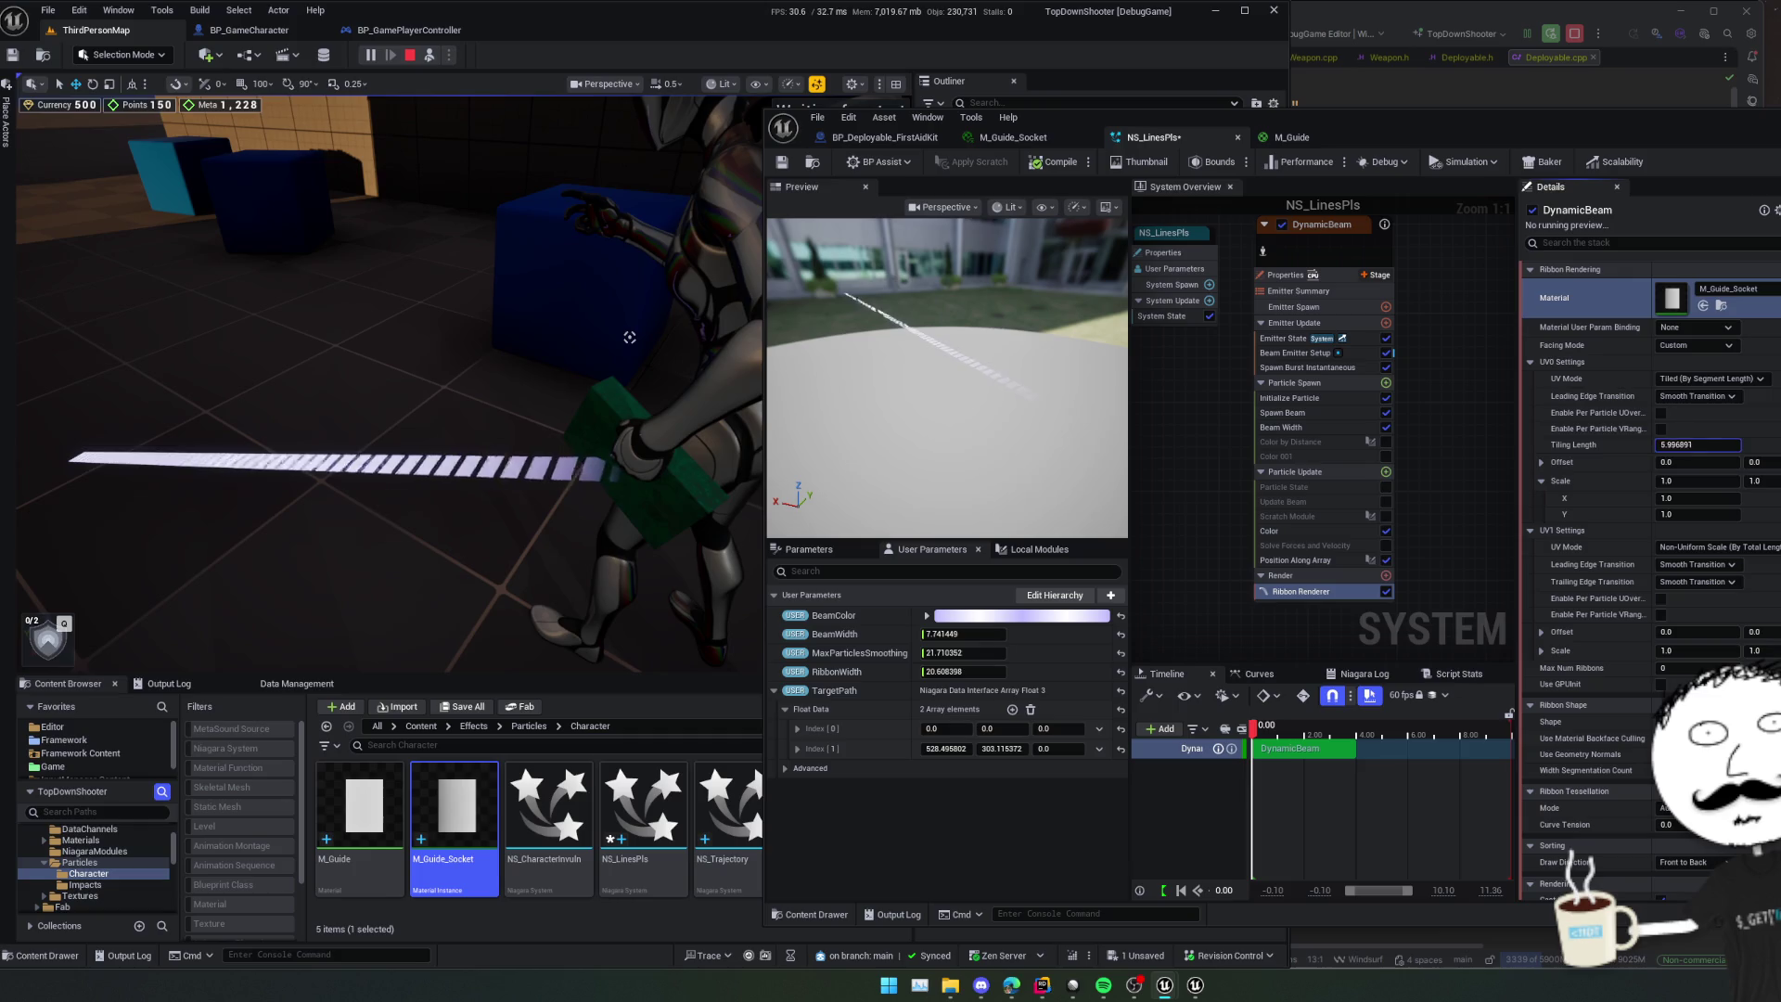
- Set the DynamicBeam Ribbon Renderer's Tiling Length to 50.0 for longer, wider-spaced dashes
left_click_drag(1707, 444, 1714, 445)
left_click(1714, 444)
type("50")
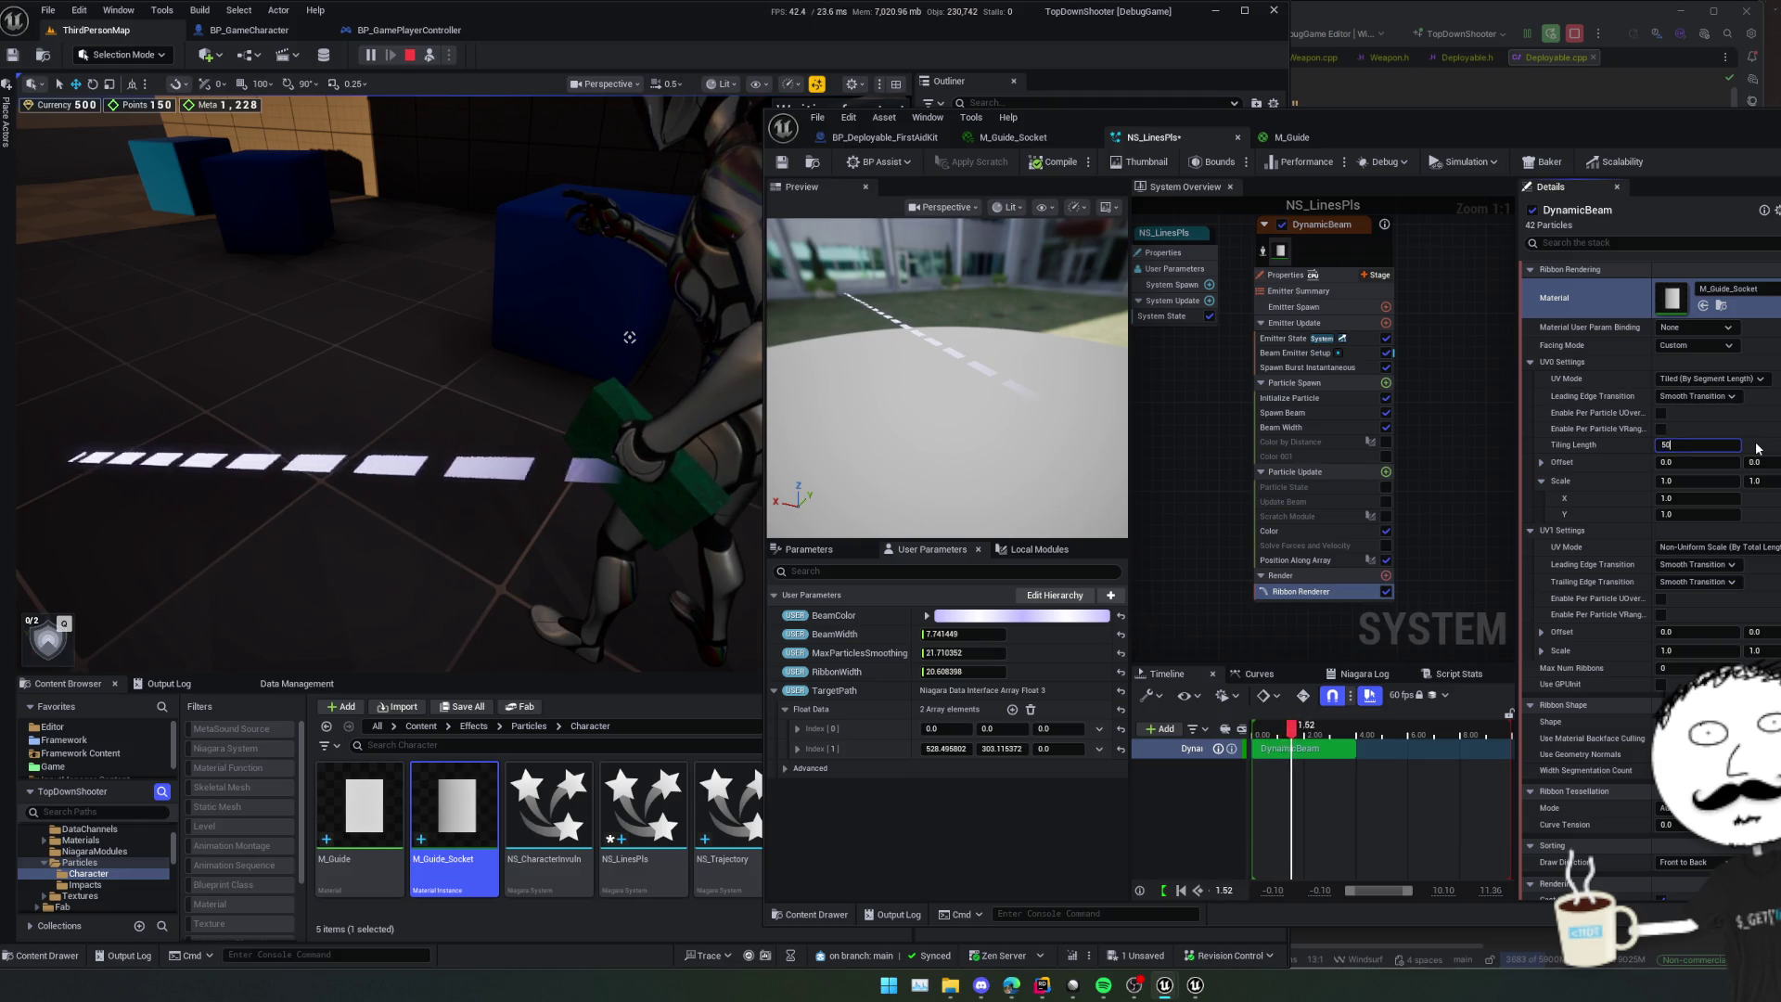
key("Return")
scroll(1588, 406, "down", 2)
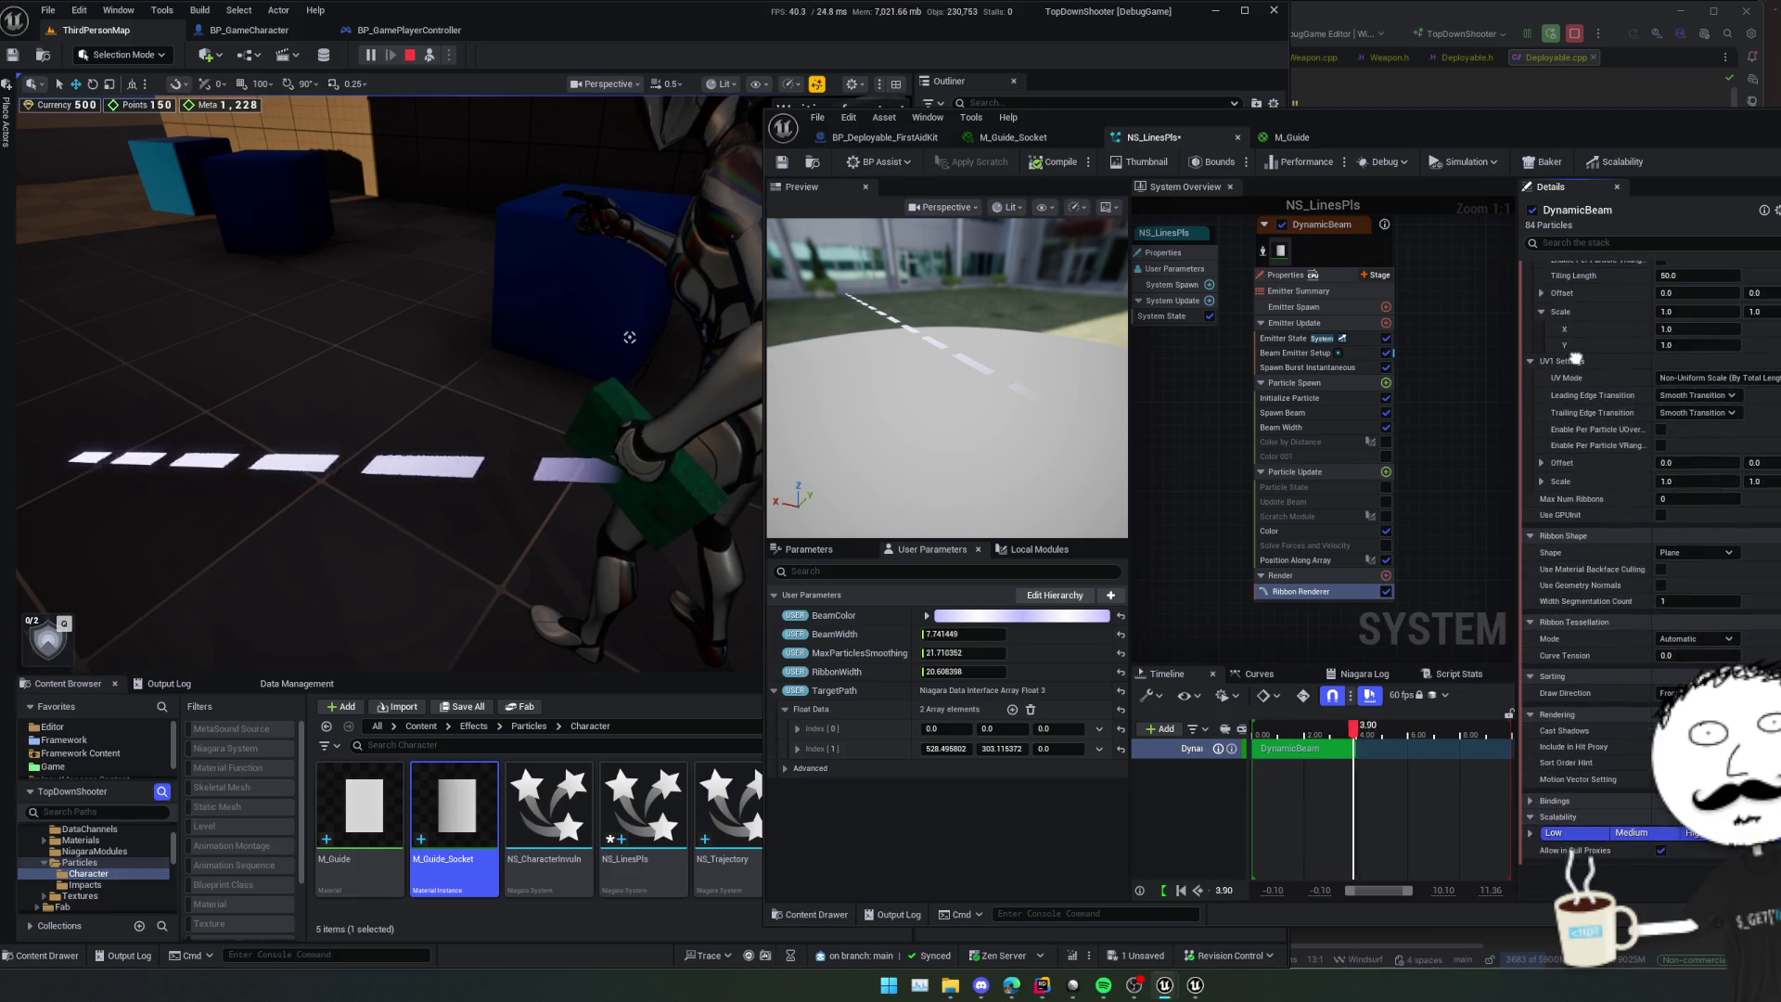
scroll(1607, 440, "up", 1)
scroll(1605, 432, "up", 2)
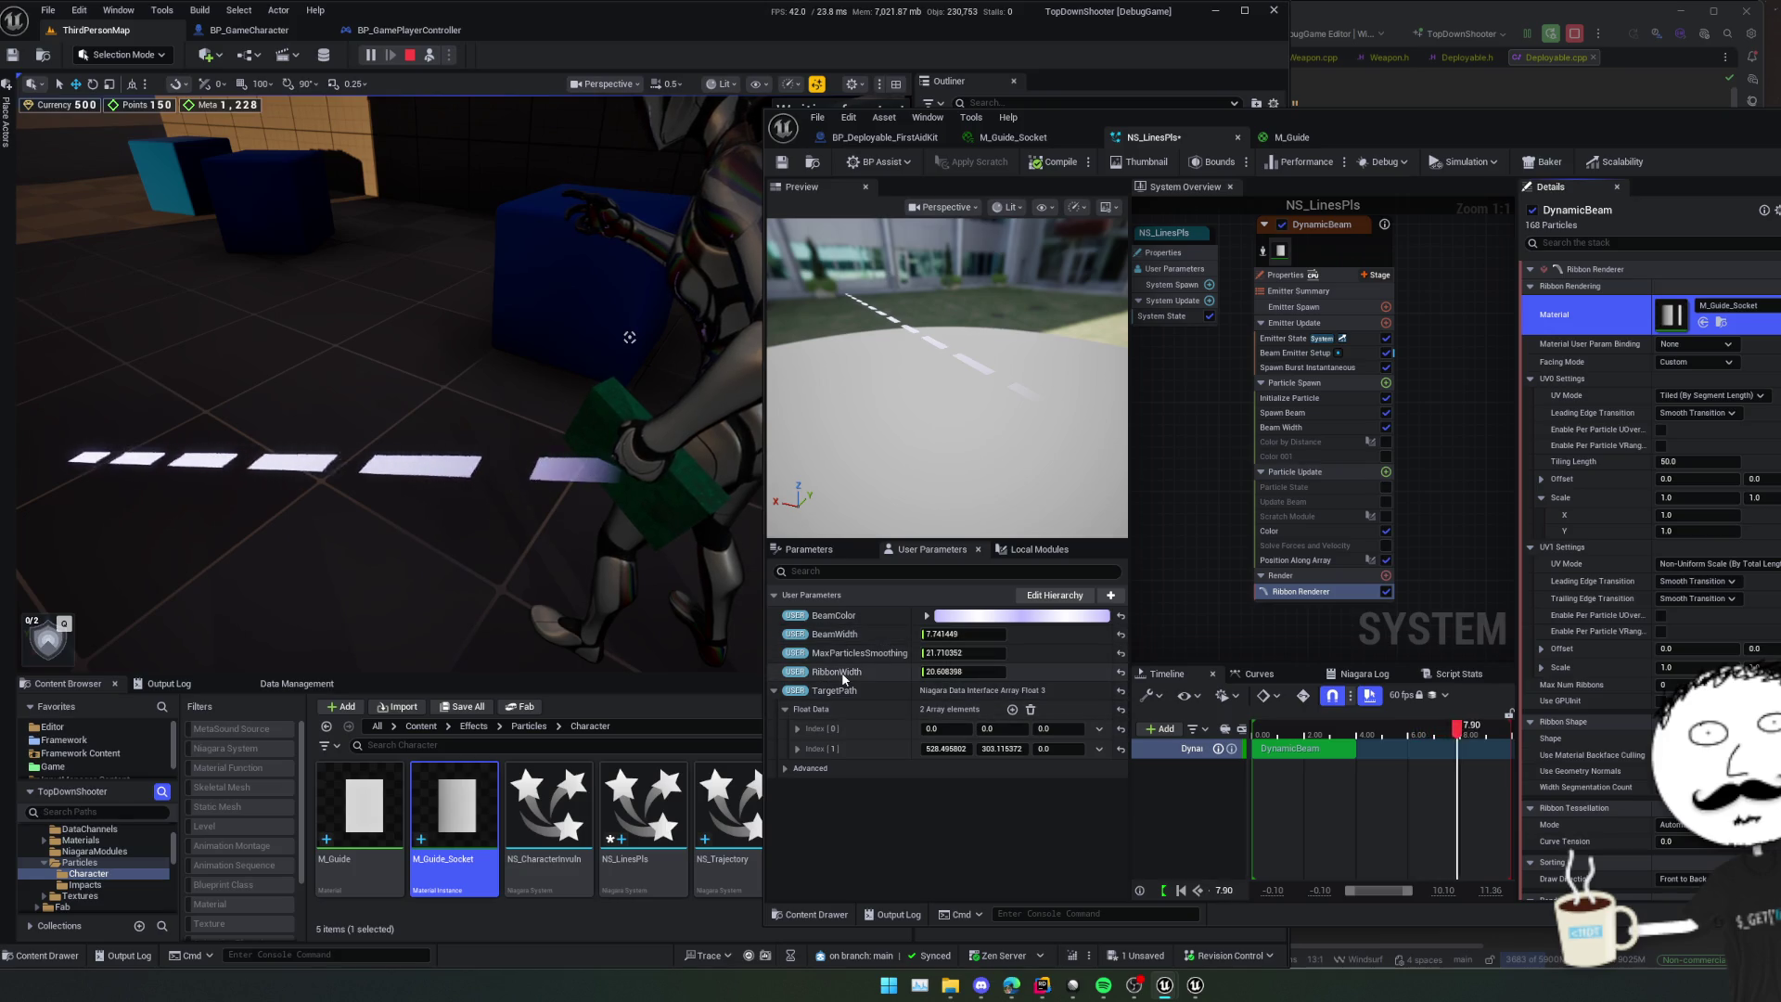
- Enter 10 for RibbonWidth and 5 for BeamWidth in the NS_LinesPls User Parameters
left_click(983, 673)
type("10")
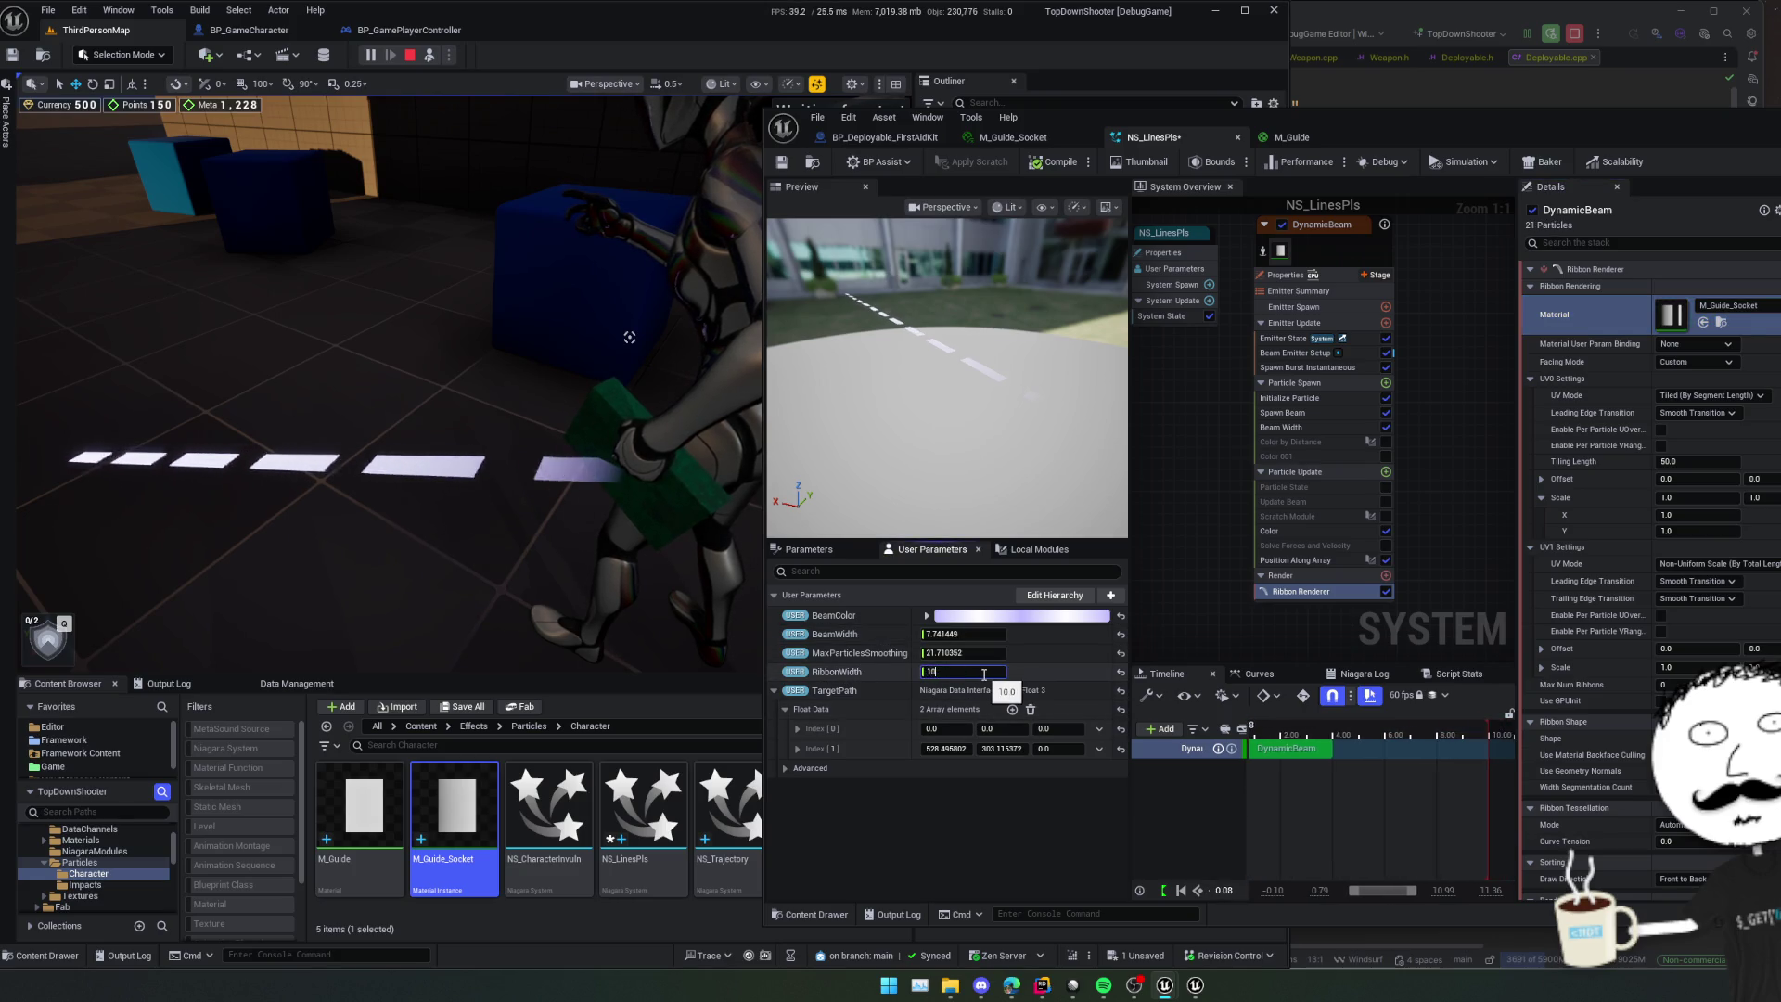
key("Return")
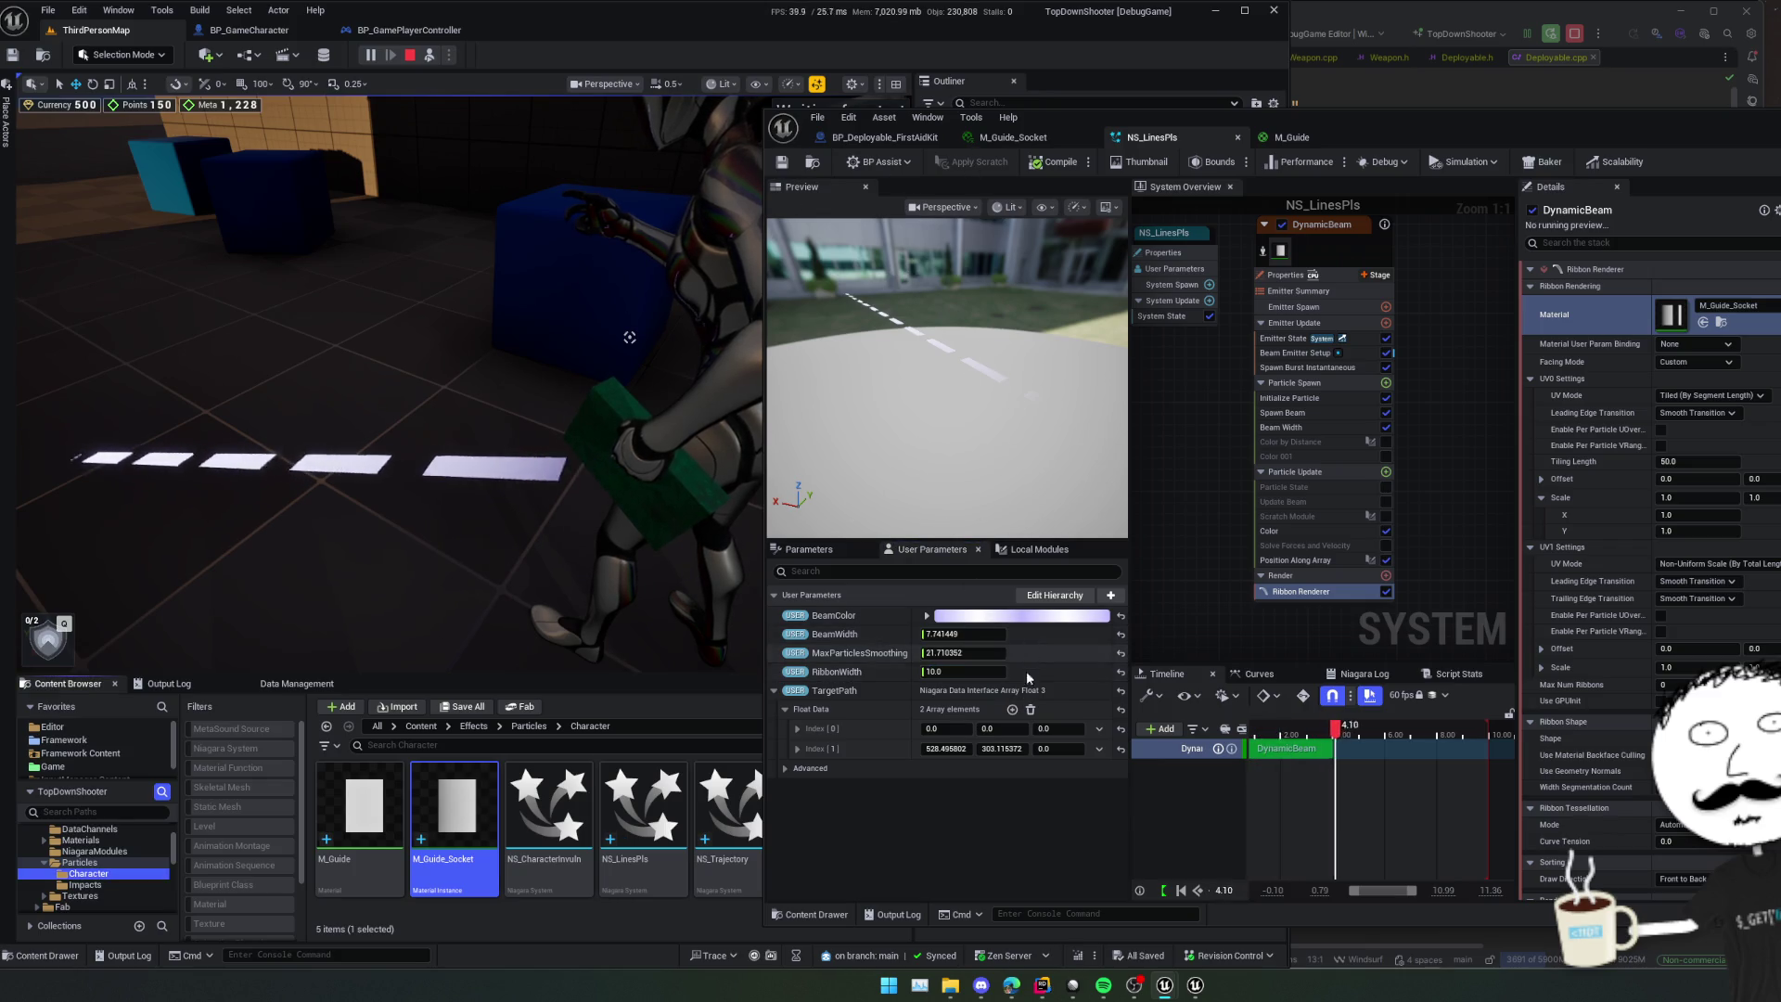
scroll(1011, 649, "up", 1)
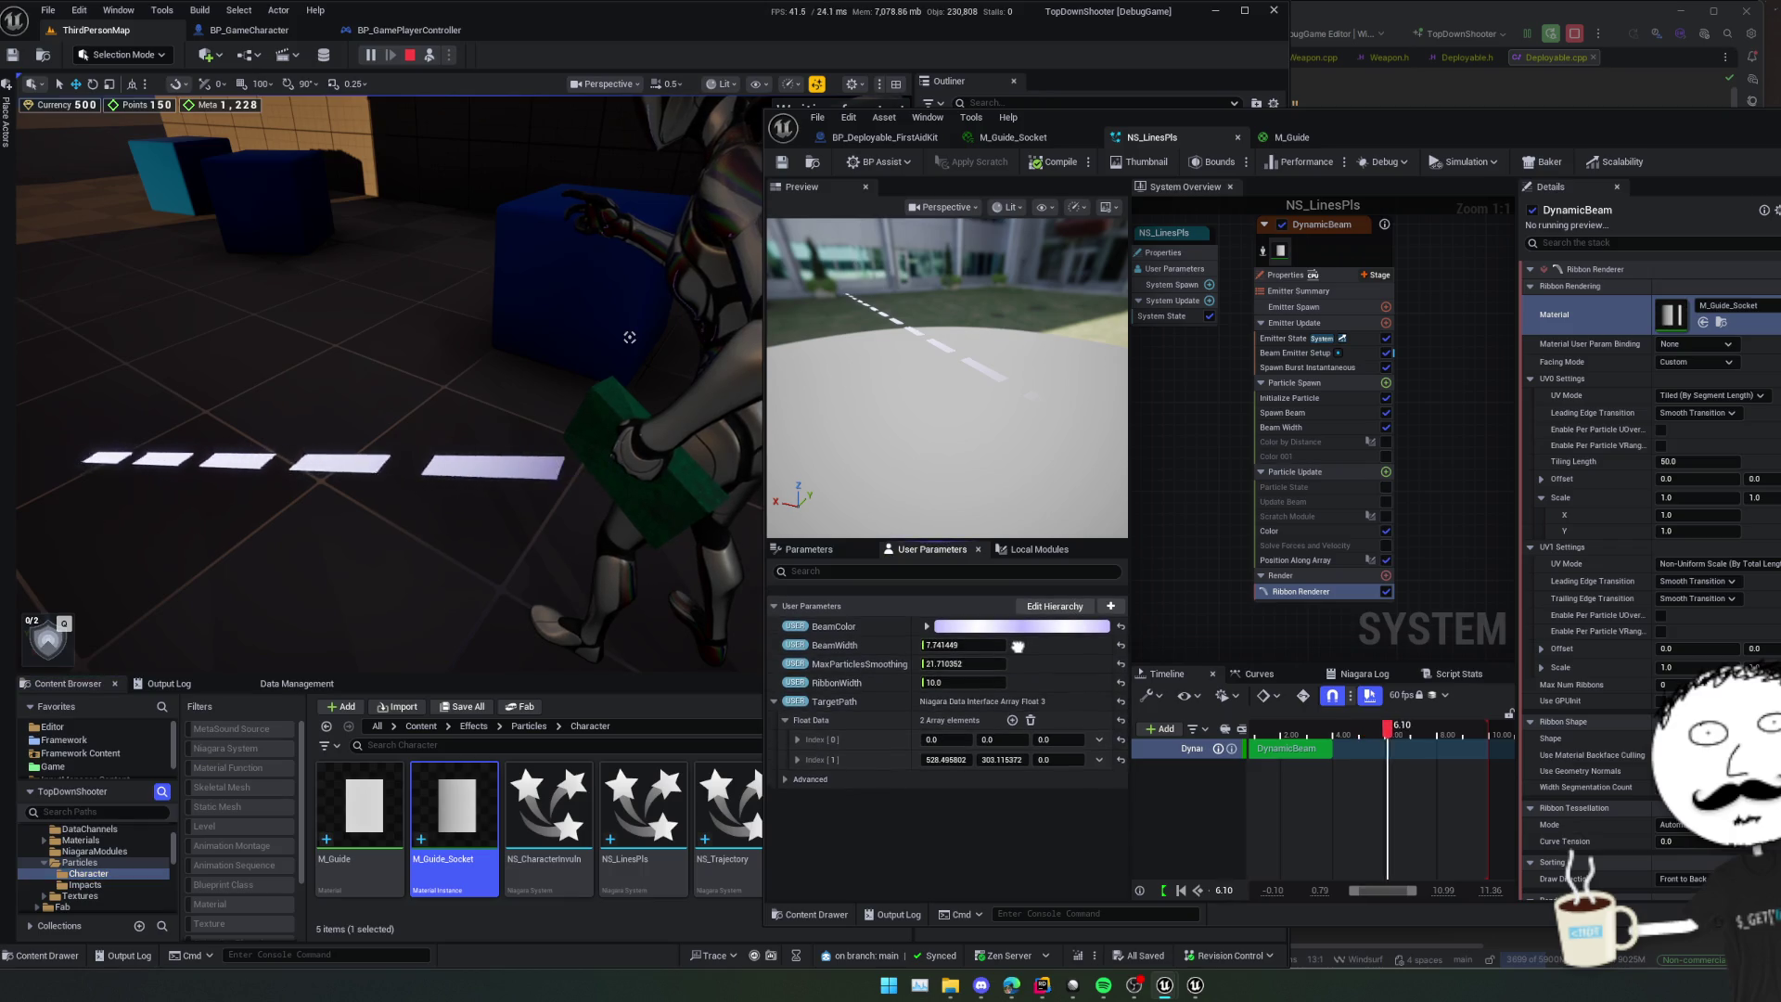
scroll(983, 636, "down", 1)
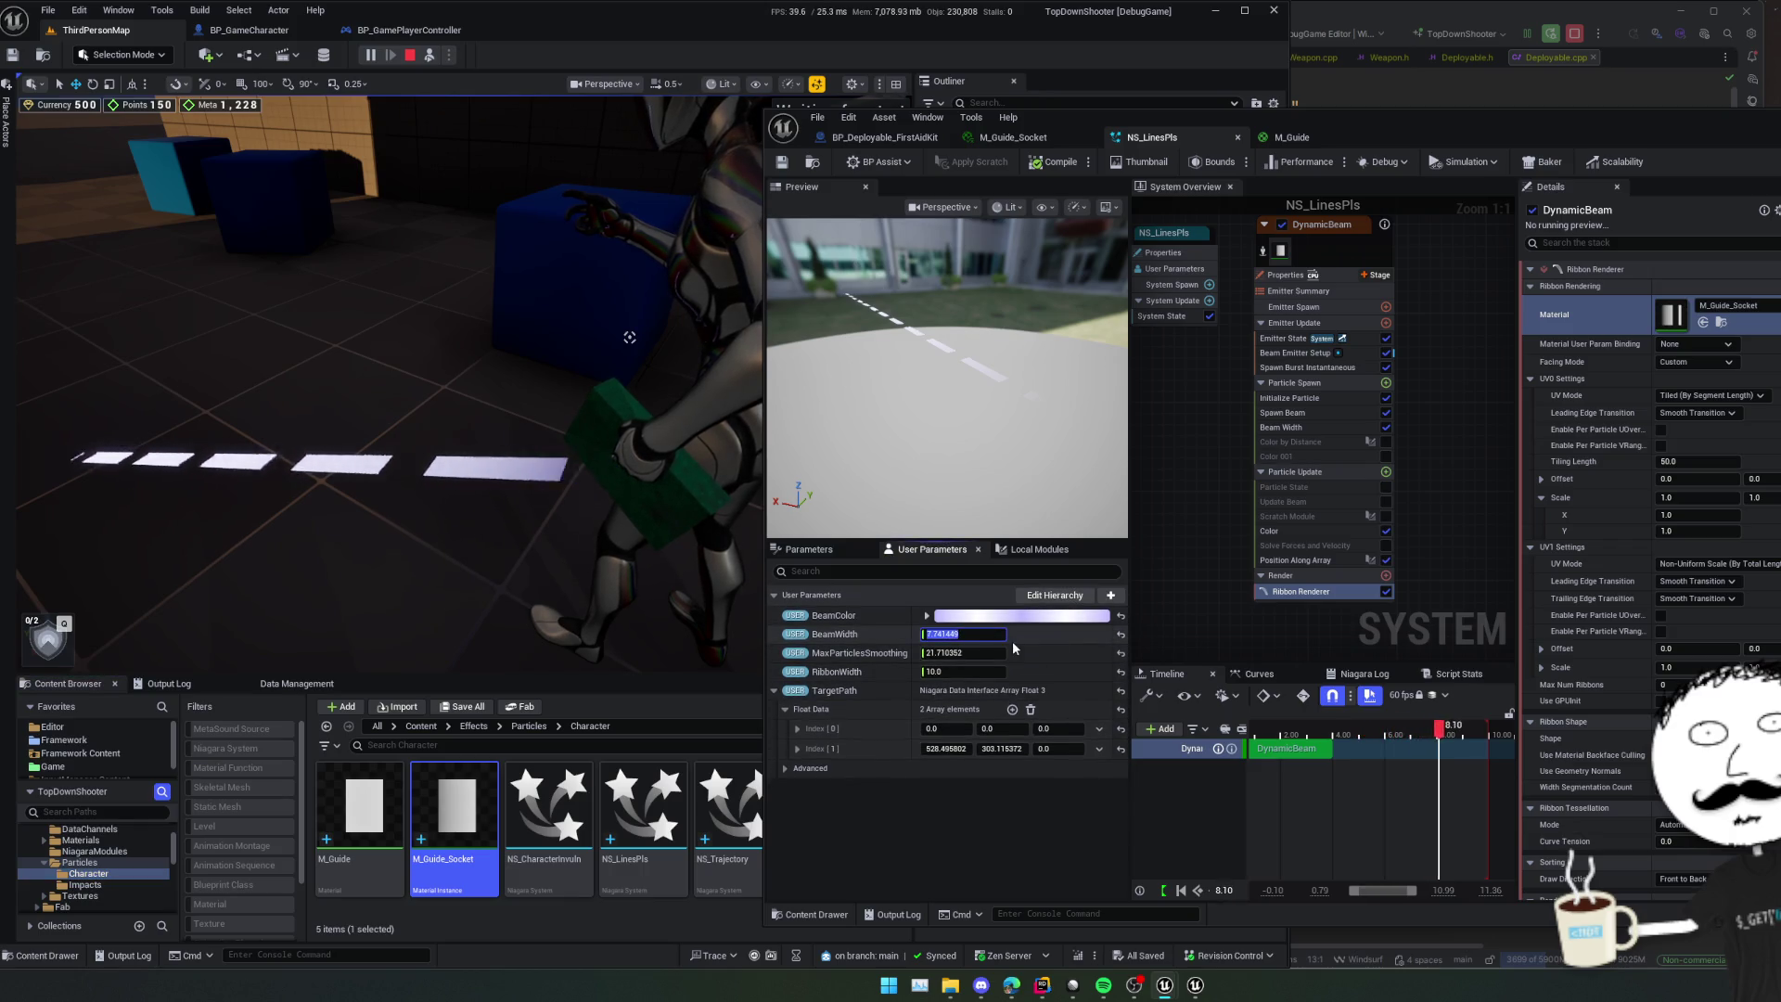
type("5")
key("Return")
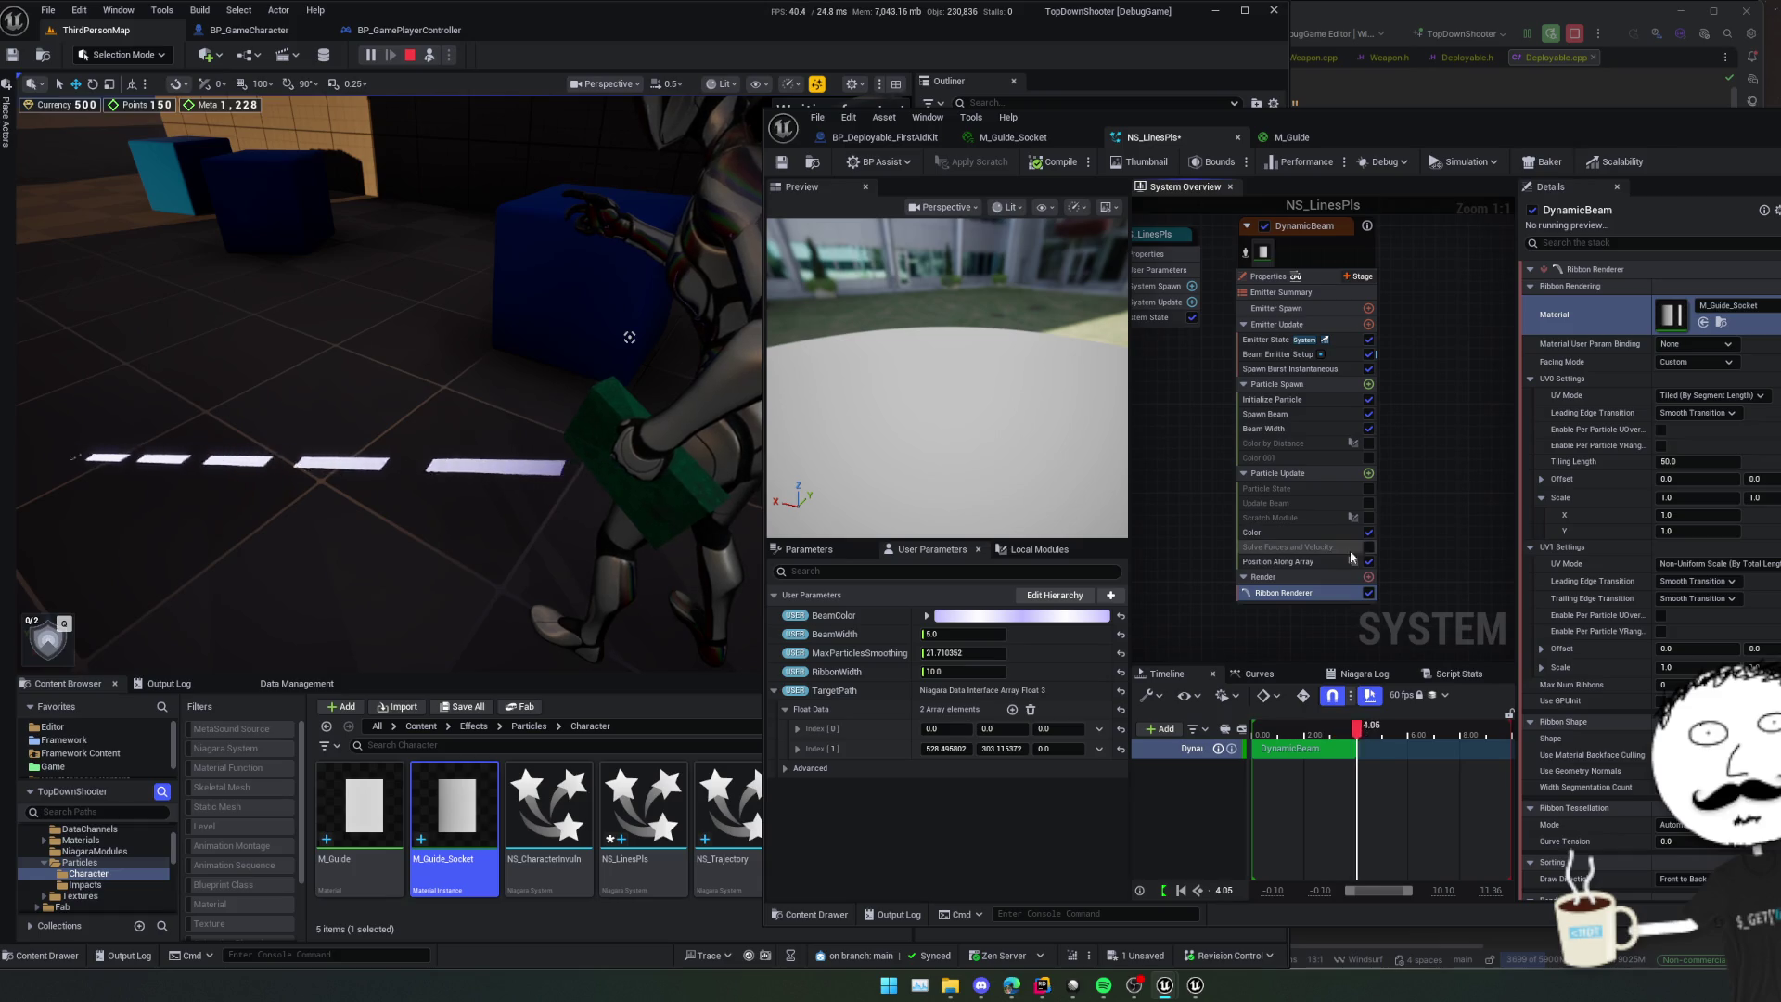
- Inspect Position Along Array, then the Color module, confirming Color is bound to BeamColor
left_click(1350, 559)
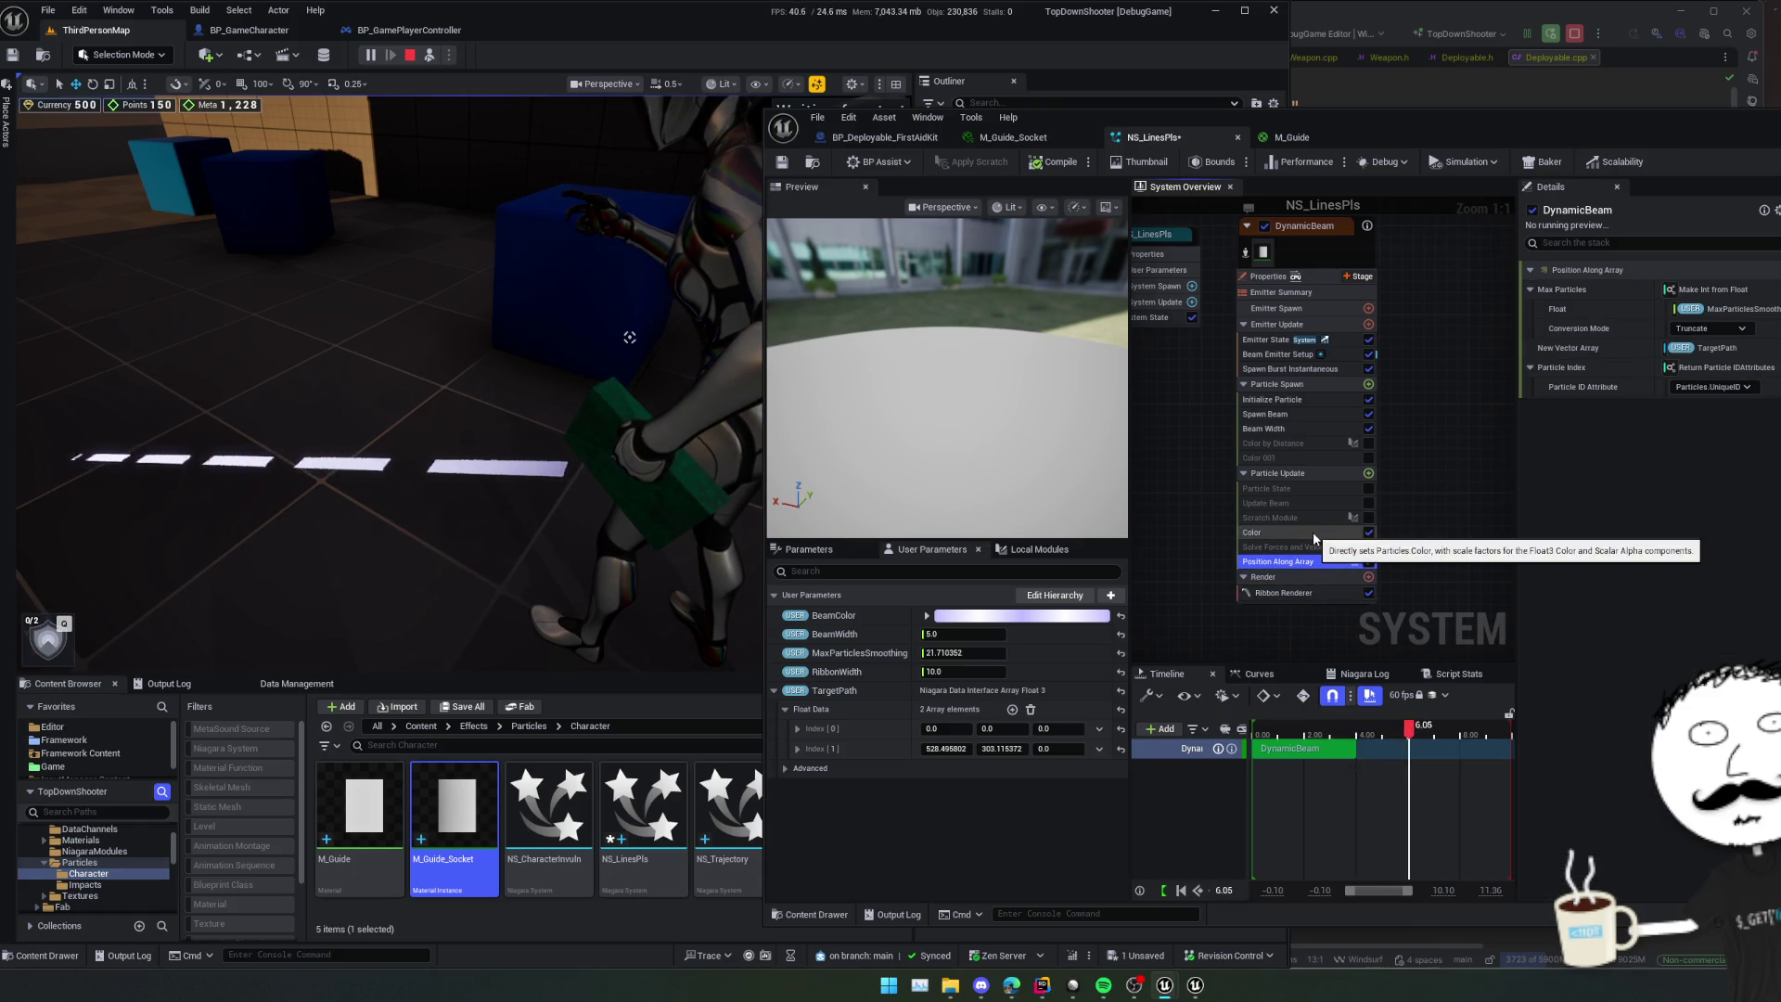
left_click(1312, 532)
mouse_move(1767, 139)
left_mouse_down()
mouse_move(1619, 131)
mouse_move(1727, 139)
left_mouse_up()
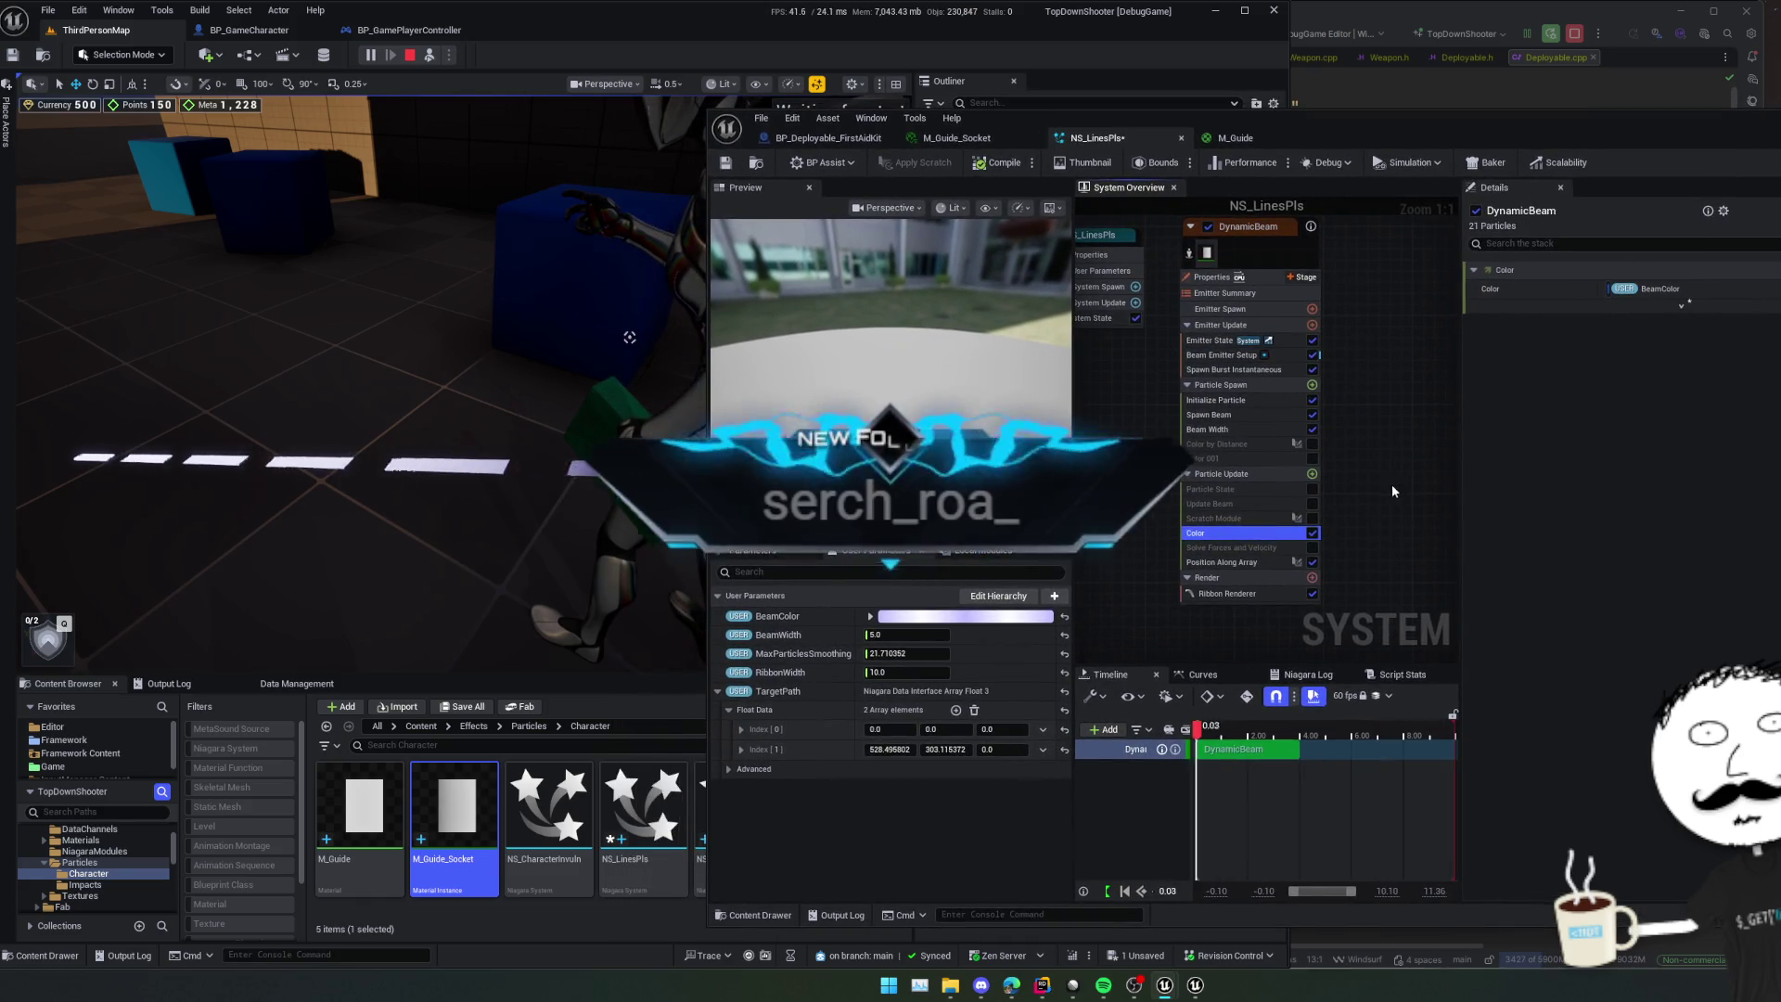
mouse_move(1392, 492)
left_mouse_down()
mouse_move(1325, 494)
mouse_move(1374, 488)
left_mouse_up()
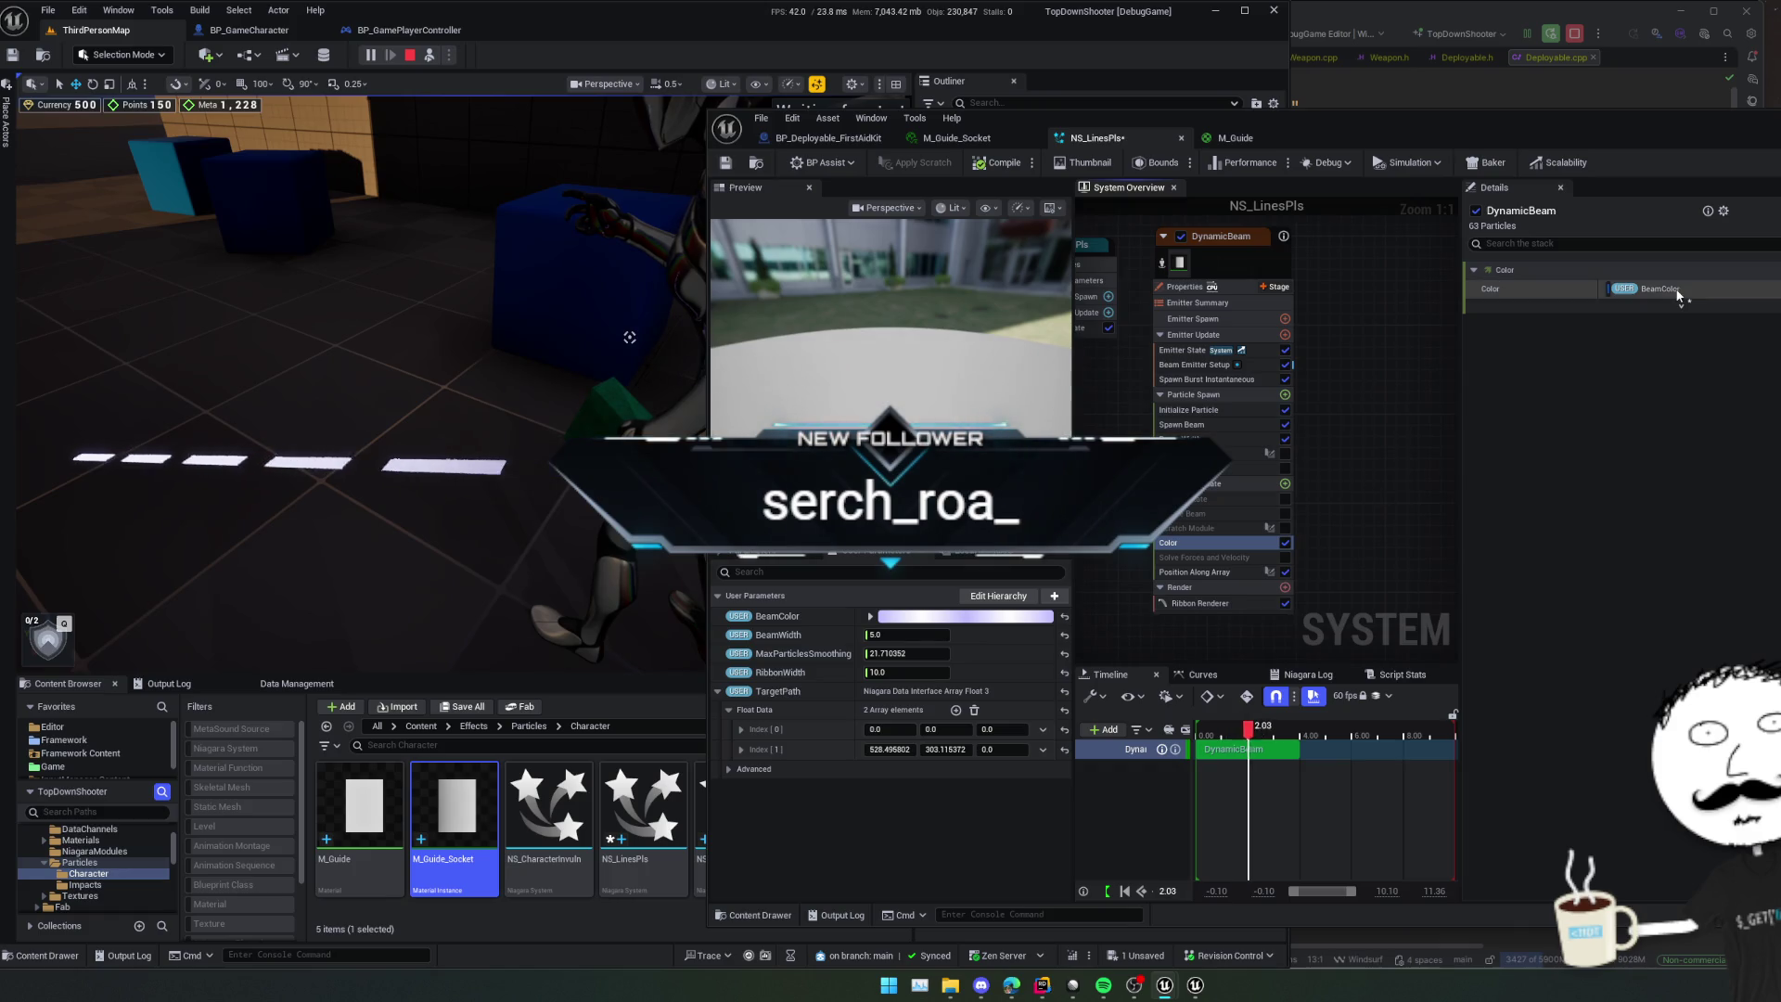